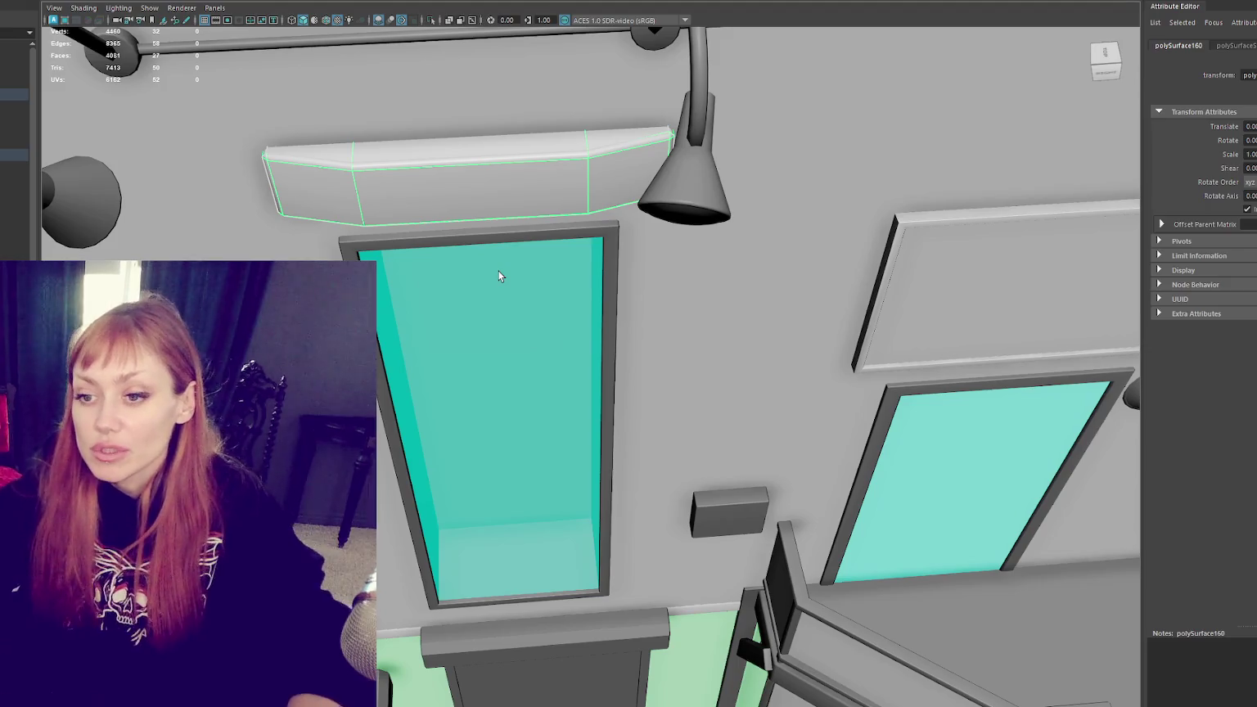
Step: Zoom and orbit out to the full facade, select the Building_01 group, and view it head-on
scroll(773, 534, down, 5)
mouse_move(737, 492)
alt+mouse_down()
mouse_move(773, 535)
mouse_move(622, 491)
alt+mouse_up()
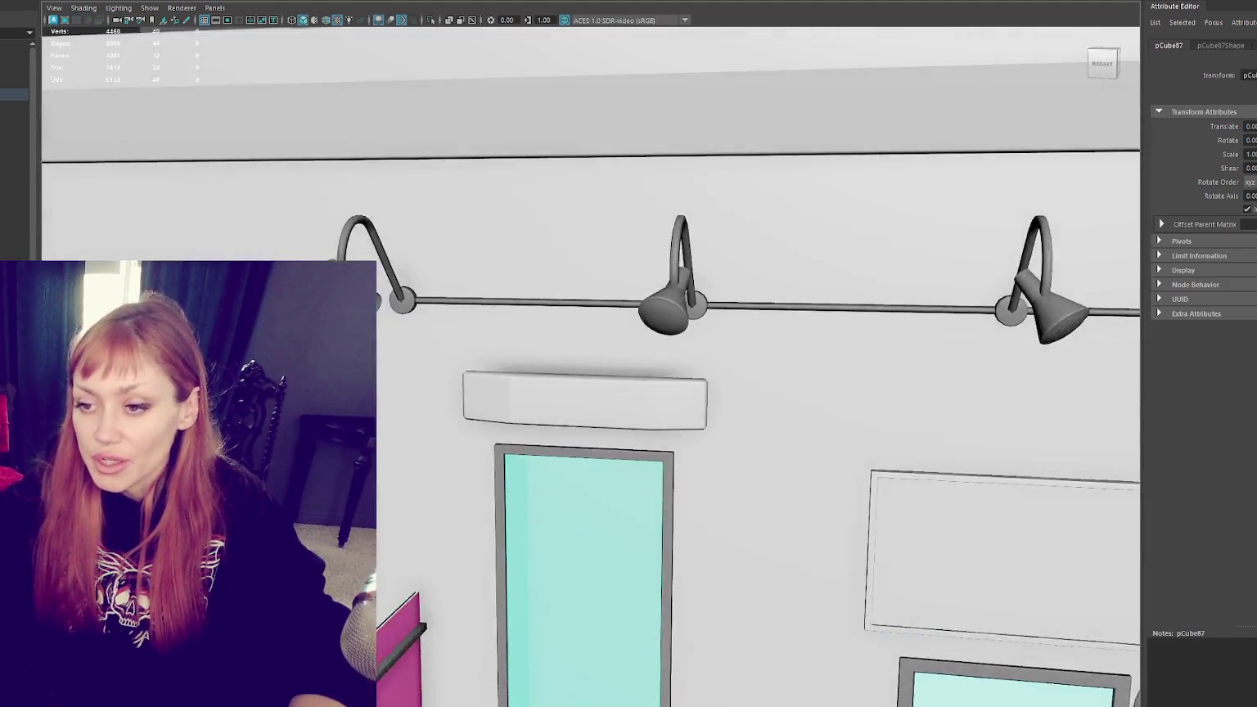
scroll(623, 491, up, 5)
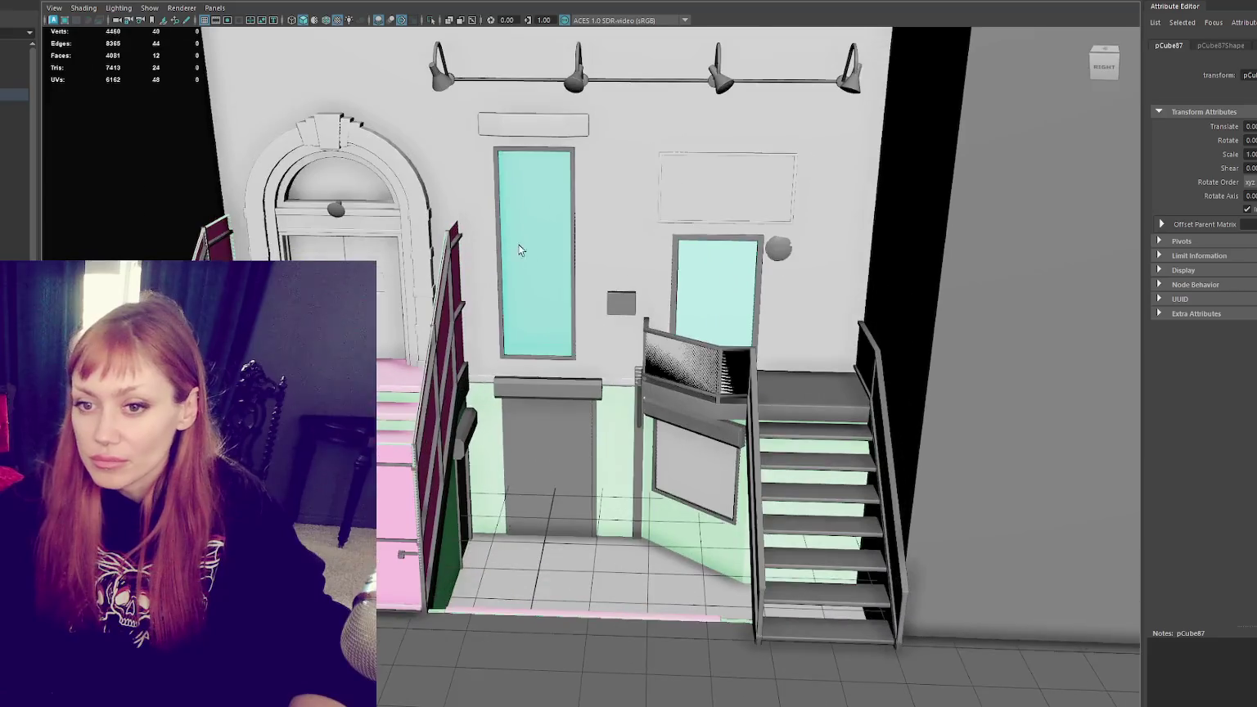
key(Up)
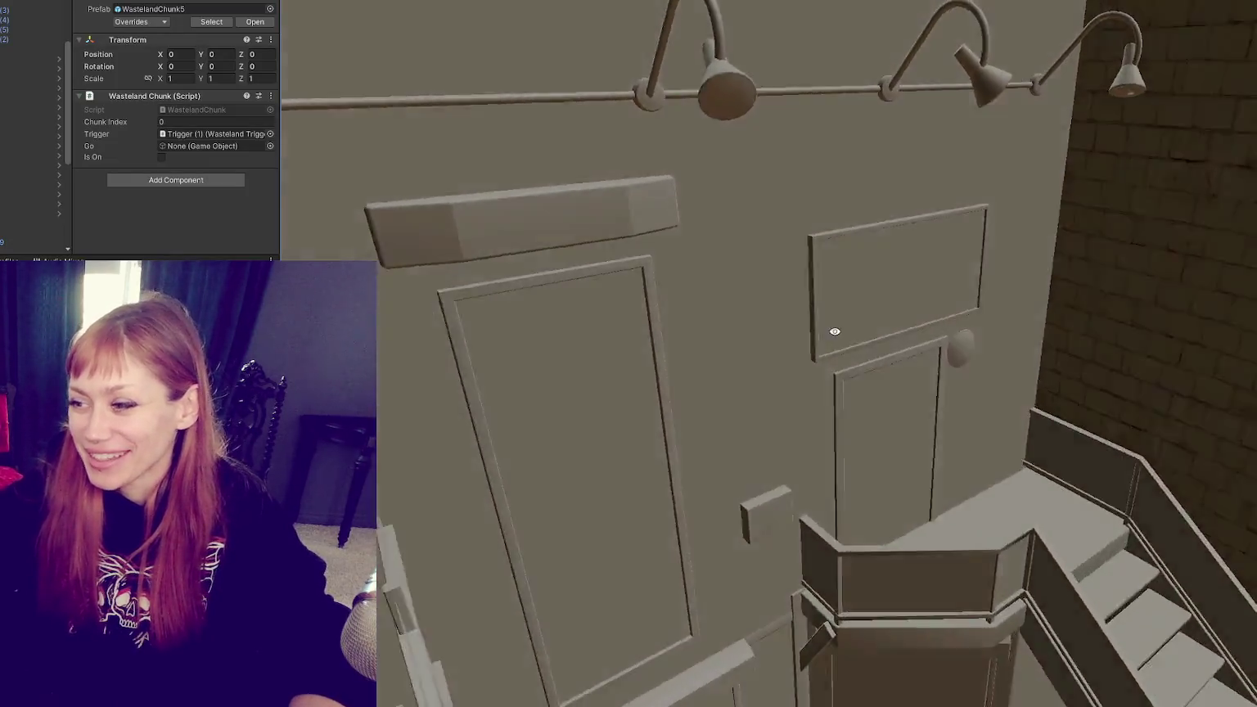
right_drag(835, 332, 816, 306)
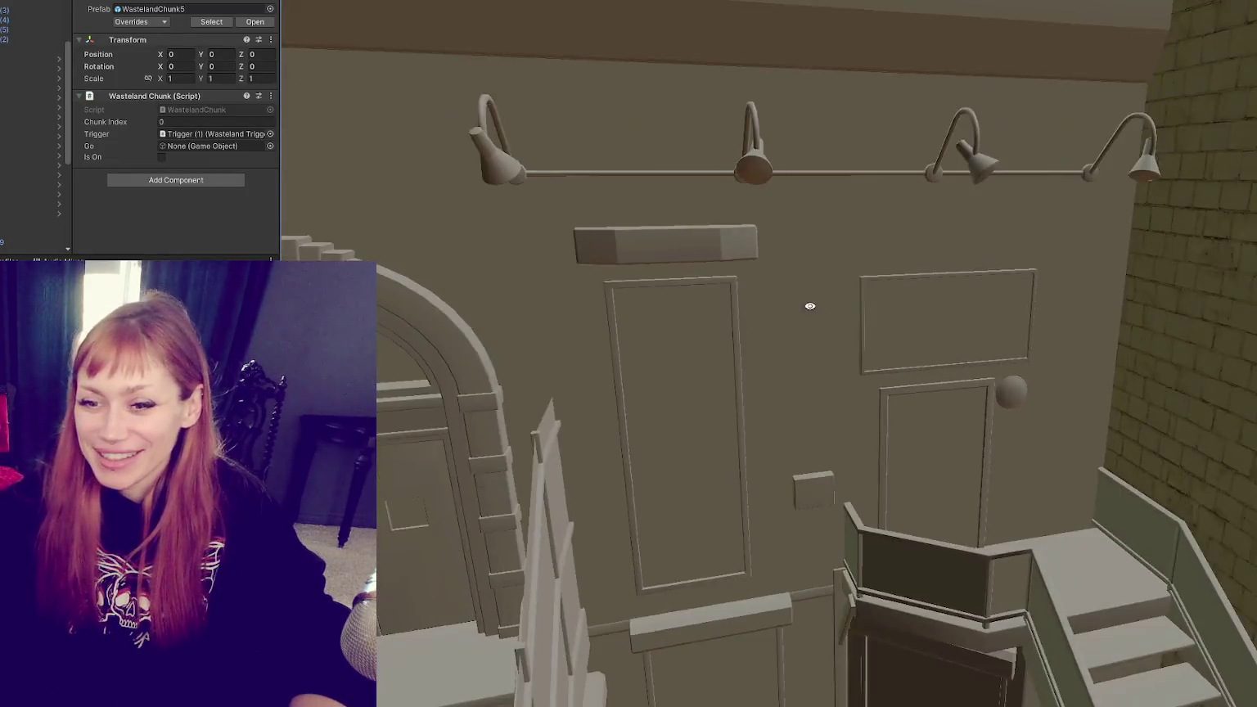
drag(262, 230, 561, 182)
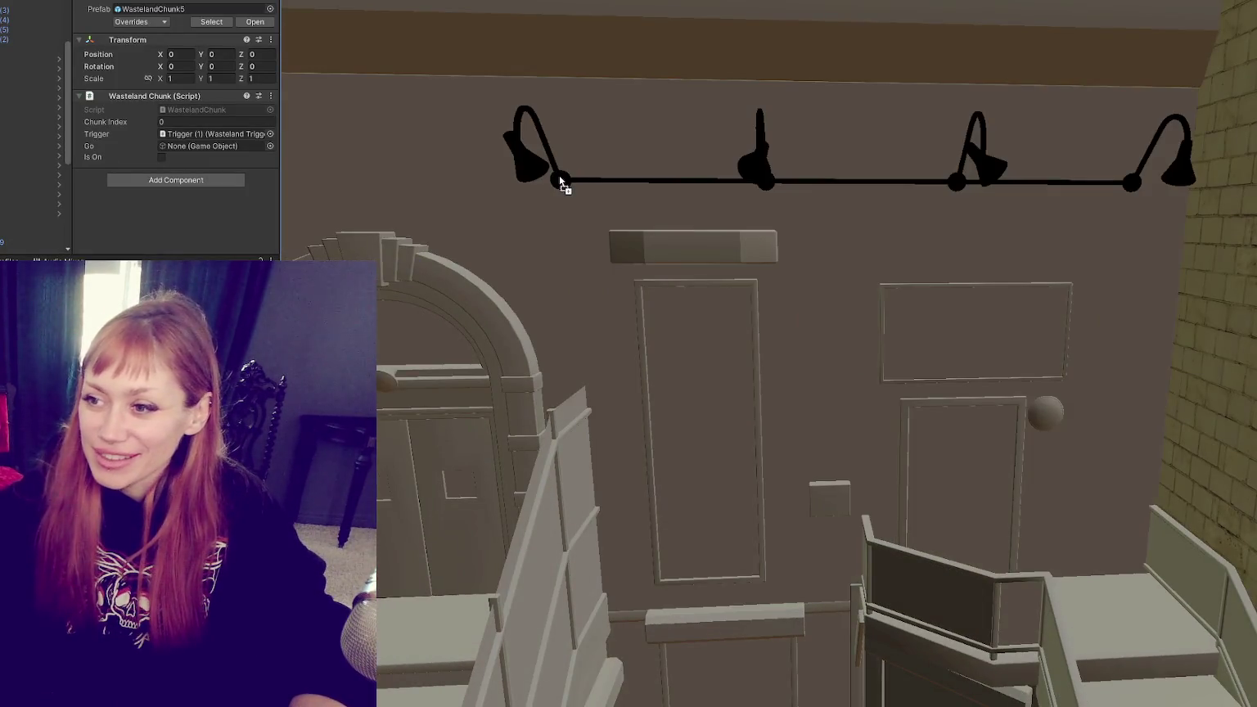
scroll(767, 219, down, 5)
scroll(948, 237, up, 5)
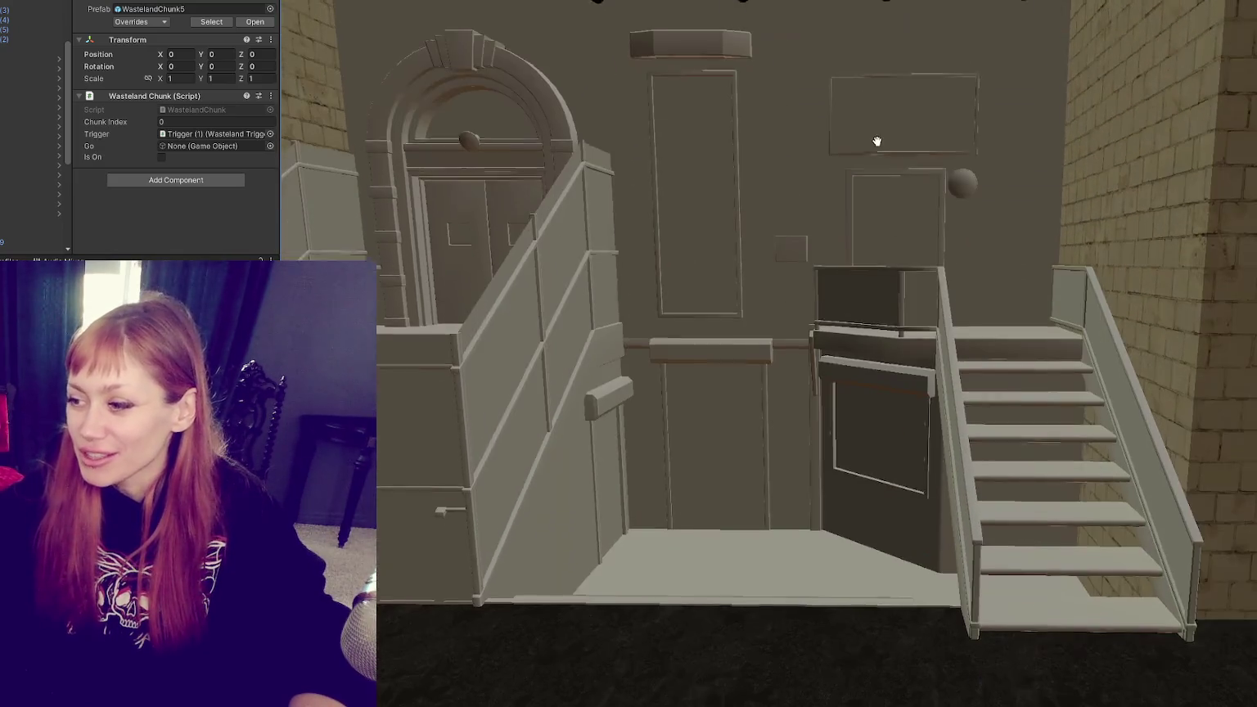
mouse_move(756, 165)
right_down()
mouse_move(811, 223)
mouse_move(690, 342)
right_up()
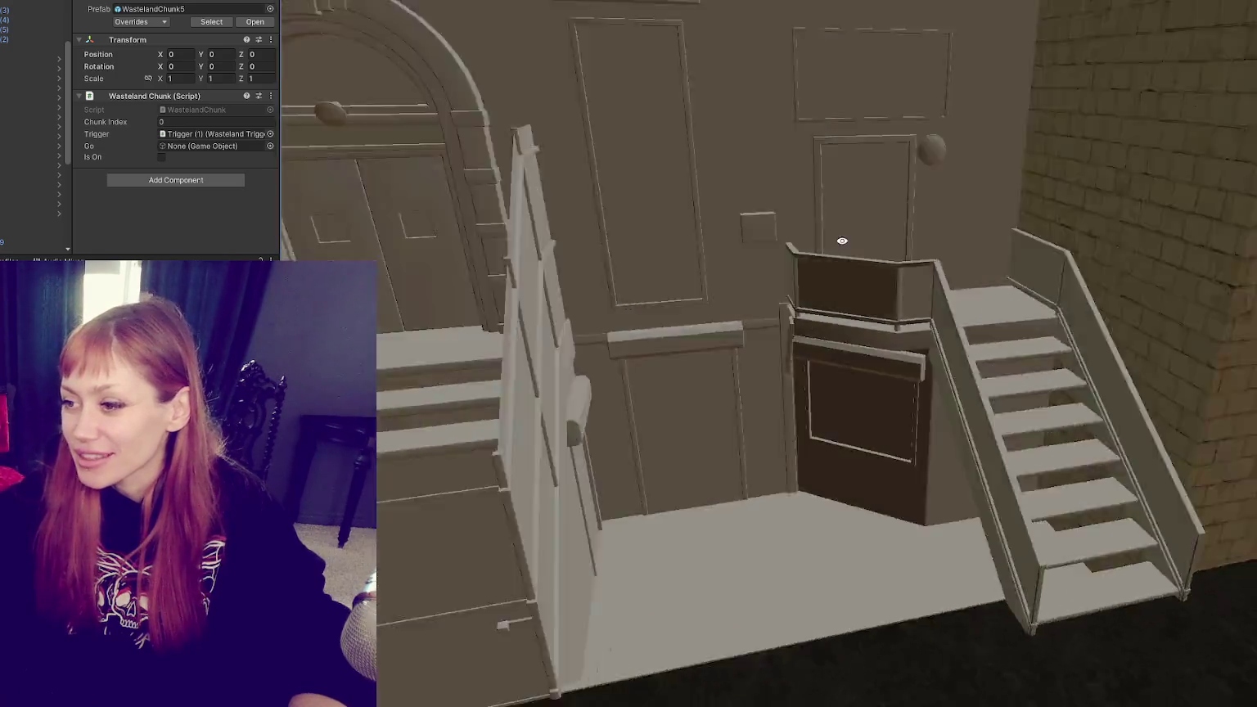
mouse_move(690, 342)
mouse_down()
mouse_move(900, 331)
mouse_move(905, 317)
mouse_up()
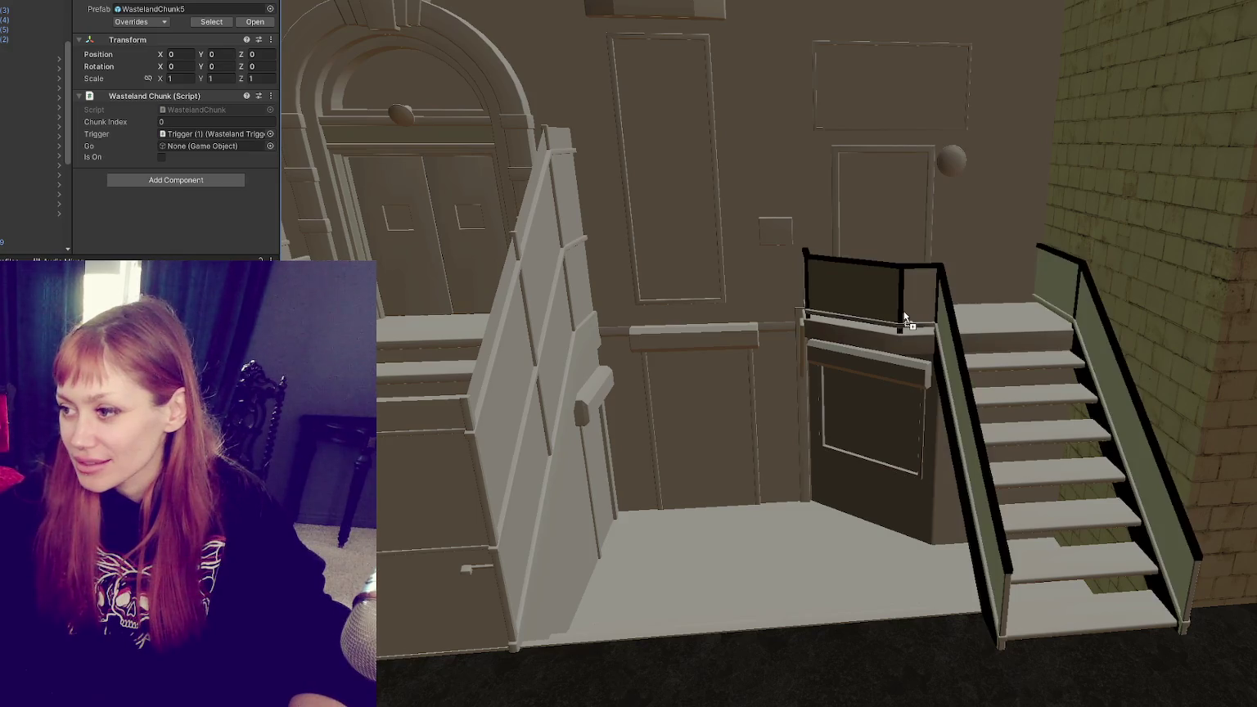
key(Escape)
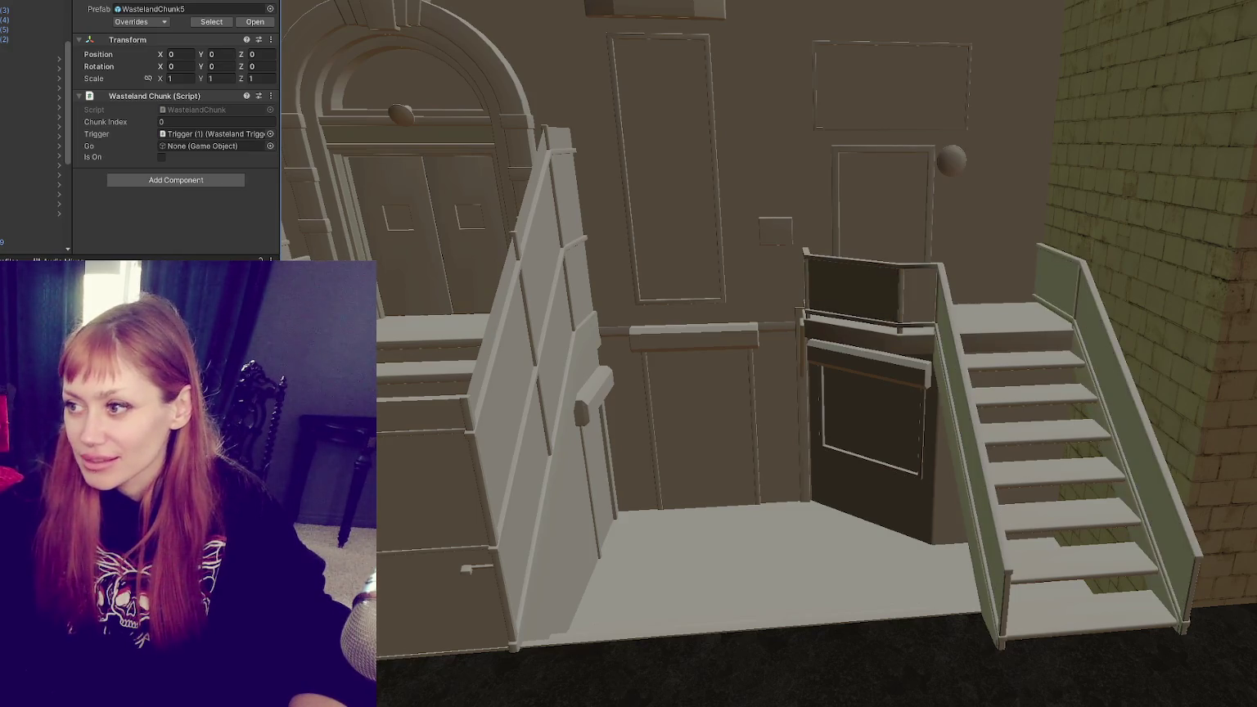
scroll(622, 286, down, 3)
scroll(622, 287, down, 5)
scroll(743, 375, down, 2)
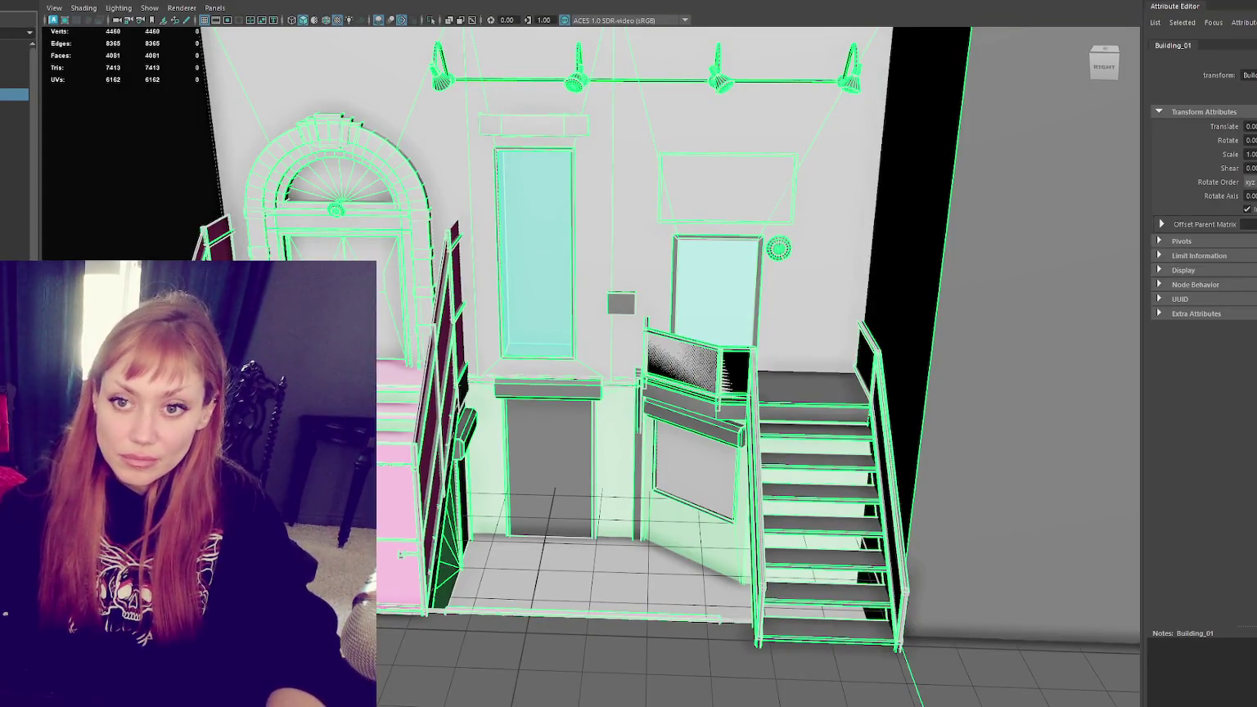
Step: Duplicate Building_01 as a backup and parent the copy under NON_WONKED
key(ctrl+d)
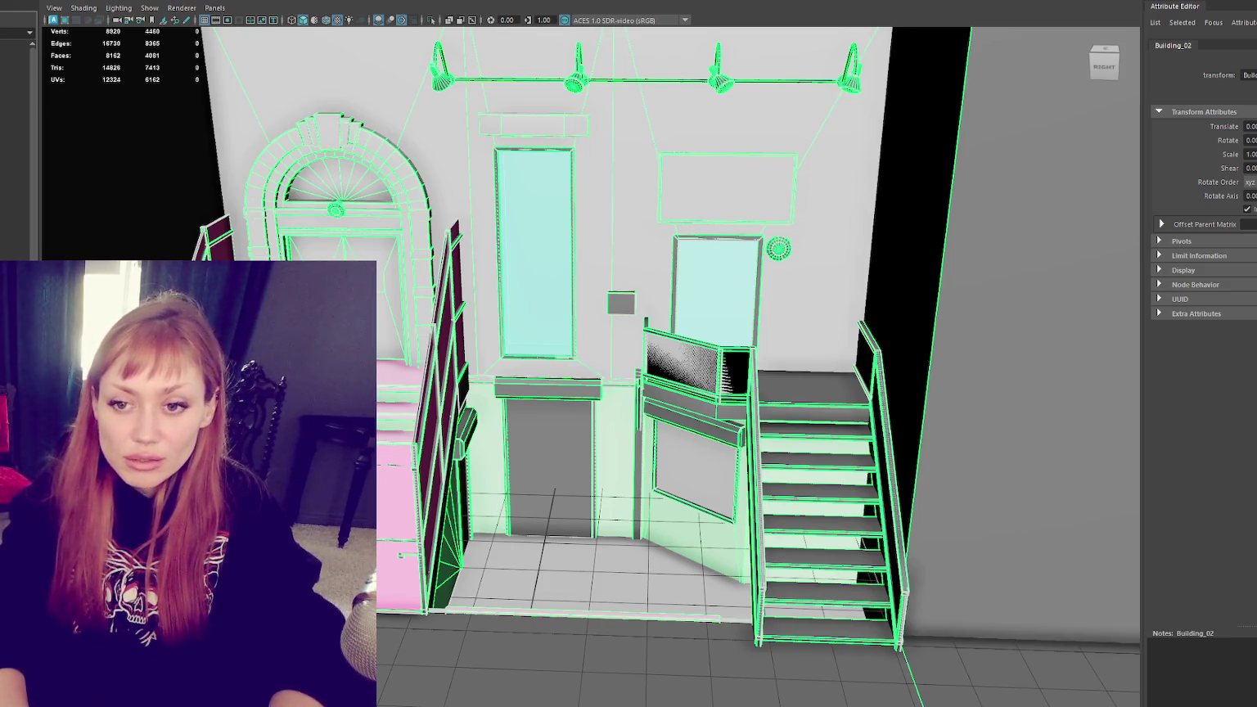
key(Up)
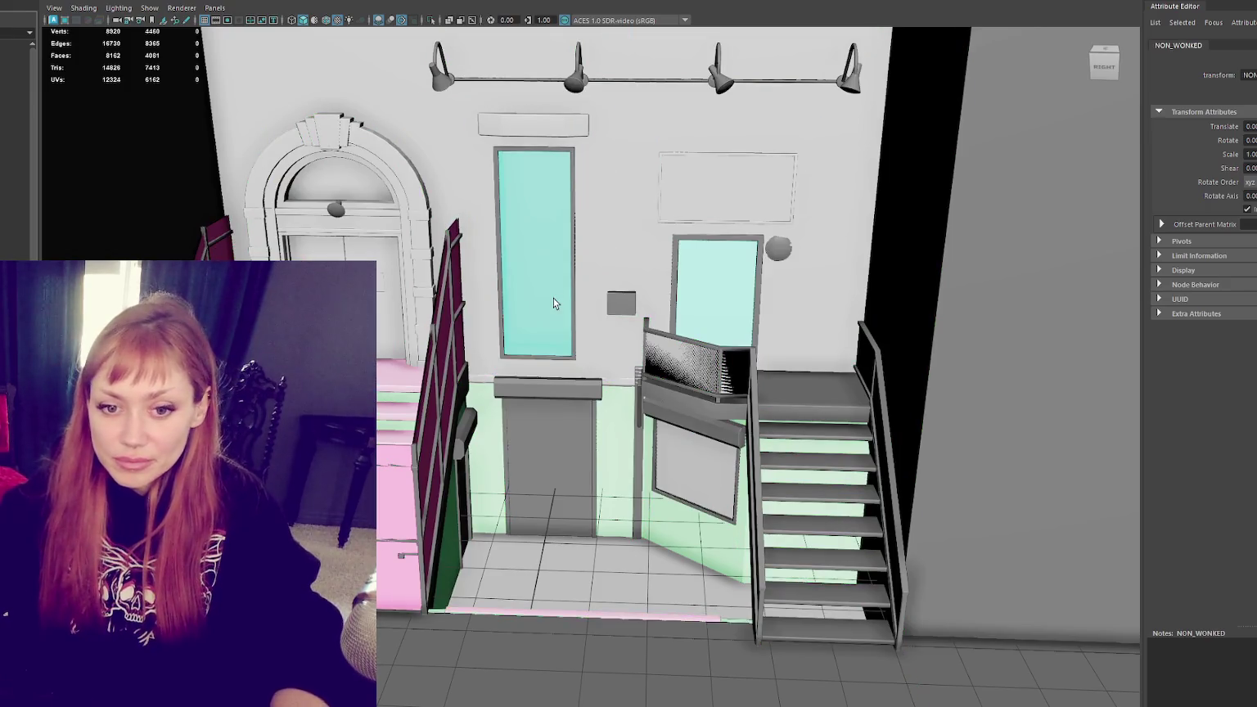
alt+right_drag(553, 300, 573, 436)
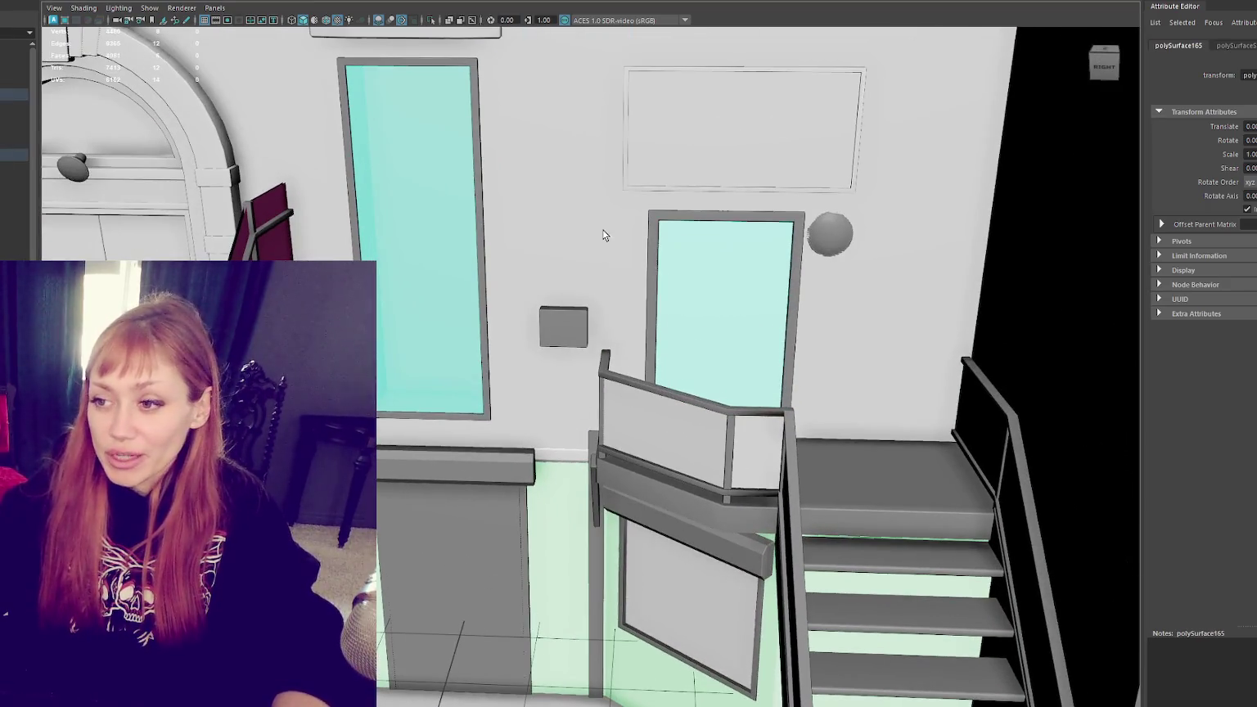
key(Down)
Step: Hide pCube65, the large grey block standing beside the facade
alt+right_drag(607, 241, 469, 336)
alt+drag(469, 337, 563, 237)
key(a)
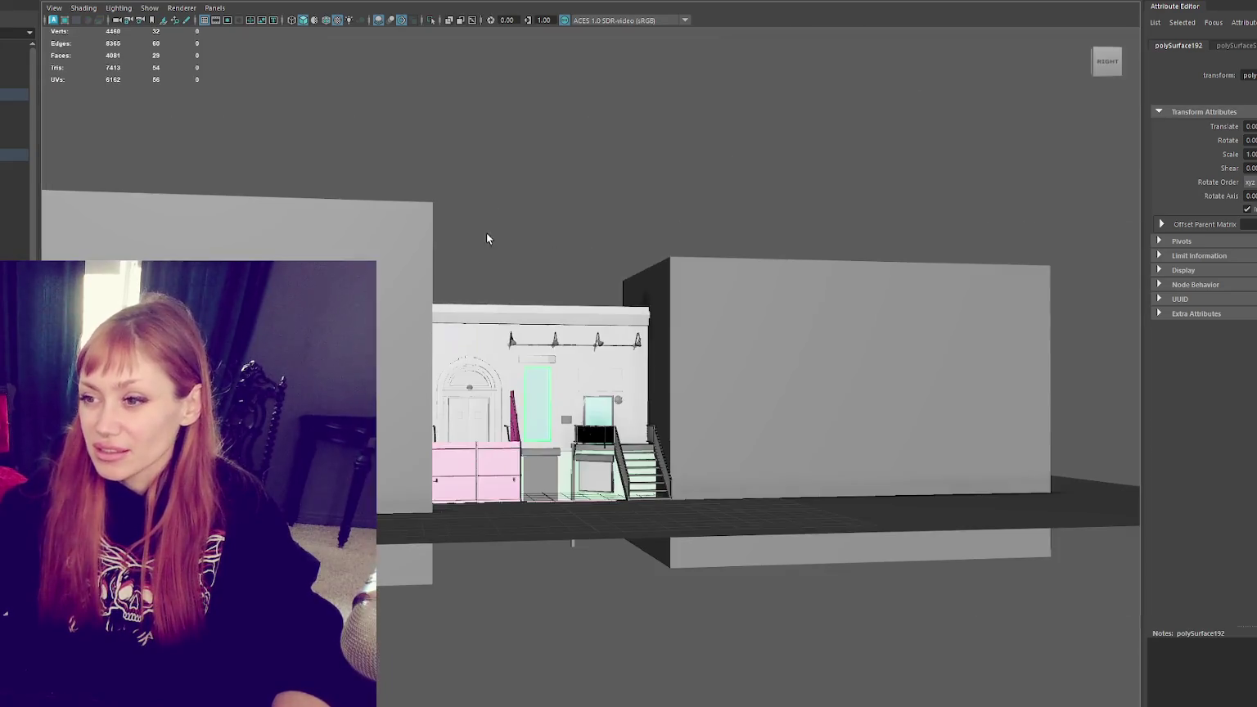
key(Up)
key(ctrl+h)
key(ctrl+h)
mouse_move(873, 340)
alt+mouse_down()
mouse_move(682, 359)
mouse_move(720, 524)
mouse_move(705, 500)
mouse_move(578, 446)
mouse_move(617, 446)
mouse_move(841, 17)
alt+mouse_up()
scroll(733, 359, up, 5)
Step: Select and frame the staircase, add an edge loop along its railing, and select the lower rail's loop
click(721, 556)
key(f)
scroll(577, 446, up, 5)
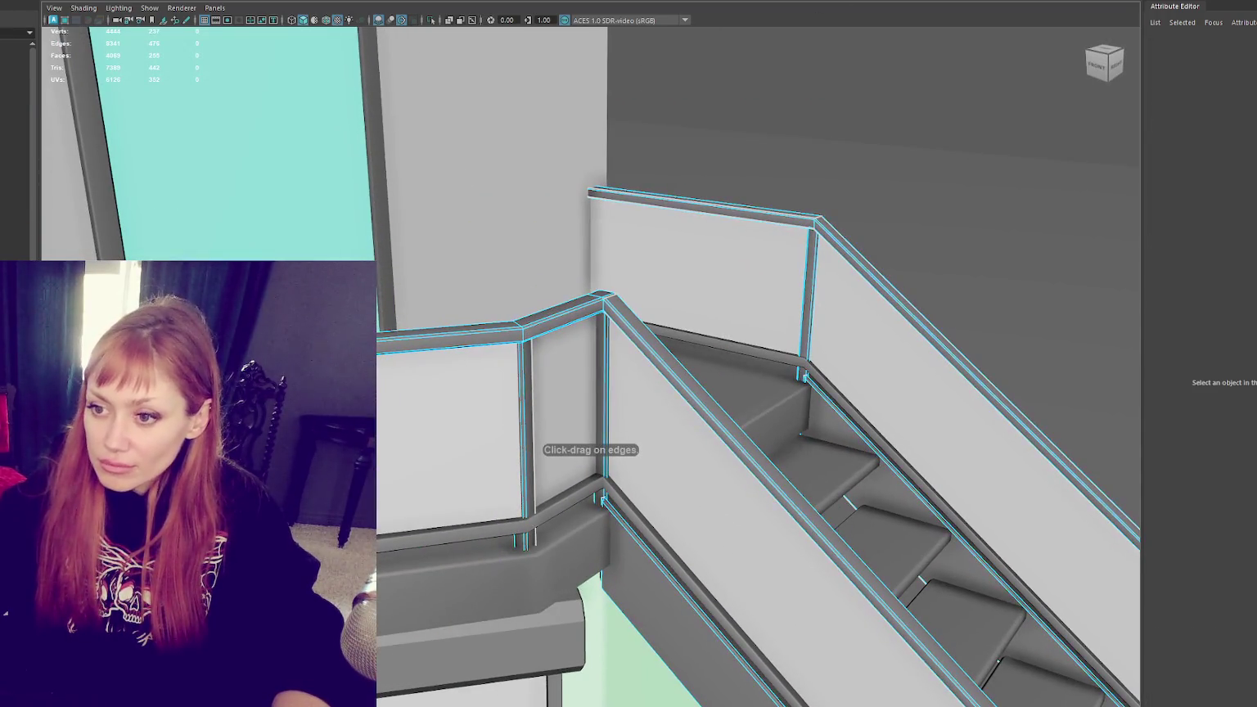
alt+drag(534, 149, 829, 126)
click(652, 332)
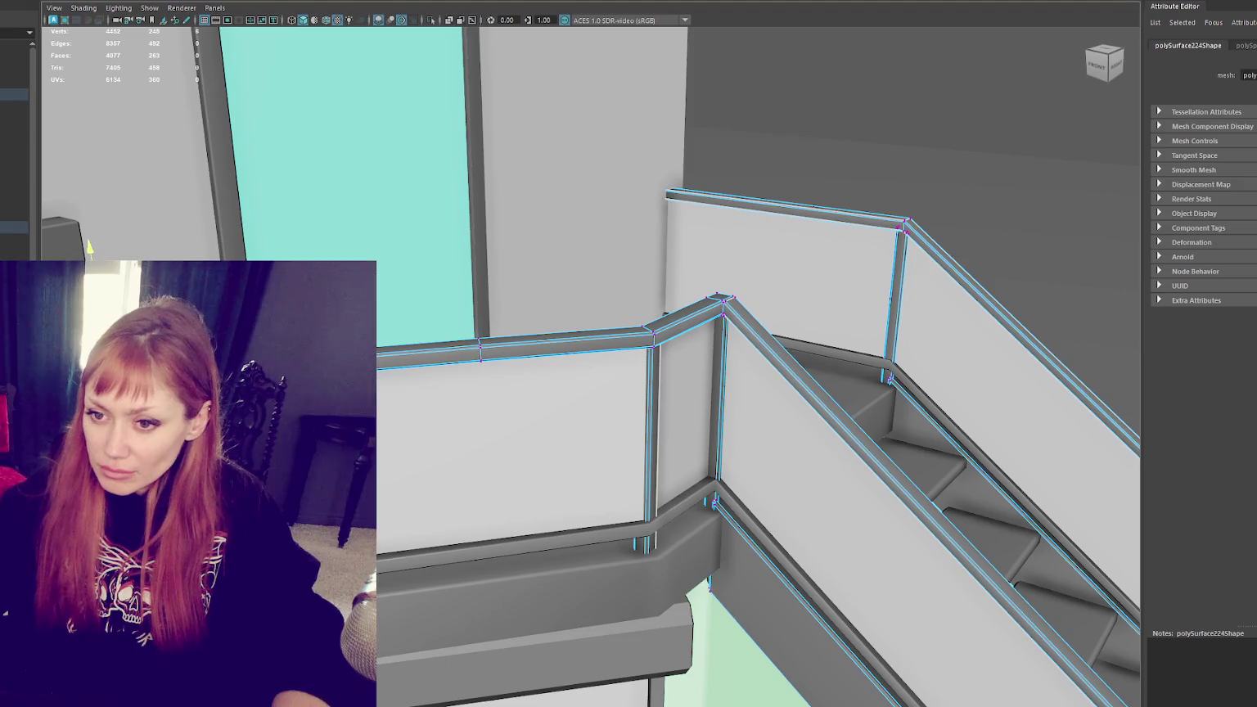
key(f)
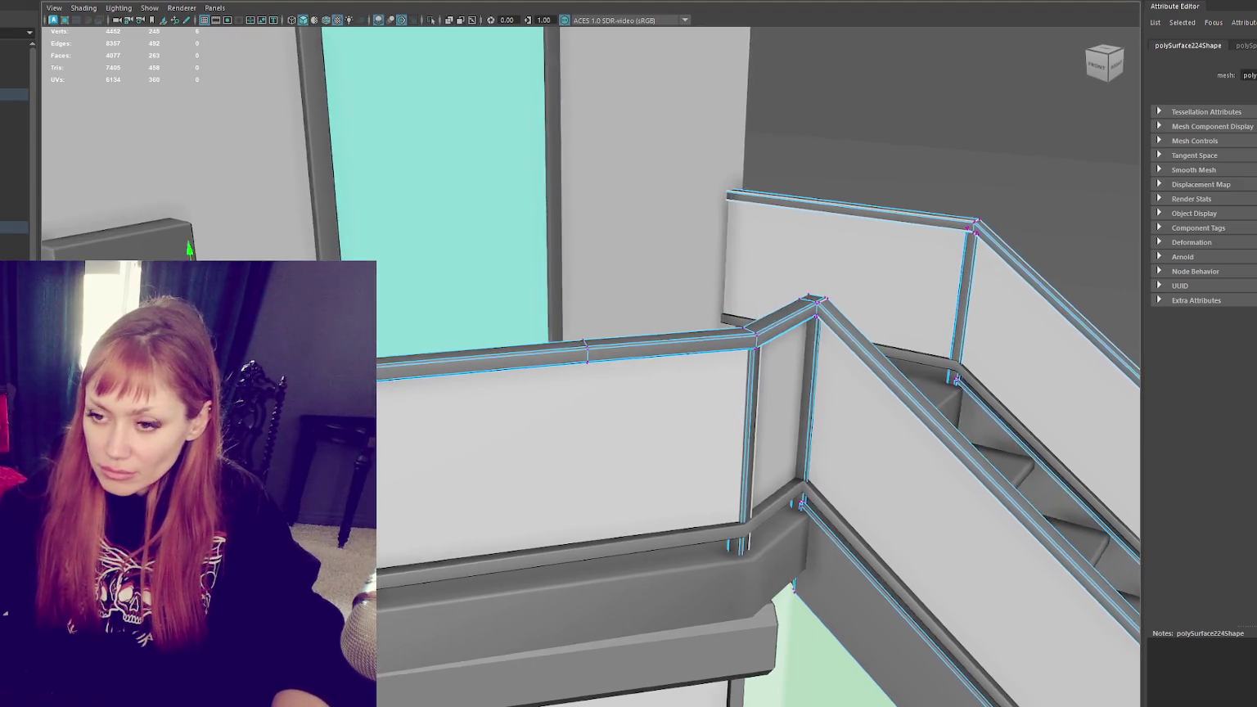
key(4)
key(6)
double_click(836, 553)
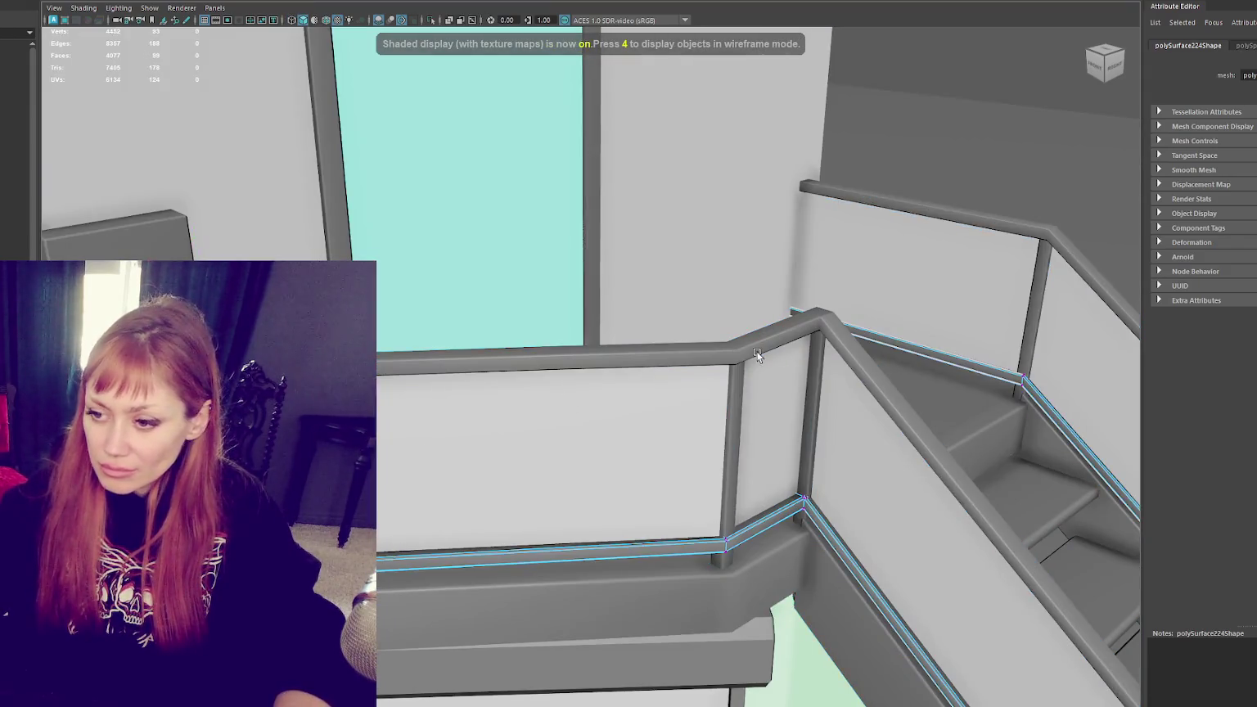
Step: Edit the railing-foot vertex with the Move tool and insert an edge loop on the right railing
alt+middle_drag(836, 553, 660, 217)
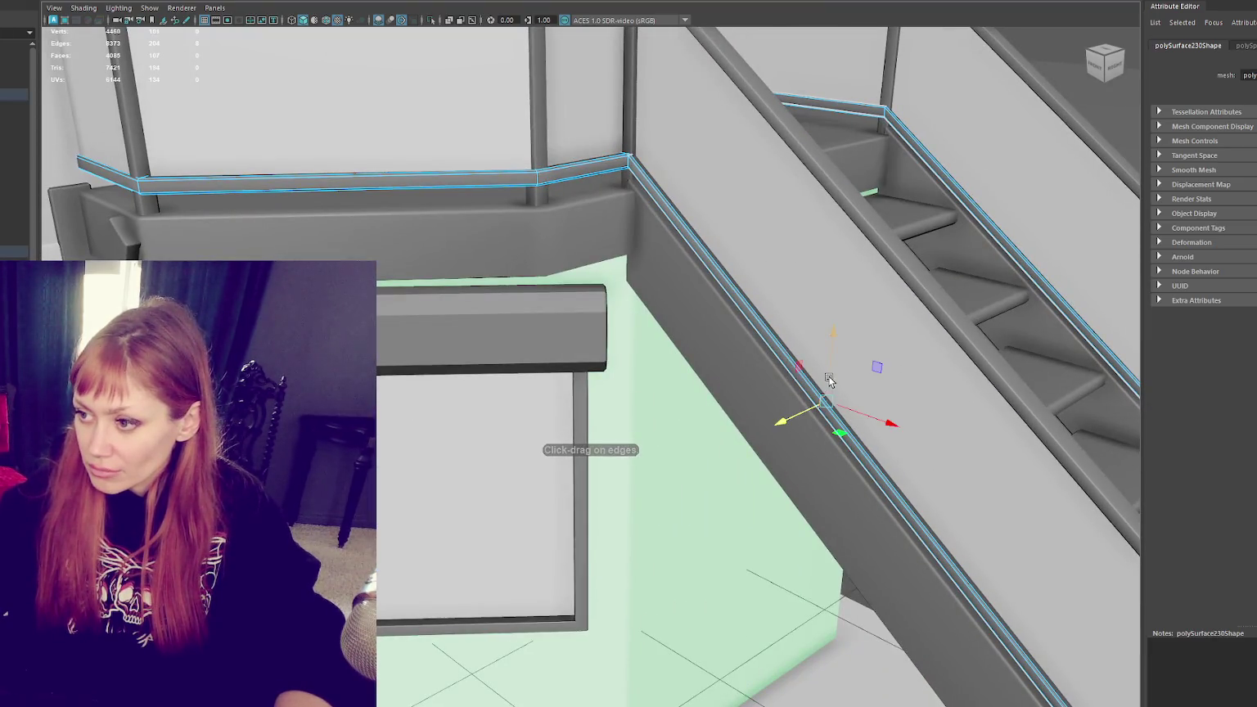
alt+drag(829, 379, 475, 315)
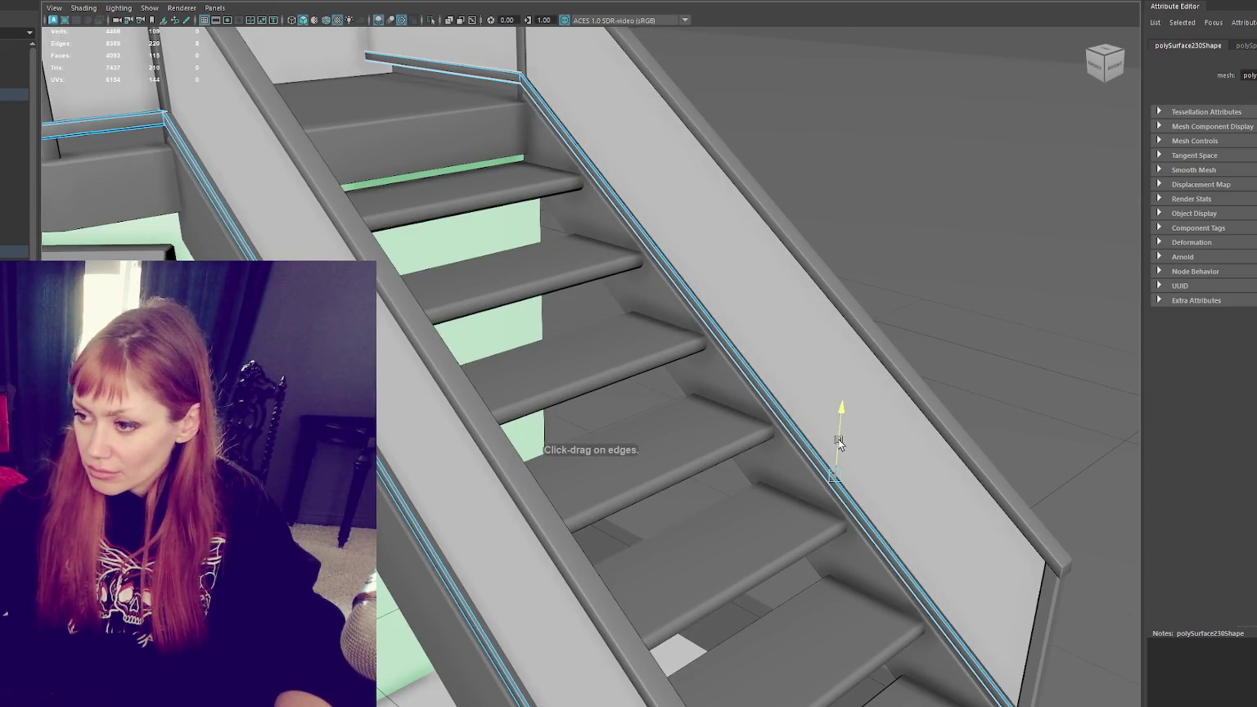
shift+right_drag(921, 350, 884, 350)
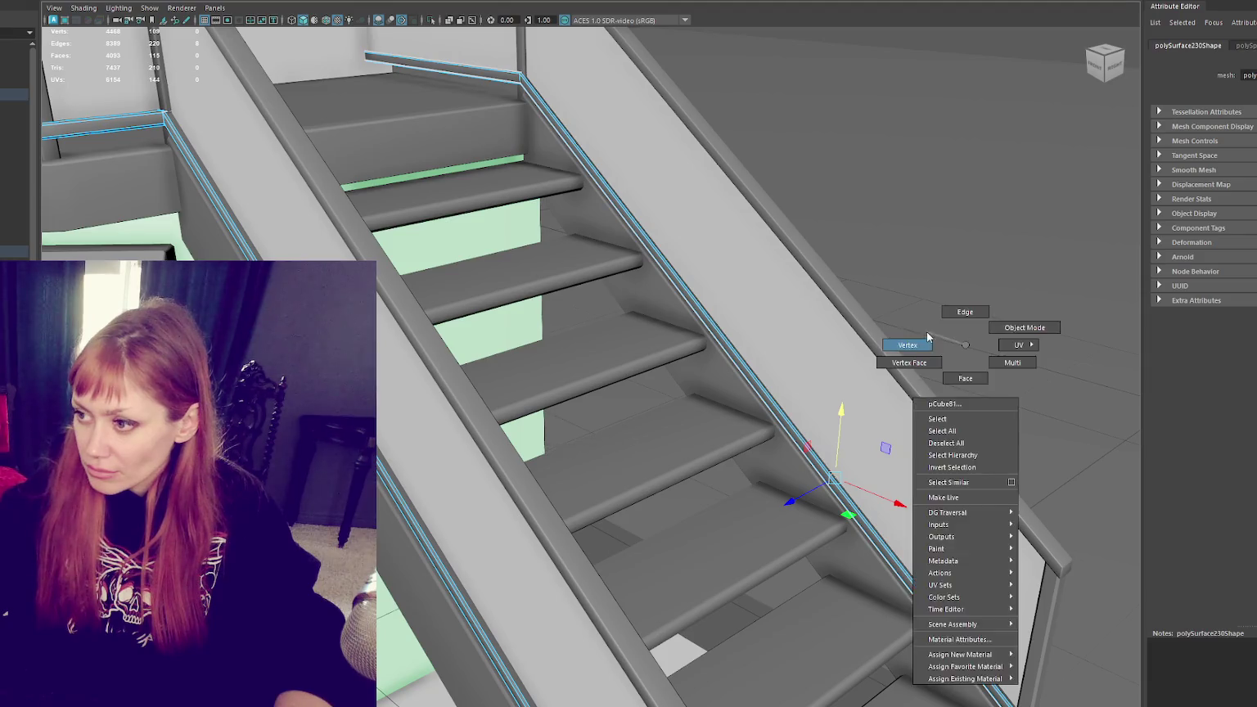
alt+middle_drag(1044, 702, 889, 431)
key(w)
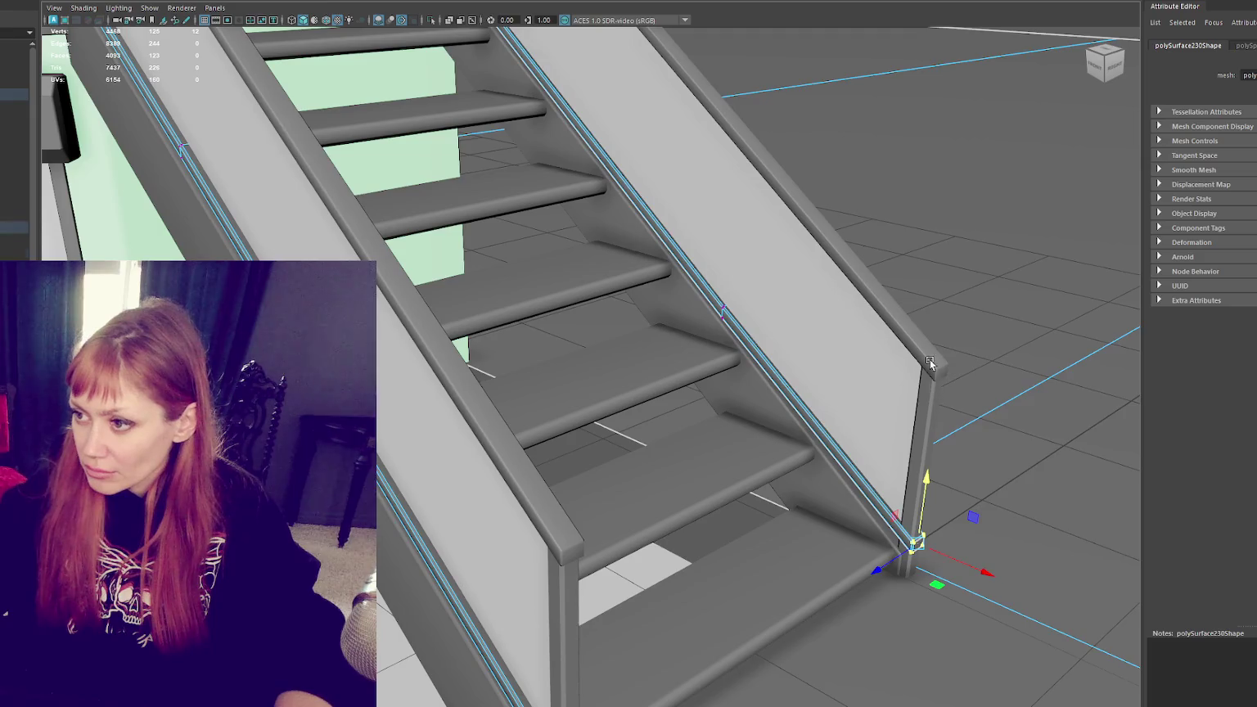
alt+drag(930, 363, 802, 466)
click(798, 325)
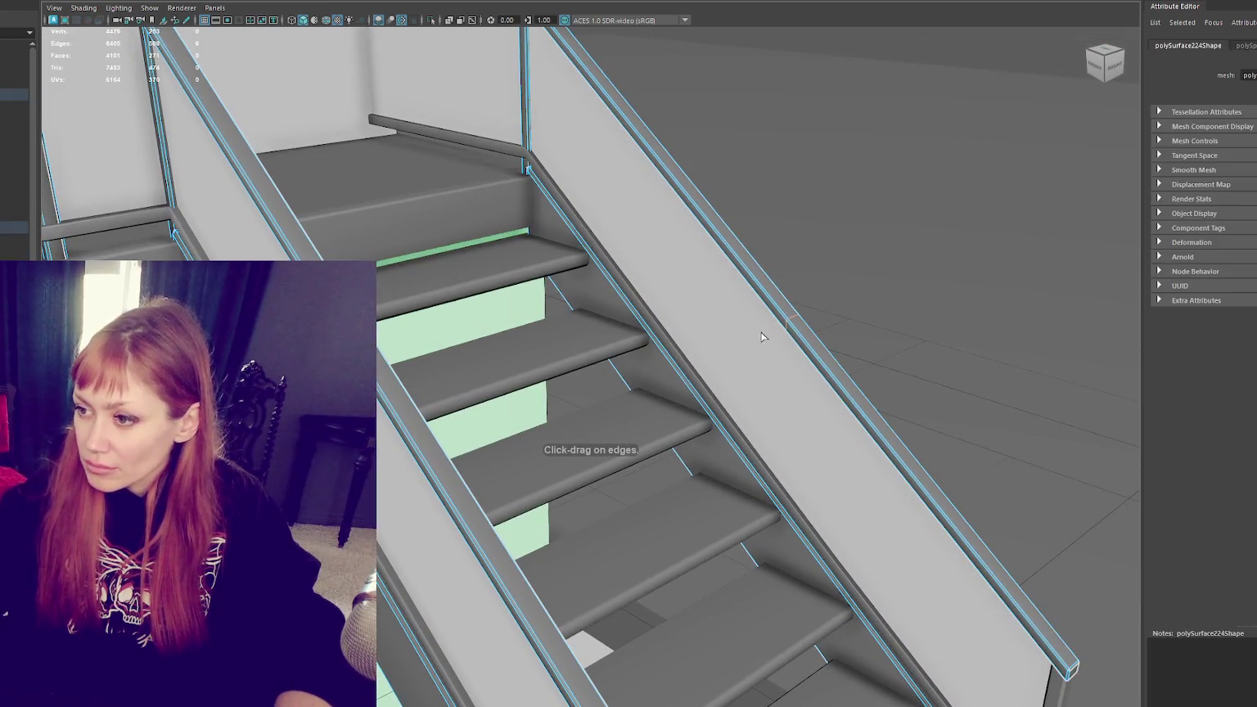
Step: Switch the handrail to vertex mode with F9 and frame its bottom-end vertices for moving
alt+drag(389, 202, 391, 238)
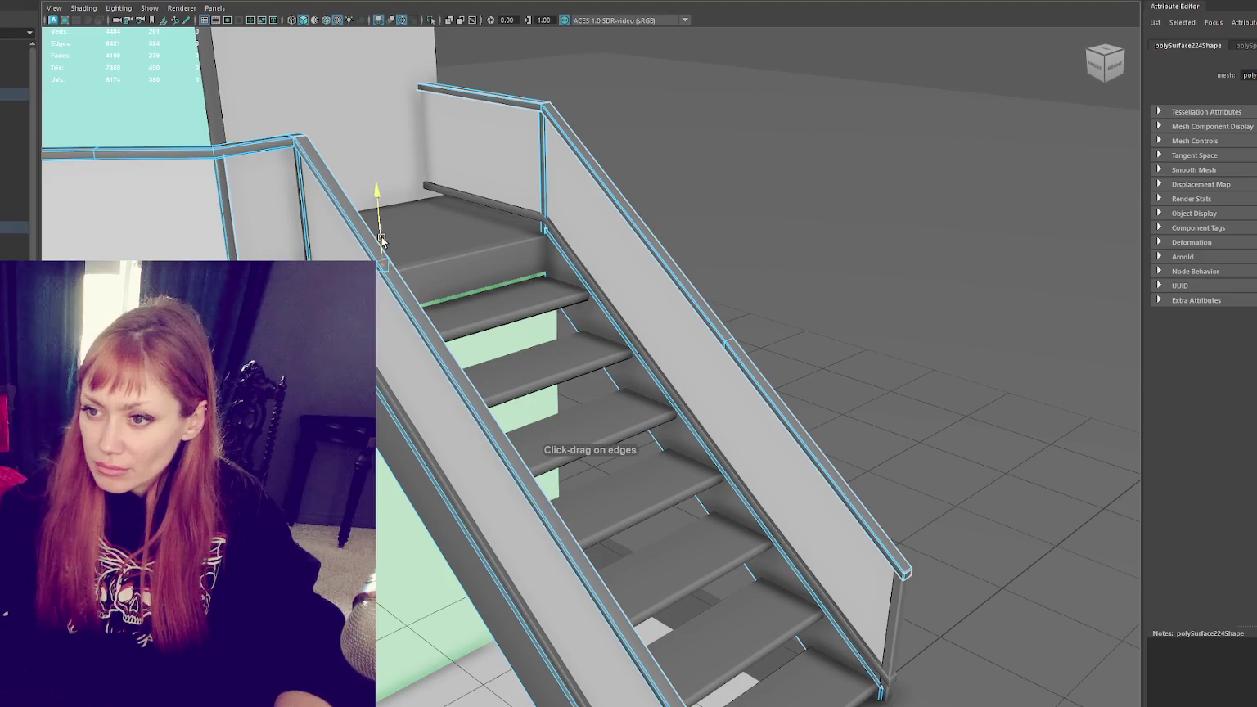
key(w)
drag(730, 334, 732, 332)
mouse_move(852, 307)
alt+mouse_down()
mouse_move(723, 309)
mouse_move(676, 294)
mouse_move(820, 301)
mouse_move(409, 217)
alt+mouse_up()
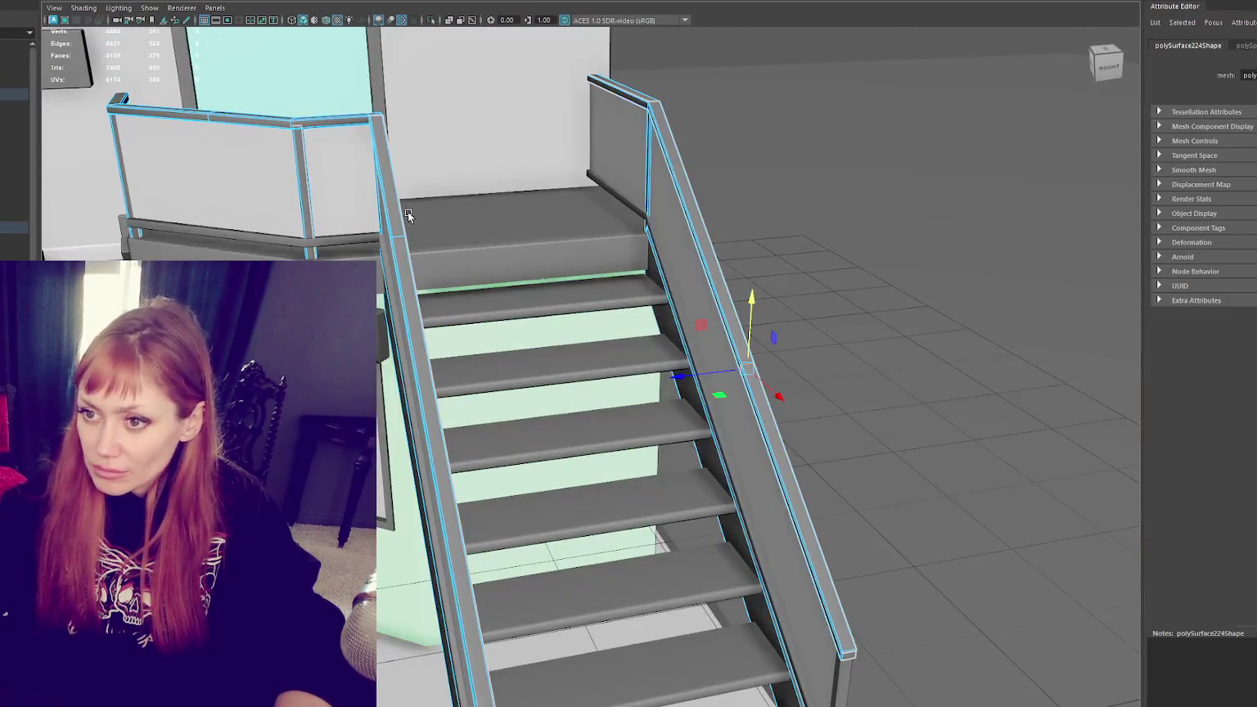
drag(709, 374, 709, 374)
key(F9)
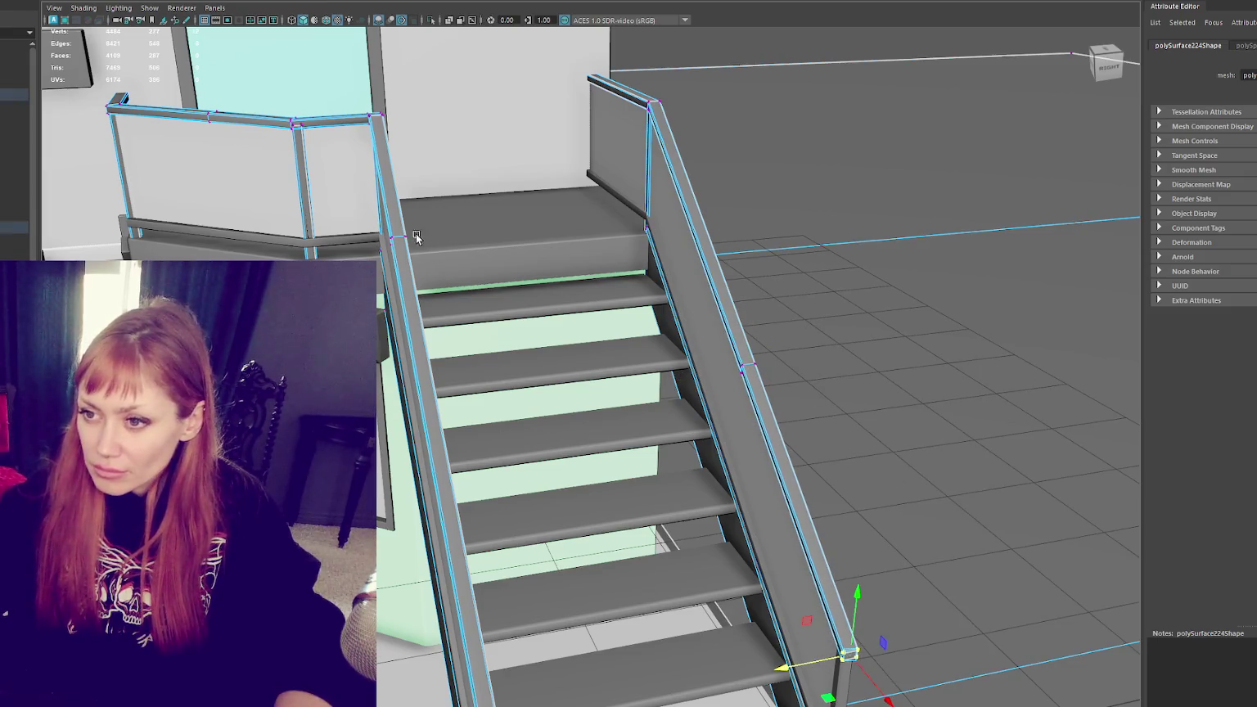
alt+drag(415, 235, 483, 424)
key(f)
alt+drag(571, 458, 716, 470)
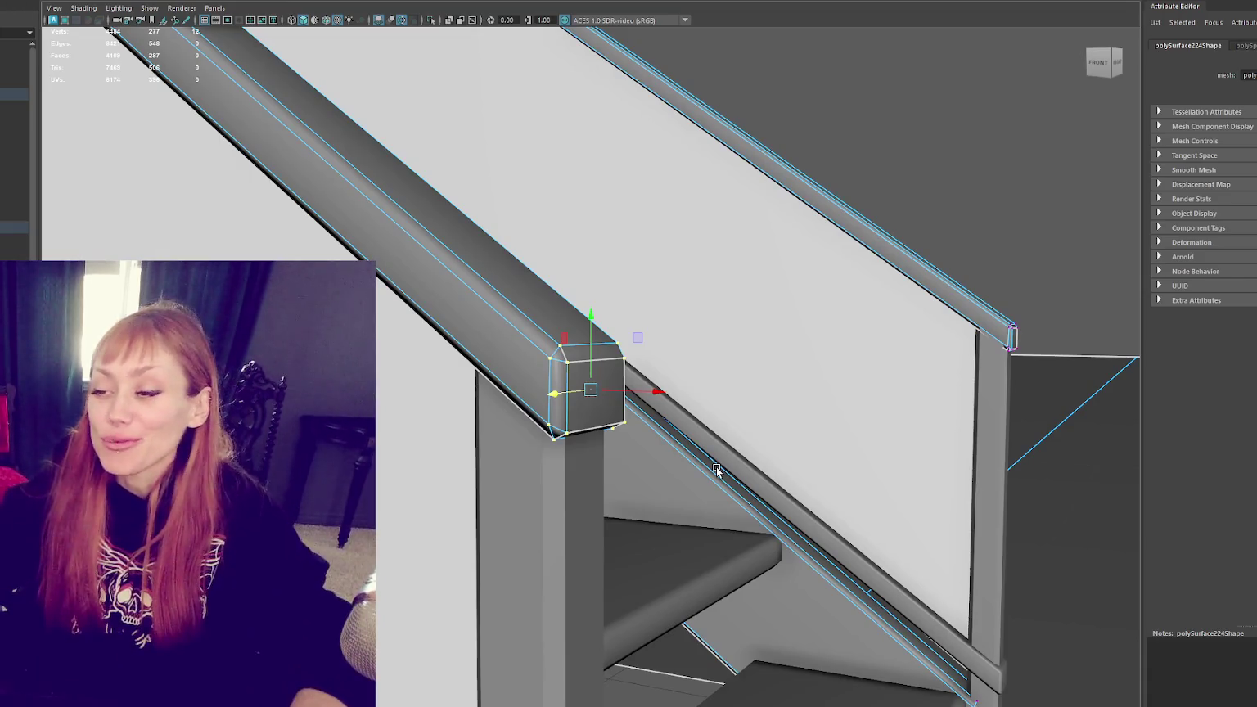
Step: Insert an edge loop on the lower rail and rotate its end to match the stair slope
mouse_move(646, 295)
alt+mouse_down()
mouse_move(665, 309)
mouse_move(536, 308)
mouse_move(555, 399)
mouse_move(548, 385)
mouse_move(763, 329)
mouse_move(755, 292)
alt+mouse_up()
mouse_move(755, 292)
alt+right_down()
mouse_move(923, 553)
mouse_move(629, 297)
alt+right_up()
mouse_move(629, 297)
alt+mouse_down()
mouse_move(676, 326)
mouse_move(718, 303)
alt+mouse_up()
alt+right_drag(719, 303, 966, 662)
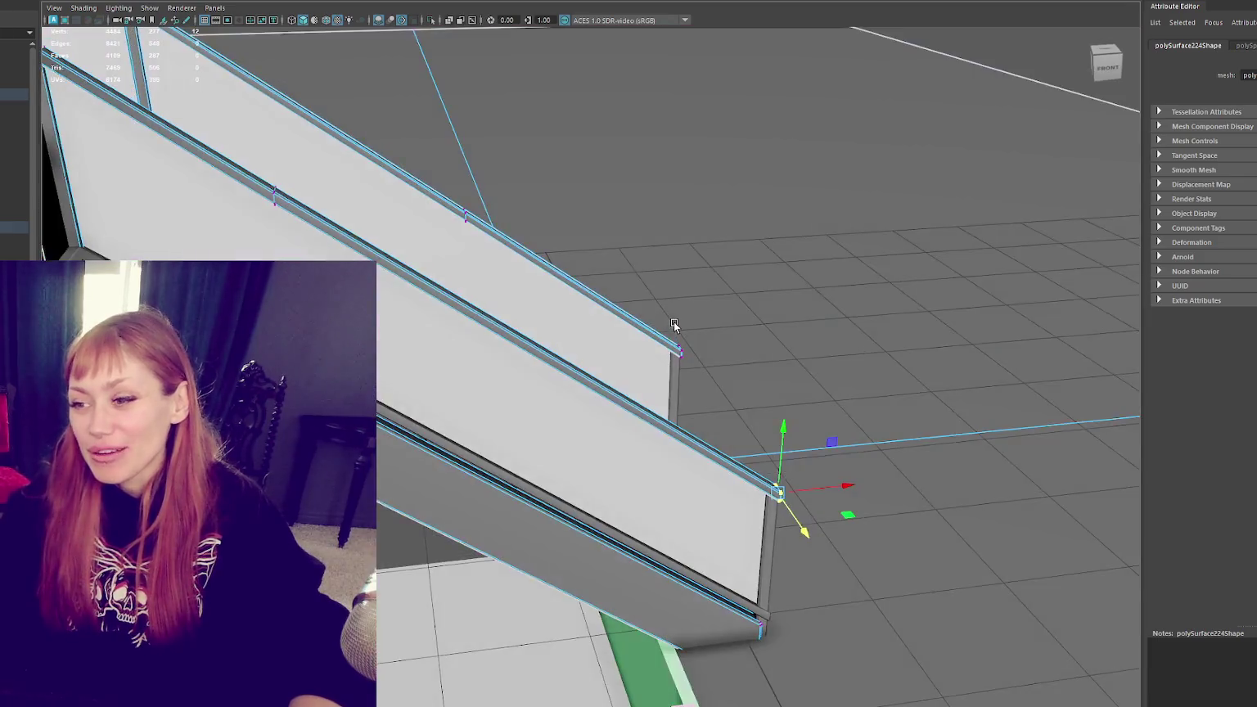
alt+drag(833, 35, 652, 422)
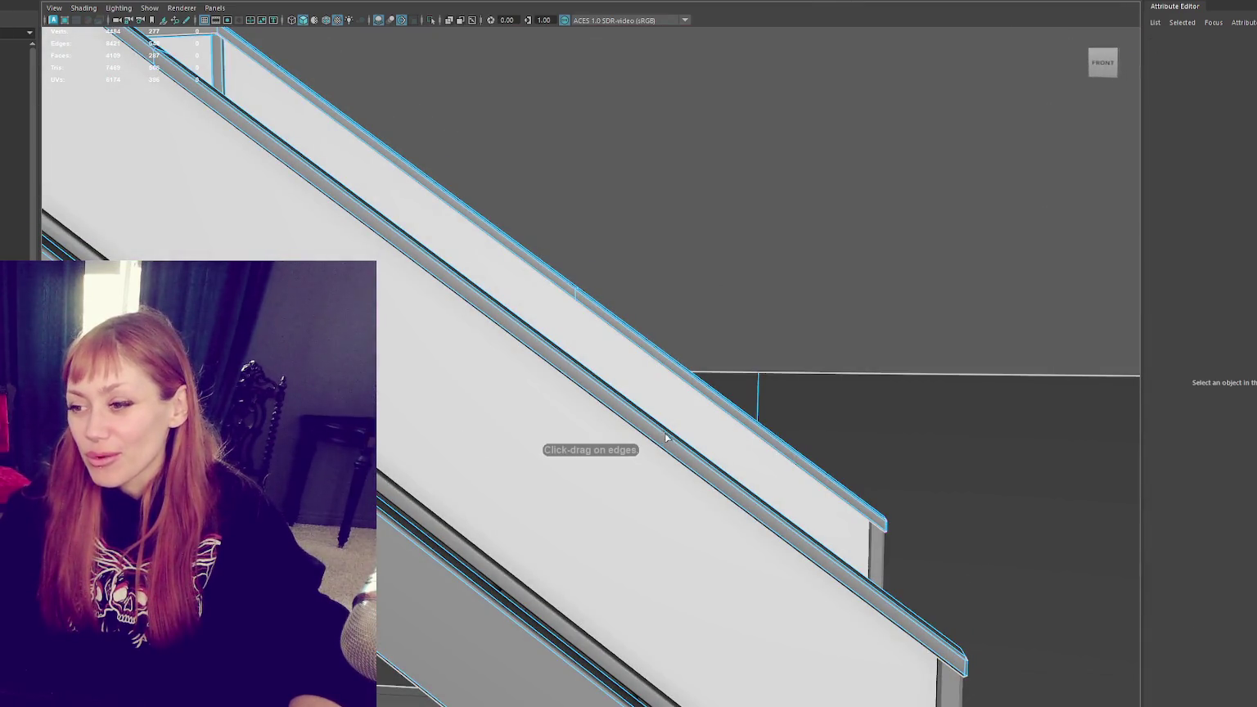
click(651, 423)
alt+right_drag(798, 433, 758, 415)
mouse_move(758, 415)
alt+mouse_down()
mouse_move(766, 401)
mouse_move(477, 384)
mouse_move(589, 403)
mouse_move(532, 426)
mouse_move(520, 401)
mouse_move(644, 350)
mouse_move(564, 365)
mouse_move(461, 340)
alt+mouse_up()
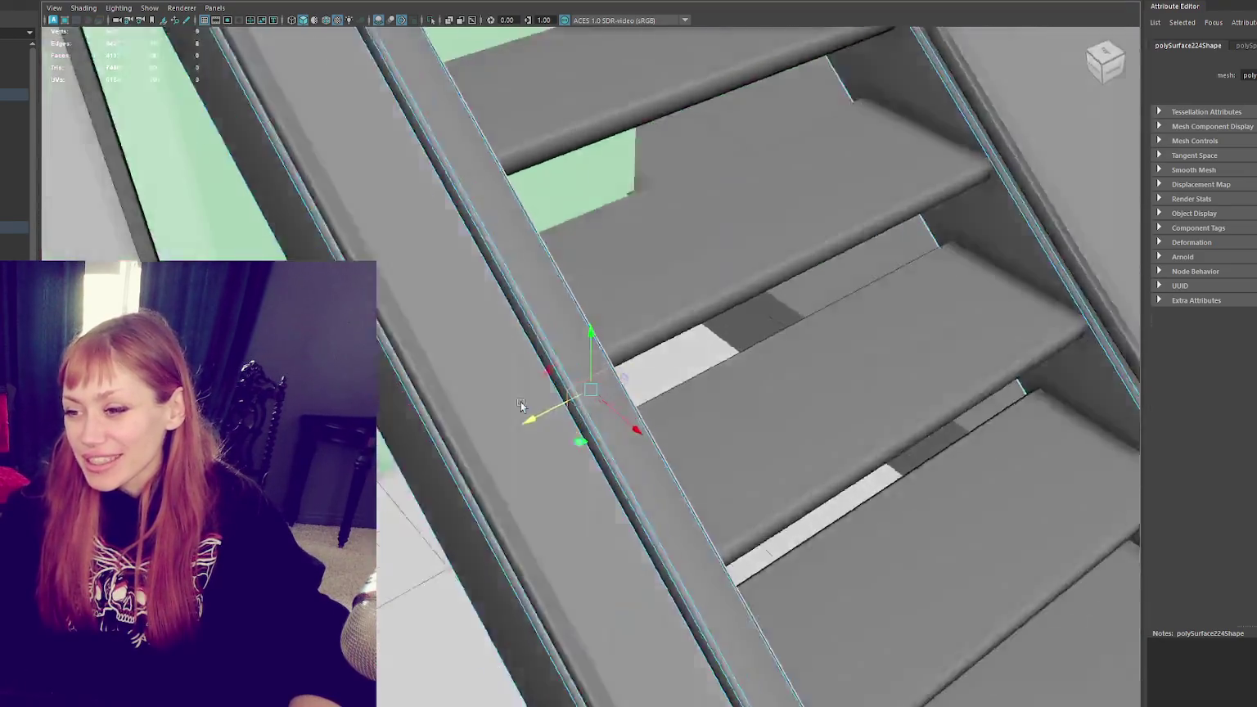
key(e)
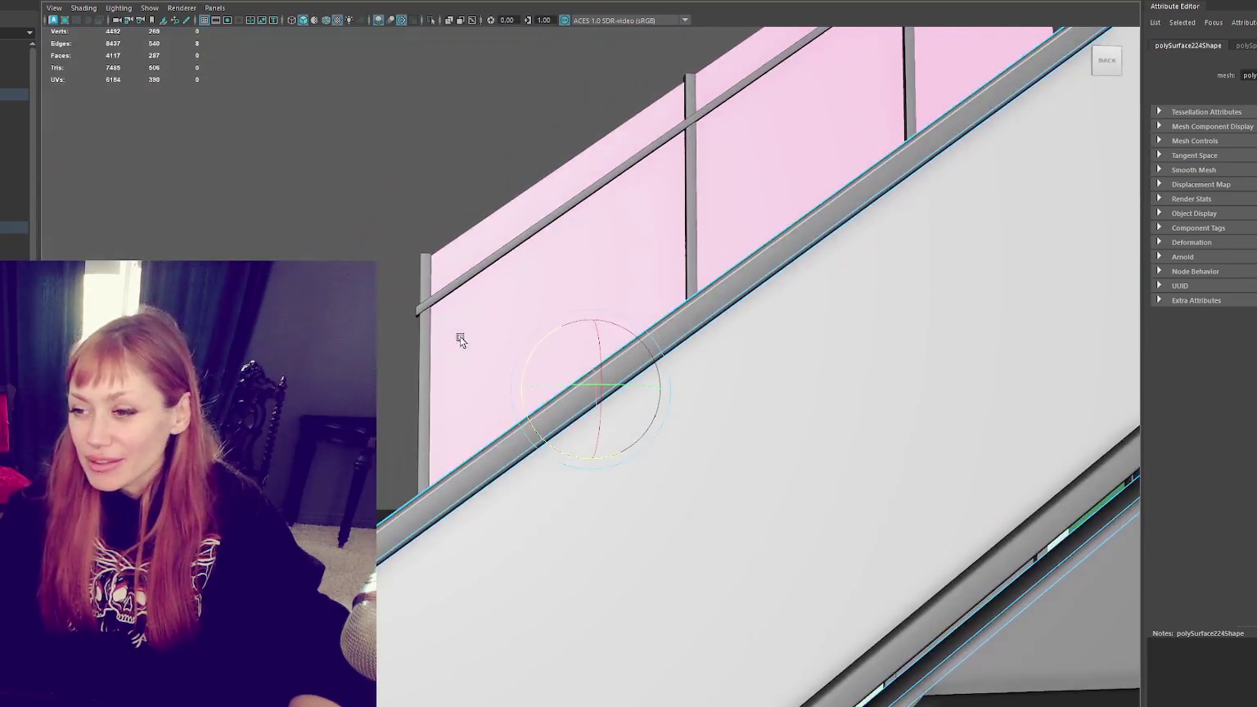
mouse_move(539, 337)
mouse_down()
mouse_move(562, 356)
mouse_move(422, 377)
mouse_move(851, 367)
mouse_move(449, 368)
mouse_up()
key(w)
Step: Select the thin strip under the rail for rotating, then deselect it
click(449, 368)
click(428, 345)
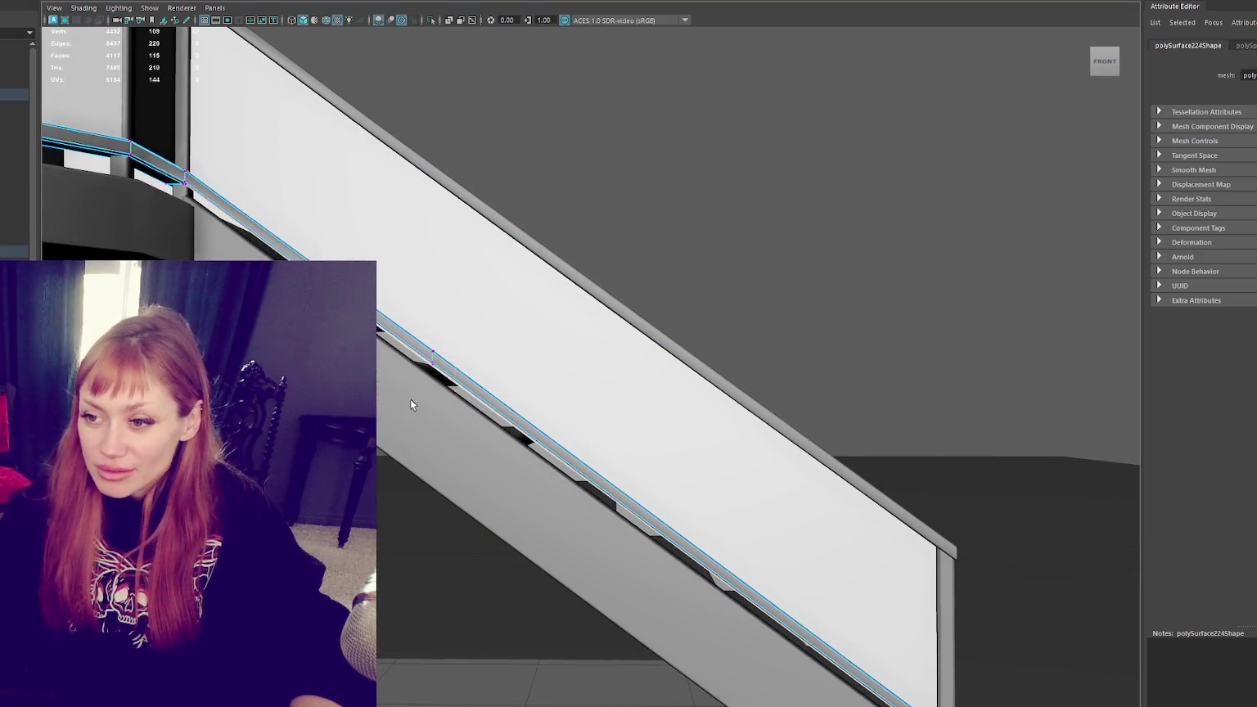
scroll(411, 399, up, 5)
scroll(583, 350, down, 2)
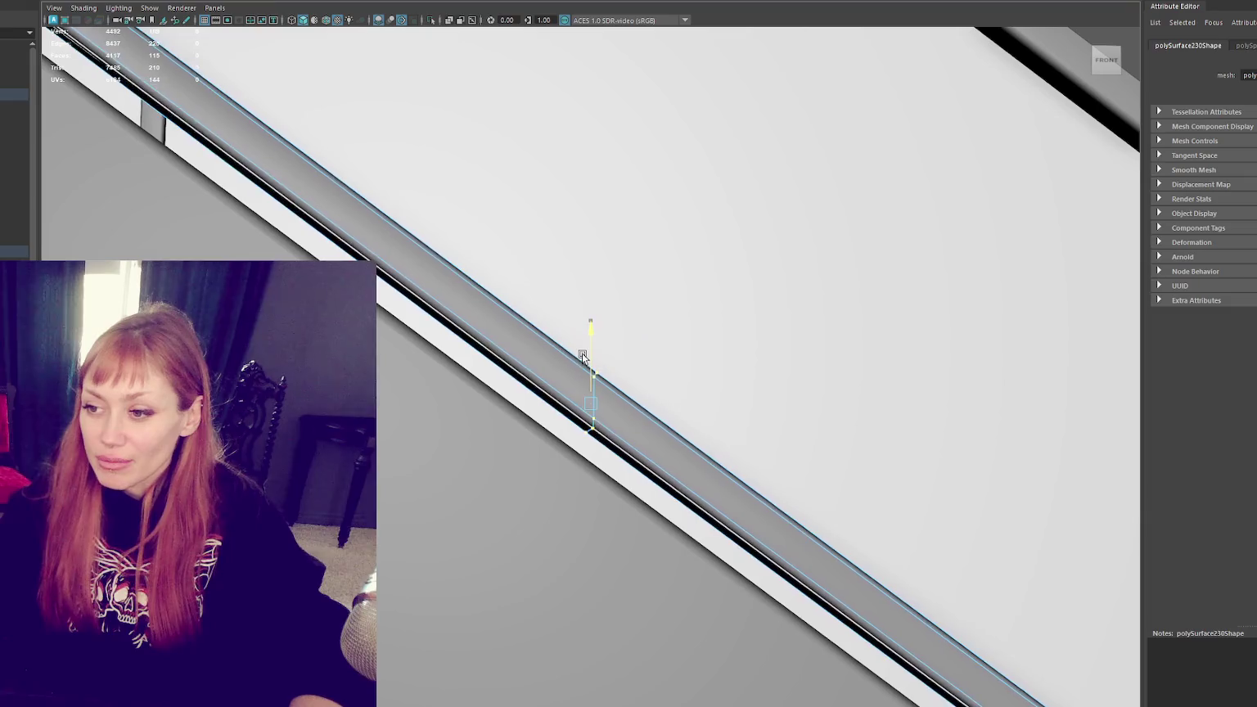
mouse_move(581, 353)
alt+mouse_down()
mouse_move(575, 332)
mouse_move(637, 365)
mouse_move(718, 348)
alt+mouse_up()
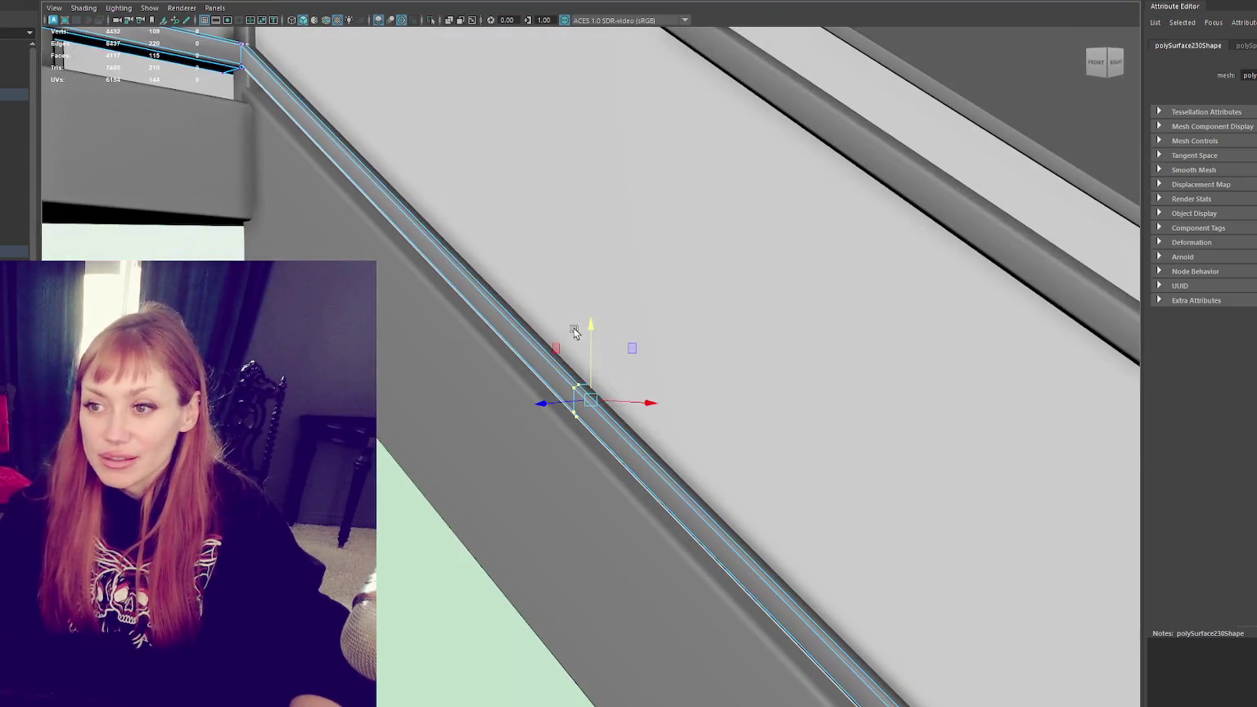
key(e)
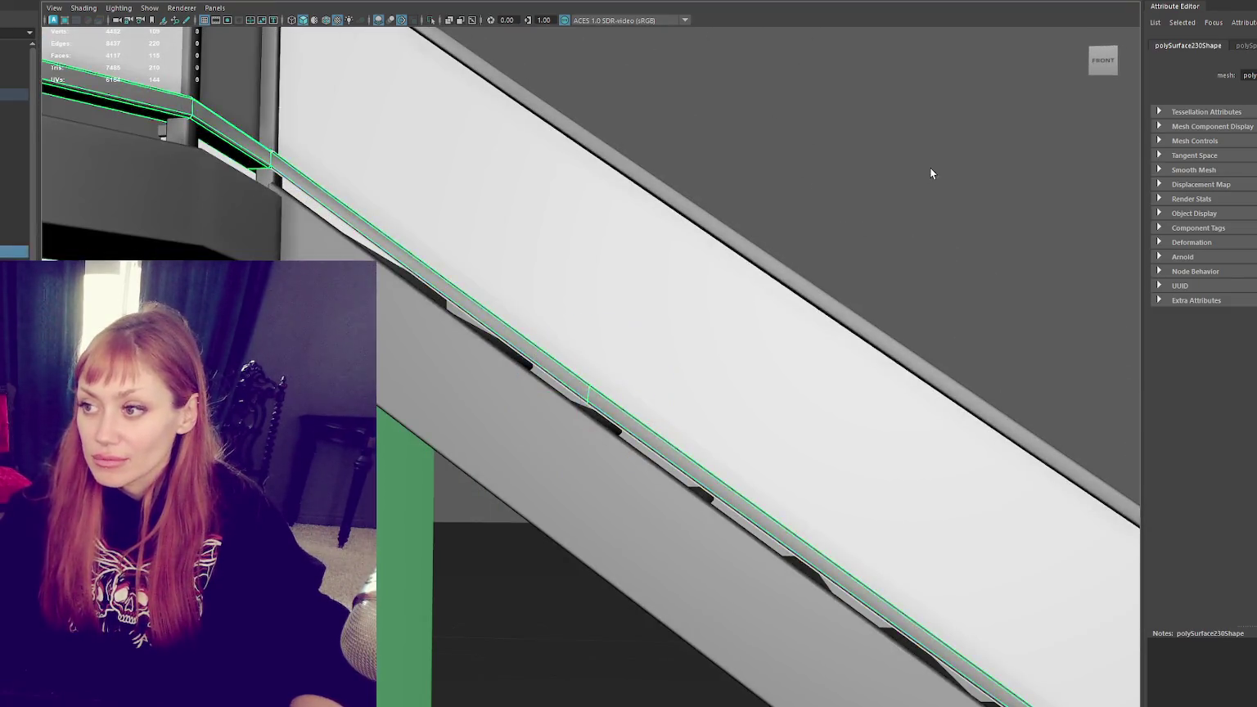
click(931, 173)
scroll(784, 318, down, 5)
mouse_move(784, 319)
alt+mouse_down()
mouse_move(741, 319)
mouse_move(799, 339)
alt+mouse_up()
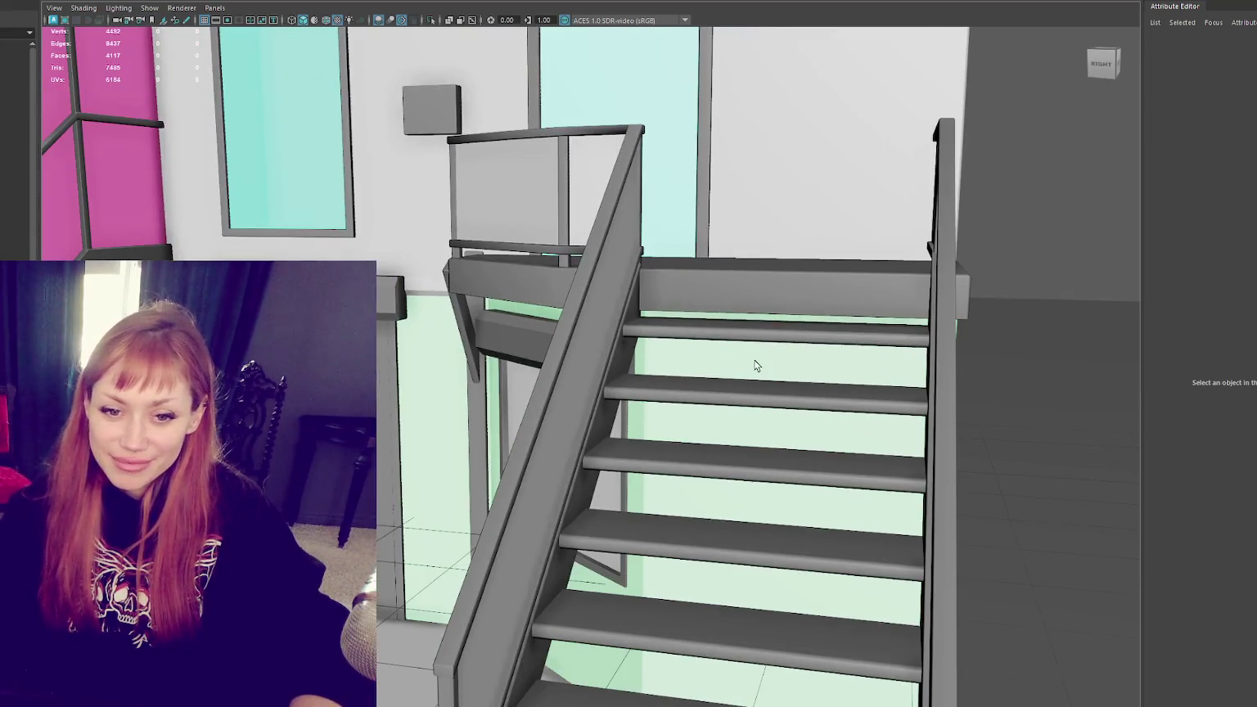
scroll(757, 366, down, 3)
scroll(633, 367, up, 5)
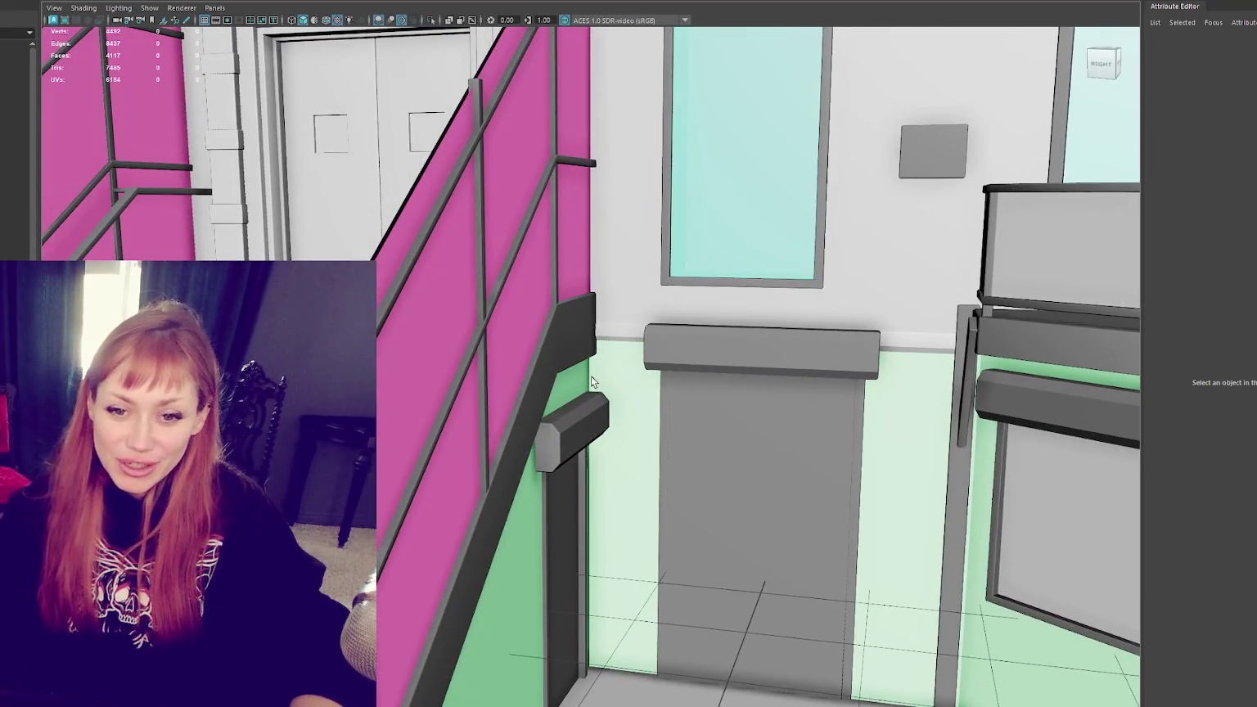
scroll(514, 401, down, 4)
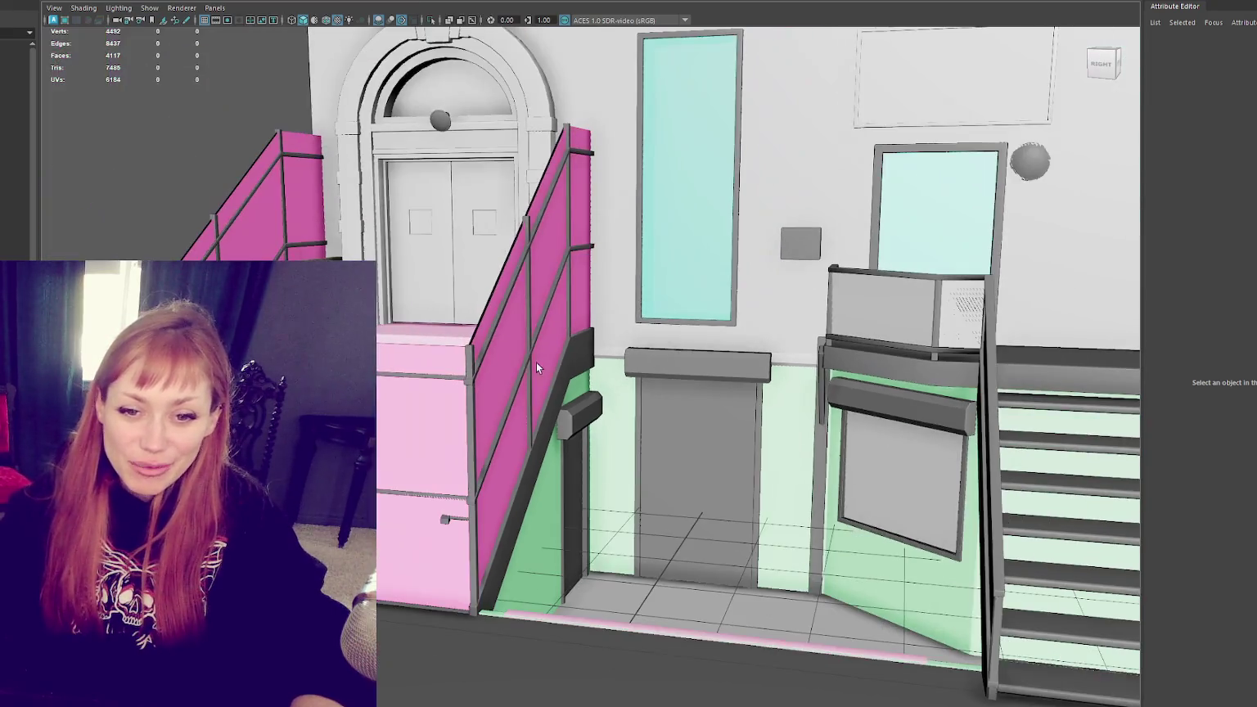
scroll(817, 269, down, 4)
scroll(539, 314, up, 3)
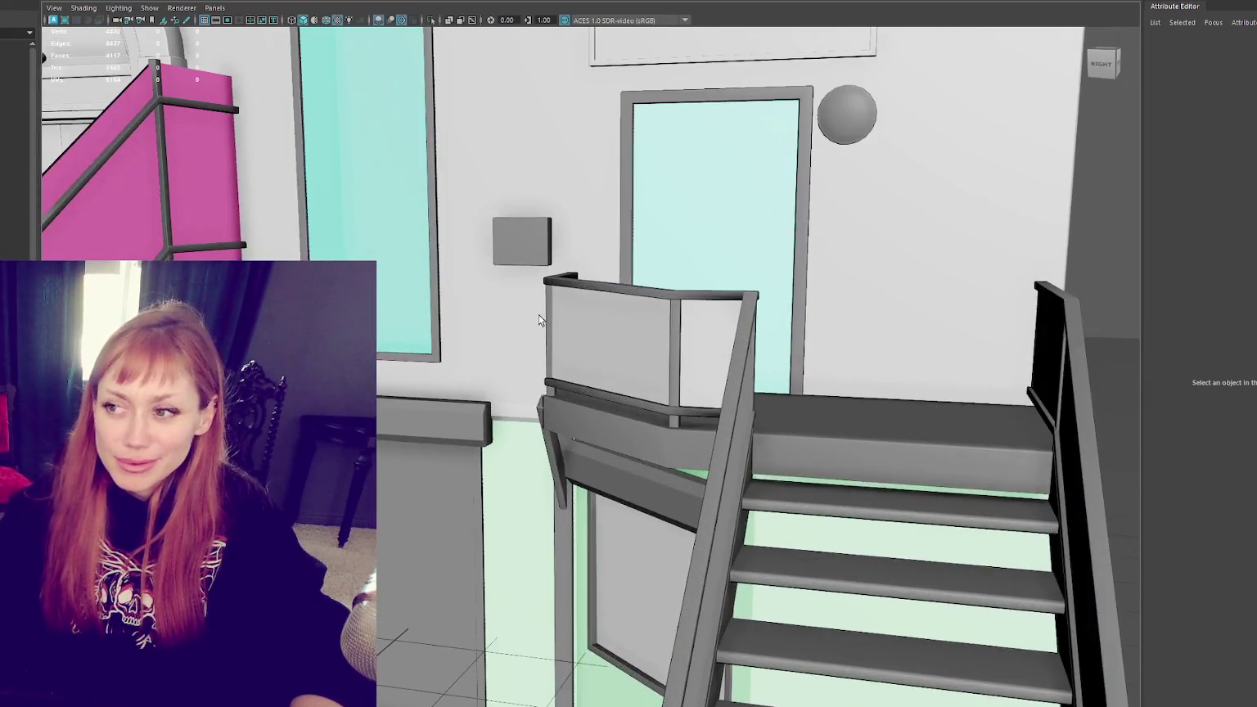
scroll(715, 323, up, 2)
click(705, 295)
key(f)
scroll(542, 460, up, 3)
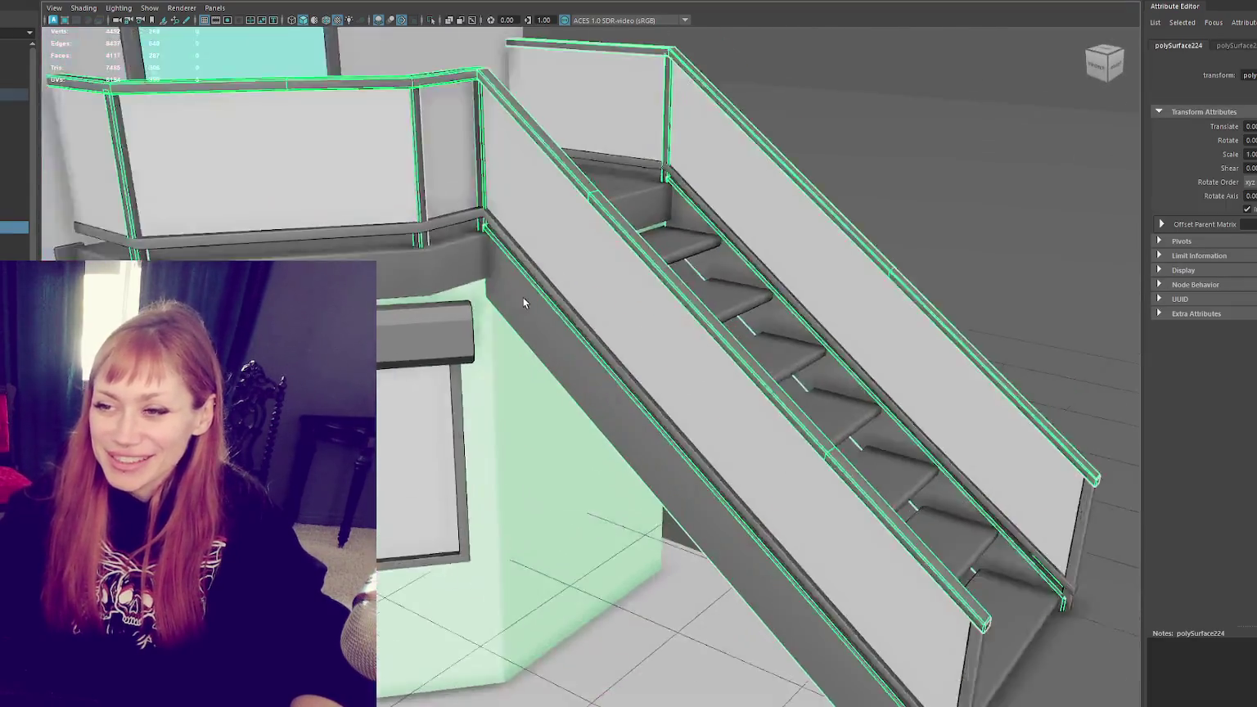
scroll(542, 460, up, 2)
mouse_move(542, 460)
alt+mouse_down()
mouse_move(505, 426)
mouse_move(530, 395)
mouse_move(536, 409)
mouse_move(592, 412)
mouse_move(584, 377)
alt+mouse_up()
Step: Insert an edge loop across the lower rail under the landing and select its edges
scroll(505, 426, up, 2)
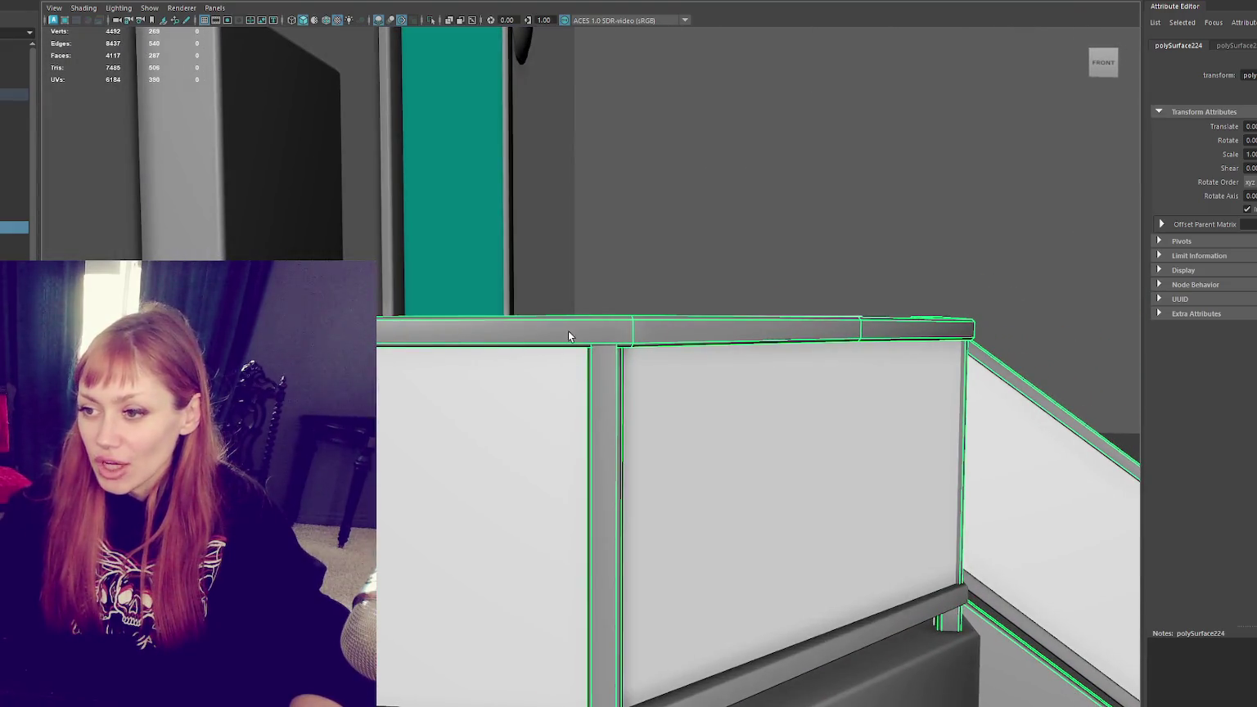
mouse_move(850, 267)
alt+mouse_down()
mouse_move(817, 248)
mouse_move(617, 542)
mouse_move(674, 469)
mouse_move(629, 450)
mouse_move(643, 434)
alt+mouse_up()
click(617, 542)
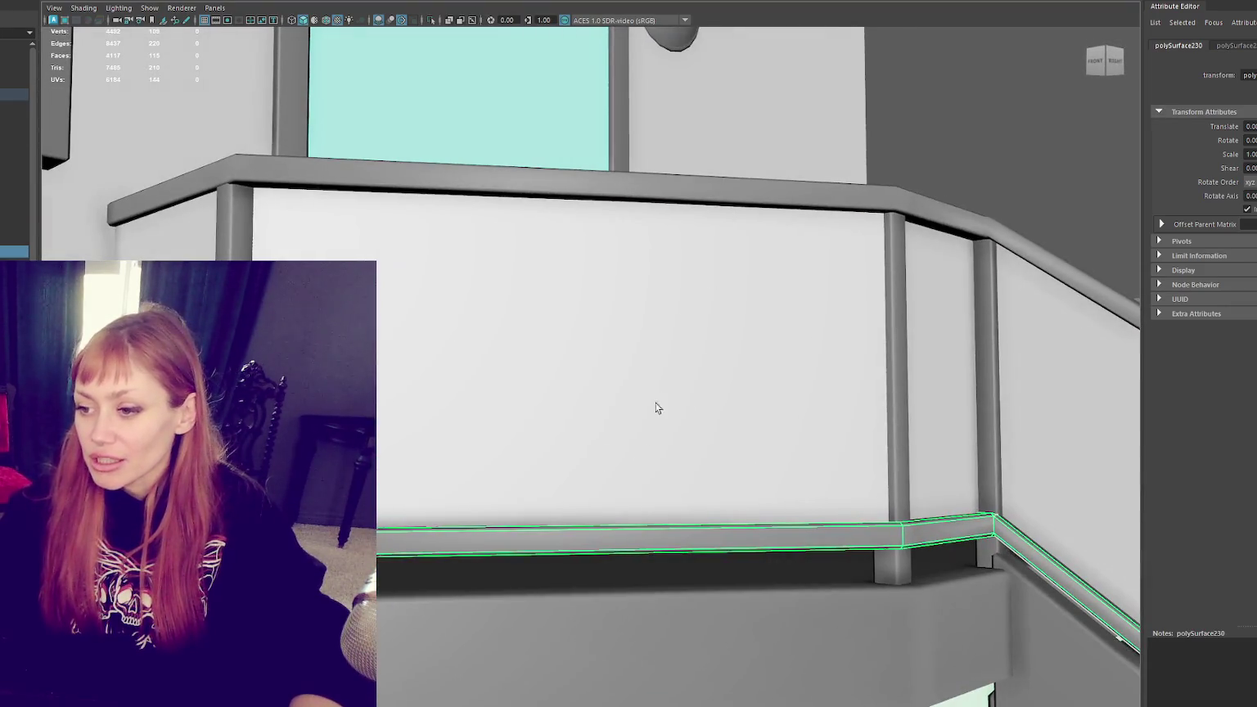
right_drag(597, 540, 602, 469)
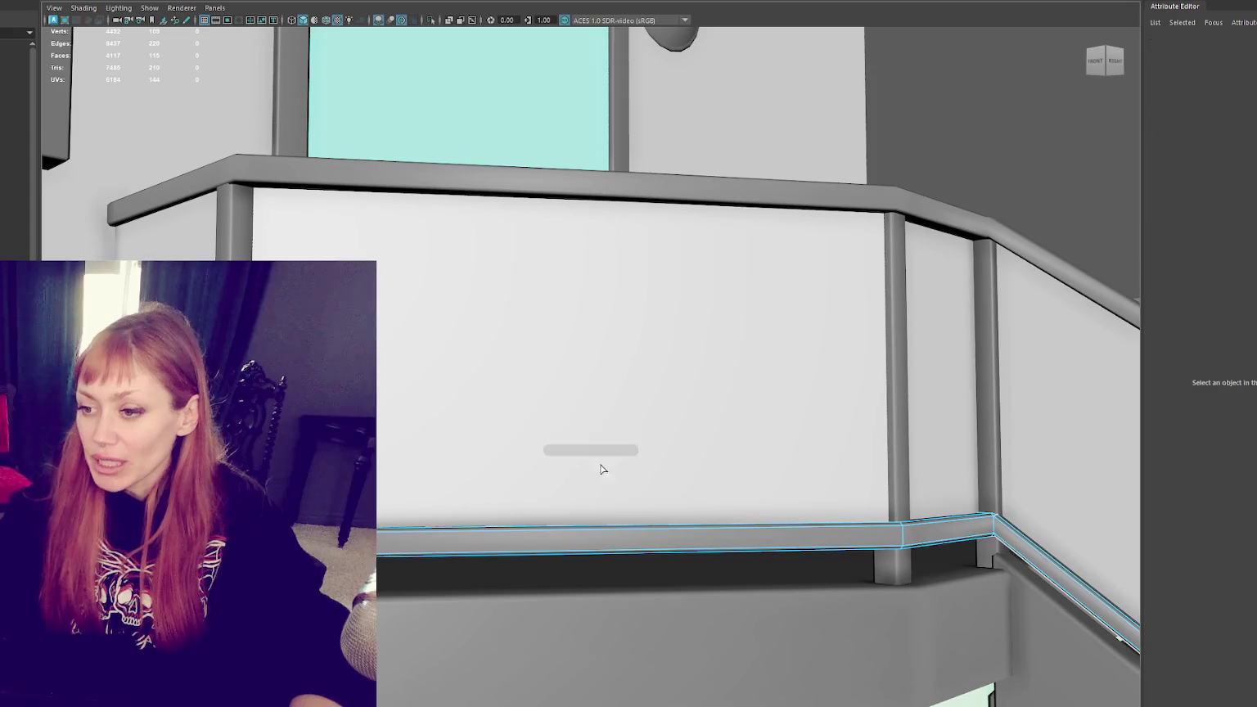
click(448, 536)
key(w)
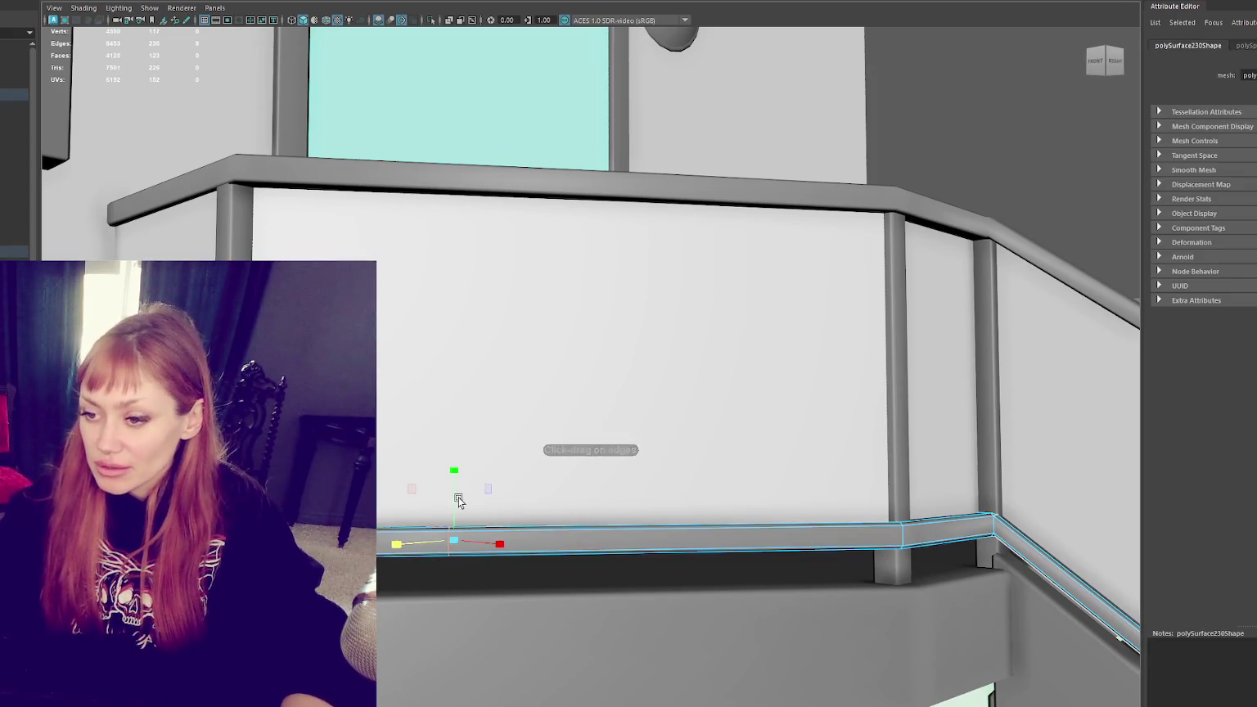
double_click(443, 541)
right_click(470, 474)
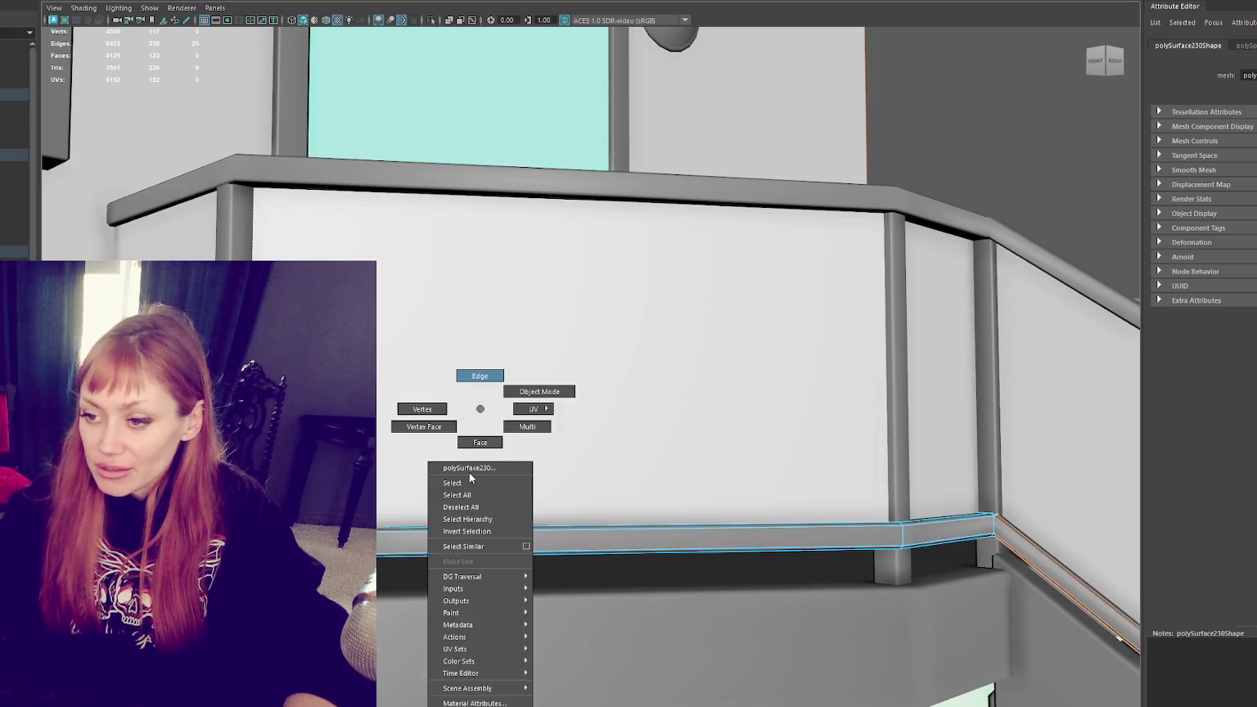
click(479, 373)
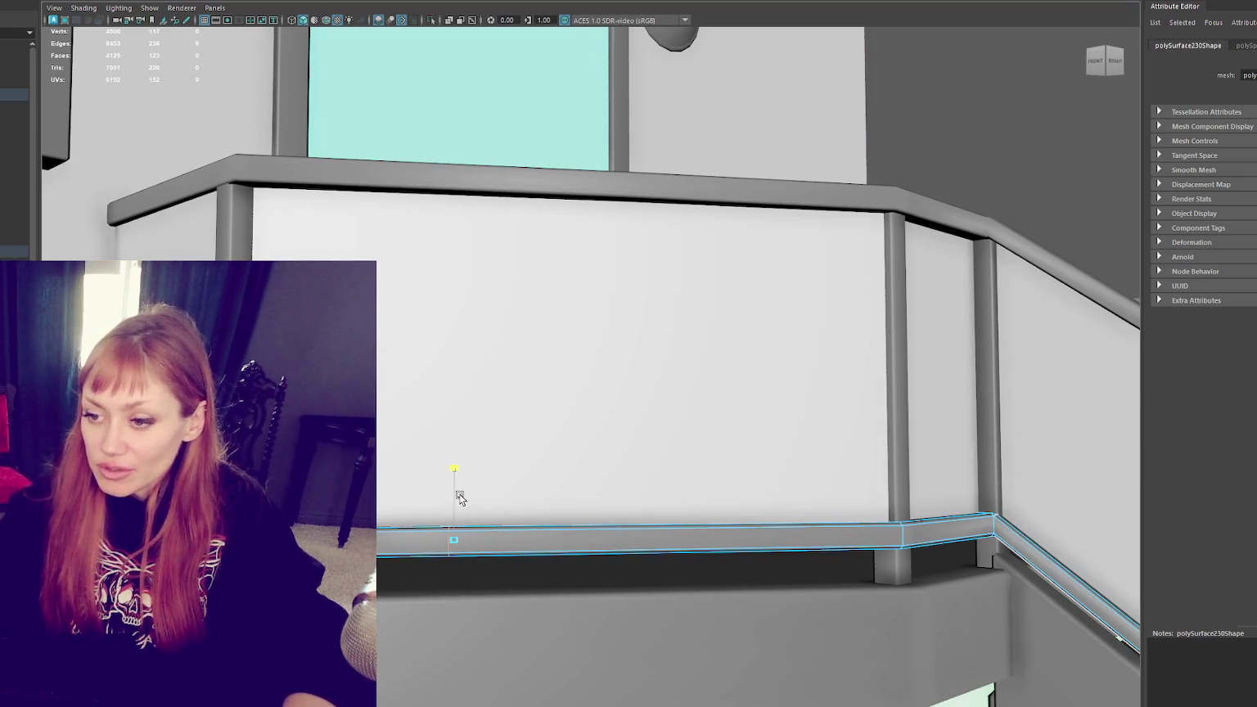
Step: Extrude the selected rail-end edges to extend the rail along the sloped staircase
alt+drag(768, 536, 719, 546)
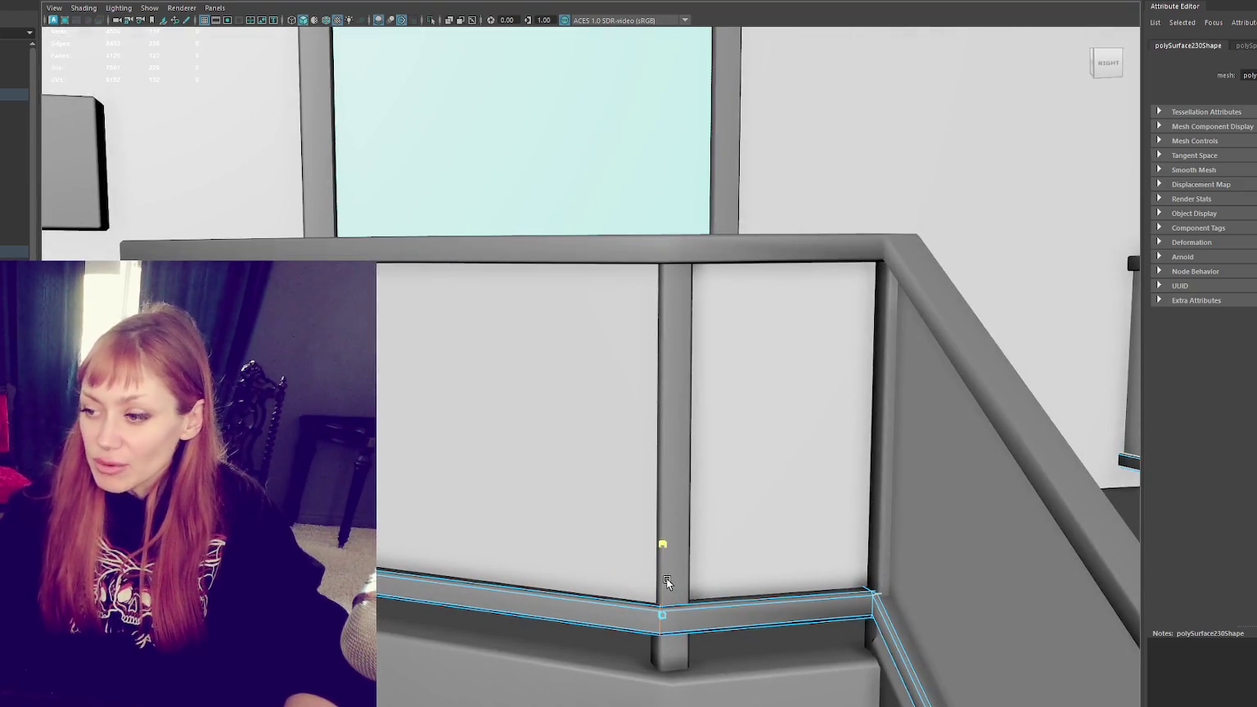
scroll(668, 582, down, 3)
alt+drag(668, 573, 483, 429)
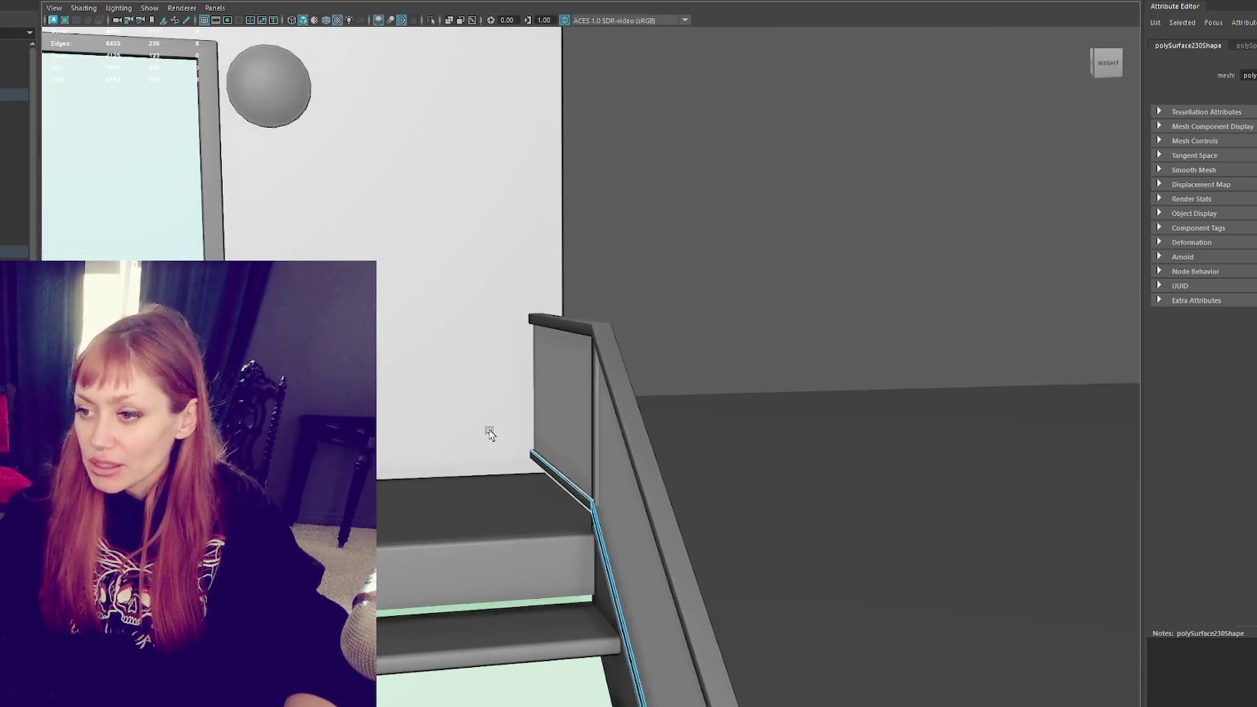
mouse_move(625, 406)
alt+mouse_down()
mouse_move(564, 430)
mouse_move(750, 295)
mouse_move(731, 292)
alt+mouse_up()
shift+right_drag(374, 262, 496, 404)
key(4)
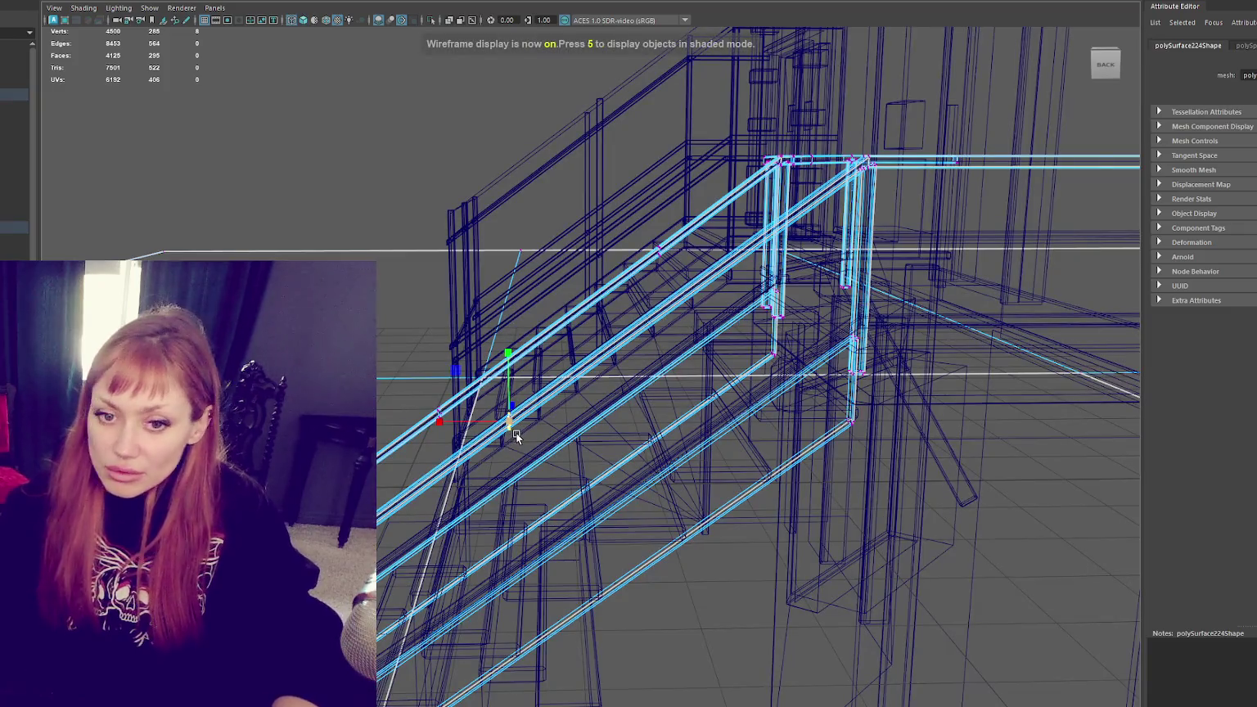
key(5)
scroll(546, 444, up, 2)
mouse_move(546, 444)
alt+mouse_down()
mouse_move(800, 430)
mouse_move(783, 436)
mouse_move(820, 440)
alt+mouse_up()
scroll(783, 436, up, 2)
scroll(776, 436, up, 2)
scroll(786, 438, up, 2)
Step: Rotate the extruded edges to mitre the rail into the landing, checking in wireframe
key(e)
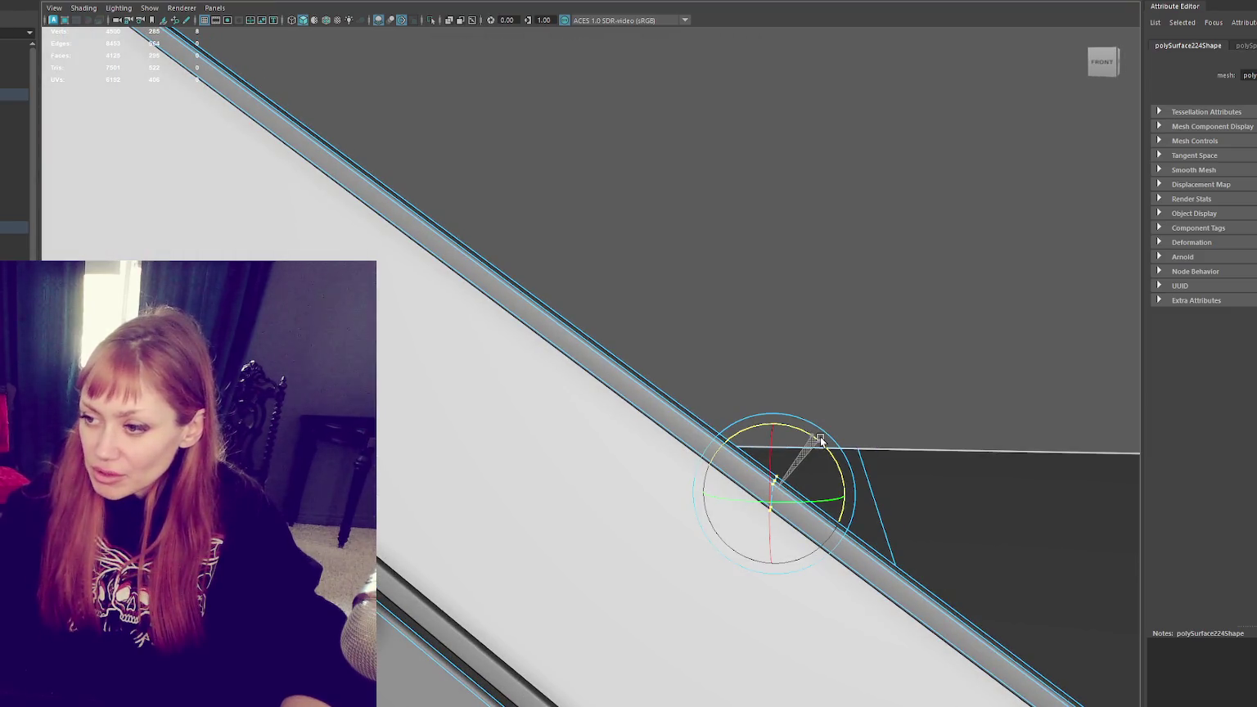
mouse_move(634, 243)
alt+mouse_down()
mouse_move(604, 192)
mouse_move(554, 242)
mouse_move(635, 356)
alt+mouse_up()
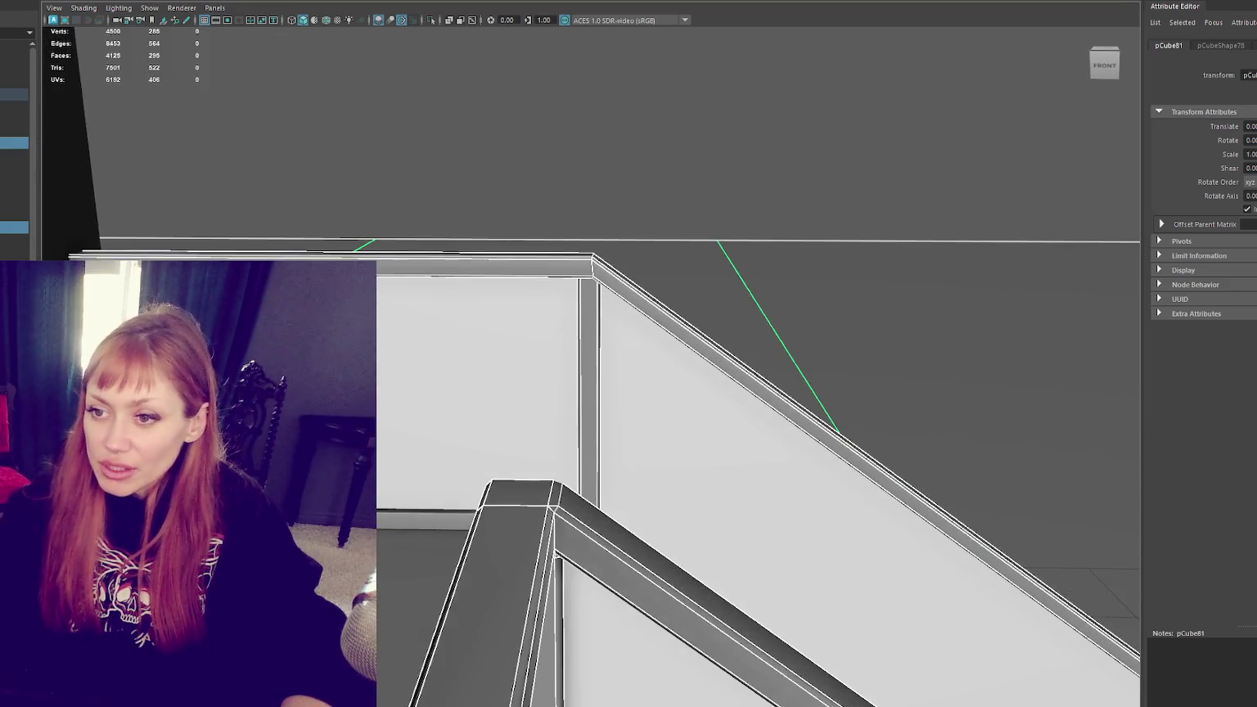
key(4)
scroll(400, 334, up, 3)
key(w)
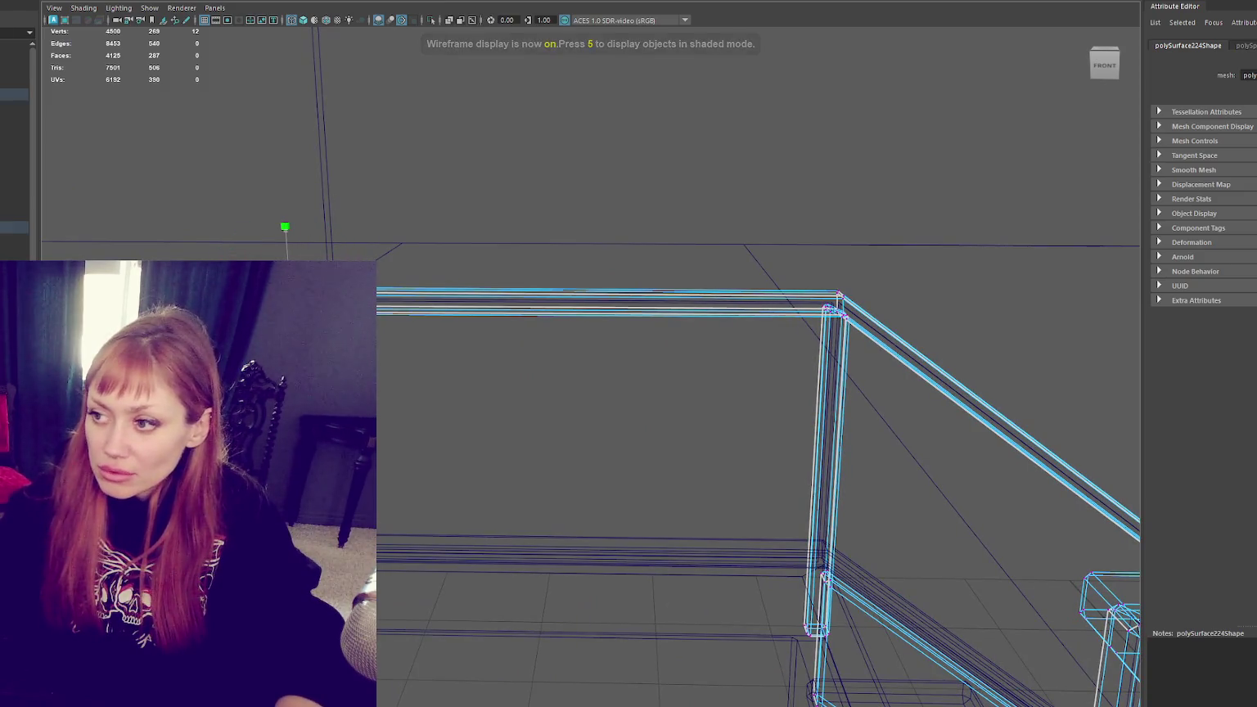
key(5)
click(575, 191)
mouse_move(575, 191)
alt+mouse_down()
mouse_move(191, 236)
mouse_move(430, 281)
mouse_move(453, 326)
mouse_move(344, 311)
alt+mouse_up()
Step: Select and frame the keystone above the arched door
alt+right_drag(344, 311, 458, 295)
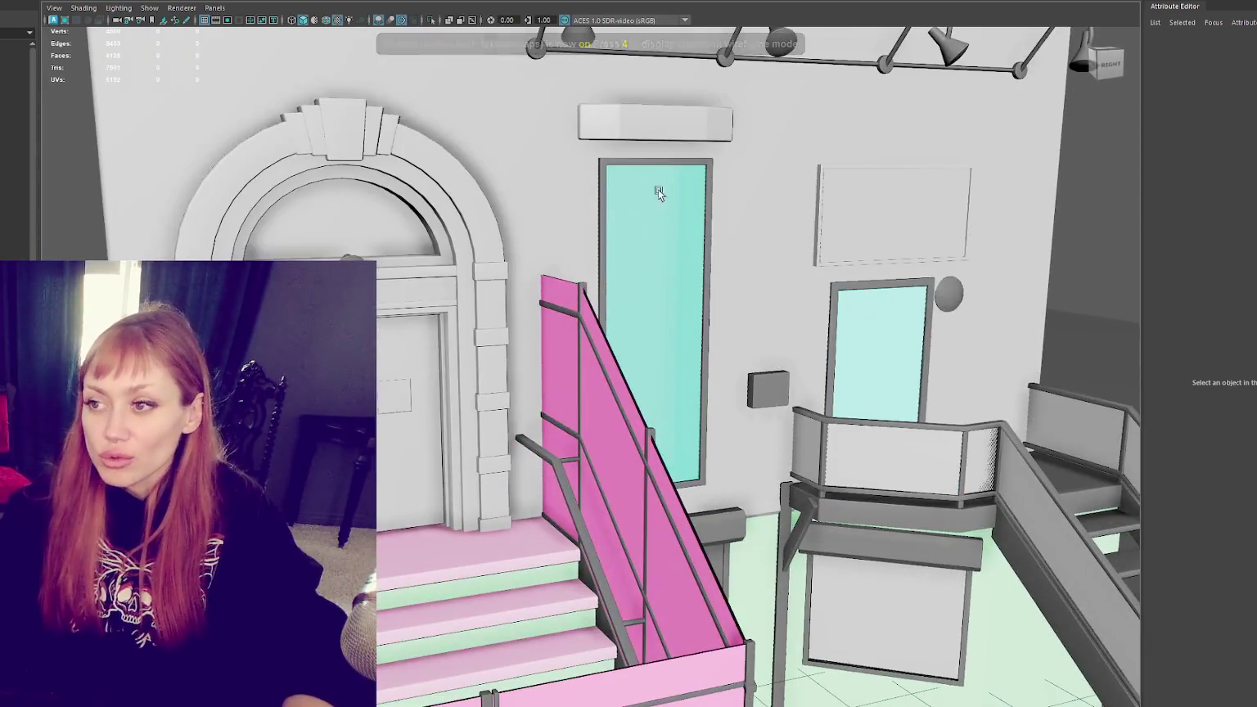
click(646, 127)
alt+right_drag(646, 126, 410, 286)
click(410, 286)
key(f)
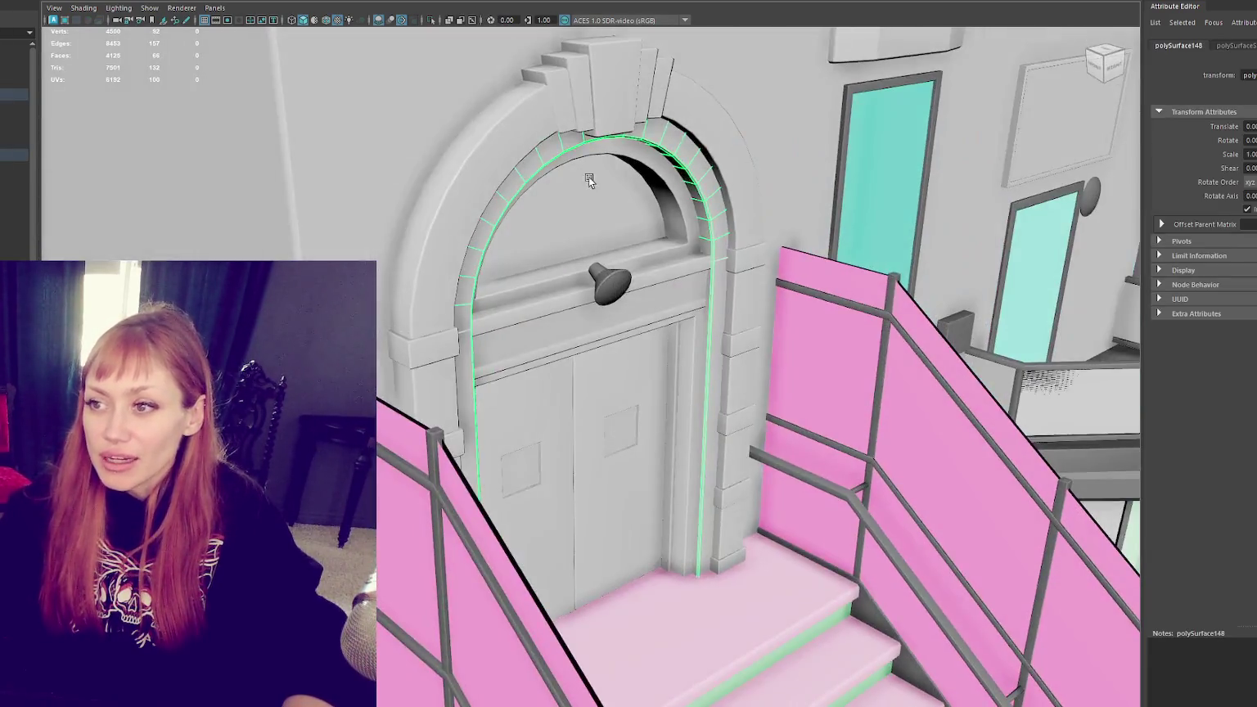
alt+drag(410, 287, 619, 226)
alt+right_drag(619, 227, 580, 217)
alt+drag(580, 217, 608, 209)
mouse_move(479, 232)
alt+mouse_down()
mouse_move(583, 265)
mouse_move(551, 280)
mouse_move(565, 294)
alt+mouse_up()
scroll(565, 295, up, 3)
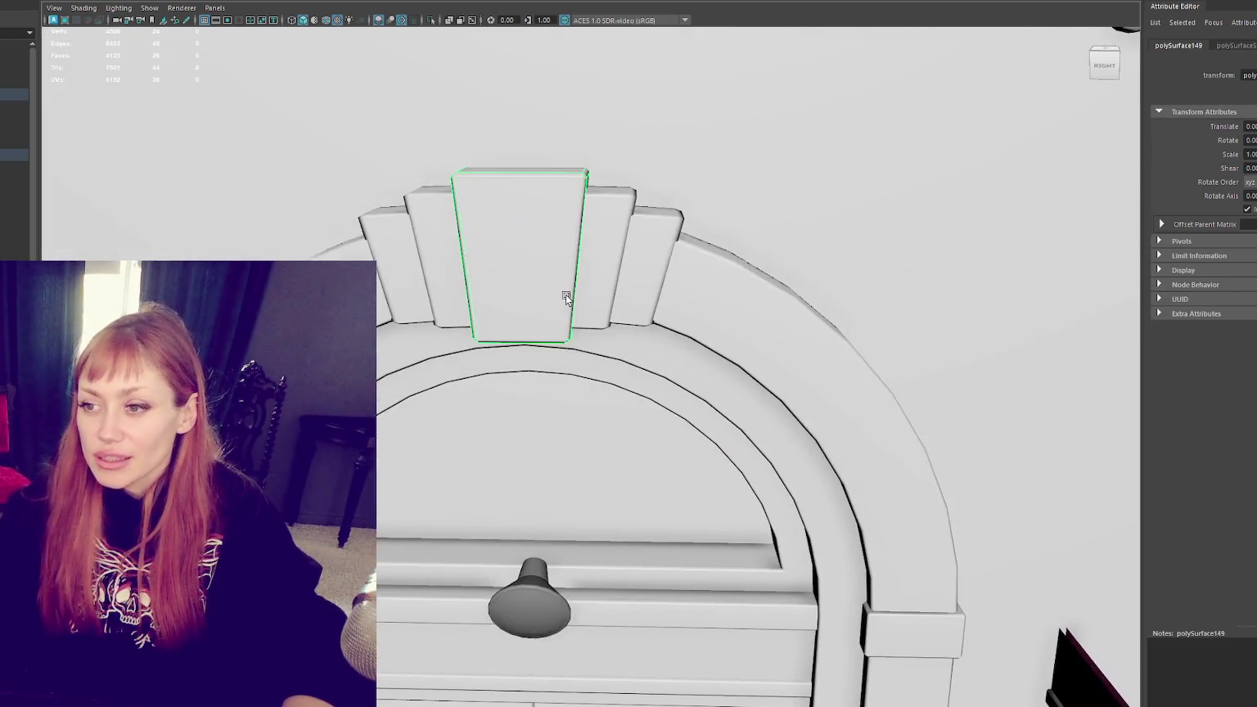
scroll(538, 281, down, 2)
alt+middle_drag(519, 241, 542, 379)
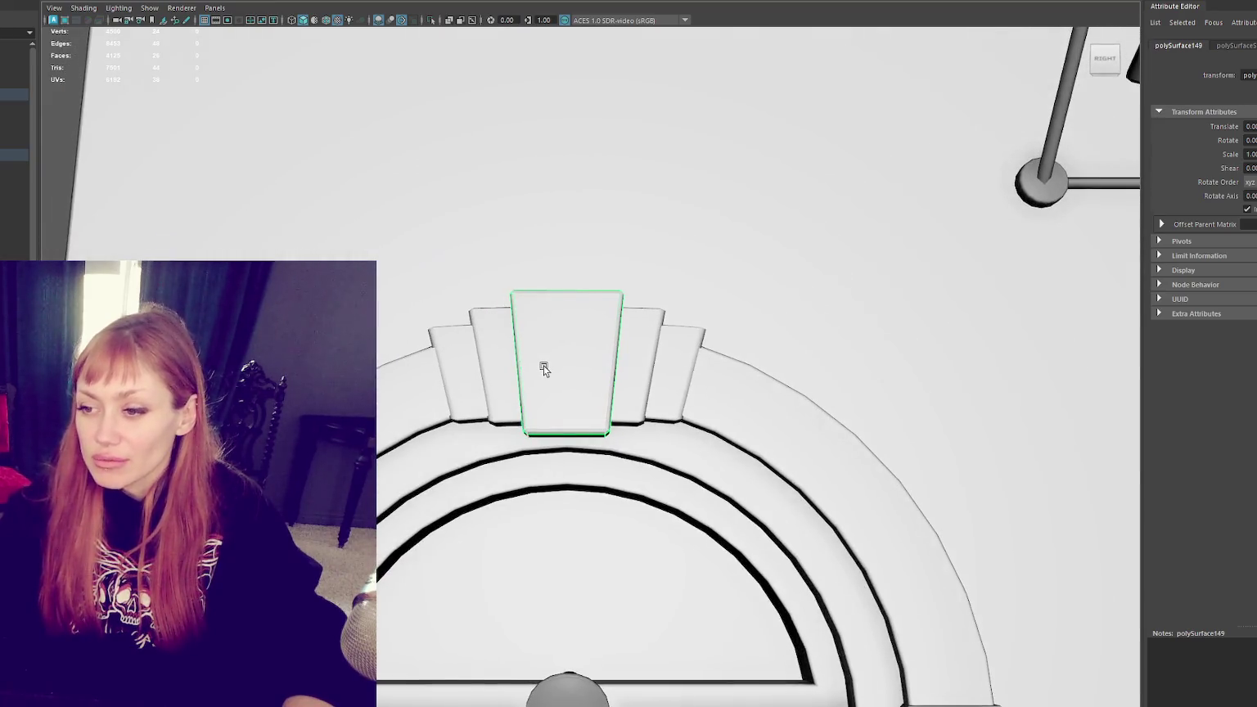
scroll(544, 365, down, 2)
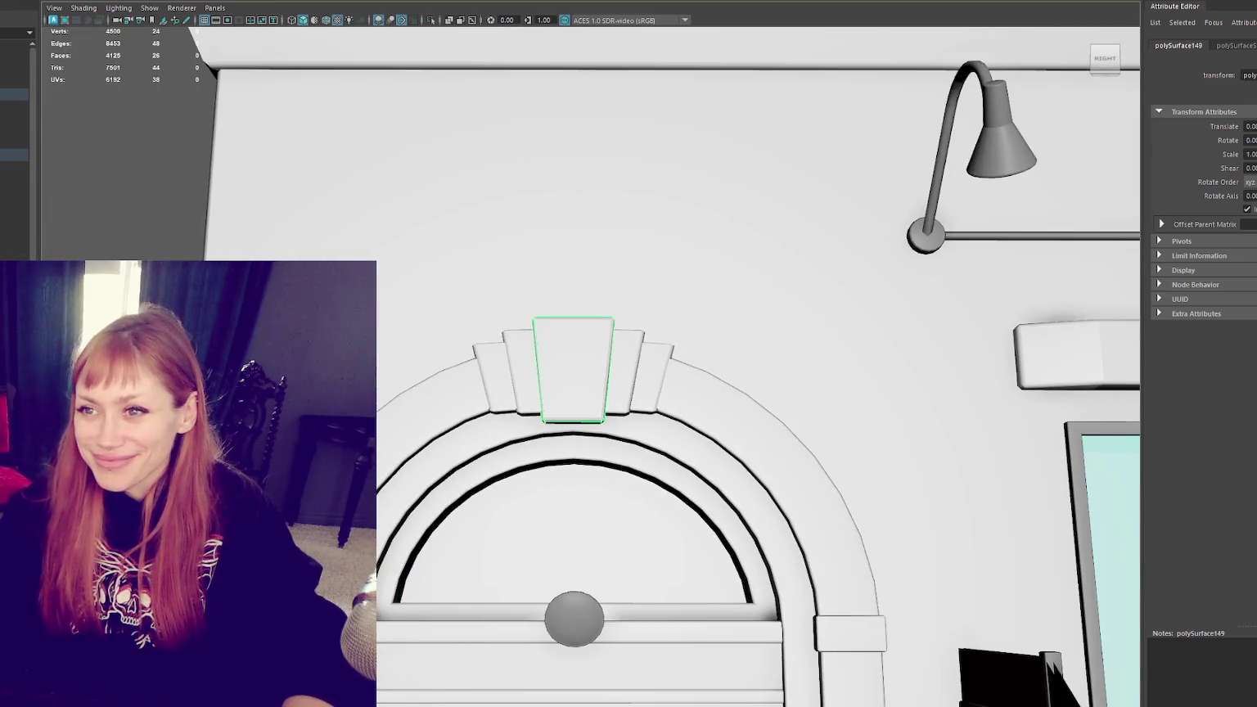
Step: Select vertices of the keystone and its neighbouring block, then the whole block for moving
drag(574, 310, 89, 256)
key(F9)
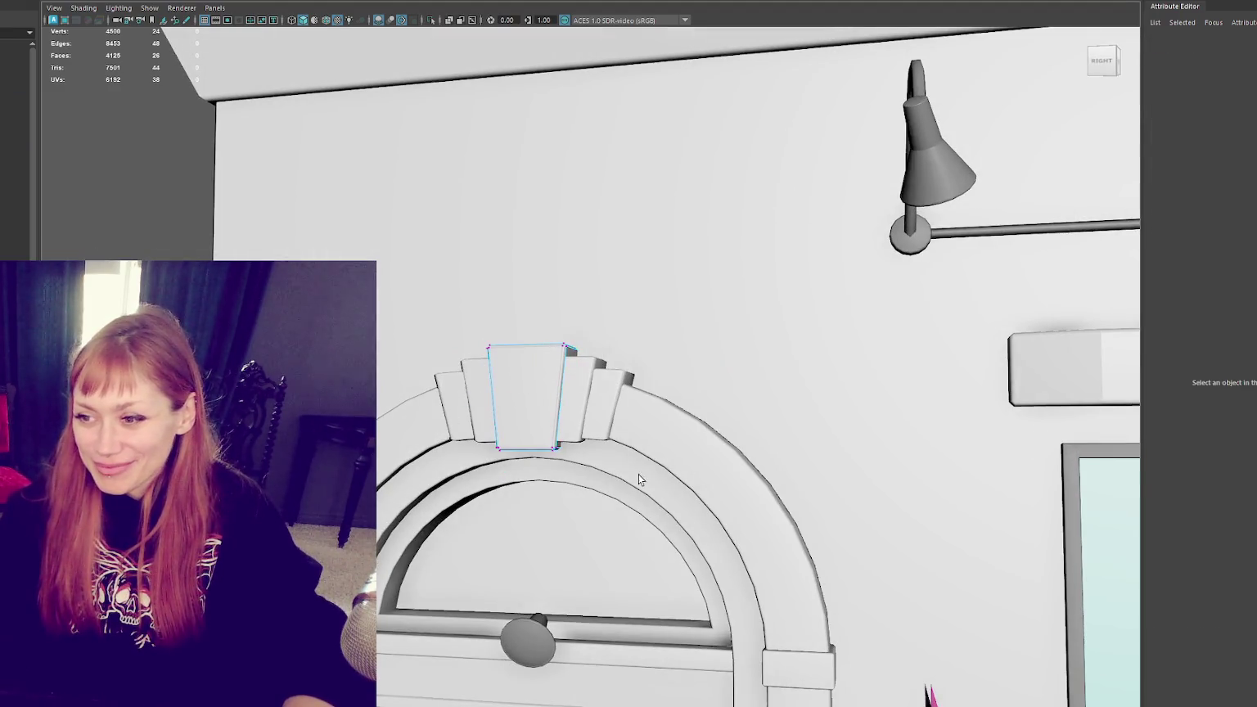
click(554, 438)
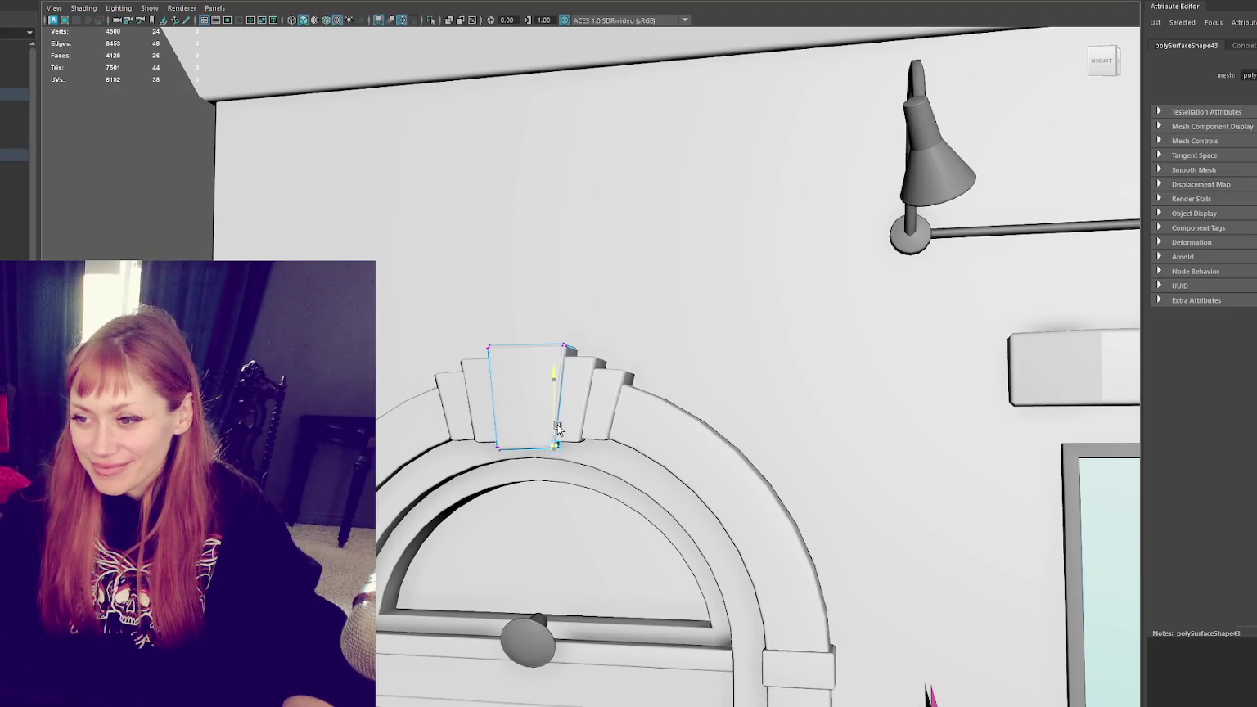
click(483, 415)
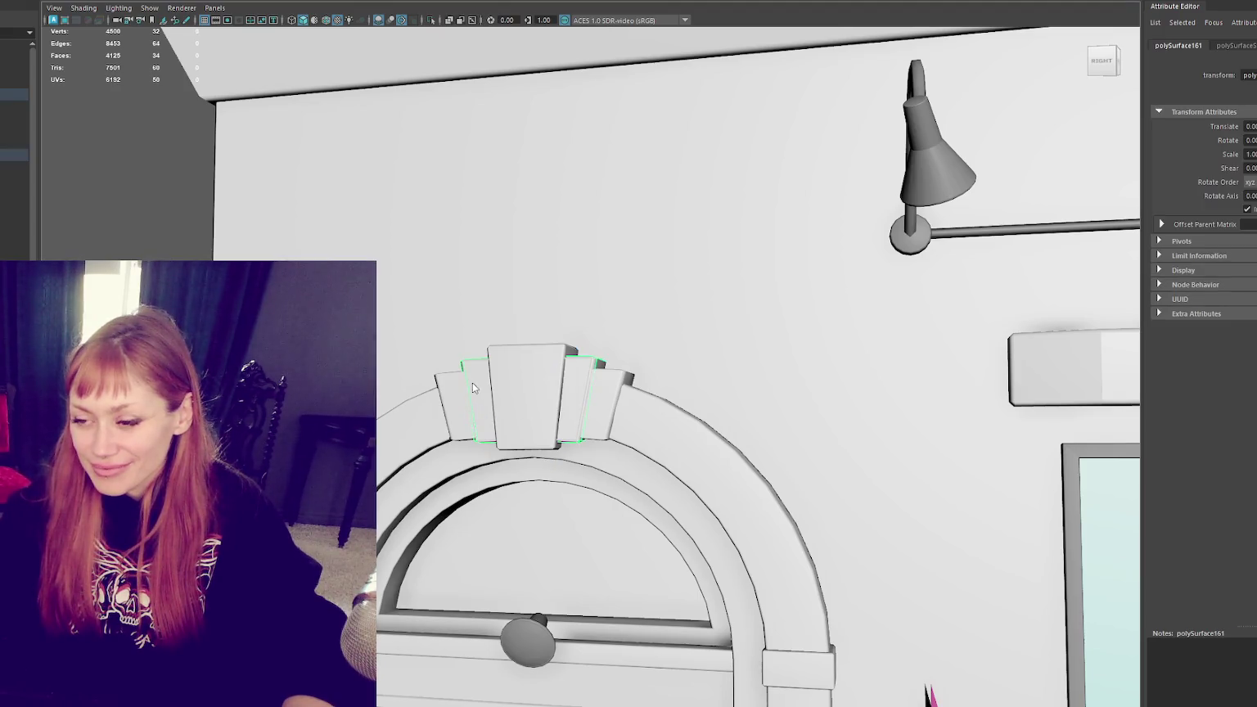
key(F9)
drag(488, 465, 449, 450)
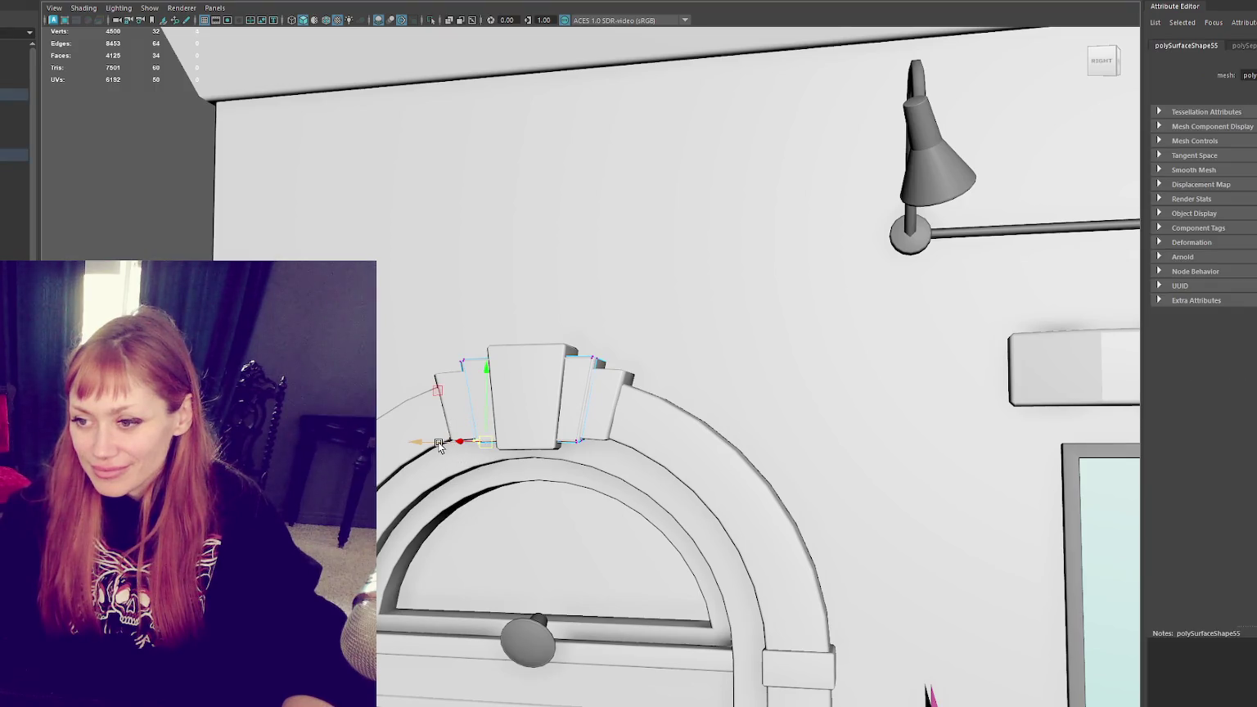
alt+drag(559, 352, 561, 365)
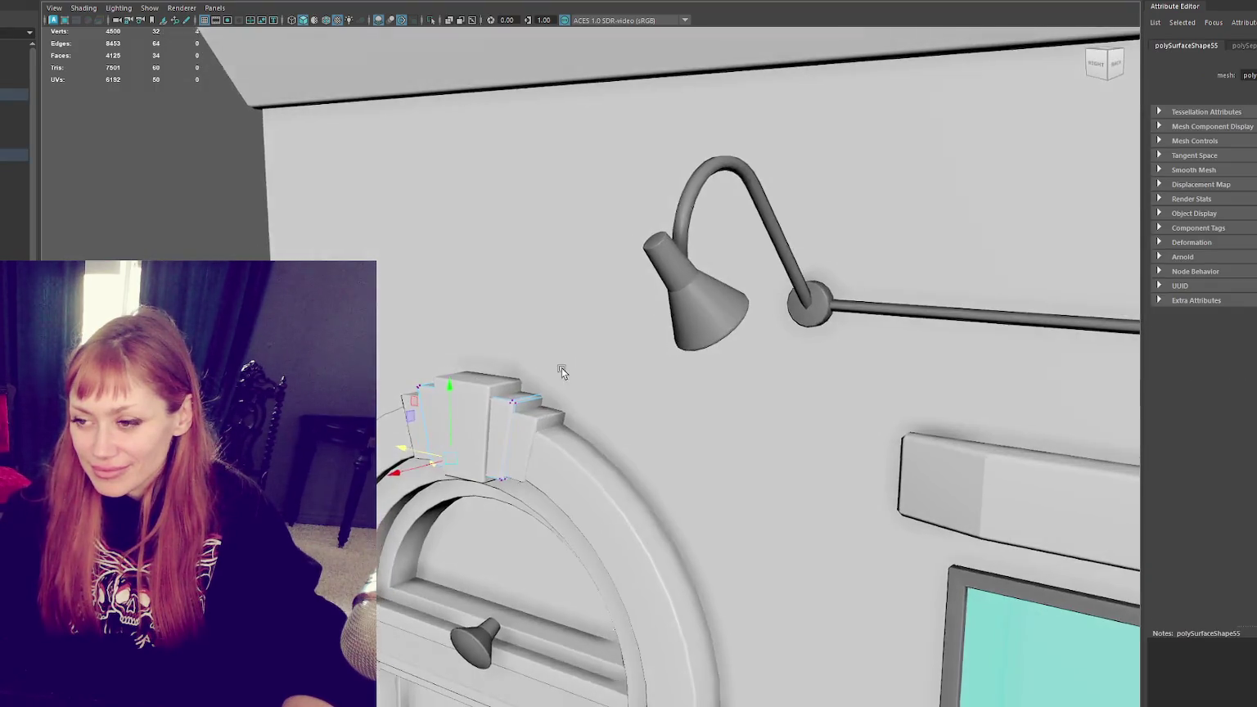
click(444, 452)
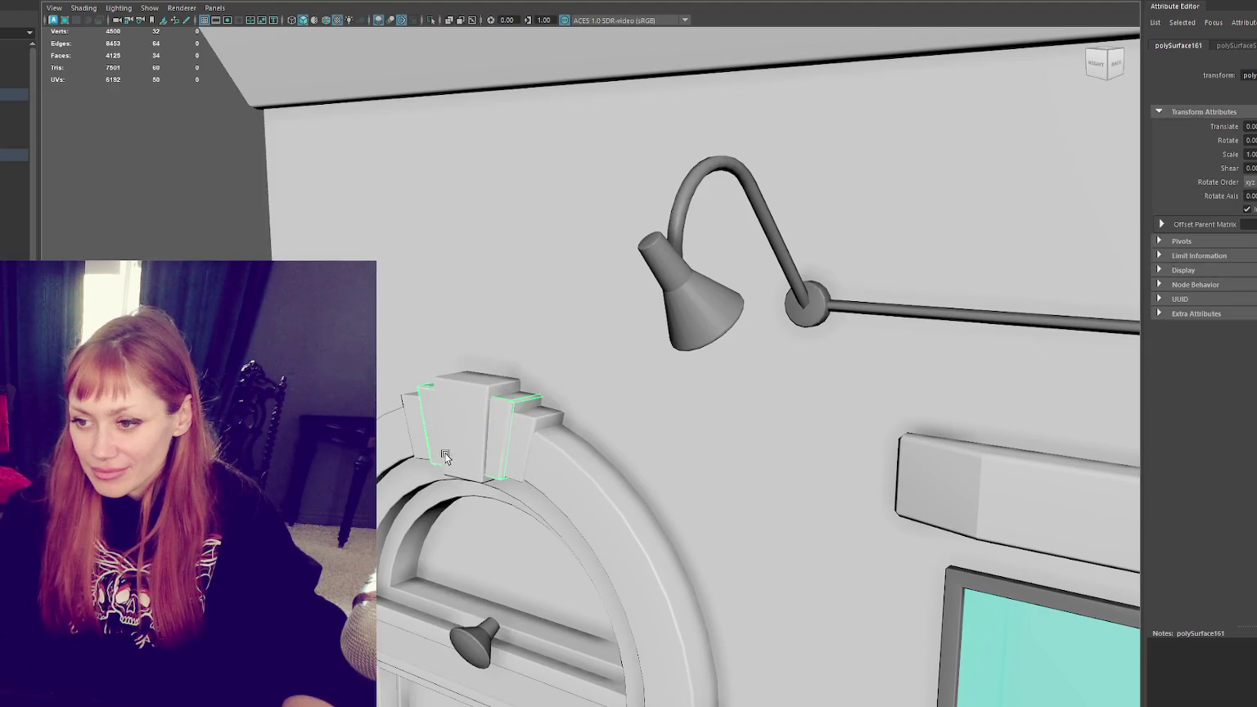
key(w)
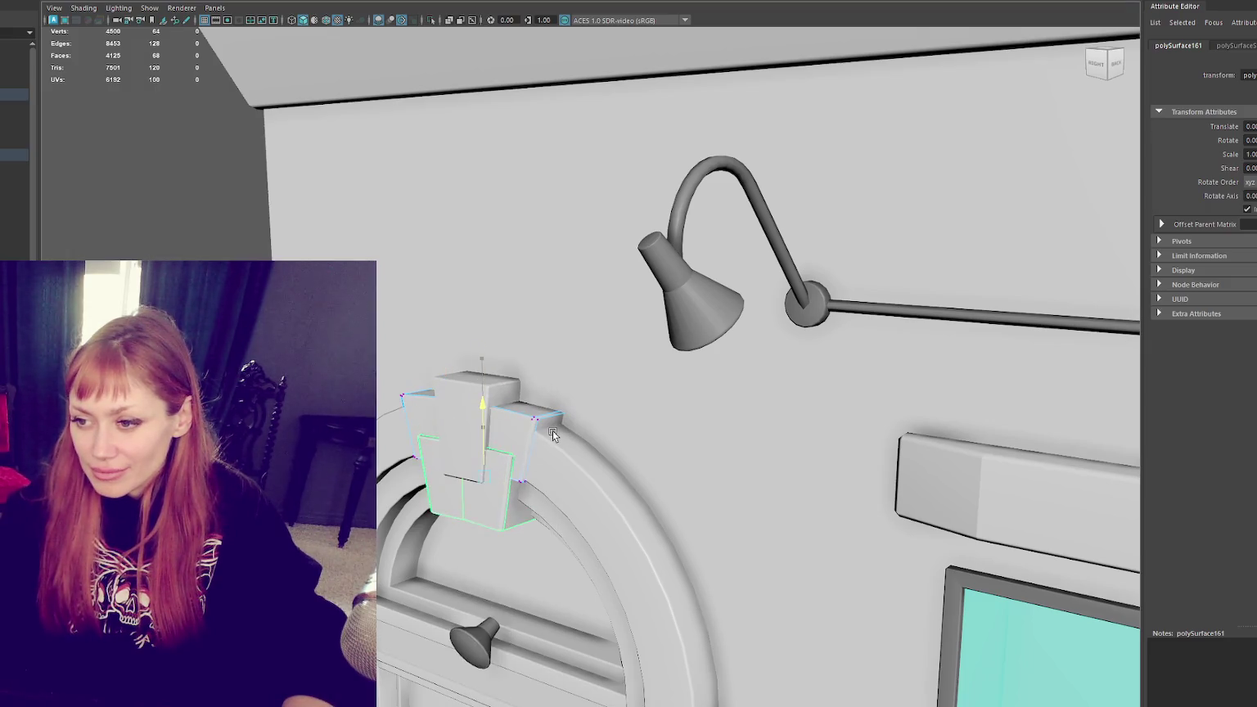
Step: Rotate the keystone's small side block slightly so it follows the arch's curve
alt+drag(552, 431, 580, 417)
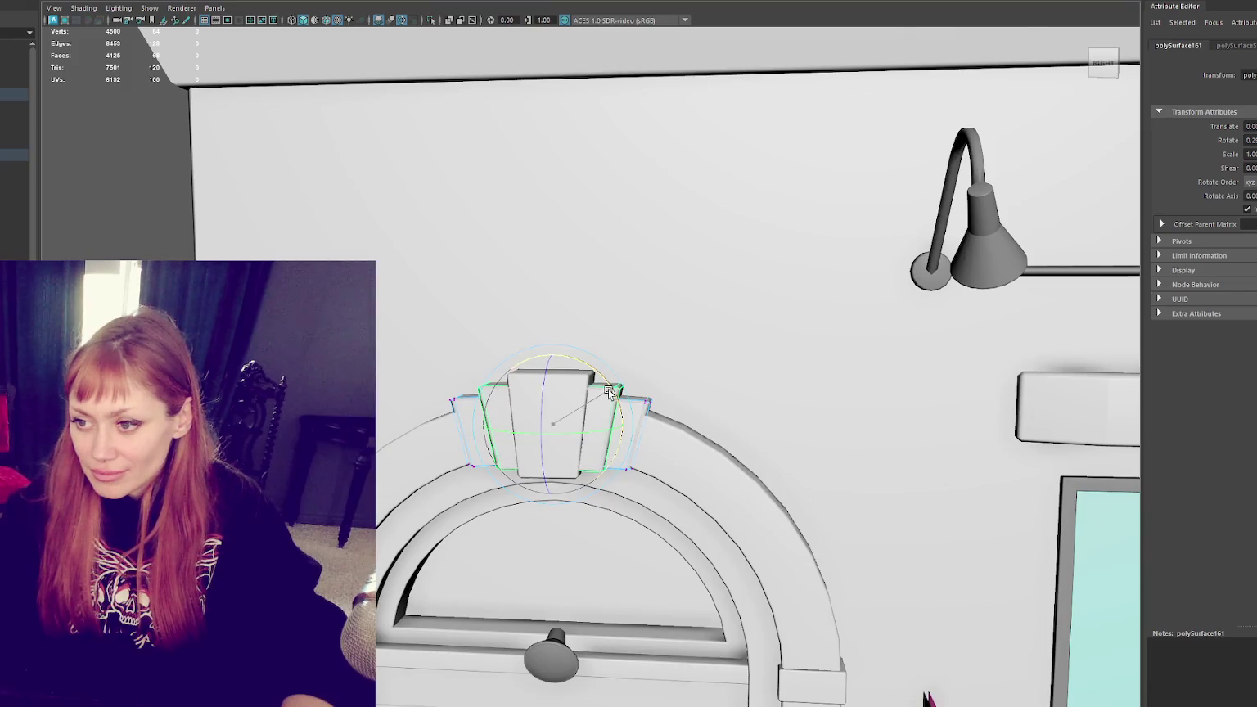
click(637, 413)
click(631, 397)
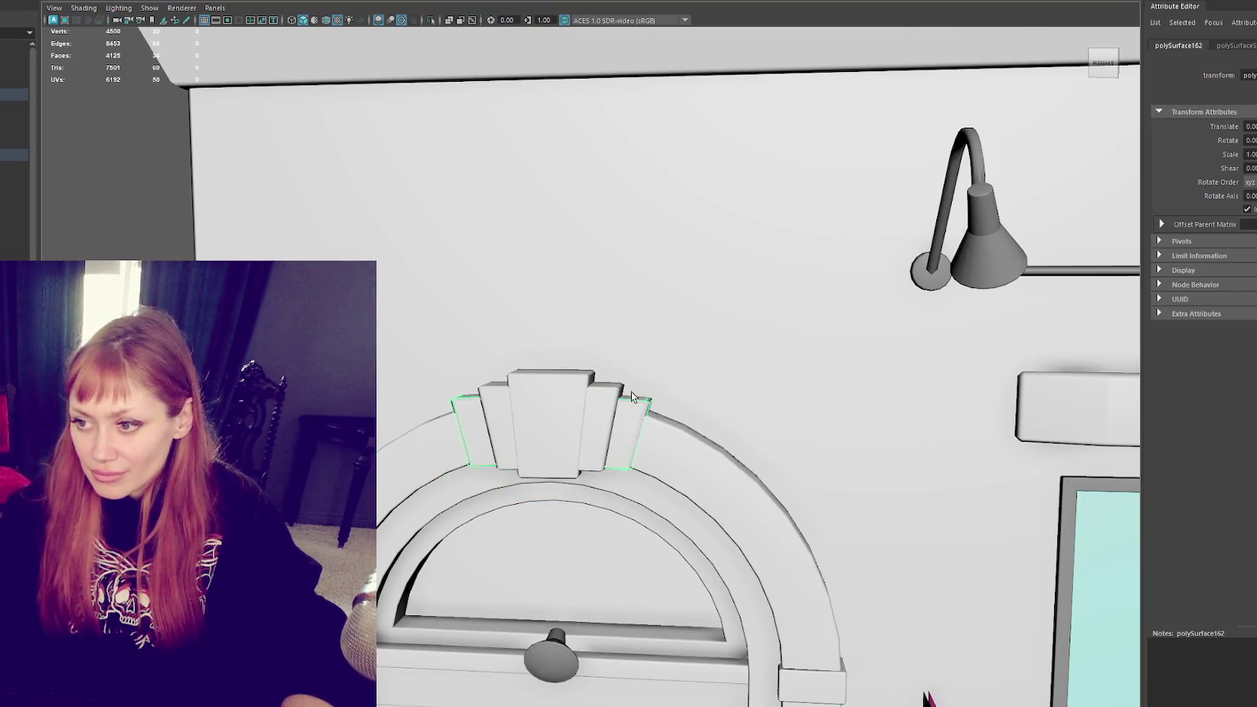
key(e)
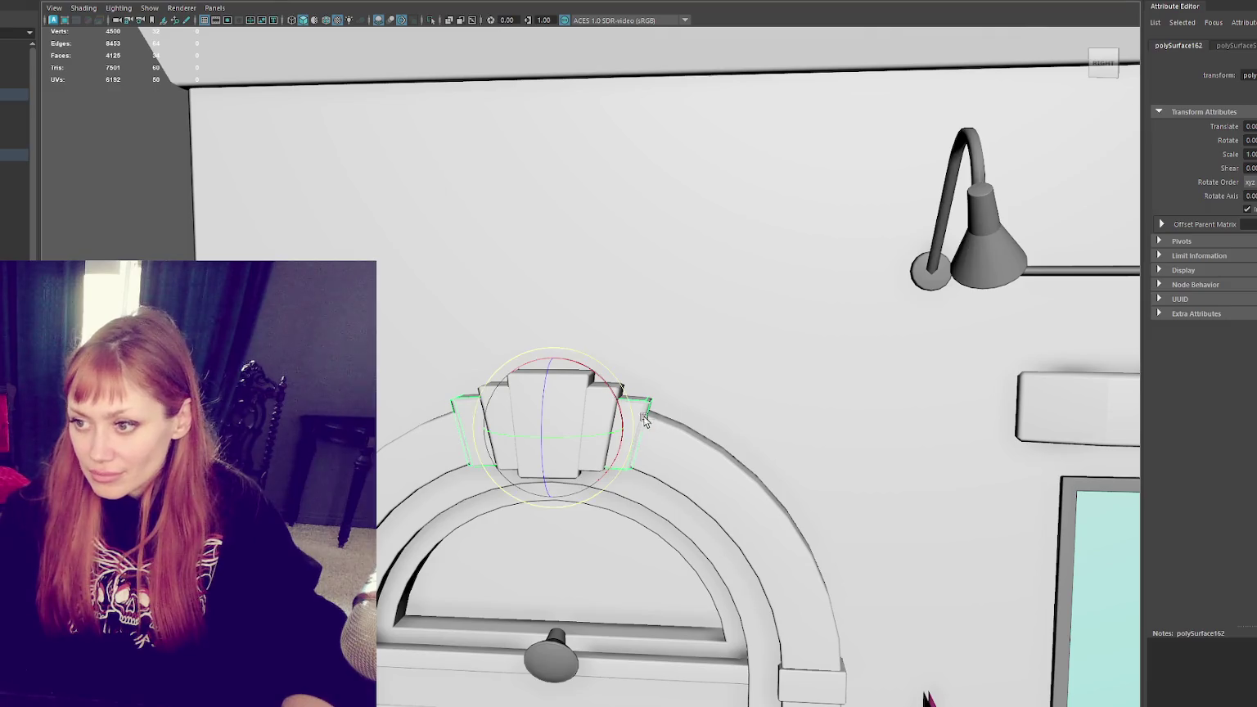
drag(610, 397, 621, 405)
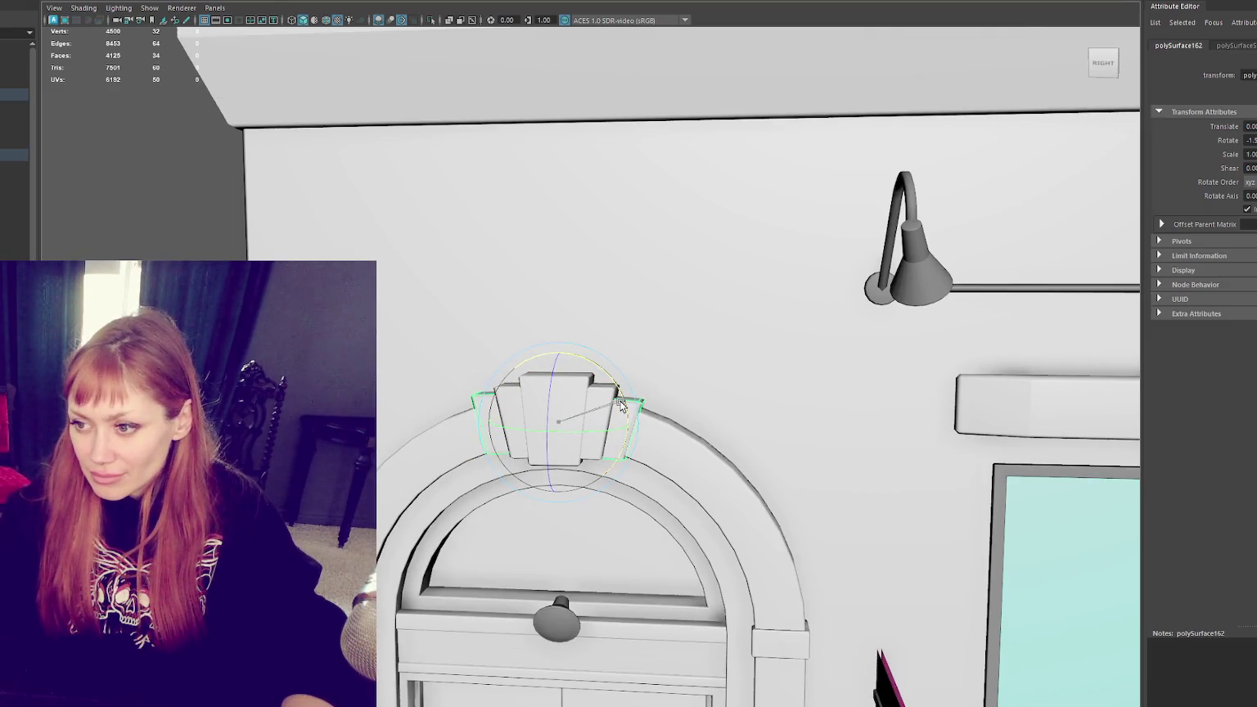
key(q)
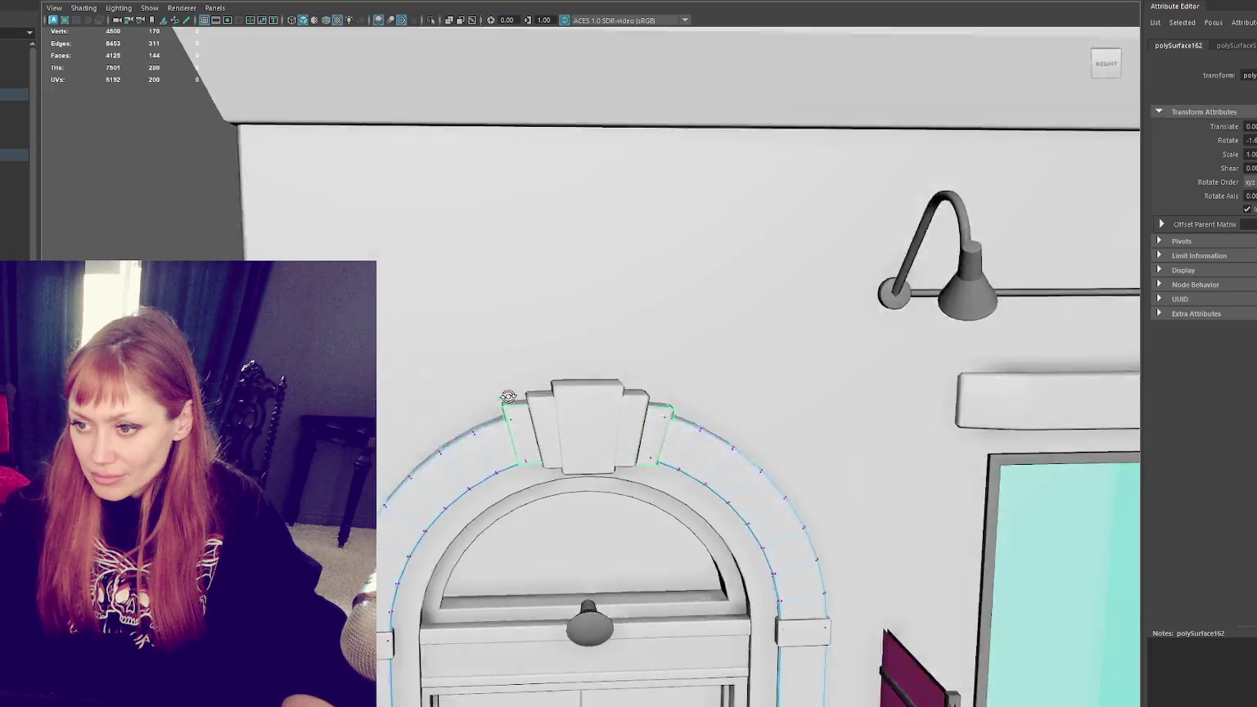
Step: Enter component mode on the arch trim and pick a single point to move
alt+drag(469, 400, 602, 488)
right_click(601, 489)
right_drag(595, 413, 534, 410)
key(w)
mouse_move(514, 374)
mouse_down()
mouse_move(609, 524)
mouse_move(628, 507)
mouse_up()
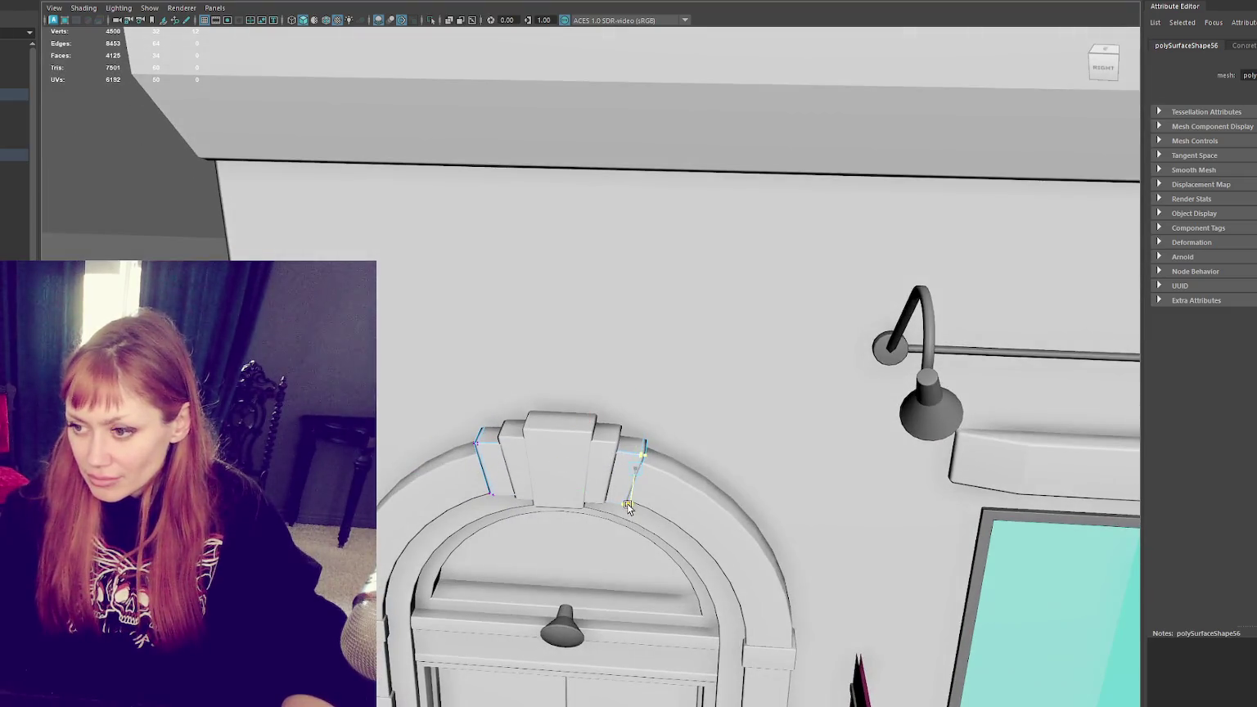
Step: Reselect the side block and orbit around the arched doorway
key(e)
right_drag(141, 197, 197, 172)
alt+drag(458, 385, 506, 415)
scroll(506, 415, down, 2)
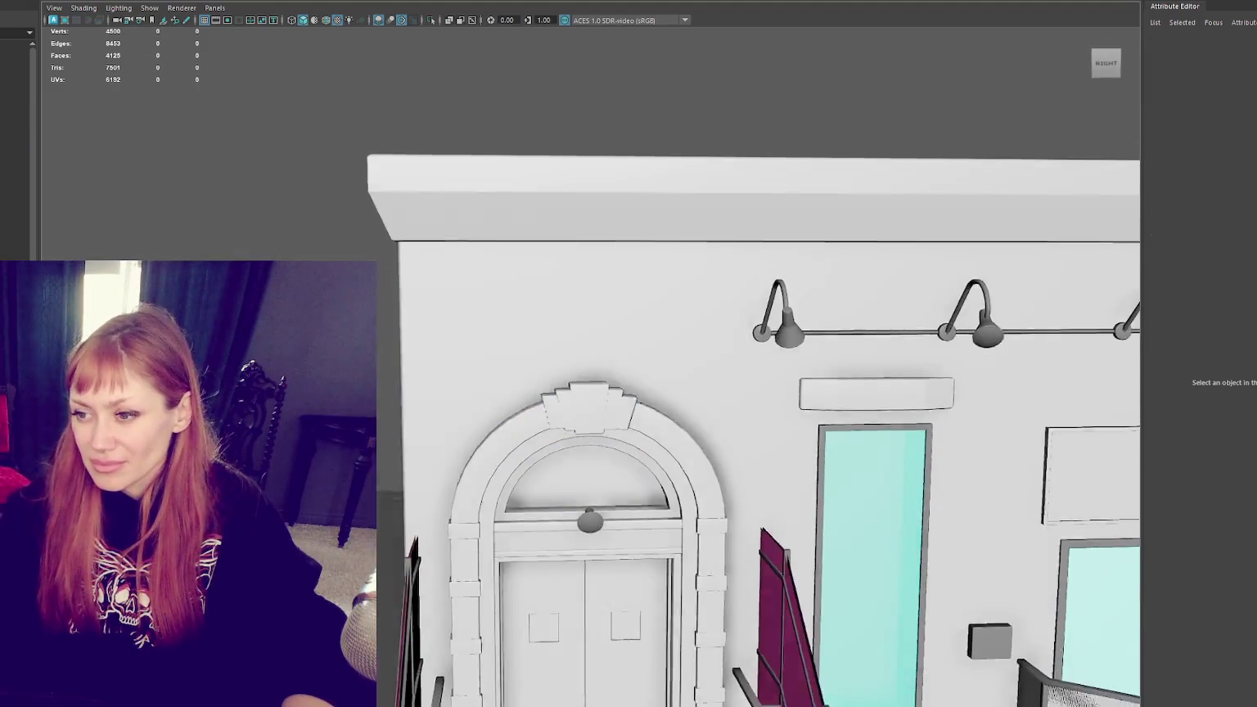
scroll(665, 348, up, 5)
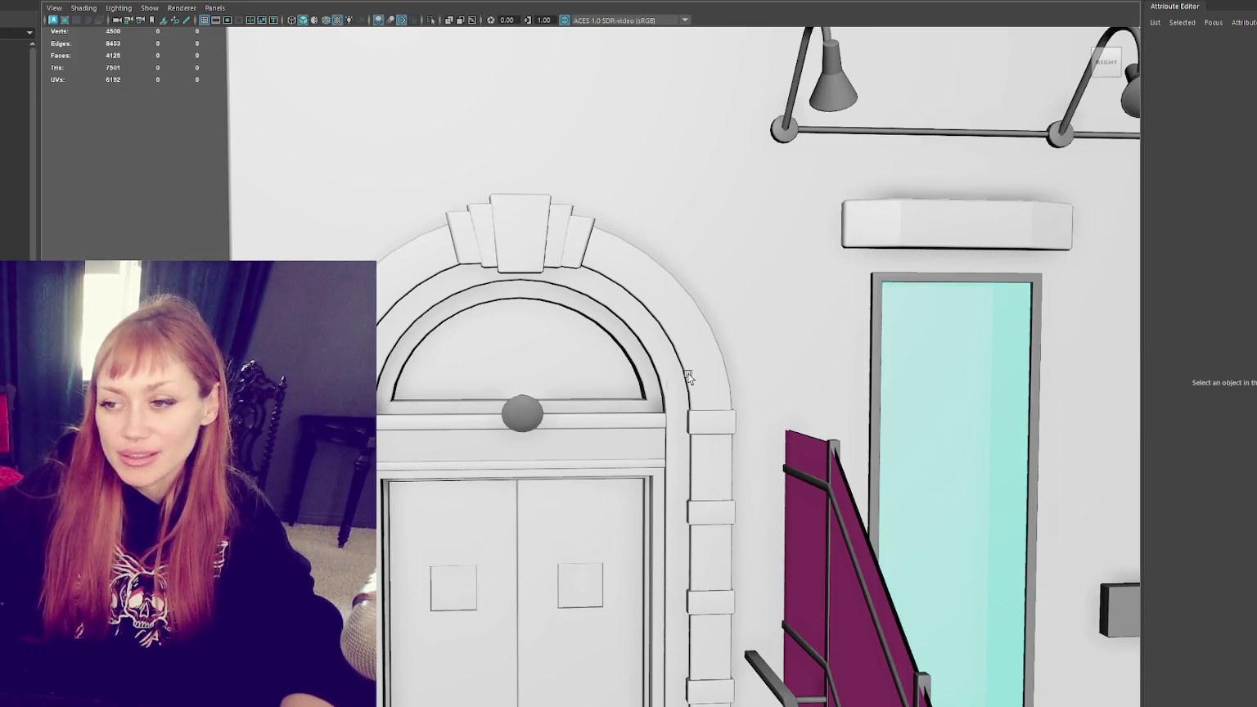
Step: Select the door knob, frame it, and pull back to view the whole arched door
click(549, 442)
click(523, 414)
key(f)
mouse_move(516, 428)
alt+mouse_down()
mouse_move(613, 431)
mouse_move(640, 411)
mouse_move(635, 423)
mouse_move(628, 394)
mouse_move(525, 384)
alt+mouse_up()
mouse_move(526, 384)
alt+right_down()
mouse_move(725, 415)
mouse_move(597, 264)
mouse_move(554, 316)
alt+right_up()
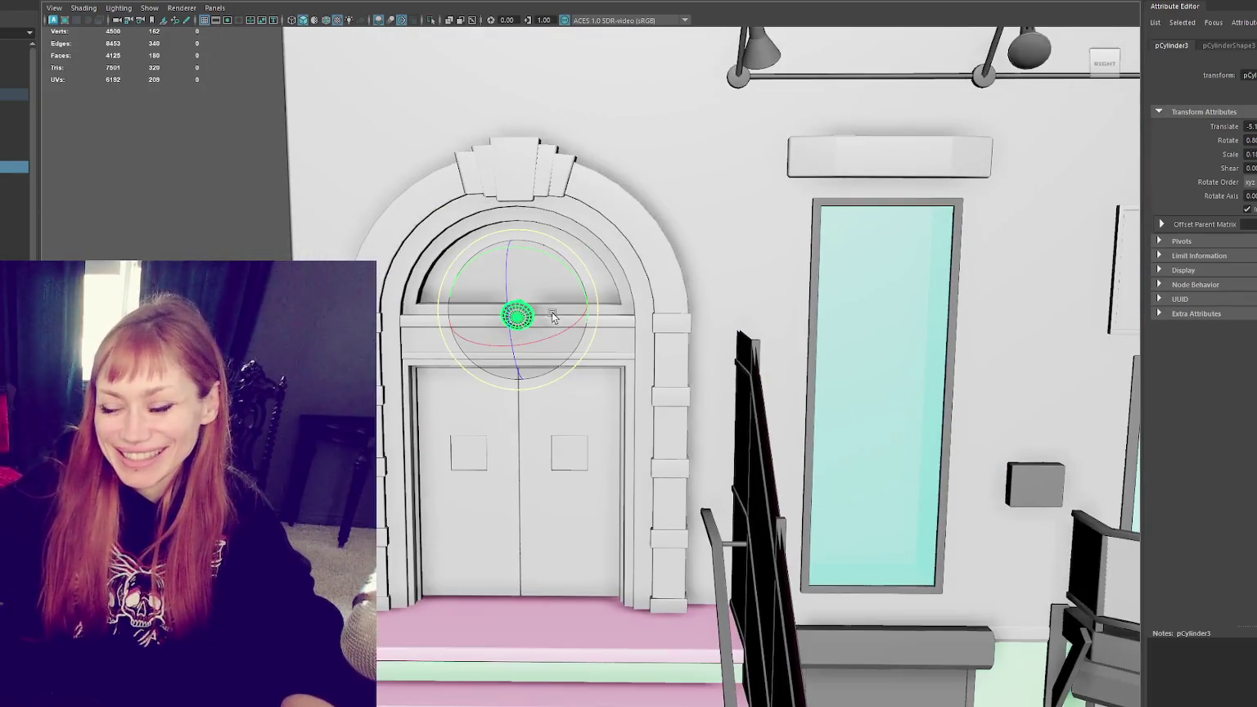
key(q)
Step: Select the door's arch trim and move a vertex on its left curve
click(393, 246)
scroll(364, 250, up, 3)
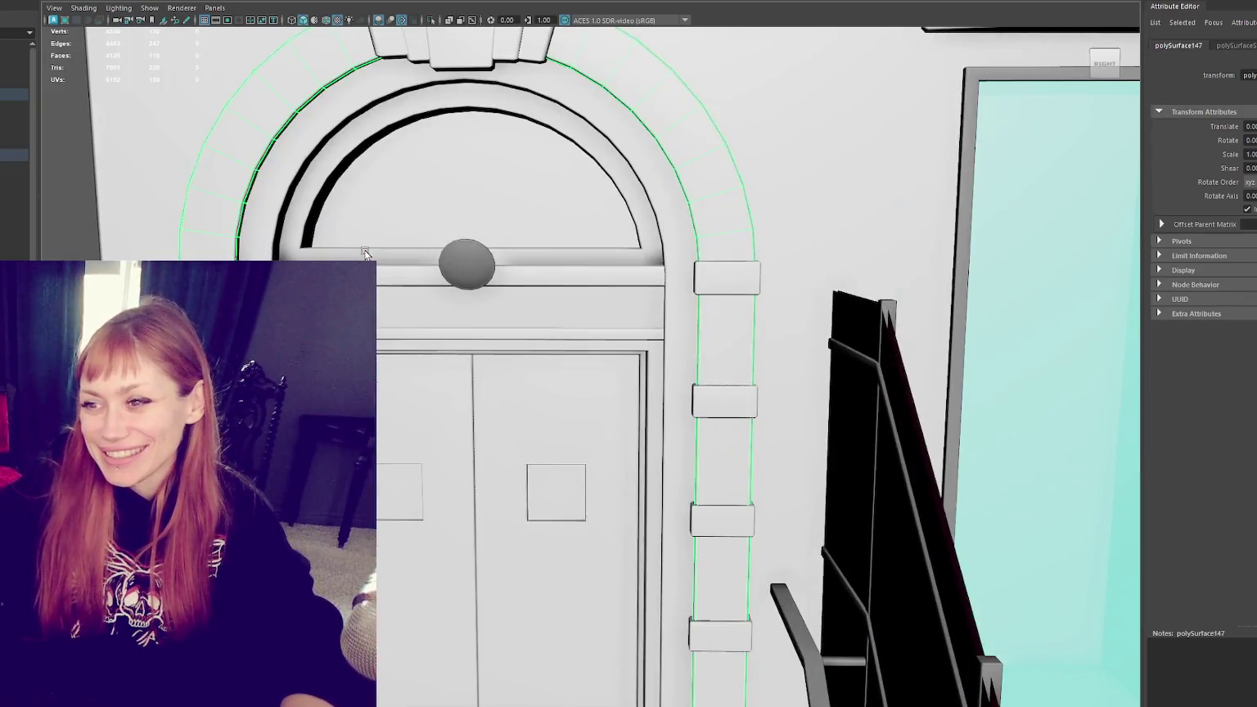
alt+middle_drag(365, 249, 505, 349)
key(F9)
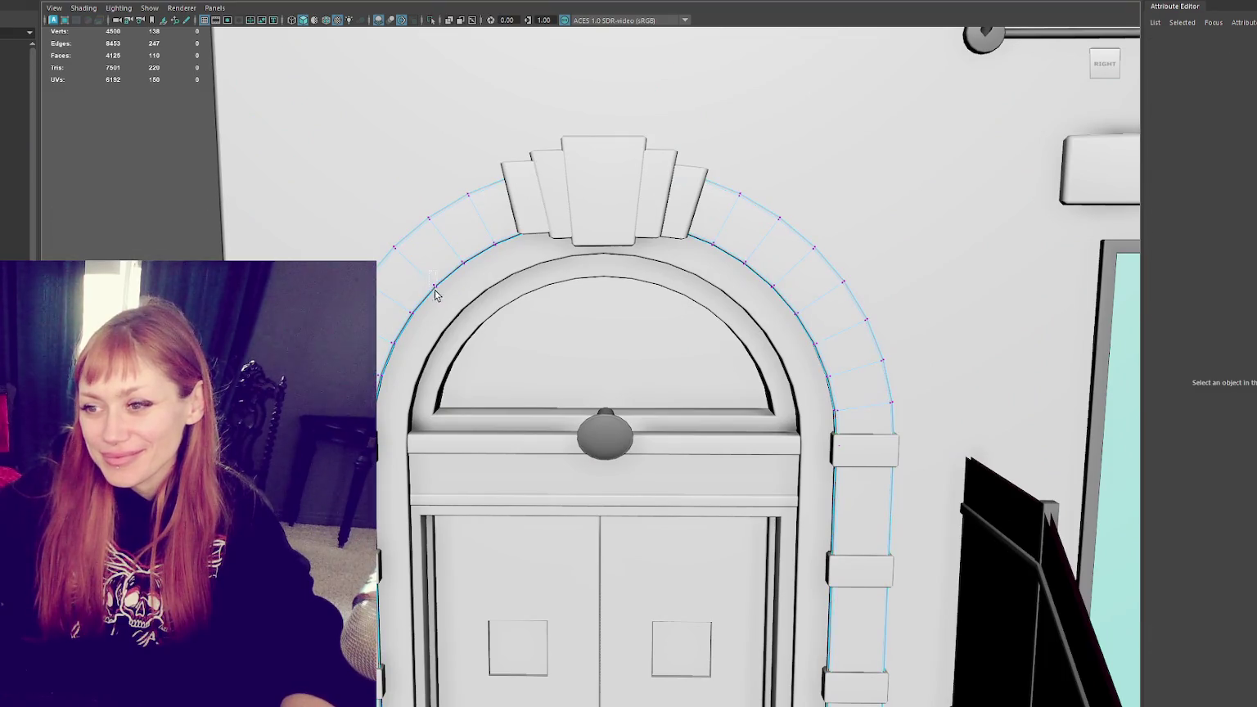
click(436, 291)
key(w)
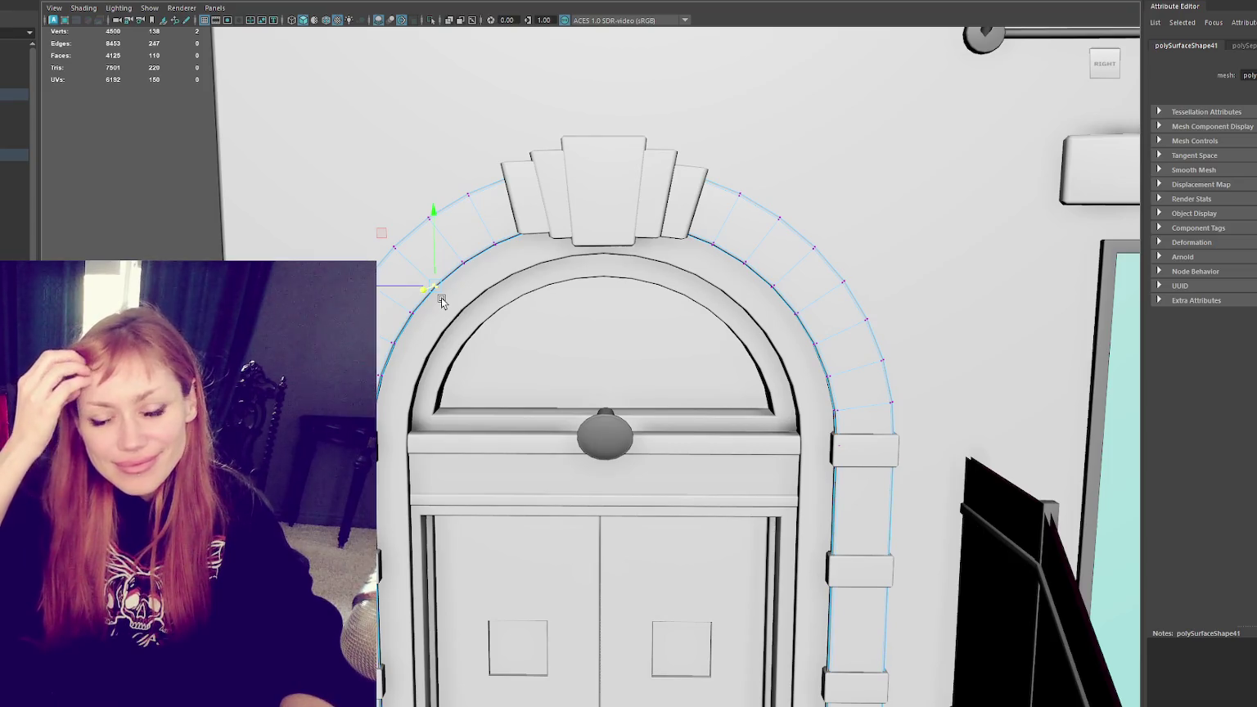
scroll(442, 299, up, 2)
scroll(502, 252, up, 2)
alt+drag(503, 251, 536, 272)
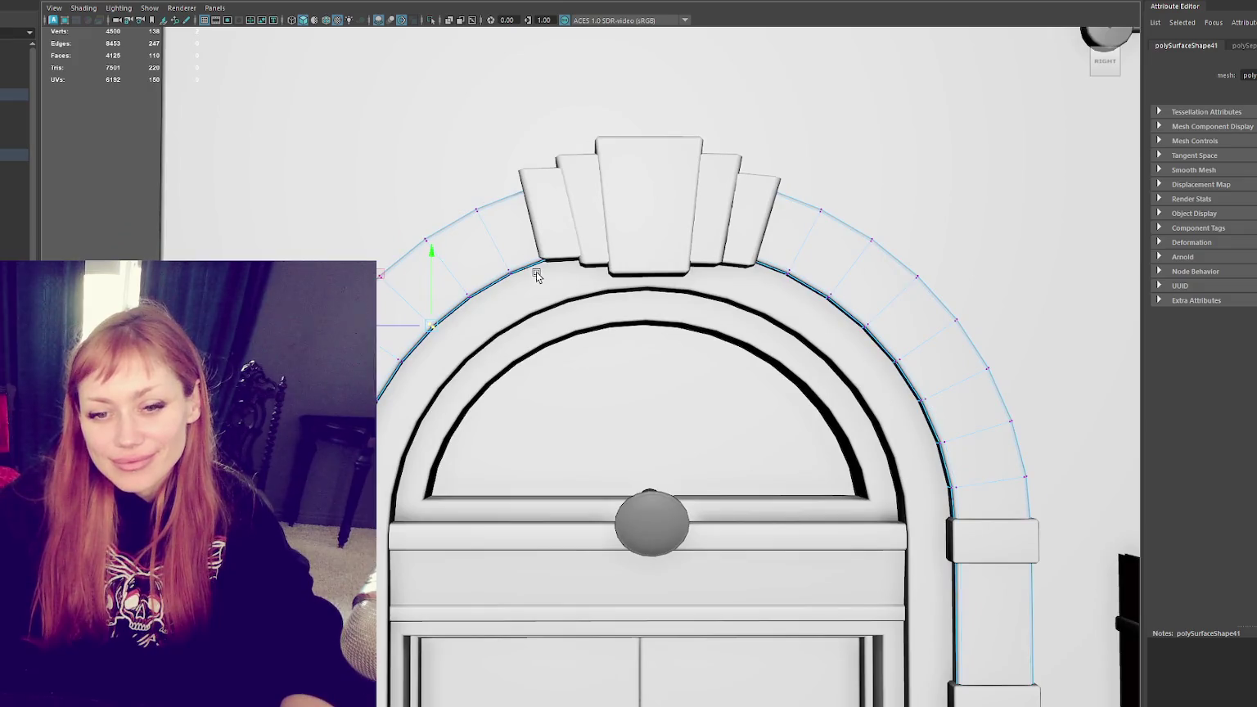
key(5)
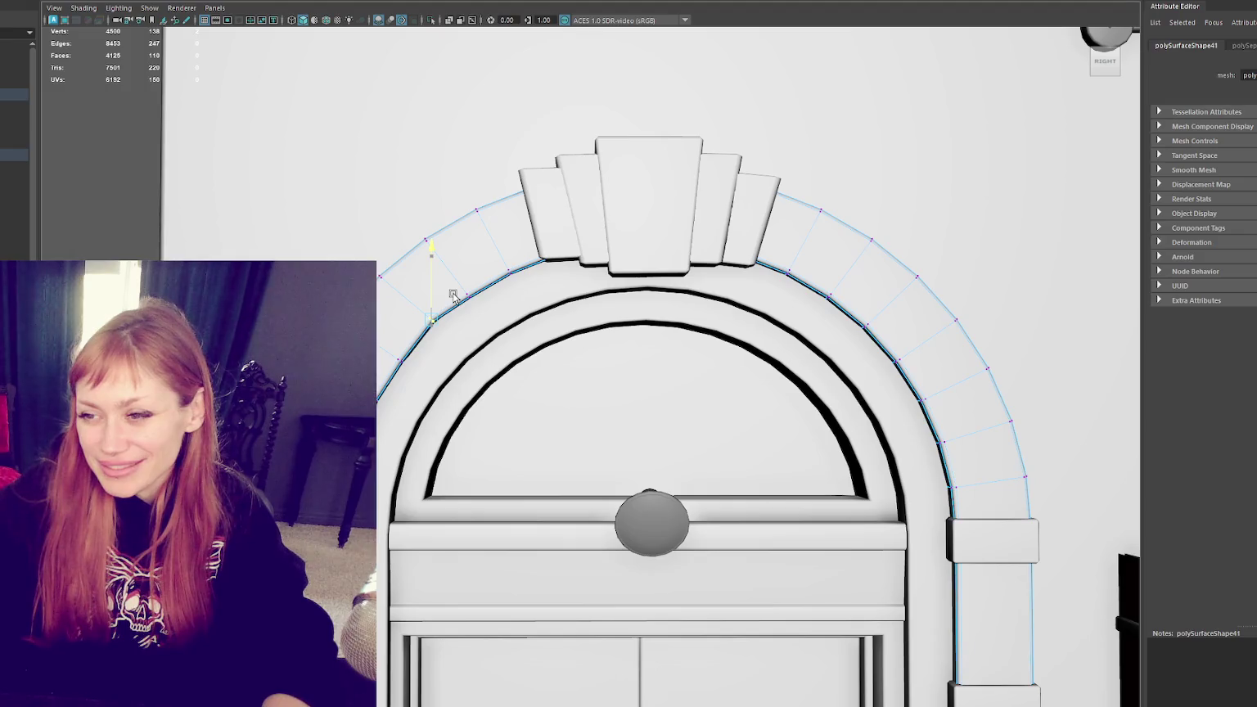
alt+right_drag(449, 289, 205, 219)
Step: Reselect the arch molding and scale the points on its upper-left curve
key(F8)
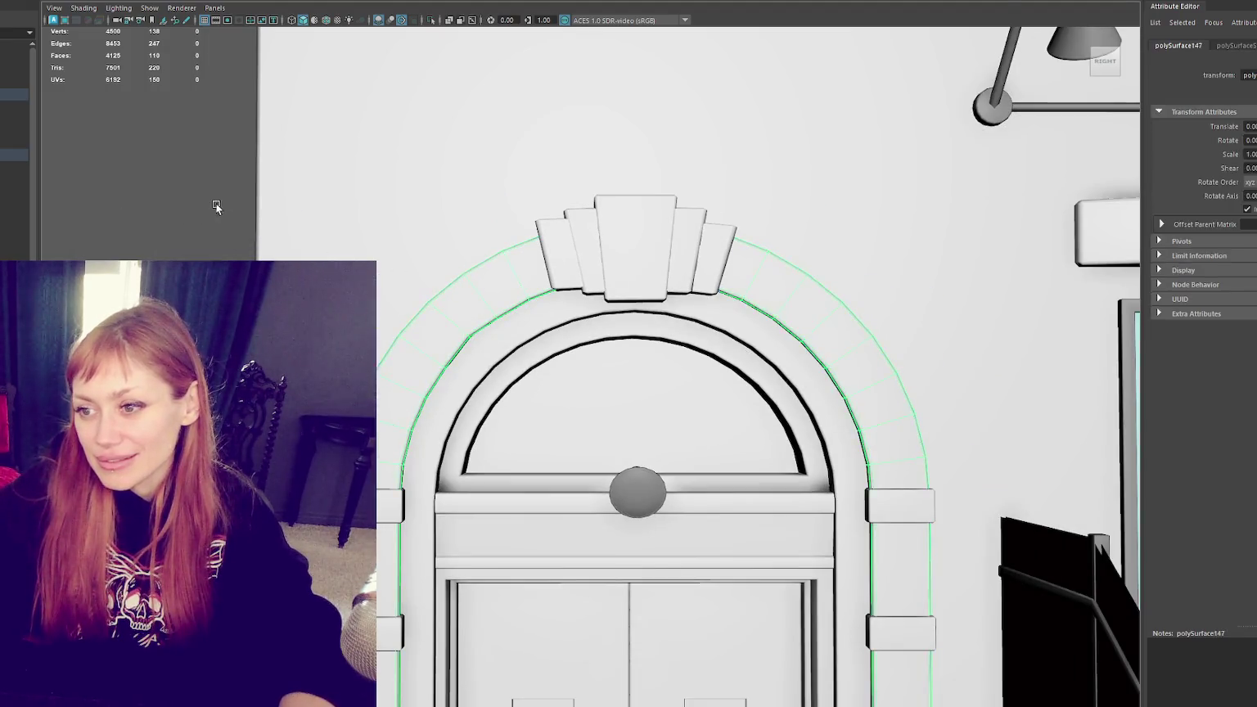
click(179, 220)
key(6)
alt+middle_drag(896, 425, 748, 314)
click(748, 314)
key(F8)
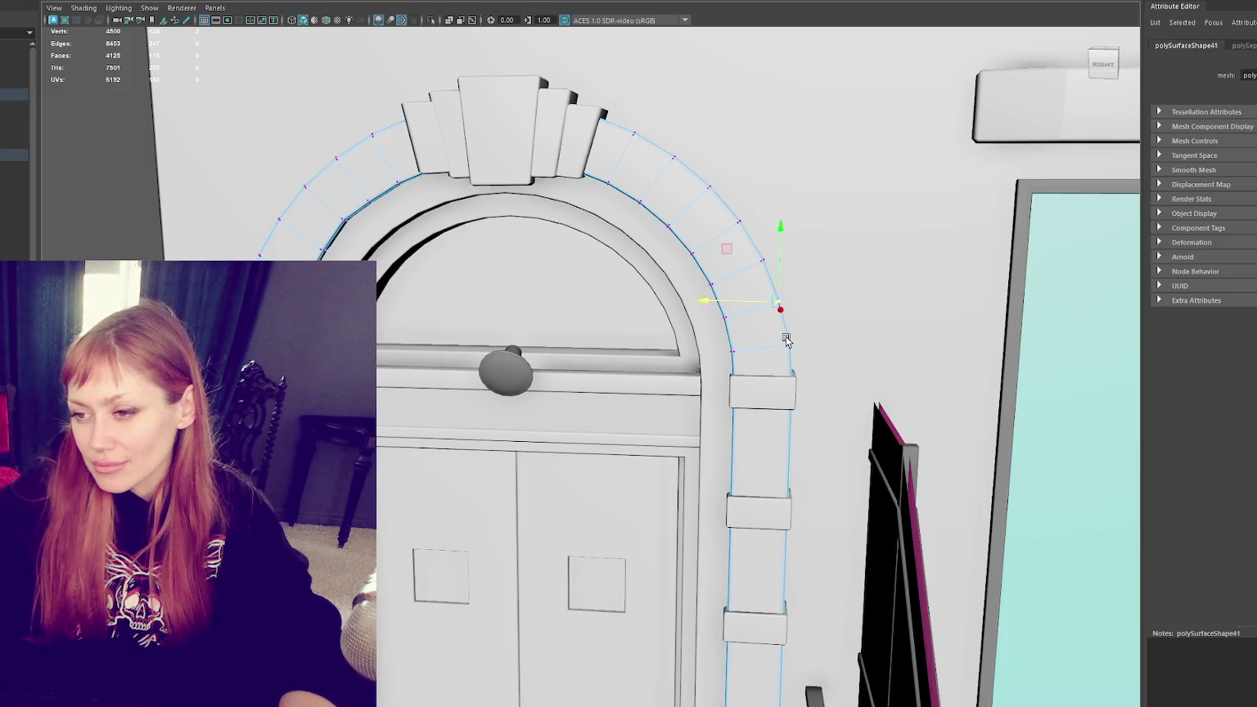
scroll(760, 343, down, 2)
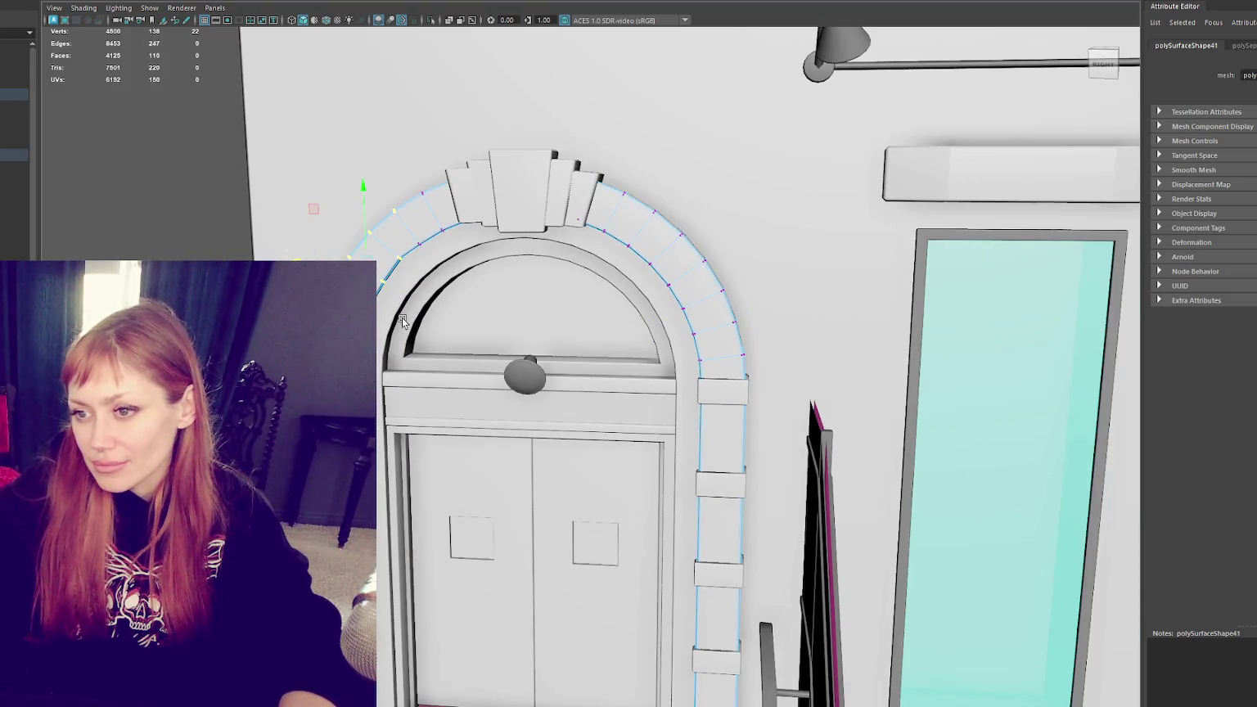
key(r)
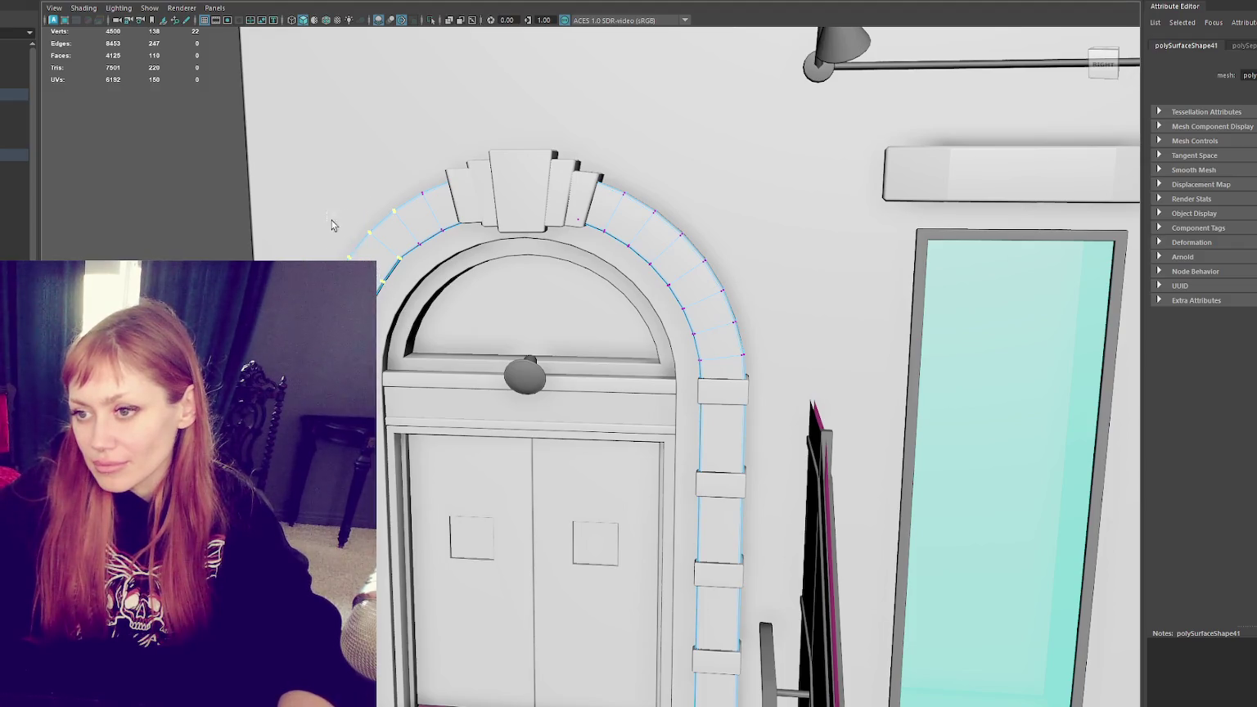
shift+click(378, 254)
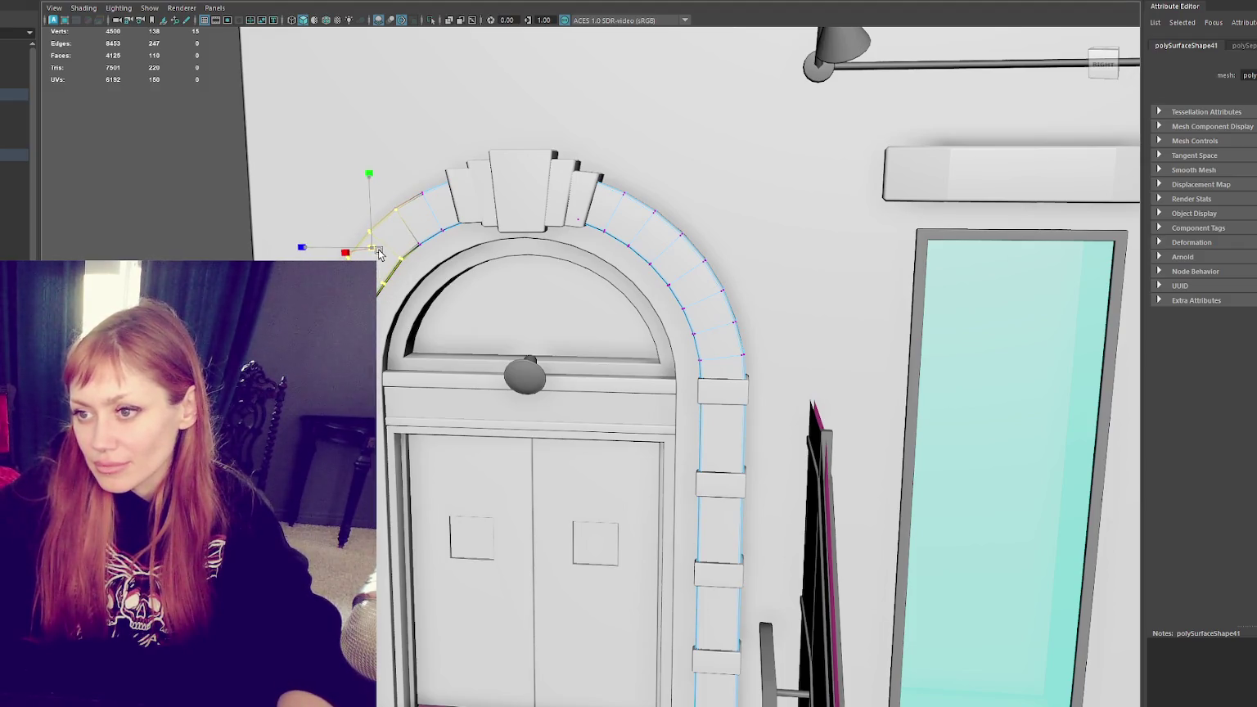
right_drag(174, 215, 237, 198)
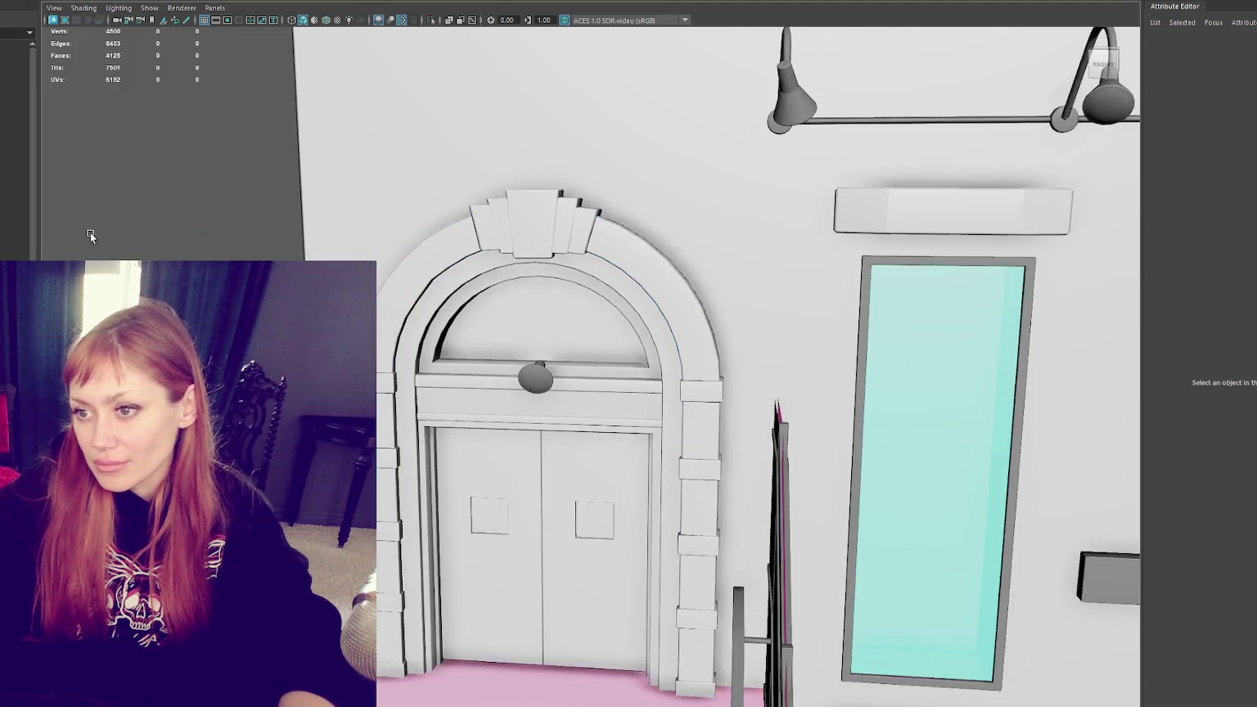
Step: Frame the header above the doors and cut a new vertical edge through it
click(596, 411)
key(f)
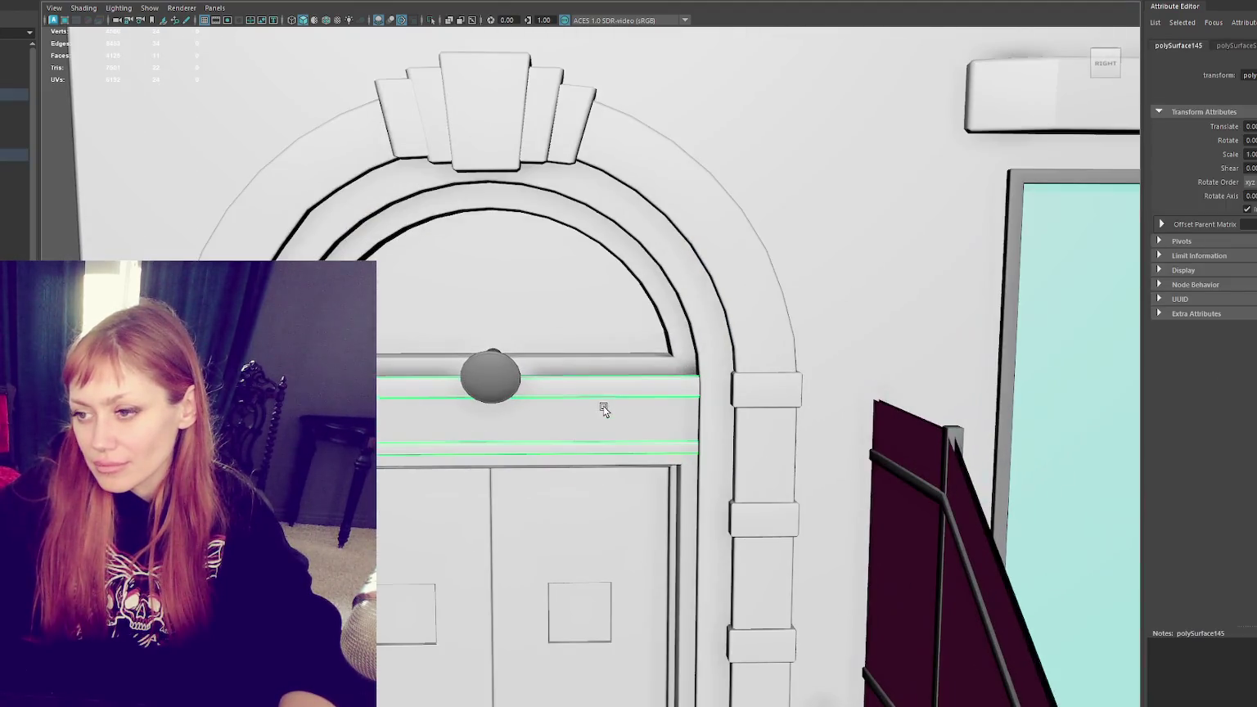
ctrl+click(584, 396)
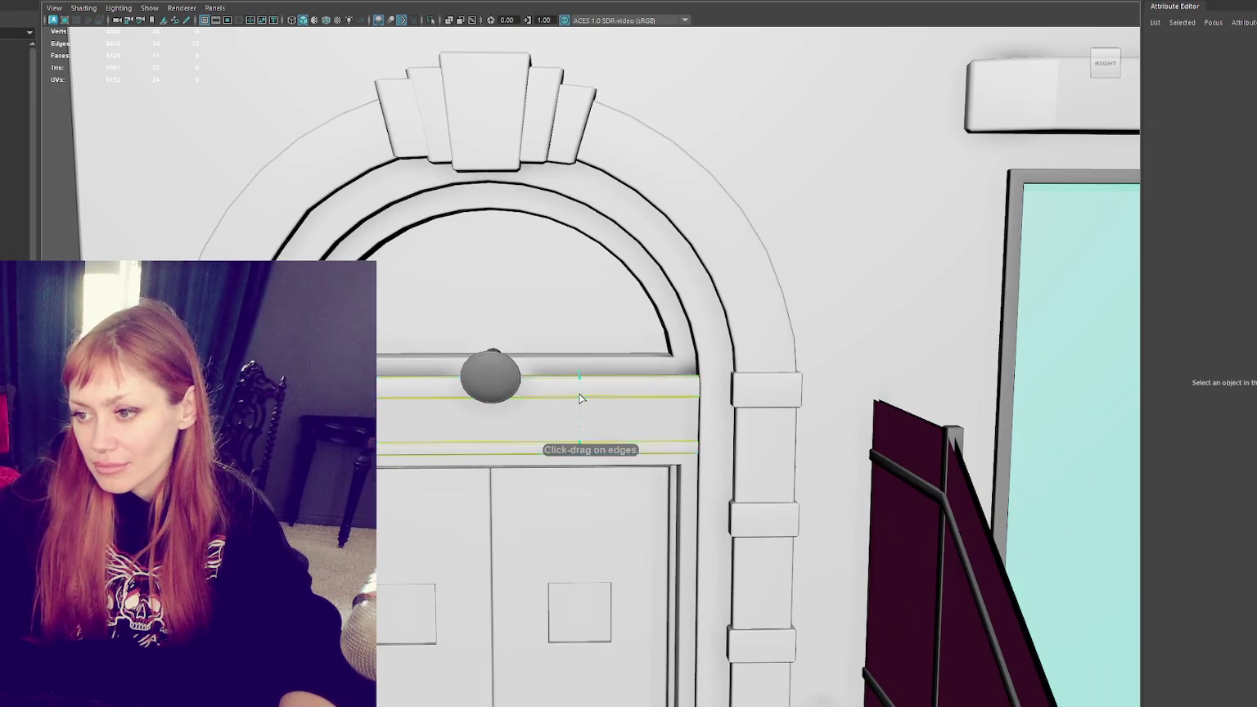
key(w)
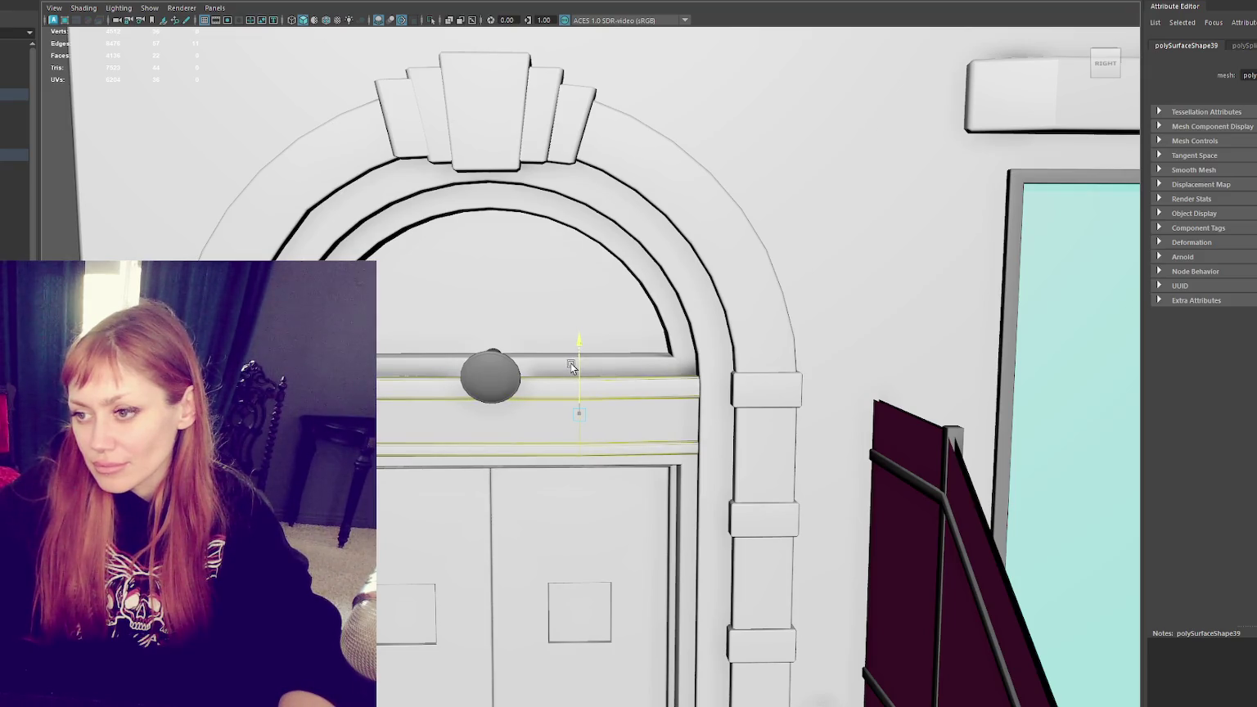
Step: Cut new edges into the inner arch edge loop, then return to object mode
double_click(569, 360)
ctrl+click(577, 355)
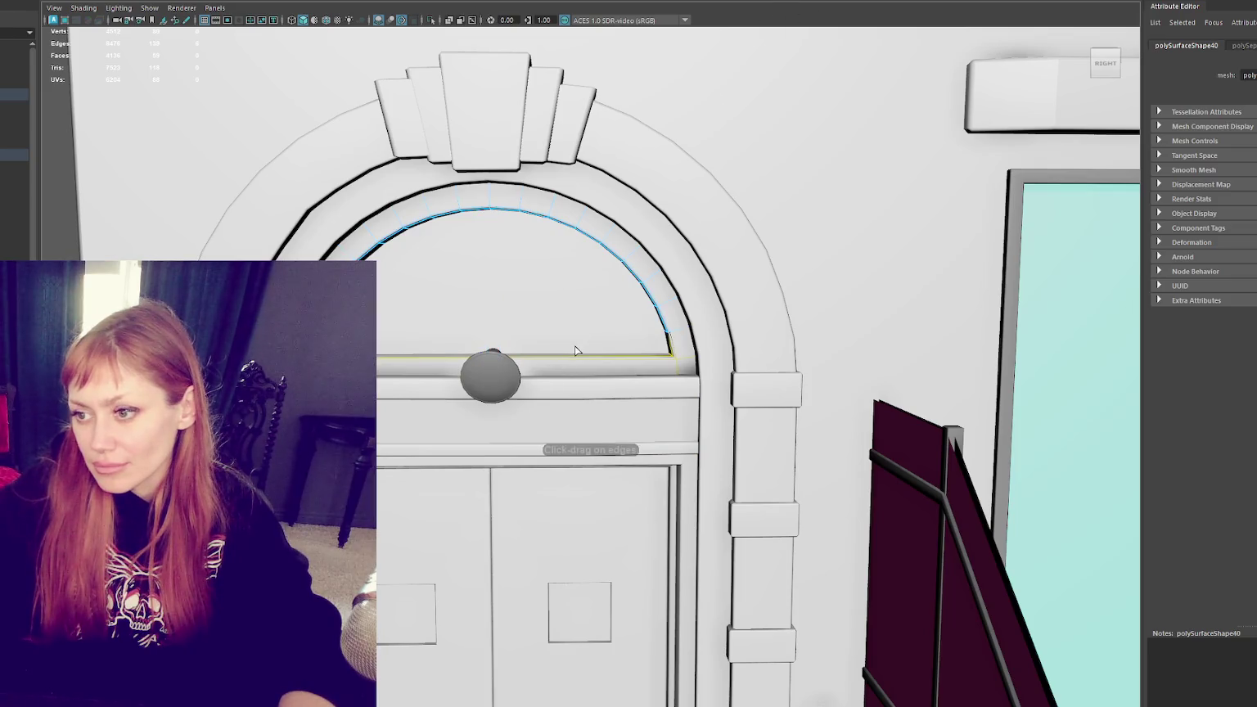
key(w)
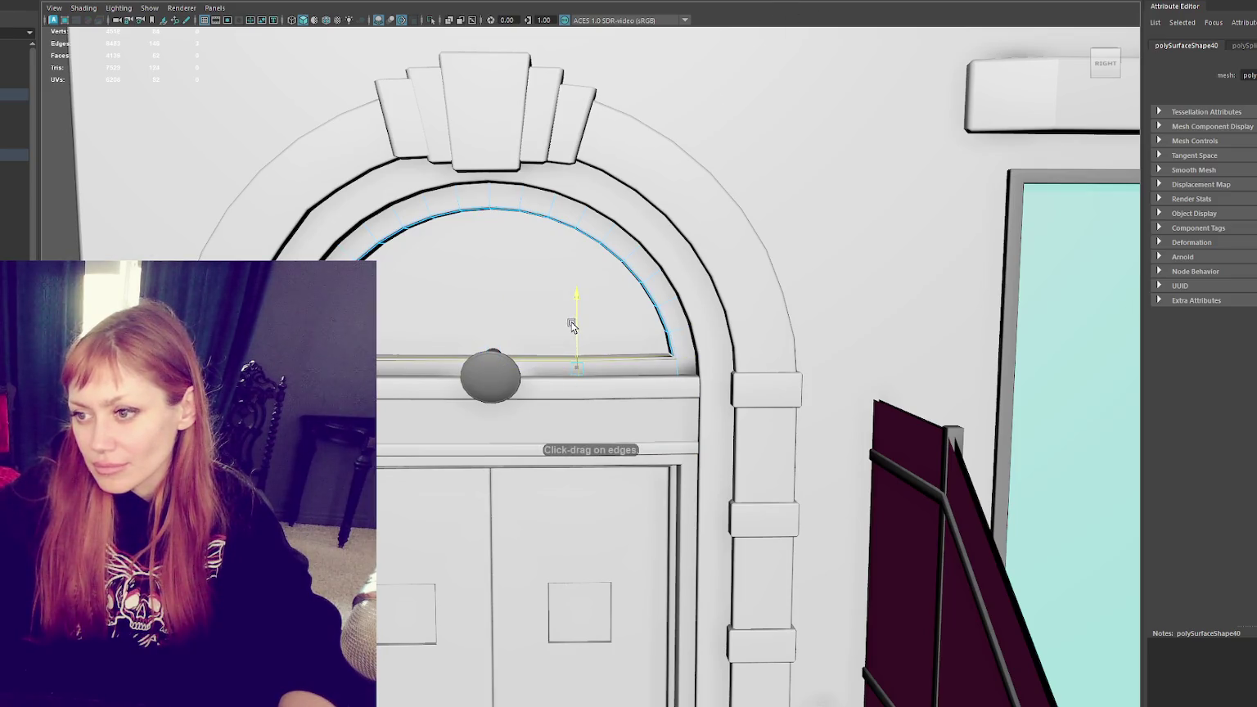
scroll(571, 327, down, 3)
scroll(571, 327, down, 2)
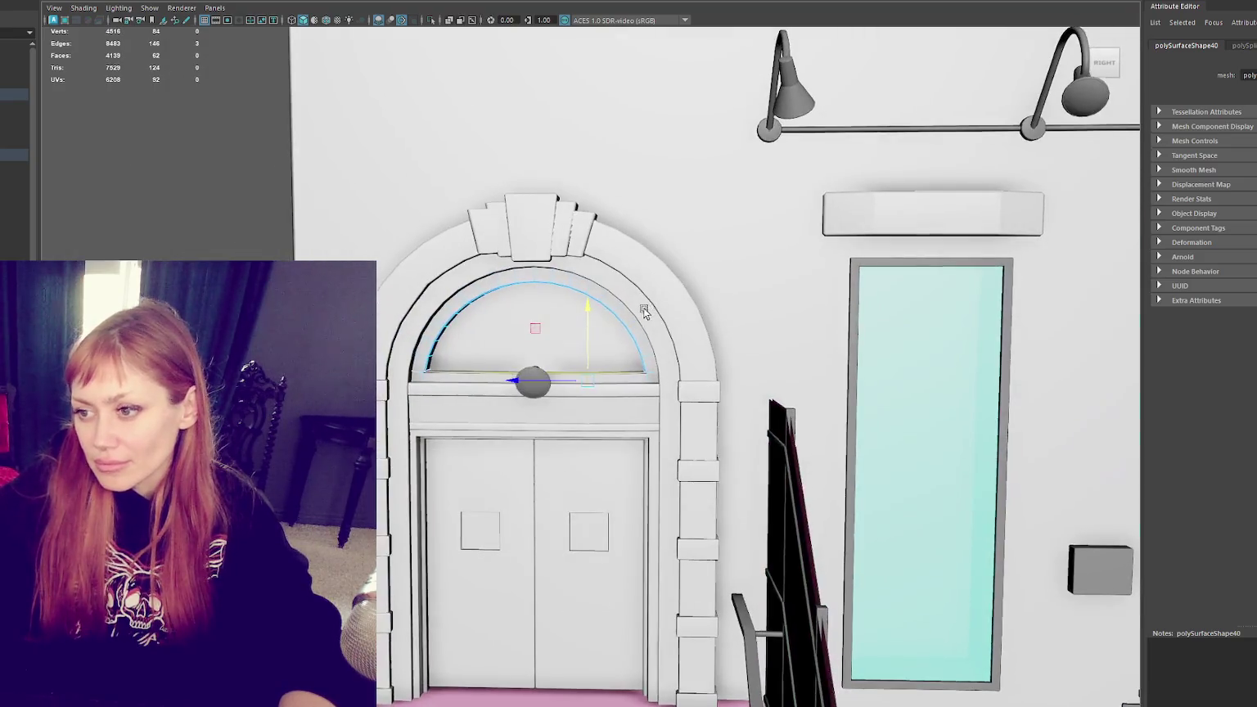
key(F8)
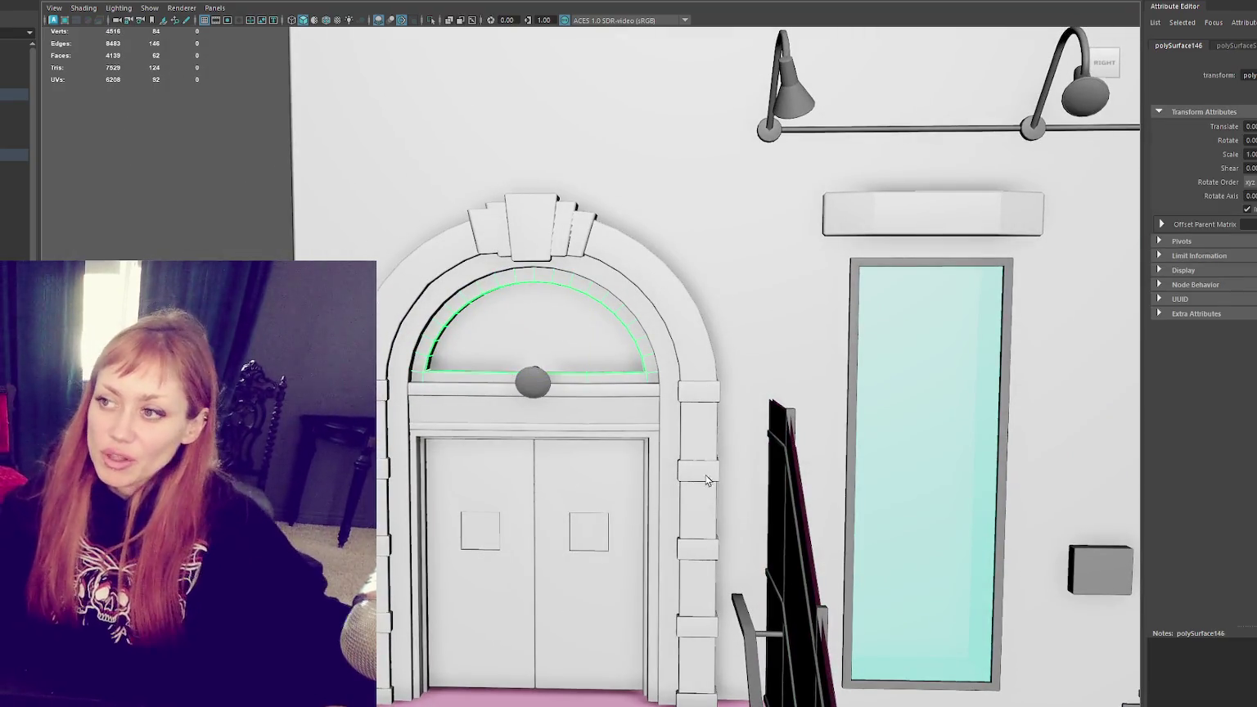
mouse_move(1016, 373)
alt+mouse_down()
mouse_move(886, 132)
mouse_move(833, 236)
mouse_move(474, 351)
mouse_move(674, 348)
mouse_move(464, 334)
alt+mouse_up()
scroll(833, 236, up, 4)
scroll(896, 257, down, 5)
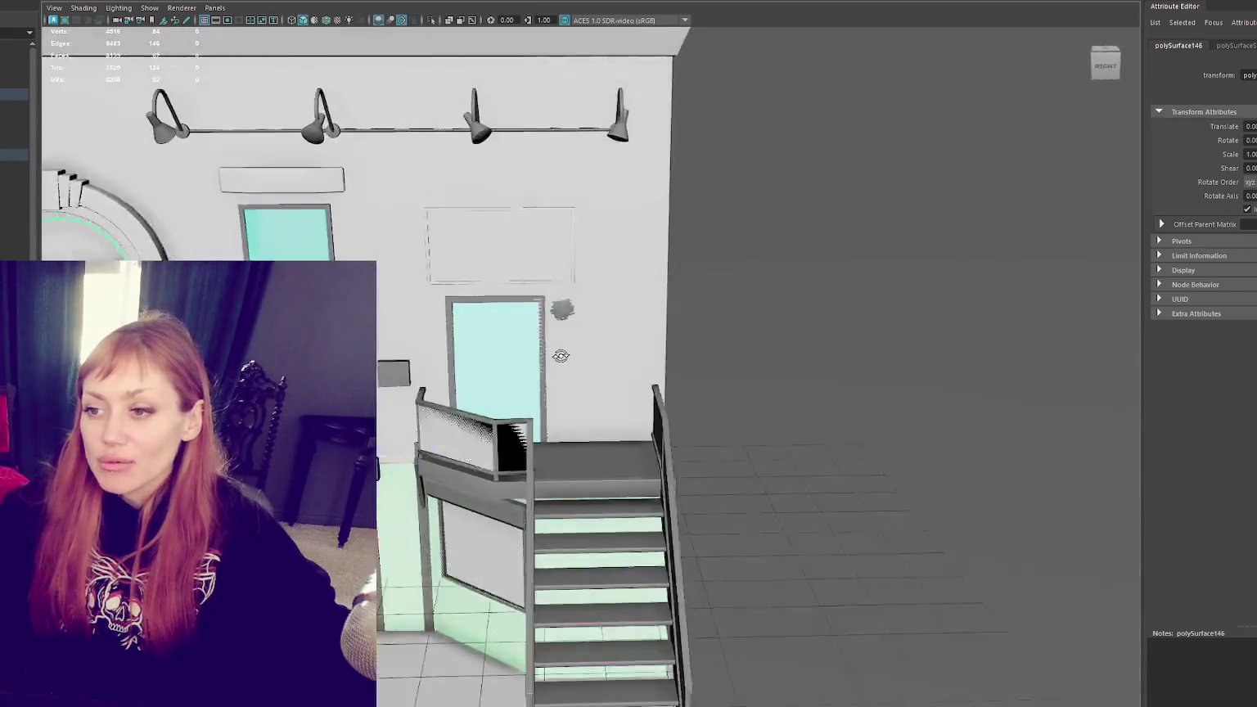
Step: Select the front wall and view it in wireframe to reach its top
scroll(642, 278, up, 3)
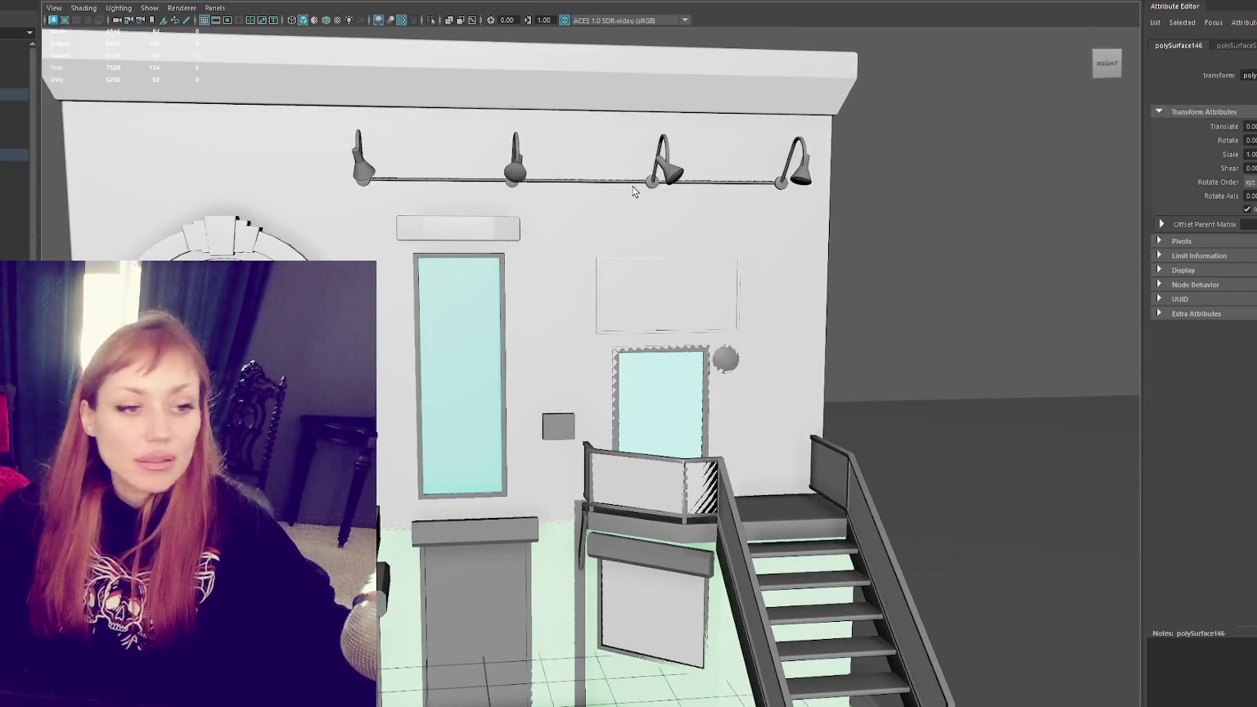
click(821, 255)
alt+drag(822, 255, 873, 82)
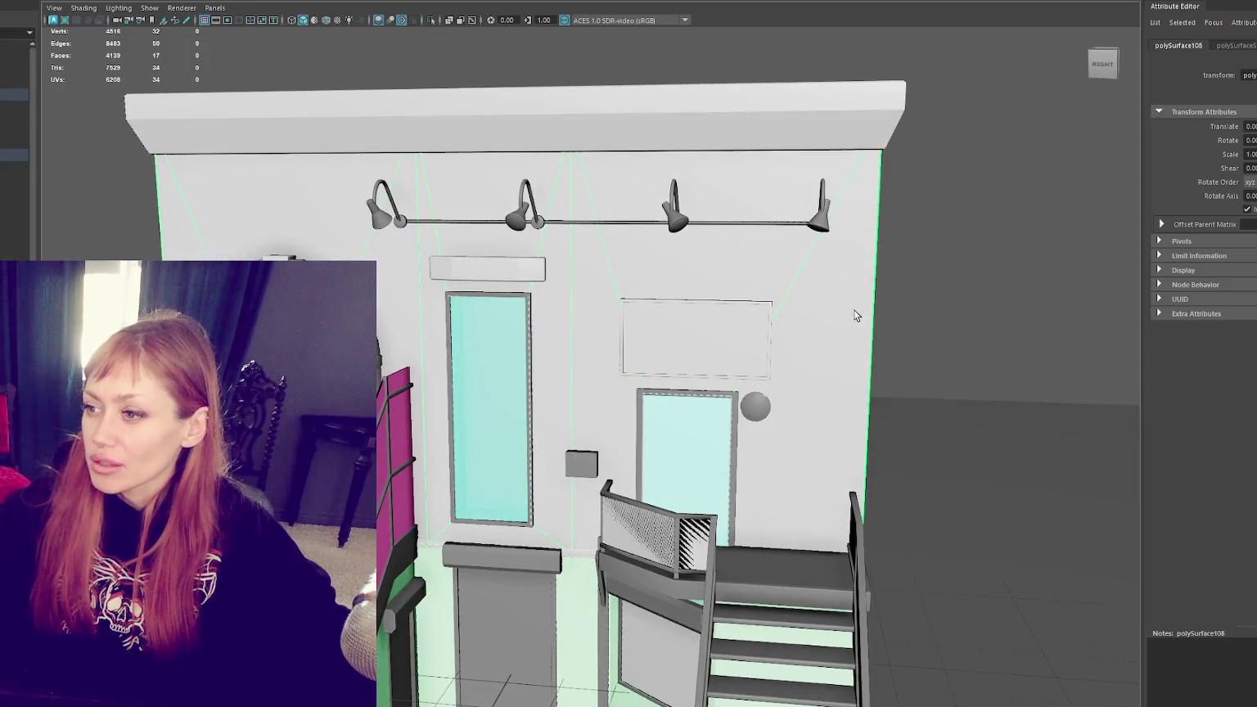
mouse_move(799, 315)
alt+mouse_down()
mouse_move(603, 236)
mouse_move(388, 242)
alt+mouse_up()
right_click(708, 313)
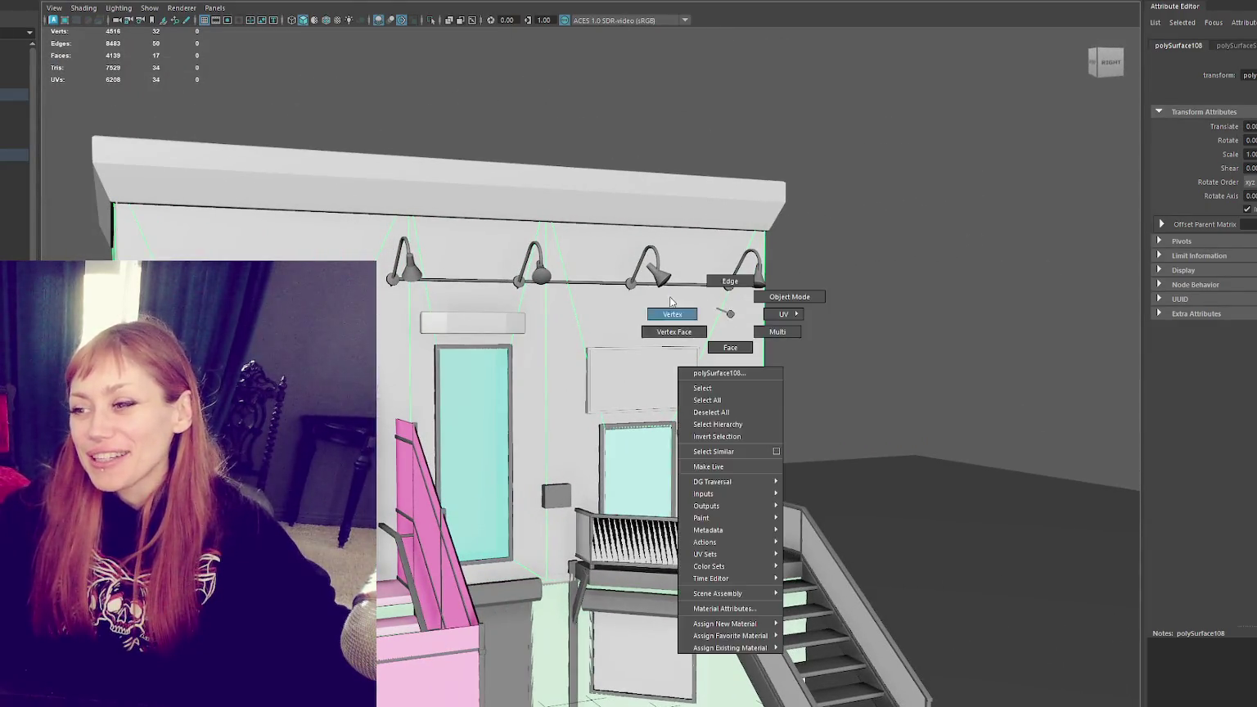
key(4)
mouse_move(909, 103)
mouse_down()
mouse_move(42, 196)
mouse_move(519, 210)
mouse_up()
key(F10)
Step: Select the wall's top edges and move them down to just below the lamp rail
right_drag(835, 154, 833, 124)
click(809, 262)
key(ctrl+z)
right_drag(942, 209, 897, 202)
drag(936, 93, 136, 255)
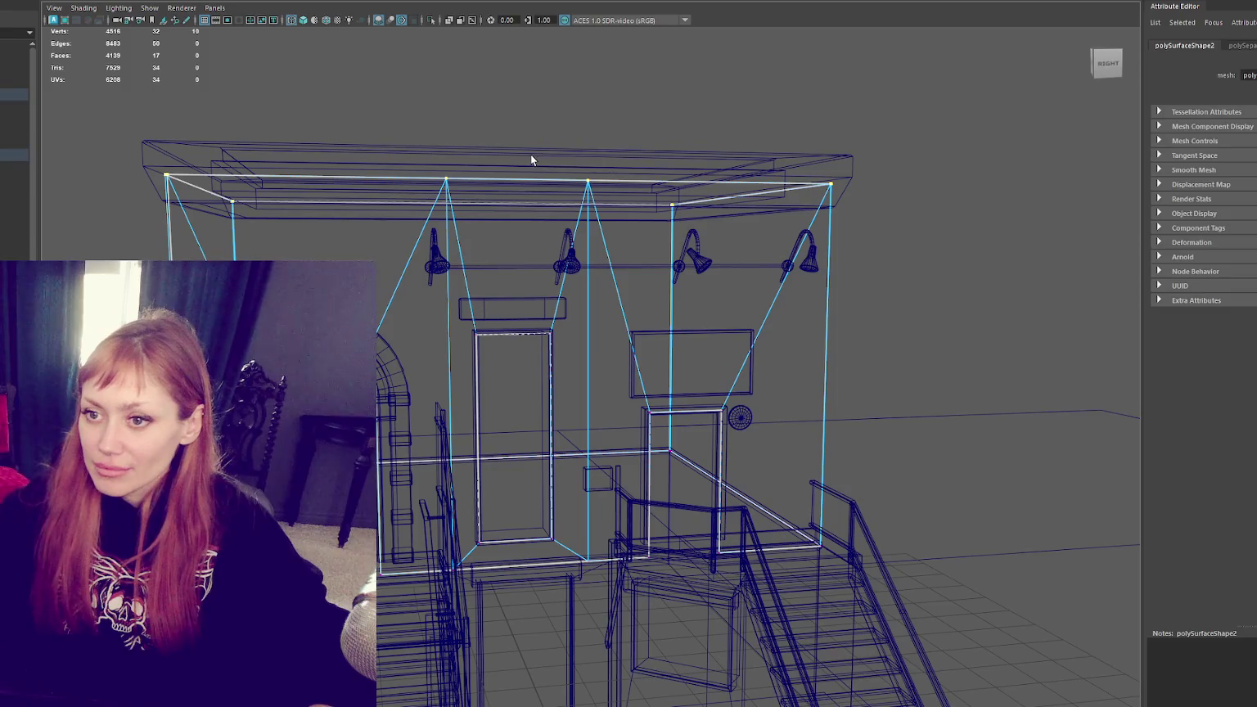
drag(485, 159, 488, 266)
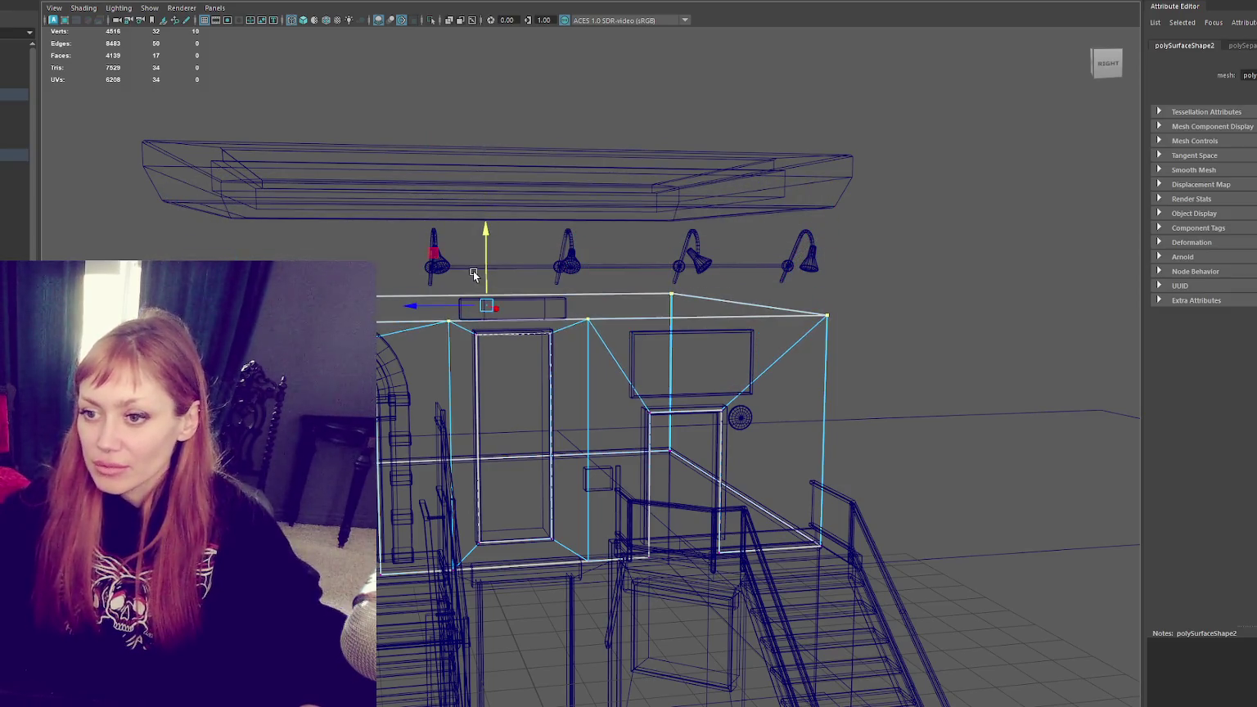
key(5)
key(F10)
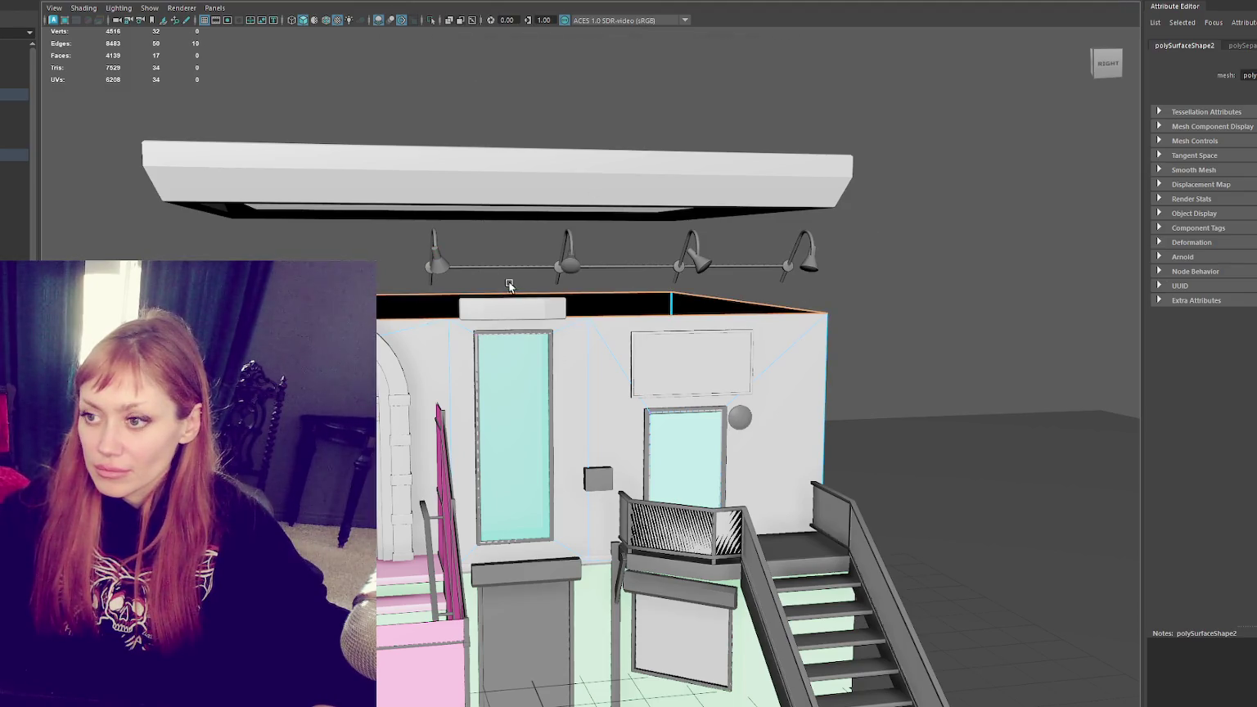
Step: Extrude the wall's top edges up to the cornice as a new strip
key(ctrl+e)
drag(488, 270, 493, 183)
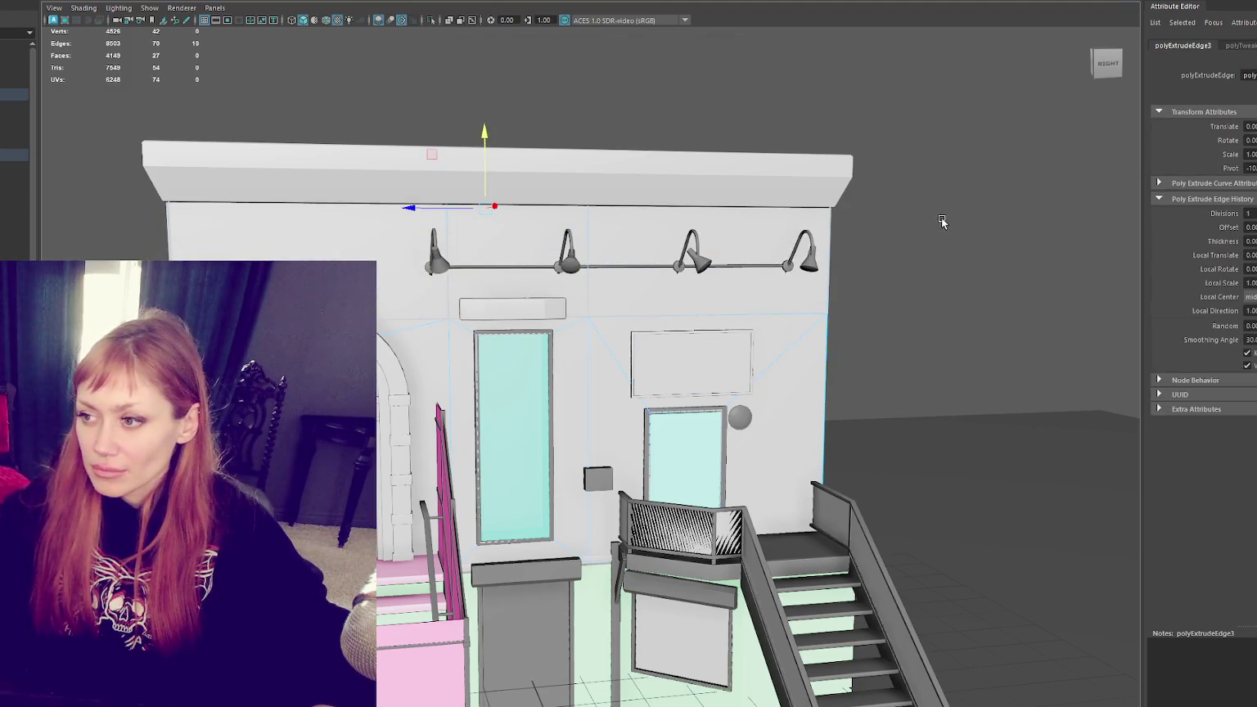
click(847, 309)
mouse_move(848, 308)
mouse_down()
mouse_move(816, 306)
mouse_move(850, 296)
mouse_up()
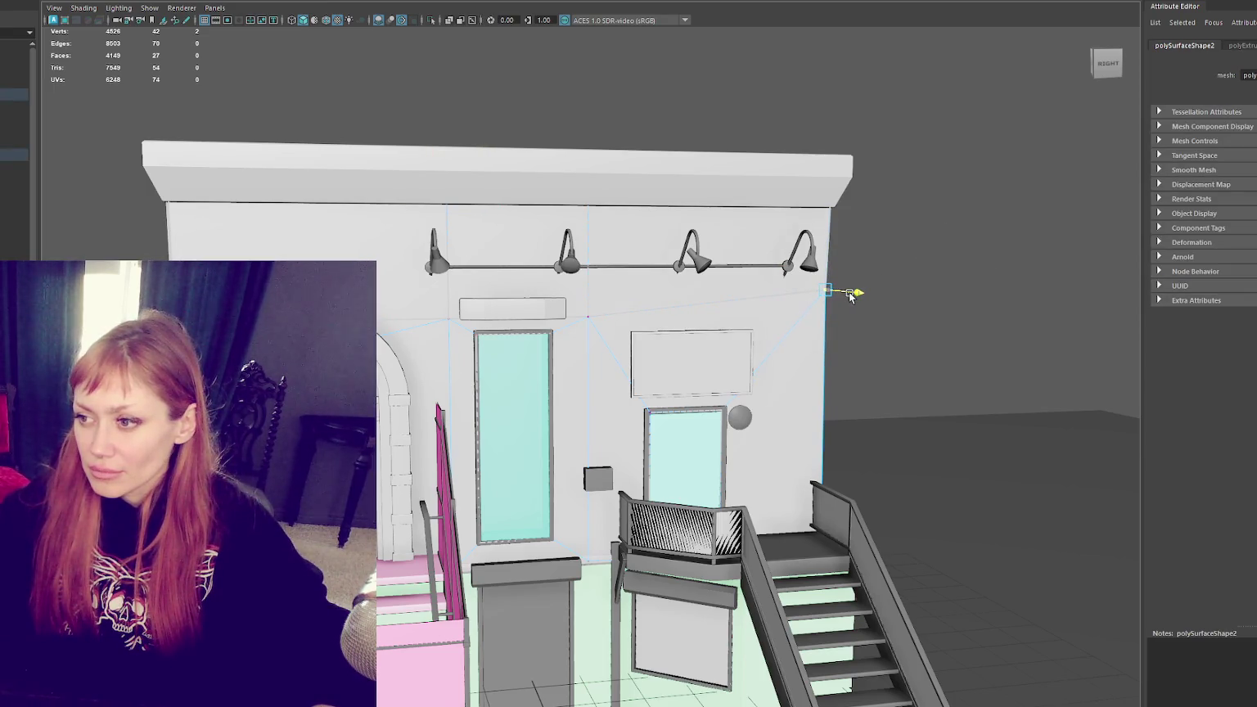
Step: Move the strip's left corner vertex flush with the wall edge
alt+drag(944, 300, 870, 309)
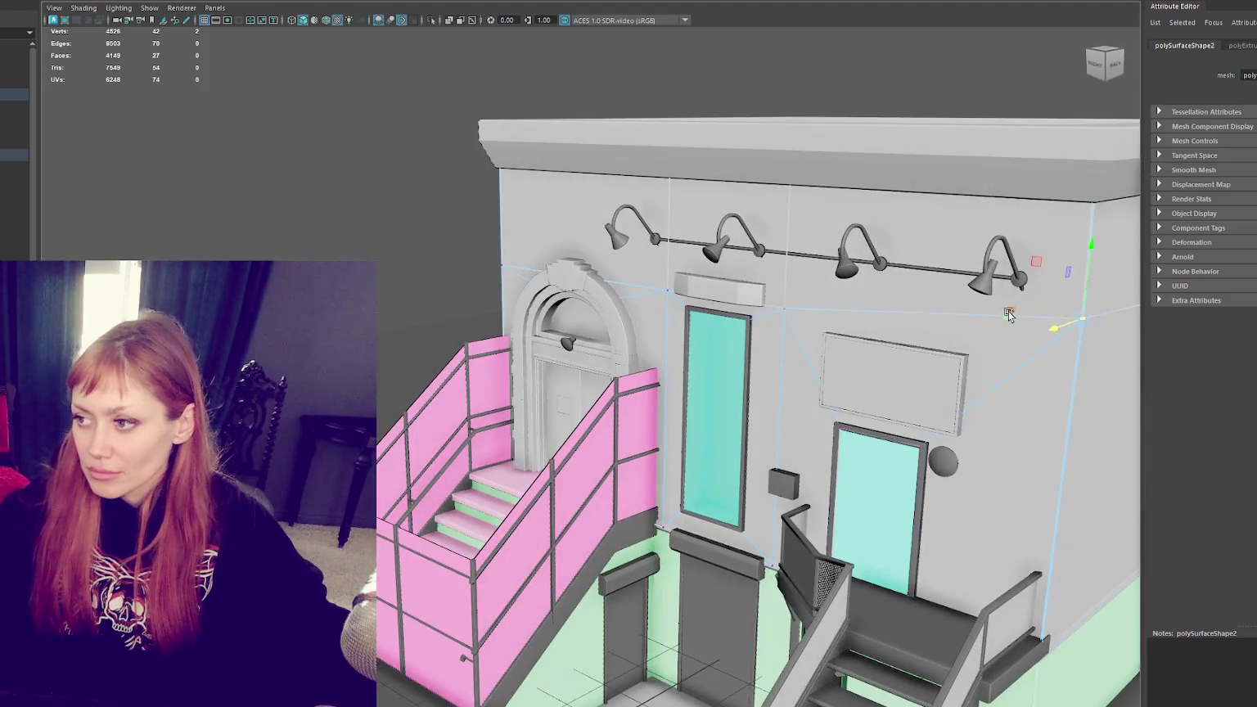
mouse_move(527, 239)
mouse_down()
mouse_move(478, 283)
mouse_move(460, 261)
mouse_up()
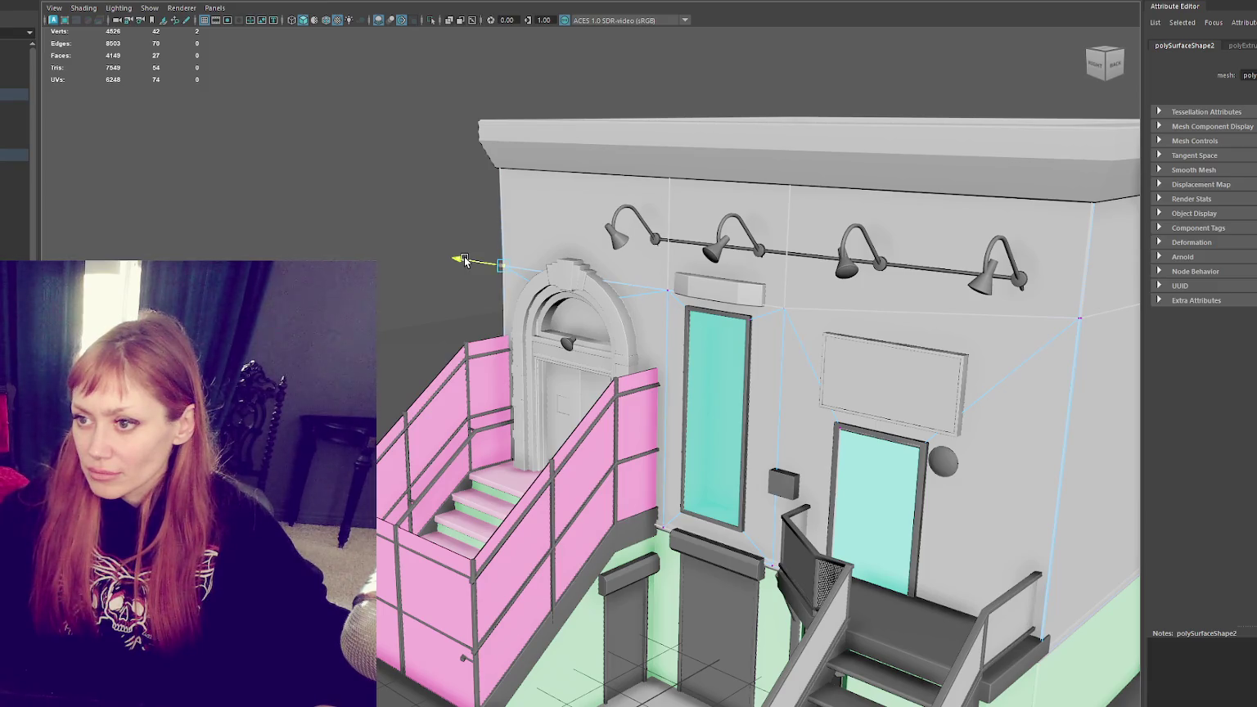
key(f)
scroll(789, 269, down, 5)
alt+drag(677, 279, 687, 253)
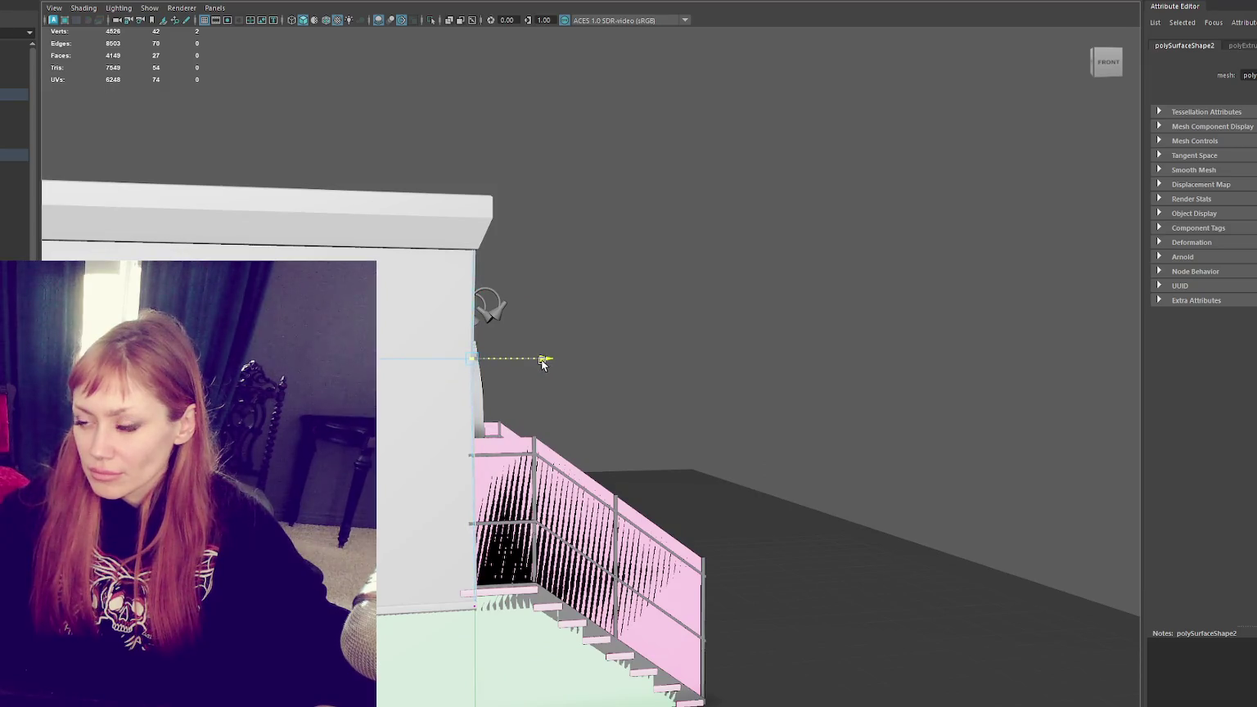
alt+drag(542, 363, 553, 291)
click(605, 252)
Step: Return to a level front view of the wall and select the roof cornice
right_drag(618, 192, 792, 215)
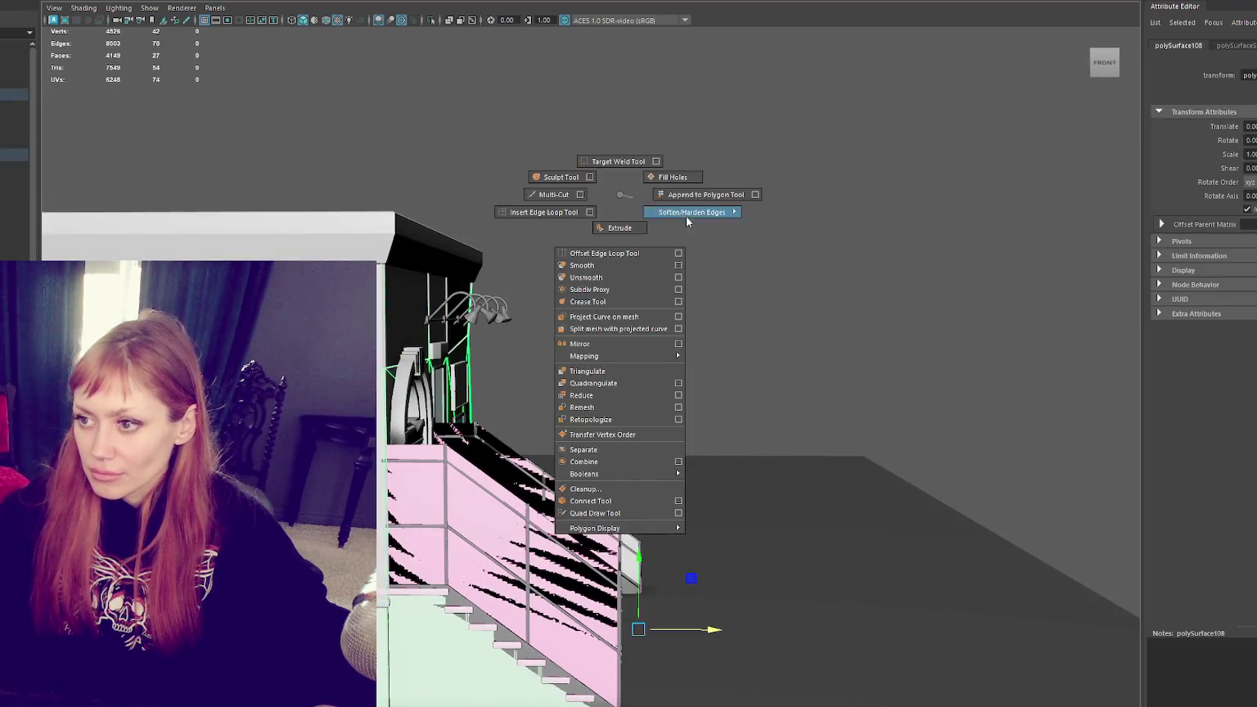
mouse_move(793, 215)
alt+mouse_down()
mouse_move(890, 262)
mouse_move(736, 280)
alt+mouse_up()
scroll(736, 279, up, 3)
mouse_move(786, 242)
alt+mouse_down()
mouse_move(742, 313)
mouse_move(673, 327)
mouse_move(784, 325)
alt+mouse_up()
scroll(742, 312, up, 2)
scroll(720, 313, down, 5)
scroll(673, 327, up, 3)
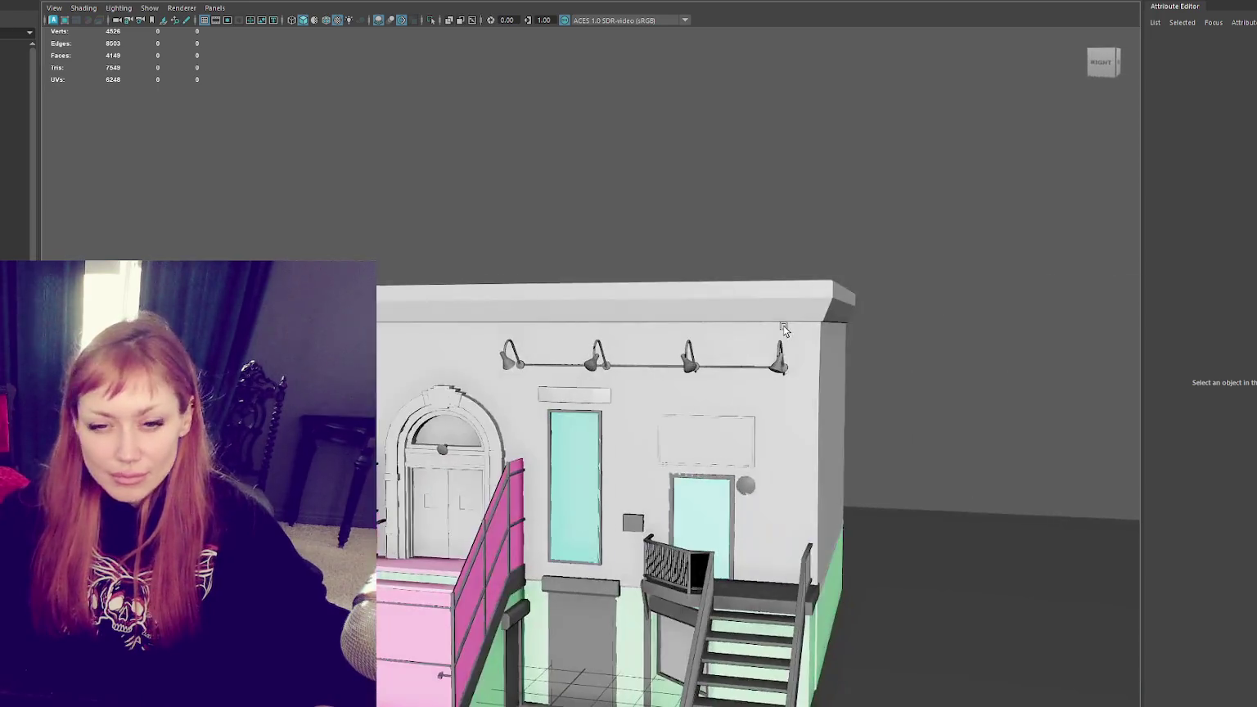
click(697, 287)
scroll(695, 284, up, 2)
Step: Insert an edge loop across the roof cornice and nudge it slightly upward
scroll(694, 281, up, 2)
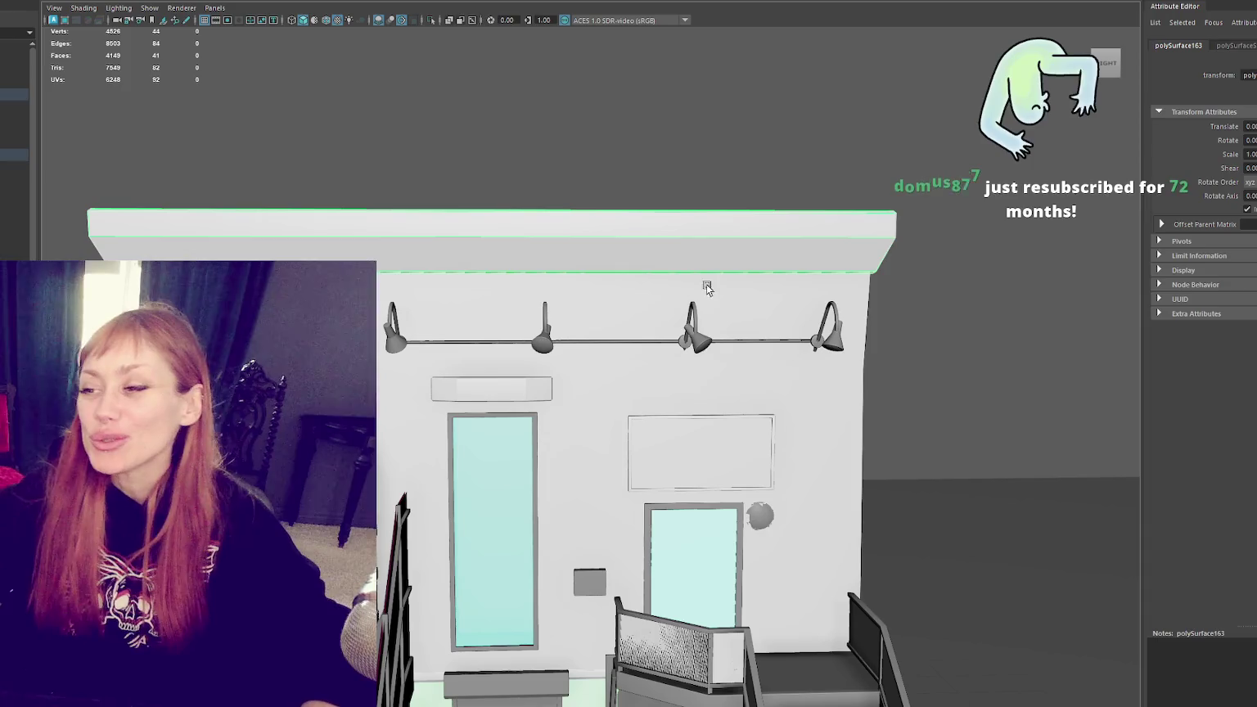
key(ctrl+shift+x)
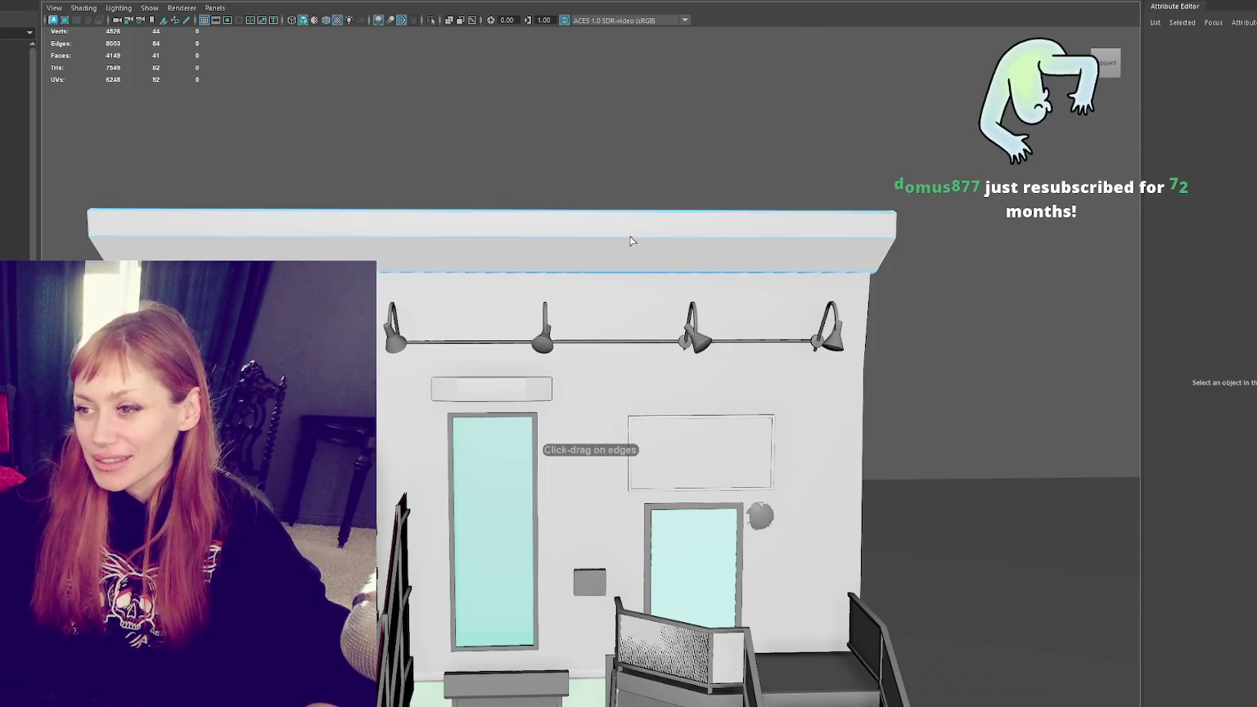
ctrl+click(618, 240)
drag(584, 202, 579, 204)
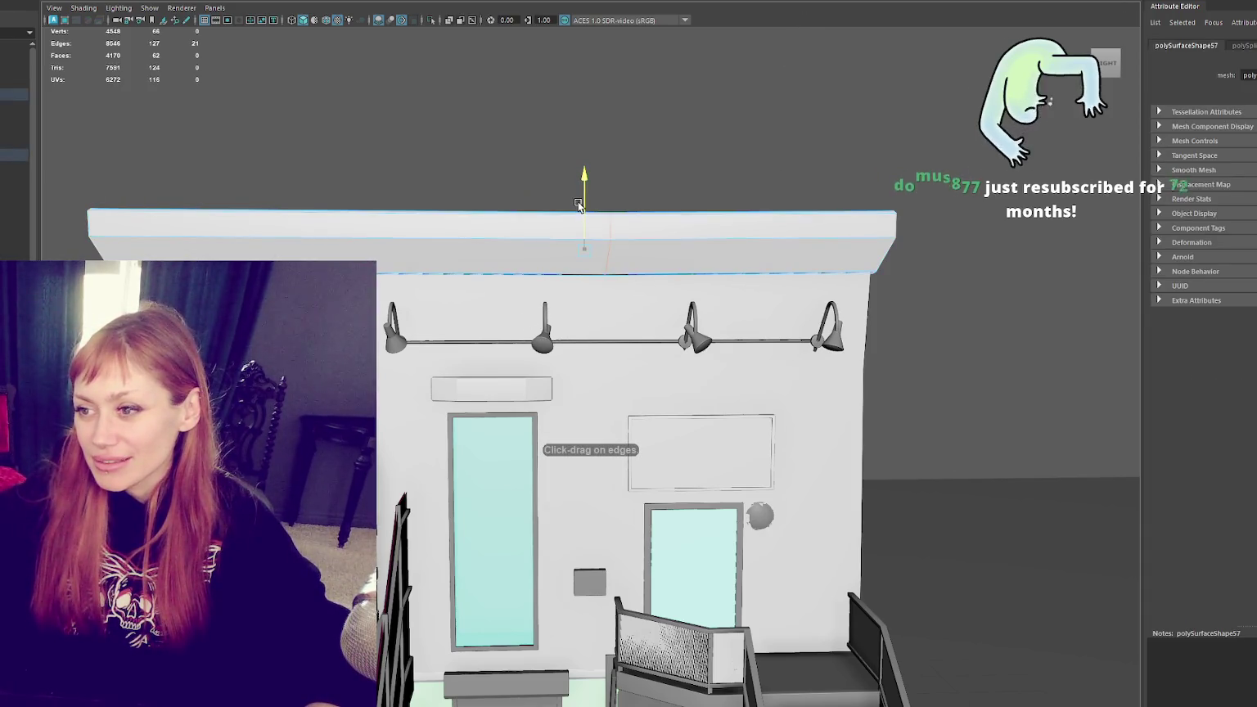
alt+right_drag(839, 70, 438, 145)
mouse_move(438, 146)
alt+mouse_down()
mouse_move(475, 271)
mouse_move(604, 269)
mouse_move(562, 269)
alt+mouse_up()
scroll(560, 308, up, 1)
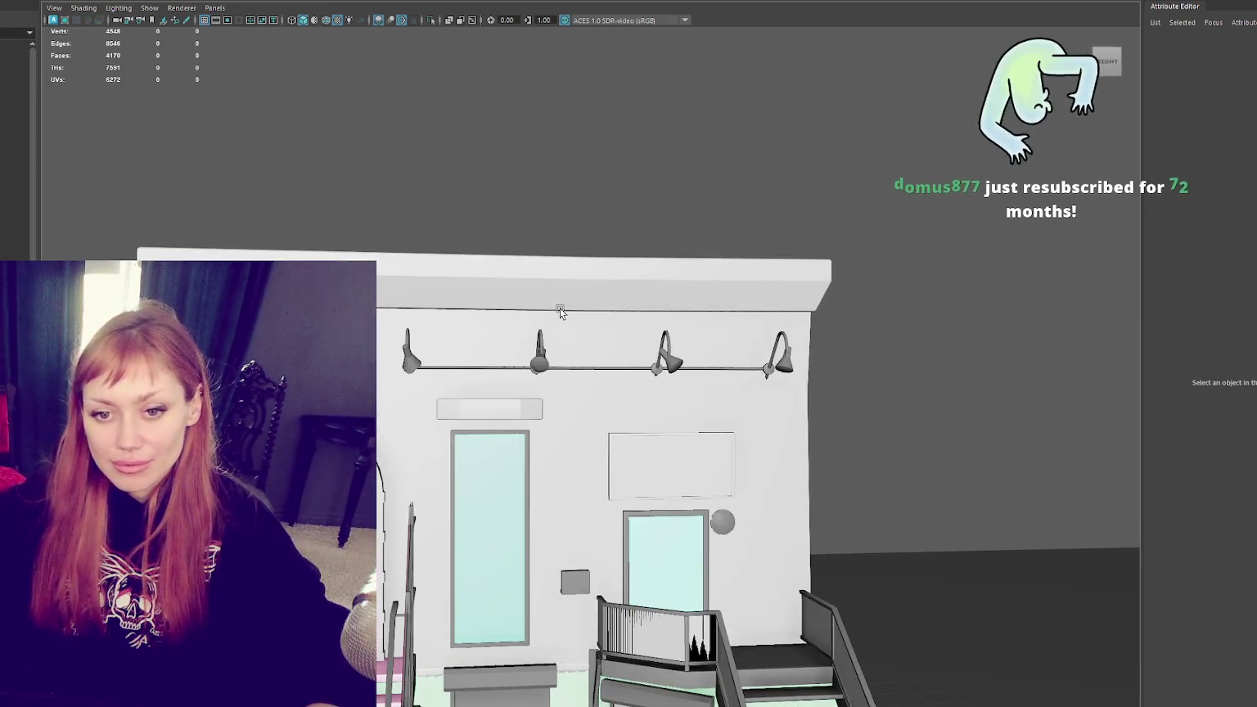
Step: Select the vertices along the front wall's side edge
scroll(573, 356, up, 1)
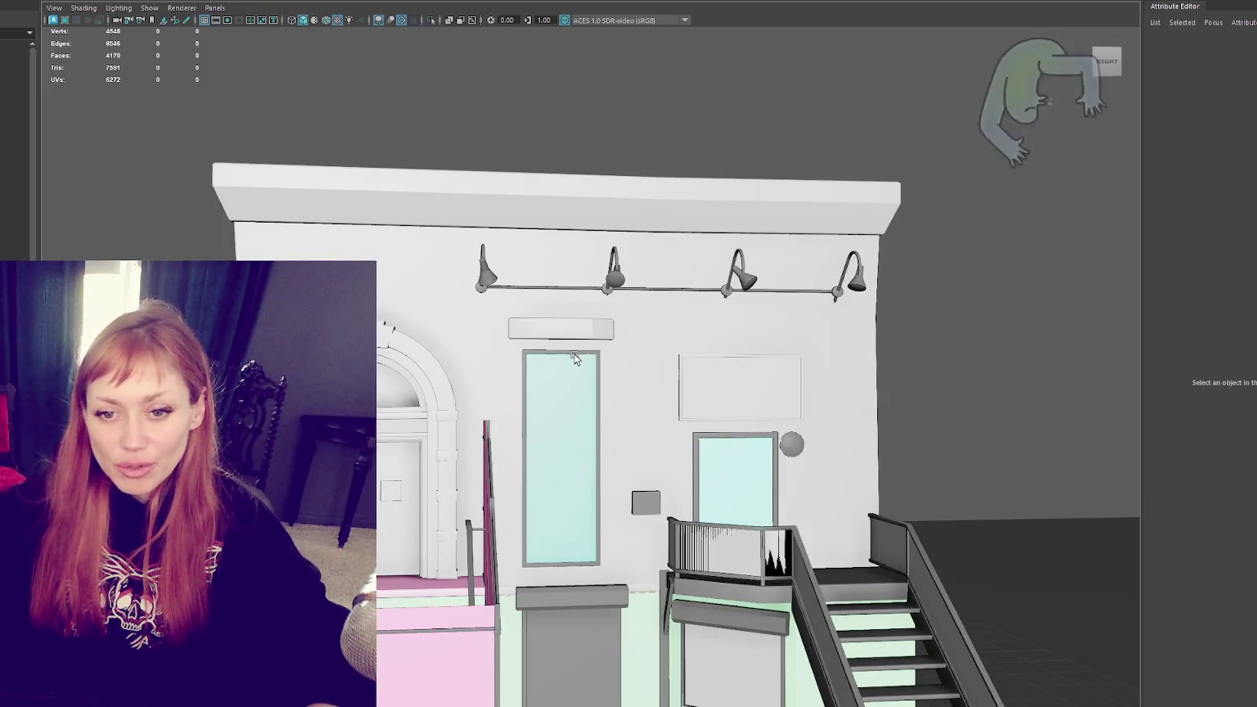
click(638, 190)
click(638, 246)
click(1023, 368)
alt+middle_drag(573, 327, 620, 336)
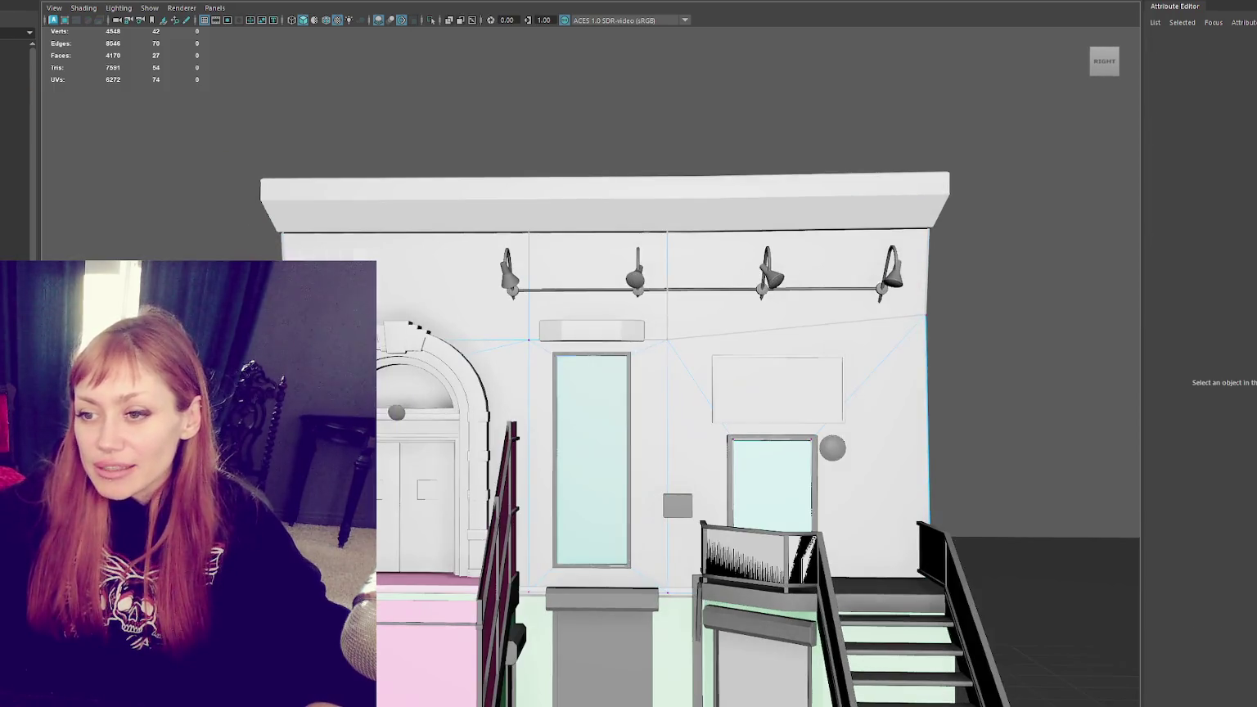
click(15, 154)
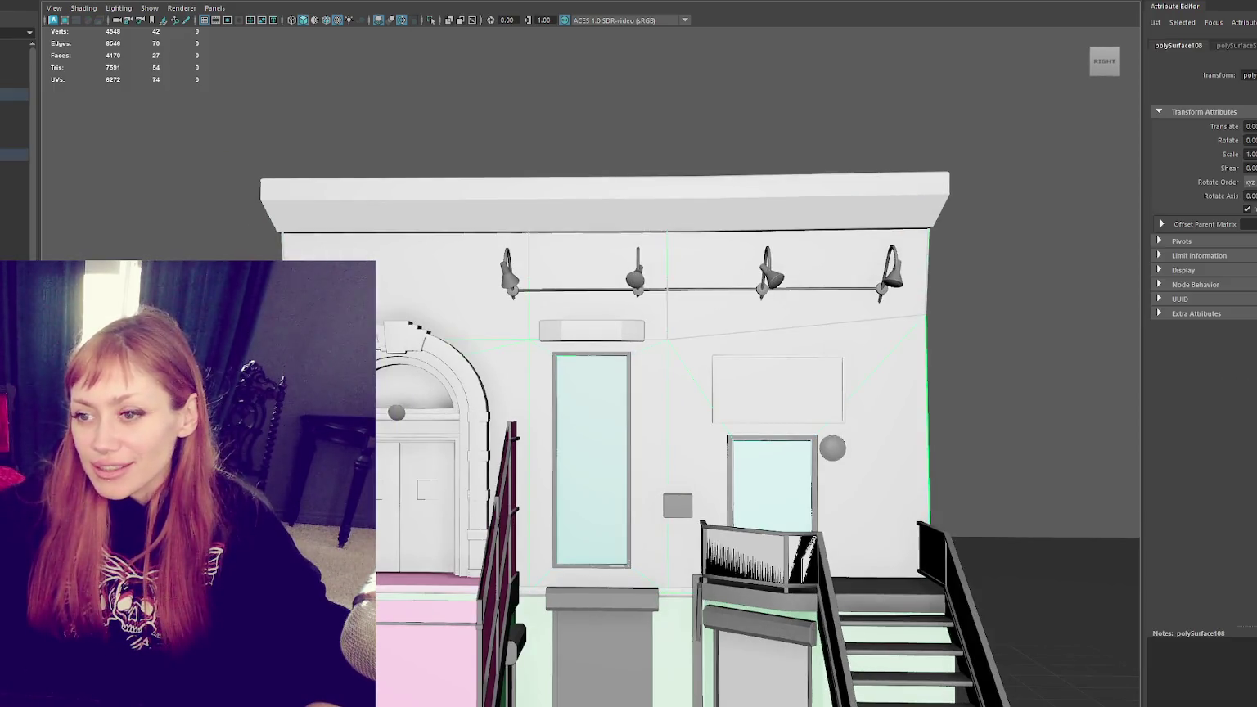
Step: Push the wall's side-edge vertices out flush with the left corner
alt+drag(458, 328, 539, 328)
scroll(538, 328, down, 3)
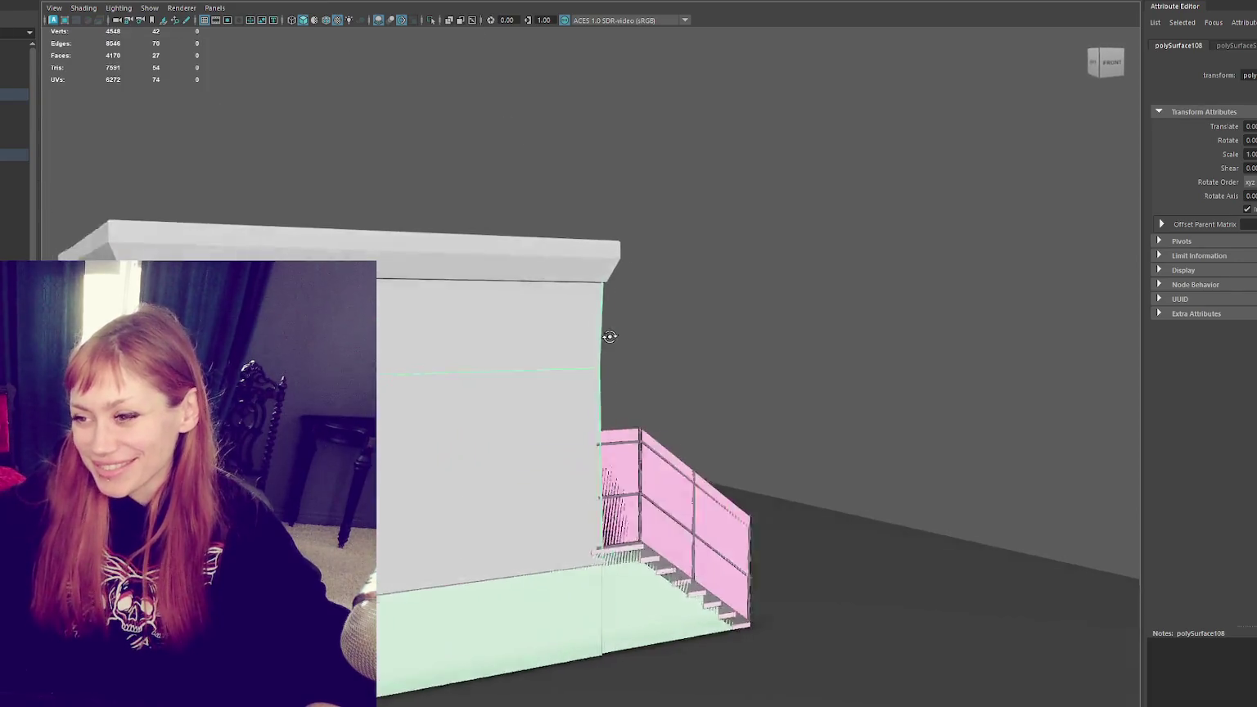
scroll(619, 344, up, 4)
scroll(672, 350, down, 3)
scroll(713, 336, up, 3)
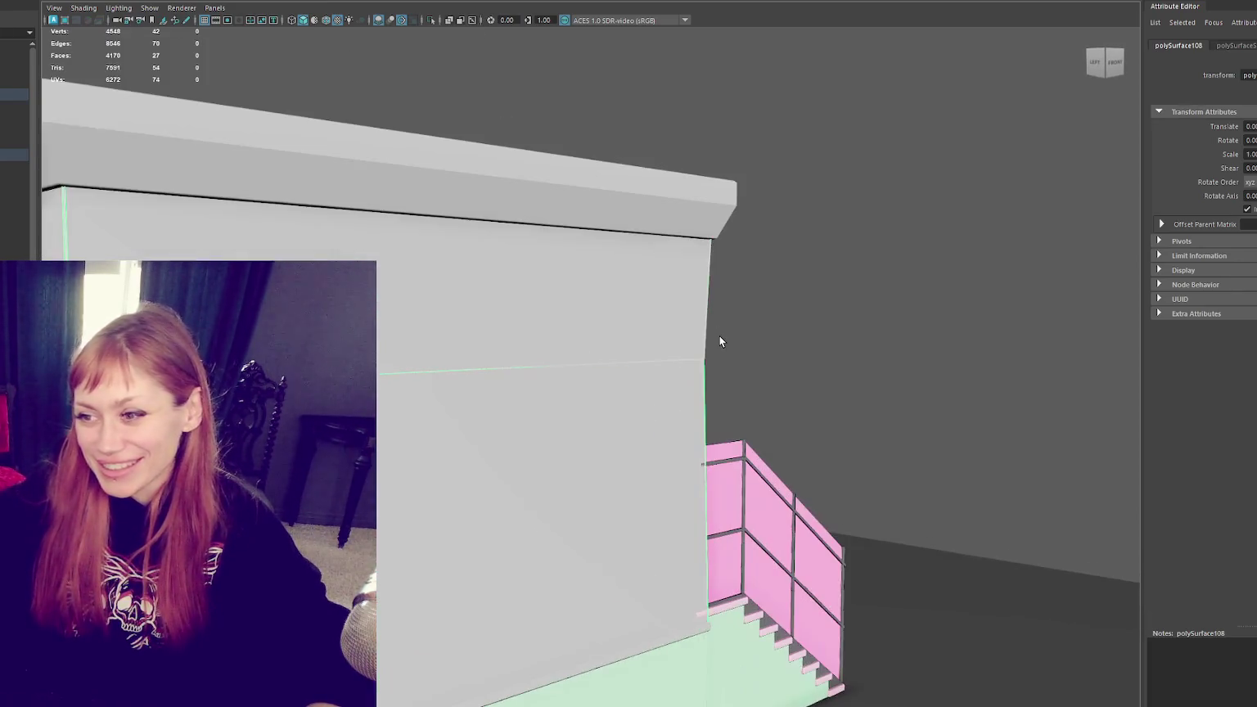
key(F8)
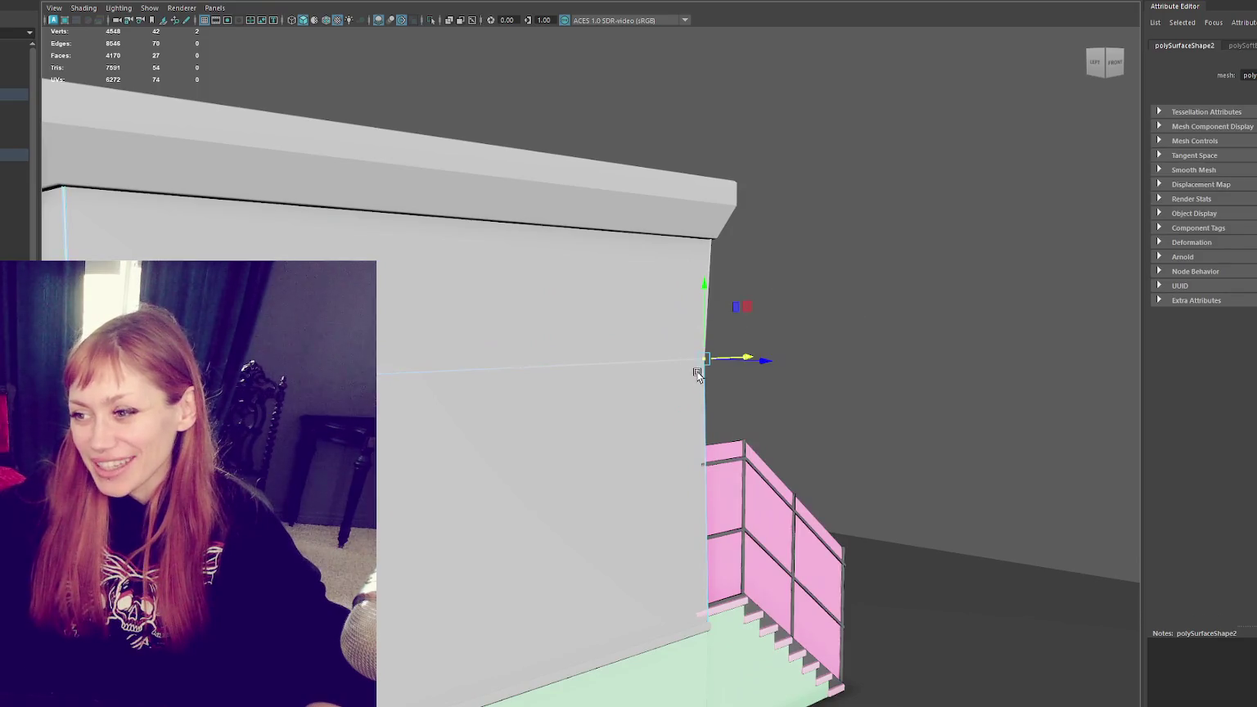
scroll(697, 374, up, 3)
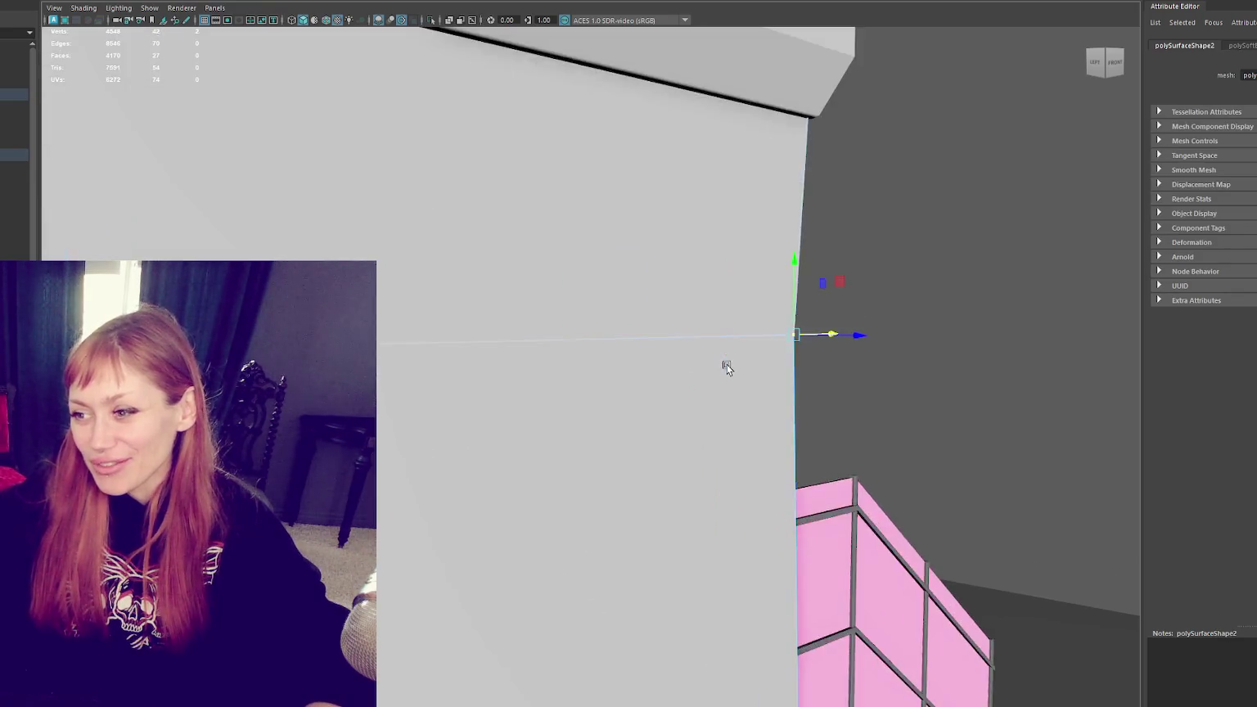
mouse_move(709, 364)
alt+mouse_down()
mouse_move(789, 433)
mouse_move(389, 431)
mouse_move(436, 428)
alt+mouse_up()
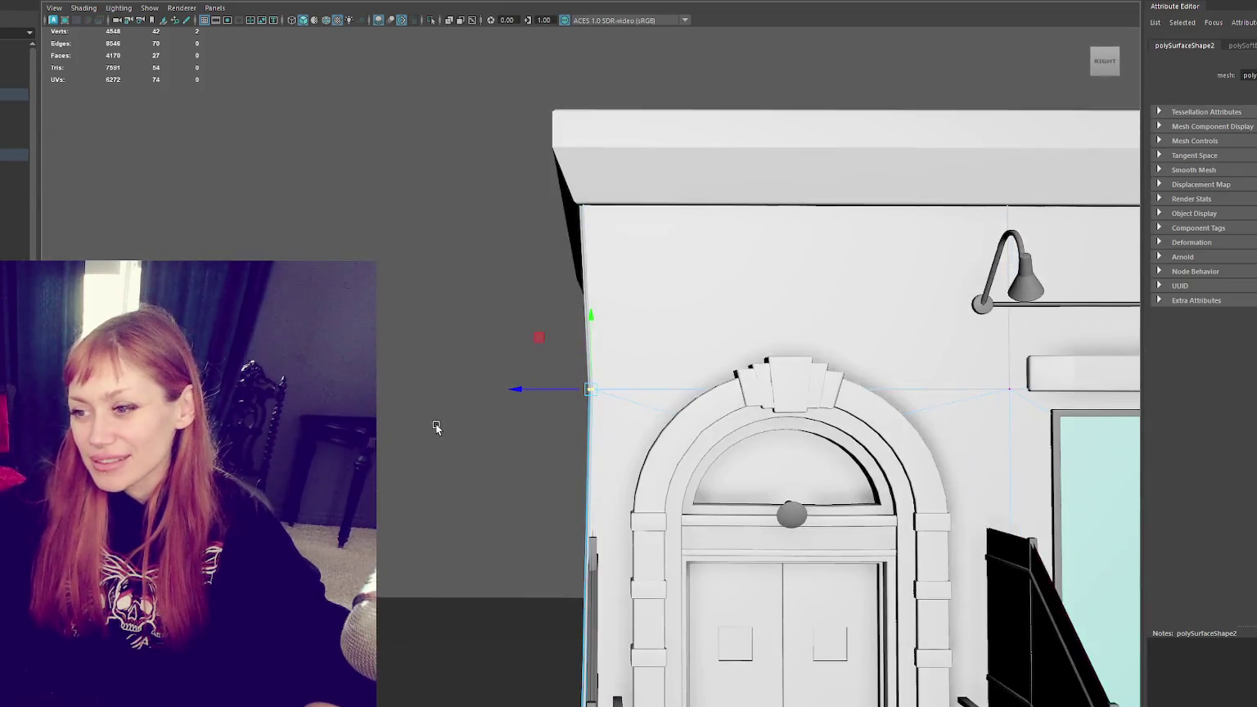
drag(521, 389, 517, 390)
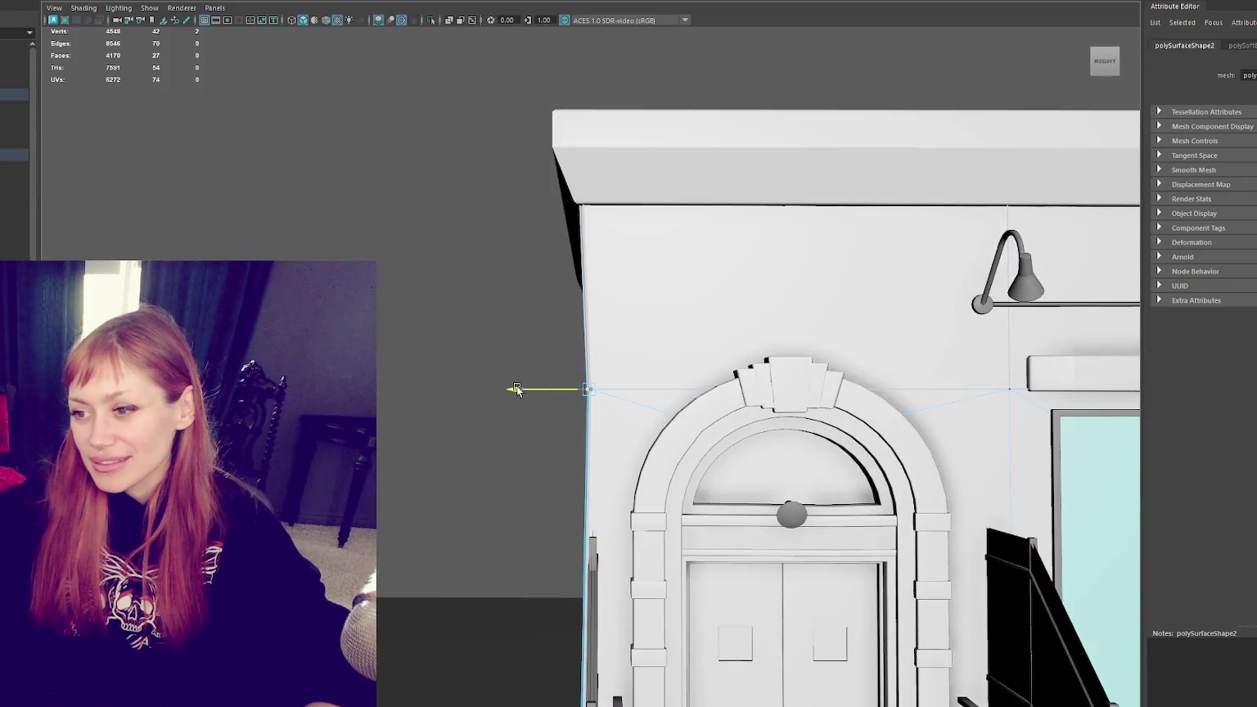
click(428, 308)
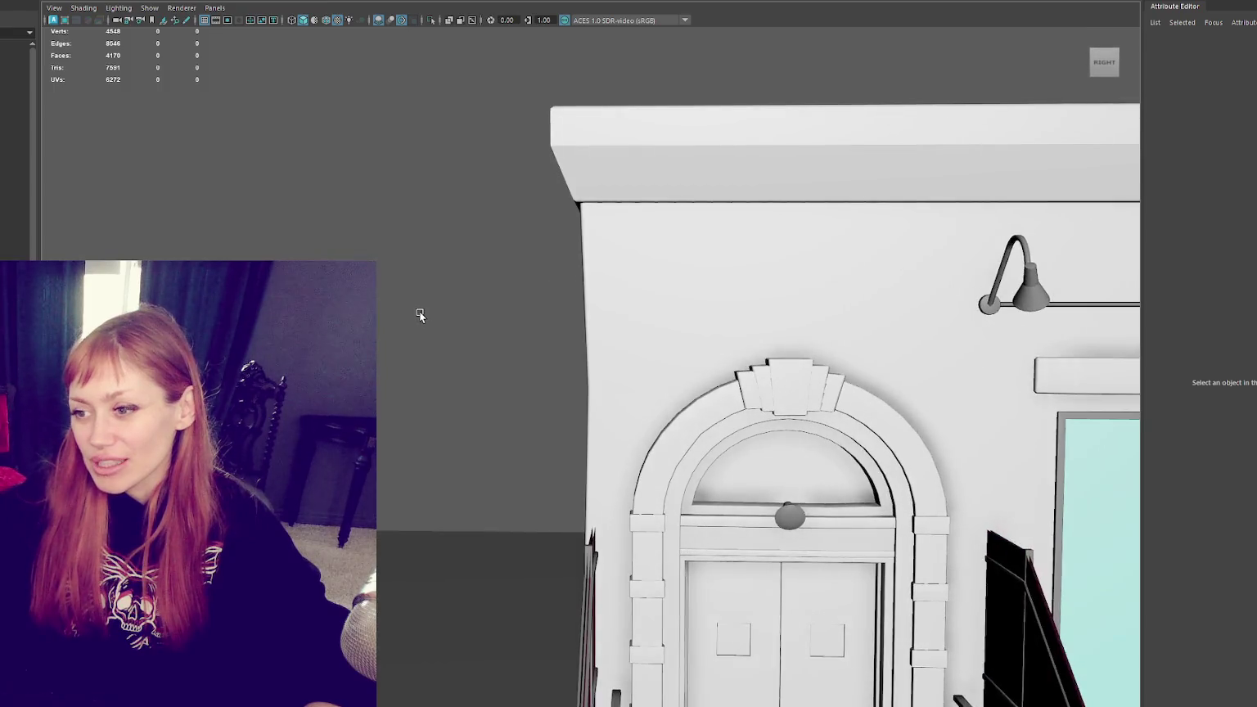
Step: Select and frame the front wall's two corner vertices to check their alignment
mouse_move(423, 311)
alt+mouse_down()
mouse_move(470, 334)
mouse_move(469, 351)
mouse_move(654, 452)
alt+mouse_up()
click(654, 452)
scroll(691, 375, up, 5)
scroll(691, 378, down, 2)
right_drag(418, 348, 385, 351)
drag(422, 387, 522, 458)
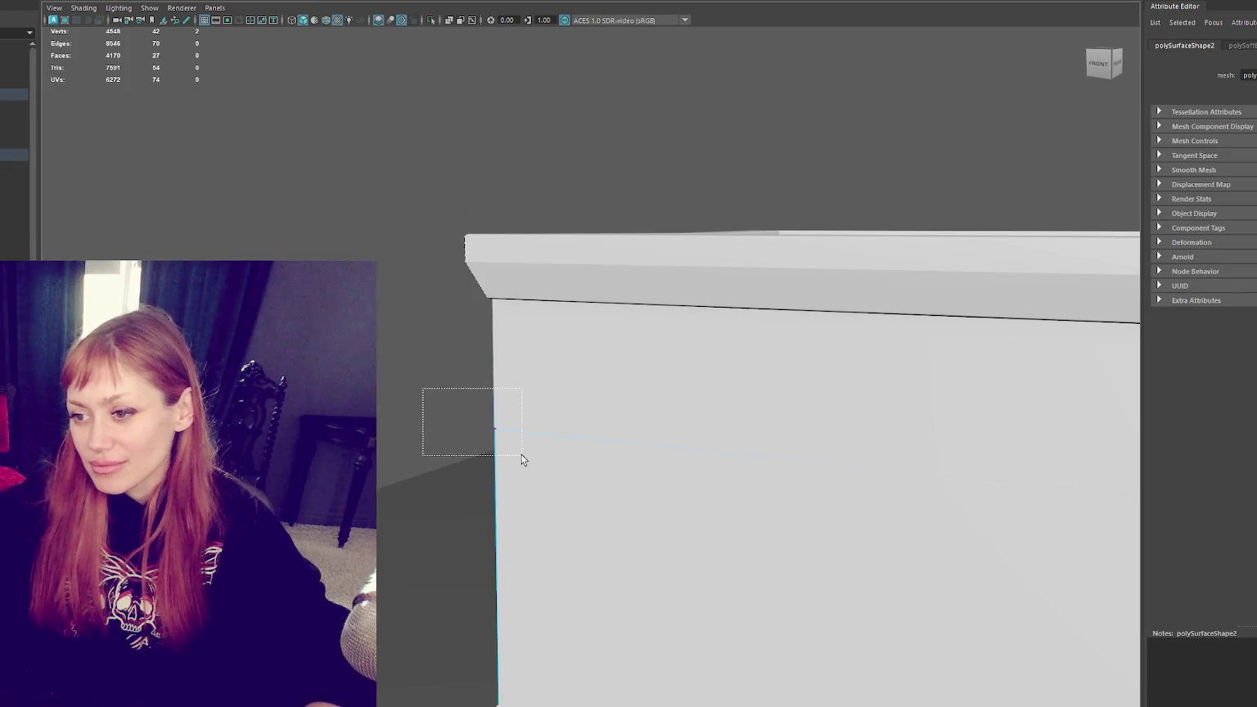
key(f)
scroll(508, 433, down, 5)
scroll(540, 401, down, 5)
click(553, 395)
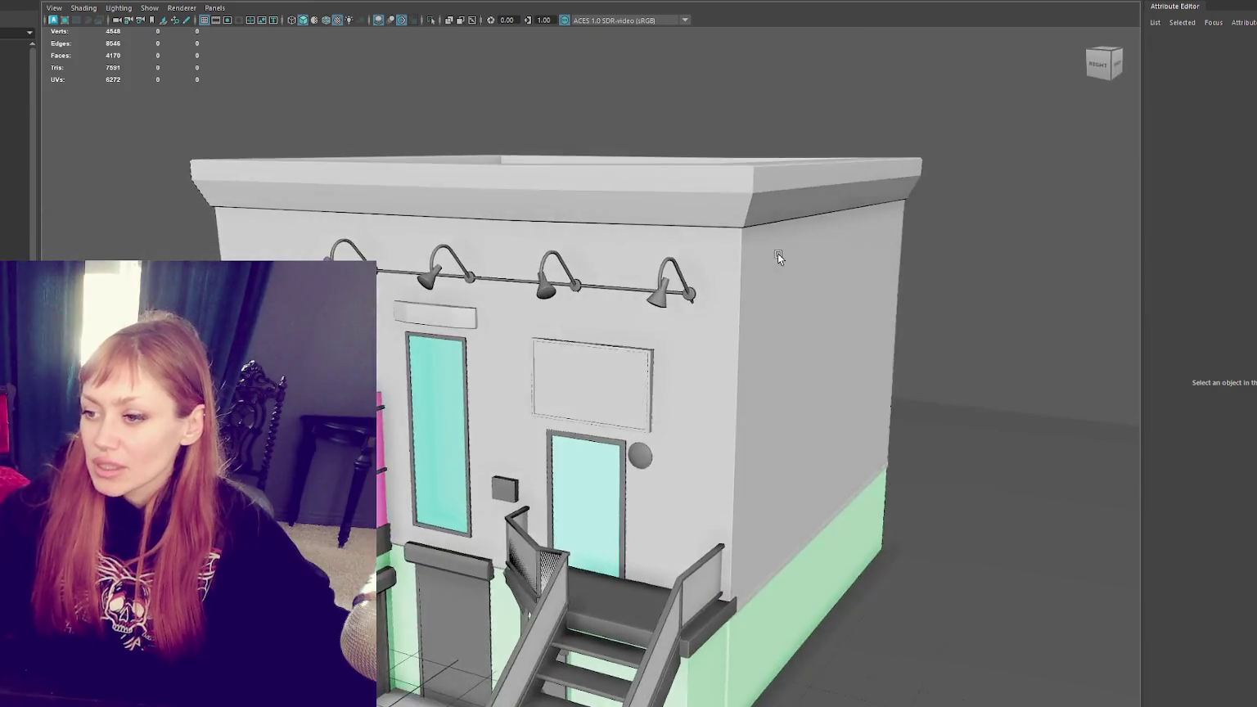
Step: Select and frame the blank sign panel above the door for rotating
click(655, 360)
key(f)
scroll(647, 352, down, 2)
key(e)
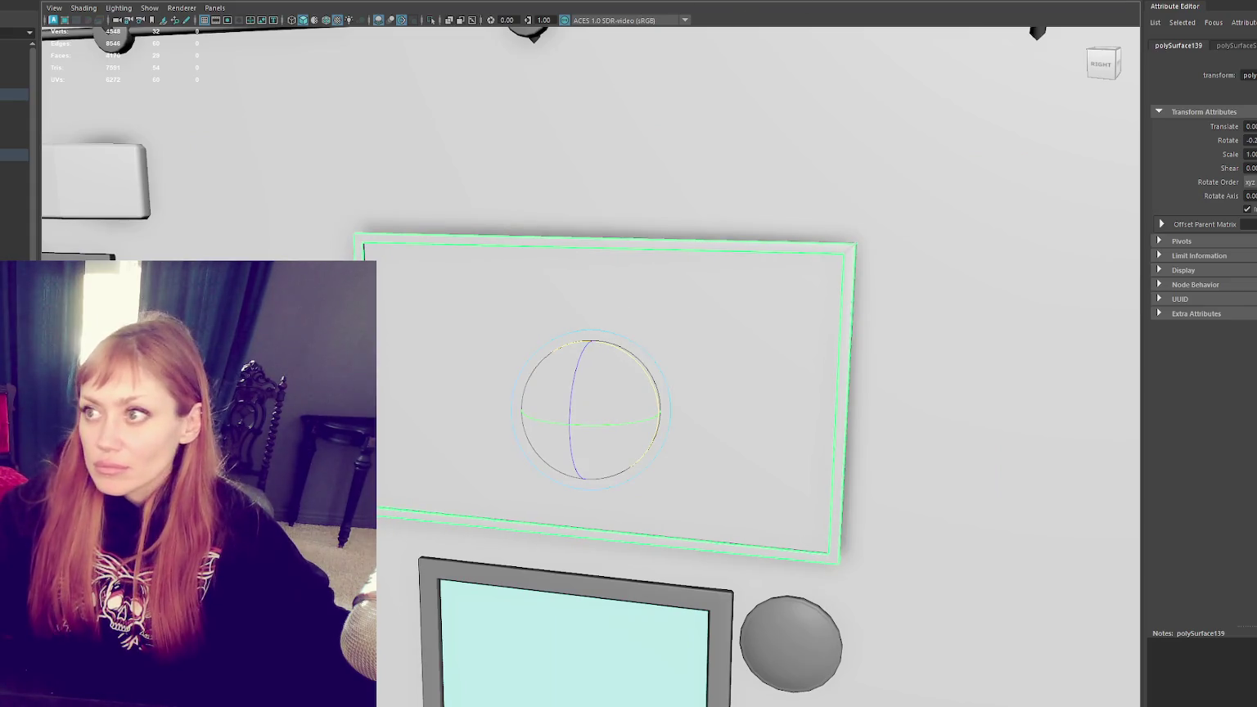
Step: Nudge the door frame's top-right corner vertex right and slightly up to clear the overlap
scroll(686, 364, down, 3)
scroll(918, 370, down, 5)
click(915, 401)
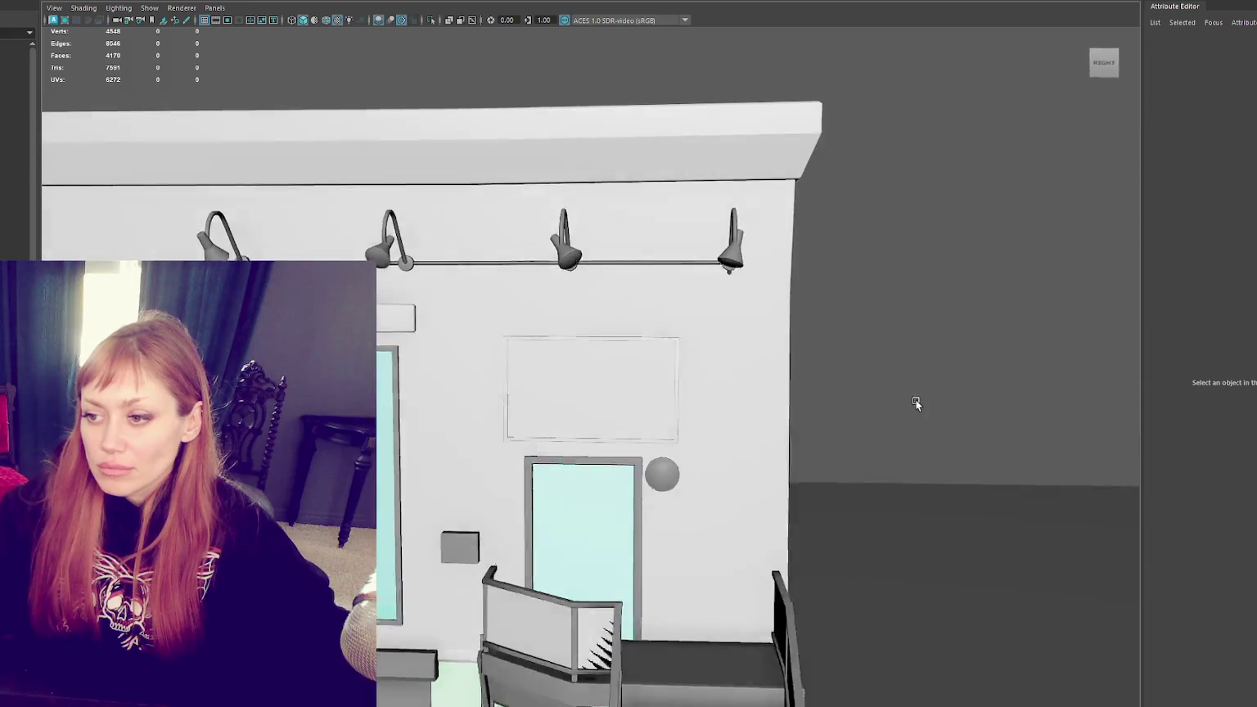
alt+drag(915, 401, 807, 361)
scroll(807, 361, up, 2)
scroll(795, 373, up, 2)
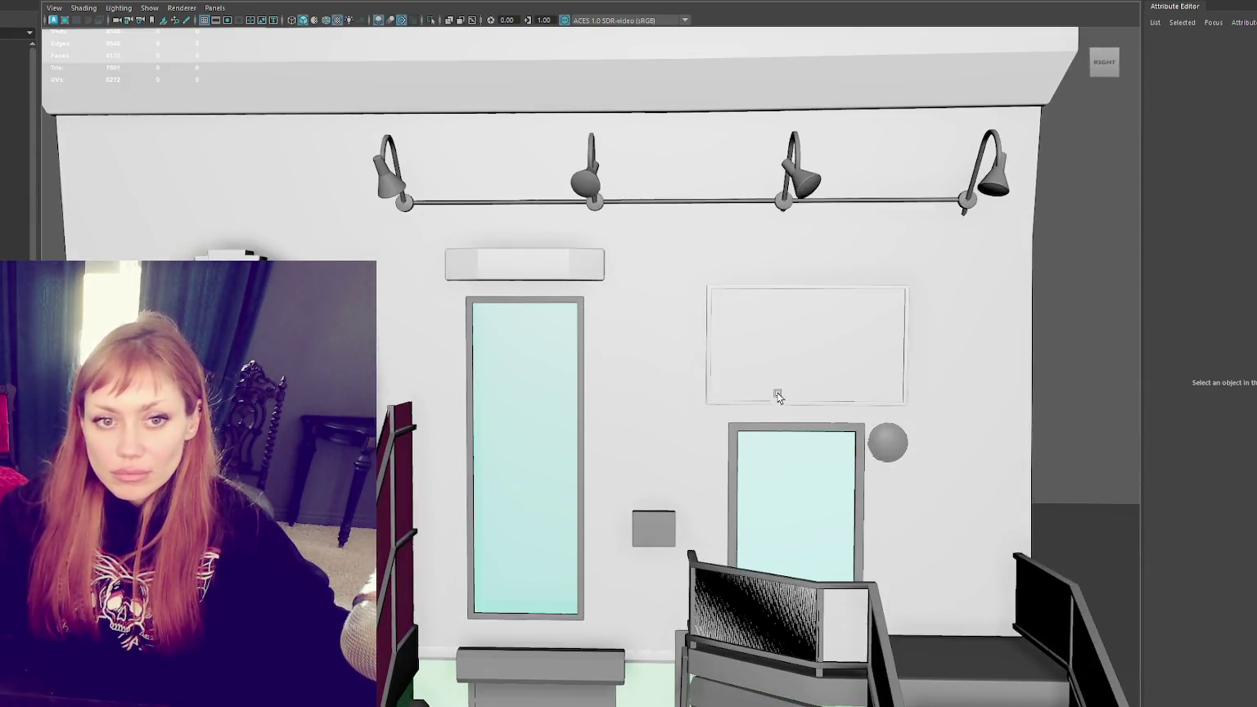
click(820, 425)
right_drag(820, 425, 934, 492)
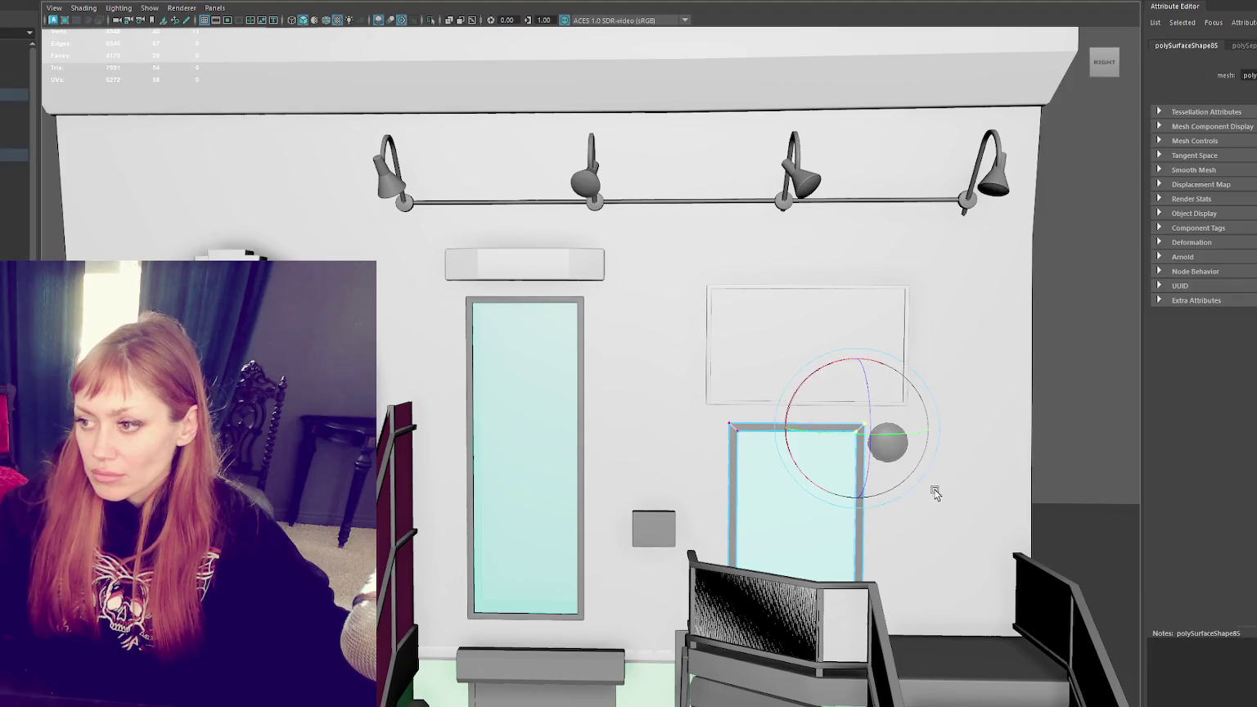
click(856, 424)
drag(856, 403, 858, 402)
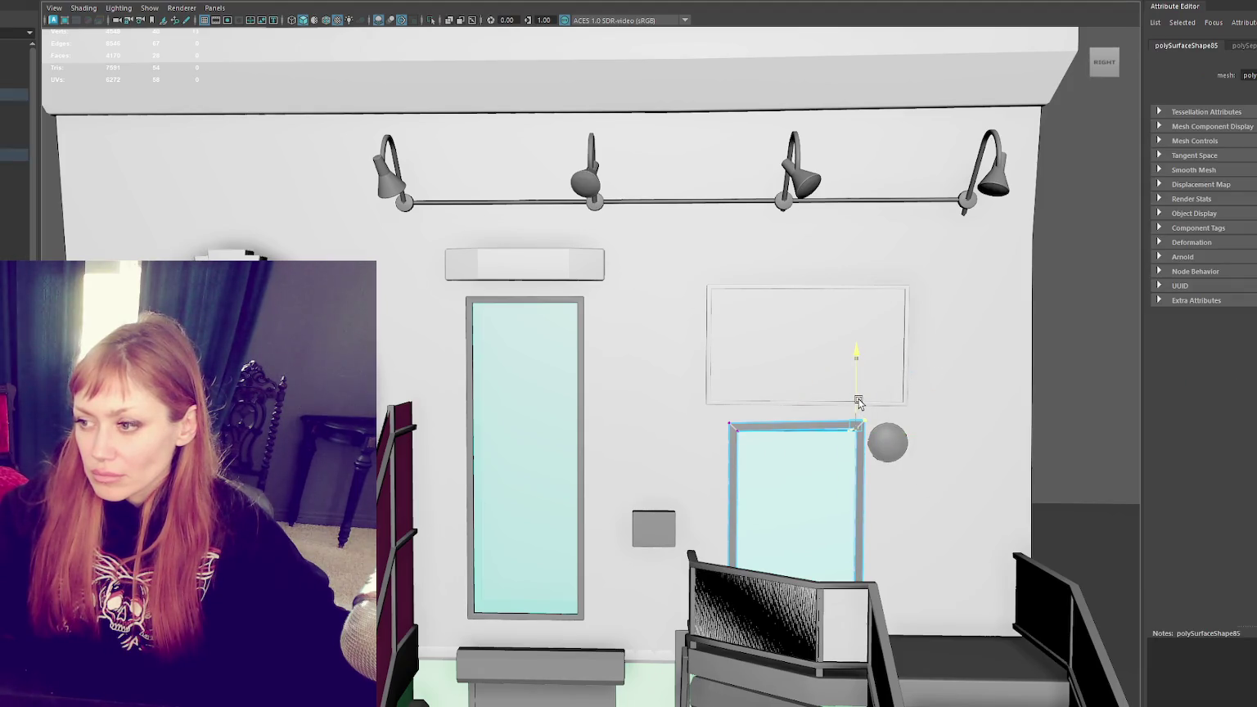
key(4)
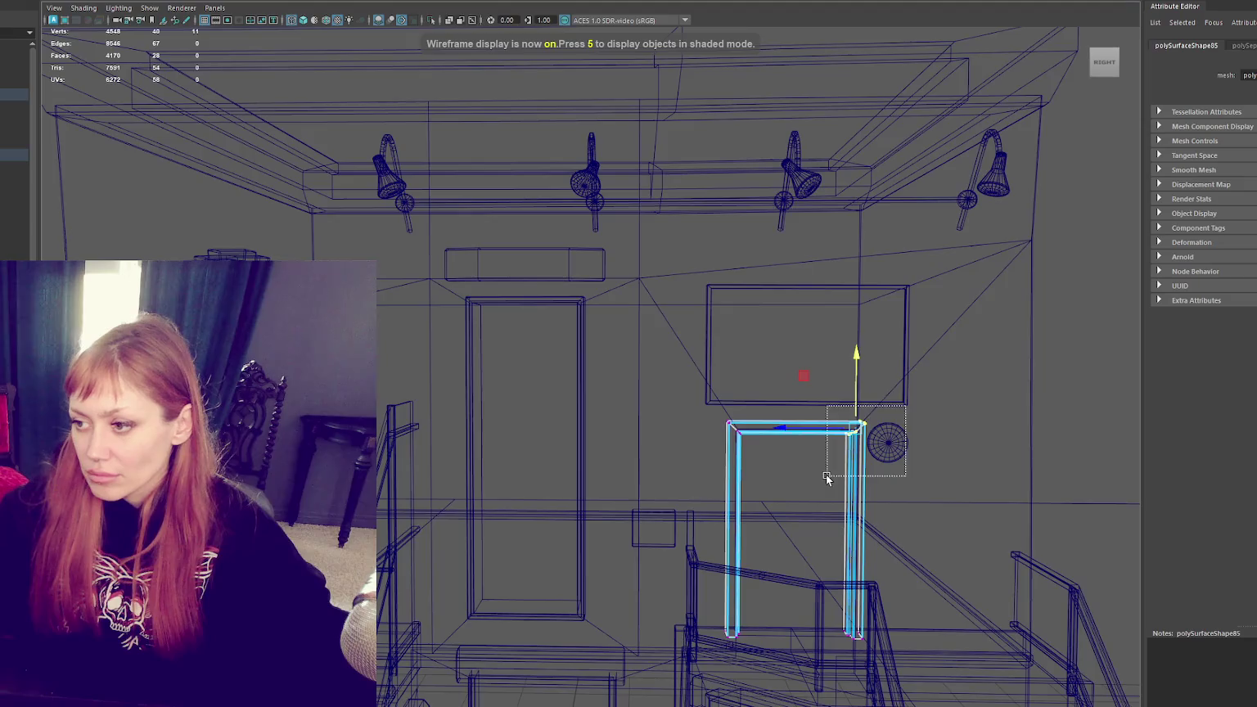
scroll(857, 431, up, 5)
scroll(645, 397, down, 5)
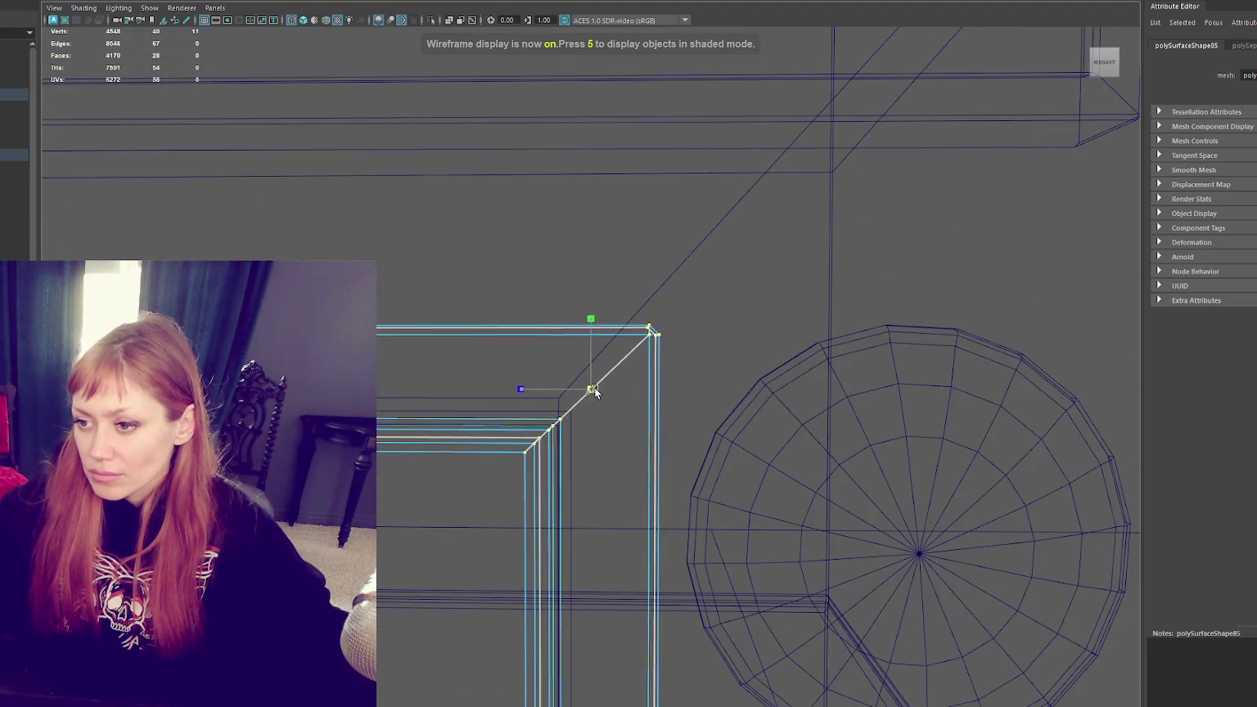
drag(591, 369, 591, 362)
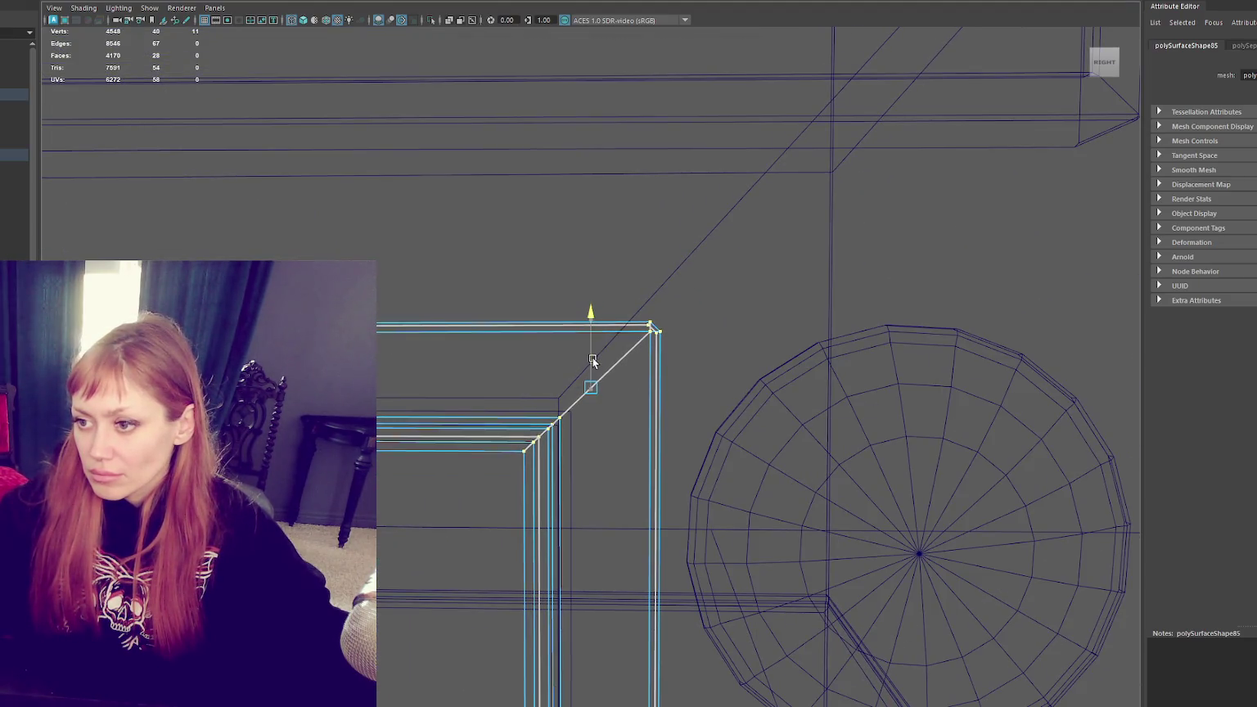
Step: Insert a horizontal edge loop across the right and left door posts, then return to shaded view
scroll(591, 362, down, 5)
scroll(630, 365, down, 3)
scroll(662, 361, down, 2)
alt+middle_drag(662, 361, 629, 326)
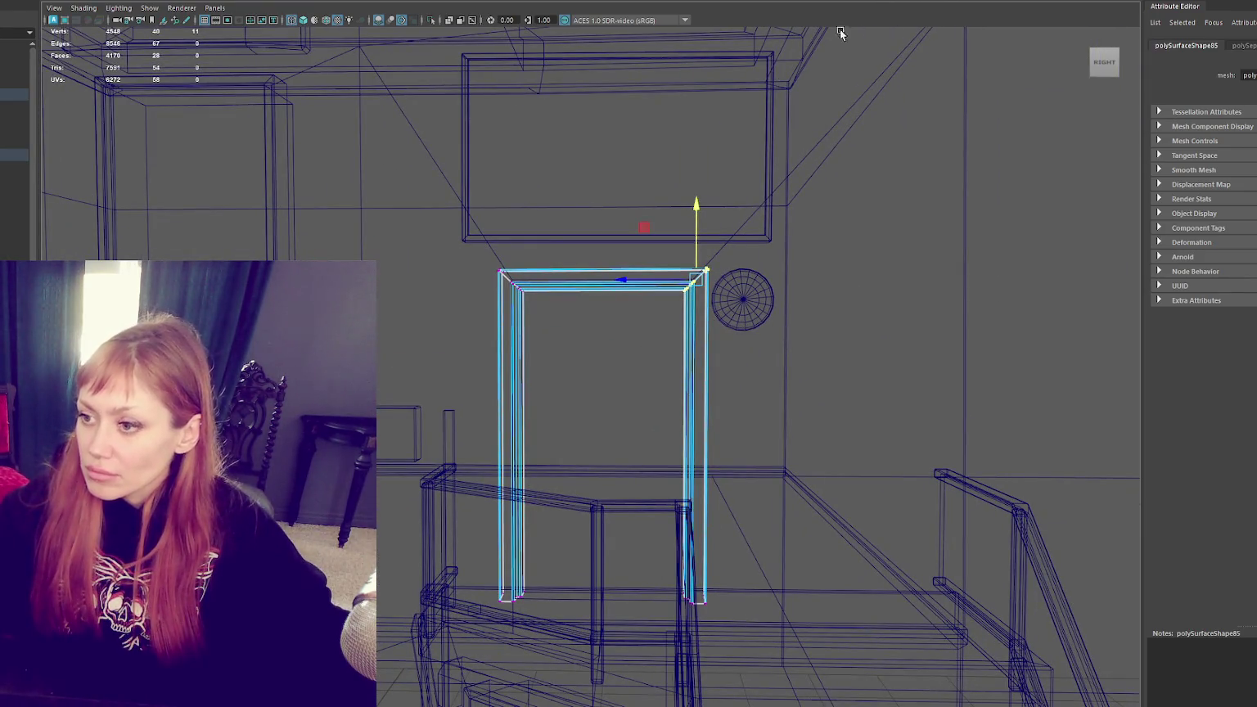
click(691, 435)
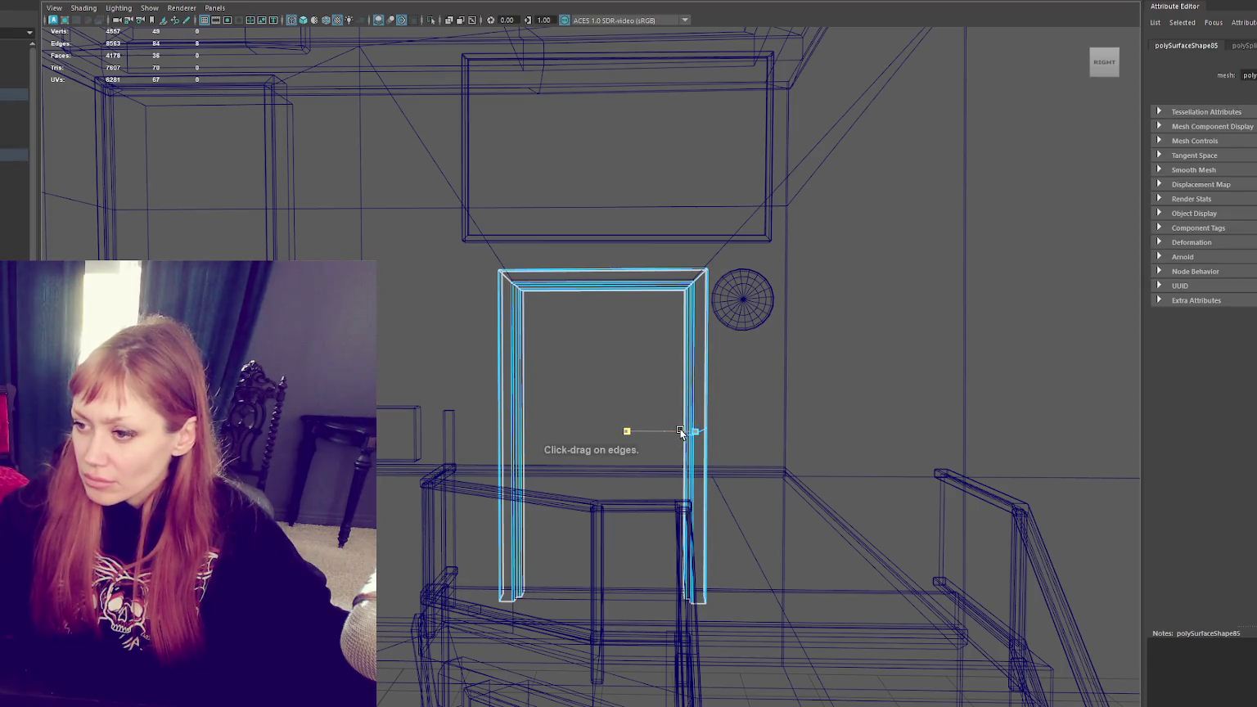
key(w)
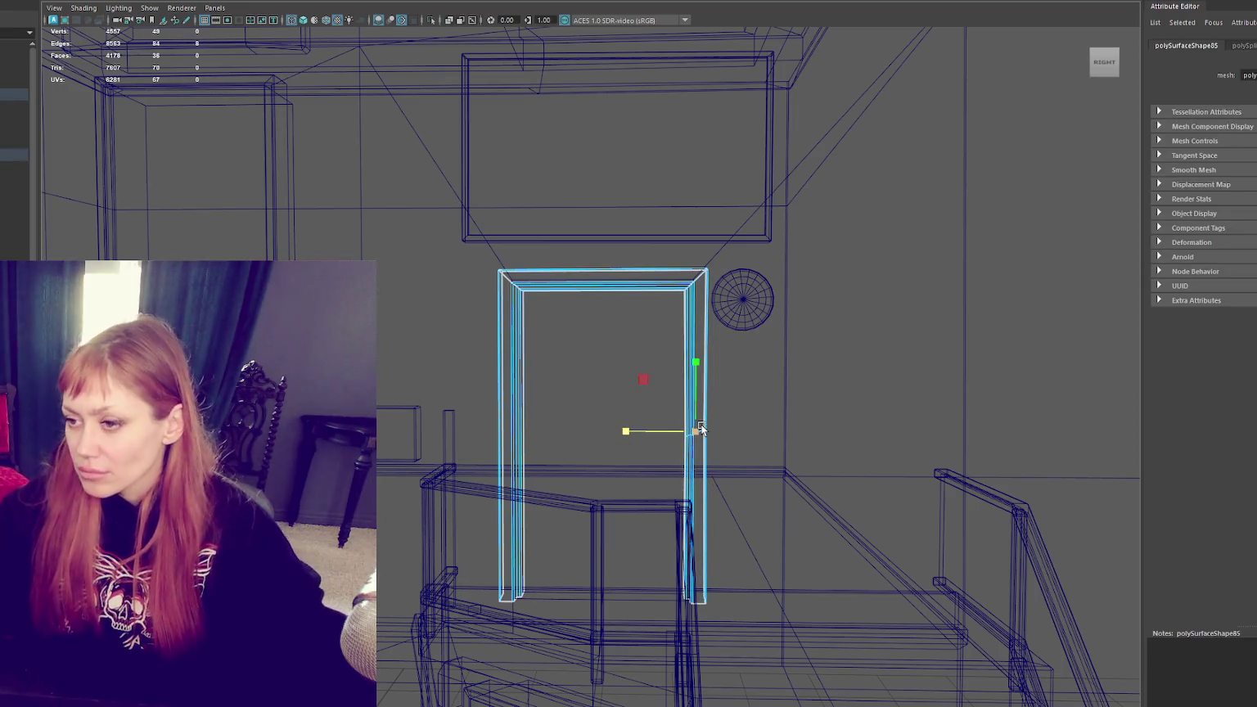
click(505, 380)
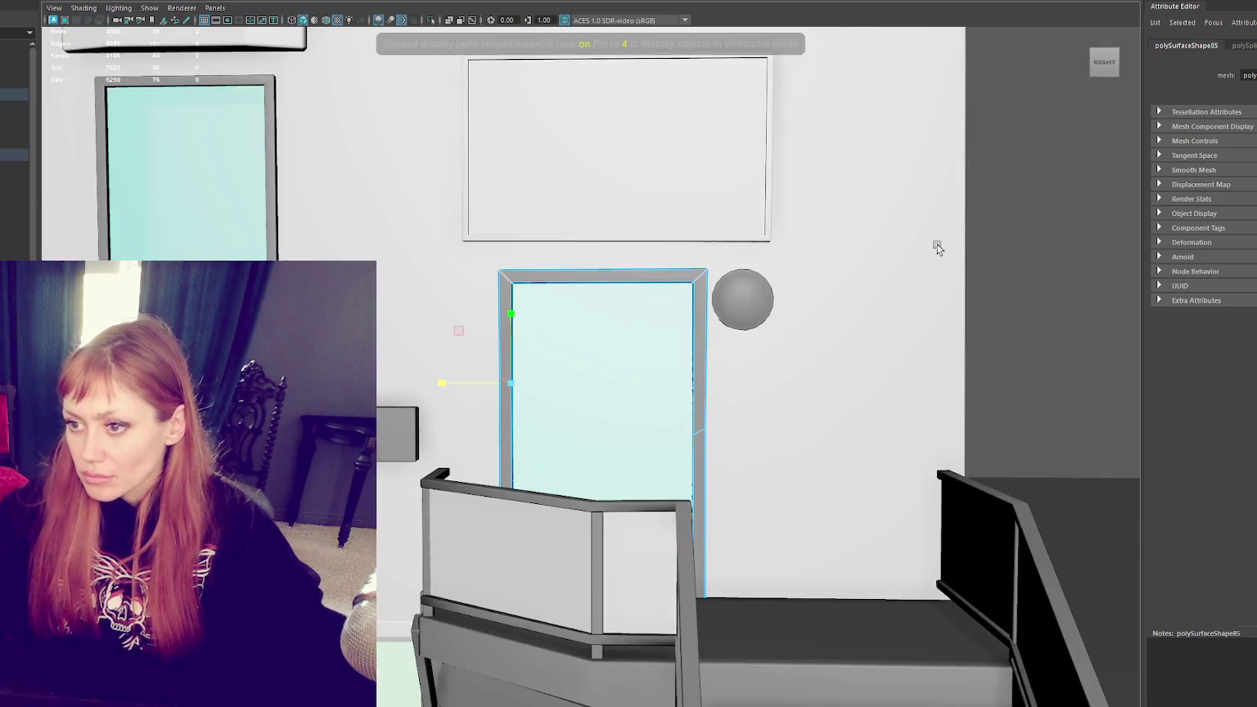
key(6)
click(1034, 169)
Step: Lower a corner vertex of the stair railing and pick its left-end point
mouse_move(1035, 169)
alt+right_down()
mouse_move(691, 261)
mouse_move(731, 275)
alt+right_up()
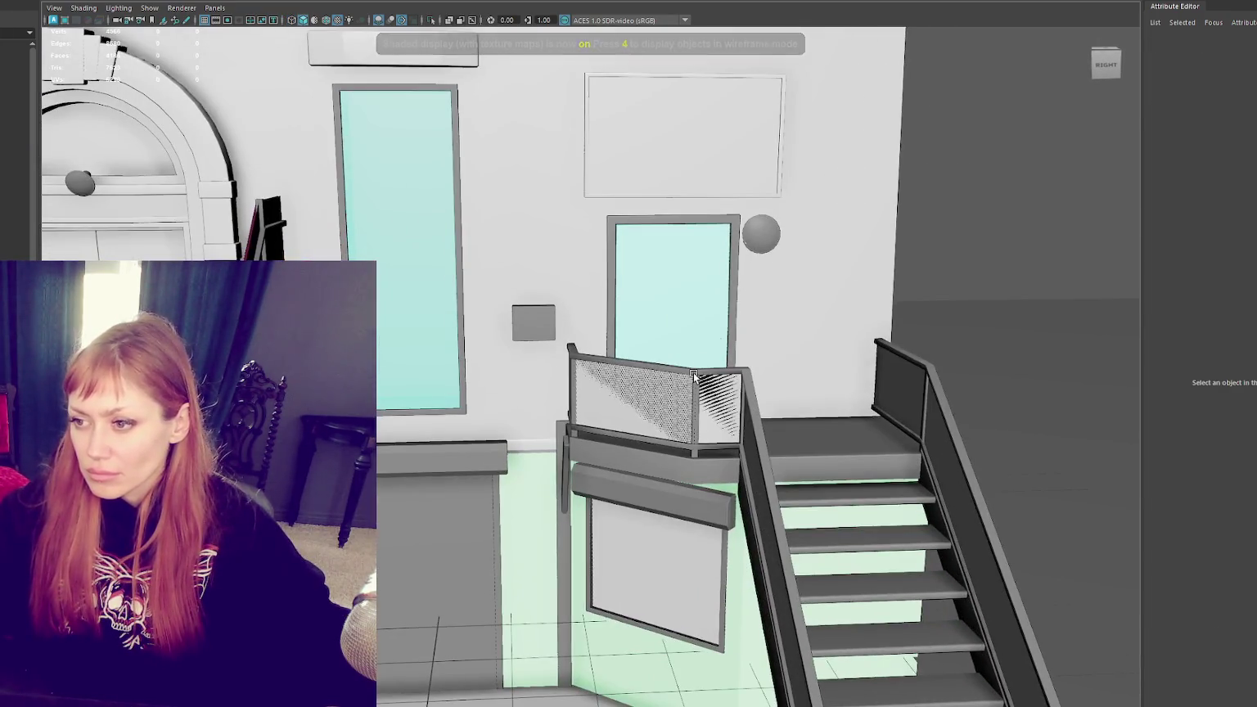
click(694, 377)
right_click(1121, 182)
right_drag(943, 183, 893, 186)
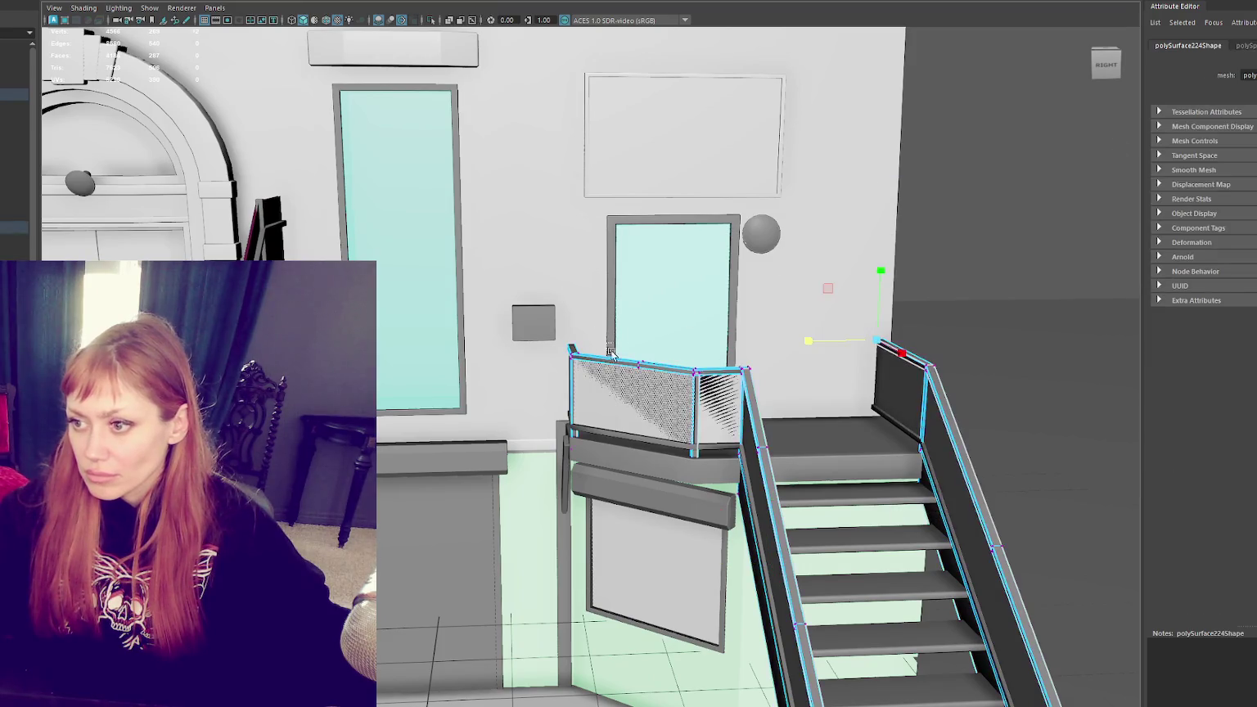
scroll(652, 366, up, 5)
scroll(623, 305, down, 5)
mouse_move(593, 344)
mouse_down()
mouse_move(492, 365)
mouse_move(423, 361)
mouse_move(615, 413)
mouse_up()
click(416, 393)
key(F8)
Step: Select a corner vertex of the lower trim beneath the railing
alt+drag(570, 554, 608, 540)
click(607, 540)
right_drag(900, 205, 856, 178)
drag(413, 564, 424, 531)
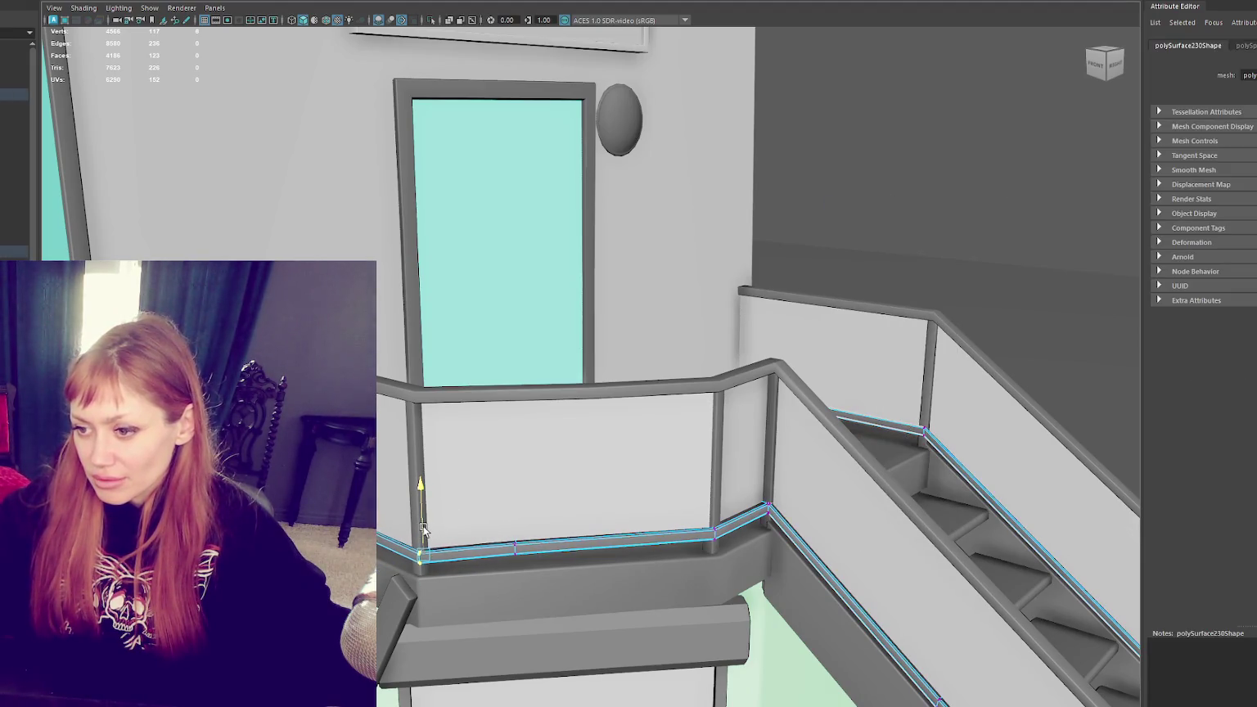
Step: Move the upper railing's left-end vertex vertically so it sits against the wall
click(930, 316)
right_drag(954, 240, 954, 209)
click(933, 316)
click(737, 291)
drag(735, 247, 731, 252)
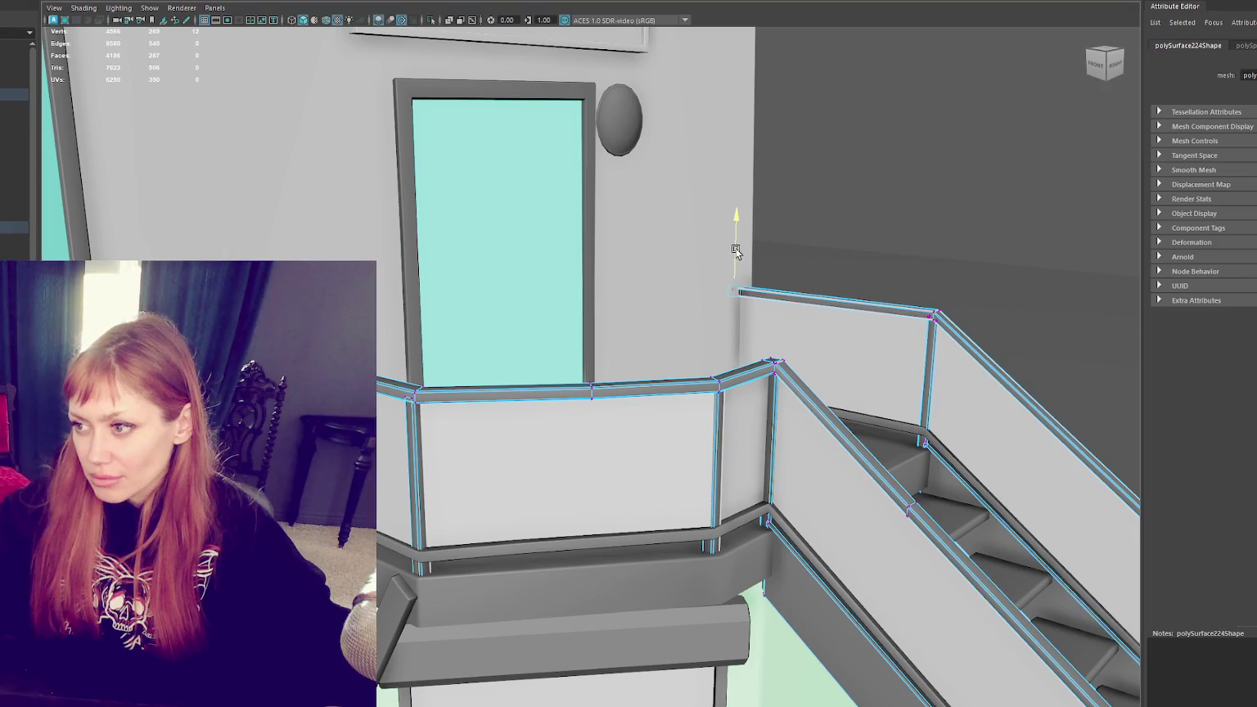
click(911, 168)
alt+drag(760, 293, 818, 295)
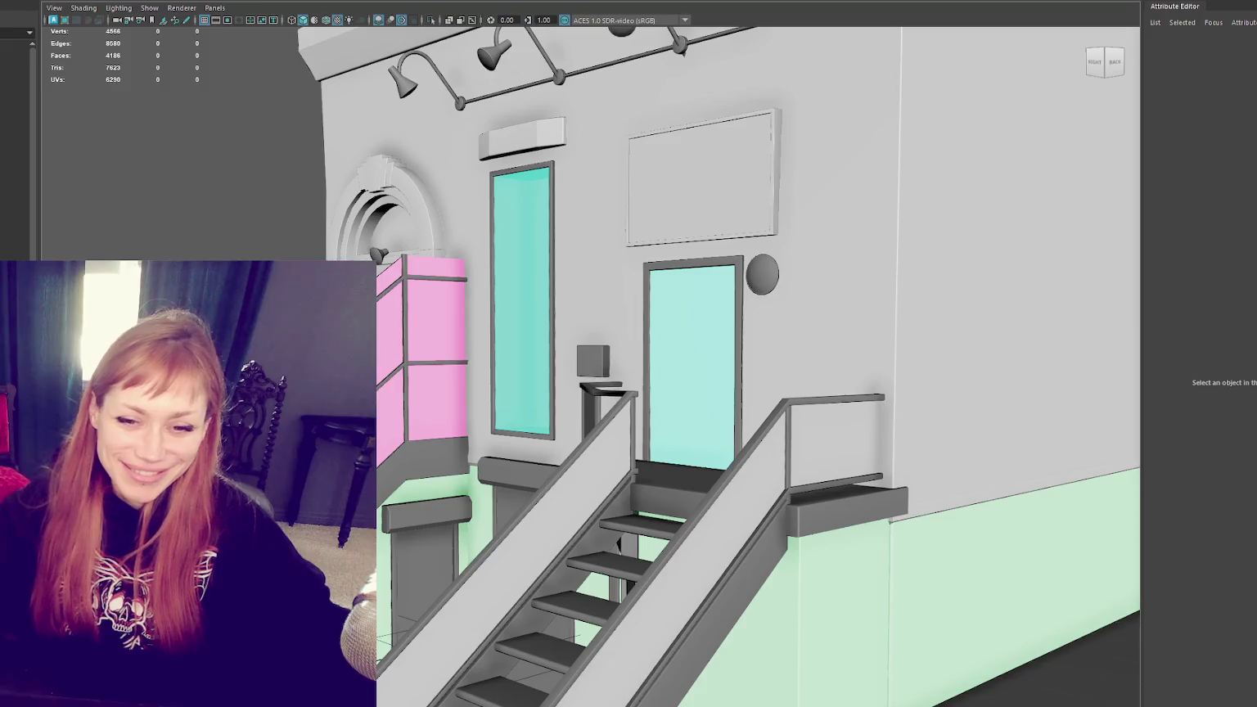
scroll(620, 304, down, 5)
alt+drag(620, 305, 659, 332)
scroll(660, 332, up, 3)
scroll(480, 438, up, 3)
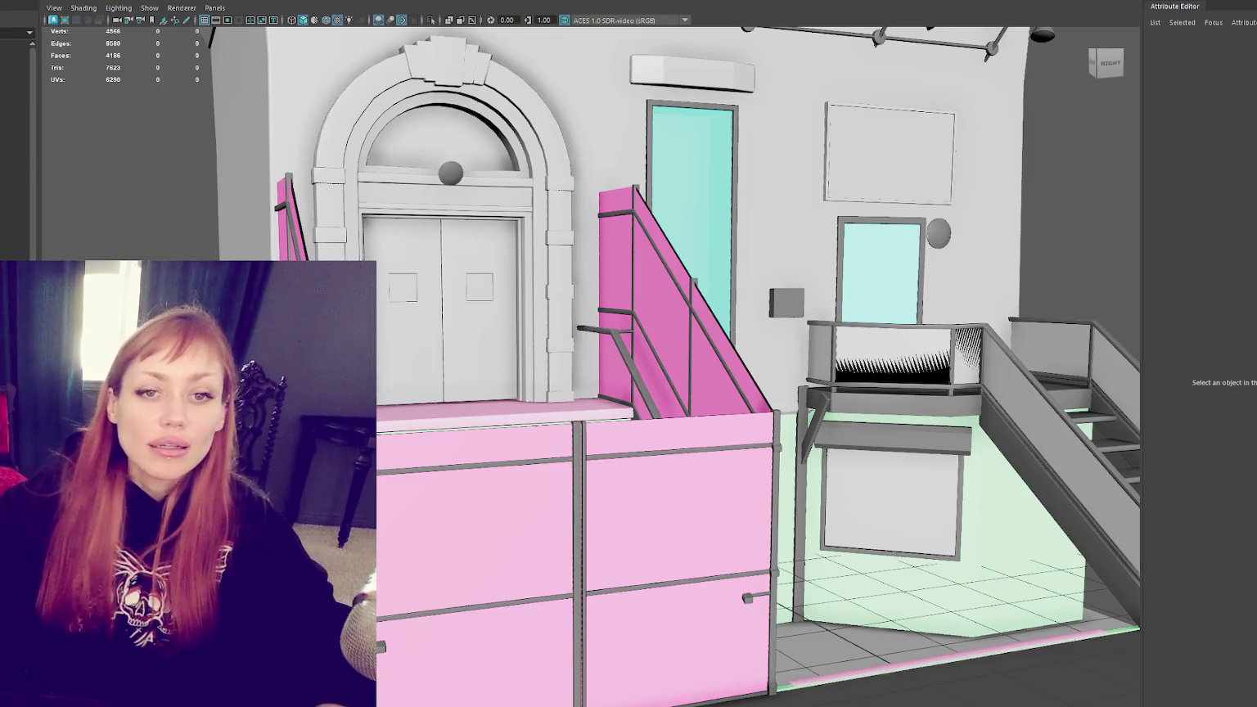
Step: Orbit round to the wall with the doors and select the tall window's glass panel
click(549, 182)
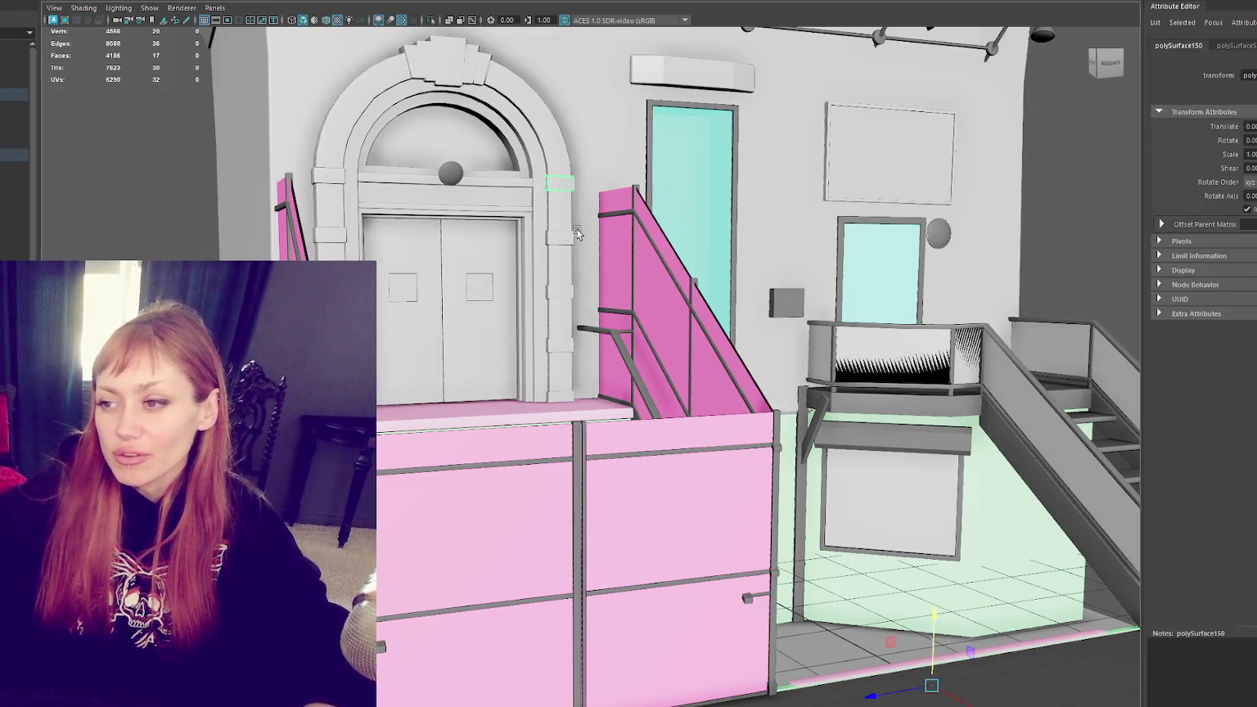
mouse_move(577, 228)
alt+mouse_down()
mouse_move(573, 537)
mouse_move(600, 534)
alt+mouse_up()
click(573, 537)
mouse_move(609, 427)
alt+mouse_down()
mouse_move(419, 365)
mouse_move(554, 316)
mouse_move(438, 324)
alt+mouse_up()
scroll(438, 324, up, 5)
scroll(648, 371, up, 3)
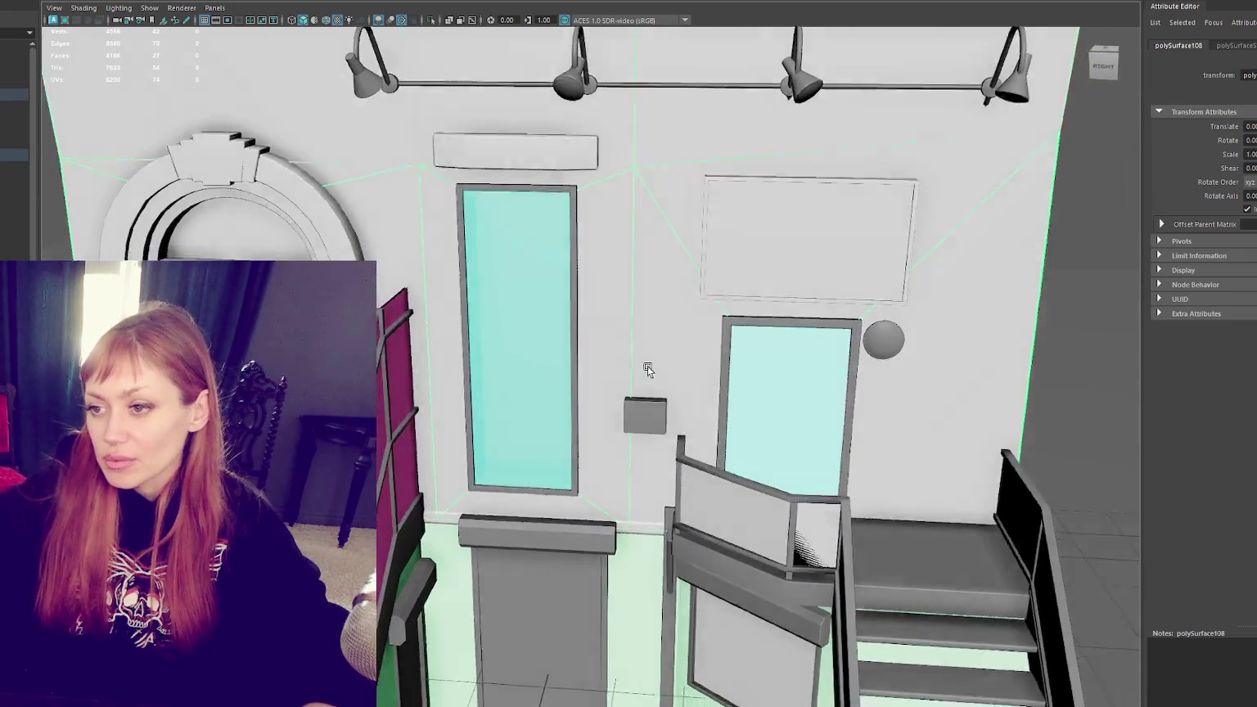
alt+drag(648, 371, 631, 350)
click(597, 336)
scroll(597, 337, up, 3)
scroll(597, 336, up, 2)
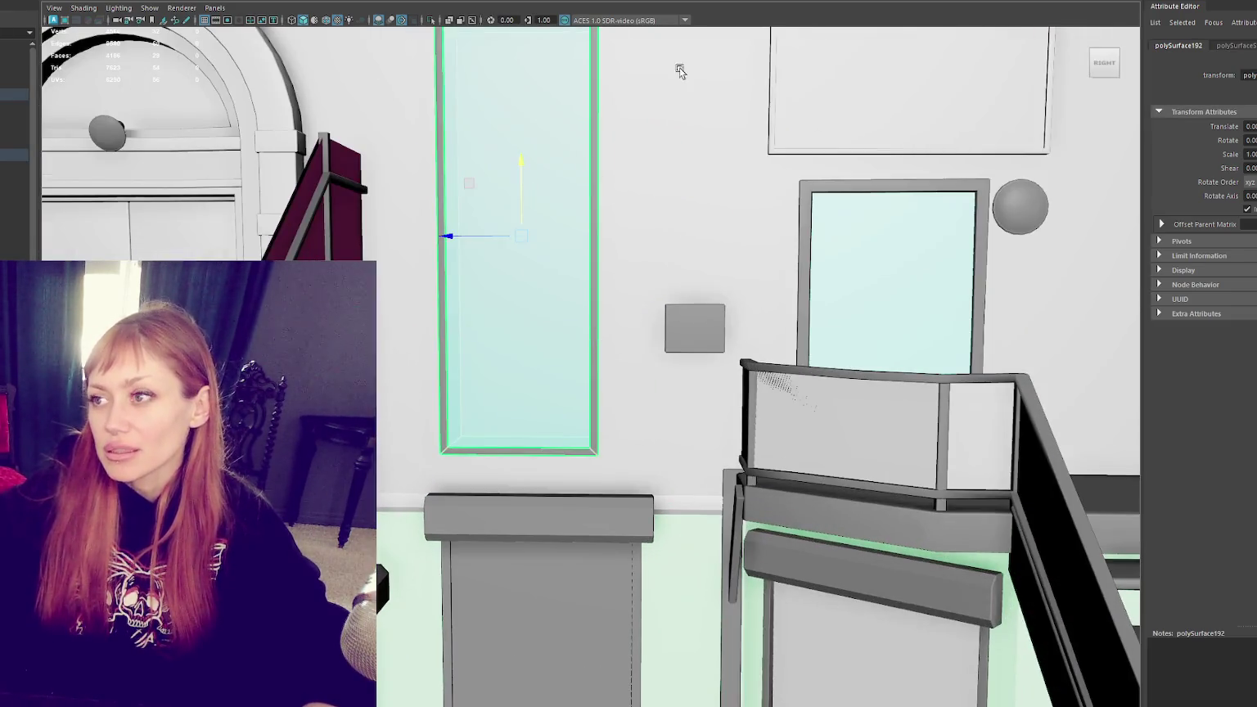
Step: Slice a horizontal edge across the glass panel with Multi-Cut
shift+right_drag(561, 214, 532, 184)
click(592, 210)
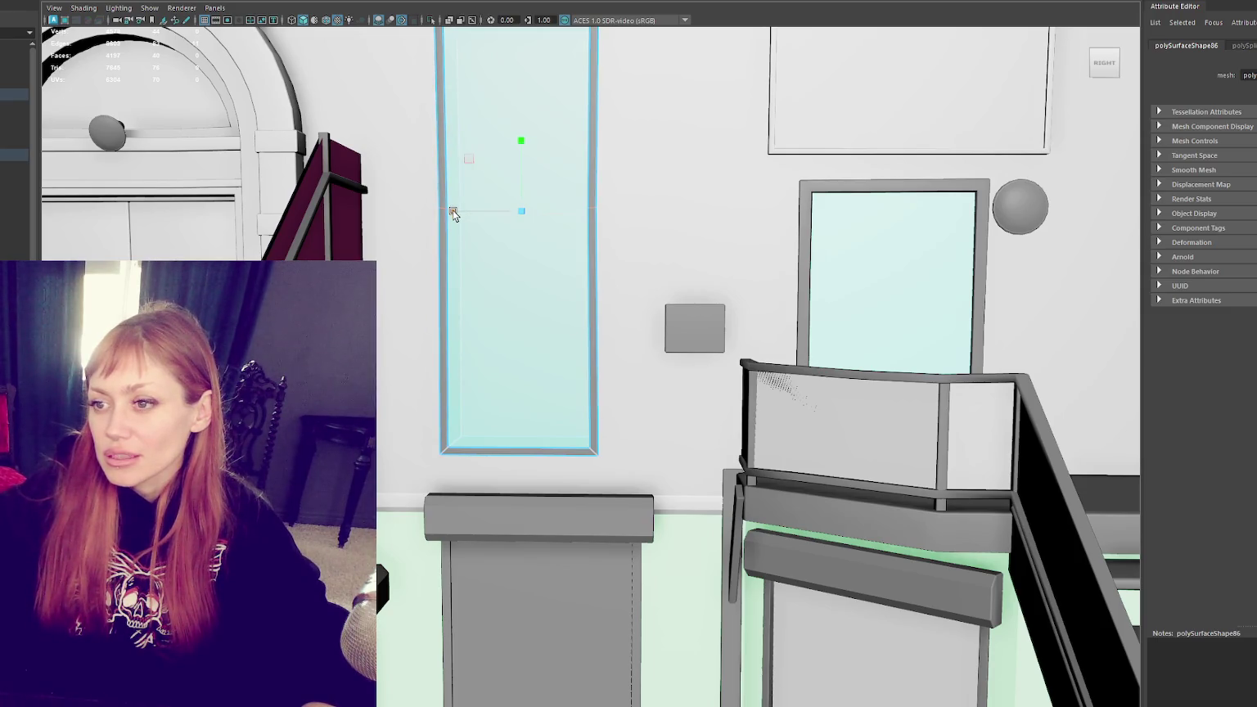
scroll(454, 214, down, 5)
right_click(949, 130)
scroll(955, 149, up, 2)
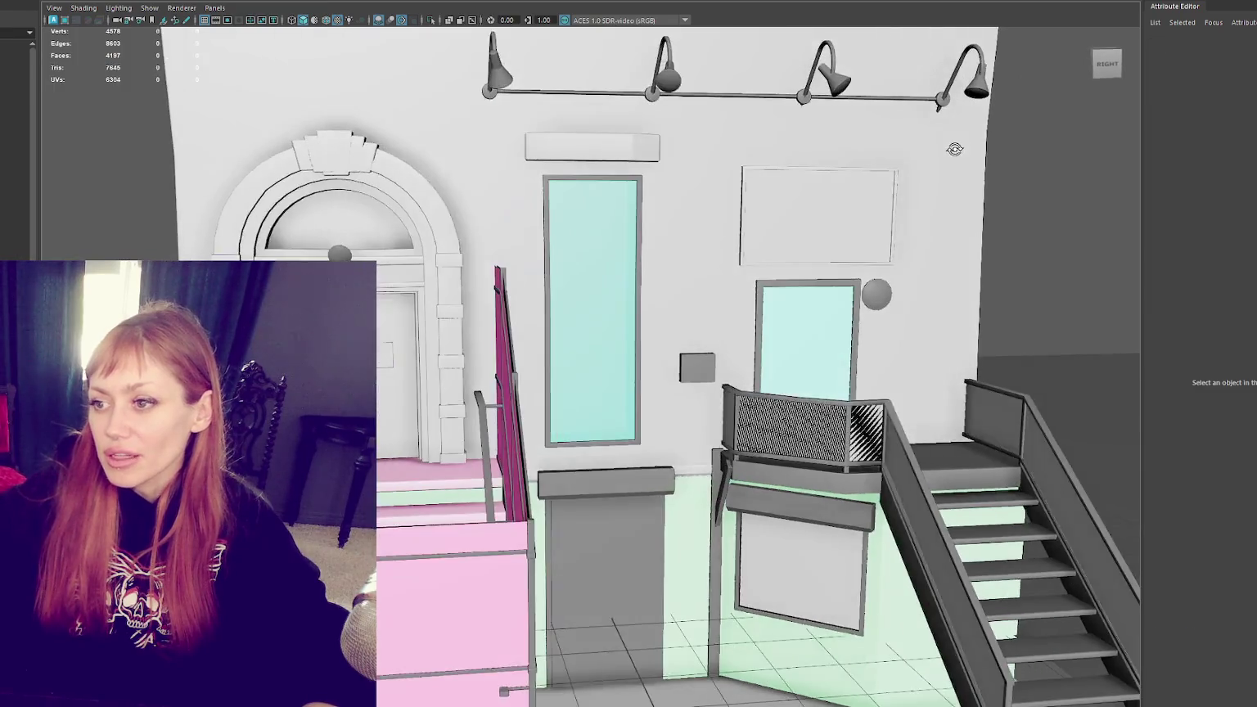
scroll(851, 258, up, 2)
scroll(775, 256, up, 2)
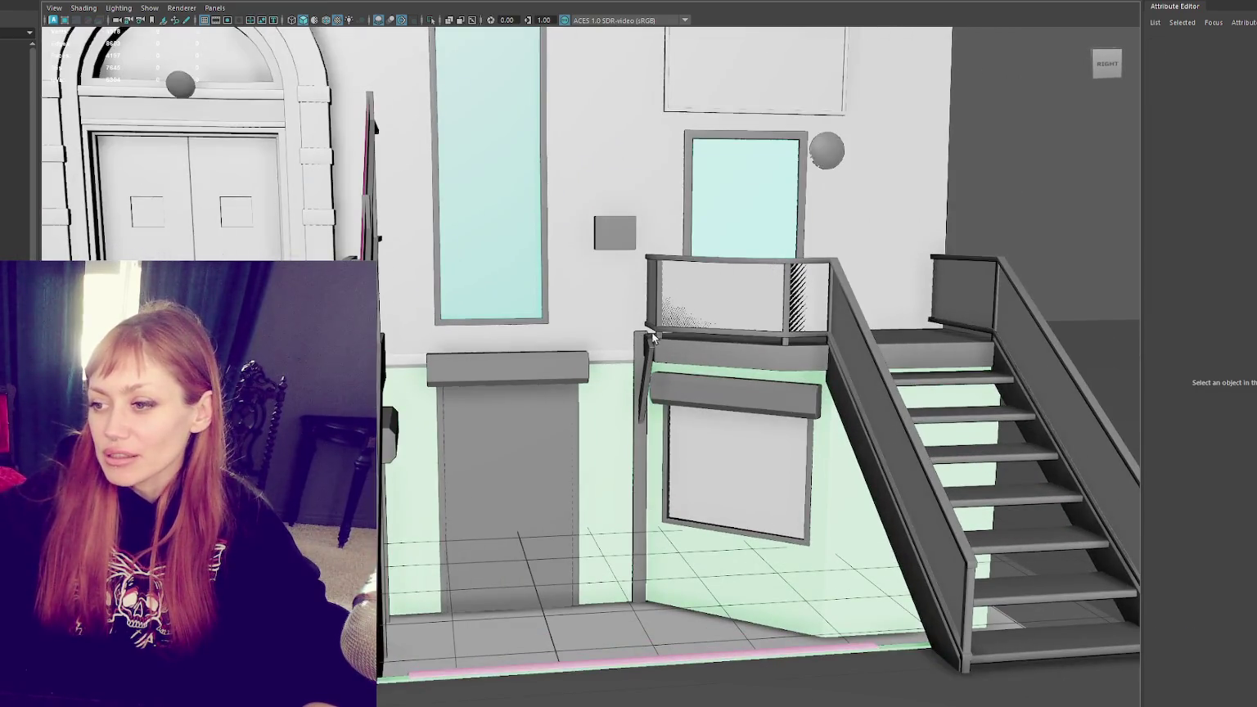
click(749, 460)
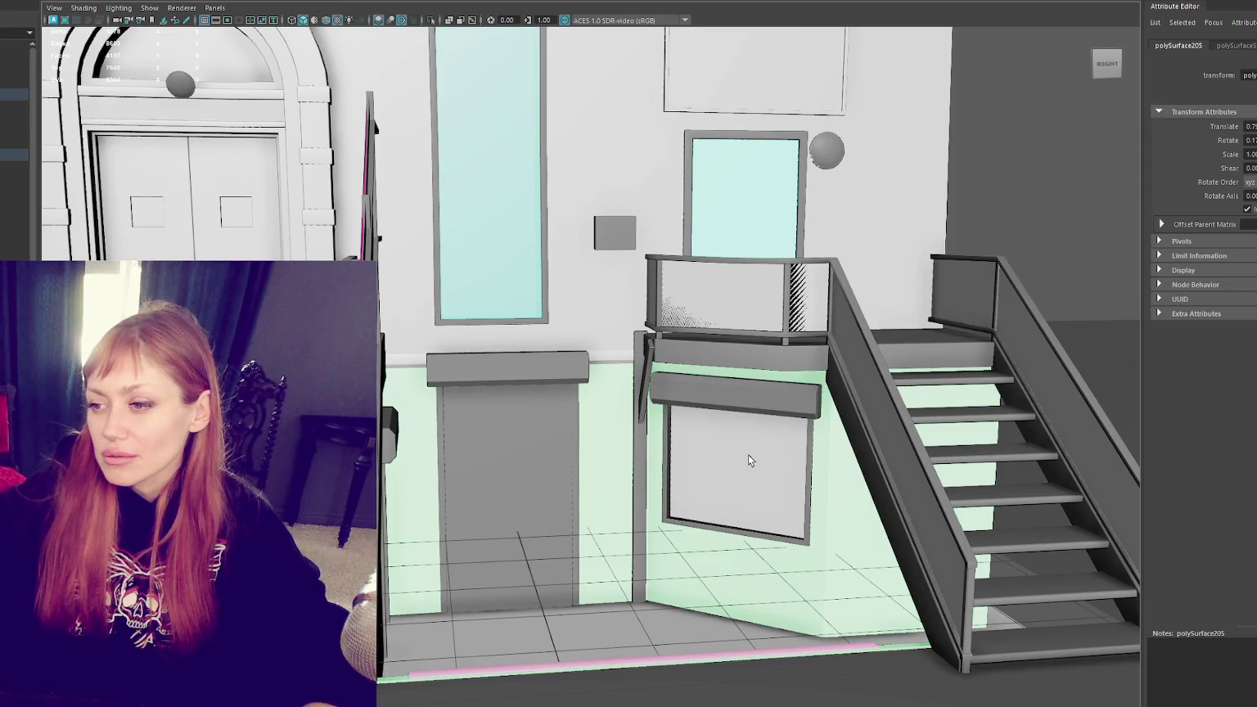
Step: Frame the post under the balcony and select its left vertical edge for moving
click(650, 490)
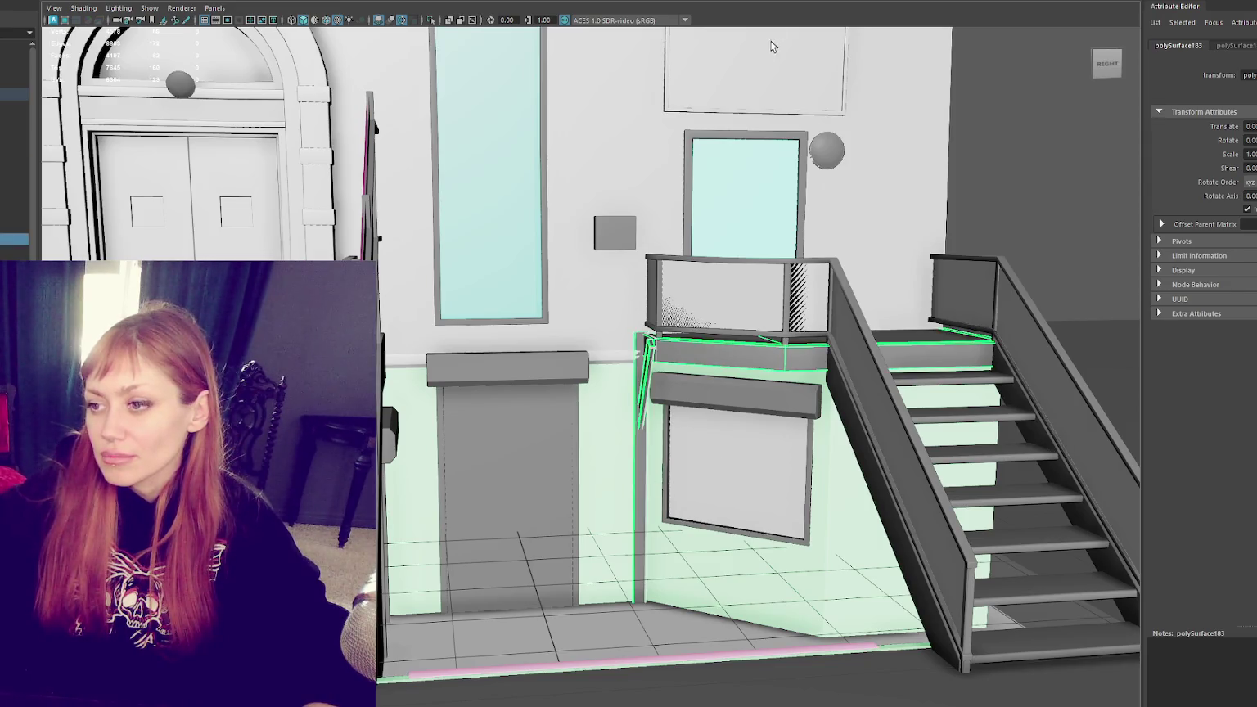
right_drag(641, 422, 642, 445)
key(f)
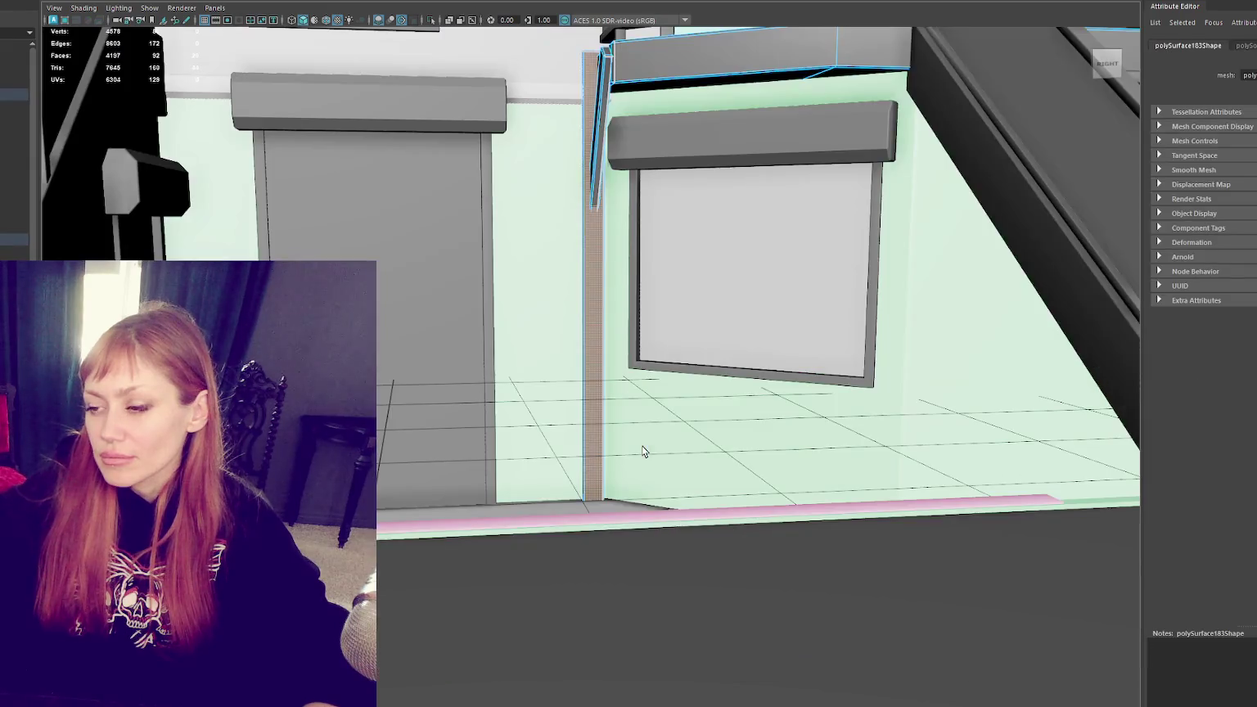
click(565, 327)
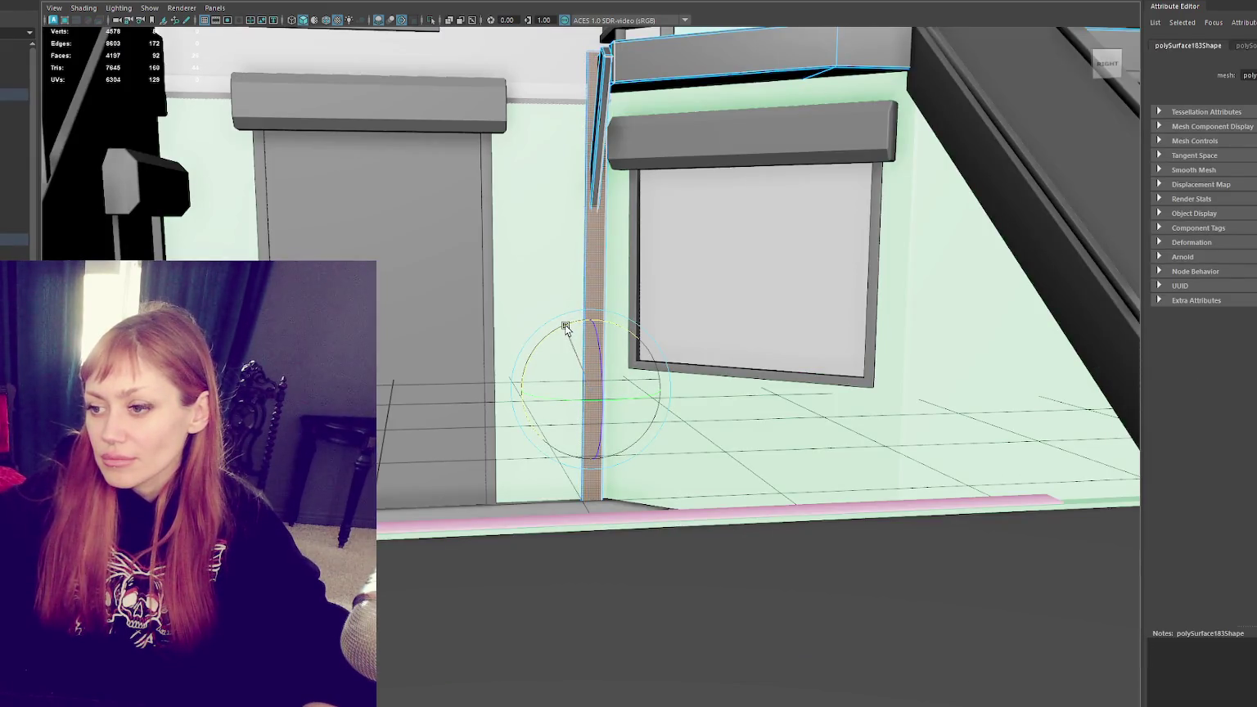
key(w)
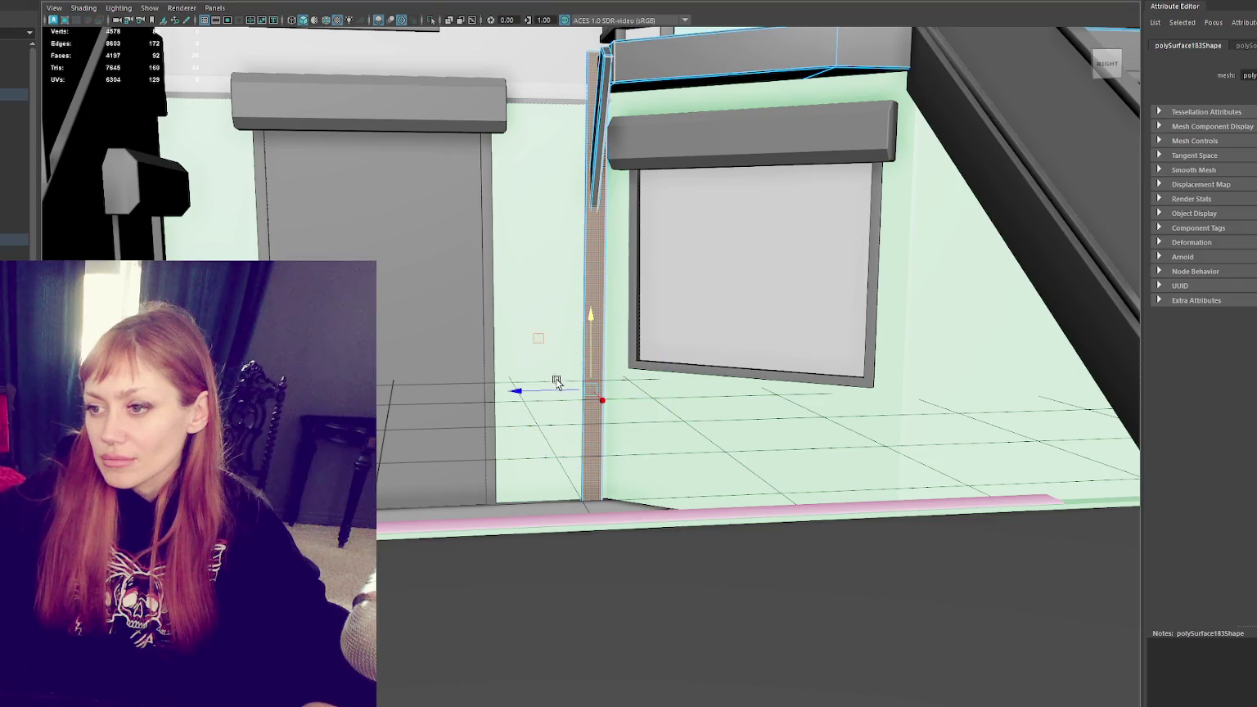
mouse_move(542, 384)
alt+mouse_down()
mouse_move(546, 332)
mouse_move(619, 312)
alt+mouse_up()
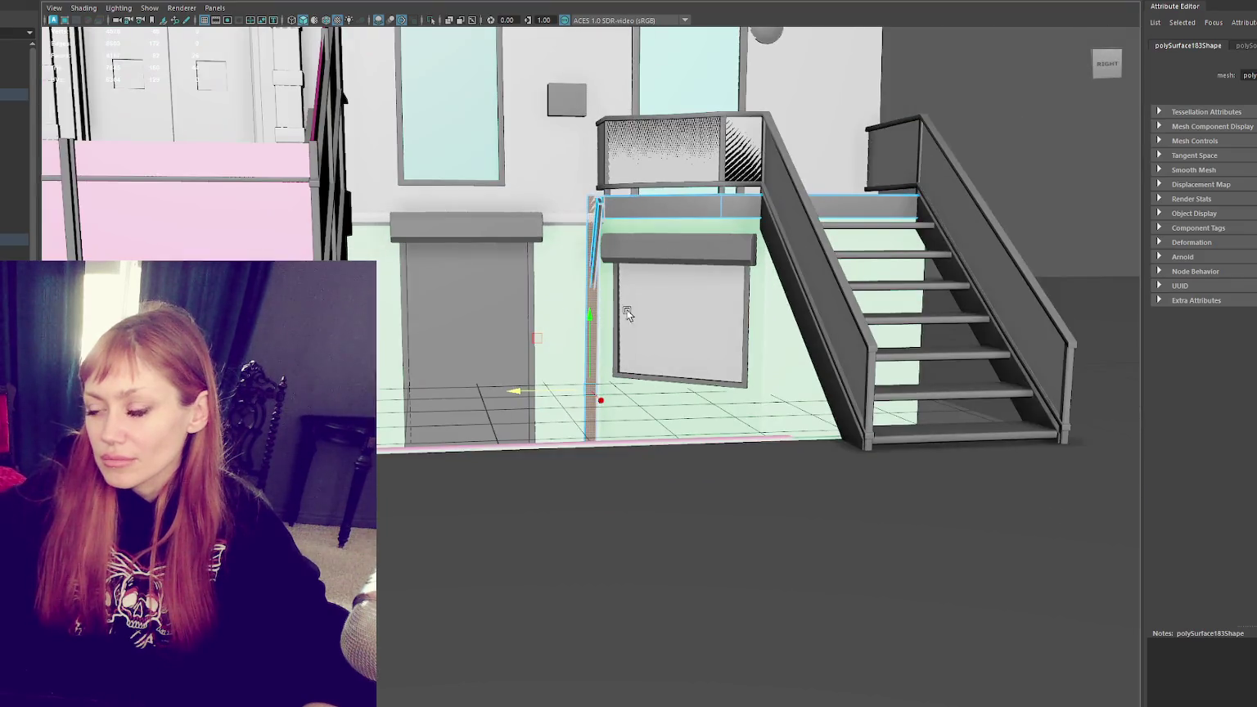
click(934, 105)
Step: Select the ledges and upper railing, then pull back to view the facade and stairs
mouse_move(951, 92)
alt+mouse_down()
mouse_move(703, 234)
mouse_move(725, 226)
alt+mouse_up()
click(706, 239)
click(486, 236)
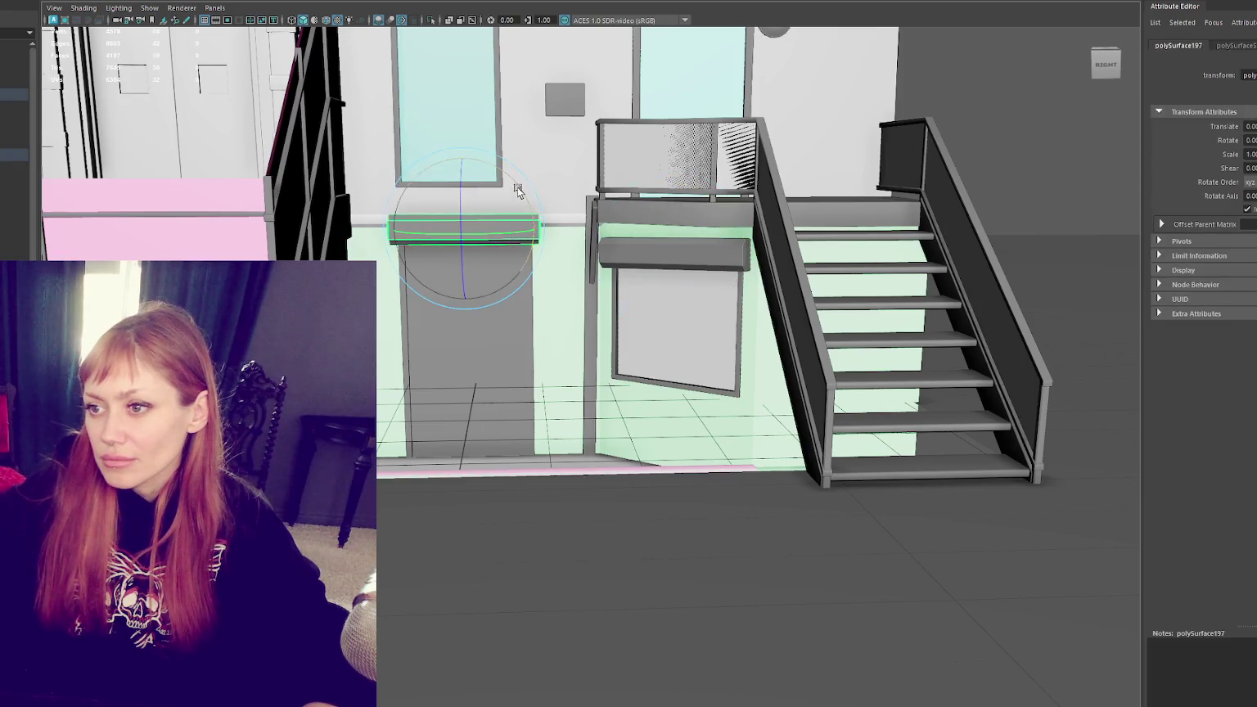
click(569, 115)
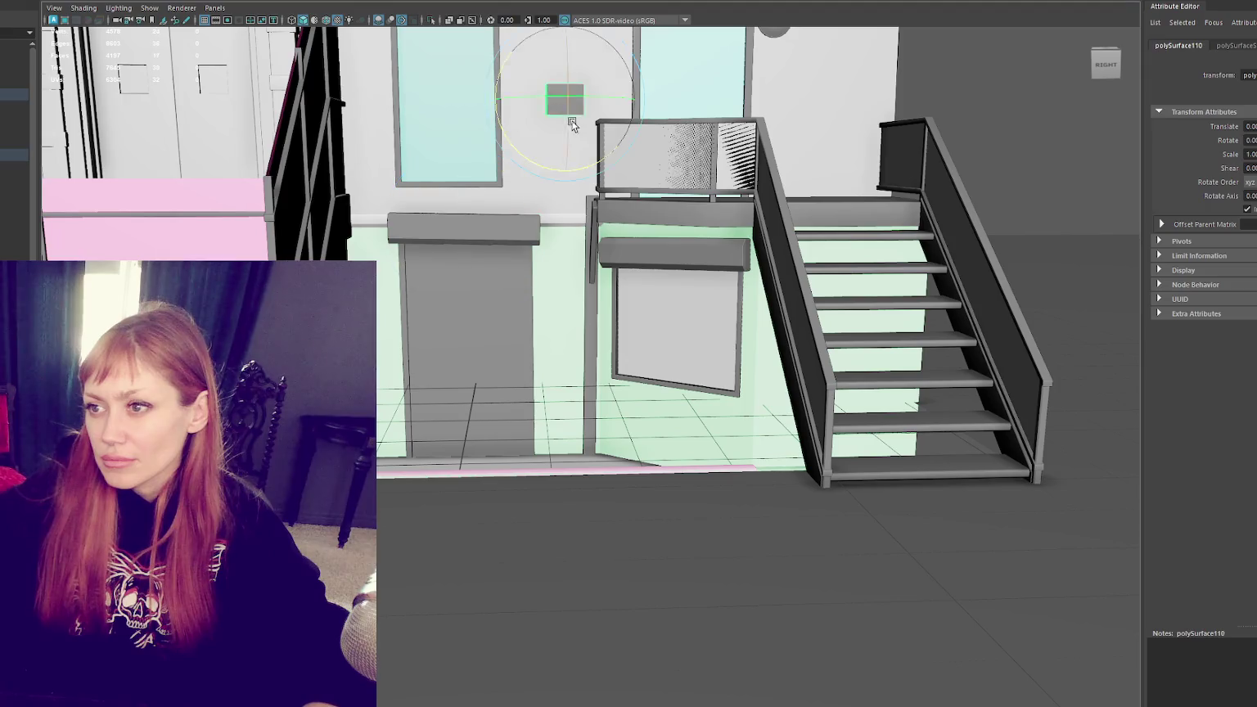
click(415, 281)
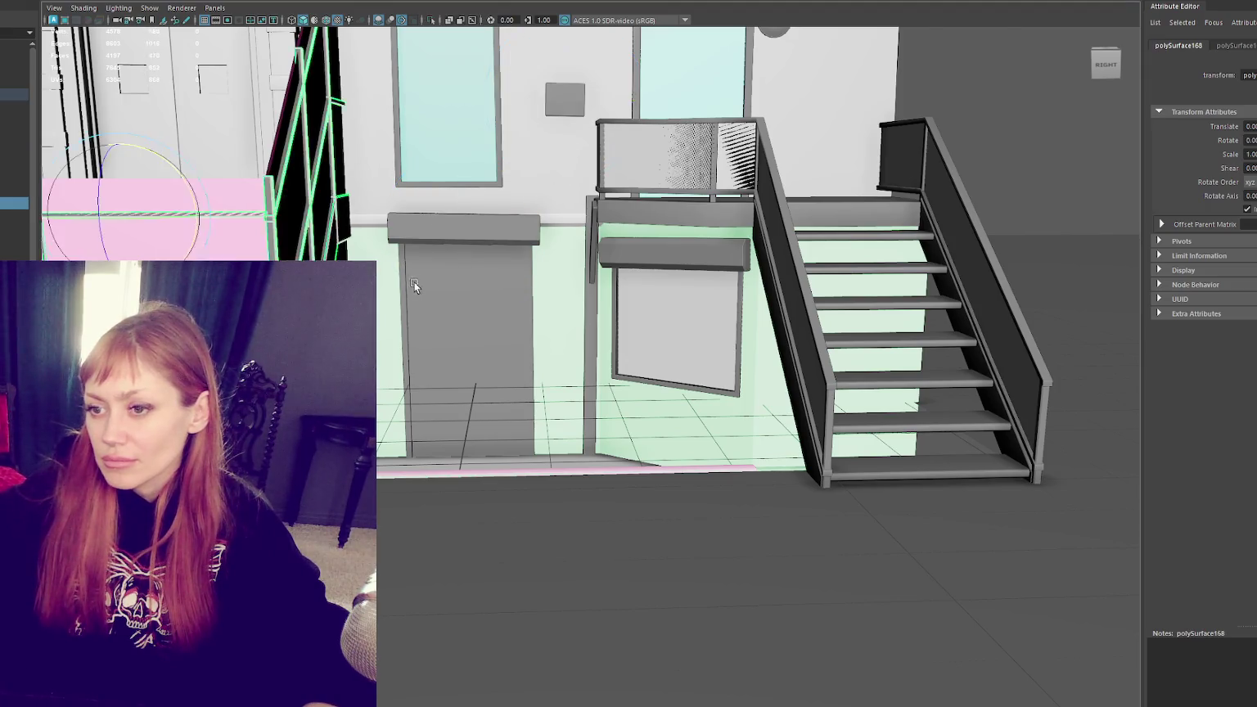
alt+drag(573, 368, 491, 368)
key(e)
mouse_move(316, 247)
alt+mouse_down()
mouse_move(468, 153)
mouse_move(444, 281)
alt+mouse_up()
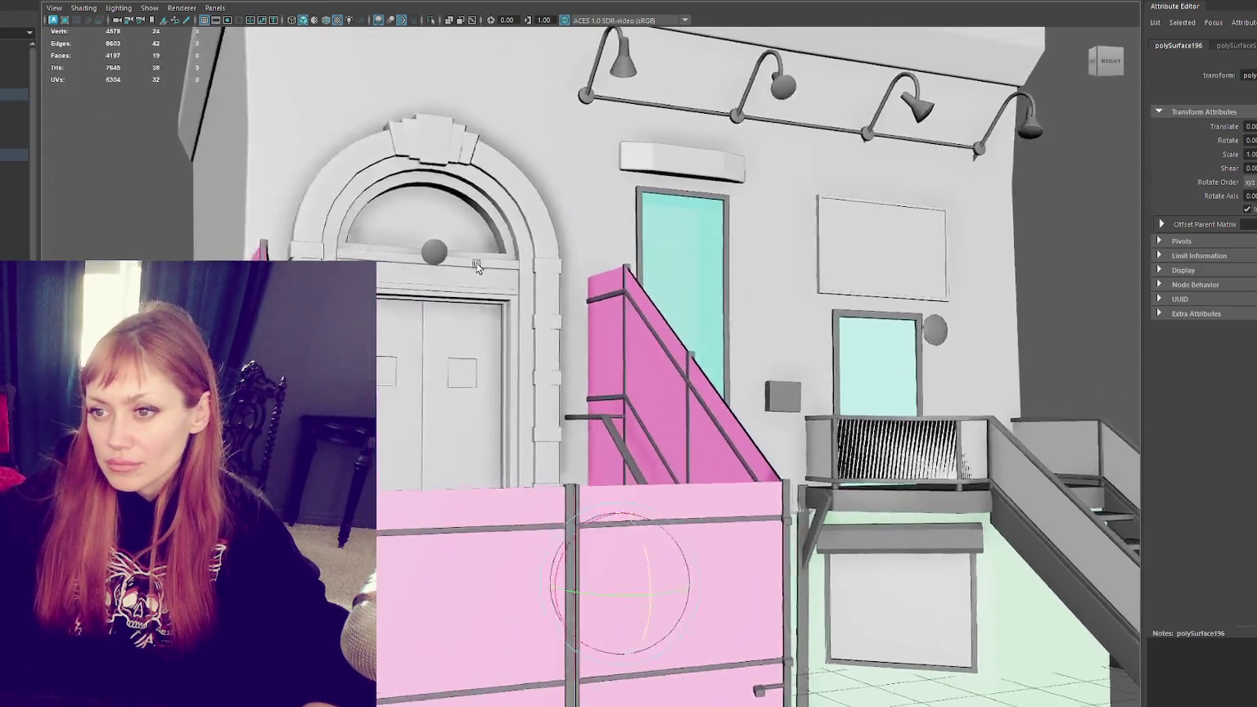
alt+right_drag(474, 266, 513, 267)
scroll(501, 272, up, 2)
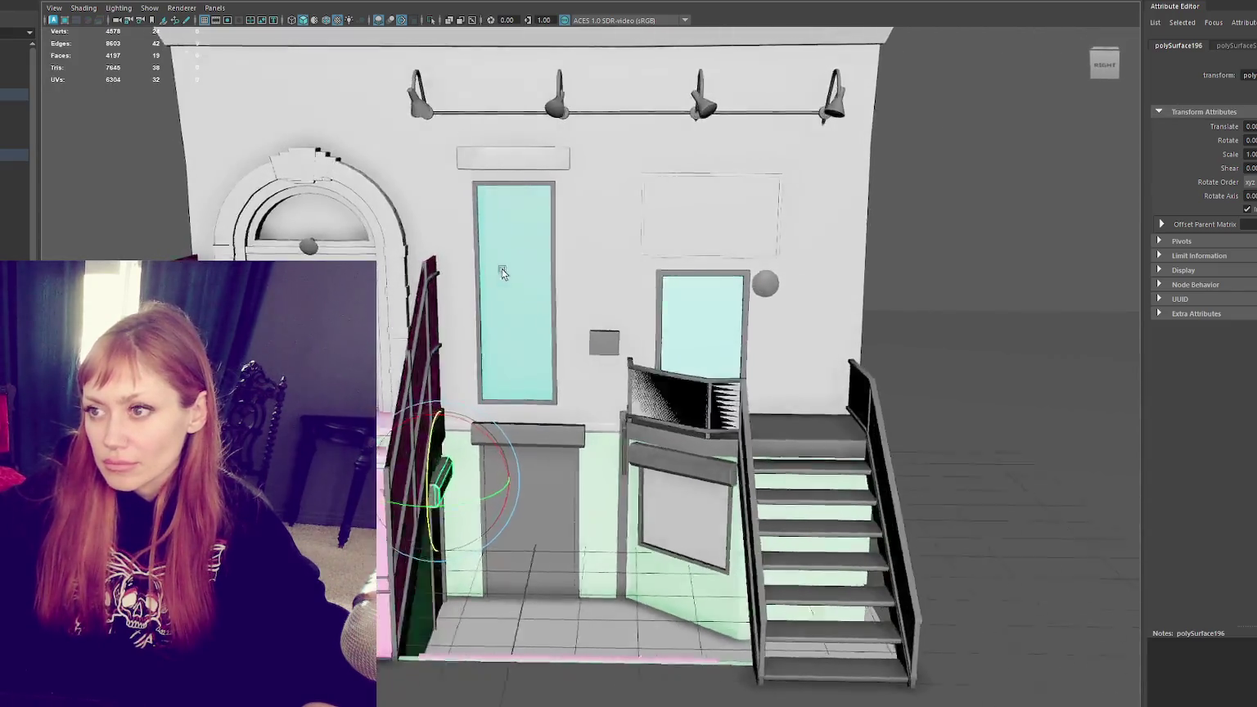
Step: Select the wall-lamp bar and zoom in to inspect it
click(664, 115)
alt+middle_drag(664, 115, 665, 232)
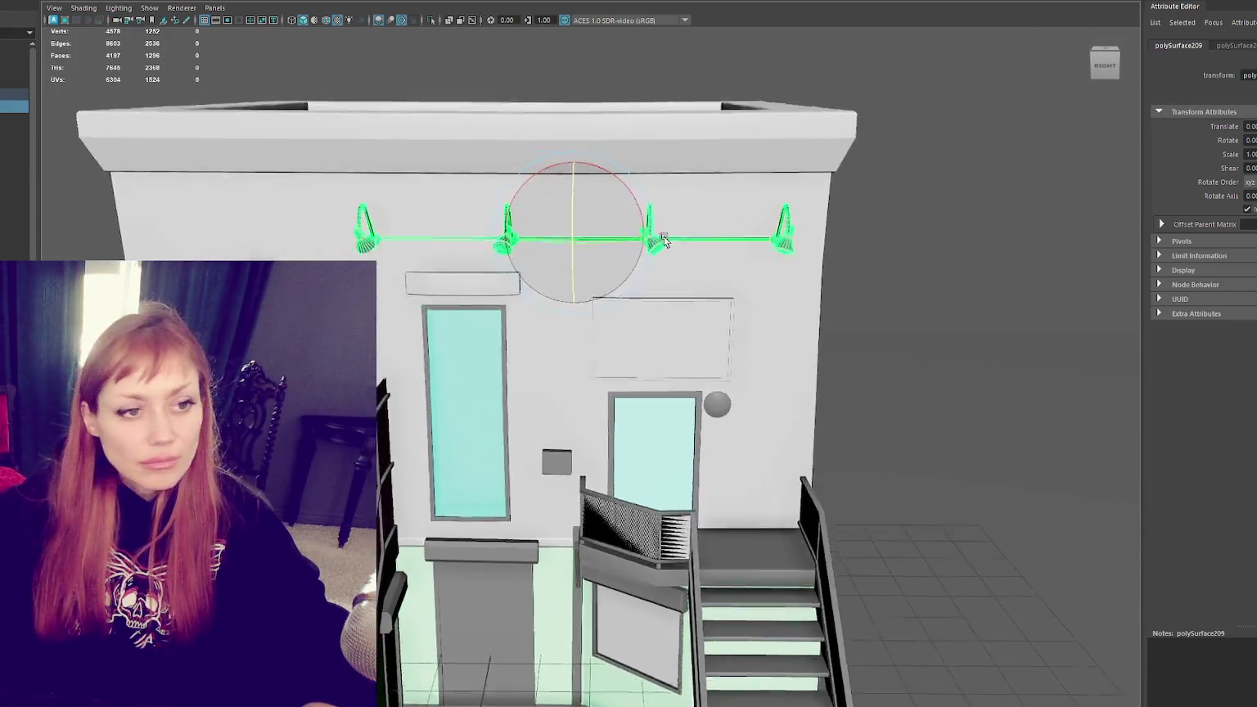
scroll(664, 232, up, 3)
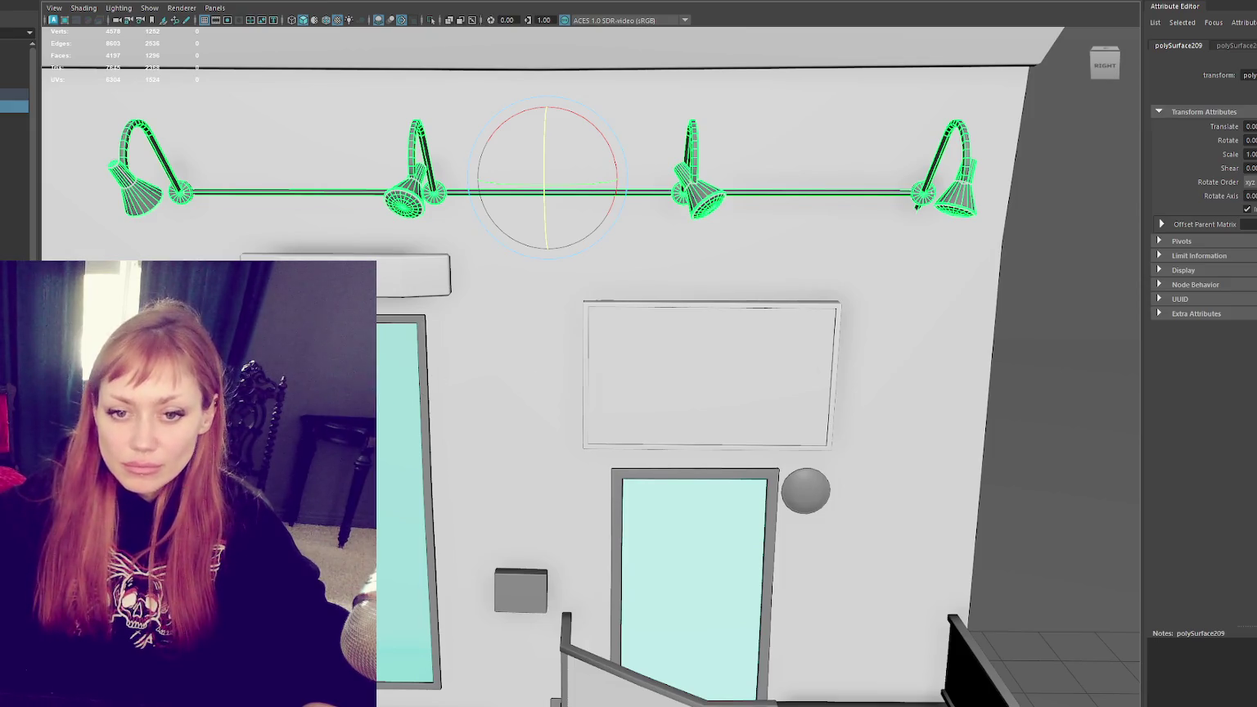
scroll(469, 394, down, 3)
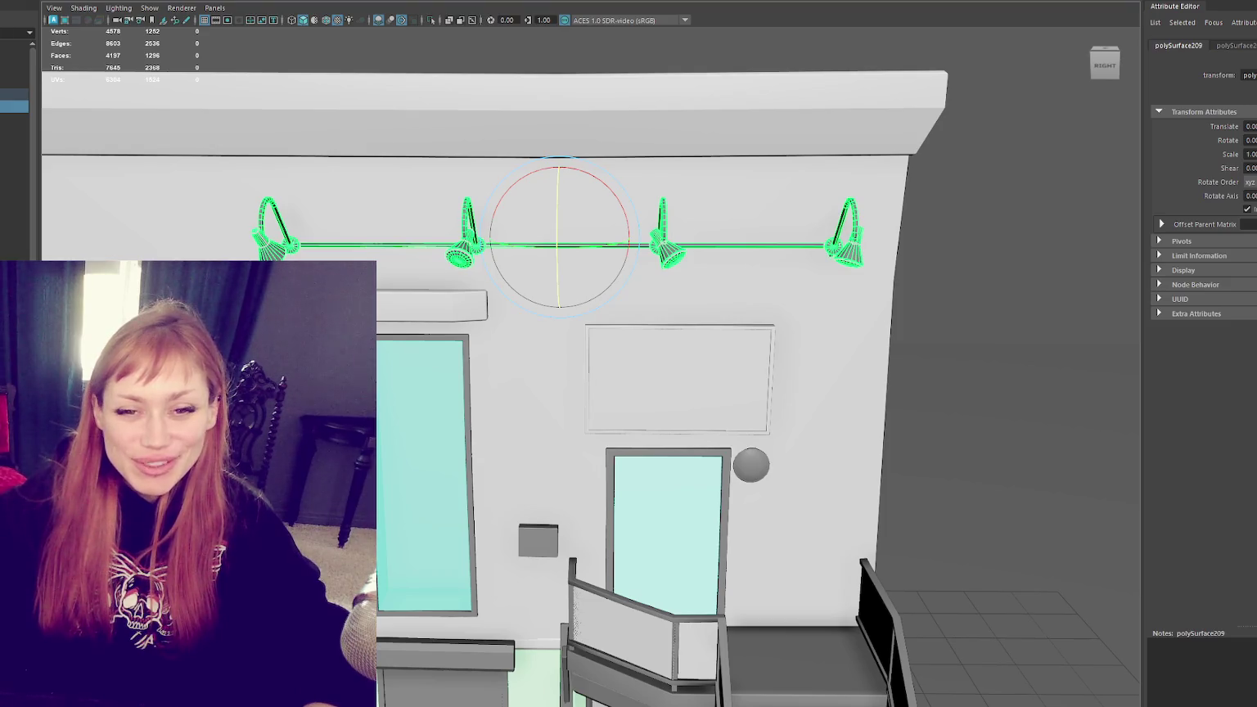
Step: Deselect the lamps and select the plain cube pCube88
alt+middle_drag(980, 323, 808, 202)
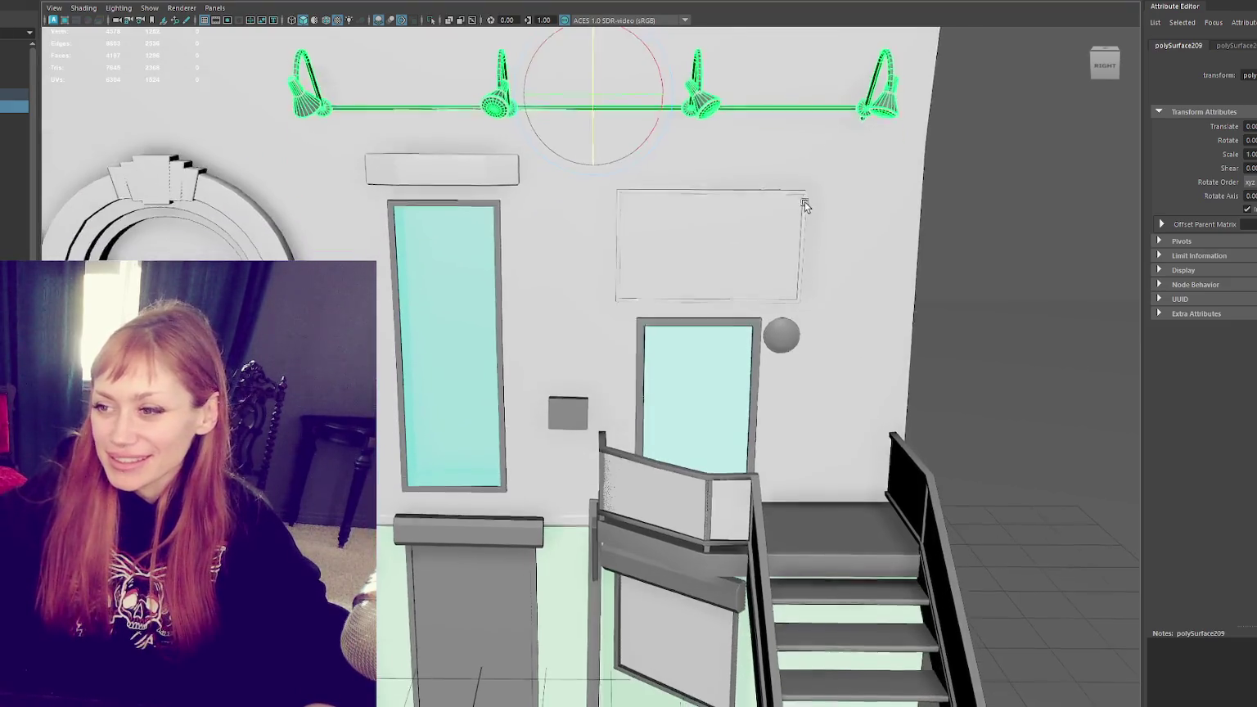
click(736, 139)
alt+middle_drag(736, 140, 736, 295)
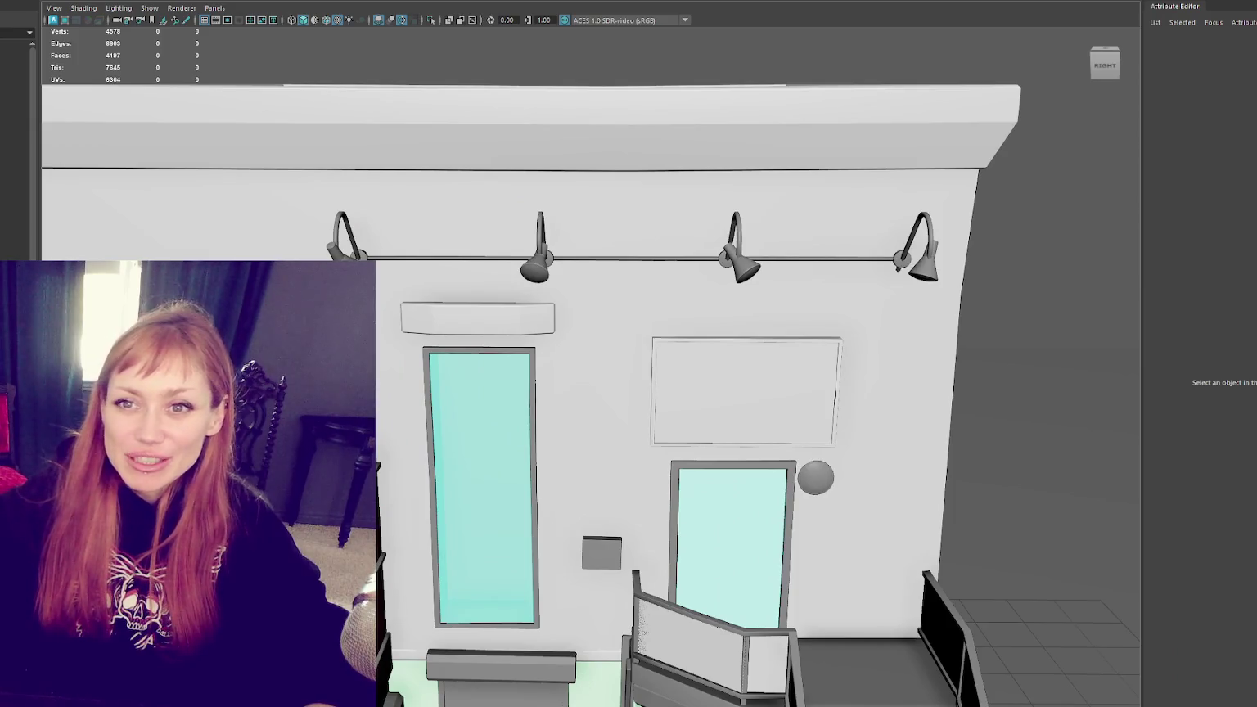
scroll(576, 462, down, 10)
click(575, 462)
Step: Delete the cube's front face to open it up
key(f)
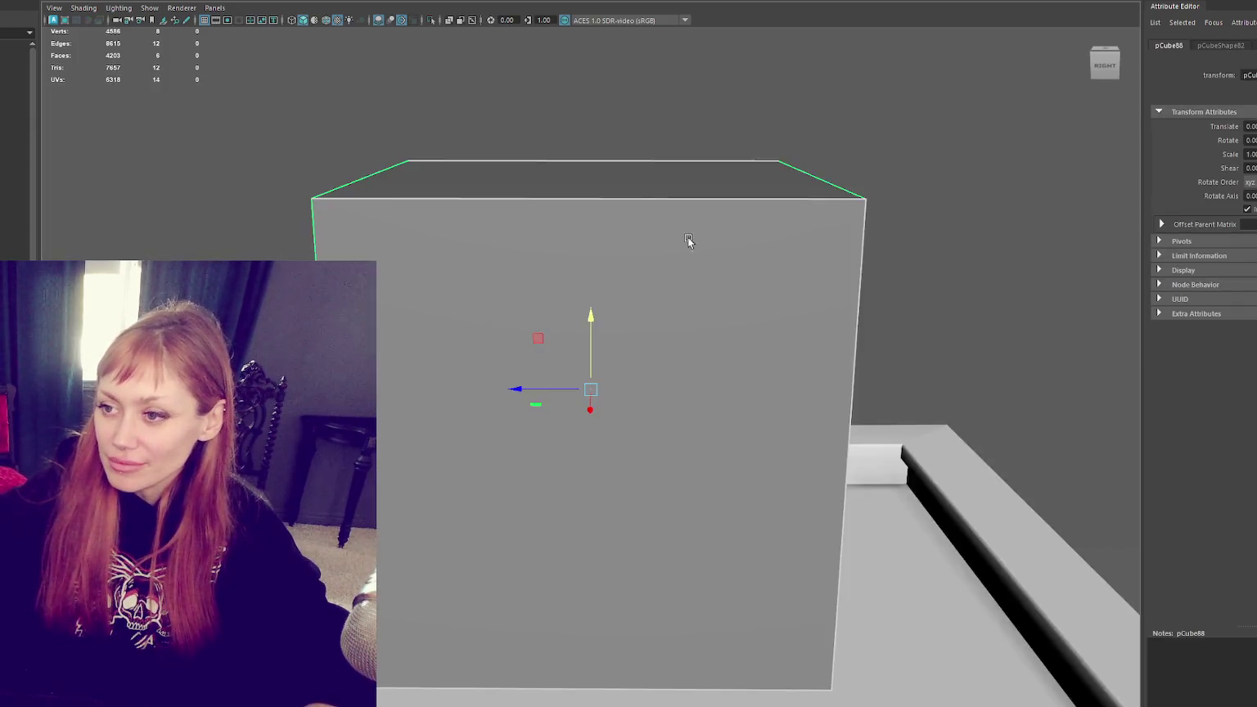
scroll(666, 238, down, 3)
right_drag(463, 189, 566, 203)
drag(566, 203, 749, 434)
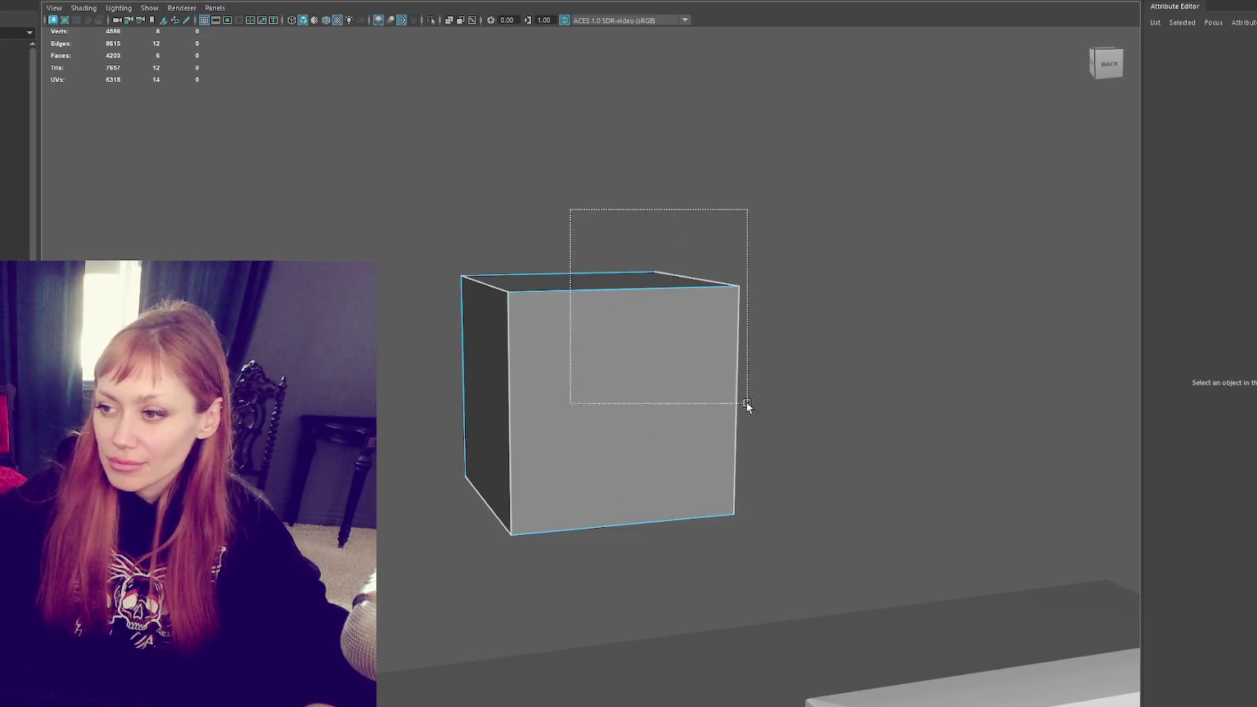
drag(874, 382, 648, 389)
key(Delete)
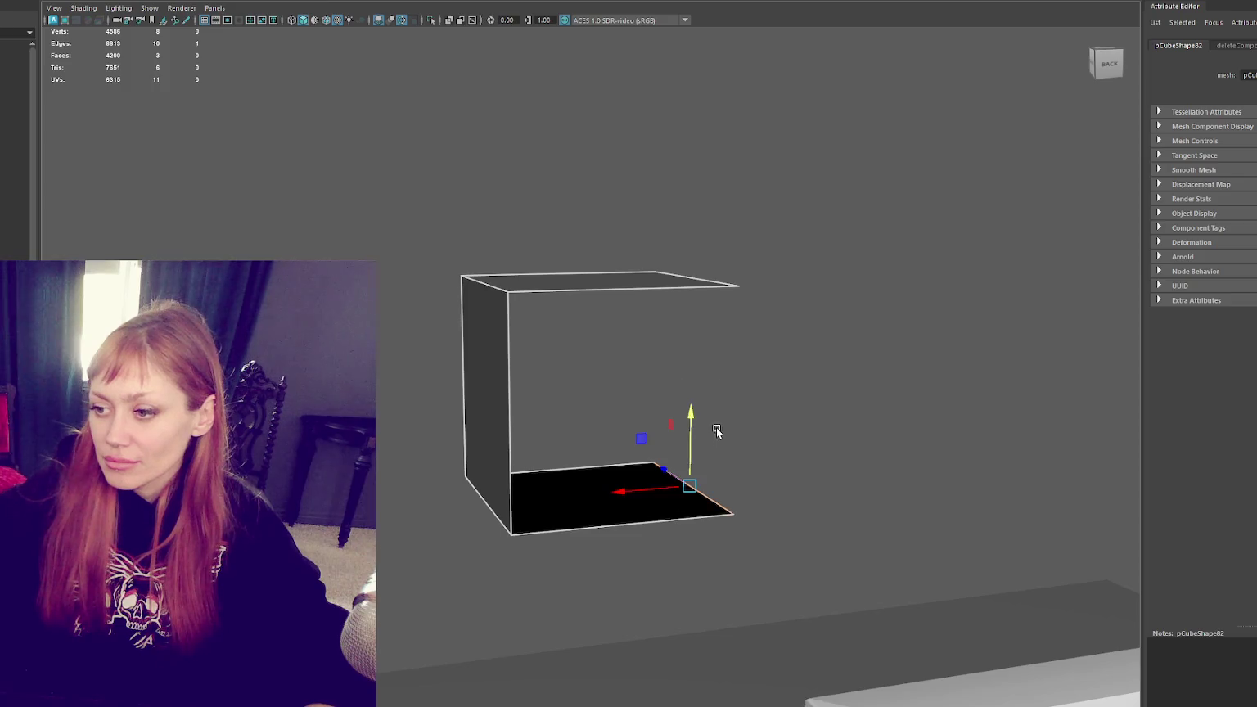
Step: Extrude two edges into flaps above and below, then squeeze two corner edges together
shift+click(704, 280)
key(ctrl+e)
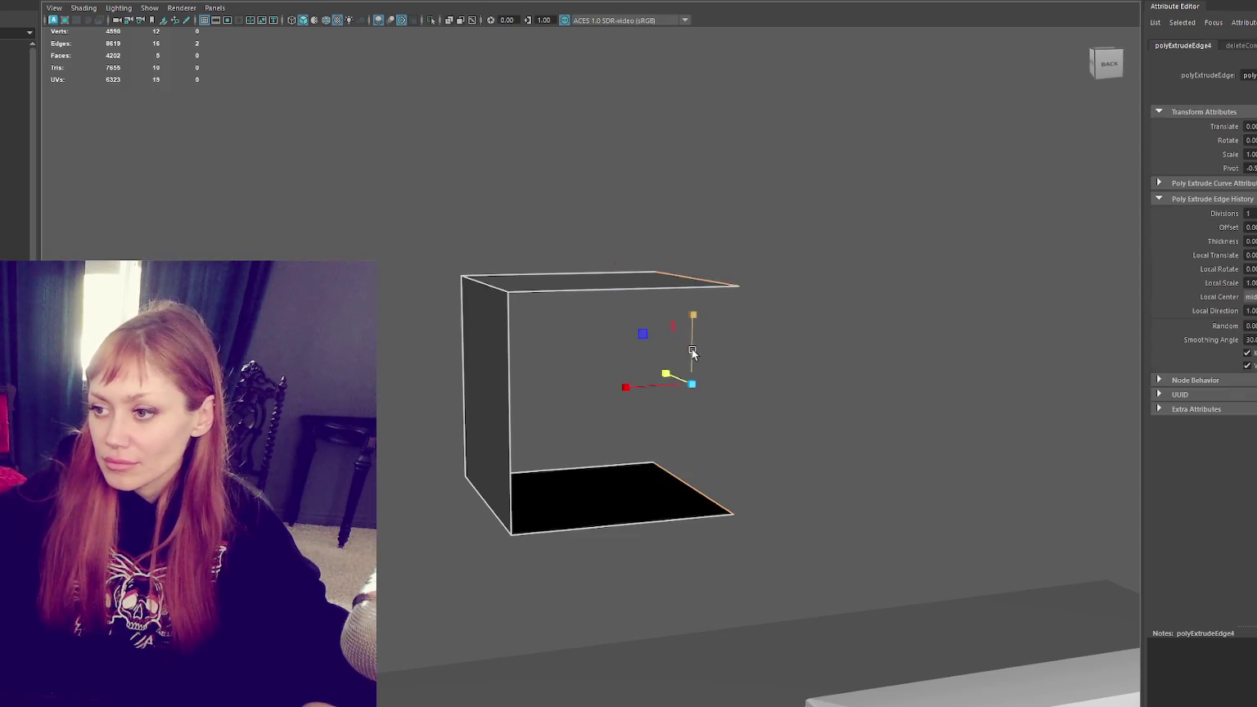
drag(693, 331, 705, 218)
click(488, 289)
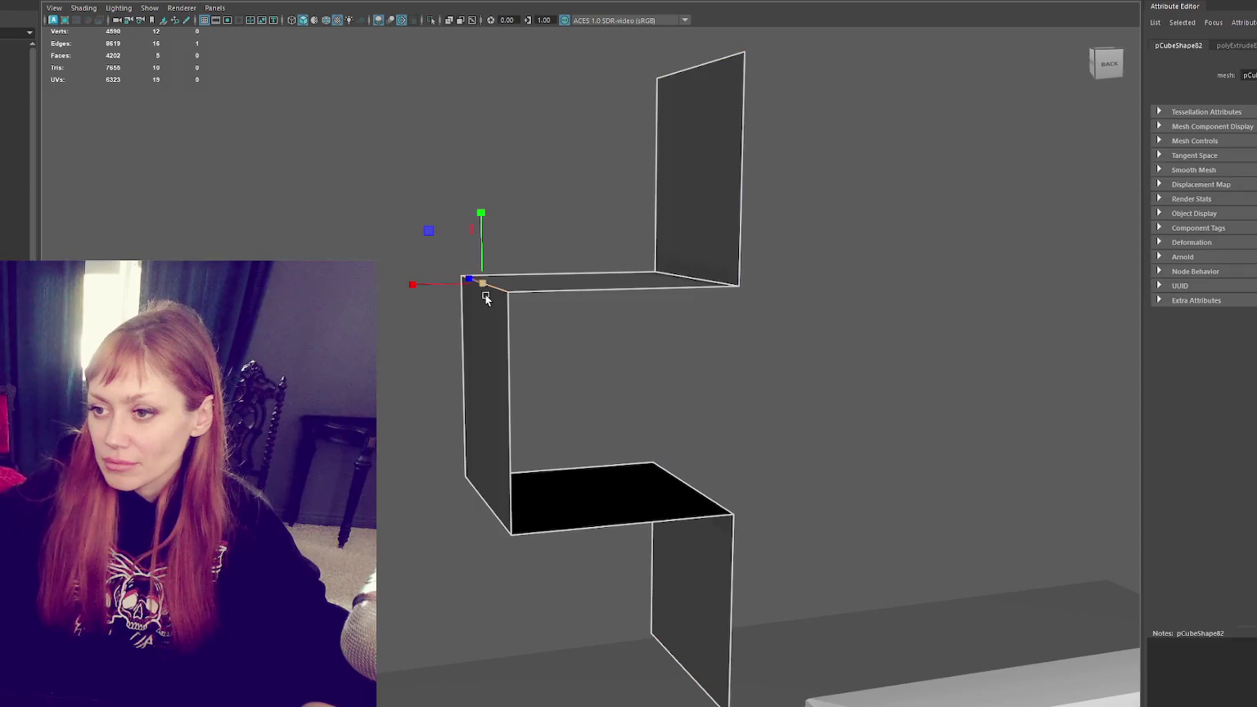
shift+click(487, 505)
mouse_move(483, 360)
mouse_down()
mouse_move(484, 389)
mouse_move(525, 393)
mouse_up()
key(w)
click(499, 180)
Step: Apply Soften/Harden Edges to the bracket and move it down and sideways onto the facade
scroll(744, 491, down, 5)
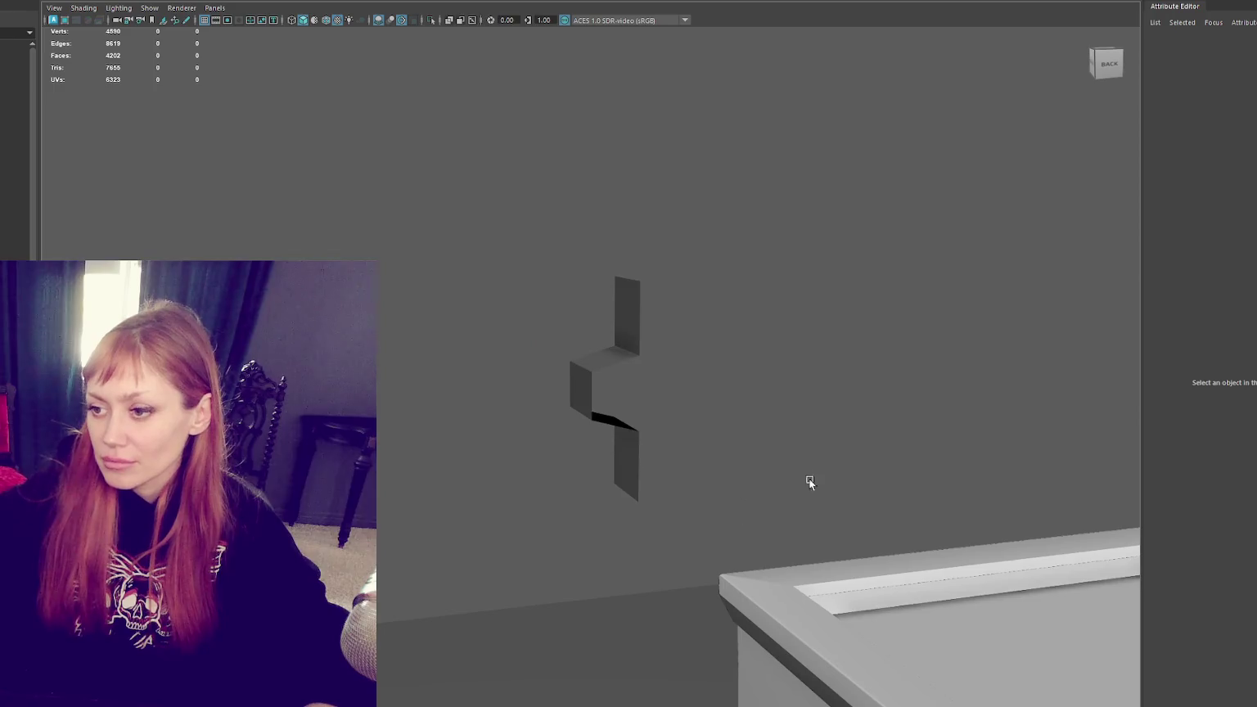
scroll(530, 339, down, 3)
scroll(557, 348, down, 2)
scroll(589, 369, up, 5)
click(598, 381)
shift+right_click(628, 208)
shift+right_drag(627, 208, 832, 261)
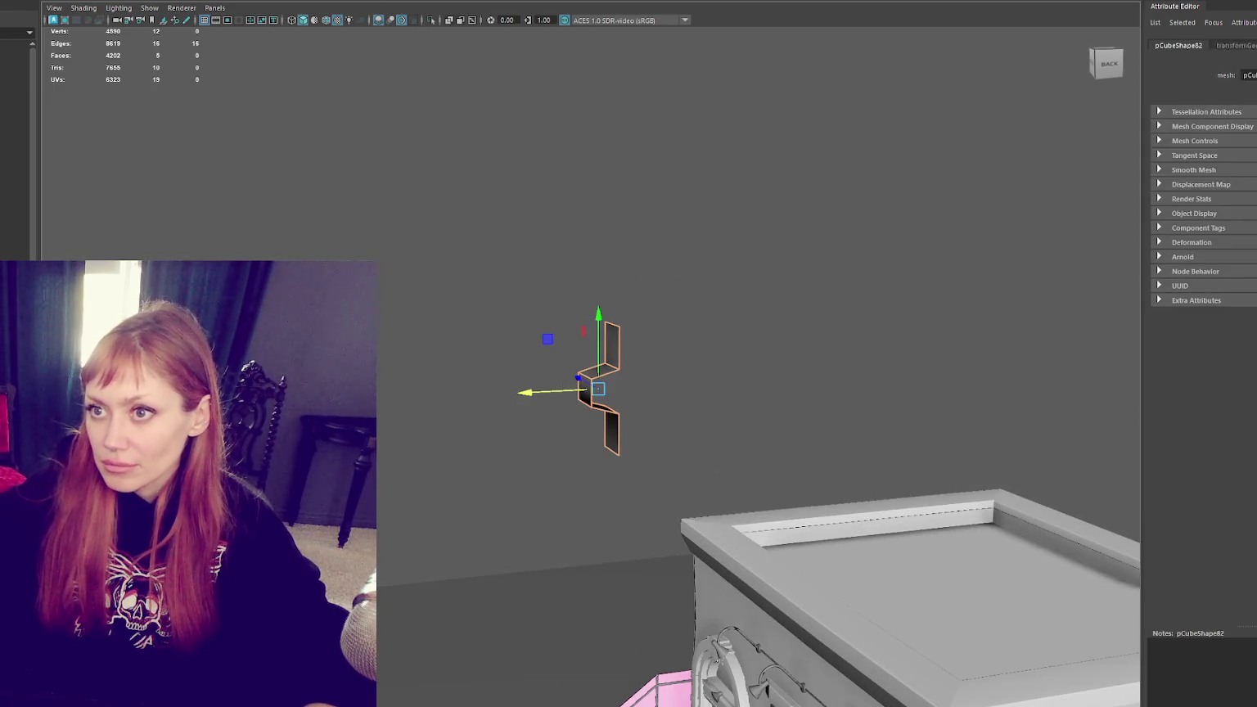
scroll(418, 122, down, 3)
drag(589, 331, 586, 401)
drag(538, 537, 600, 526)
Step: Raise the zigzag bracket along Y to the lamp rail and slide it right to straddle the rod
key(f)
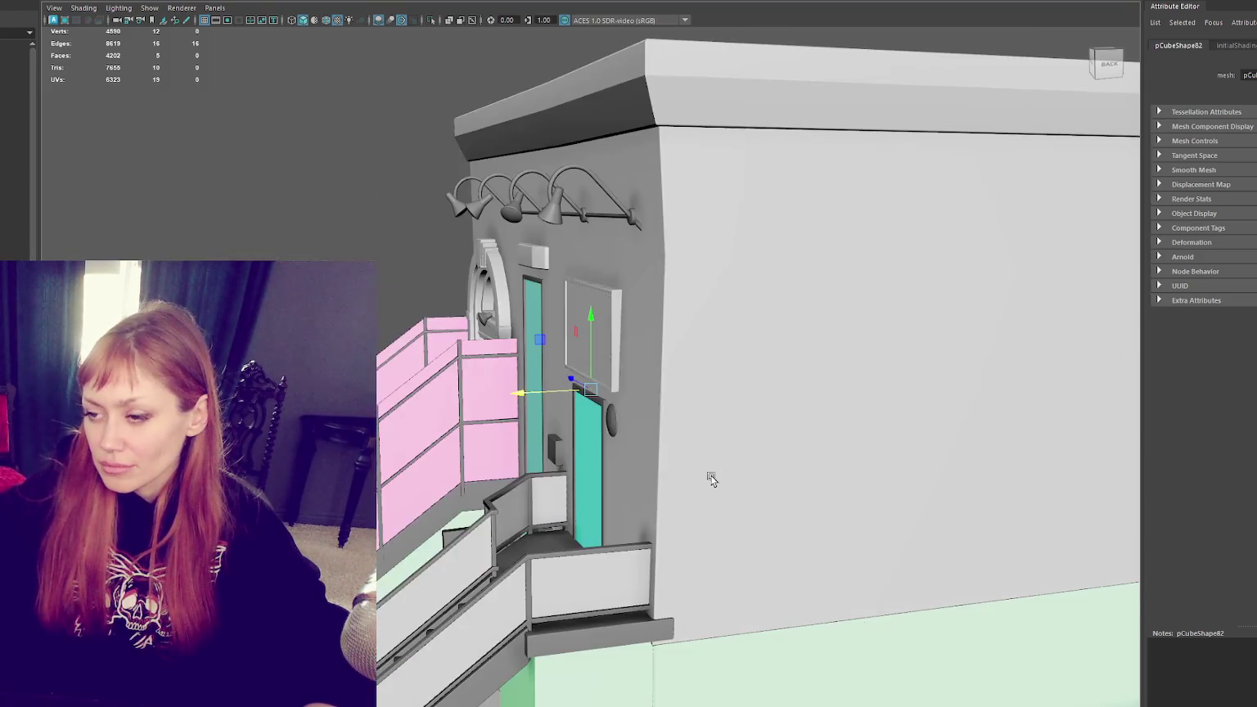
drag(596, 366, 597, 202)
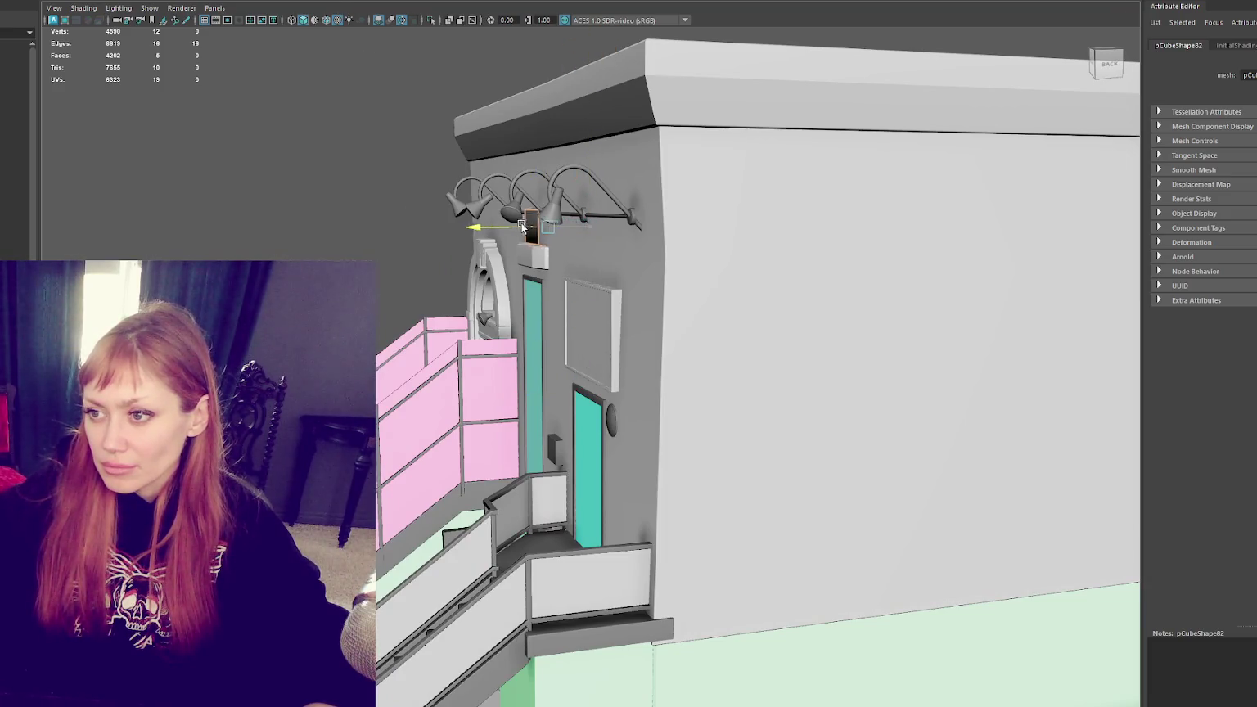
key(f)
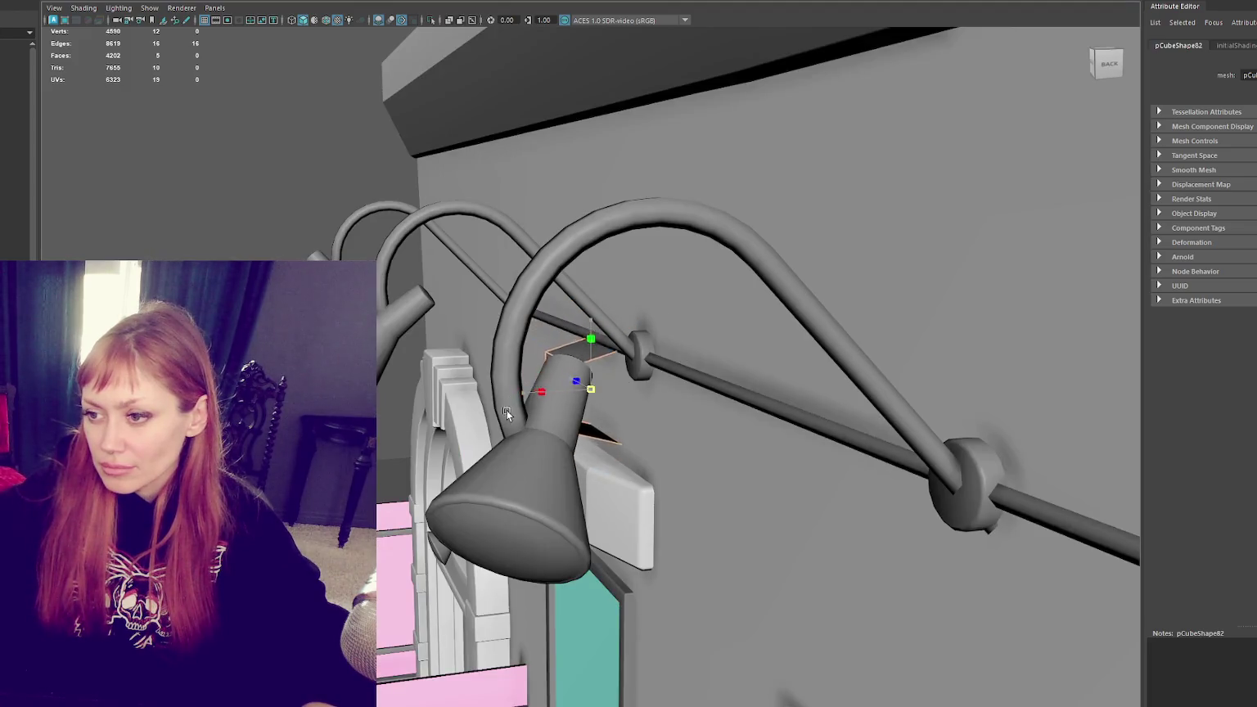
drag(600, 360, 591, 336)
key(f)
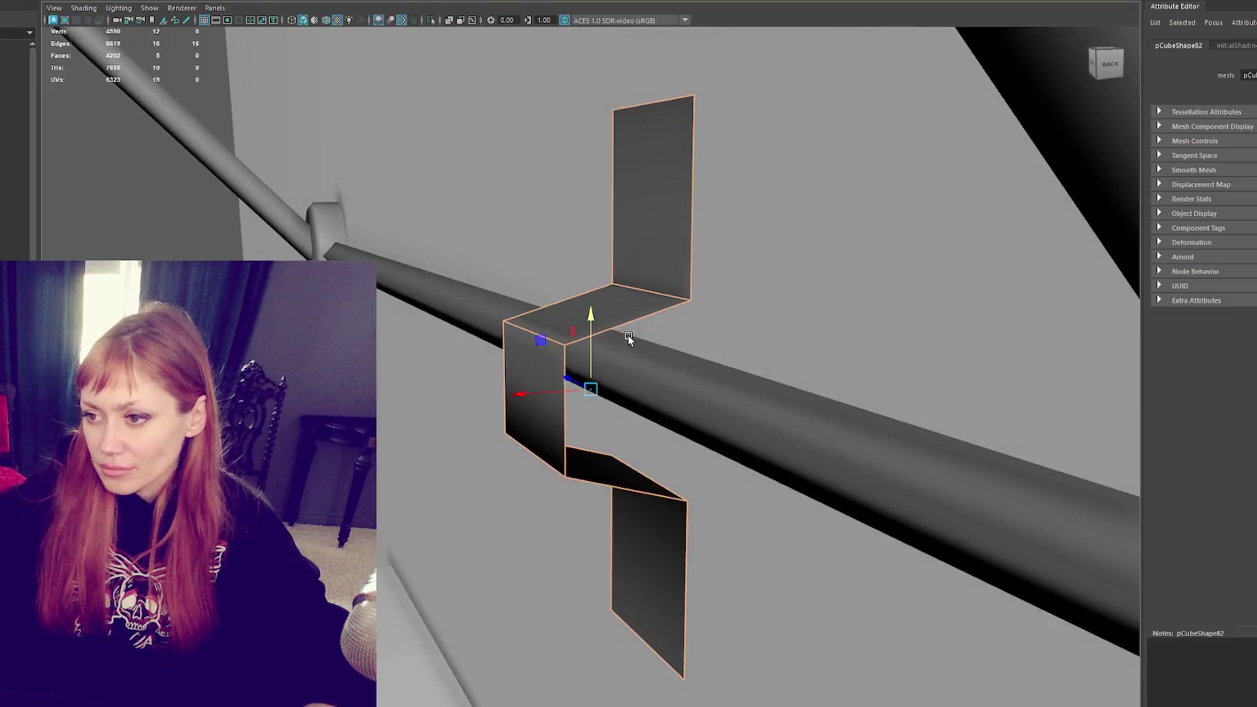
drag(561, 391, 703, 368)
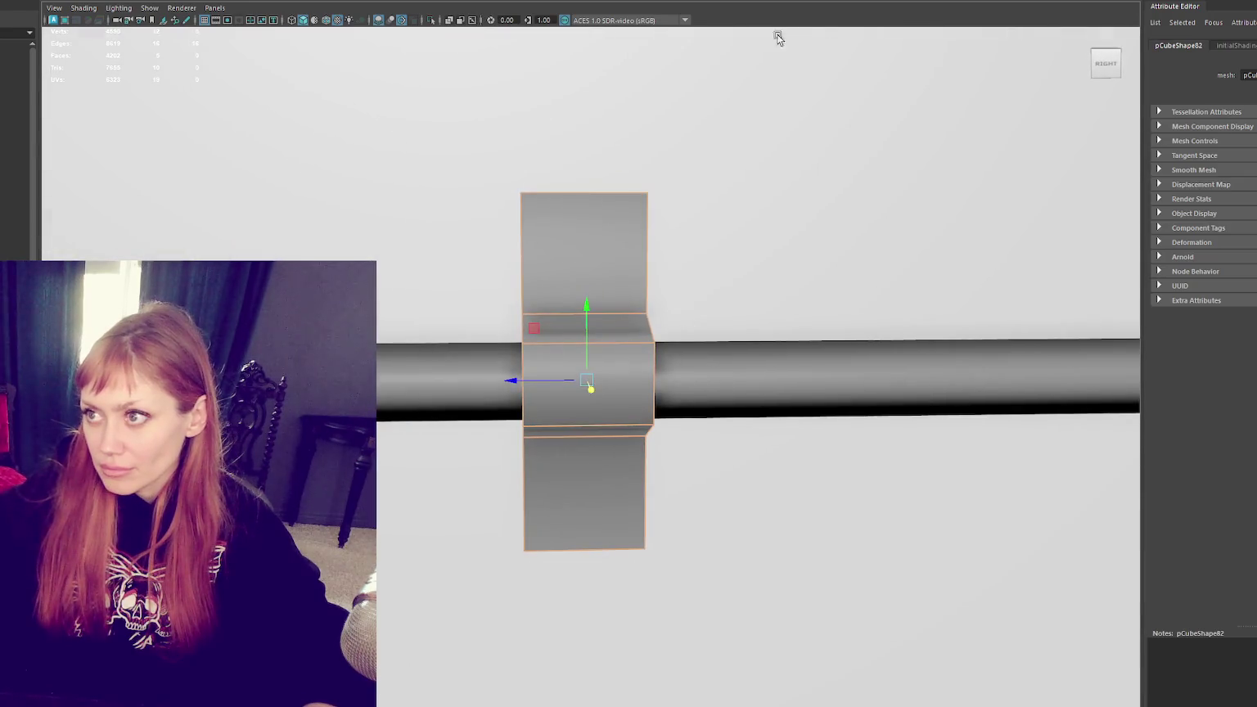
shift+right_drag(591, 389, 660, 213)
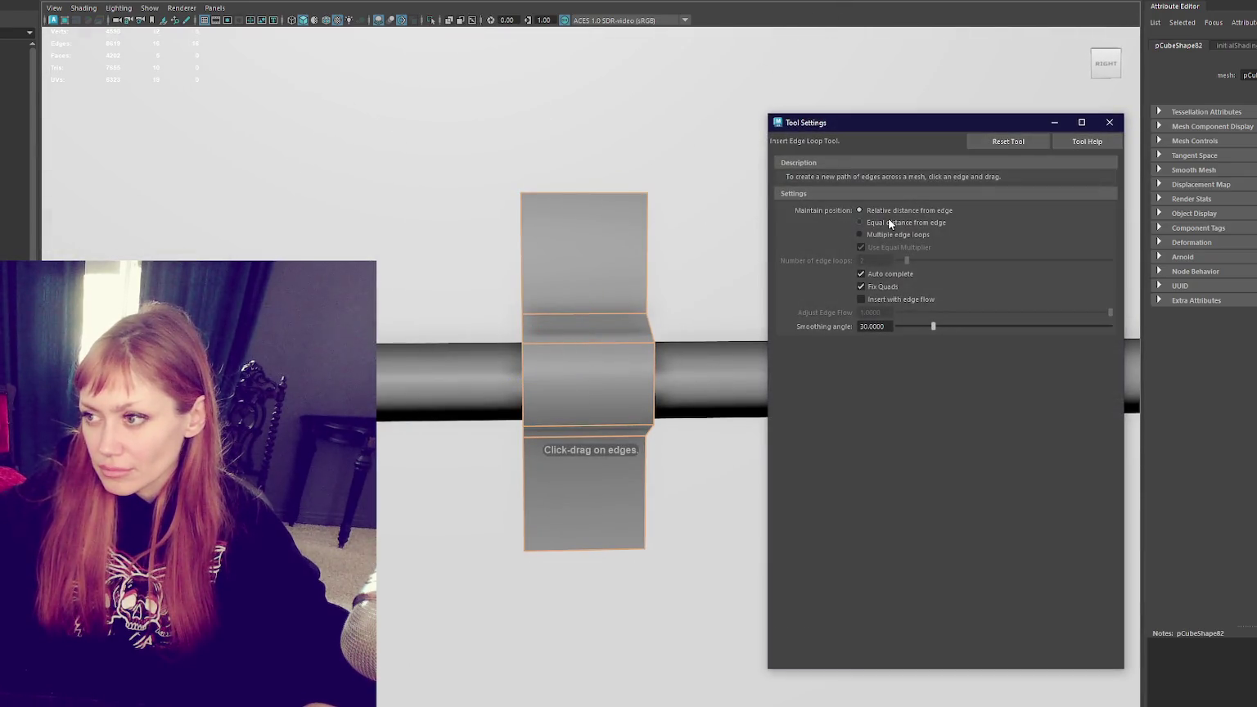
Step: Insert single edge loops across the top and bottom flaps and scale their end edges inward to taper them
click(859, 234)
double_click(875, 261)
text(1)
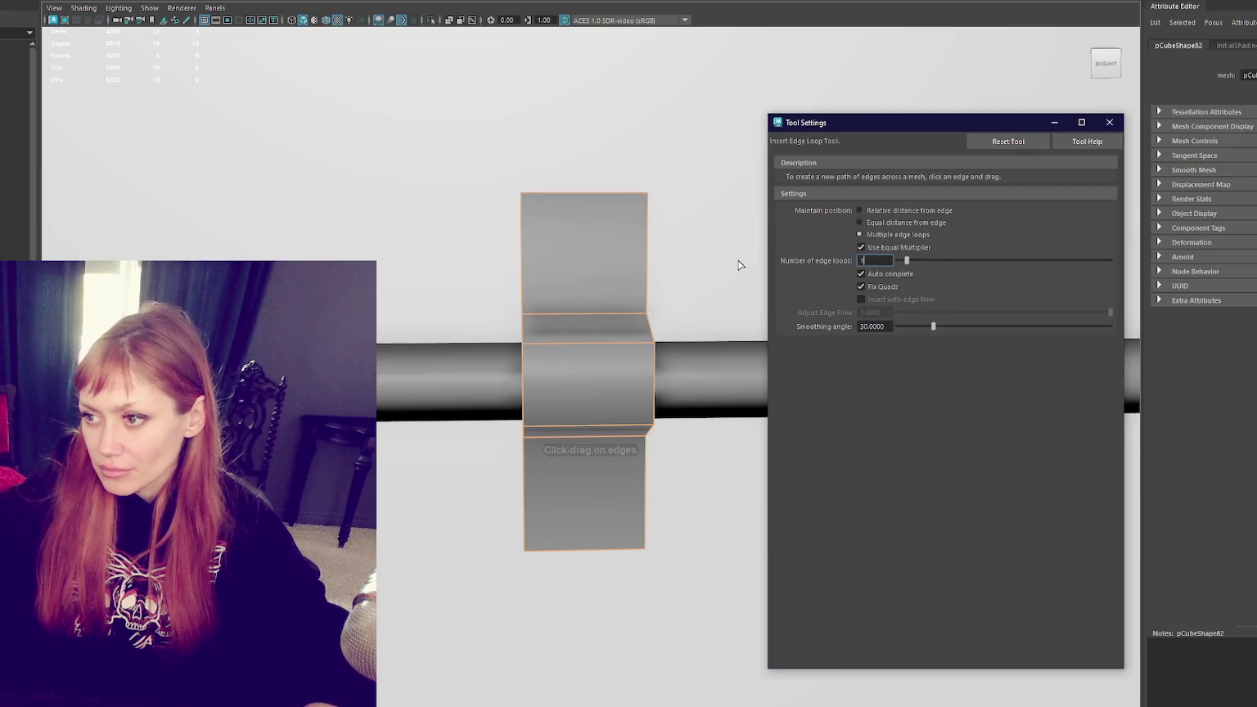
click(647, 254)
click(644, 494)
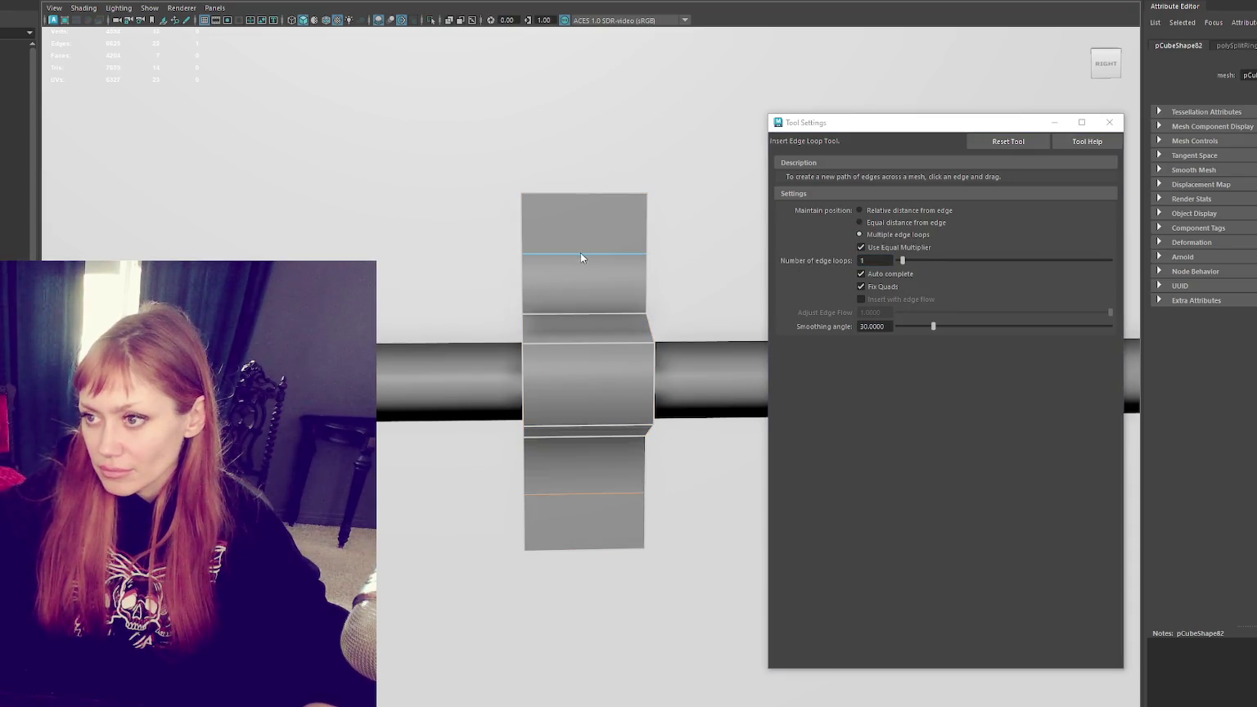
key(q)
shift+click(598, 550)
key(r)
mouse_move(583, 377)
mouse_down()
mouse_move(582, 348)
mouse_move(569, 356)
mouse_up()
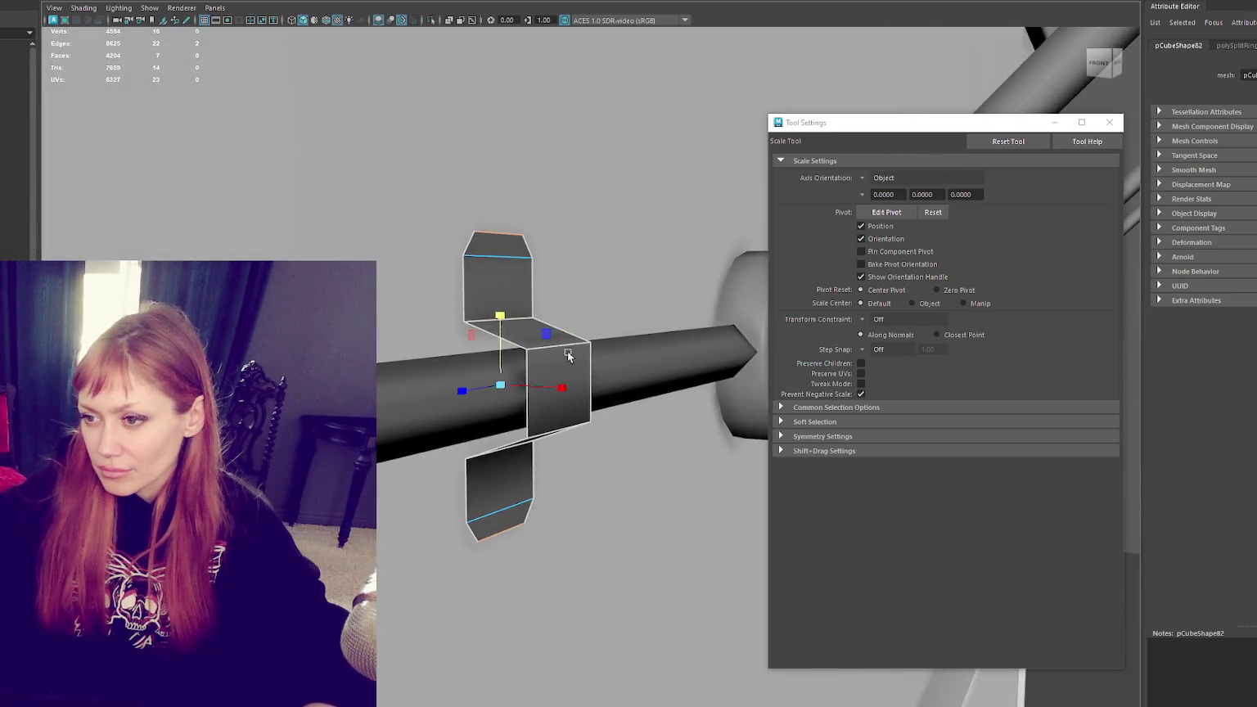
Step: Add an edge loop through the middle band and pull it out into a pointed ridge
right_drag(569, 356, 562, 385)
mouse_move(559, 431)
alt+mouse_down()
mouse_move(587, 403)
mouse_move(584, 386)
alt+mouse_up()
key(w)
key(ctrl+e)
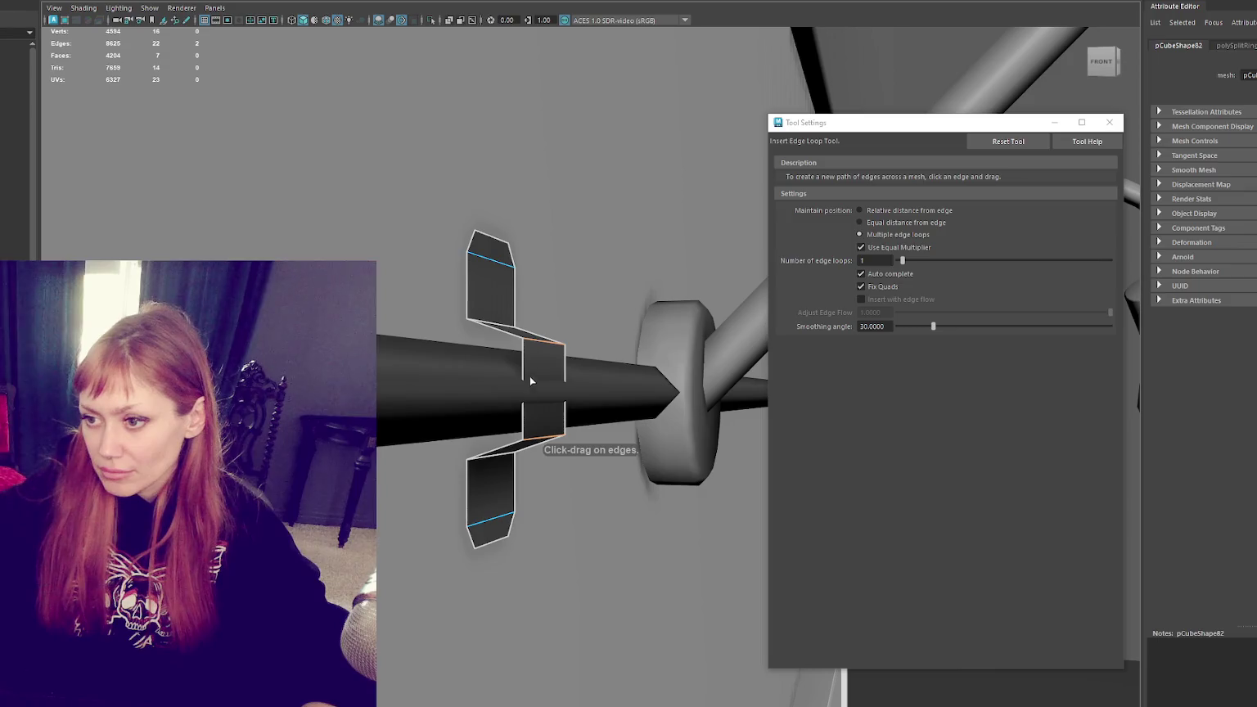
click(523, 378)
key(w)
drag(574, 388, 586, 391)
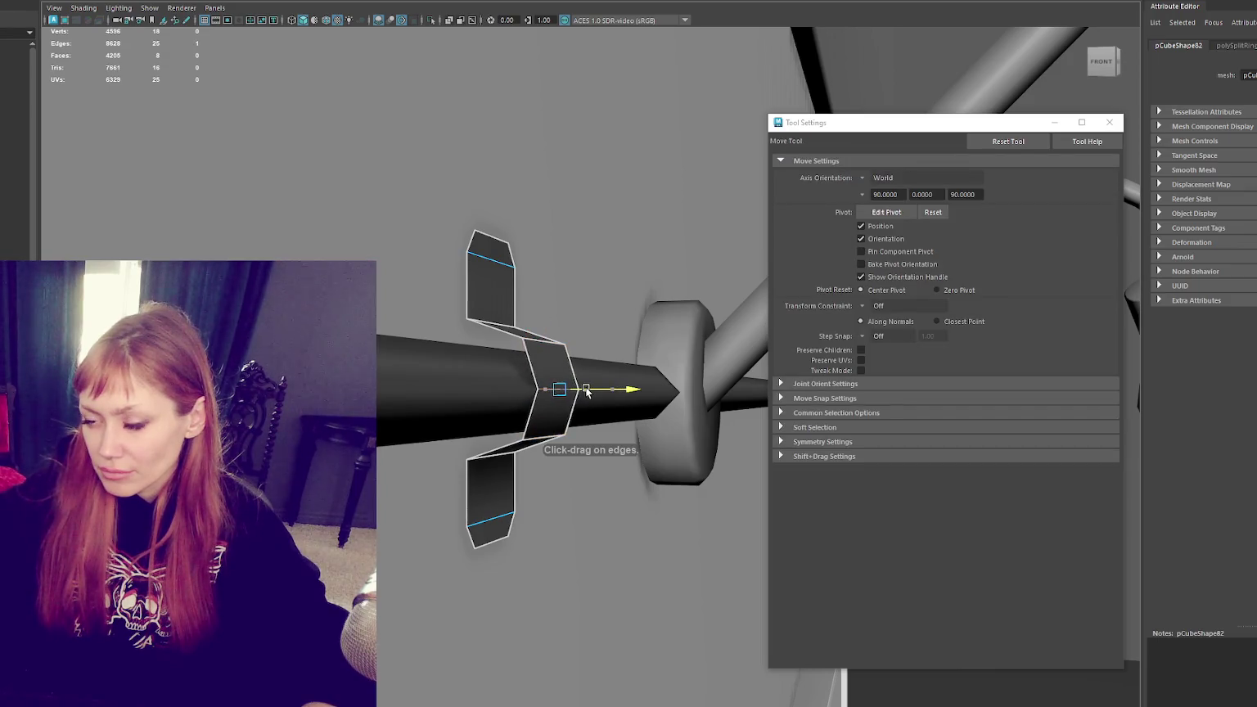
Step: Select the whole bracket and orbit to a side view of it on the lamp rail
key(F8)
key(r)
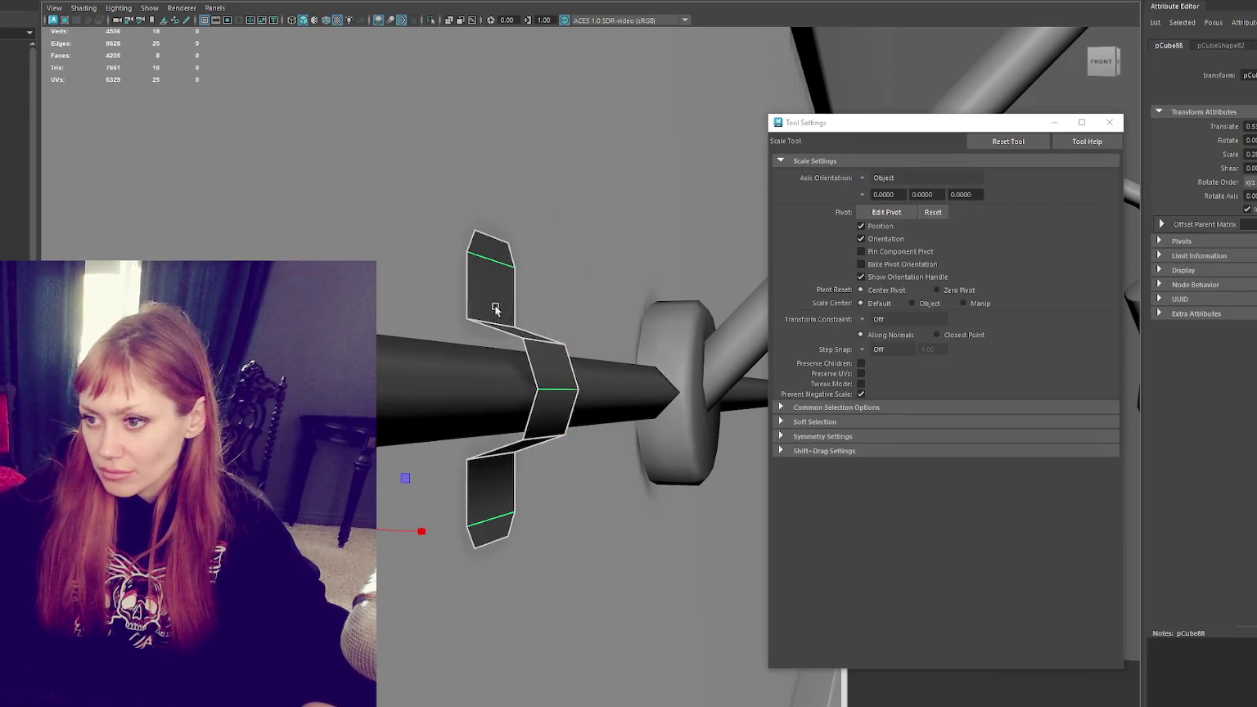
key(F8)
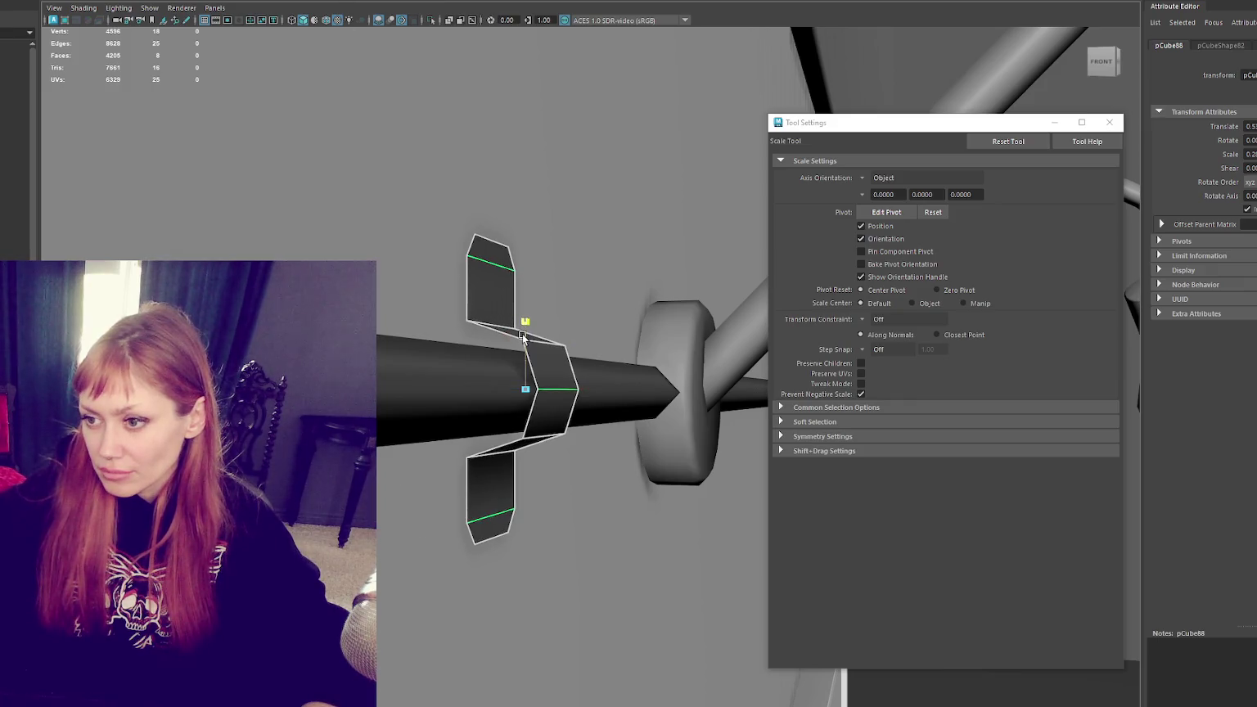
scroll(663, 355, down, 5)
mouse_move(663, 355)
alt+mouse_down()
mouse_move(565, 393)
mouse_move(601, 254)
alt+mouse_up()
scroll(576, 394, down, 3)
key(w)
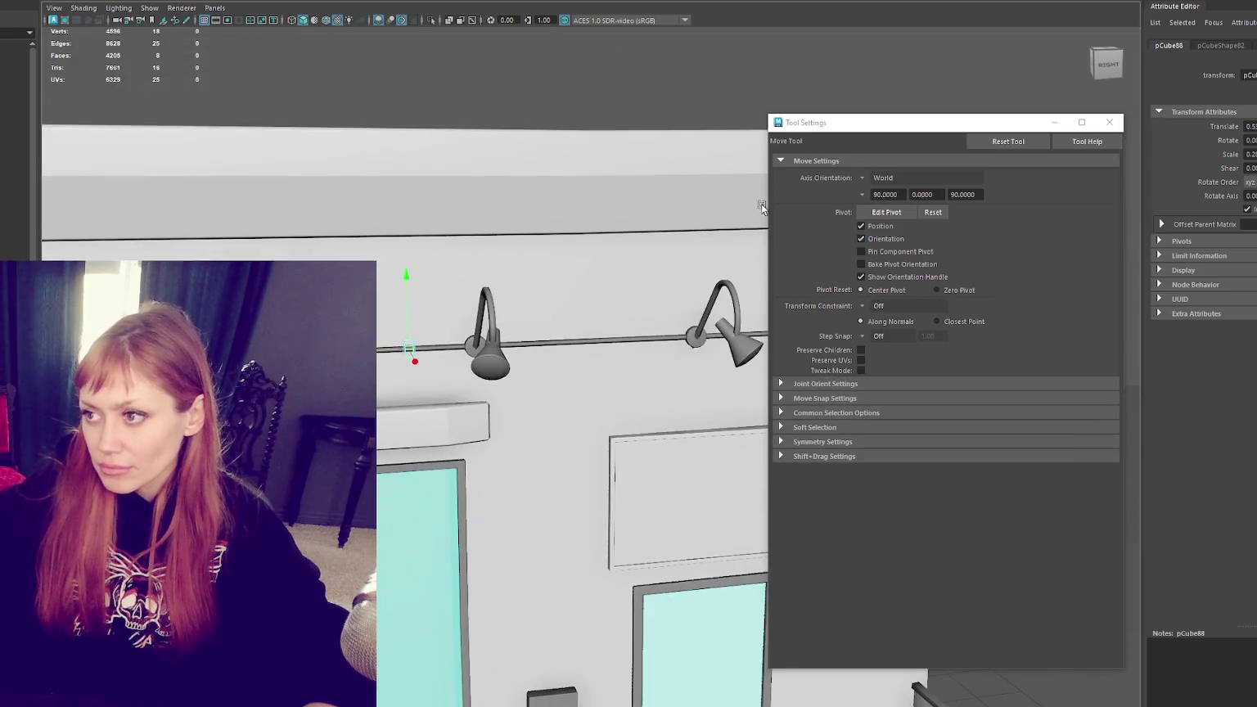
click(1109, 122)
key(ctrl+d)
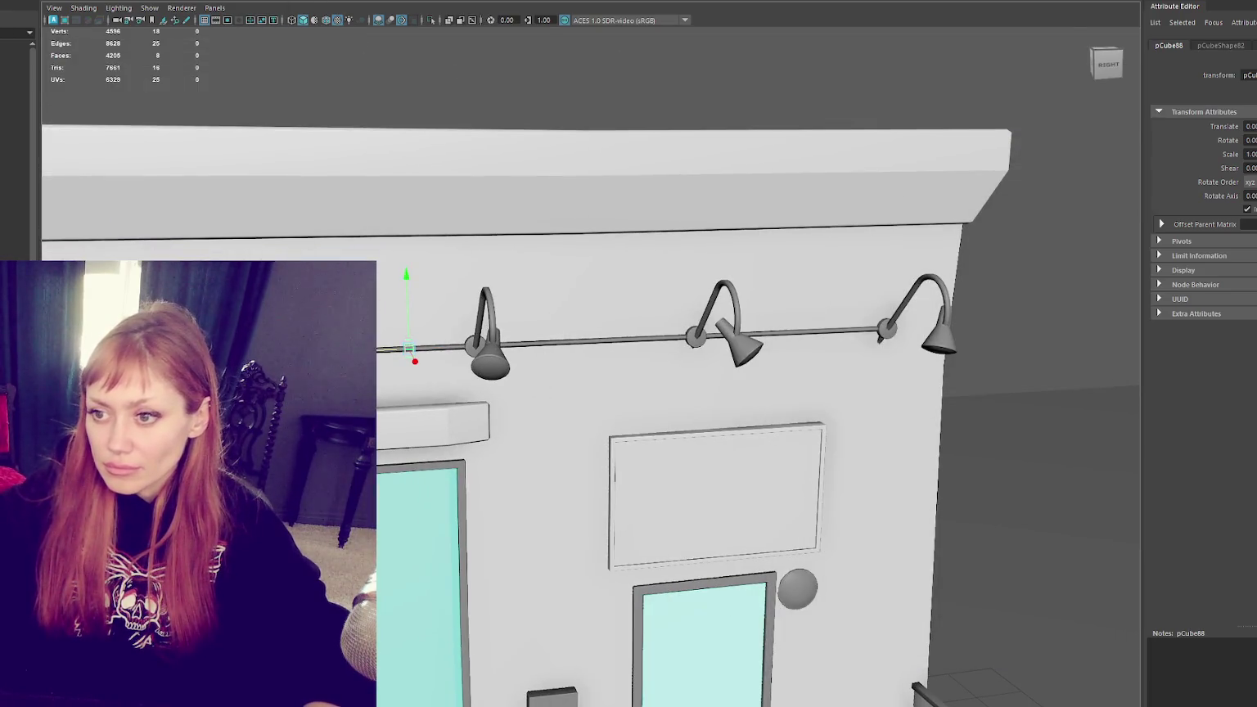
key(ctrl+d)
drag(486, 348, 753, 336)
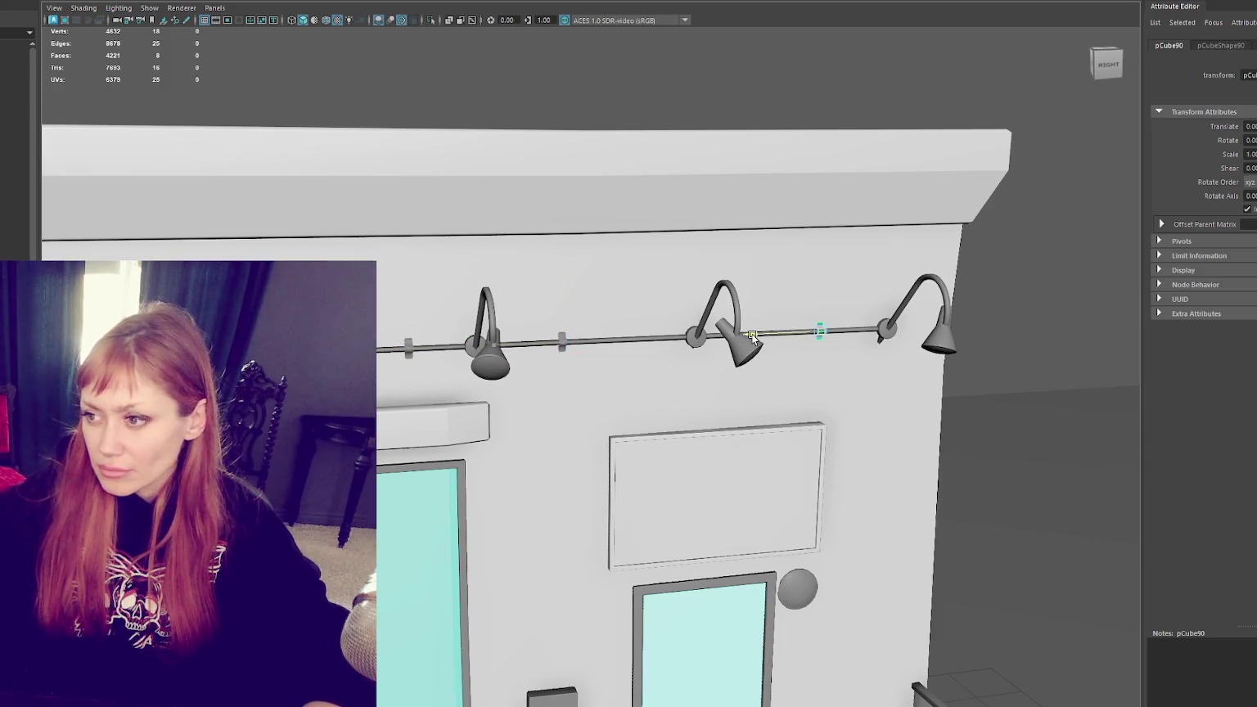
key(ctrl+d)
middle_drag(740, 336, 344, 350)
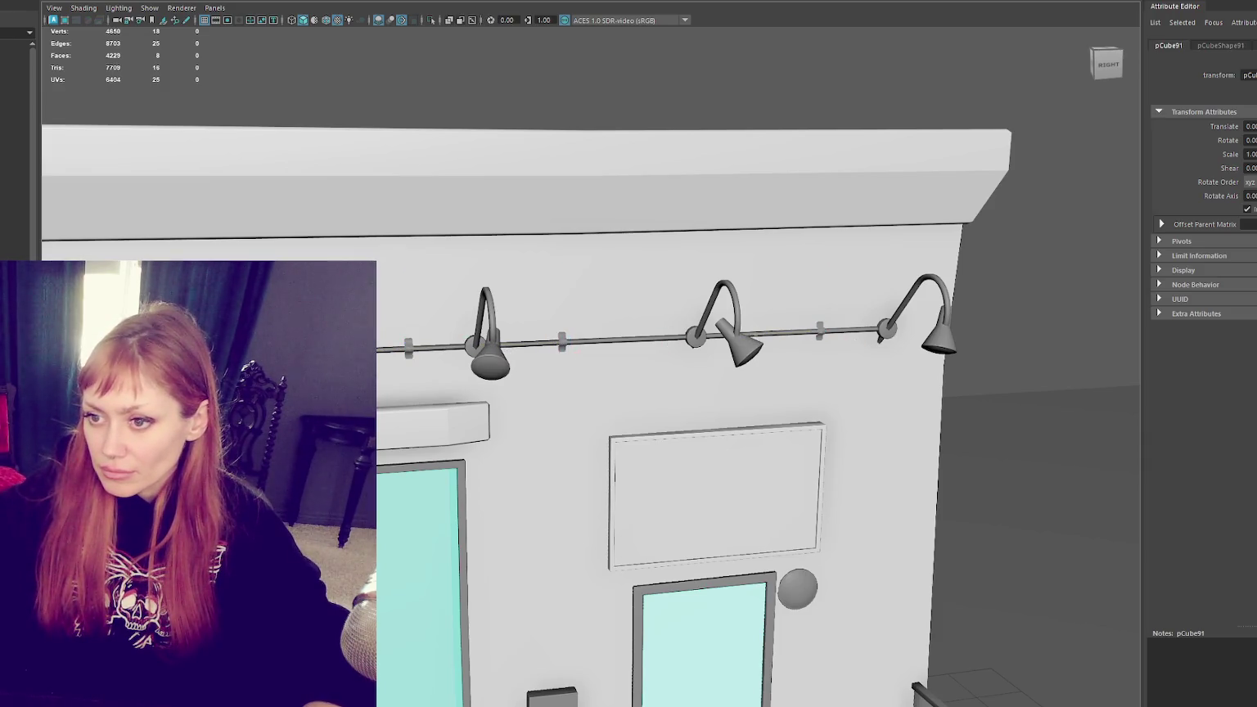
alt+drag(442, 328, 471, 263)
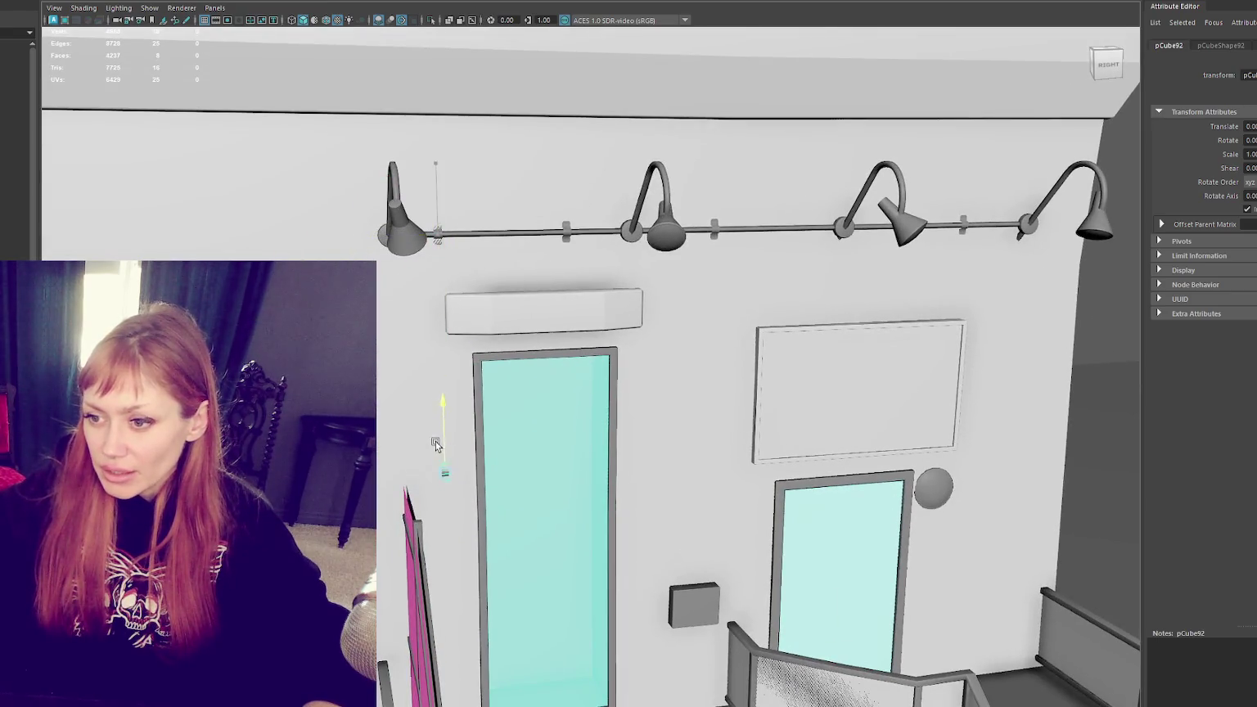
click(436, 242)
key(f)
mouse_move(595, 388)
alt+mouse_down()
mouse_move(694, 398)
mouse_move(739, 385)
mouse_move(725, 388)
mouse_move(740, 436)
alt+mouse_up()
alt+right_drag(740, 435, 735, 449)
click(739, 263)
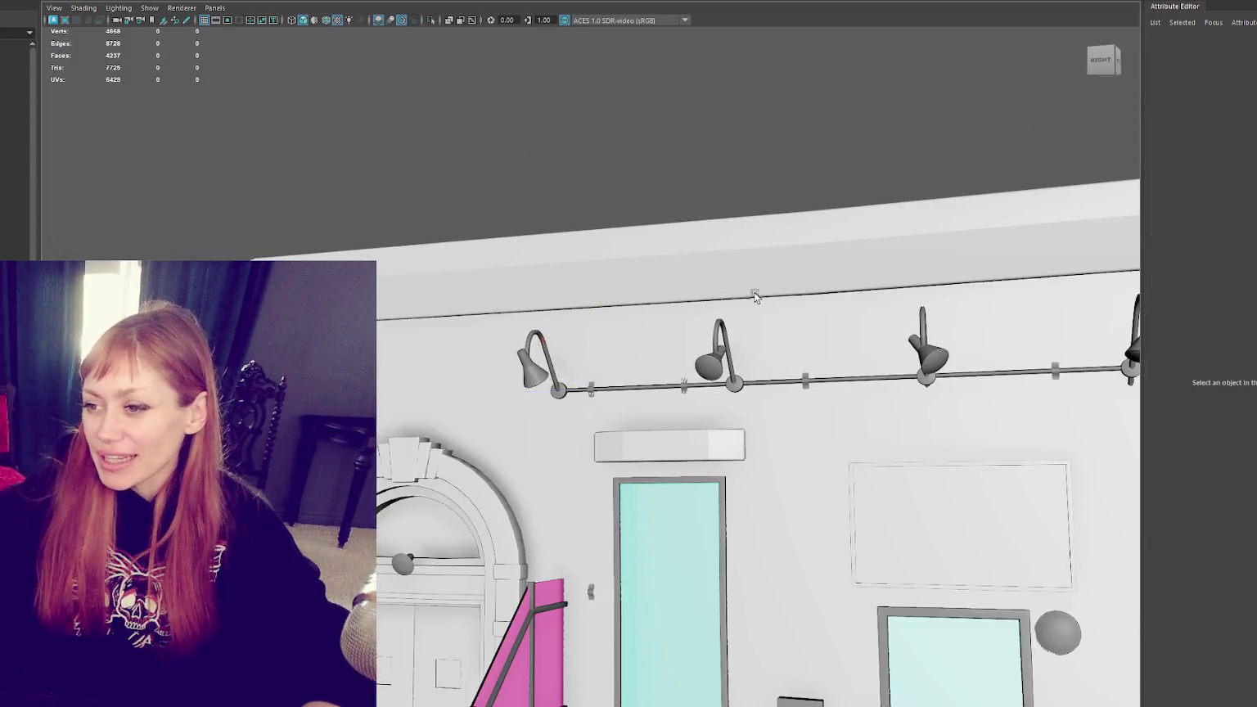
alt+drag(739, 263, 720, 246)
scroll(744, 357, up, 5)
Step: Check the rail brackets, zooming out to the whole lamp wall and roof
click(744, 357)
key(f)
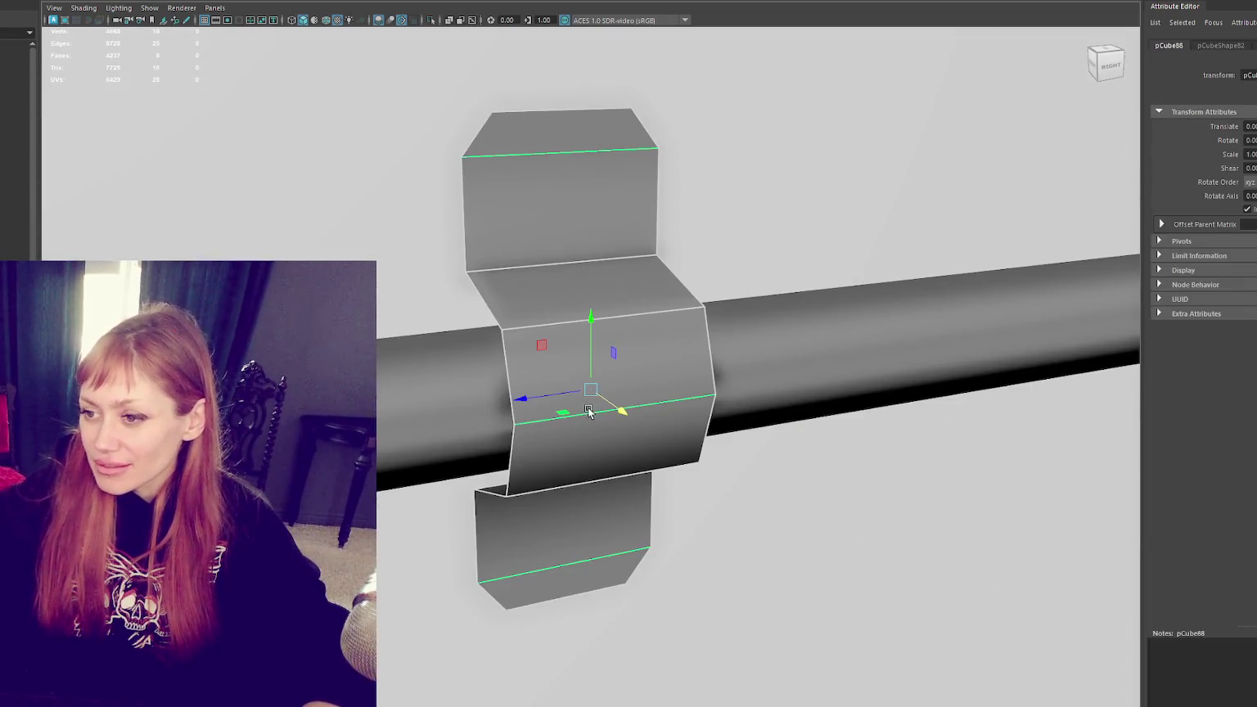
scroll(630, 377, down, 10)
mouse_move(650, 345)
alt+mouse_down()
mouse_move(629, 120)
mouse_move(780, 220)
mouse_move(624, 347)
alt+mouse_up()
click(594, 392)
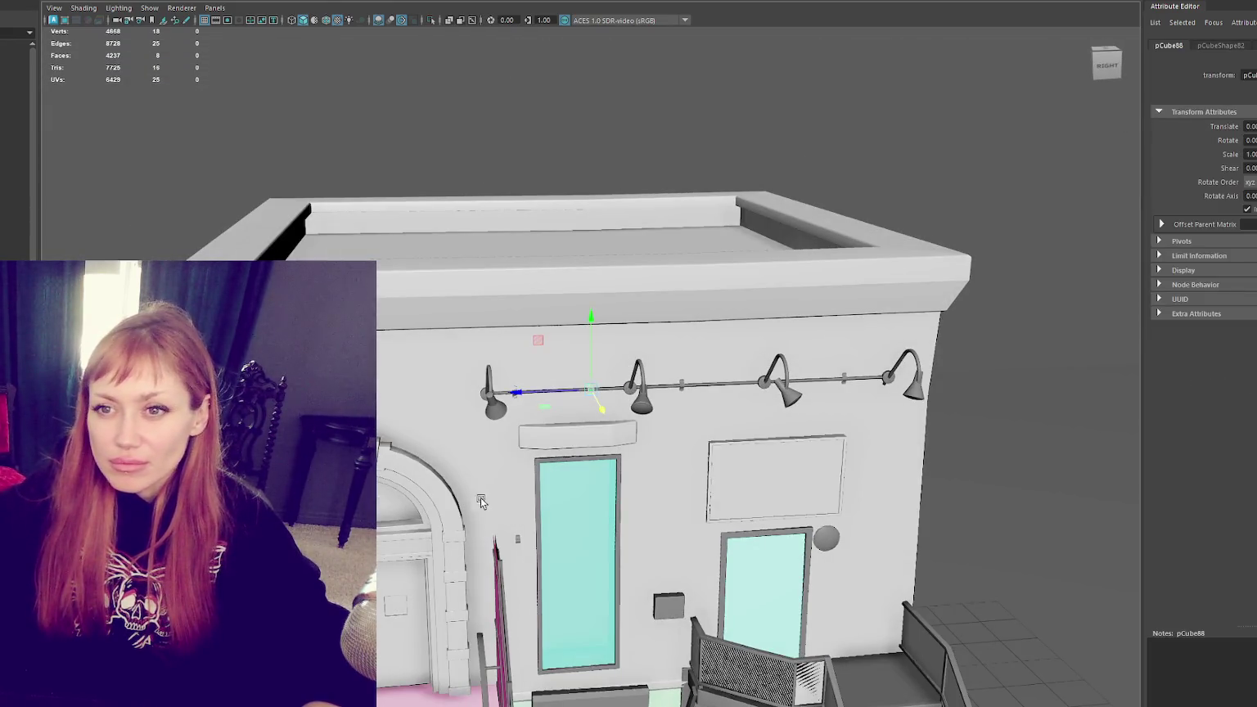
scroll(462, 510, up, 2)
scroll(492, 491, up, 4)
scroll(542, 455, up, 3)
Step: Tilt the first small clip above the counter slightly
click(556, 445)
alt+middle_drag(575, 463, 485, 250)
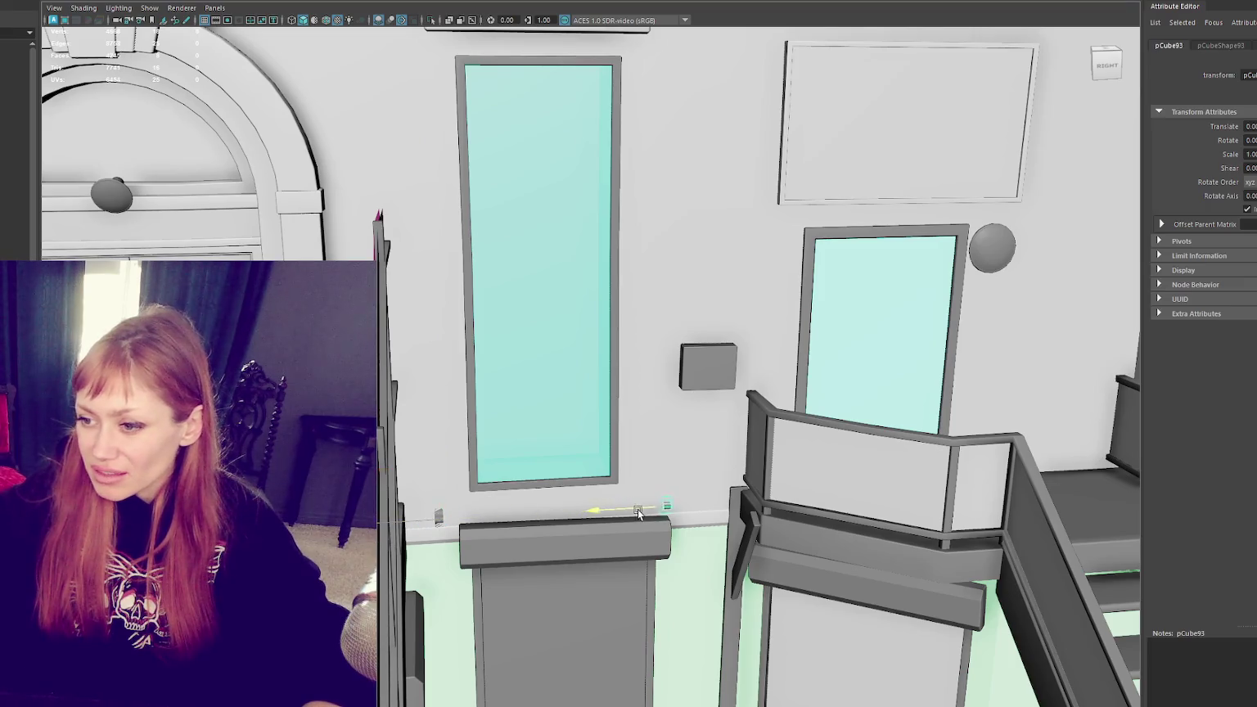
key(e)
key(f)
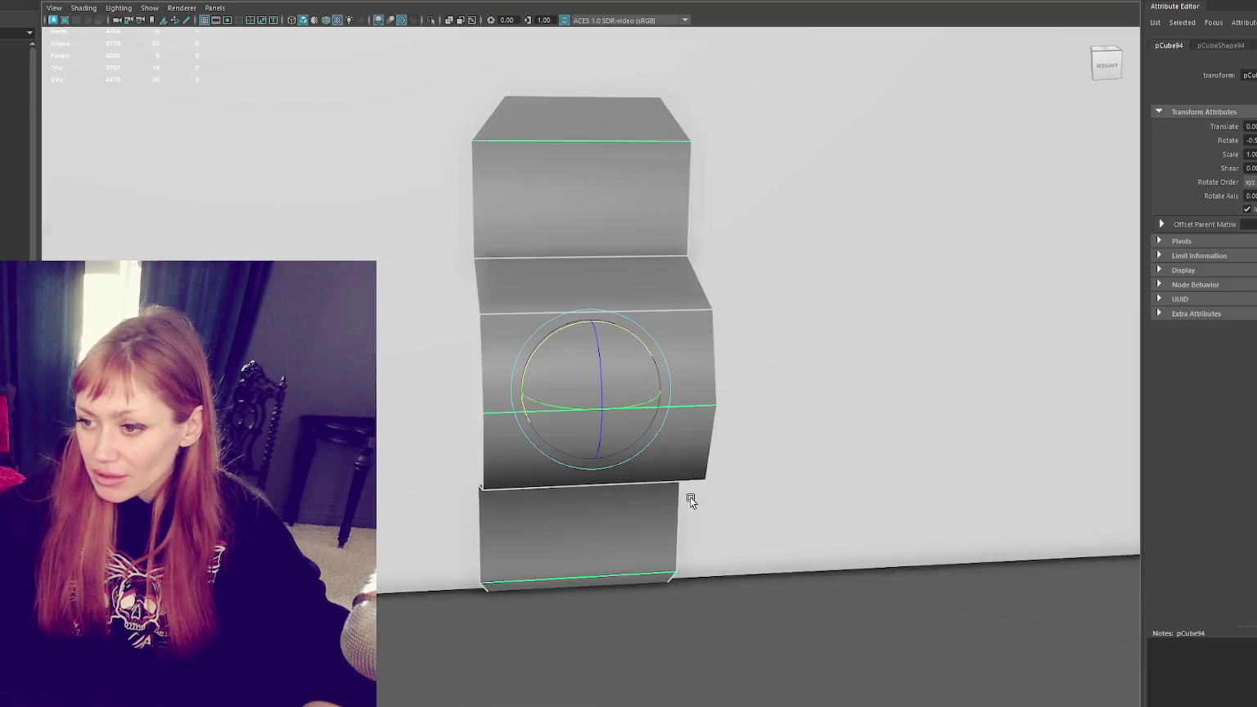
scroll(631, 421, down, 3)
alt+drag(631, 421, 702, 435)
key(w)
key(e)
mouse_move(633, 403)
mouse_down()
mouse_move(624, 308)
mouse_move(880, 379)
mouse_up()
Step: Select the neighbouring right-hand clip above the counter
click(970, 386)
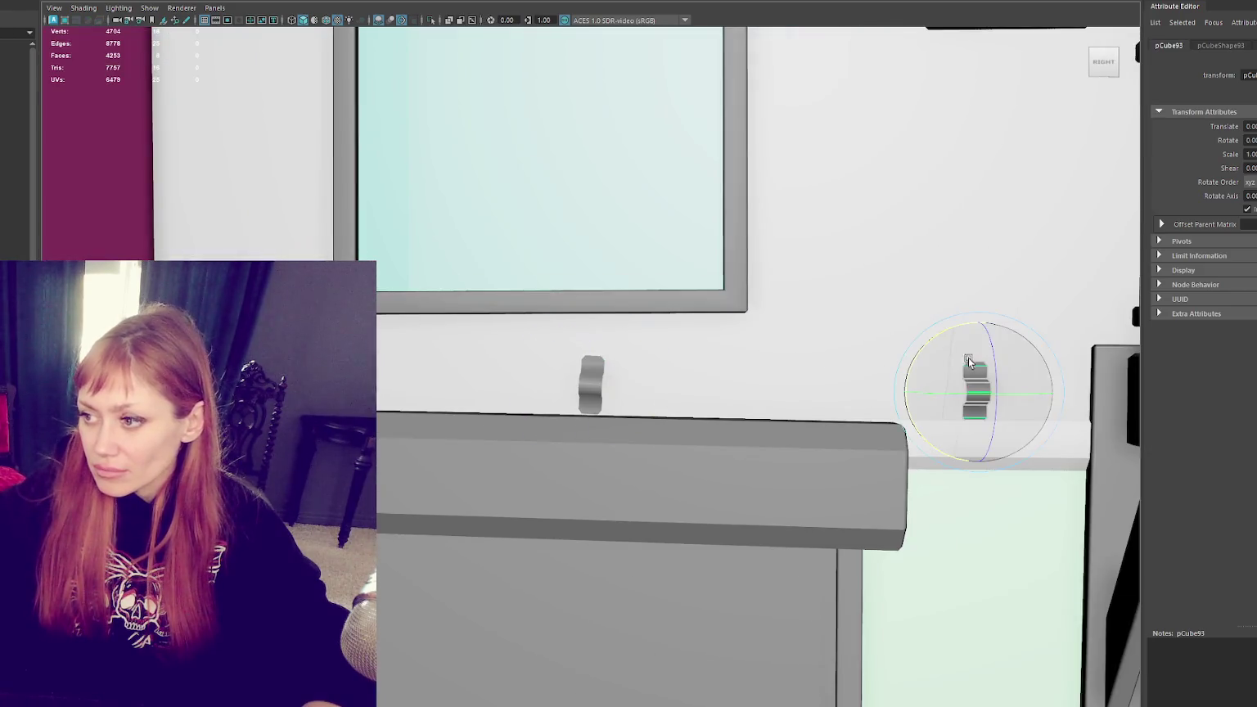
key(ctrl+z)
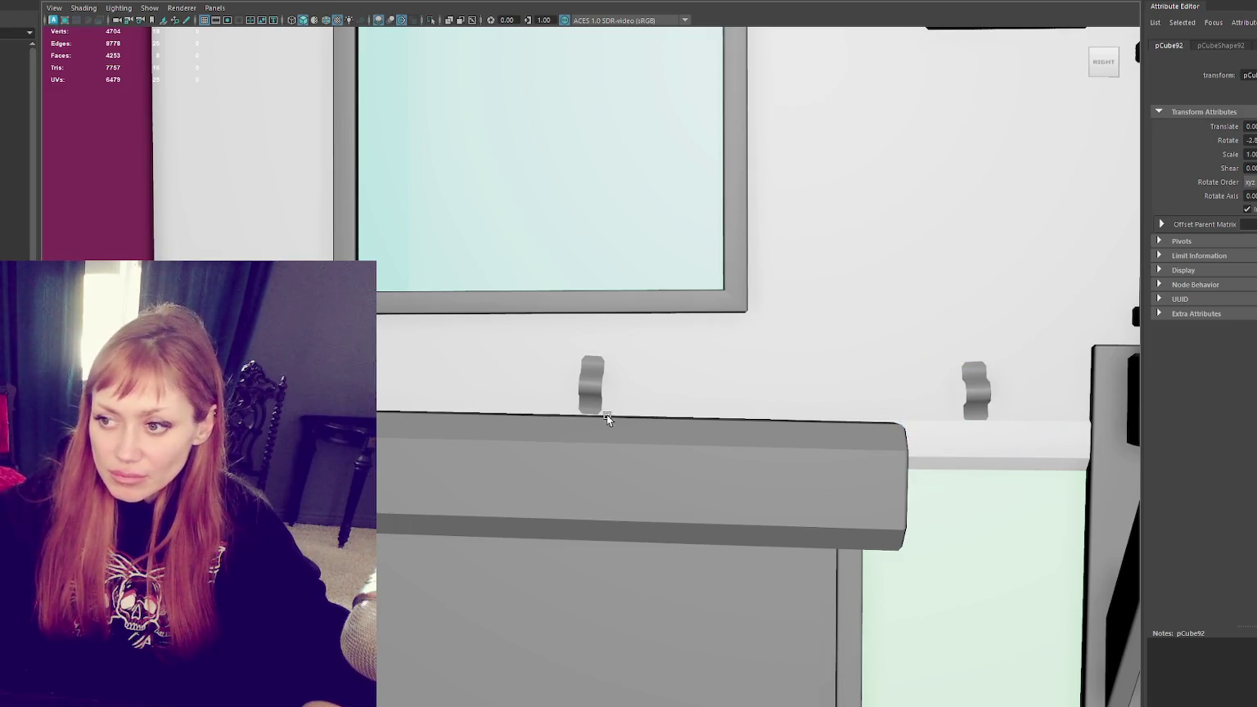
key(e)
click(970, 386)
key(w)
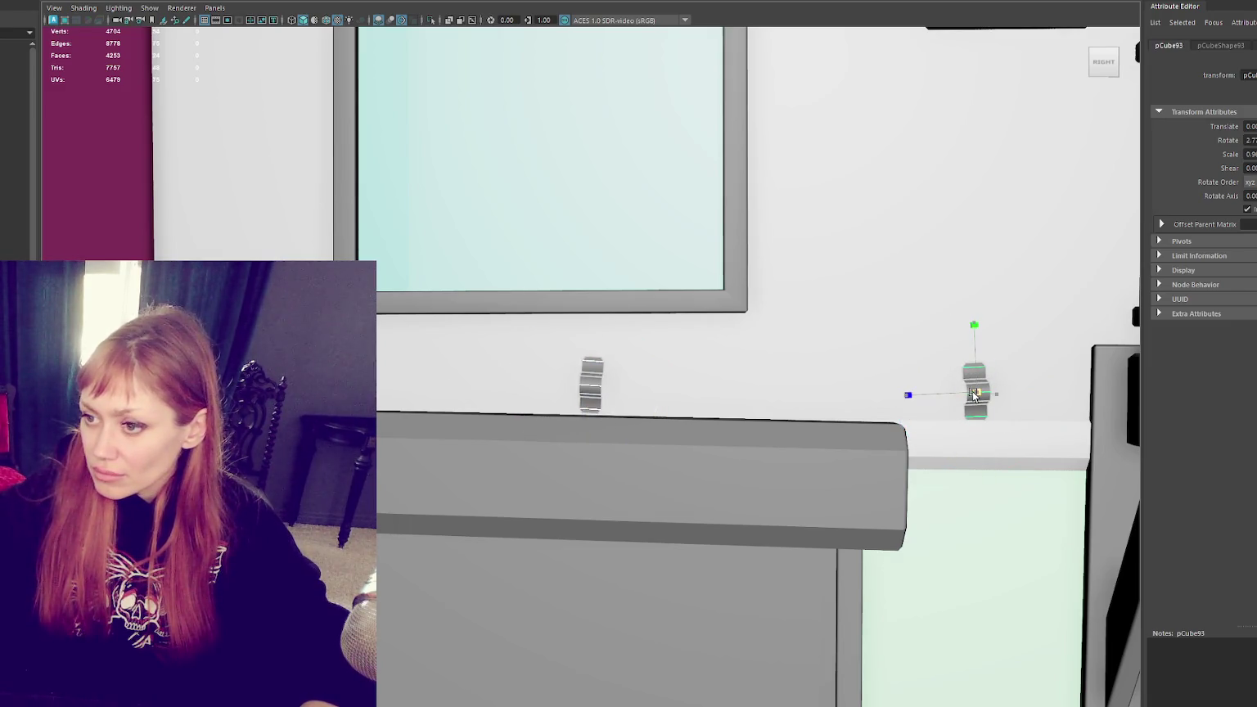
Step: Frame the staircase and counter area, then view the wall with the lamps
click(562, 591)
key(f)
mouse_move(739, 460)
alt+mouse_down()
mouse_move(724, 466)
mouse_move(772, 407)
mouse_move(792, 427)
mouse_move(758, 442)
alt+mouse_up()
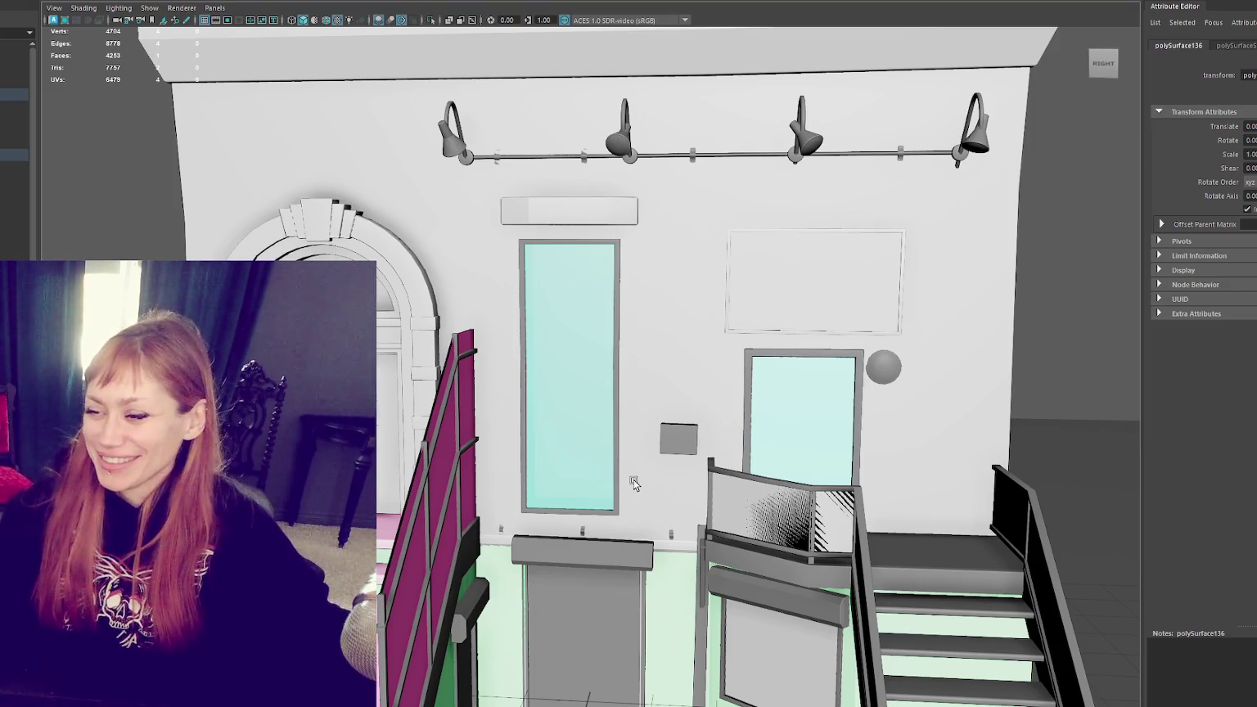
click(678, 439)
key(f)
Step: Insert an edge loop near a stair tread's front edge and raise it slightly
scroll(686, 414, down, 5)
mouse_move(686, 415)
alt+mouse_down()
mouse_move(601, 387)
mouse_move(688, 418)
mouse_move(560, 436)
alt+mouse_up()
click(610, 409)
key(f)
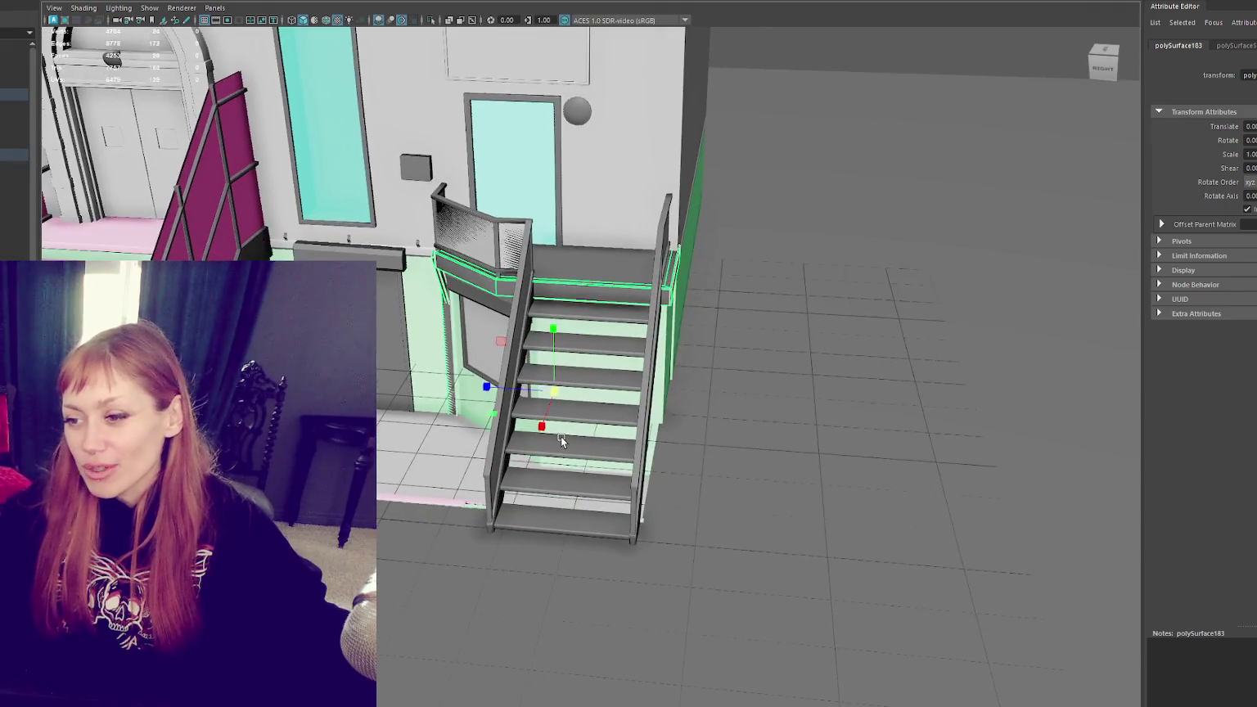
click(561, 437)
key(f)
key(F10)
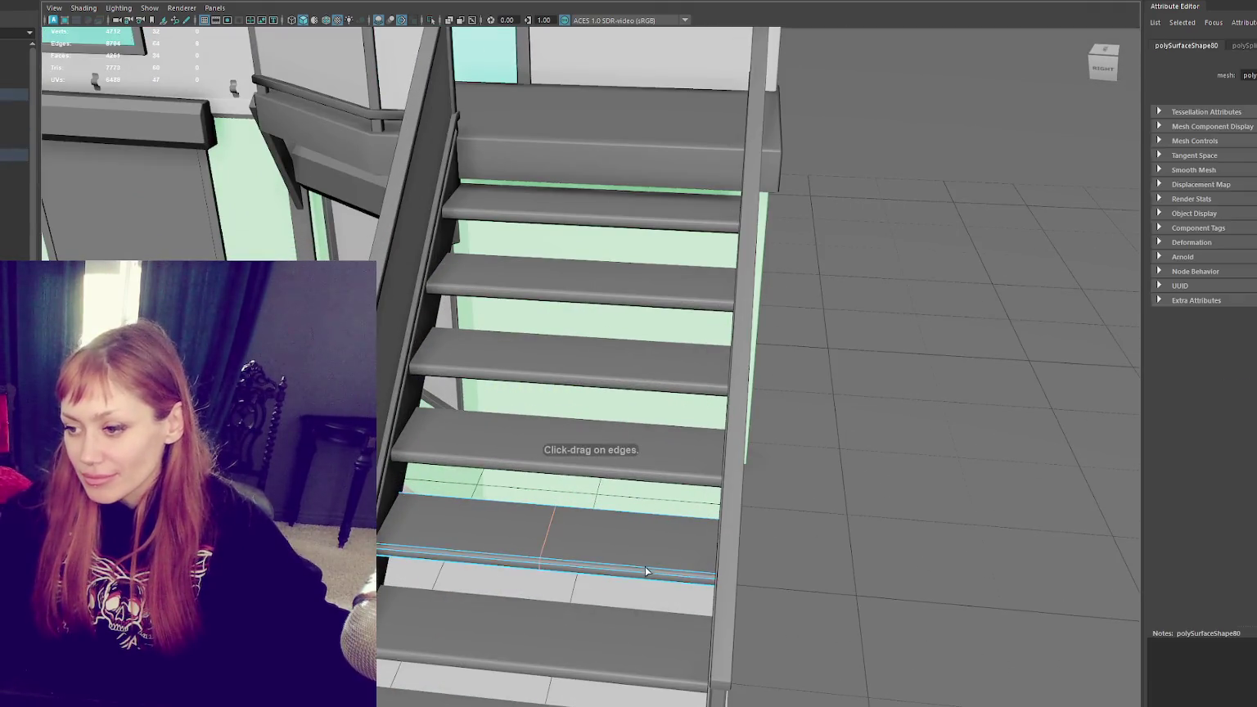
alt+drag(645, 567, 682, 603)
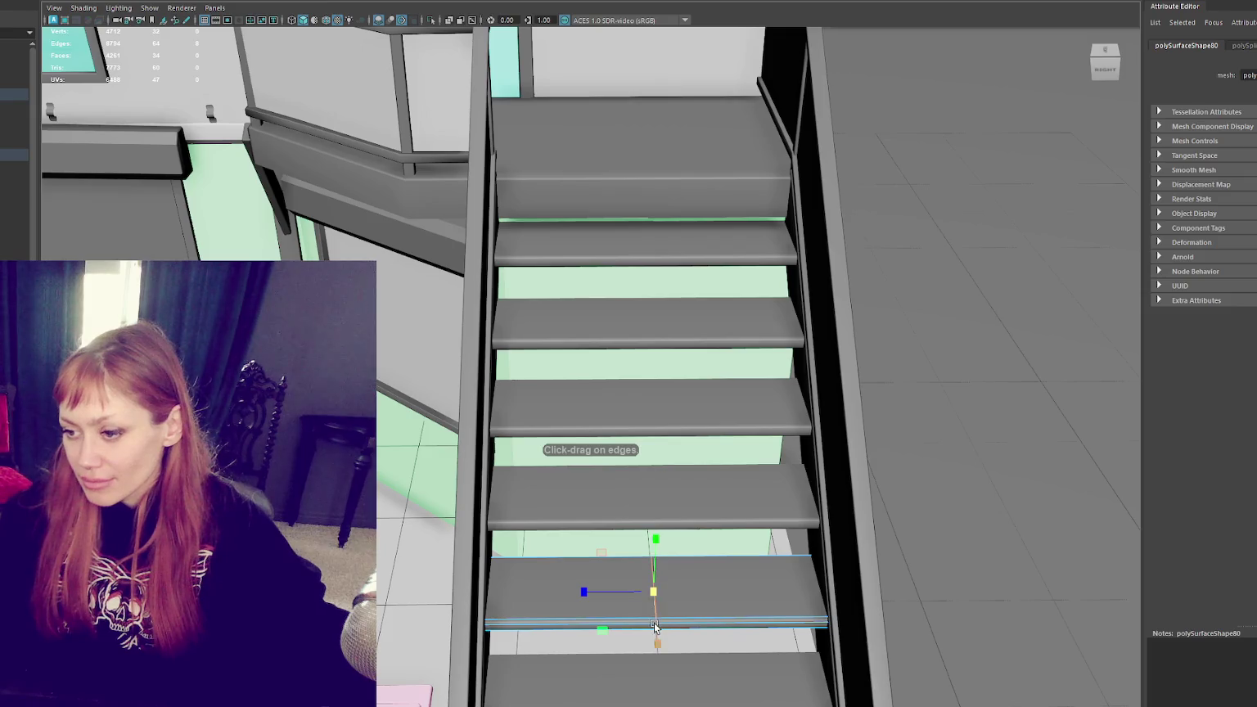
drag(656, 577, 660, 560)
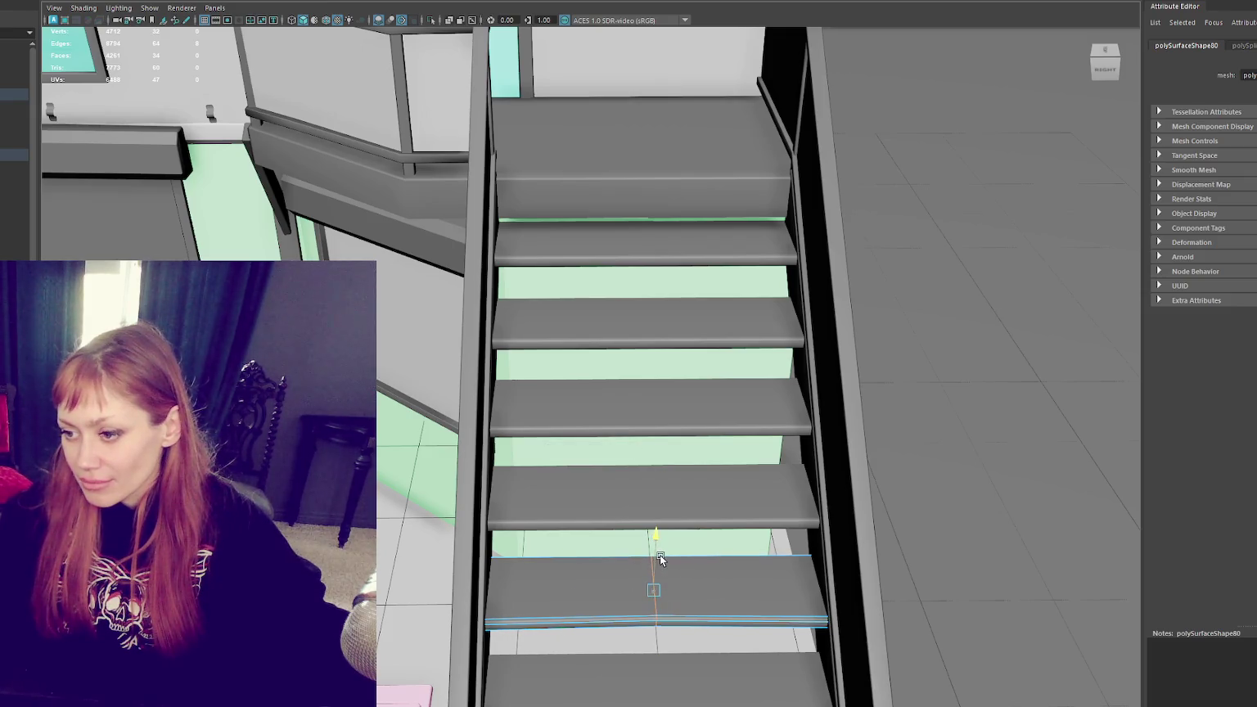
drag(658, 627, 662, 632)
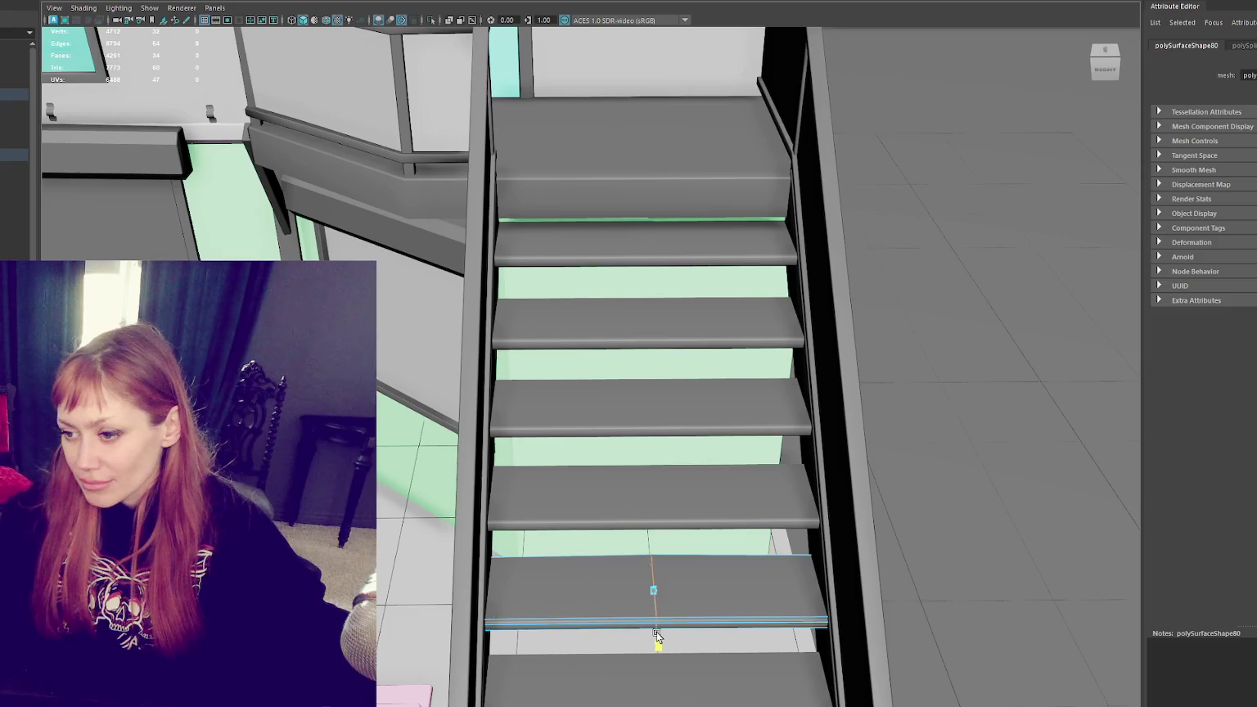
Step: Add an edge loop on an upper step and view it from above to rotate it
scroll(663, 618, down, 3)
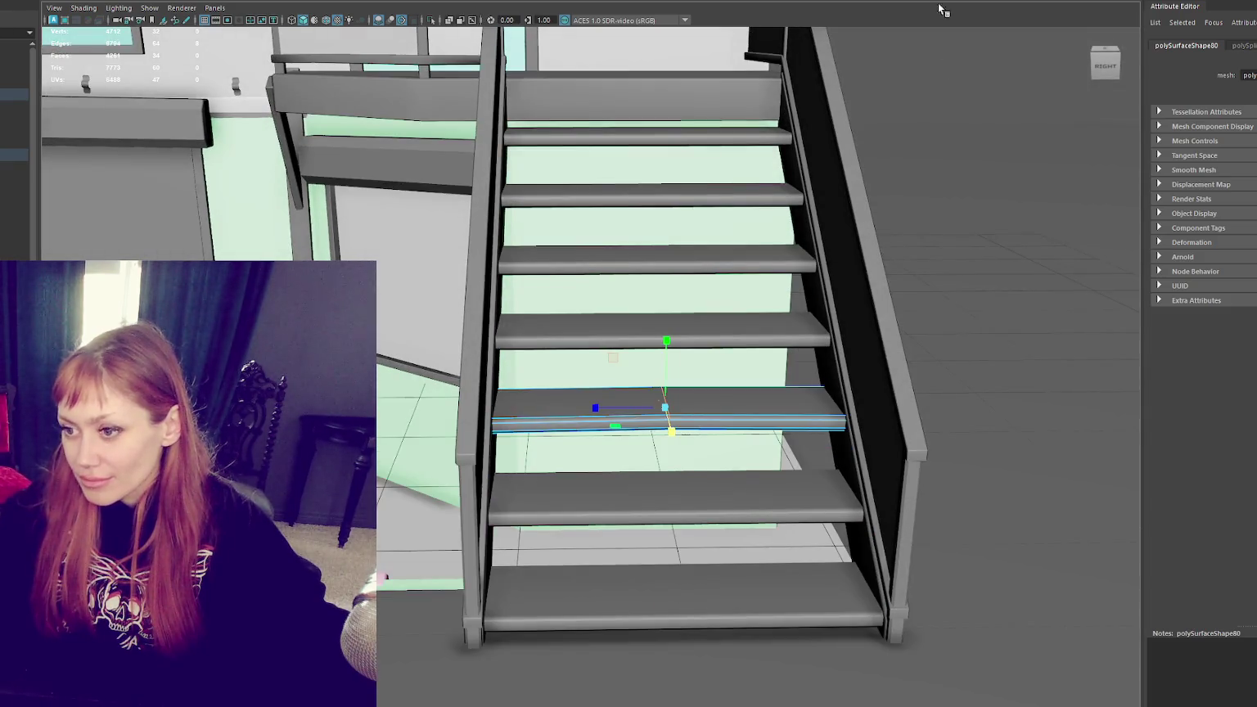
click(590, 201)
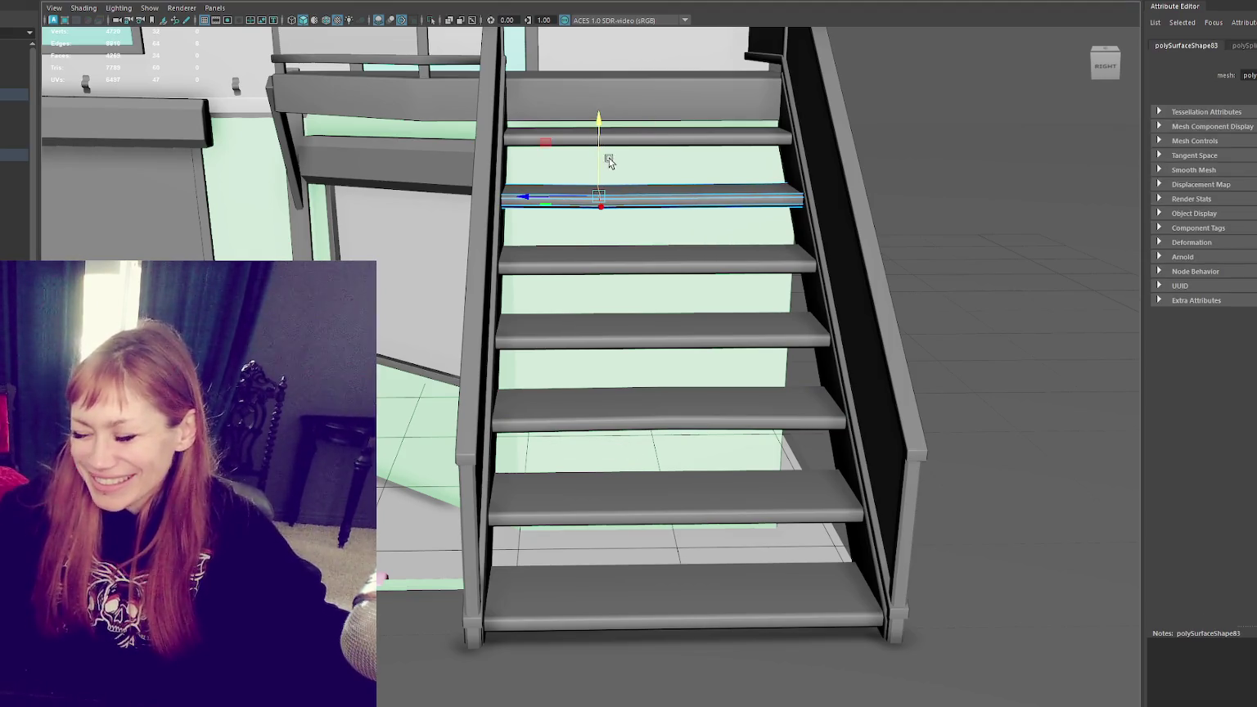
key(f)
mouse_move(656, 202)
alt+mouse_down()
mouse_move(662, 301)
mouse_move(682, 315)
mouse_move(640, 396)
mouse_move(780, 415)
mouse_move(626, 347)
mouse_move(609, 360)
mouse_move(609, 413)
mouse_move(610, 326)
mouse_move(619, 366)
alt+mouse_up()
key(e)
scroll(618, 399, down, 2)
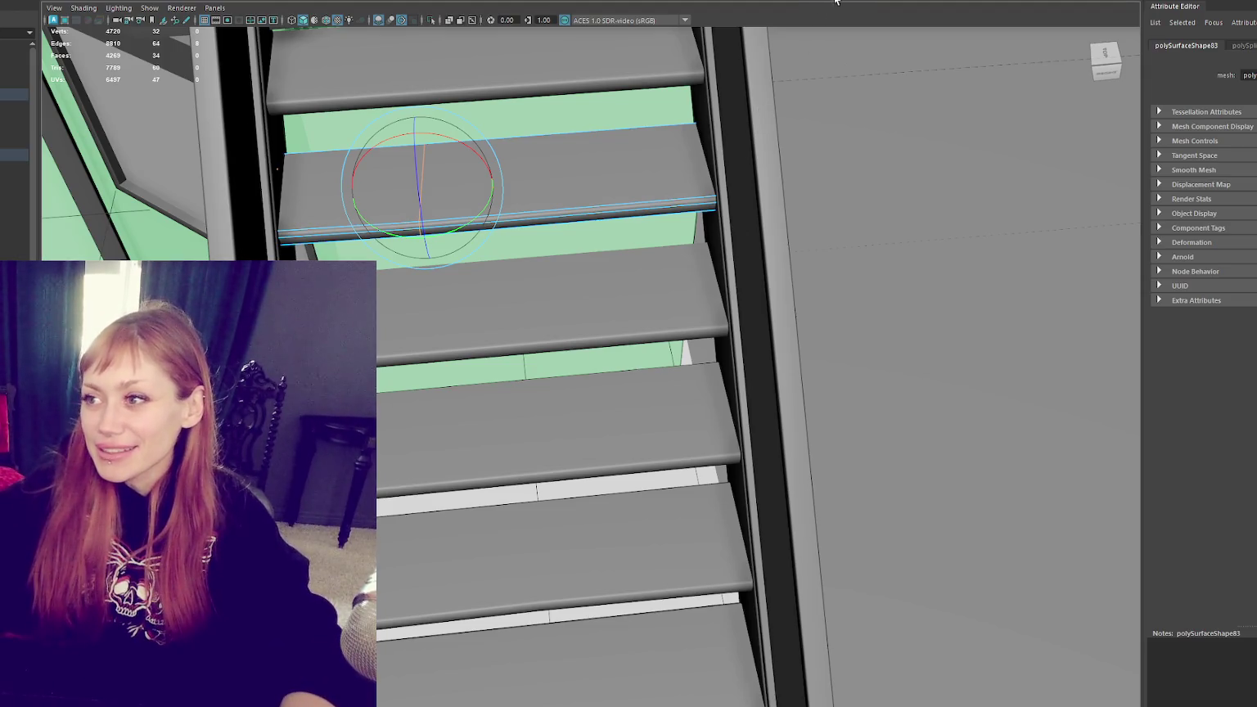
alt+drag(713, 415, 809, 290)
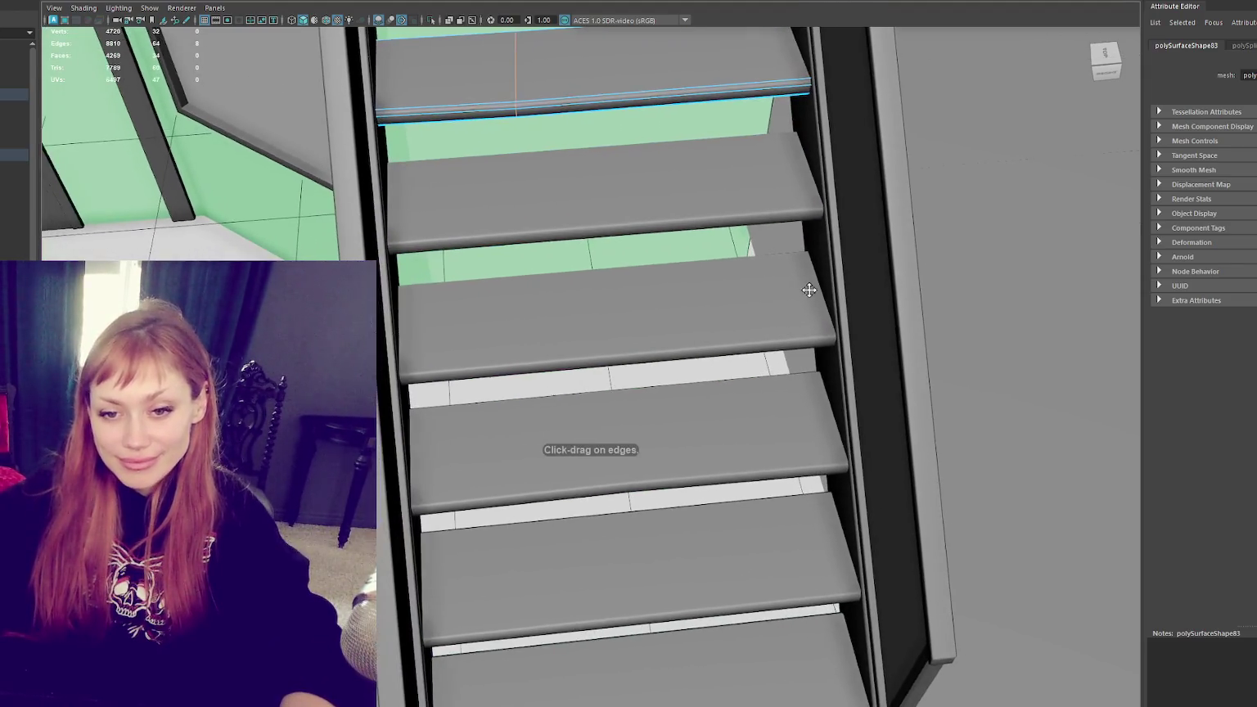
Step: Insert an edge loop on a lower step and raise it slightly
click(774, 605)
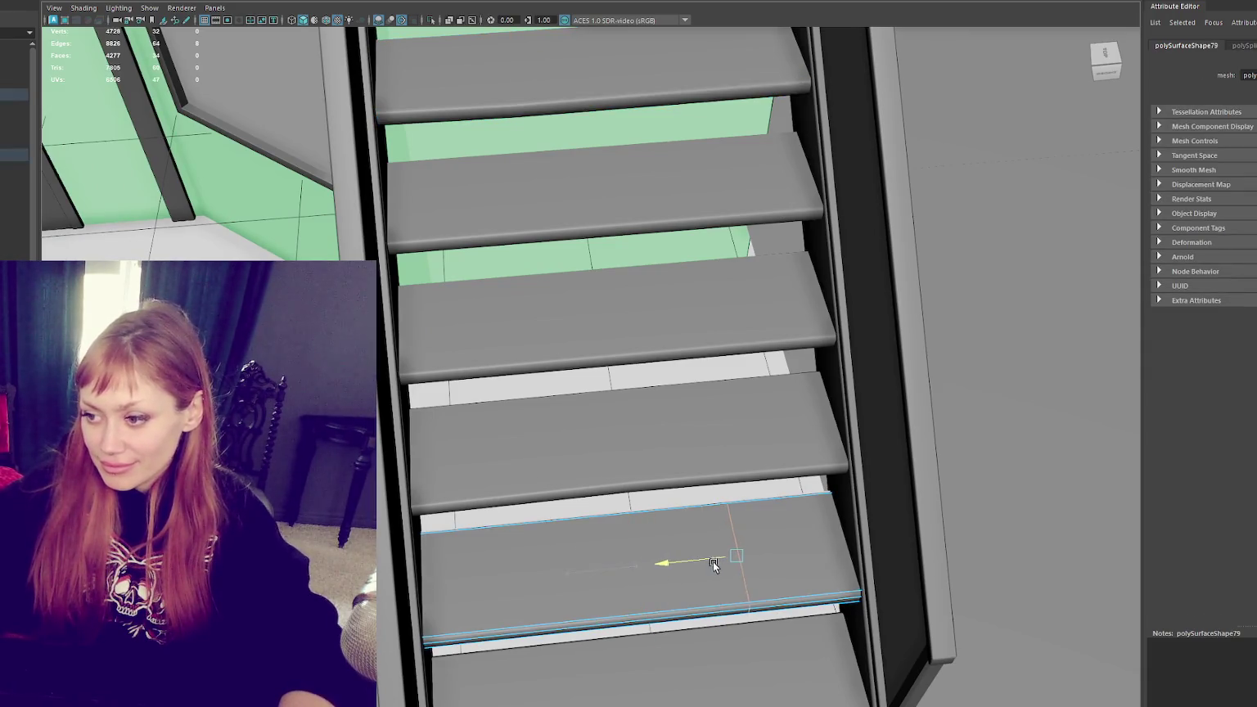
drag(744, 589, 744, 593)
drag(743, 538, 688, 507)
scroll(657, 454, down, 5)
Step: Add and nudge an edge loop along the bottom step, then view the whole staircase
mouse_move(657, 455)
alt+mouse_down()
mouse_move(693, 522)
mouse_move(686, 547)
alt+mouse_up()
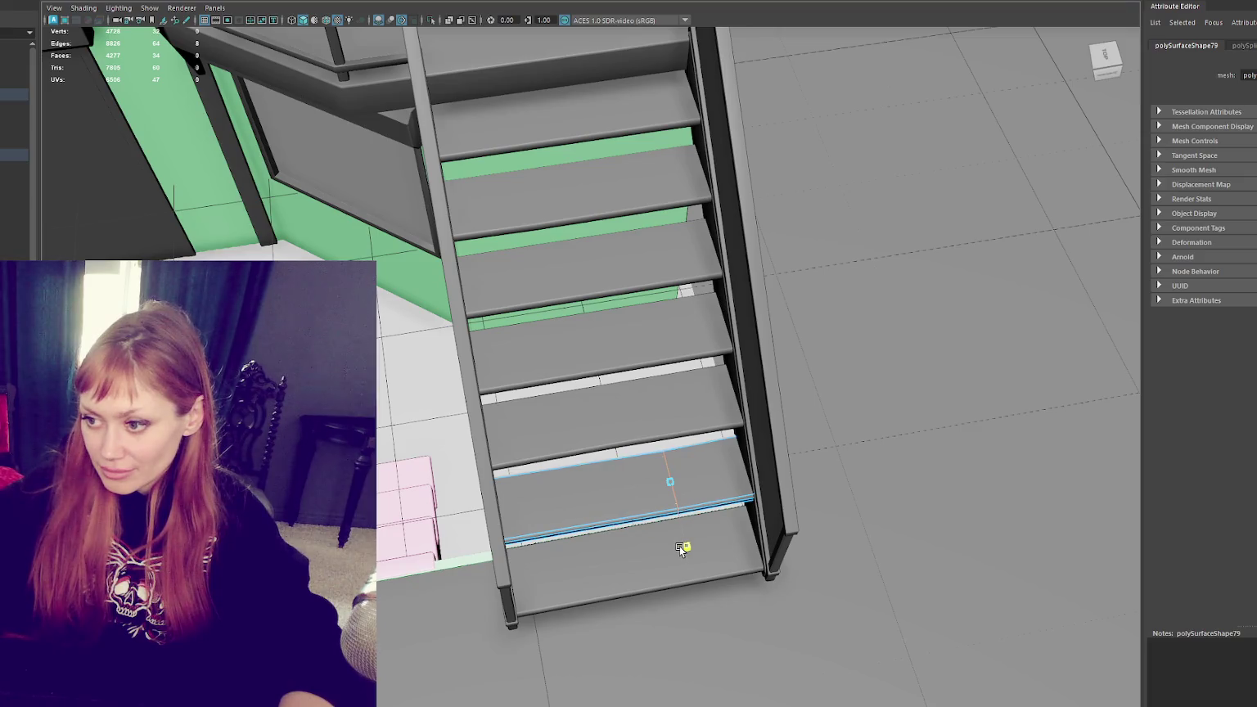
click(681, 550)
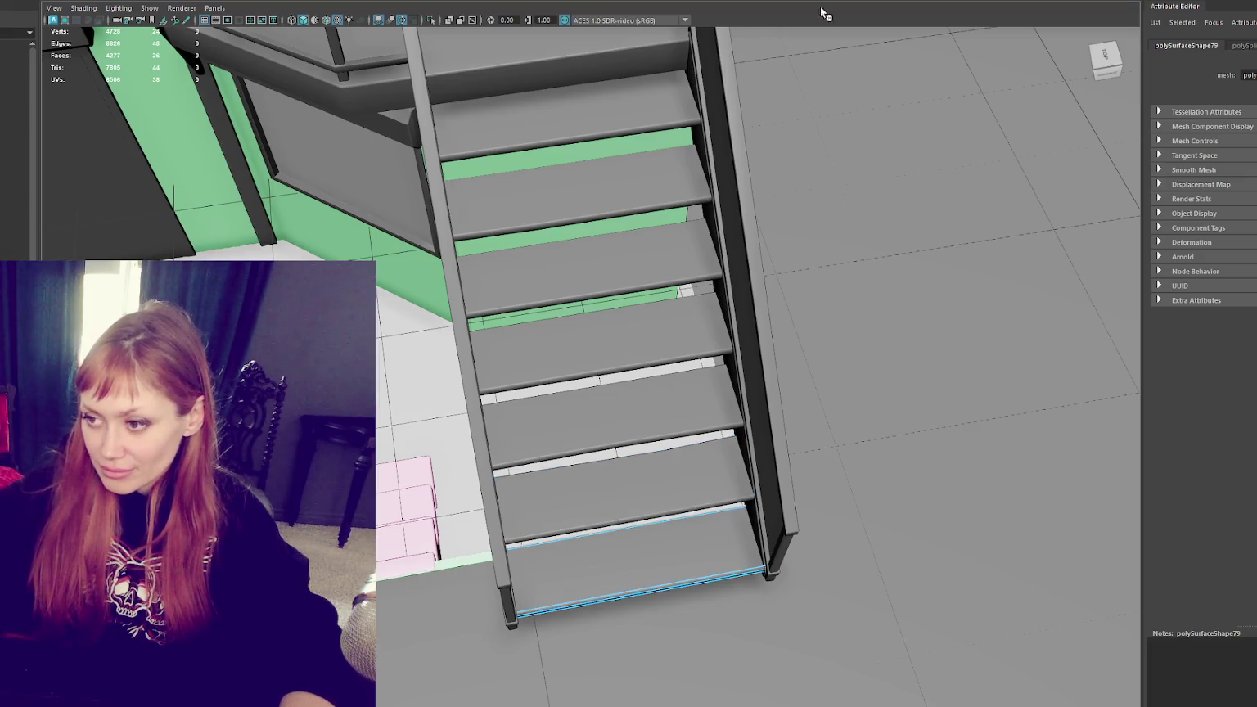
click(609, 596)
alt+drag(610, 597, 618, 610)
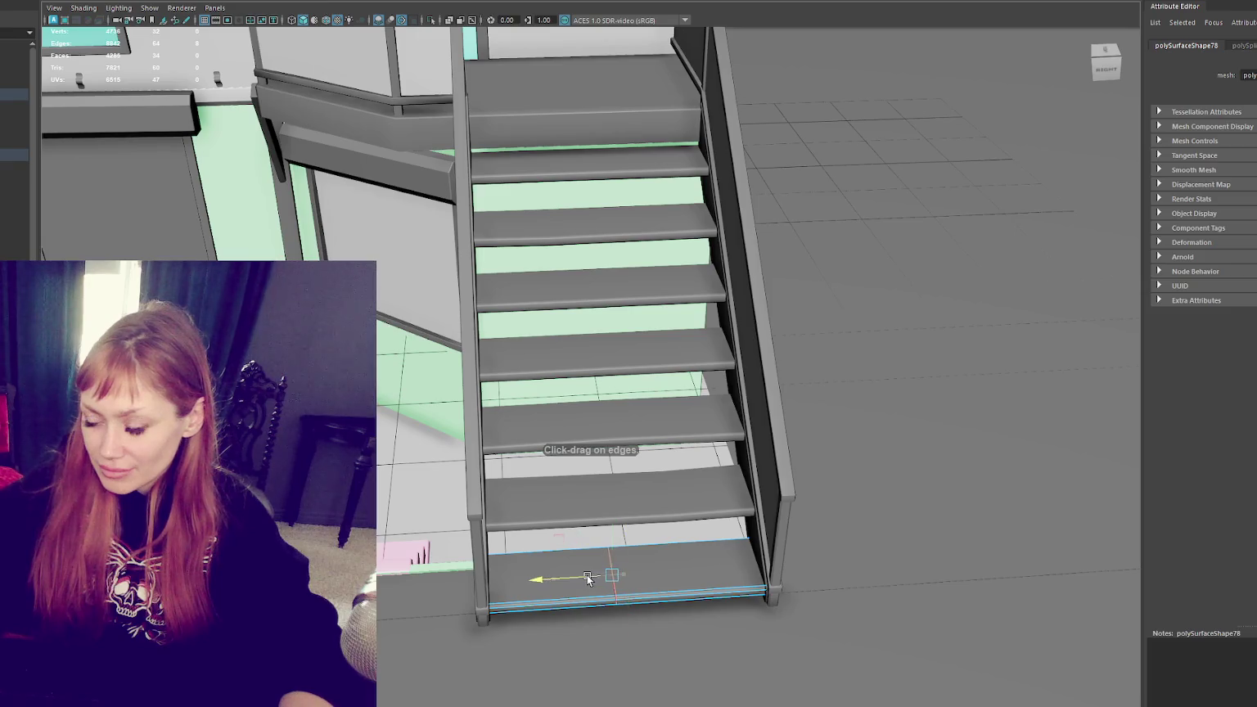
drag(612, 542, 610, 551)
click(904, 191)
alt+drag(973, 134, 702, 170)
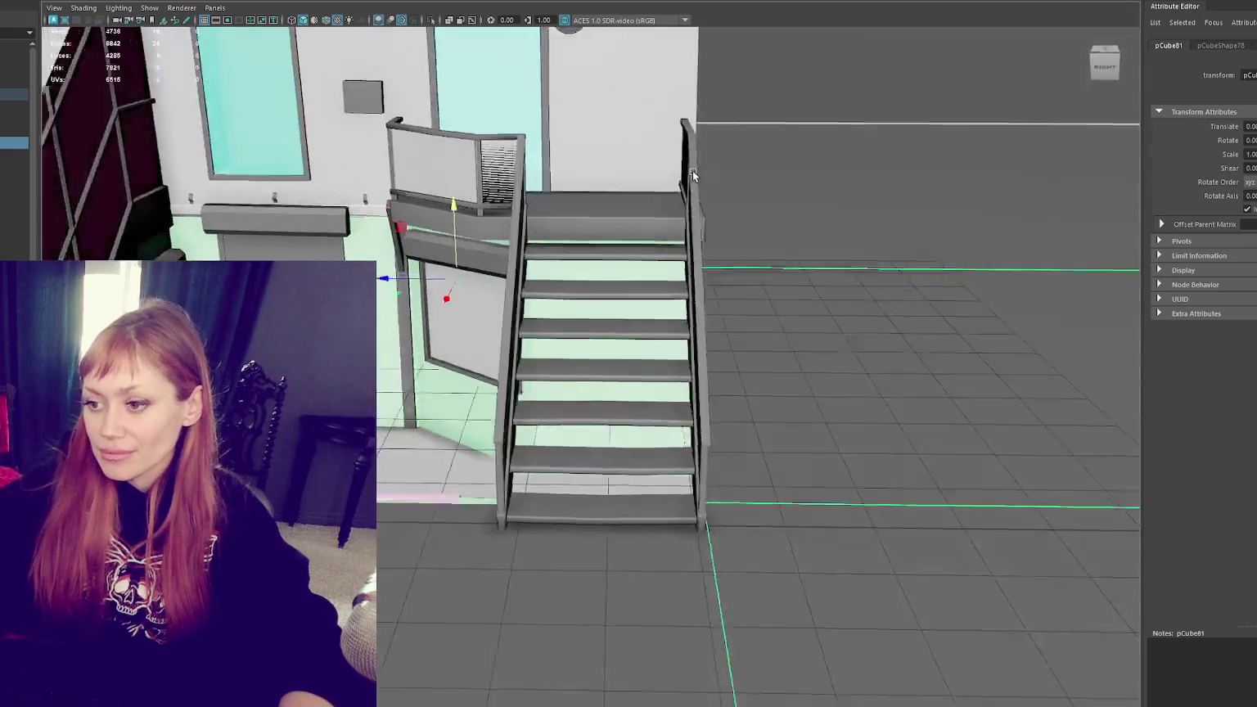
alt+middle_drag(701, 170, 816, 196)
Step: Insert an edge loop on an upper step and slide it into place
click(723, 325)
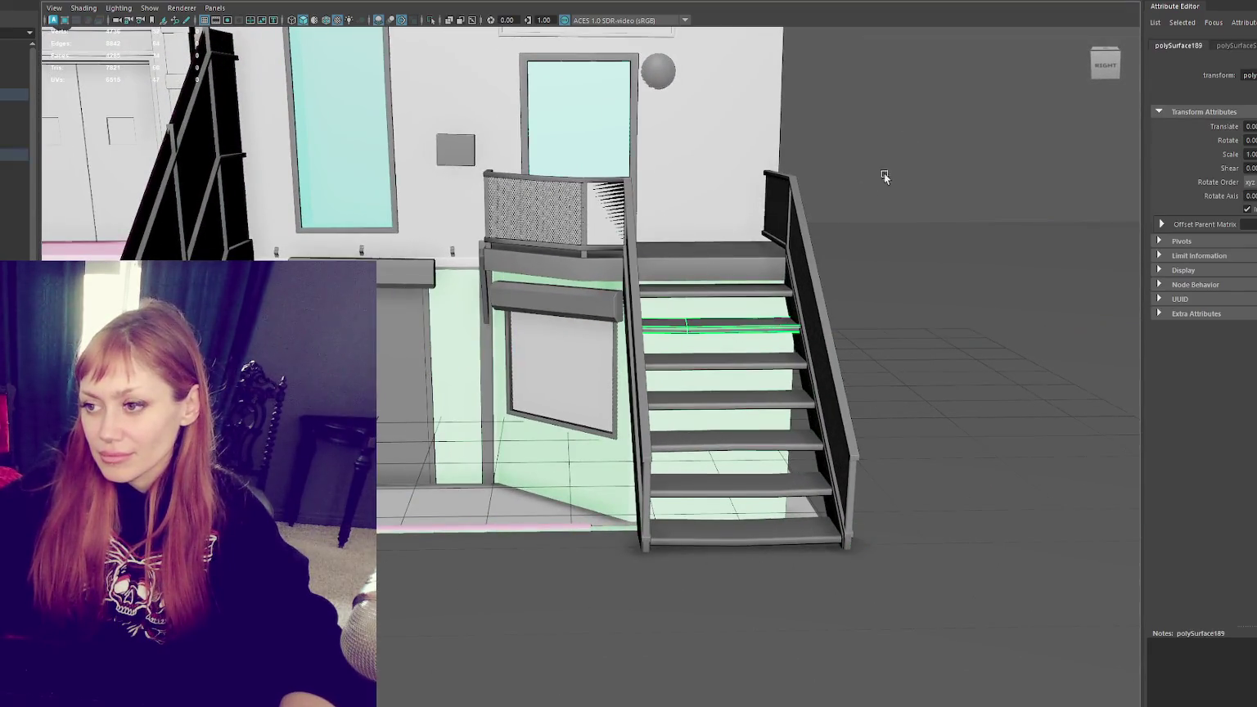
key(F10)
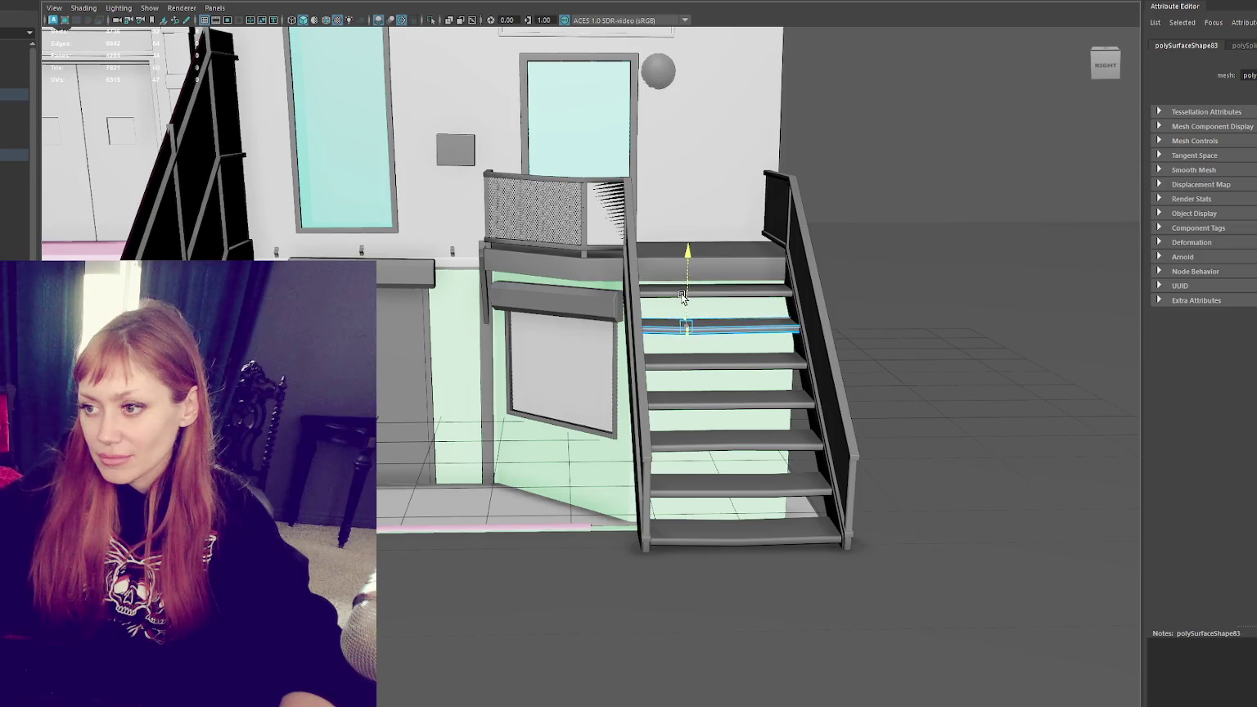
click(681, 293)
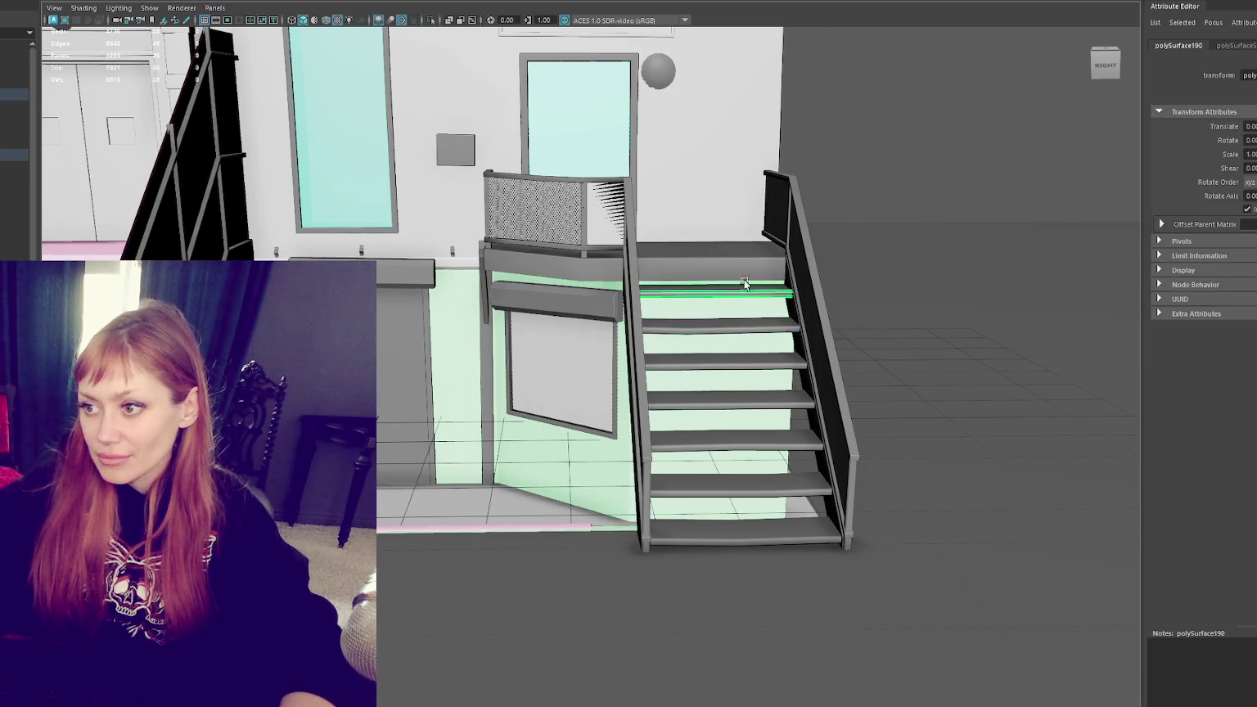
click(720, 288)
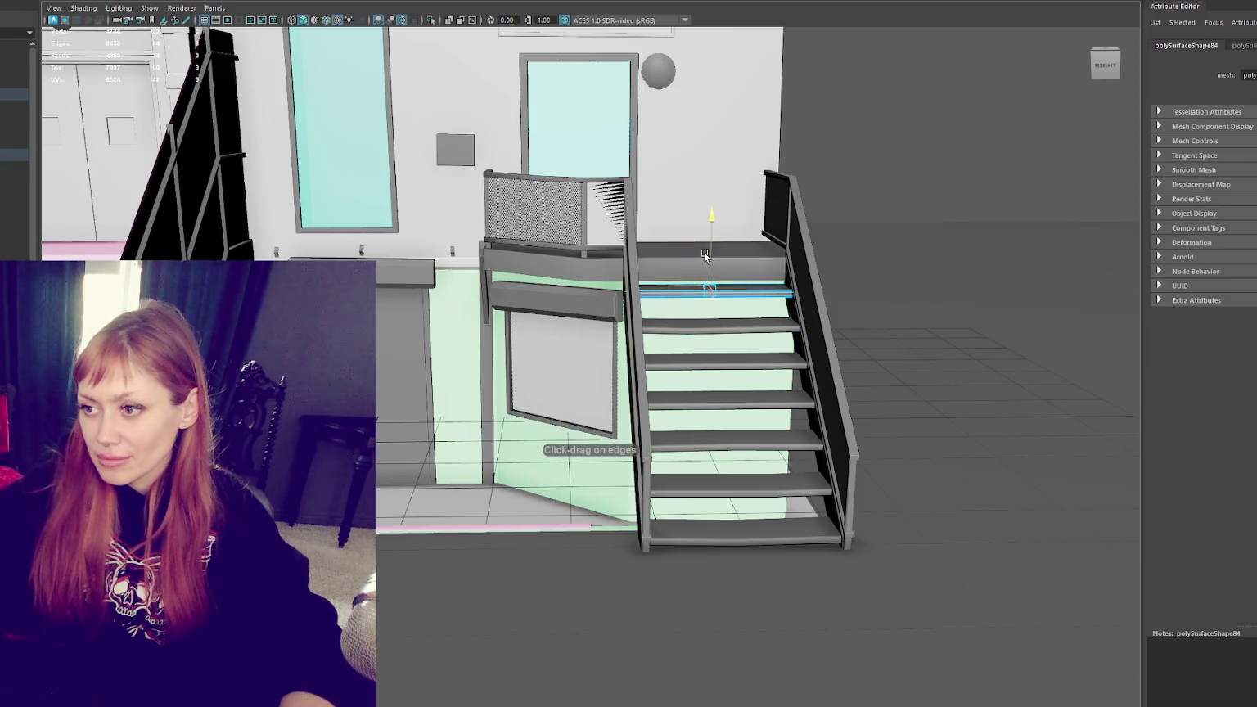
key(w)
drag(674, 284, 748, 264)
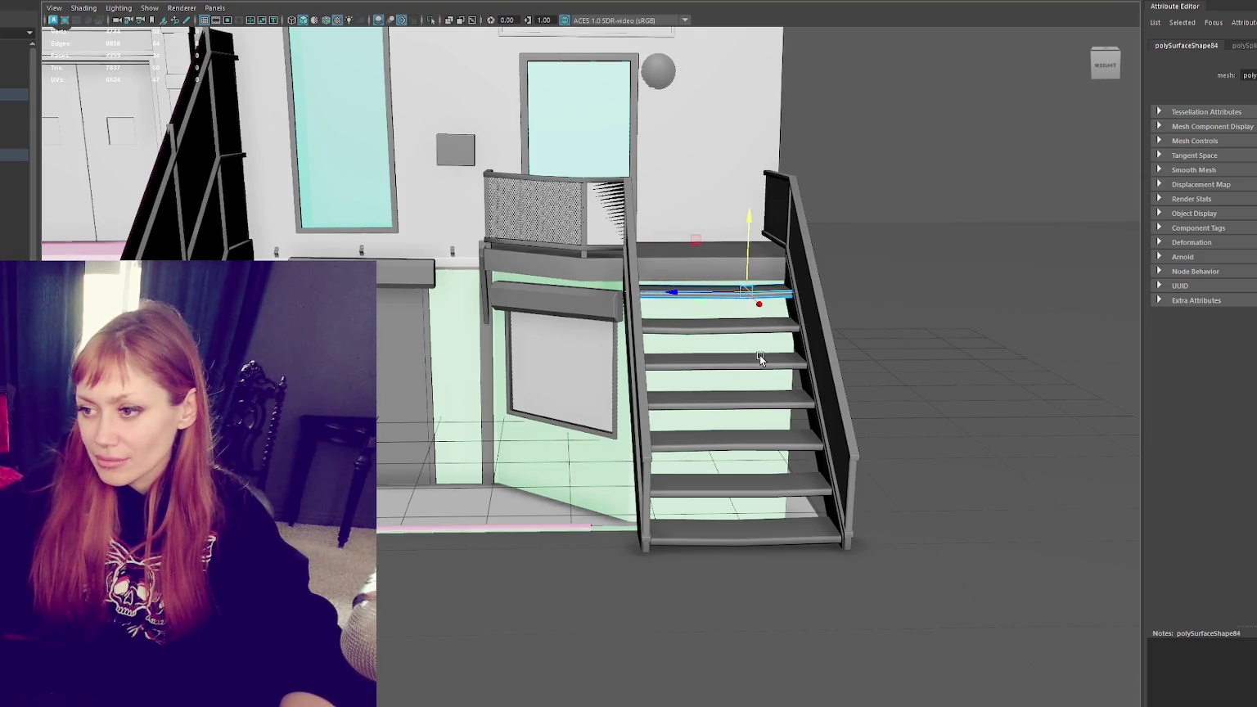
Step: Insert an edge loop on one more step and clear the selection
key(g)
alt+drag(760, 359, 774, 367)
click(787, 414)
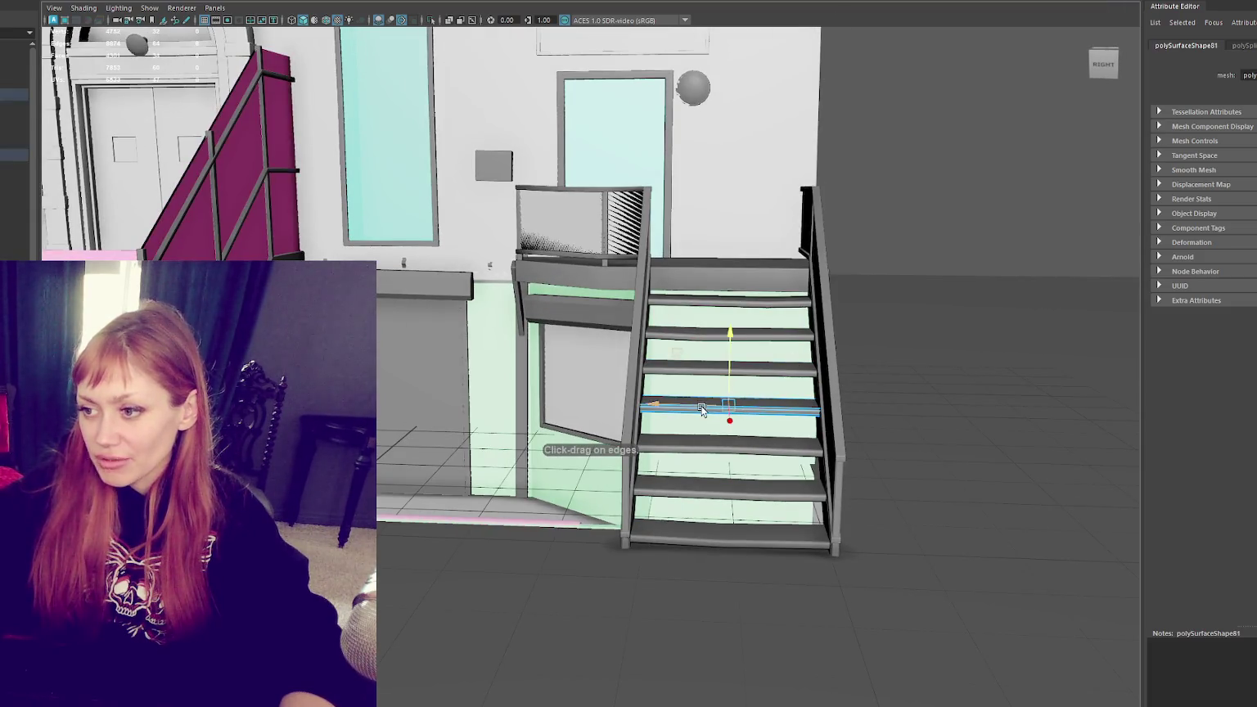
click(883, 208)
mouse_move(782, 283)
alt+mouse_down()
mouse_move(765, 272)
mouse_move(580, 367)
mouse_move(657, 402)
alt+mouse_up()
Step: Select the balcony ledge and multi-cut new edges into its slanted brace board
click(714, 413)
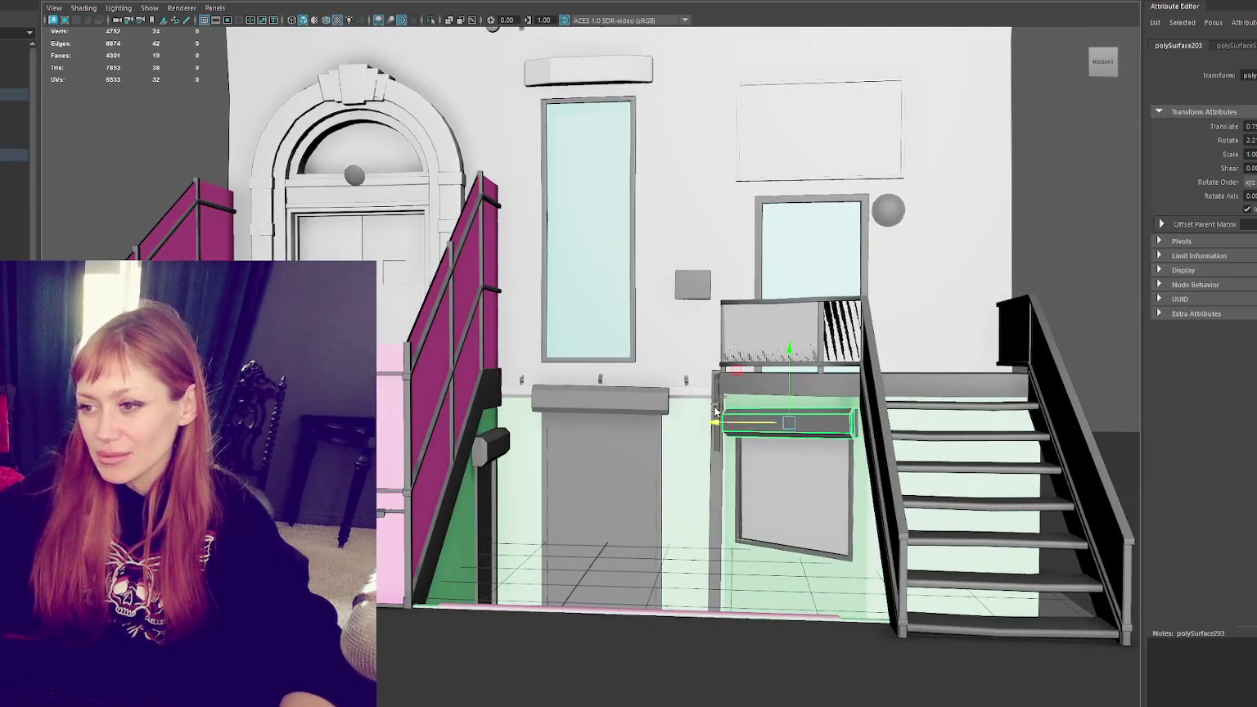
shift+click(714, 412)
key(f)
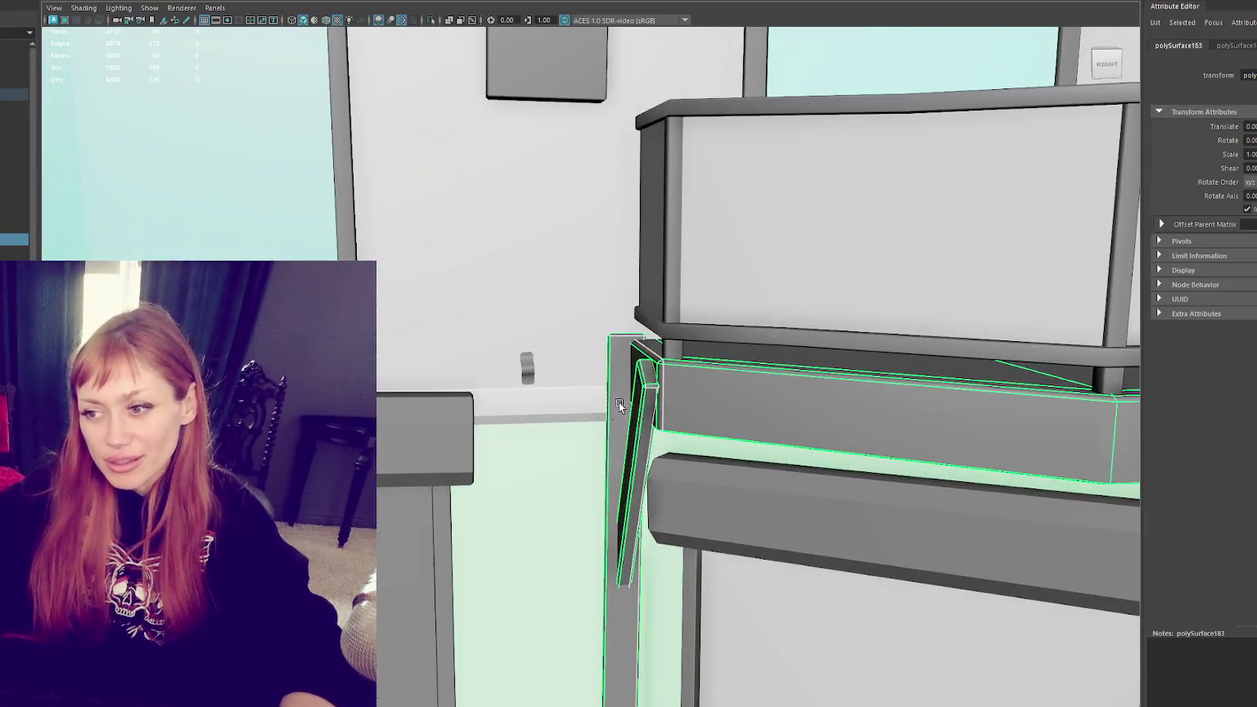
key(F11)
click(639, 406)
mouse_move(639, 407)
alt+mouse_down()
mouse_move(726, 471)
mouse_move(694, 473)
alt+mouse_up()
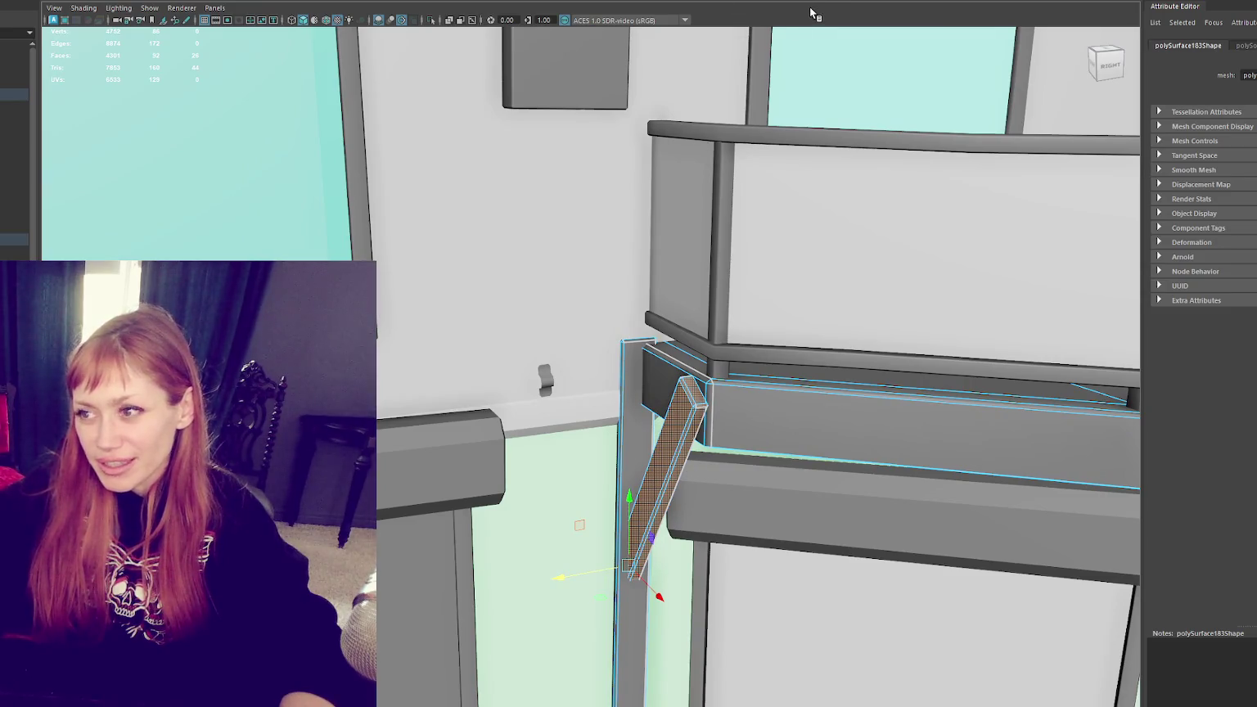
key(ctrl+shift+x)
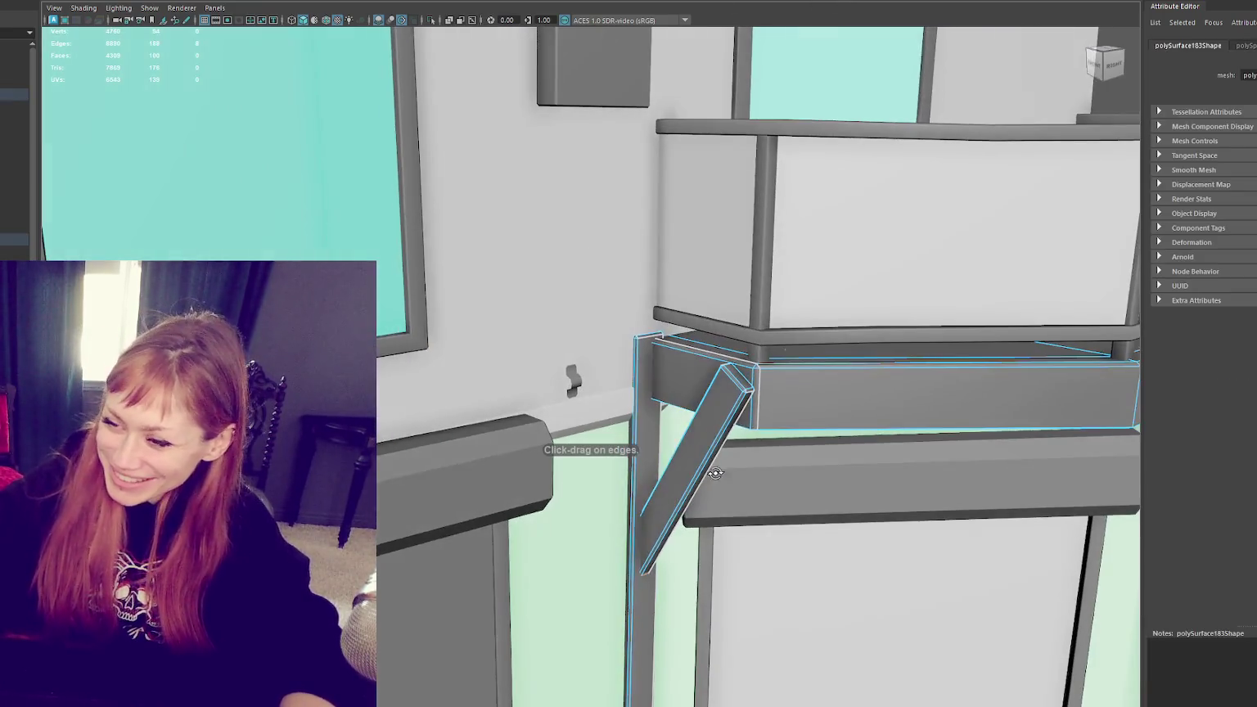
alt+drag(808, 177, 704, 467)
key(ctrl+z)
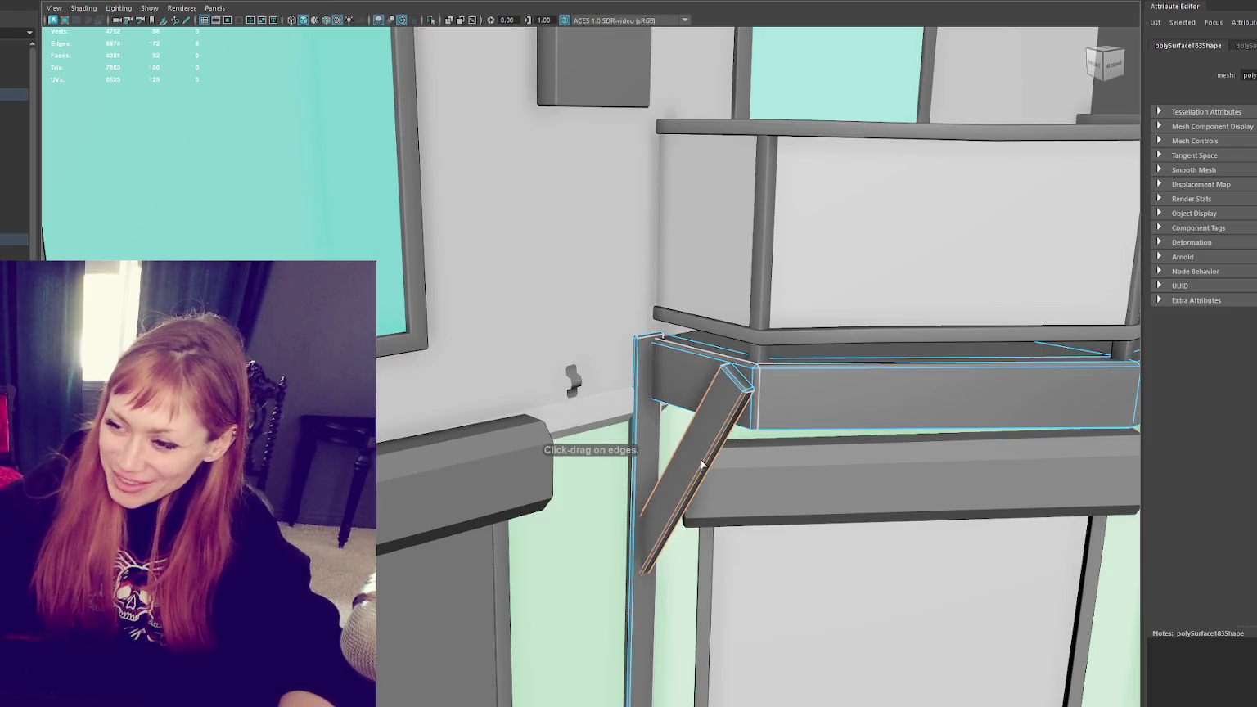
key(6)
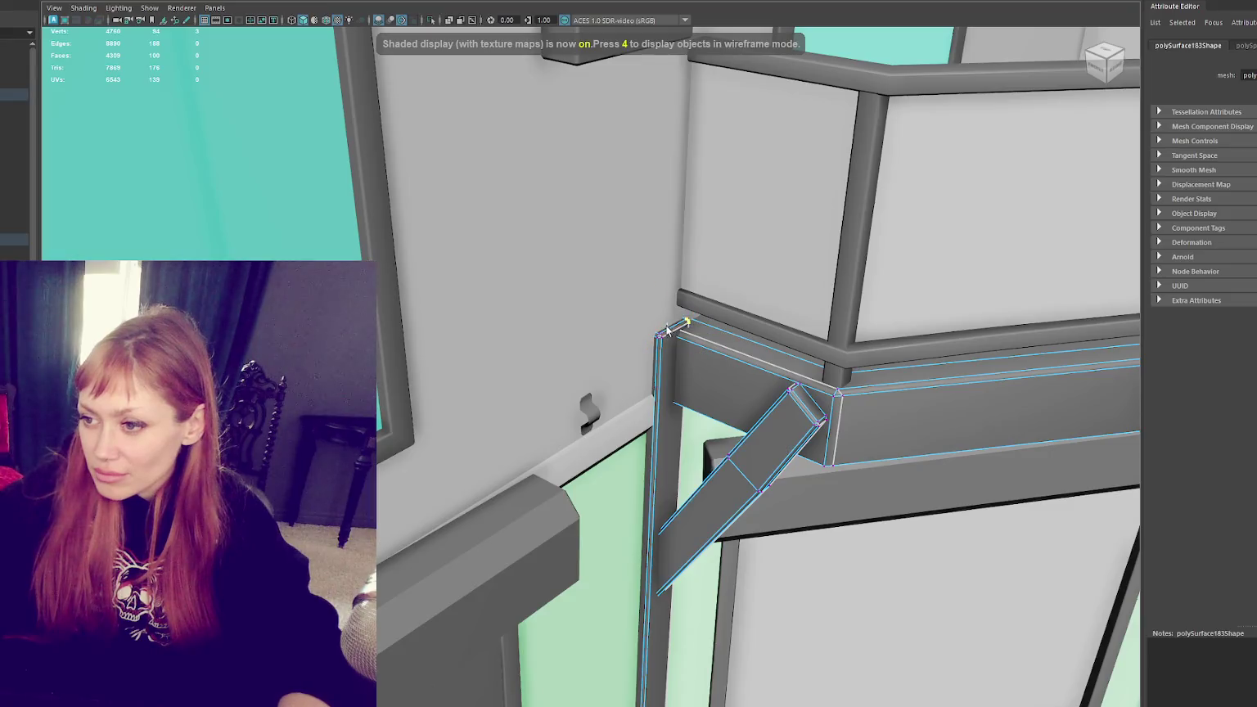
Step: Select the ledge's corner vertex and compare it against the street reference photo
click(677, 330)
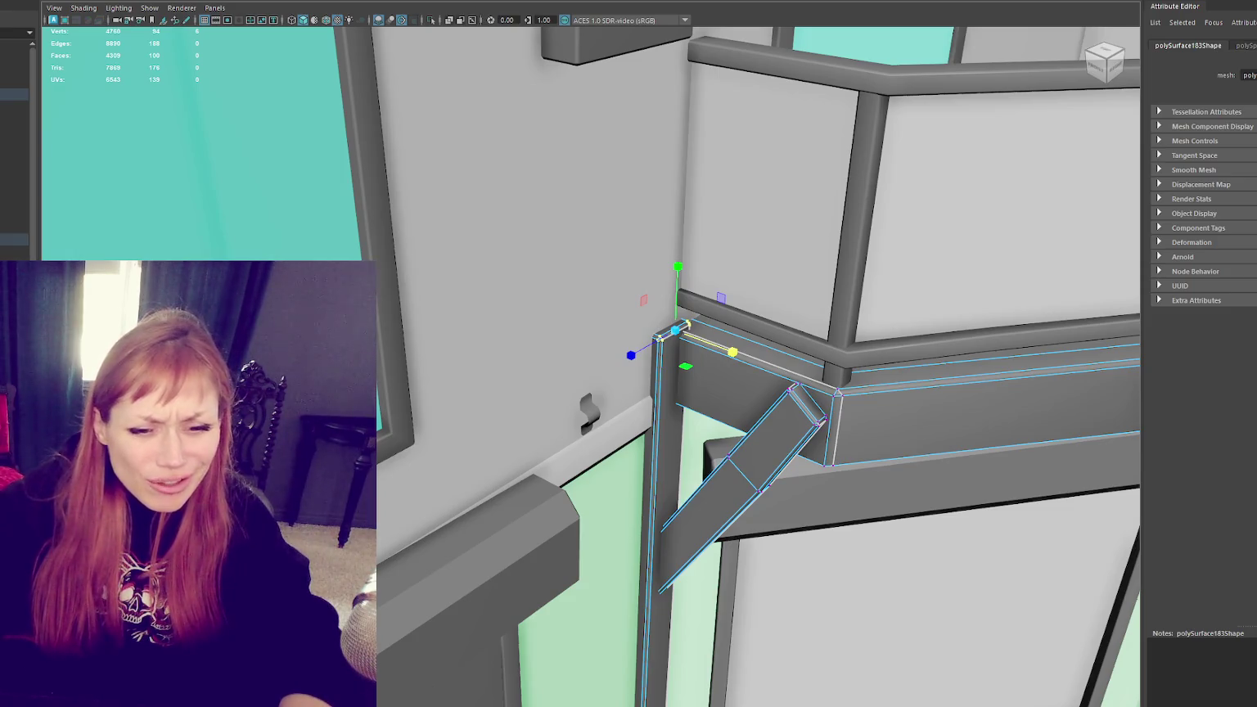
key(alt+Tab)
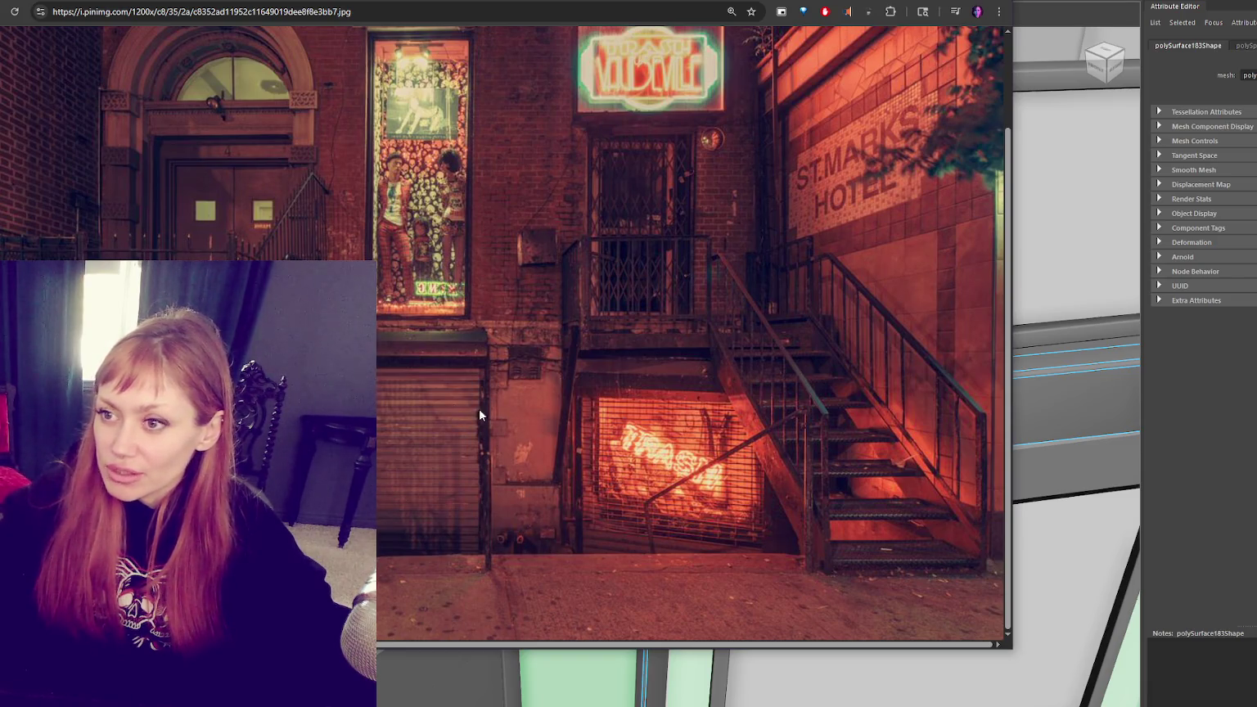
scroll(490, 436, up, 2)
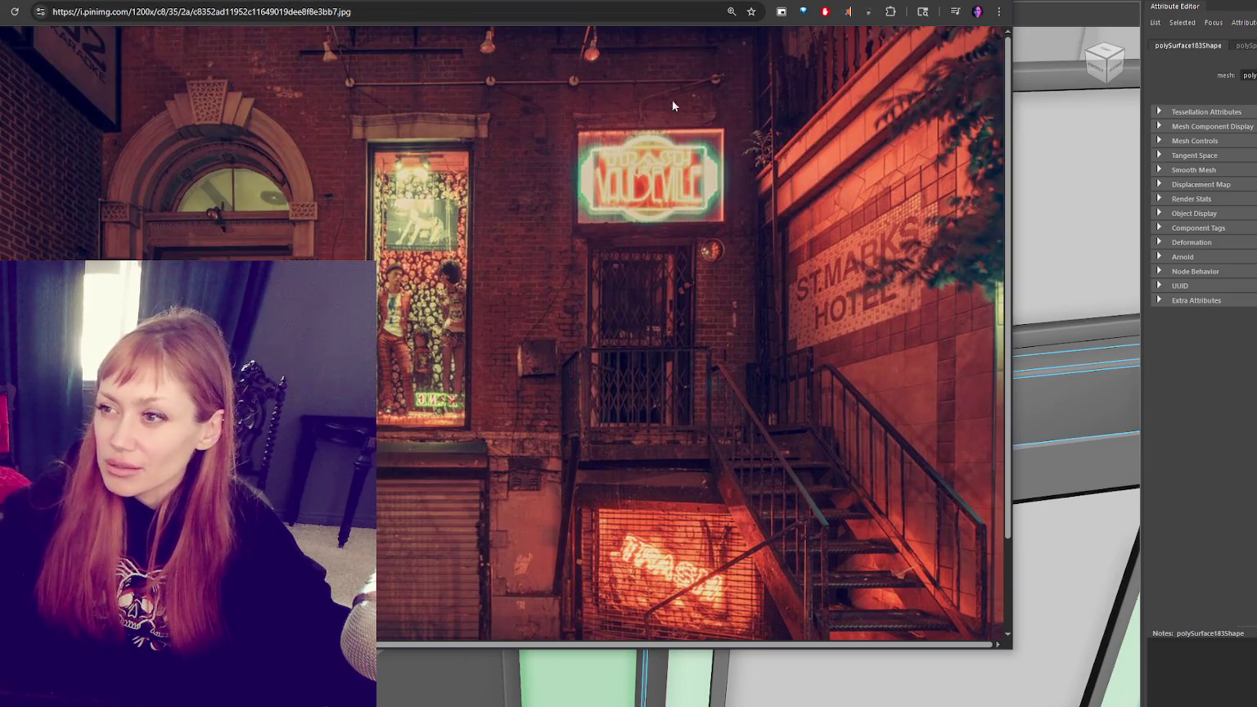
key(alt+Tab)
scroll(554, 335, down, 4)
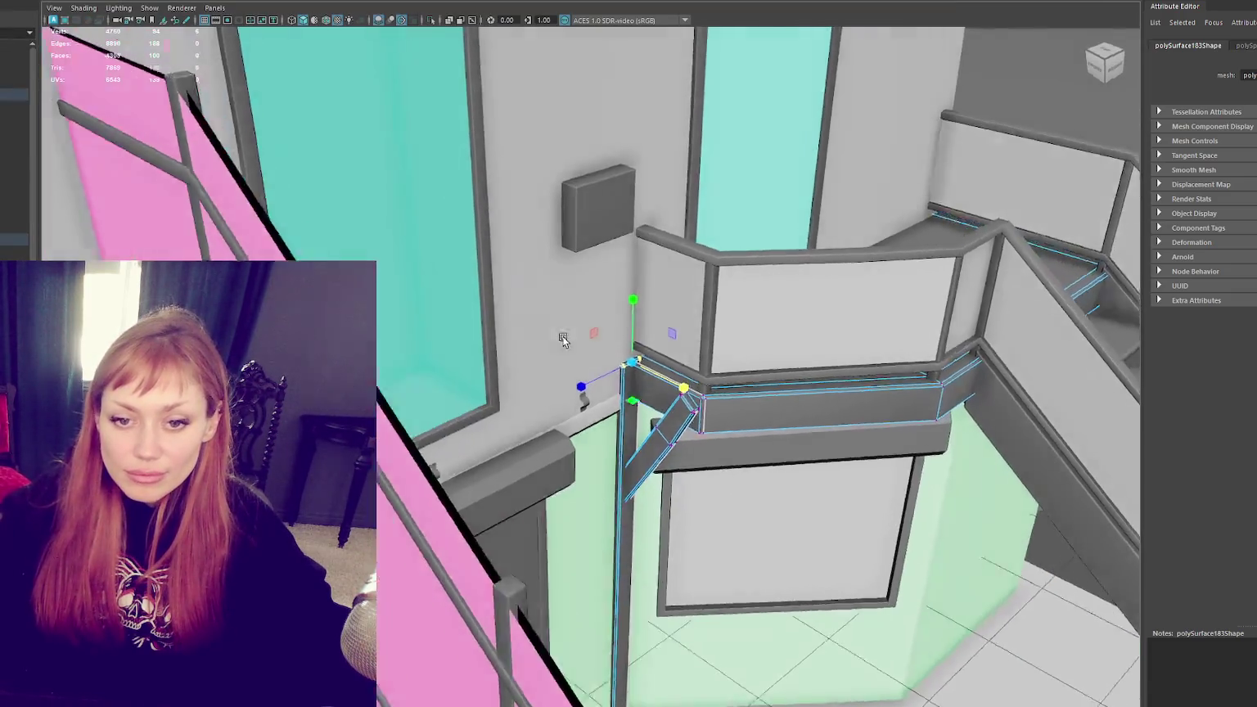
Step: Frame the small wall box in wireframe and switch to its vertices
scroll(553, 336, down, 3)
scroll(553, 352, down, 5)
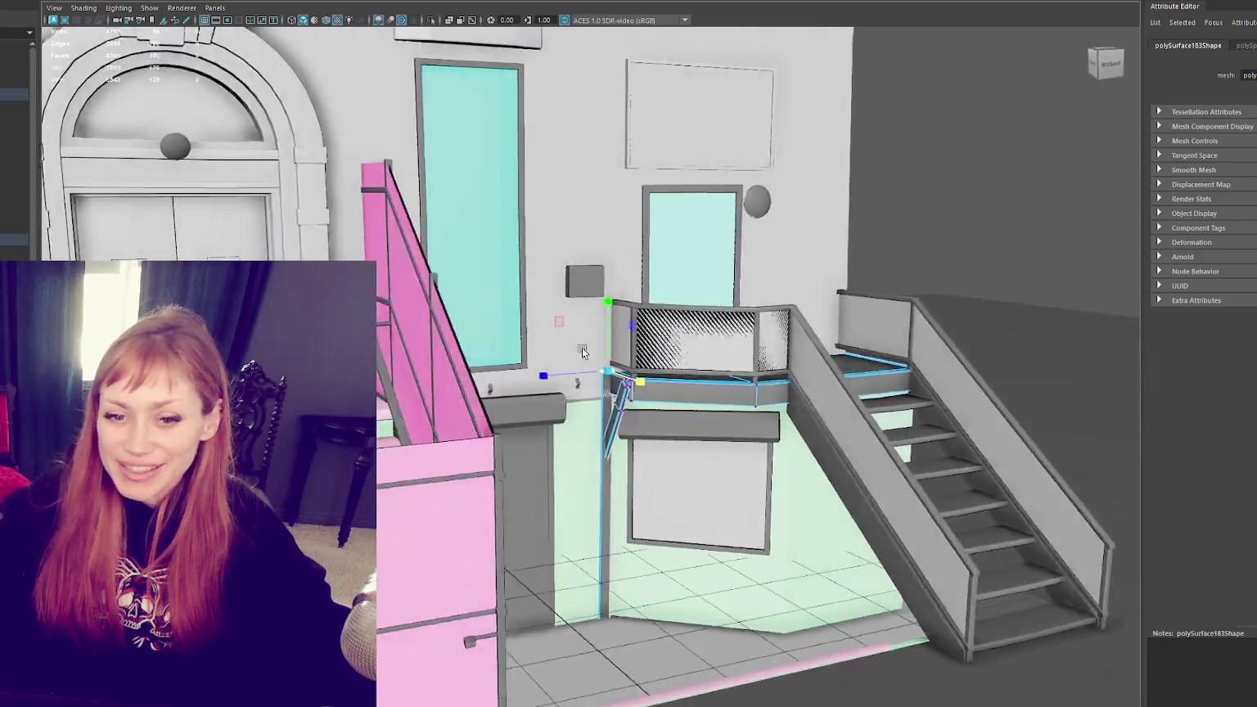
alt+drag(582, 352, 602, 287)
click(602, 286)
key(f)
key(F9)
key(4)
Step: Nudge the box's top corner up-left and select its other corner vertices
click(915, 158)
drag(916, 163, 913, 156)
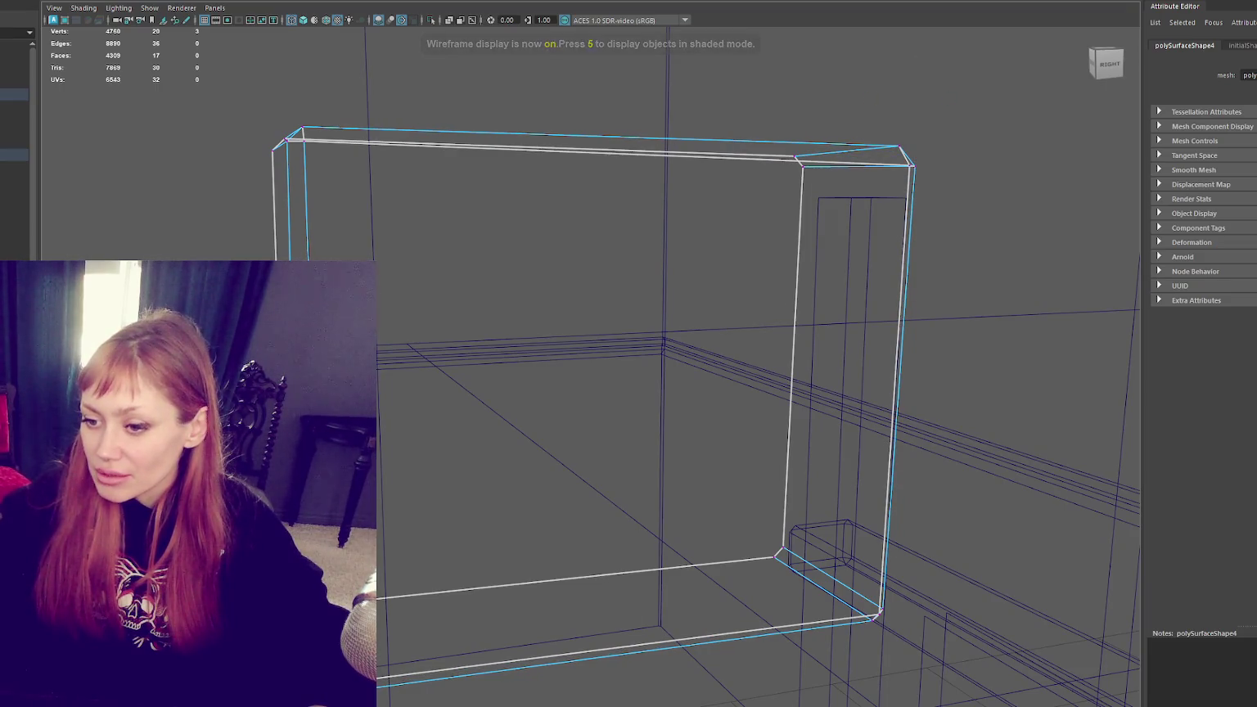
drag(359, 106, 285, 183)
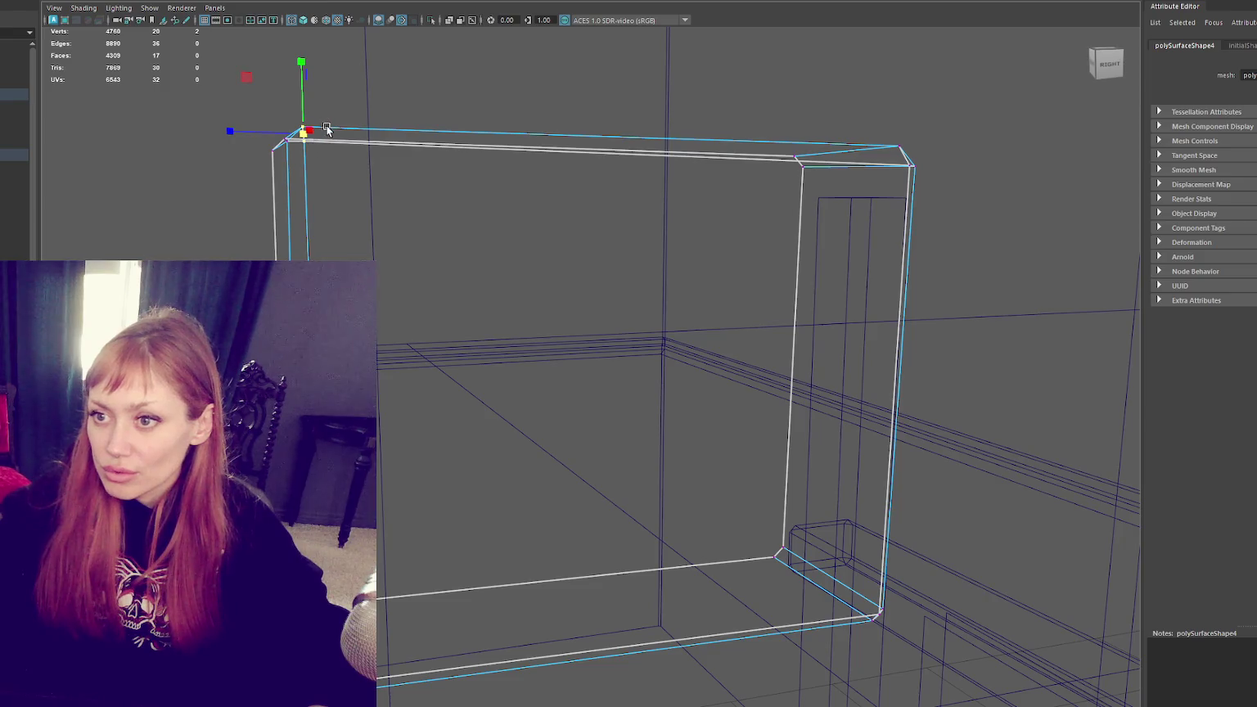
alt+drag(315, 142, 387, 118)
mouse_move(820, 517)
mouse_down()
mouse_move(827, 615)
mouse_move(840, 596)
mouse_up()
scroll(835, 581, down, 4)
key(F8)
Step: Restore shaded textured display, zoom out and clear the selection
key(6)
scroll(867, 229, down, 3)
scroll(822, 260, down, 3)
scroll(737, 303, down, 2)
scroll(688, 326, down, 3)
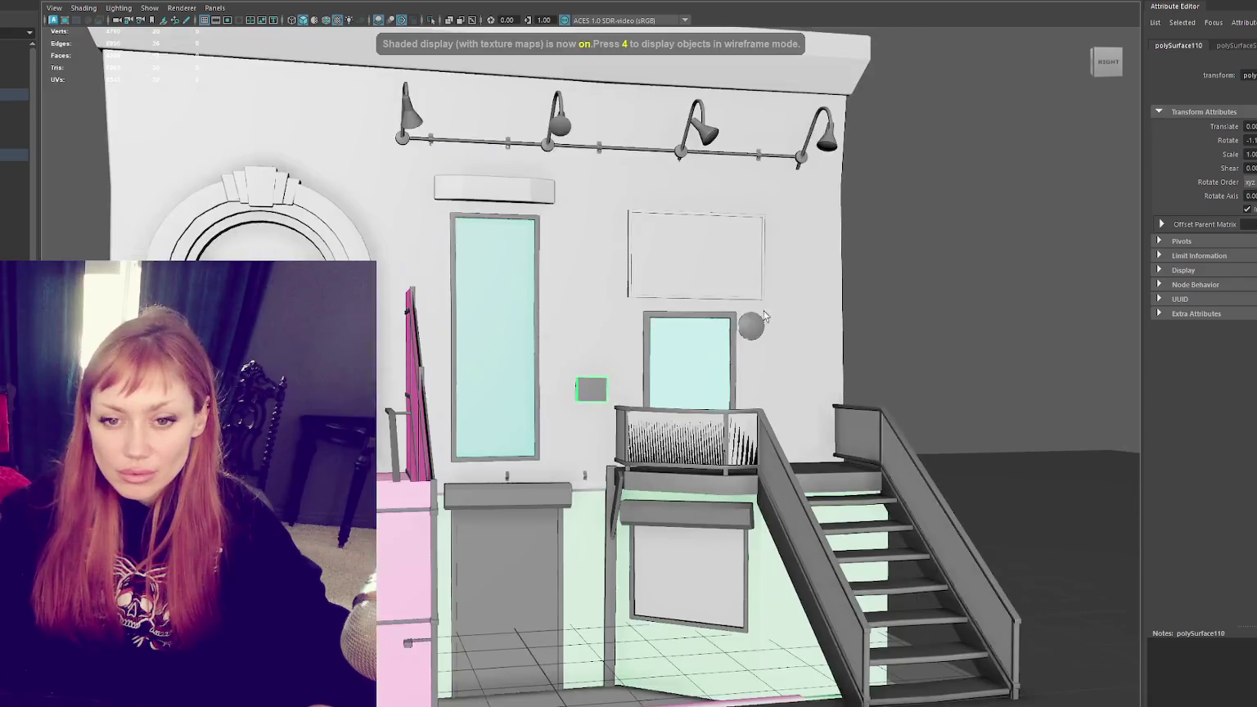
click(933, 279)
scroll(591, 389, up, 3)
Step: Rotate the small switch box about X to roughly 1.17
click(591, 388)
key(e)
key(f)
scroll(614, 397, down, 3)
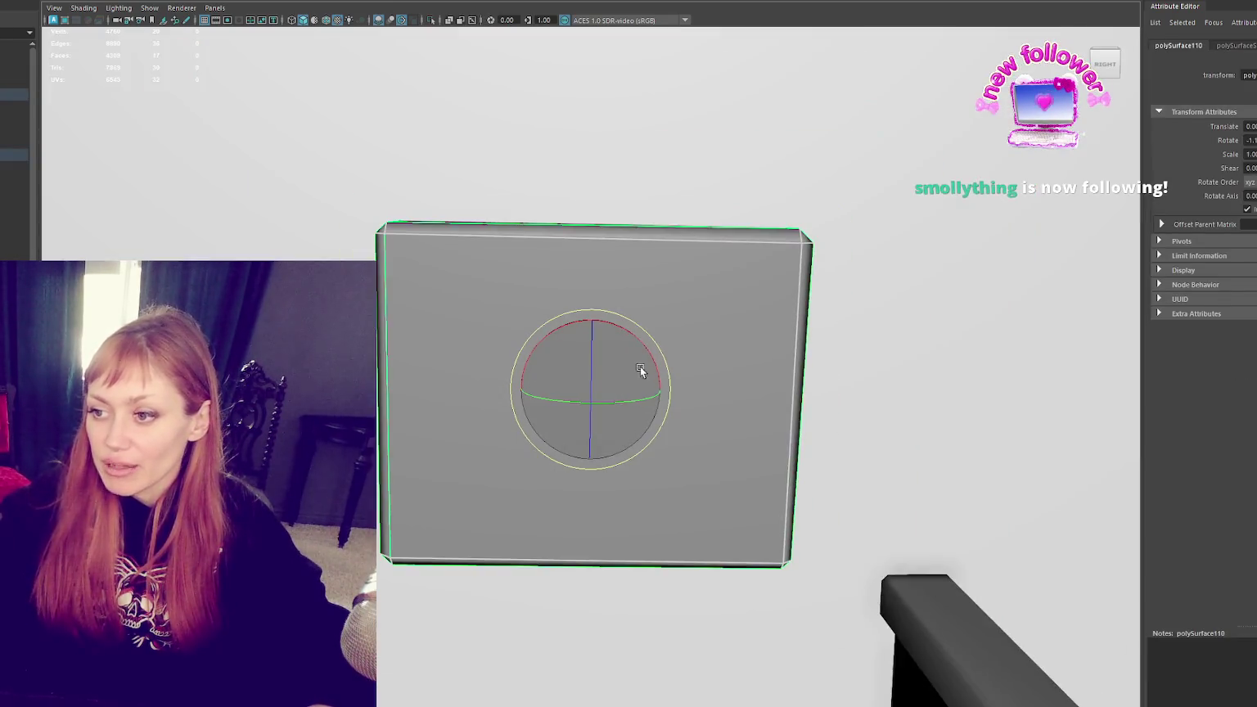
drag(646, 348, 644, 349)
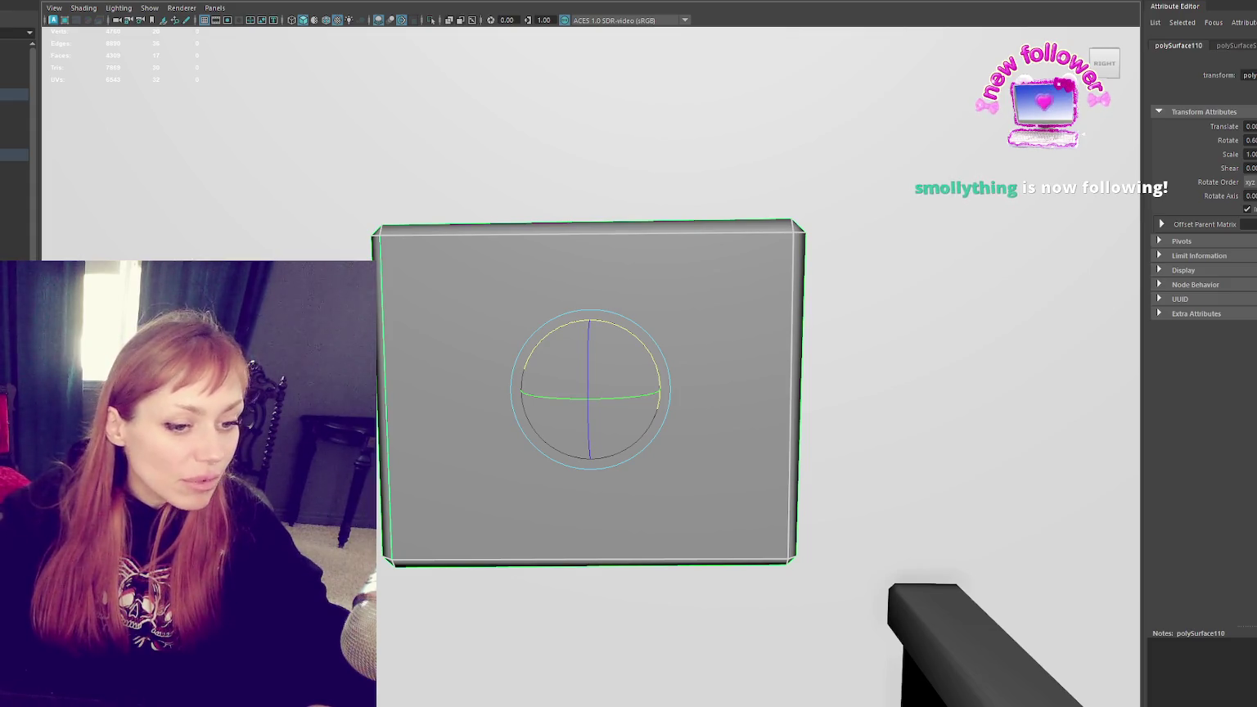
scroll(665, 183, down, 5)
scroll(631, 197, down, 3)
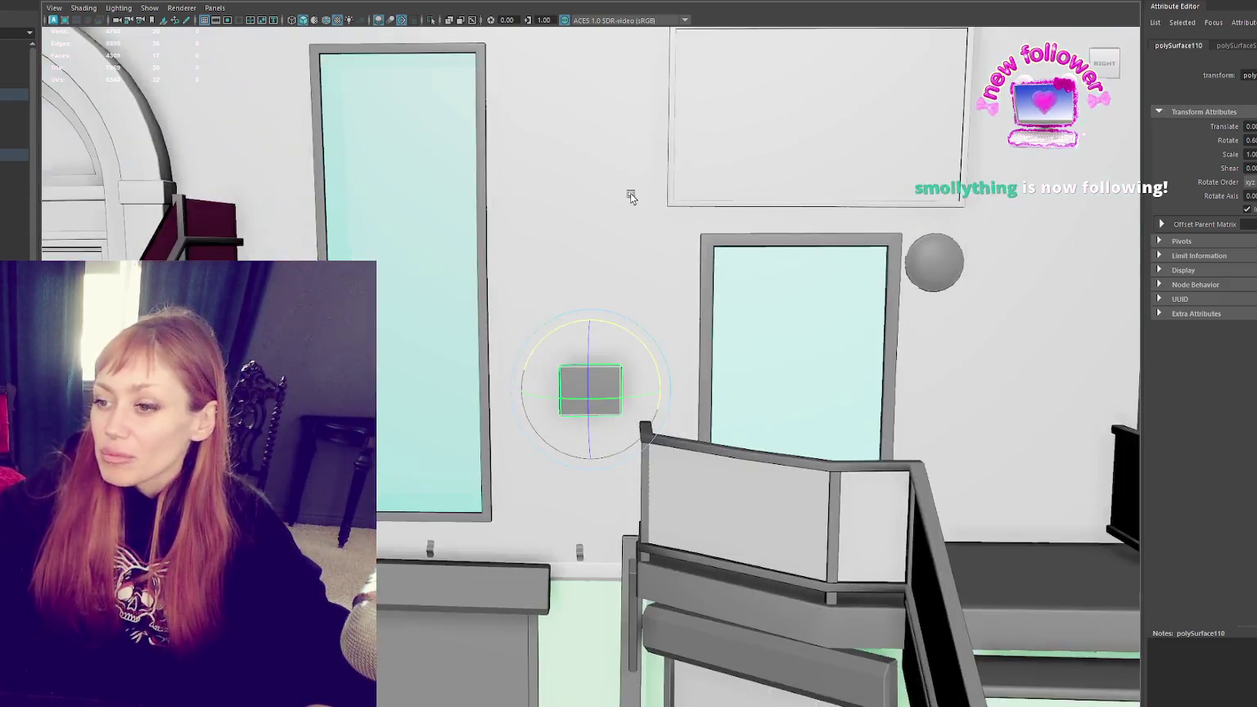
scroll(617, 172, down, 3)
right_drag(617, 171, 702, 107)
Step: Select the empty sign frame above the small door and frame it in view
scroll(598, 197, up, 3)
scroll(598, 196, up, 3)
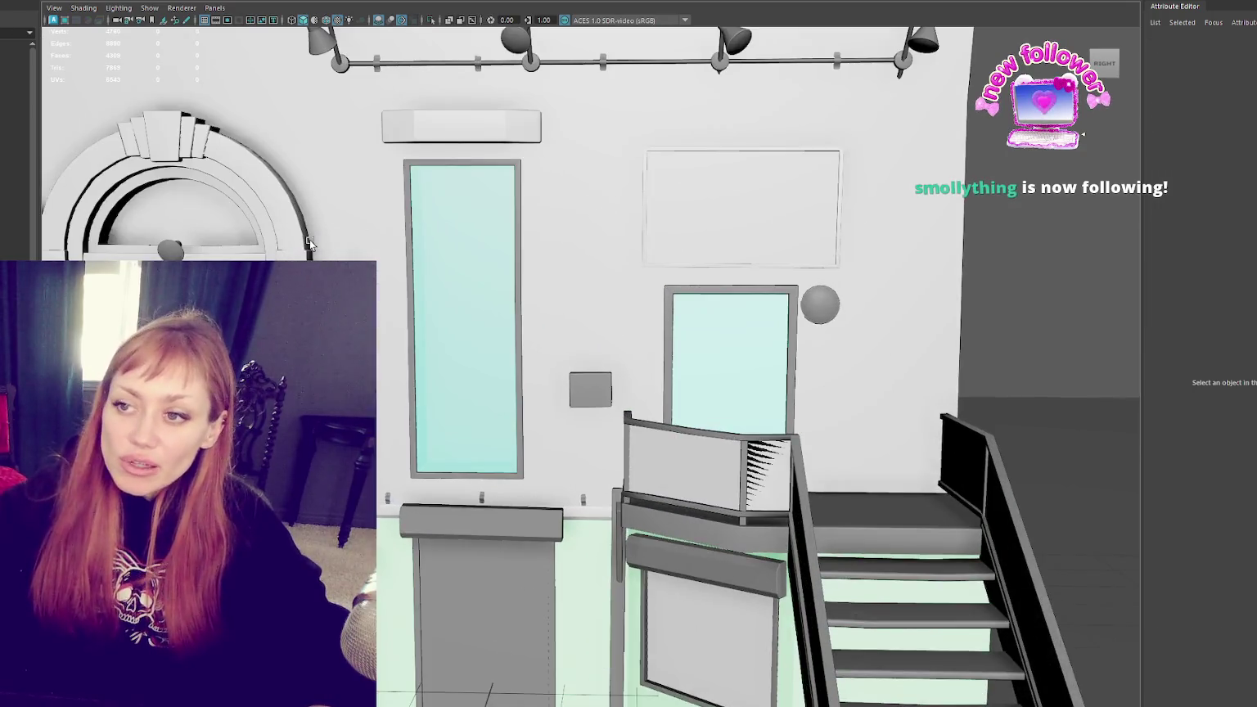
click(332, 221)
alt+drag(332, 221, 730, 303)
click(730, 303)
key(f)
scroll(799, 366, down, 2)
Step: In Edge mode, slide the sign frame's edges sideways along X to resize it
right_drag(801, 366, 796, 331)
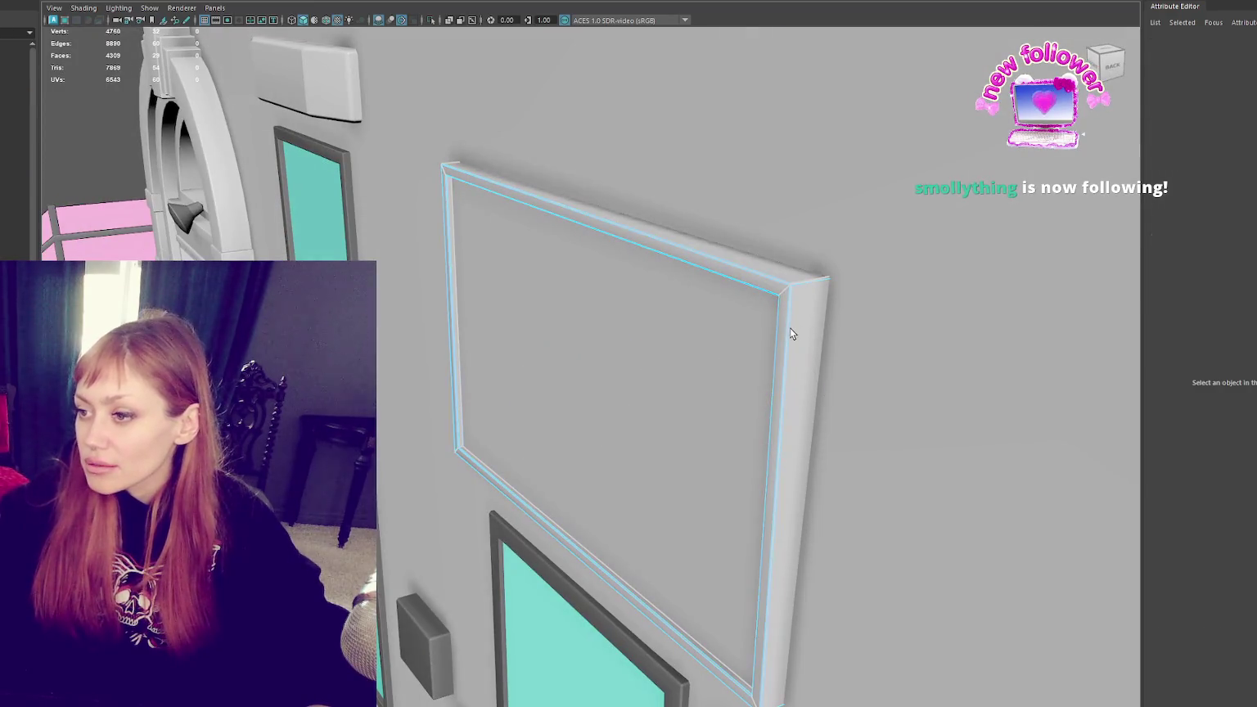
click(493, 417)
drag(505, 410, 686, 381)
scroll(766, 260, down, 3)
scroll(712, 328, up, 4)
scroll(658, 394, up, 2)
drag(658, 394, 658, 393)
key(F8)
Step: Orbit back to the arched door and select other wall and stair railing pieces
mouse_move(691, 289)
alt+mouse_down()
mouse_move(764, 303)
mouse_move(673, 302)
alt+mouse_up()
scroll(673, 301, down, 3)
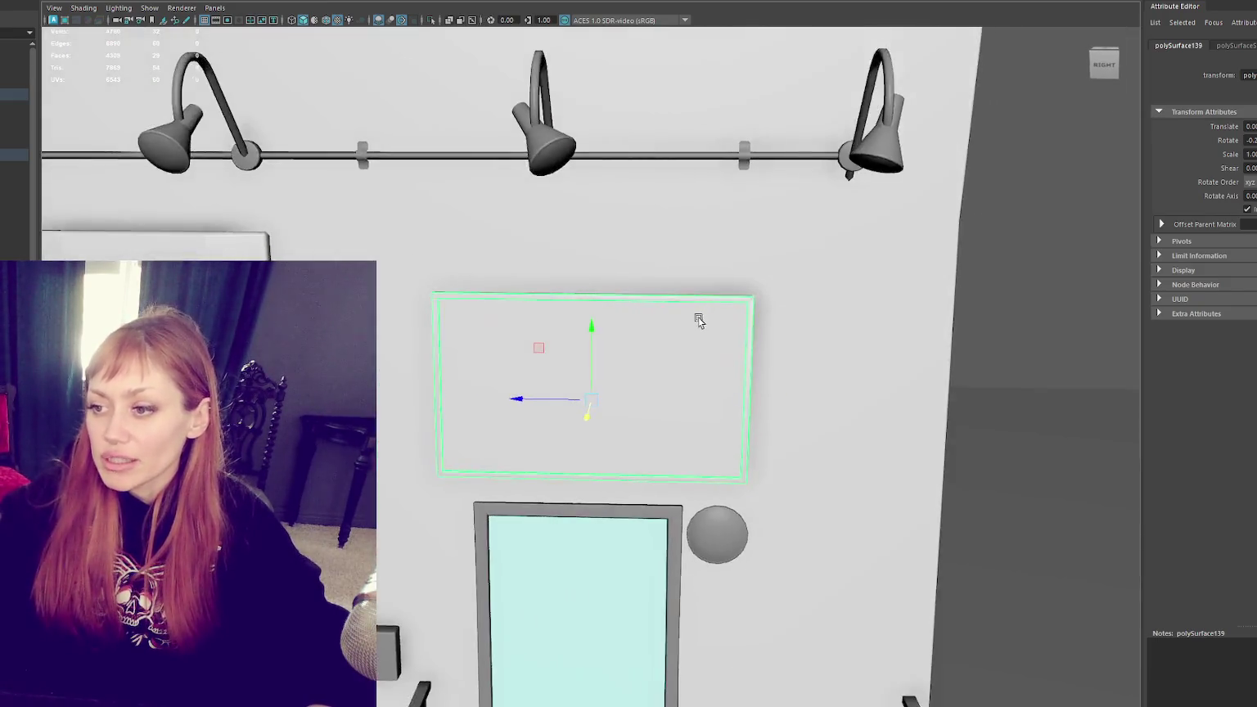
scroll(695, 320, down, 2)
scroll(662, 409, down, 2)
scroll(814, 247, down, 2)
mouse_move(744, 515)
alt+mouse_down()
mouse_move(454, 537)
mouse_move(568, 465)
mouse_move(982, 342)
mouse_move(780, 420)
mouse_move(873, 448)
mouse_move(683, 460)
alt+mouse_up()
scroll(454, 537, up, 3)
click(454, 538)
scroll(569, 465, up, 2)
scroll(873, 448, down, 3)
scroll(849, 426, up, 3)
click(572, 506)
click(556, 532)
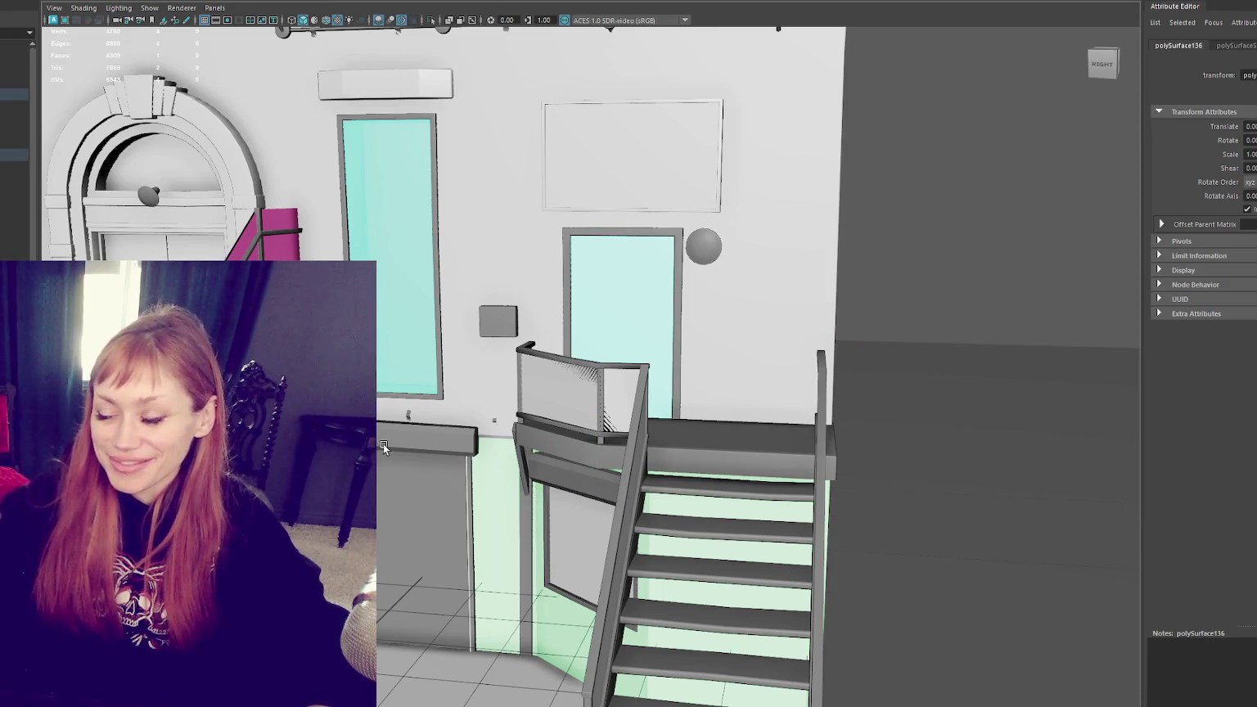
mouse_move(450, 490)
alt+mouse_down()
mouse_move(452, 530)
mouse_move(535, 536)
alt+mouse_up()
click(535, 536)
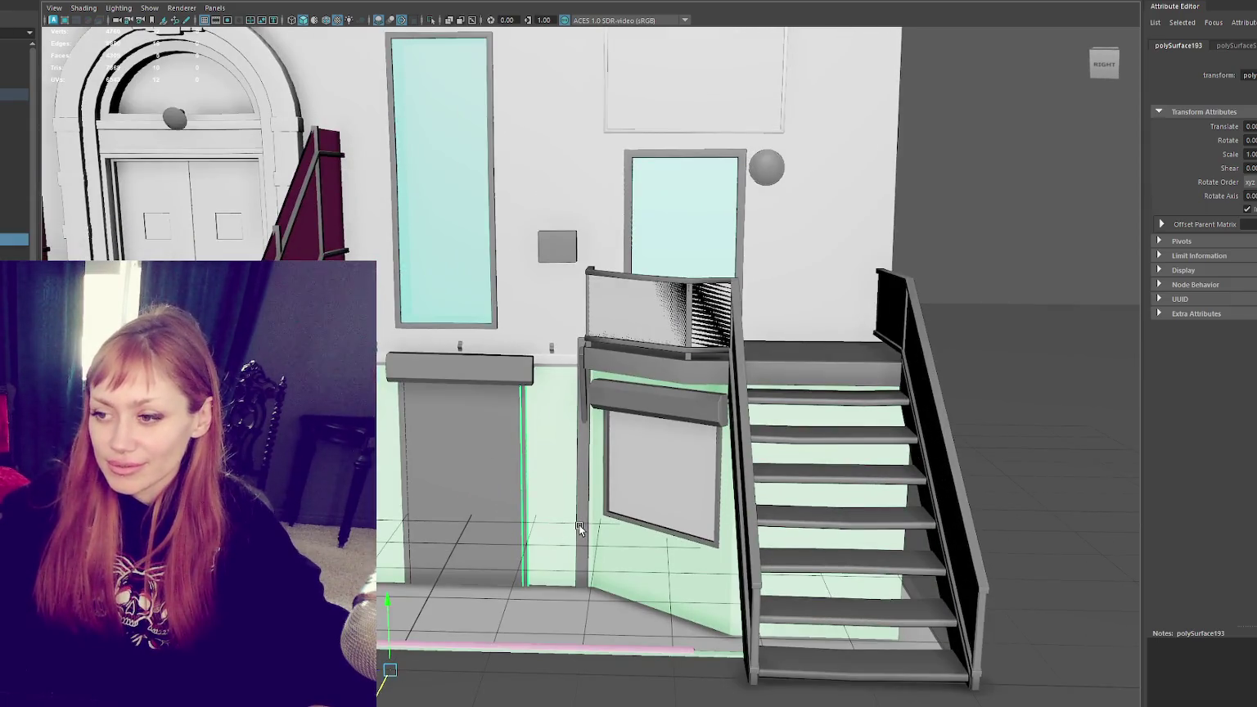
click(610, 524)
alt+drag(610, 524, 604, 522)
alt+drag(563, 588, 583, 252)
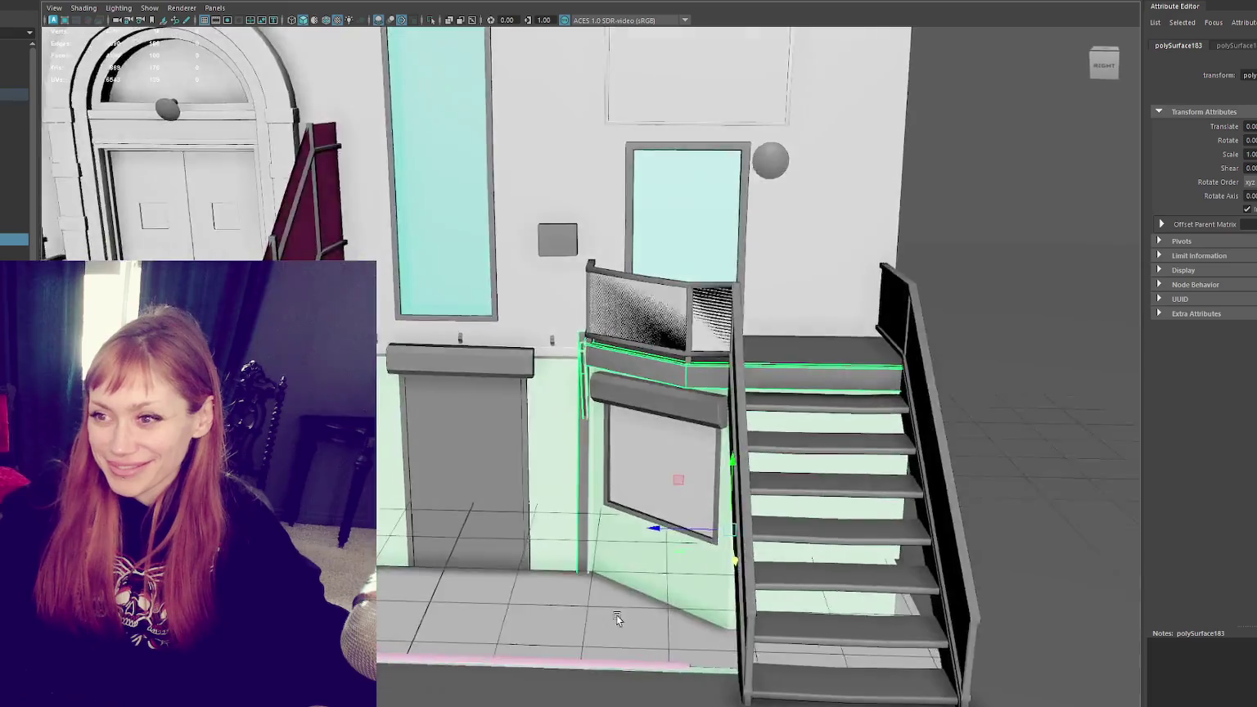
scroll(556, 223, down, 5)
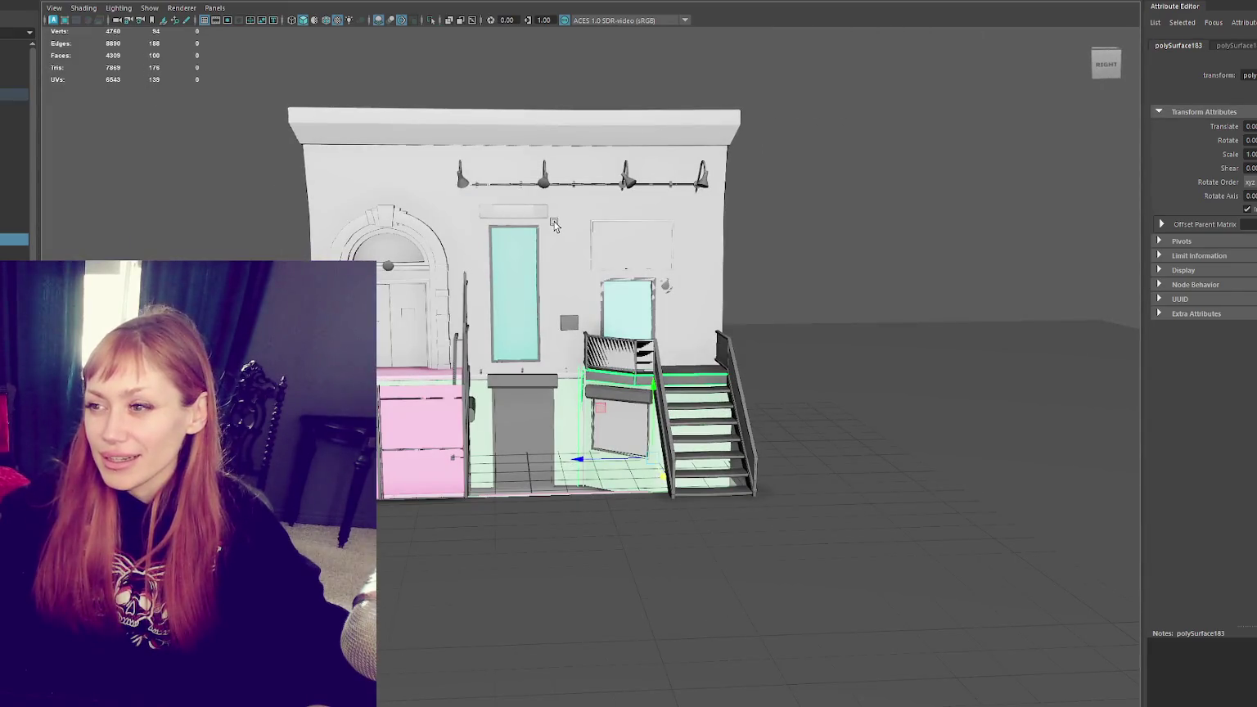
scroll(539, 236, up, 3)
scroll(522, 241, up, 2)
scroll(520, 242, down, 2)
mouse_move(521, 242)
alt+mouse_down()
mouse_move(563, 264)
mouse_move(434, 382)
alt+mouse_up()
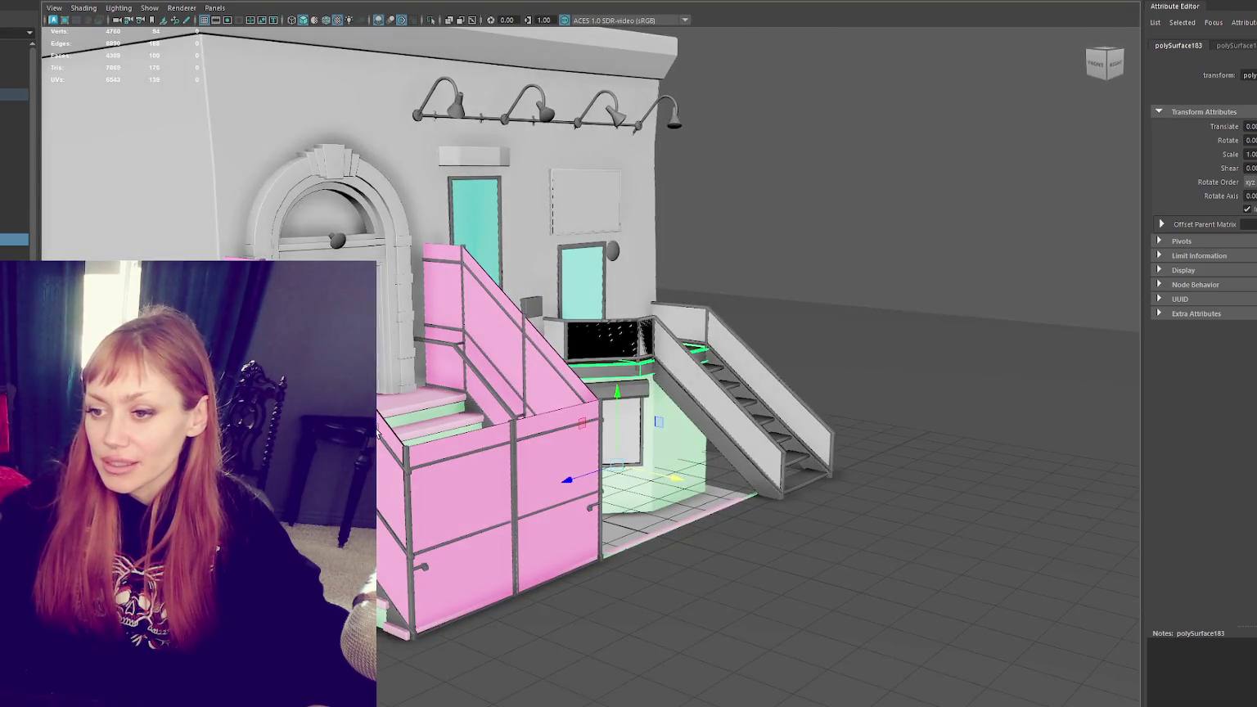
mouse_move(377, 432)
alt+mouse_down()
mouse_move(715, 402)
mouse_move(629, 387)
mouse_move(715, 107)
alt+mouse_up()
key(shift+i)
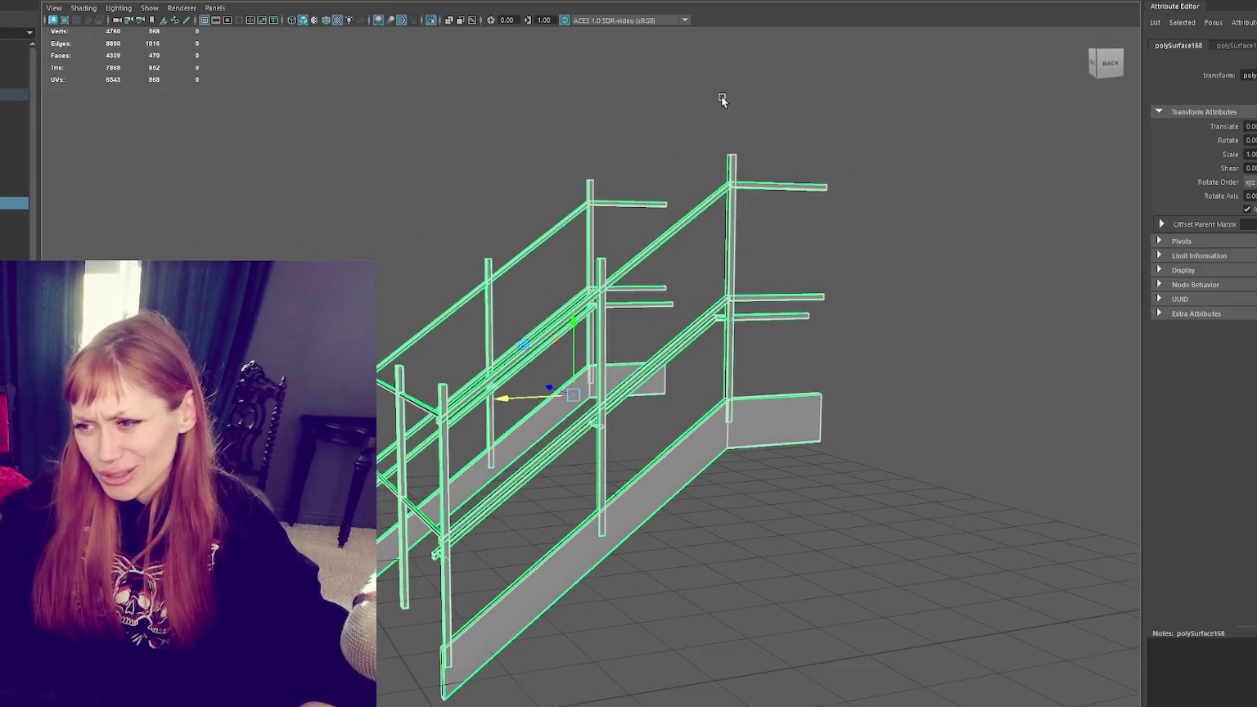
Step: Add an edge loop along the rail and move the top rail's vertices to bend it at the post
right_drag(715, 106, 715, 59)
alt+drag(715, 59, 714, 219)
alt+right_drag(701, 282, 811, 316)
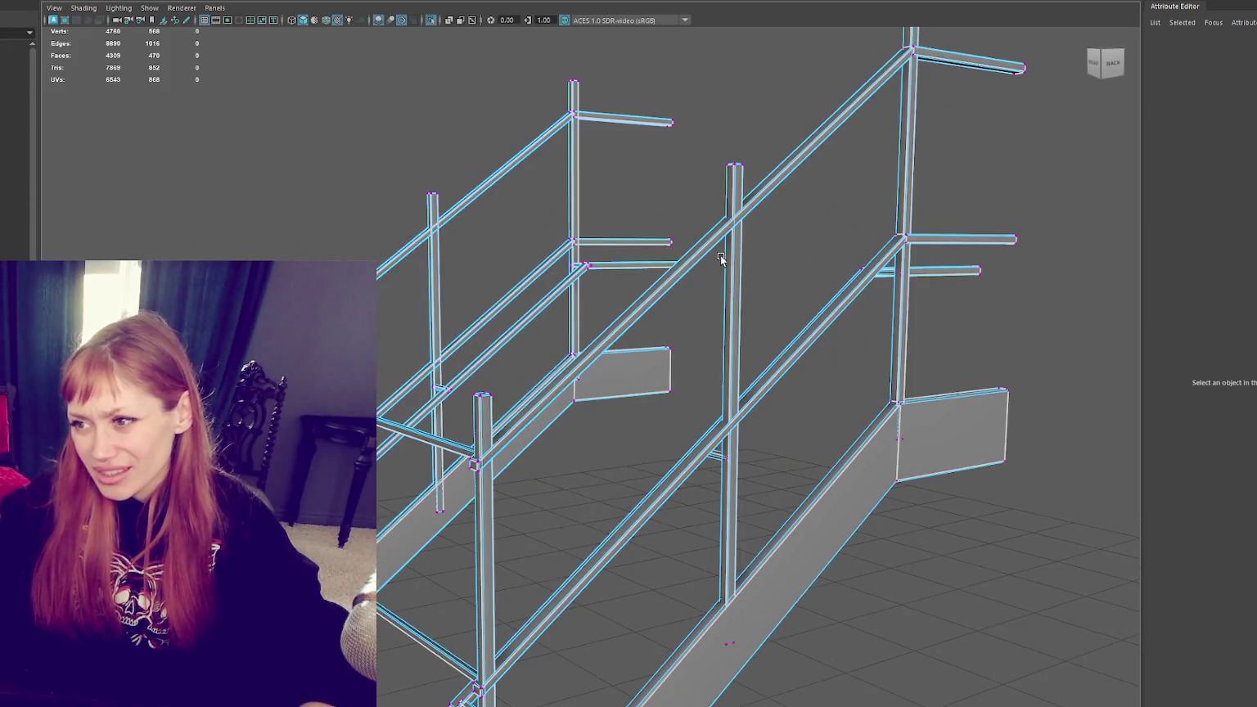
click(777, 379)
drag(776, 334, 782, 328)
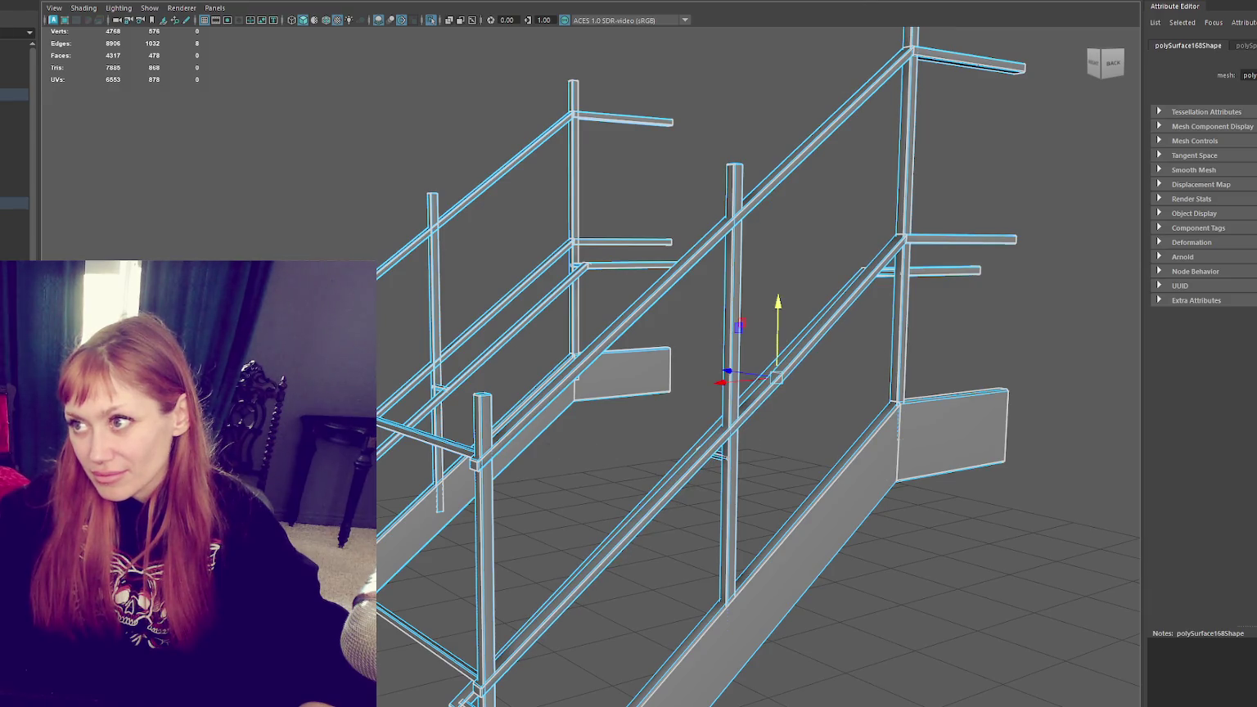
click(782, 157)
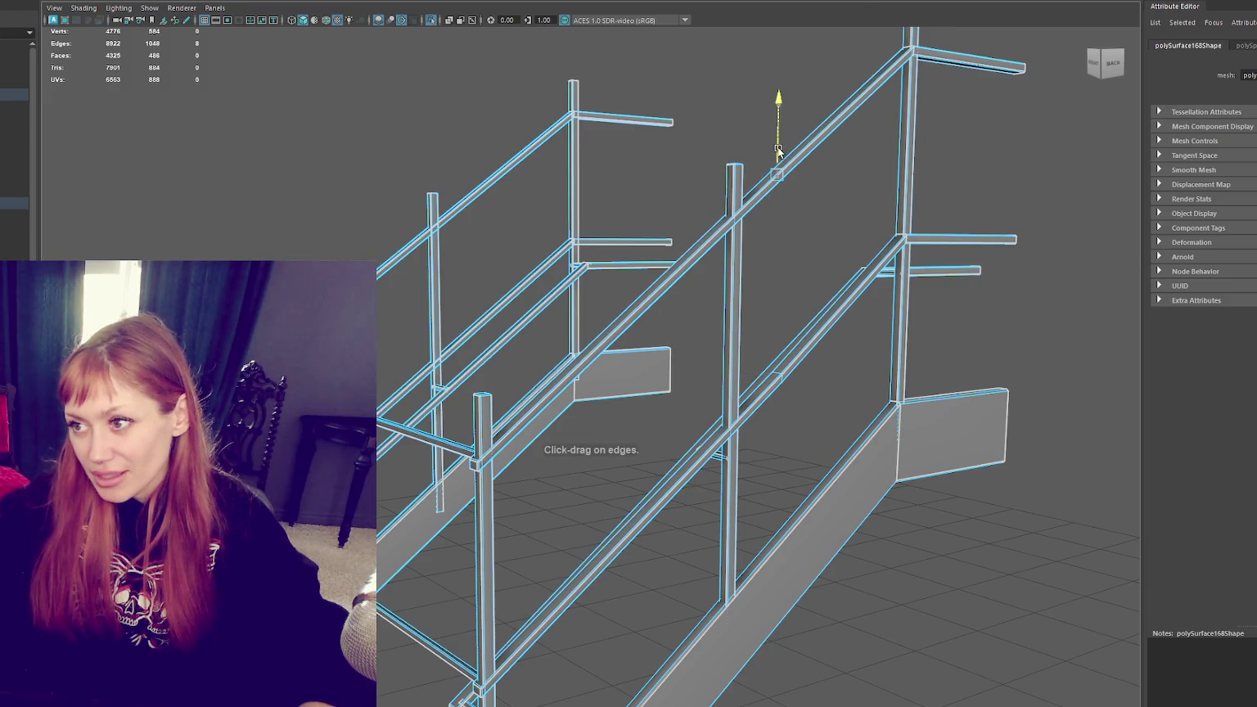
mouse_move(716, 176)
mouse_down()
mouse_move(673, 183)
mouse_move(667, 127)
mouse_move(667, 238)
mouse_move(512, 237)
mouse_up()
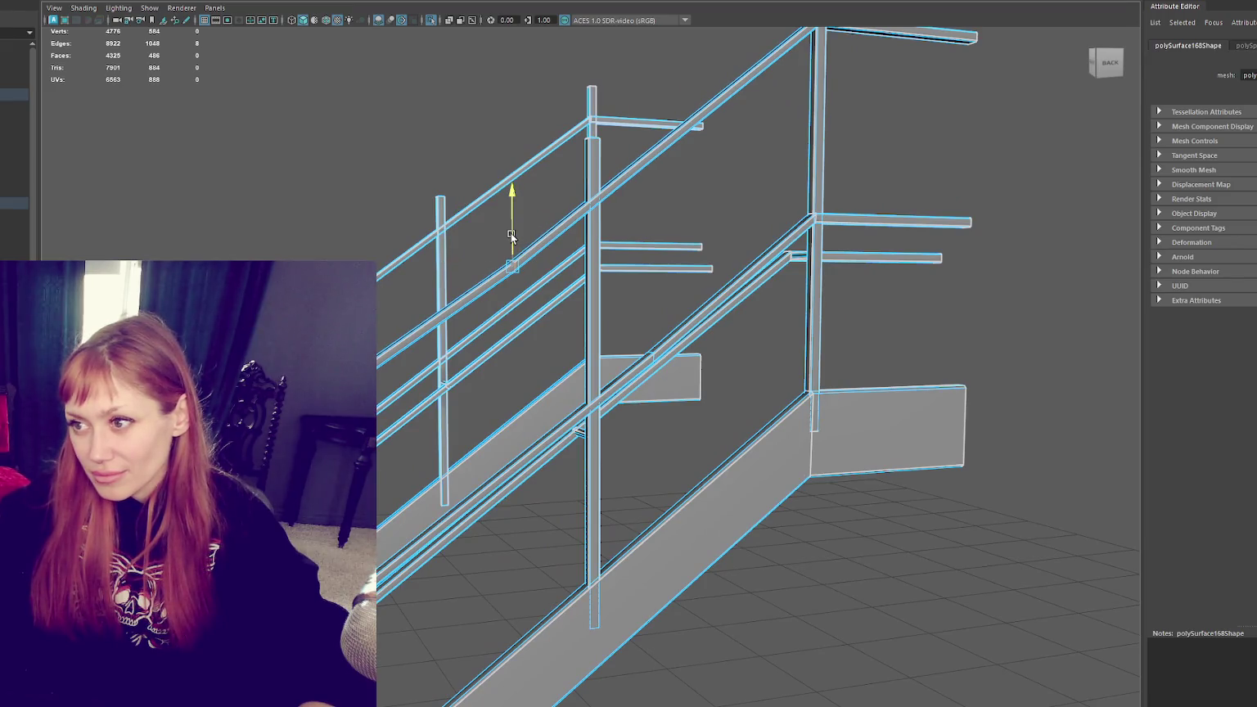
Step: Insert edge loops across the railing and the lower rail, adjusting the new loop's position
shift+right_drag(722, 63, 480, 201)
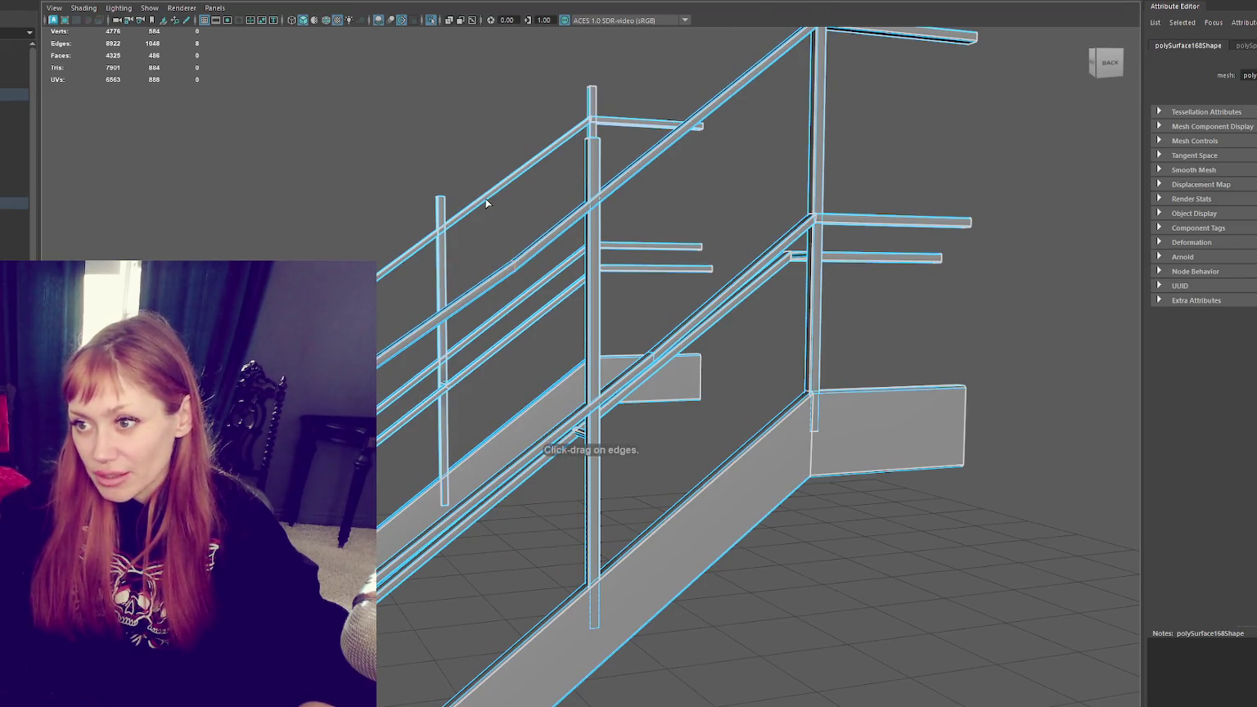
click(475, 176)
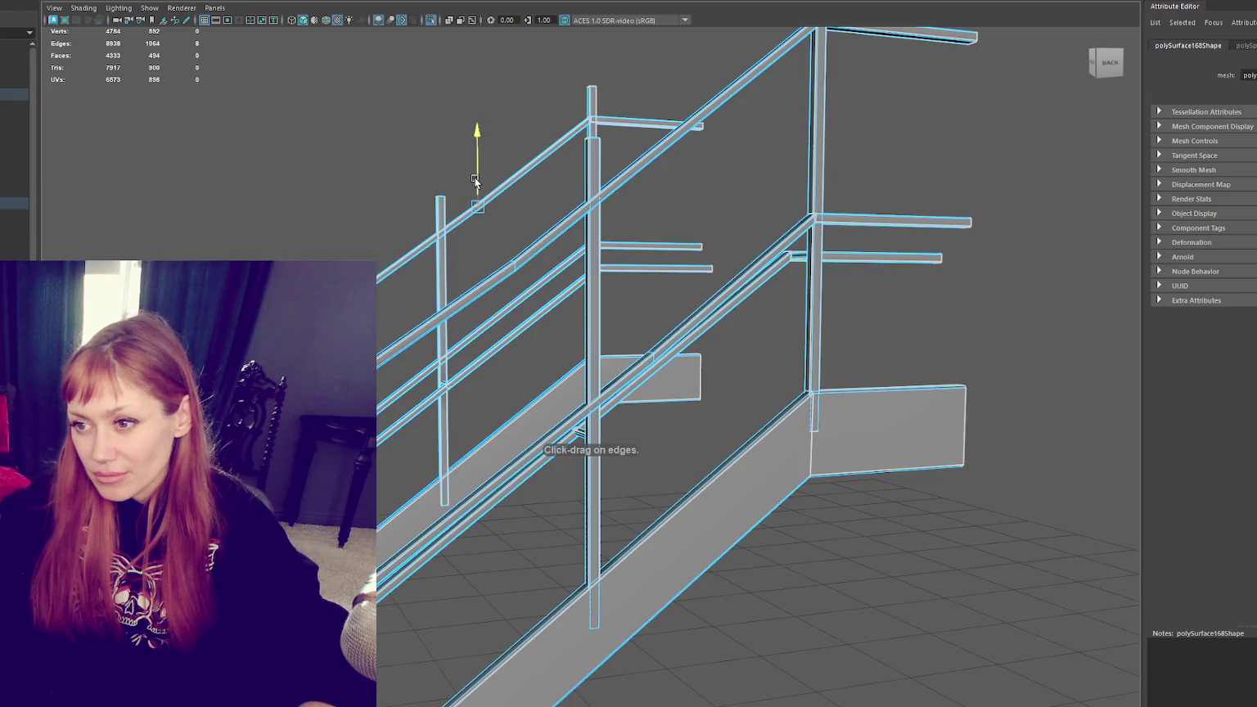
click(487, 326)
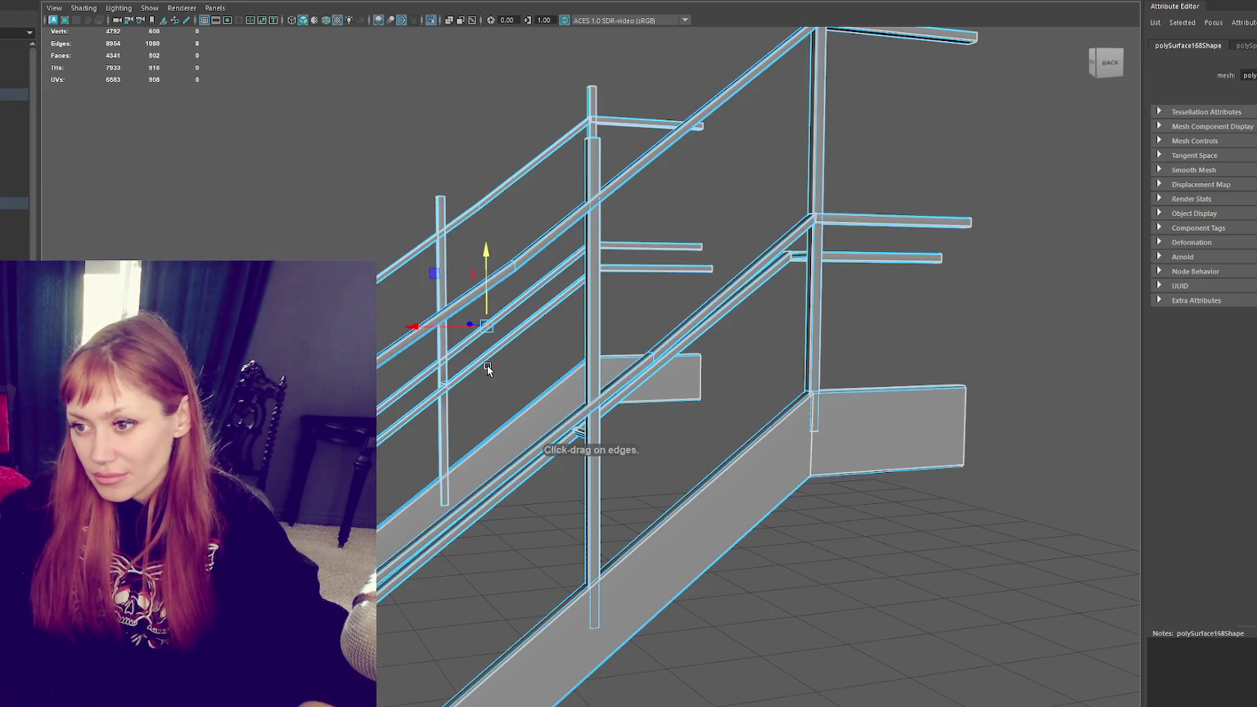
scroll(491, 336, up, 5)
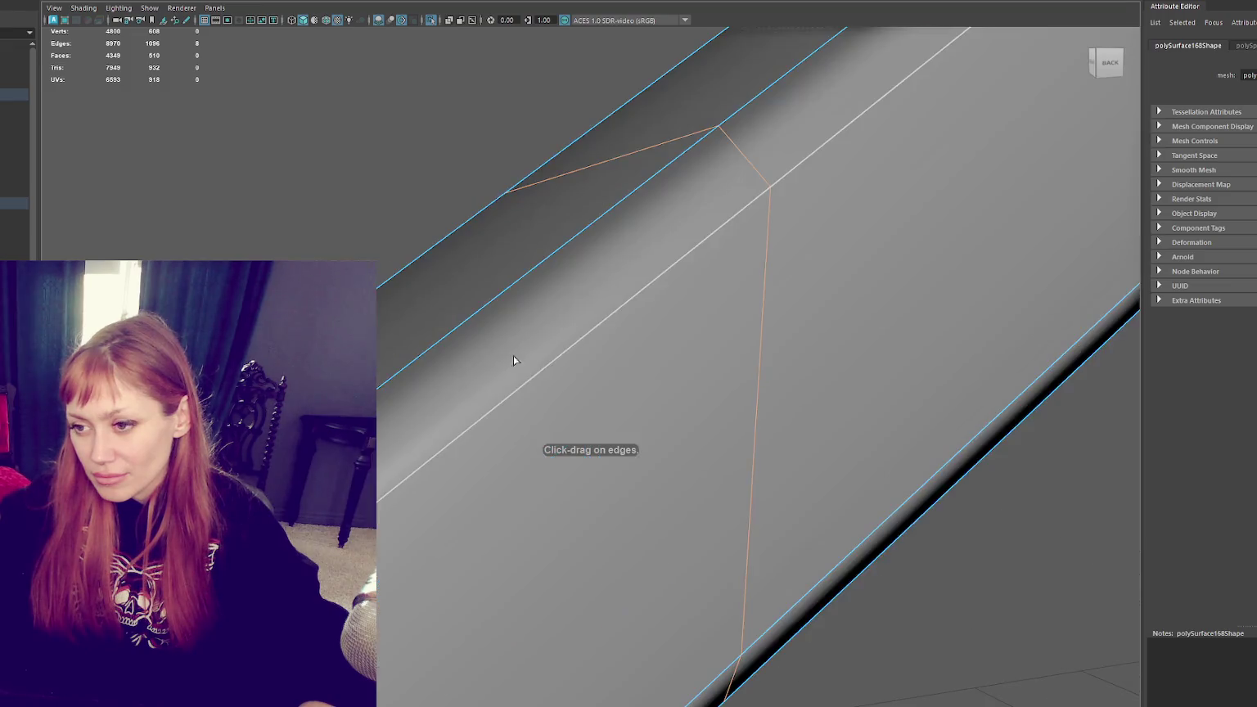
alt+drag(514, 360, 660, 368)
scroll(659, 367, down, 5)
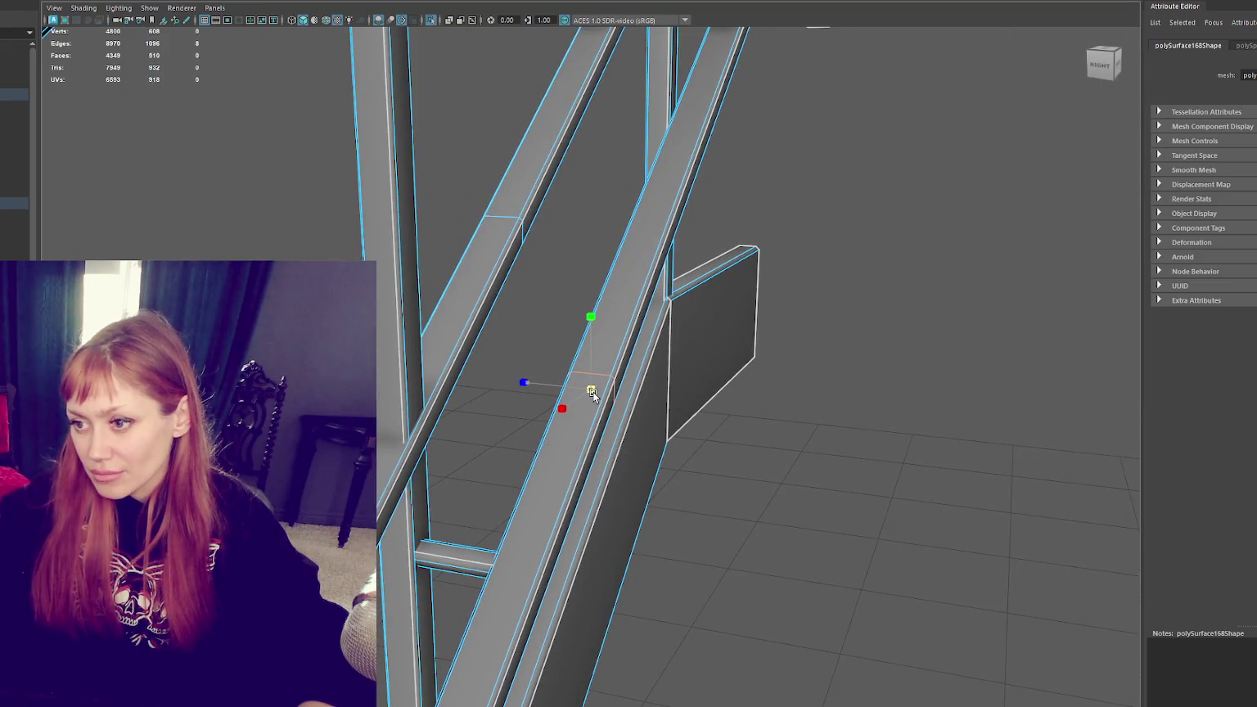
scroll(598, 381, down, 3)
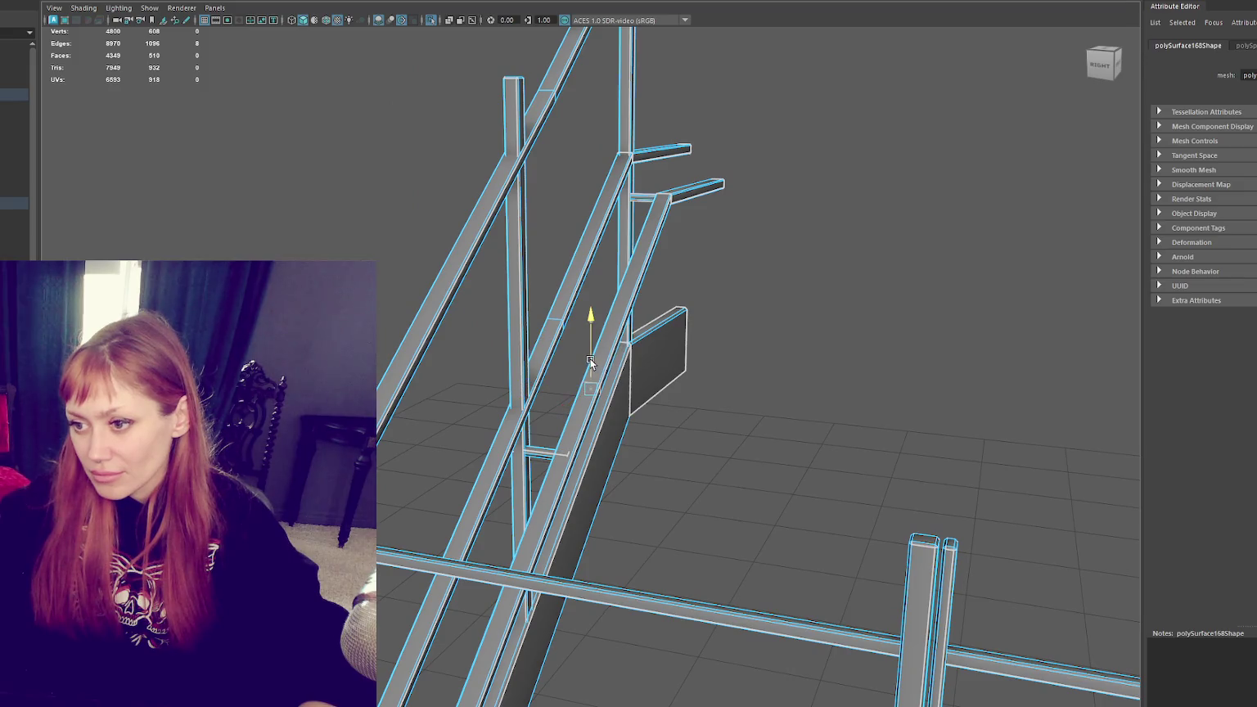
drag(591, 358, 602, 355)
alt+drag(735, 288, 586, 253)
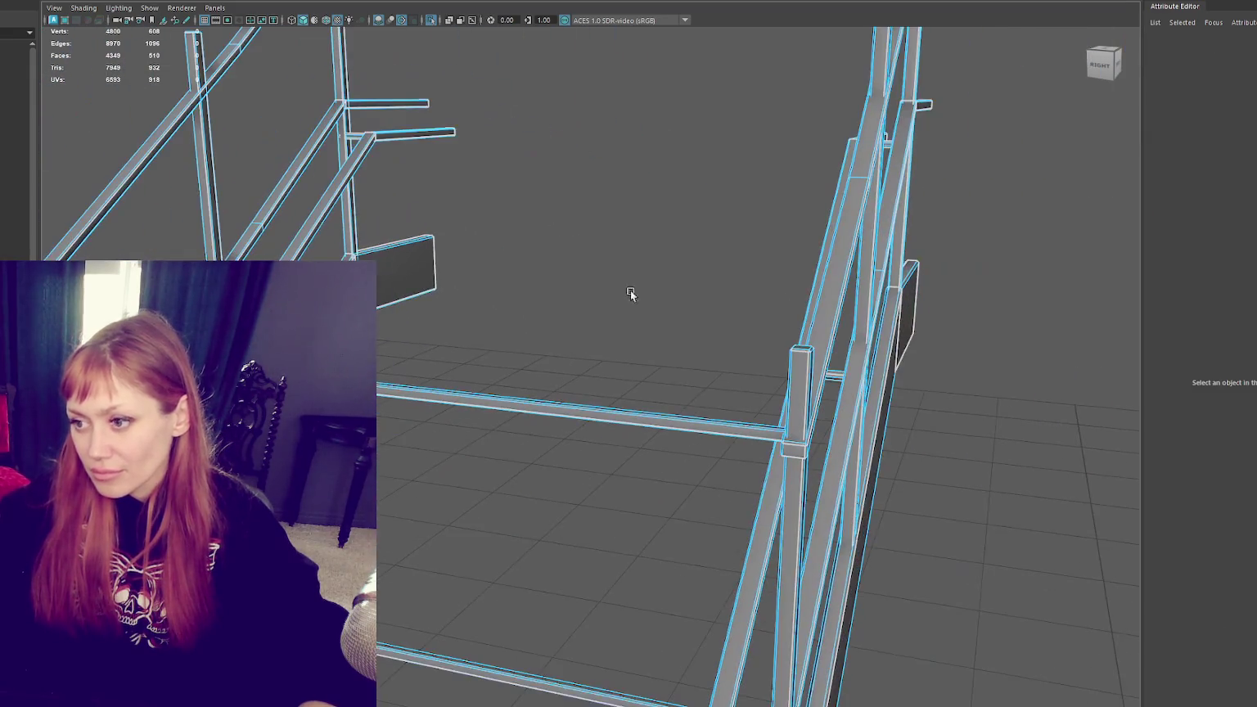
mouse_move(757, 537)
alt+mouse_down()
mouse_move(839, 561)
mouse_move(754, 325)
alt+mouse_up()
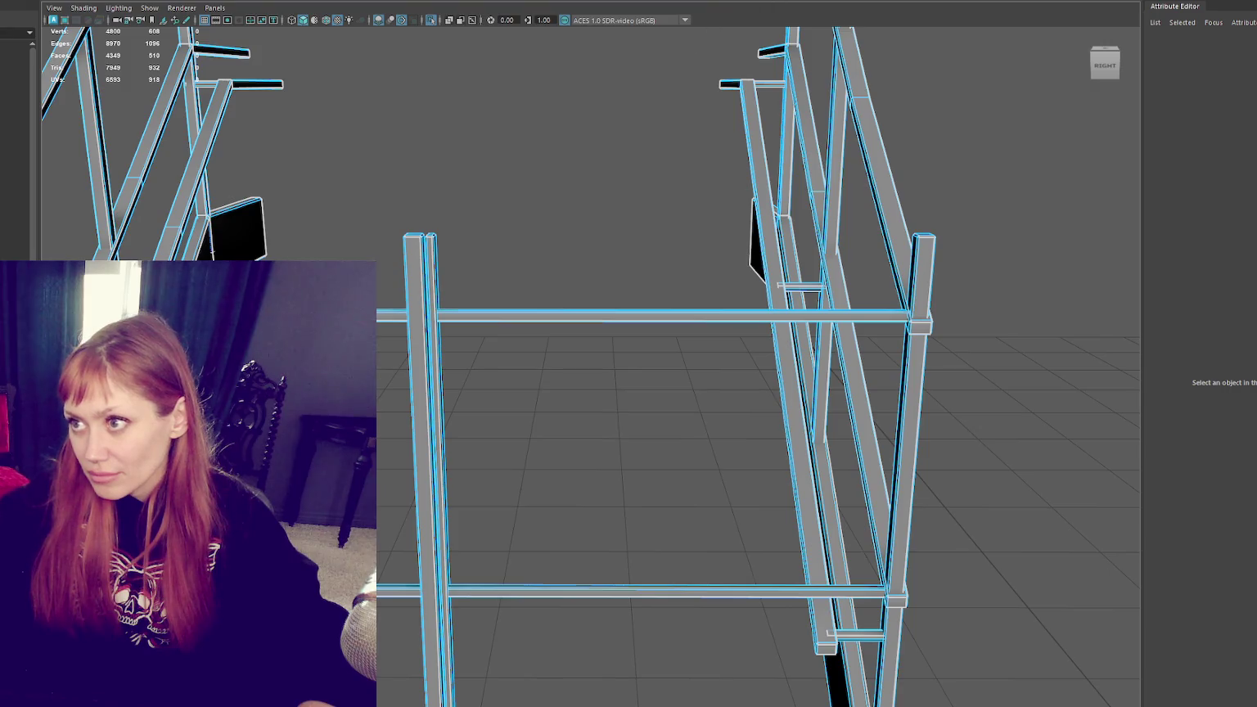
Step: Add edge loops to the vertical posts, including the left and central posts
click(803, 460)
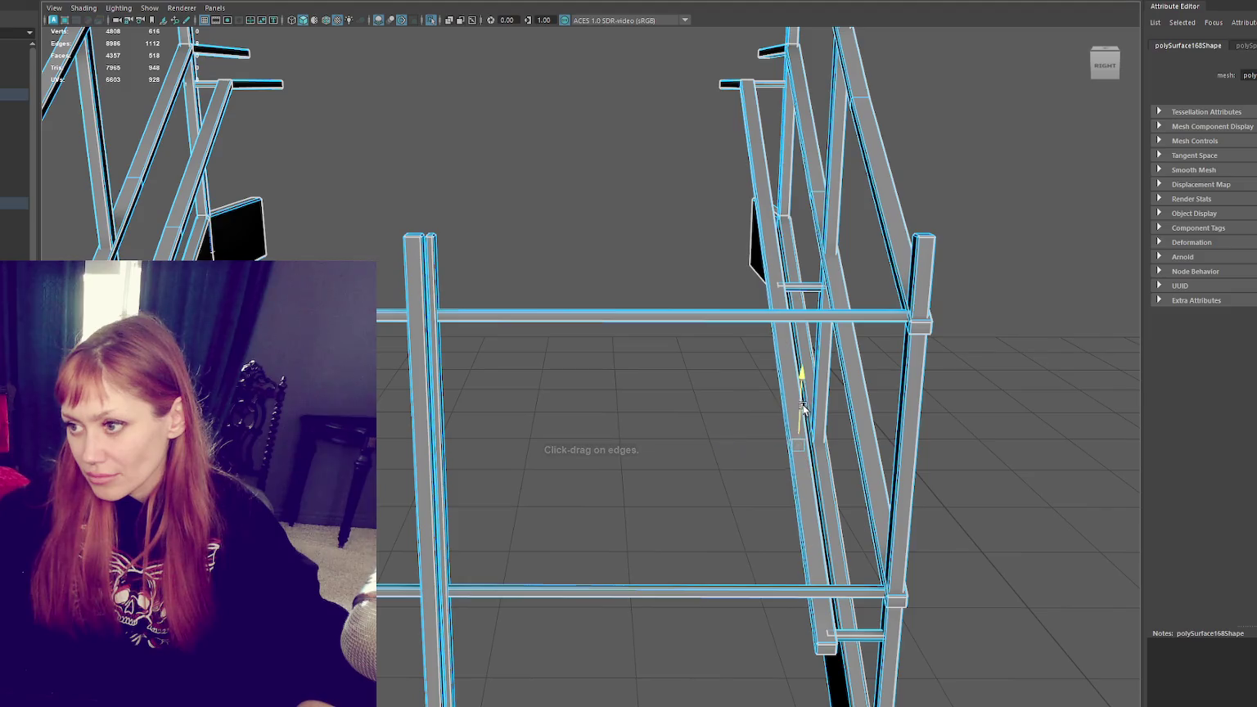
key(w)
alt+drag(833, 400, 686, 293)
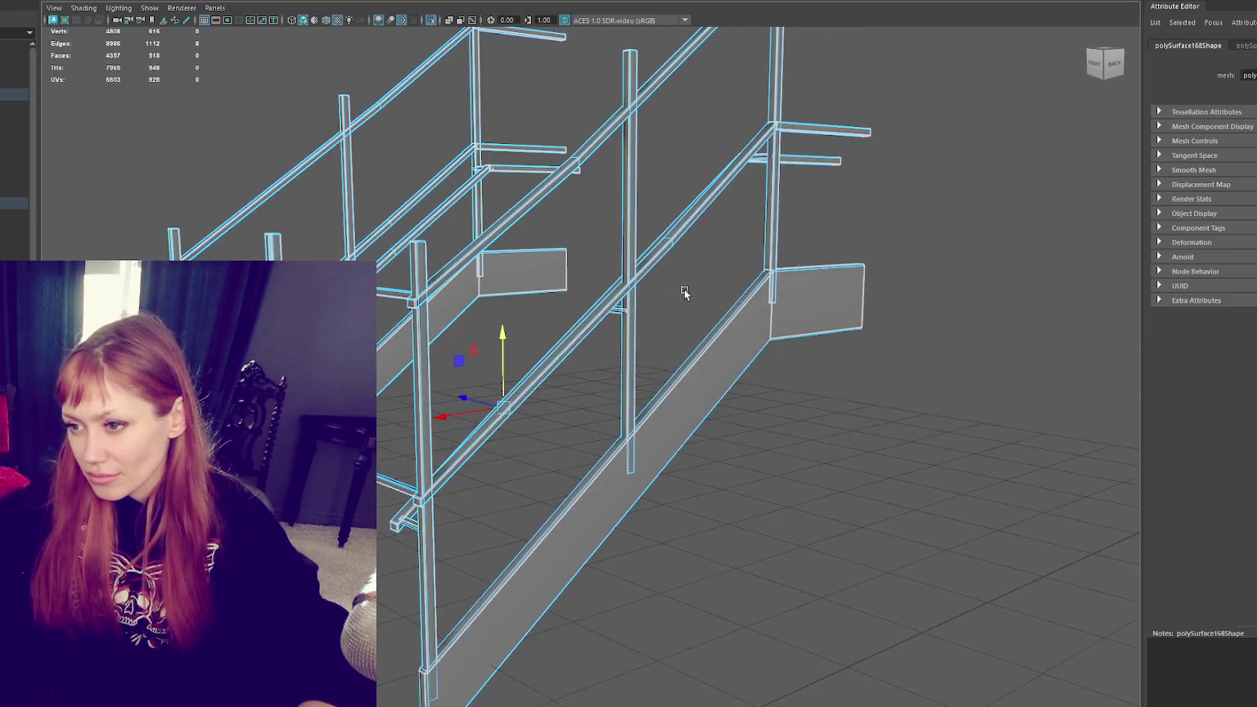
key(g)
click(627, 181)
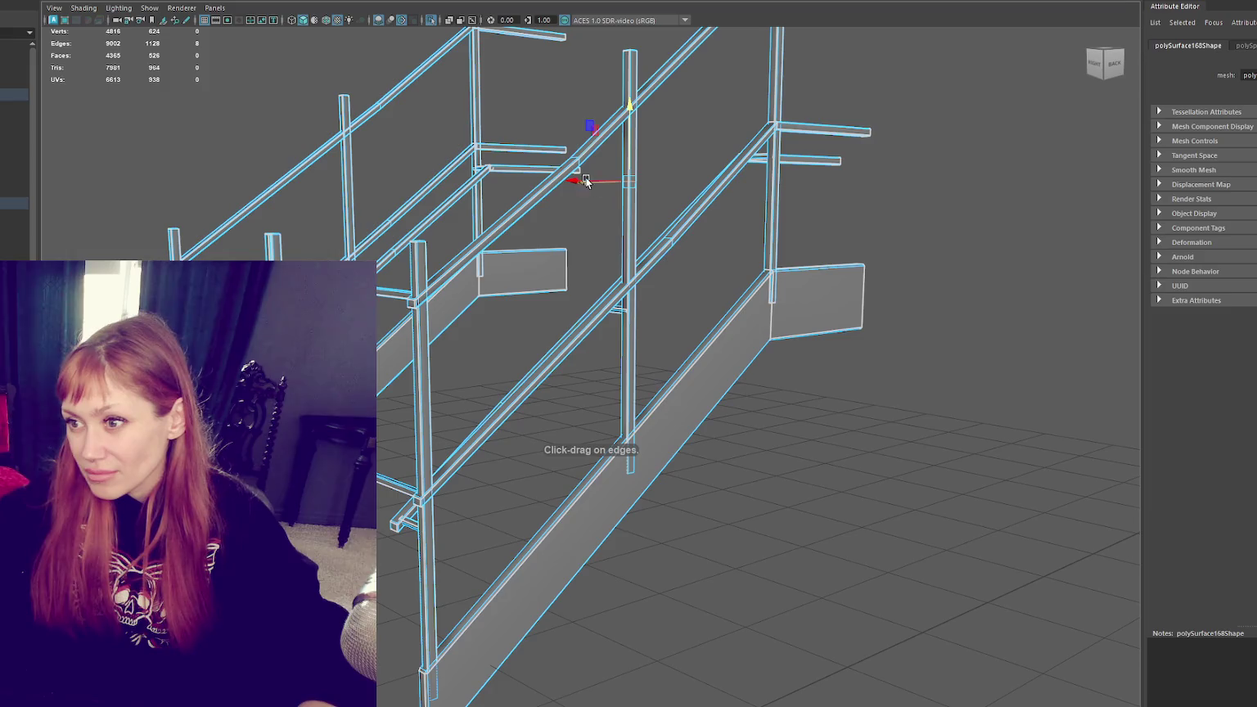
key(w)
alt+drag(579, 183, 625, 195)
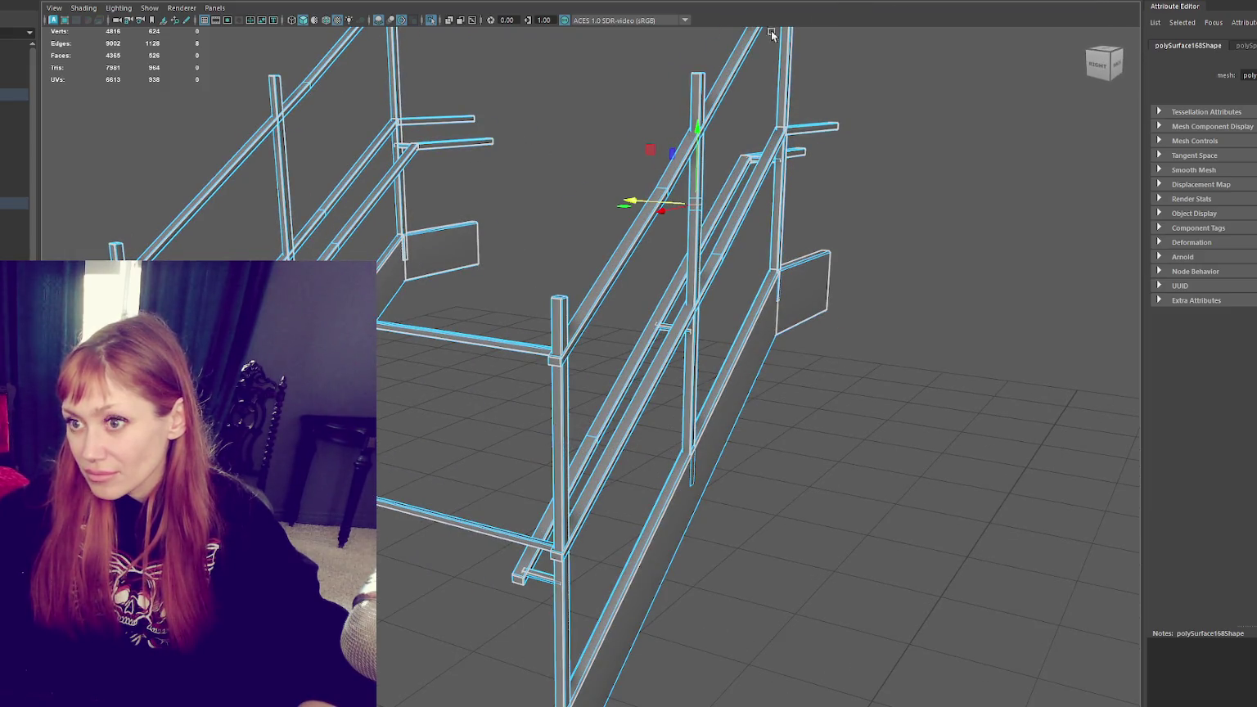
key(g)
click(265, 174)
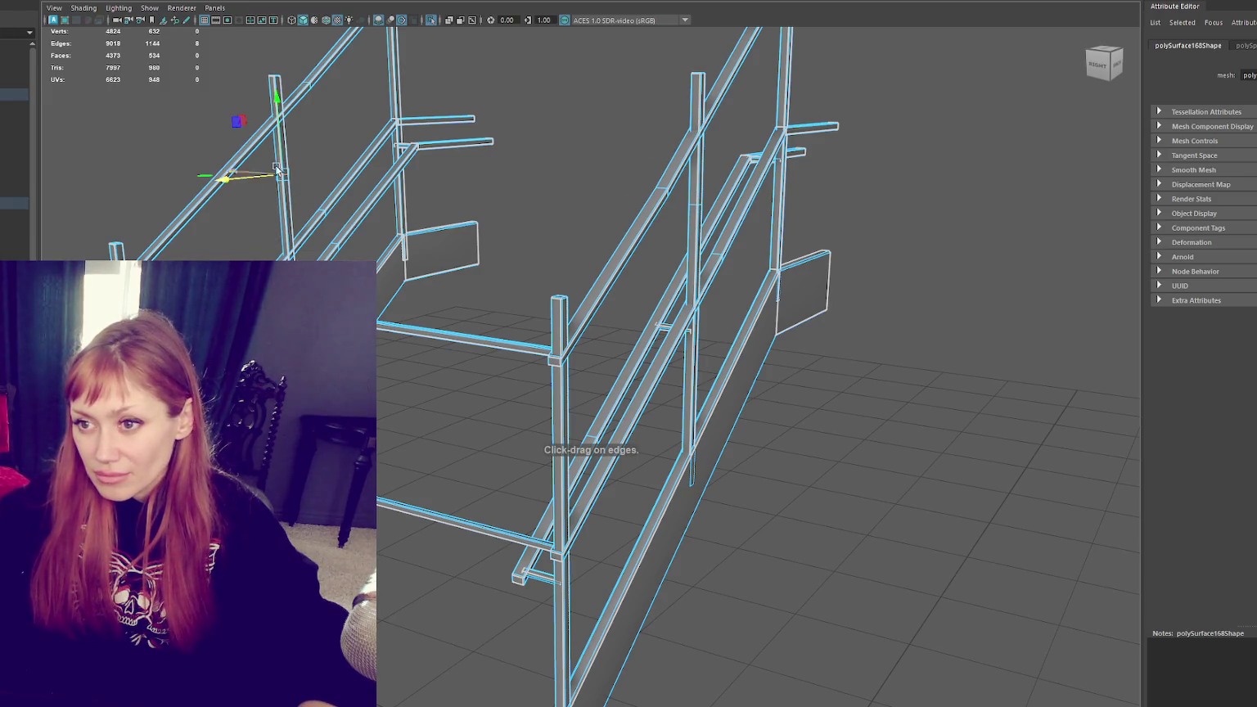
click(546, 429)
mouse_move(546, 429)
mouse_down()
mouse_move(532, 419)
mouse_move(586, 401)
mouse_up()
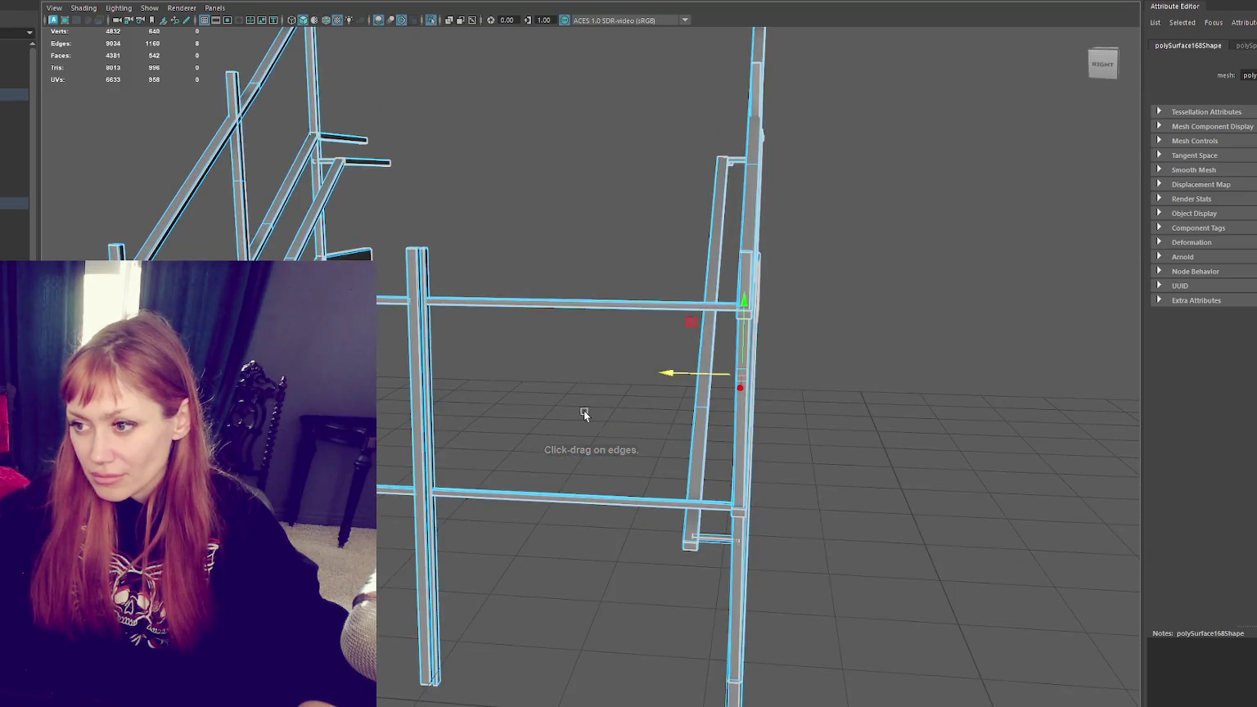
click(449, 337)
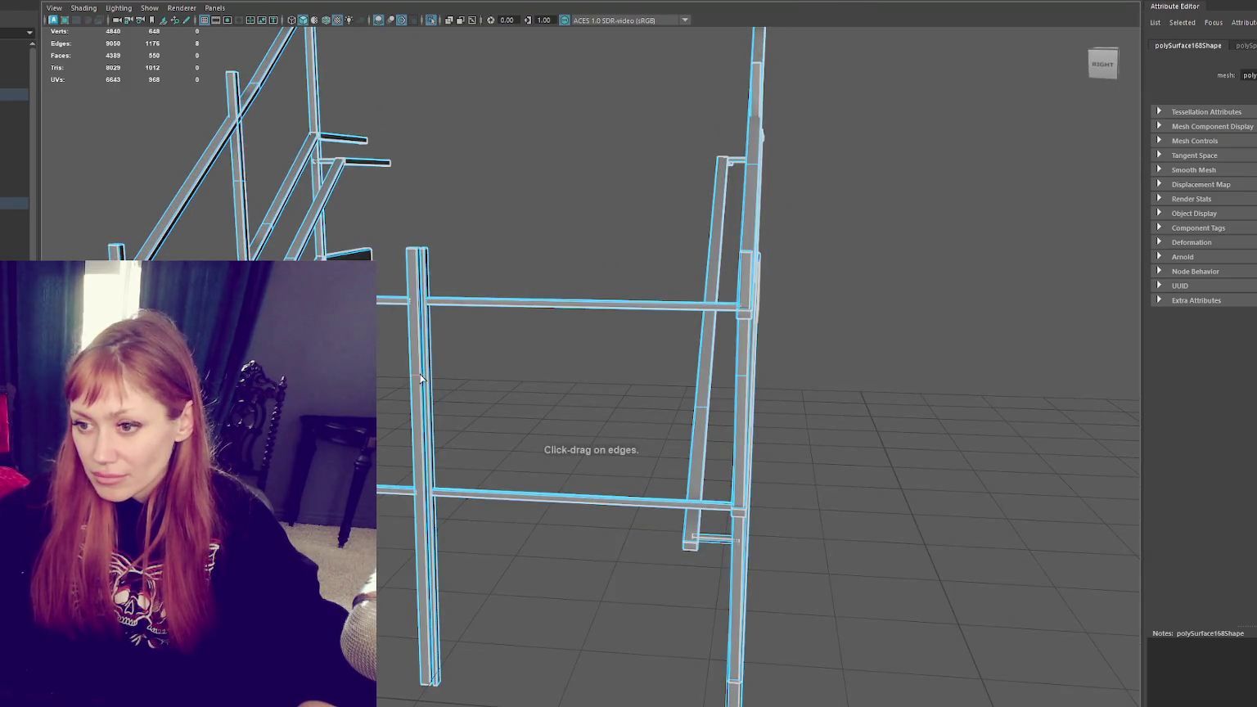
alt+drag(421, 376, 495, 306)
Step: Marquee-select the top vertices of the posts, then return to whole-object selection
drag(460, 215, 462, 237)
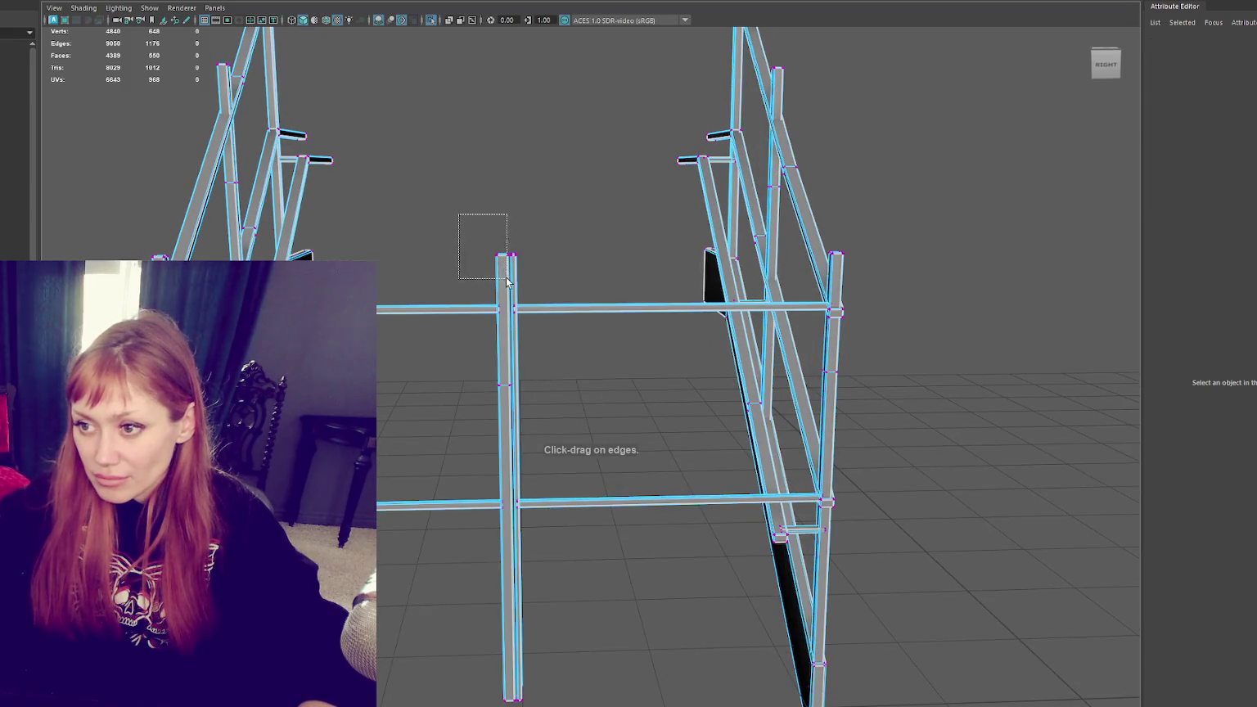
drag(511, 283, 509, 277)
key(f)
scroll(548, 309, down, 2)
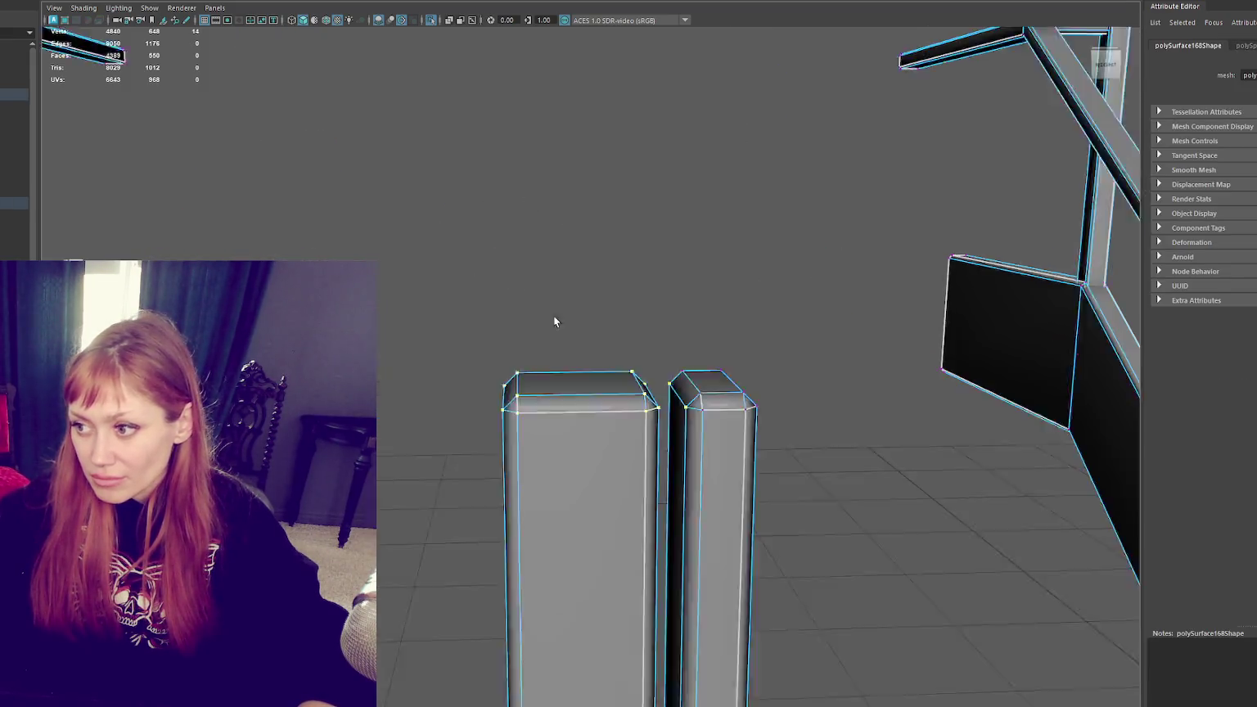
scroll(617, 355, down, 2)
mouse_move(551, 358)
mouse_down()
mouse_move(588, 434)
mouse_move(612, 393)
mouse_move(542, 392)
mouse_up()
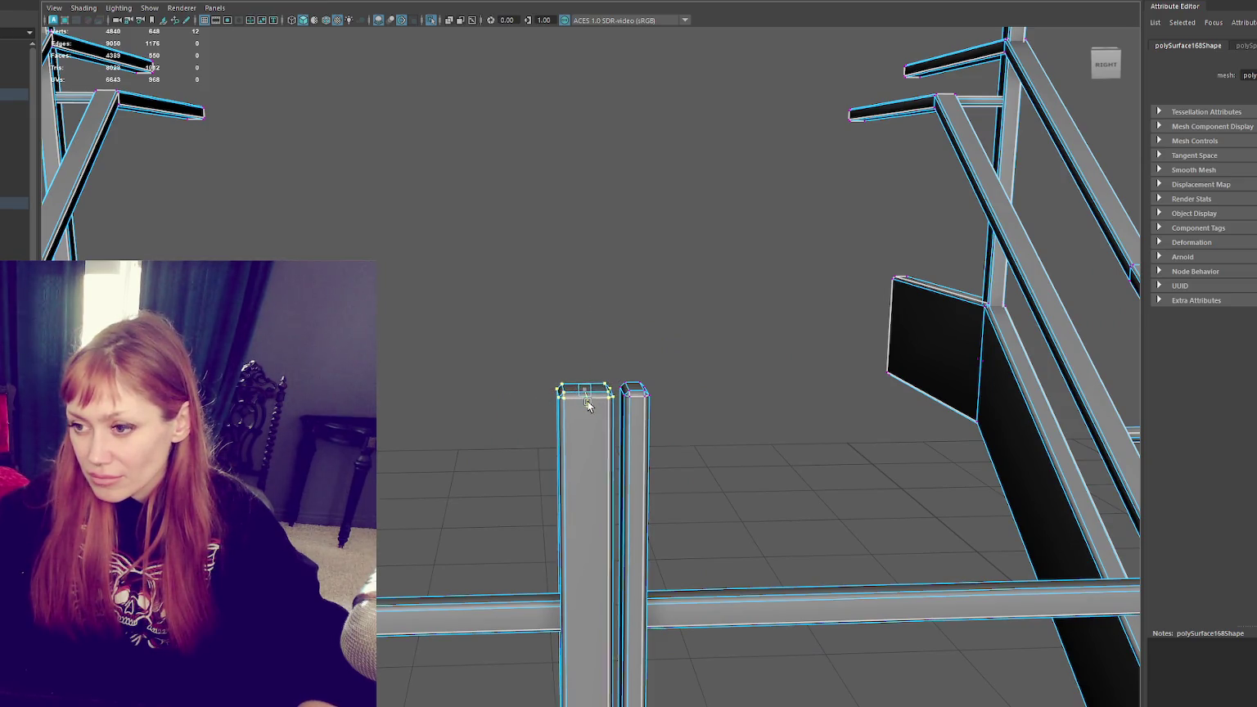
mouse_move(673, 362)
mouse_down()
mouse_move(618, 418)
mouse_move(580, 389)
mouse_up()
mouse_move(673, 268)
alt+mouse_down()
mouse_move(763, 218)
mouse_move(588, 447)
alt+mouse_up()
key(F8)
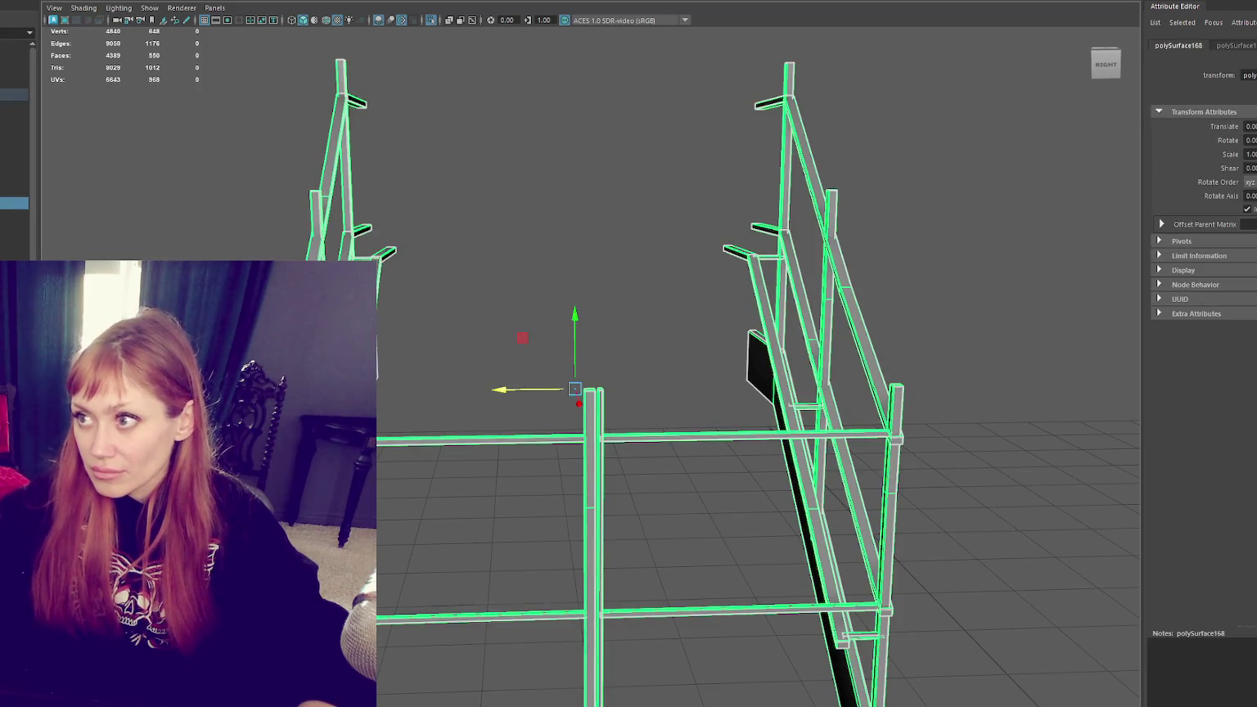
Step: Add edge loops to the top rail and bottom rail, including near the bottom rail's left end
key(F8)
click(489, 441)
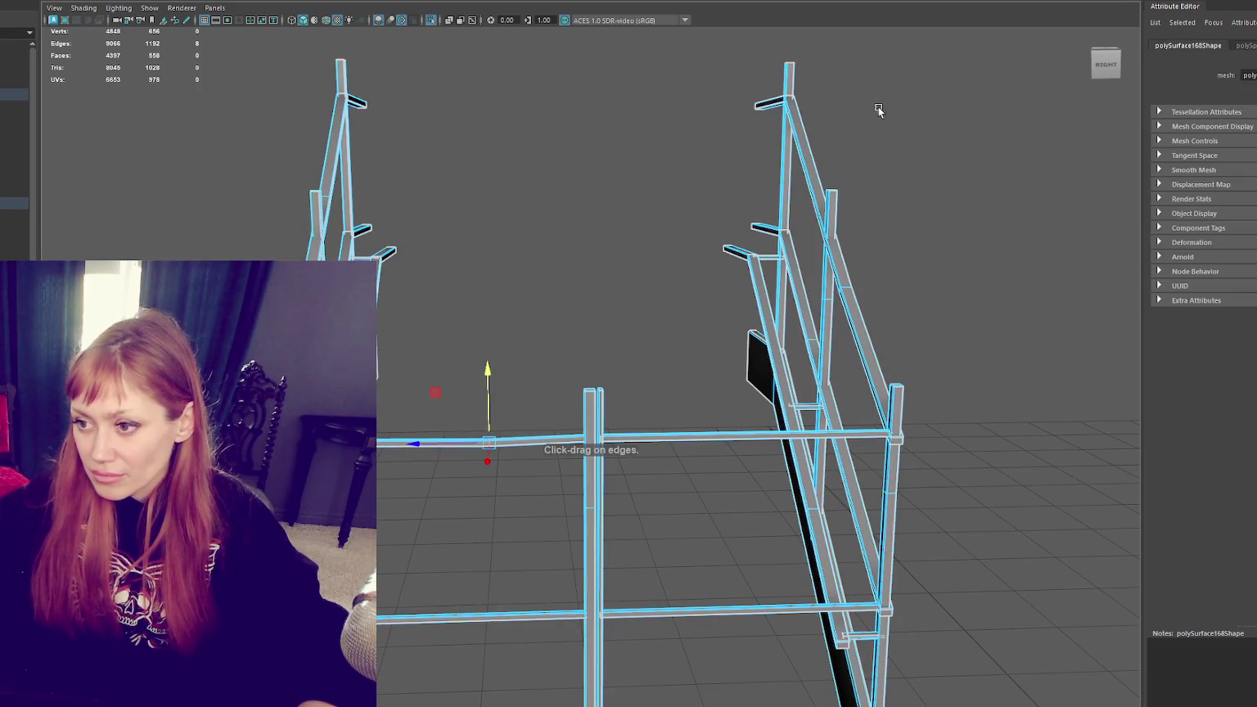
click(727, 434)
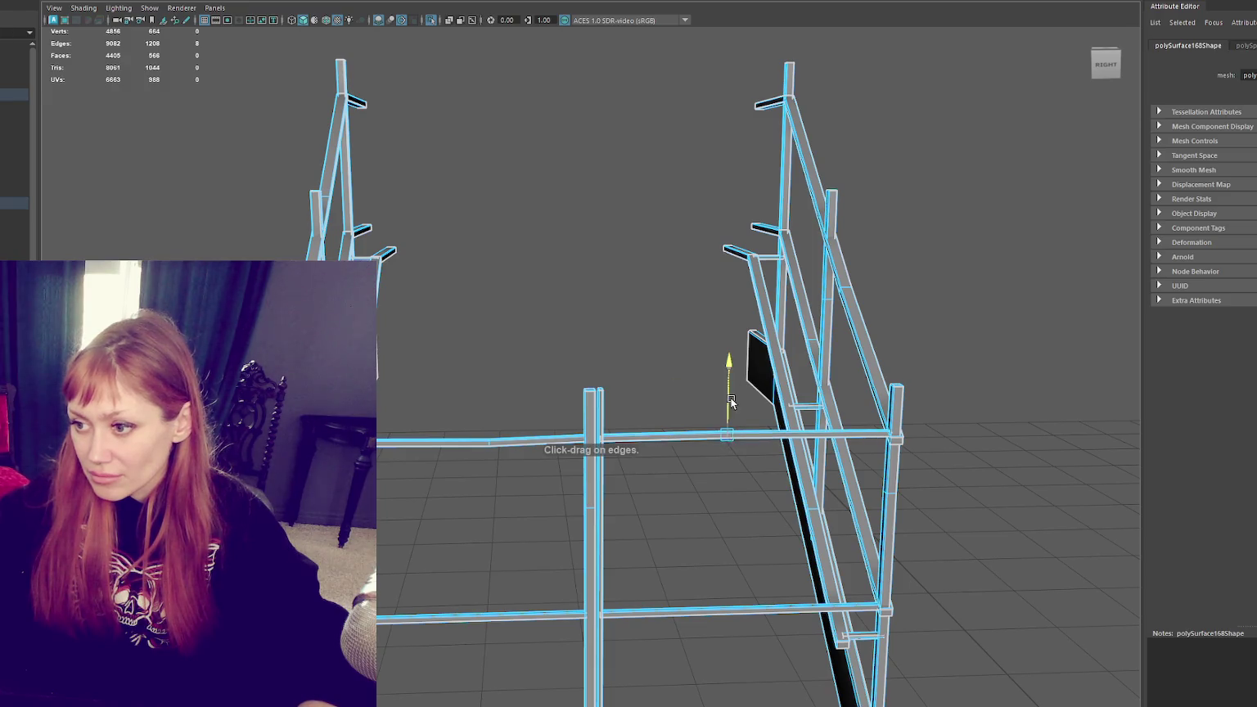
click(720, 611)
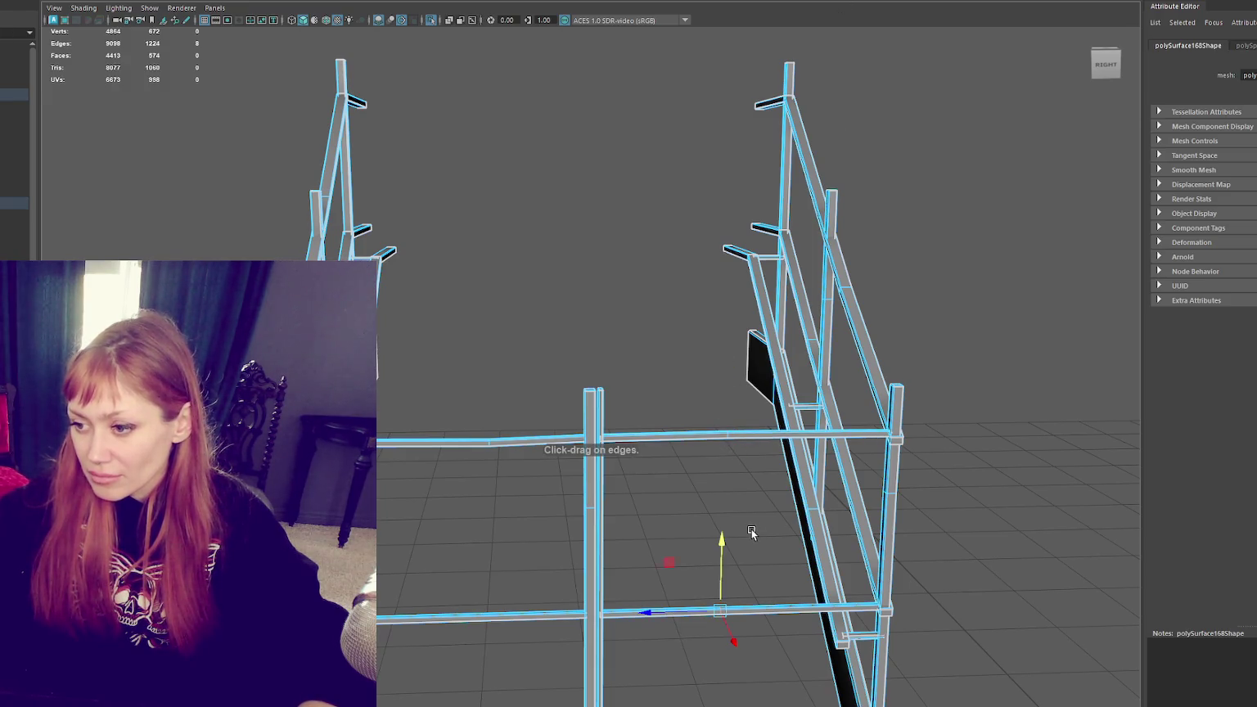
drag(425, 613, 414, 614)
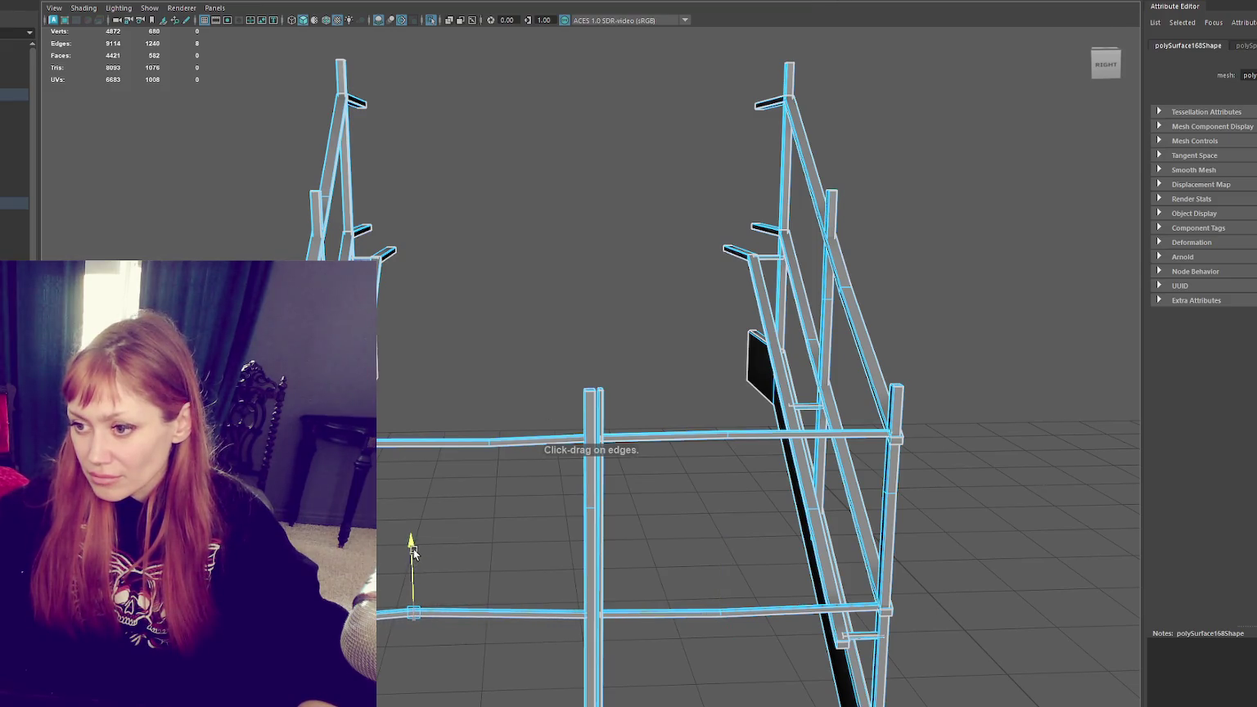
scroll(619, 563, down, 2)
scroll(638, 567, down, 3)
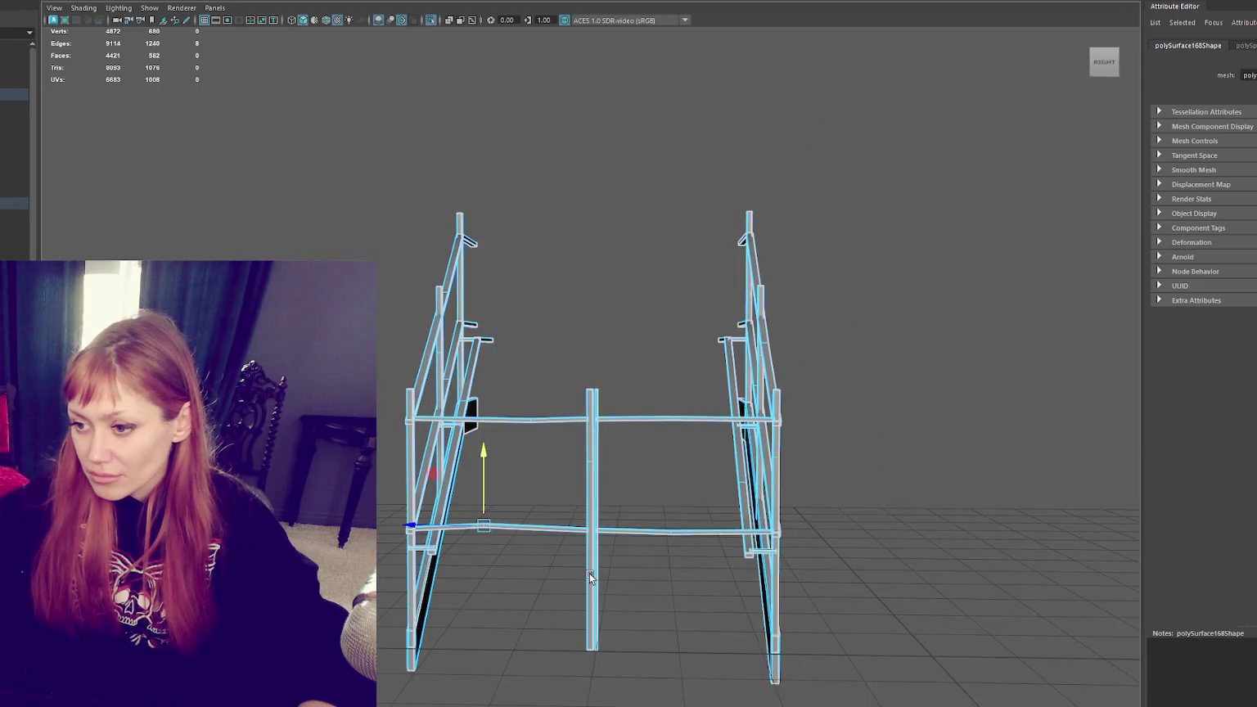
key(g)
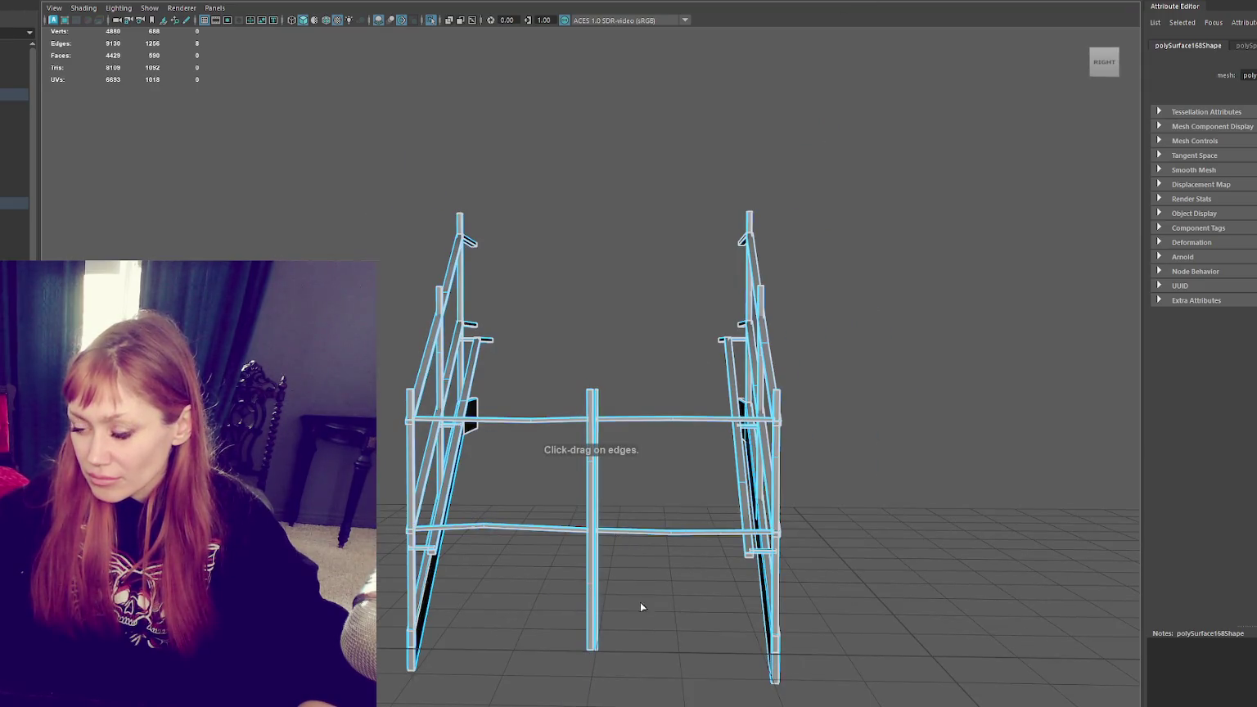
Step: Select the centre post's bottom vertices in vertex mode, then clear the selection
right_drag(592, 459, 557, 459)
drag(551, 635, 604, 679)
key(f)
scroll(670, 551, down, 3)
drag(443, 305, 597, 436)
alt+drag(537, 368, 596, 421)
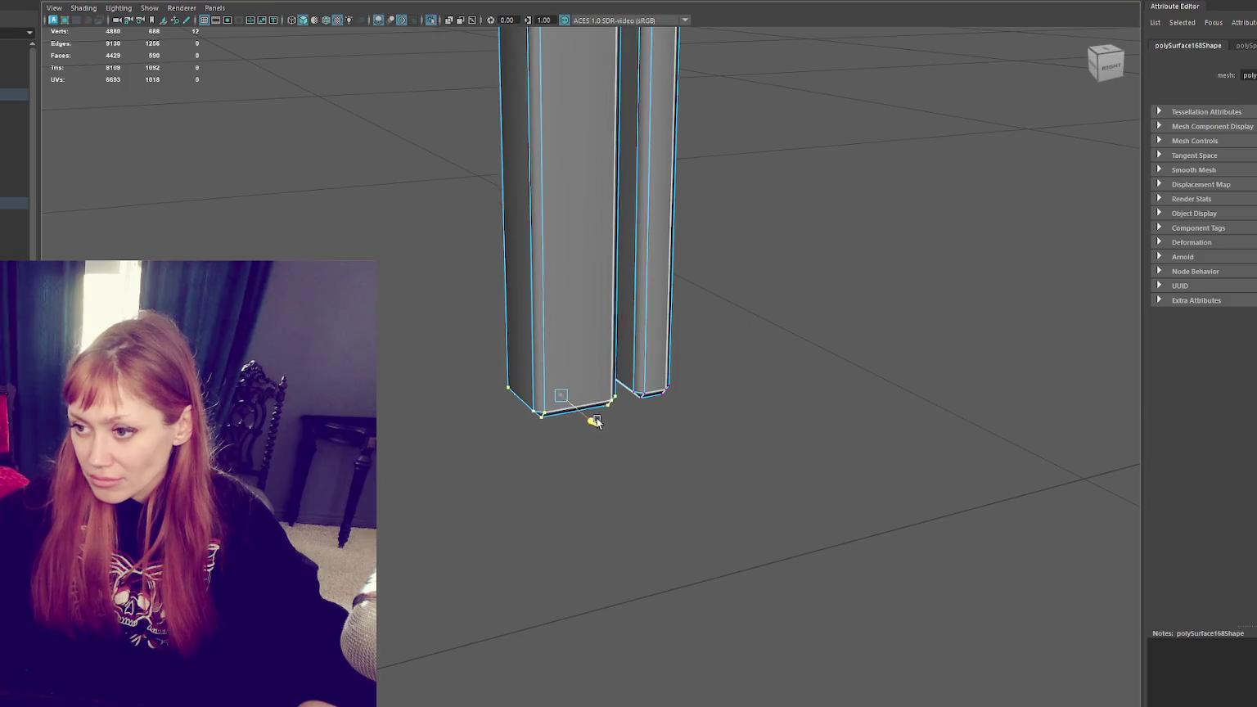
click(737, 238)
mouse_move(590, 271)
alt+mouse_down()
mouse_move(665, 268)
mouse_move(637, 262)
mouse_move(643, 418)
mouse_move(558, 519)
mouse_move(581, 491)
alt+mouse_up()
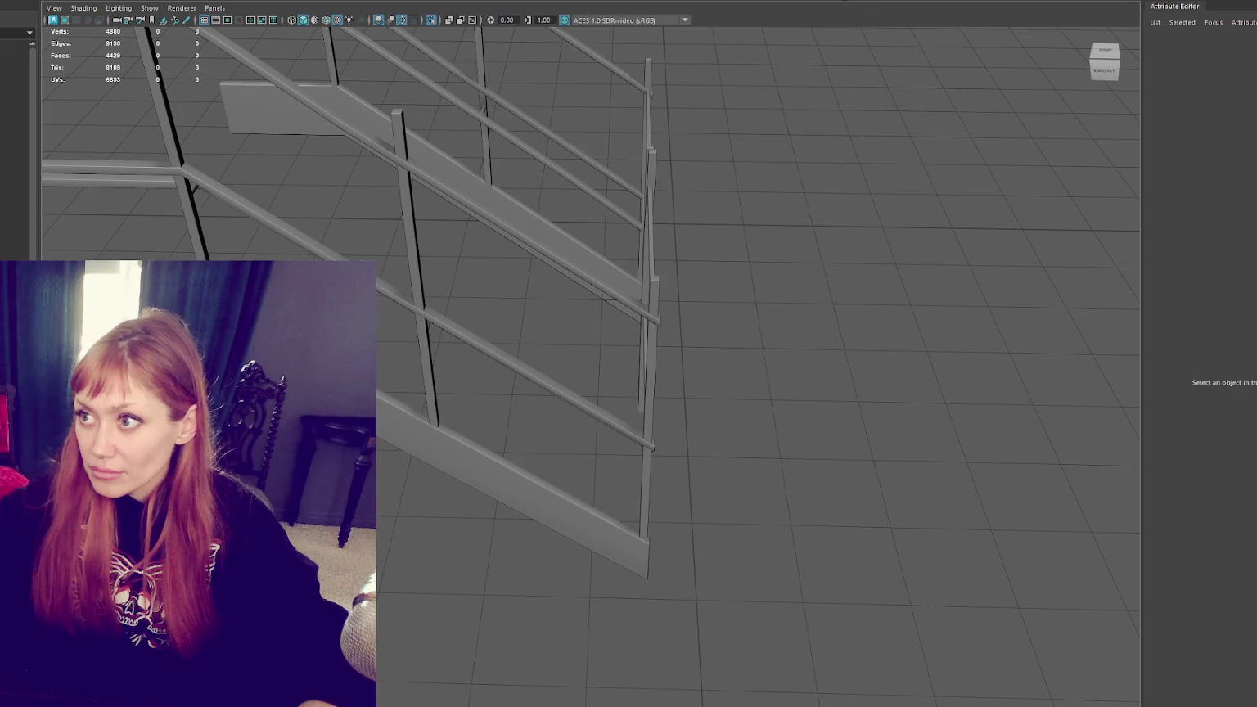
Step: Select the fence mesh, nudge it upward, and frame it from an oblique view
click(496, 459)
drag(492, 511, 491, 516)
drag(494, 424, 500, 428)
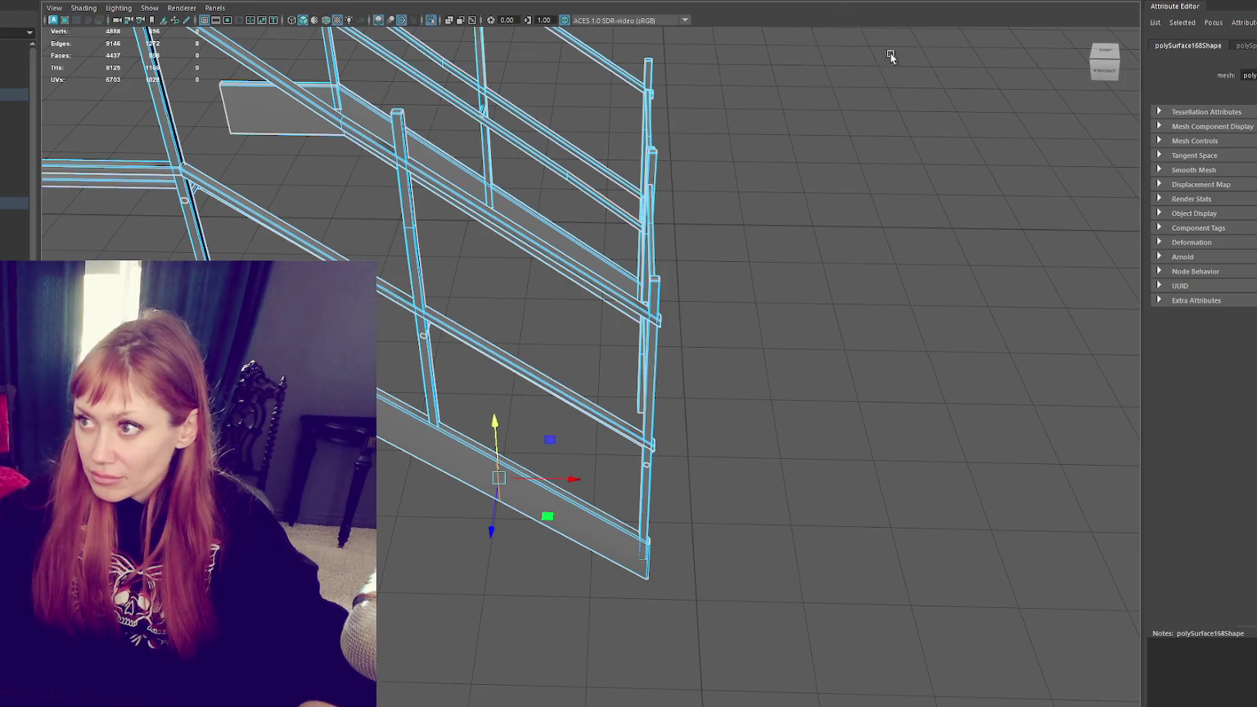
alt+drag(873, 30, 804, 309)
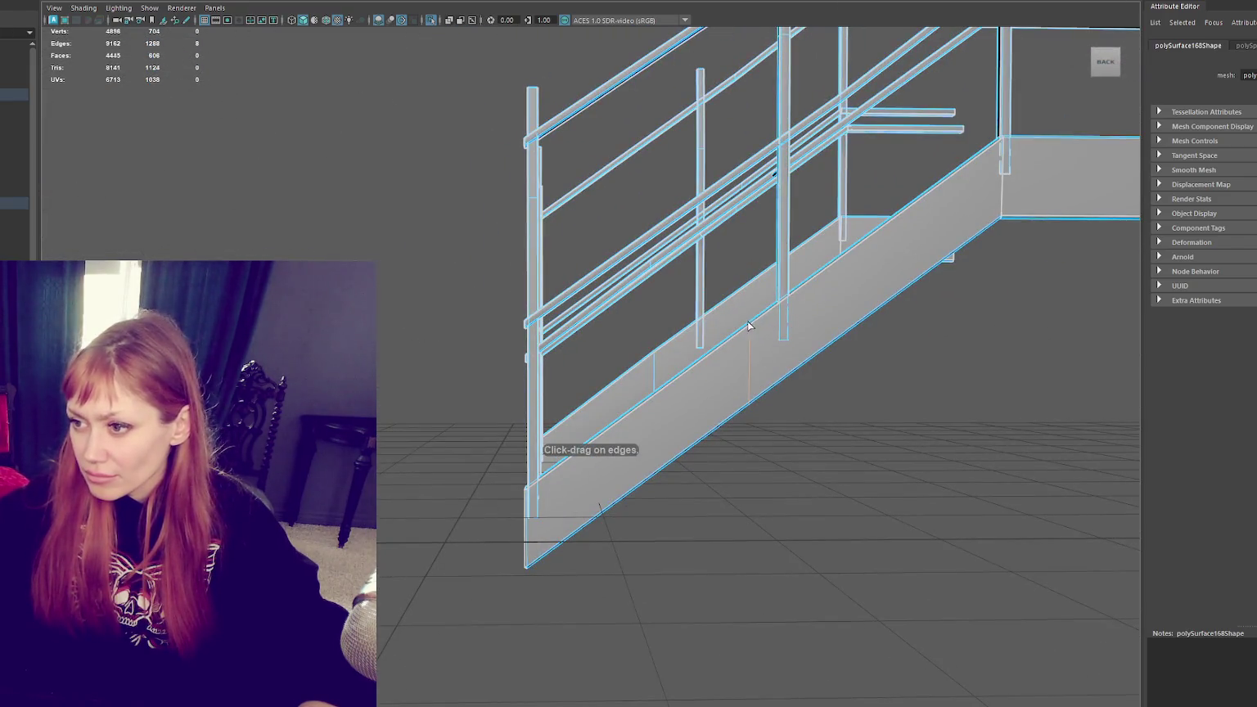
alt+drag(758, 288, 828, 415)
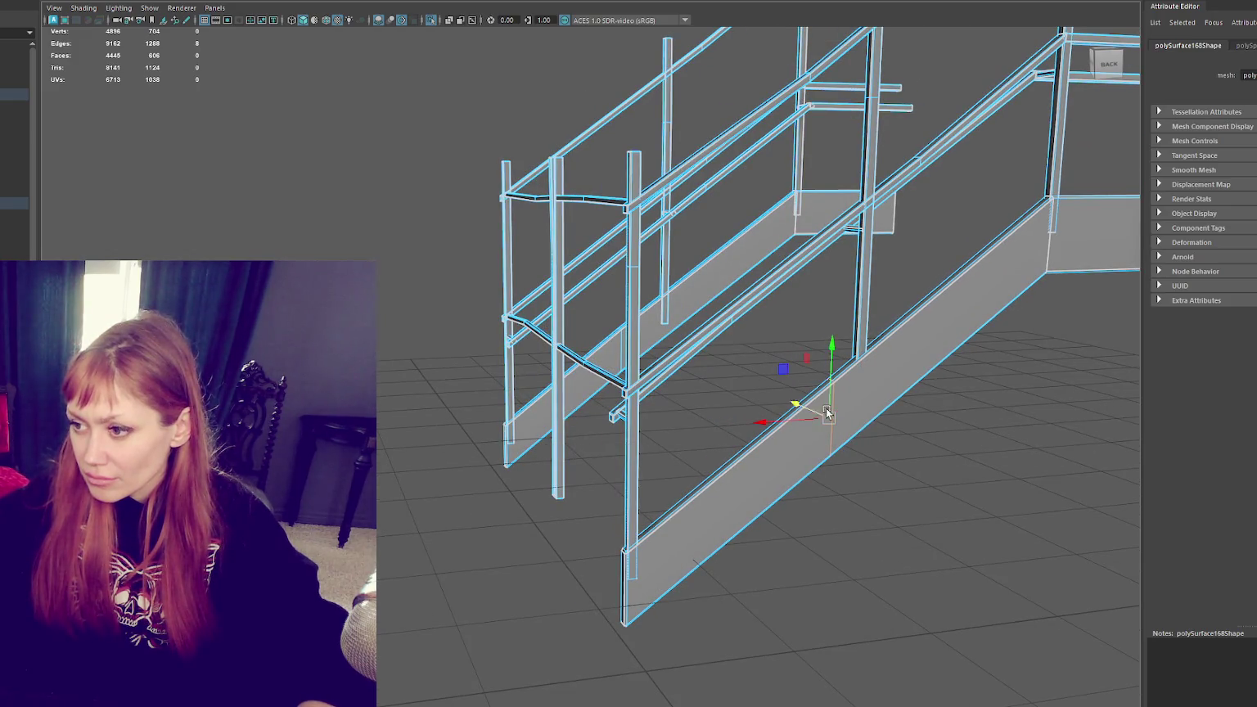
right_drag(904, 253, 954, 177)
key(f)
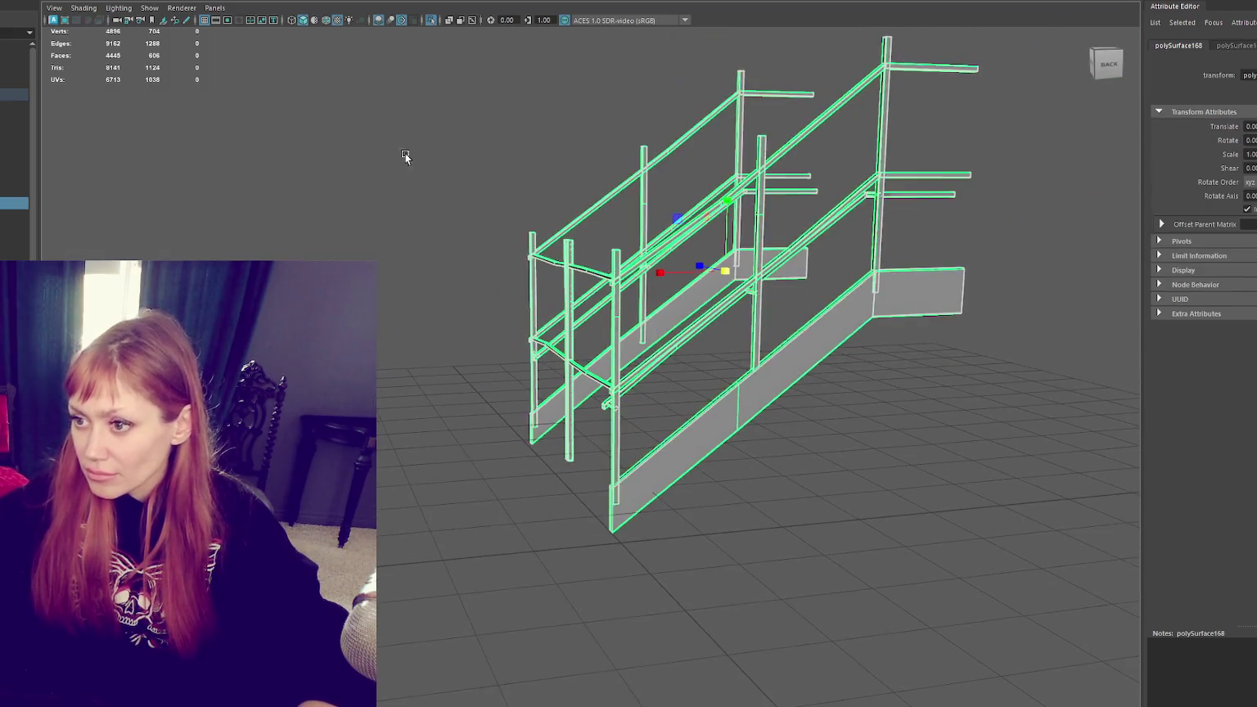
click(470, 178)
scroll(666, 149, up, 3)
scroll(675, 160, up, 3)
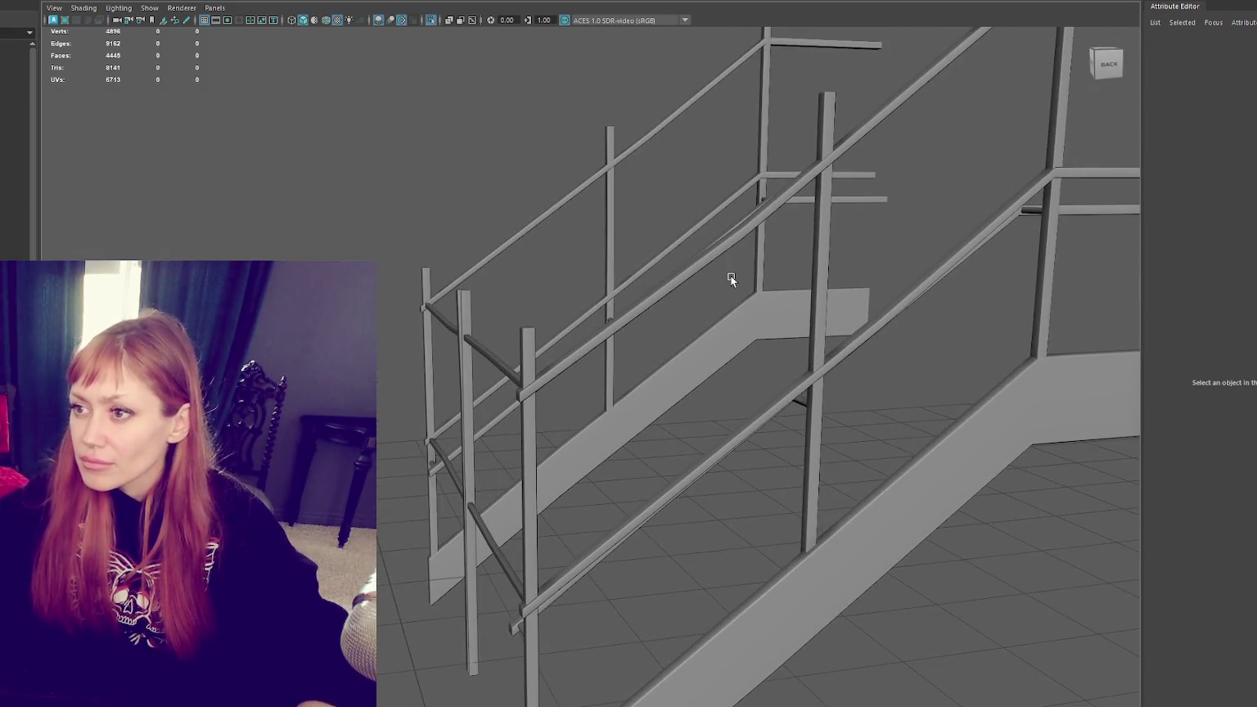
Step: Select the vertex at a post top and slide the rail end down along the railing
click(721, 81)
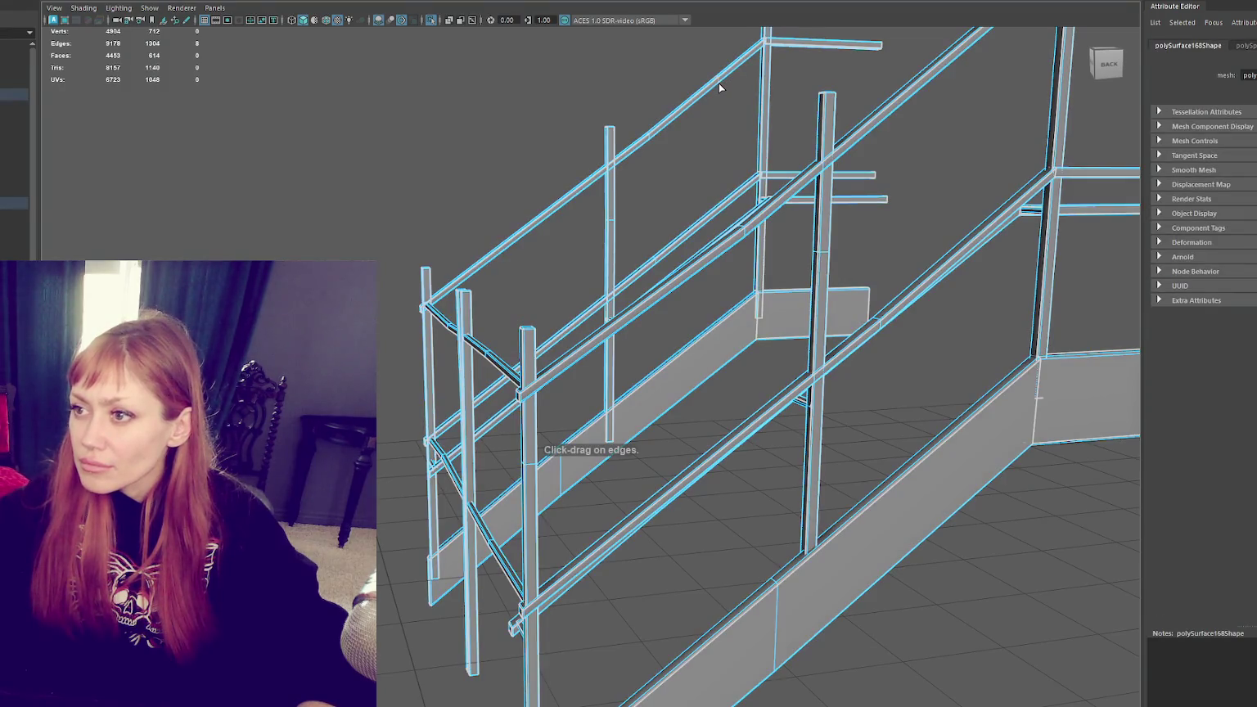
click(722, 50)
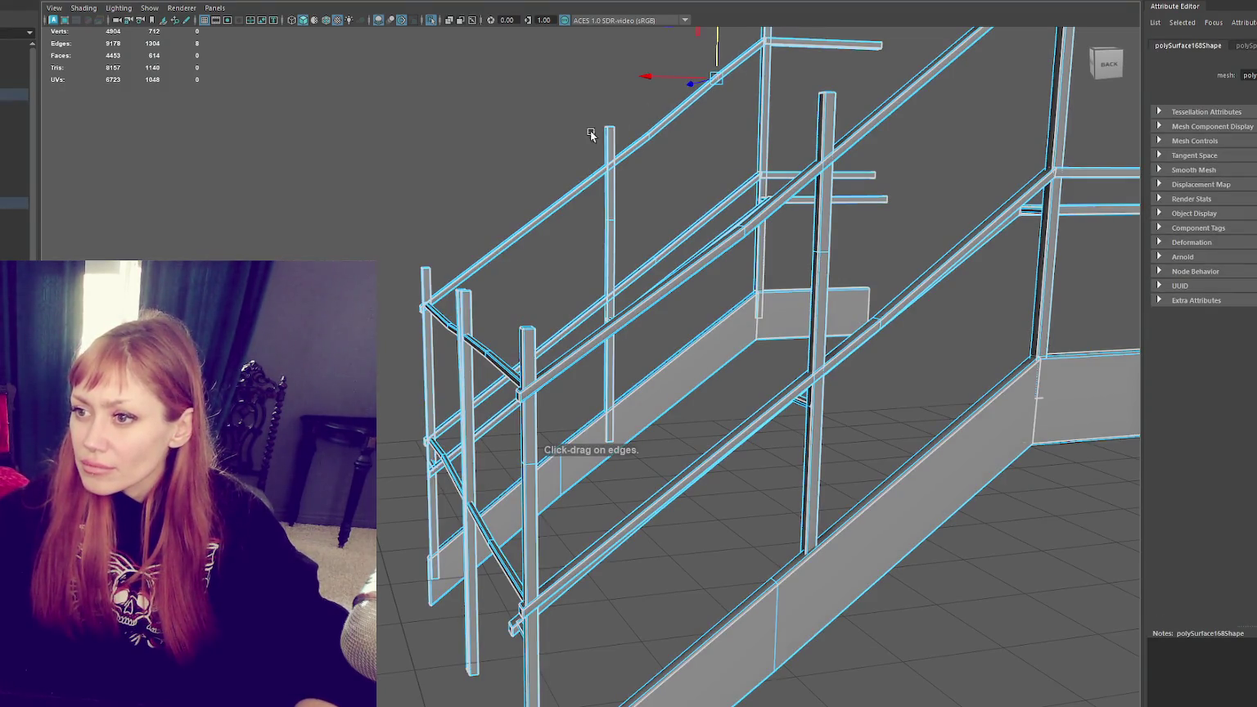
right_drag(648, 117, 638, 86)
drag(672, 106, 623, 197)
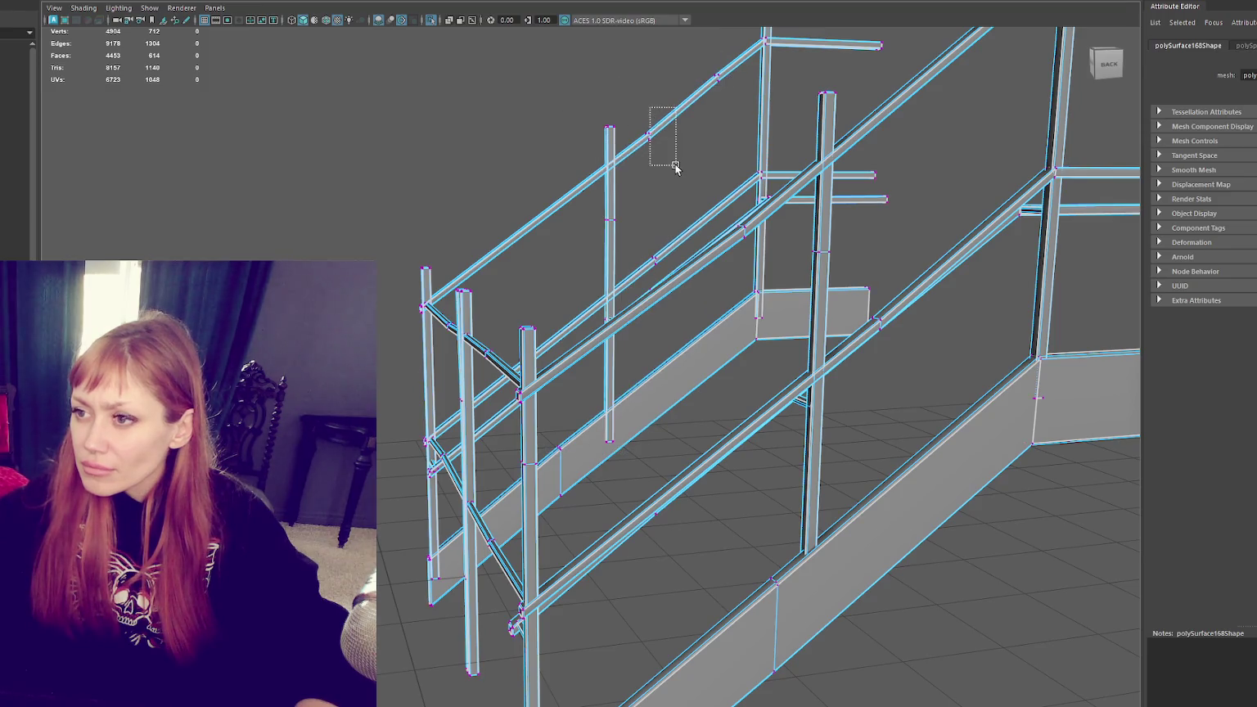
drag(603, 139, 548, 192)
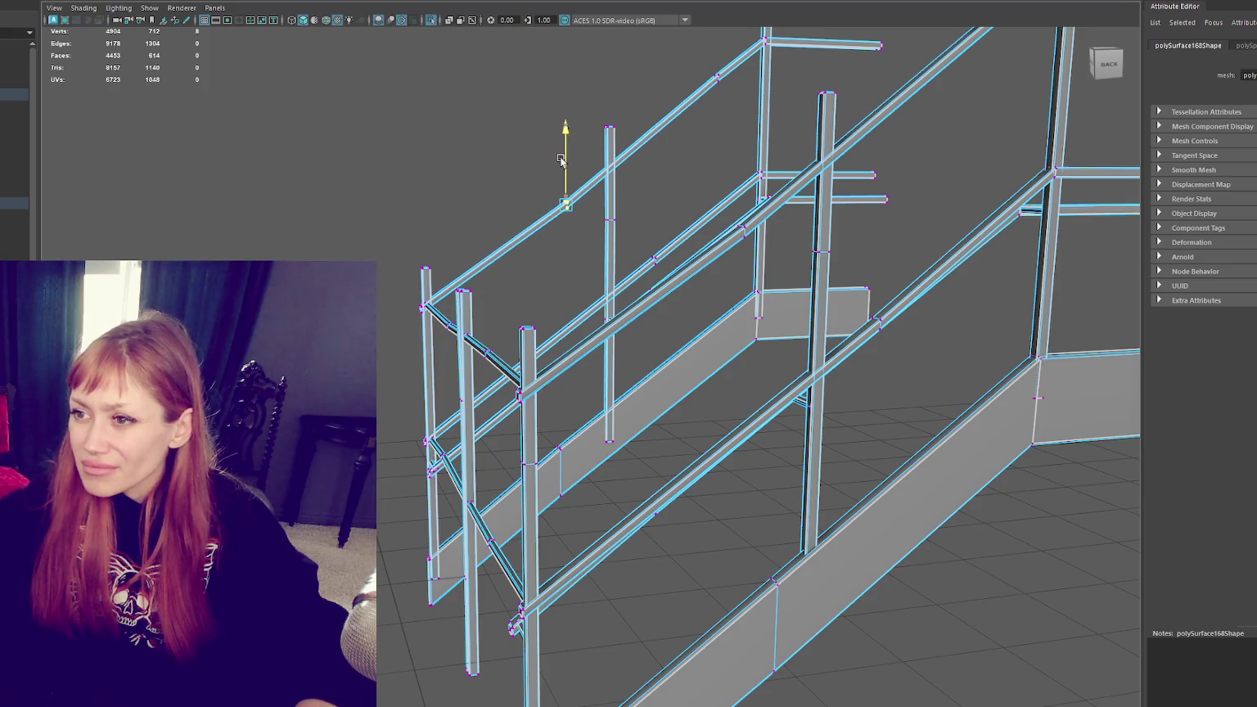
right_drag(446, 143, 490, 89)
click(489, 90)
Step: Select the edges at the rail end and shift them across the post top
alt+drag(532, 102, 843, 151)
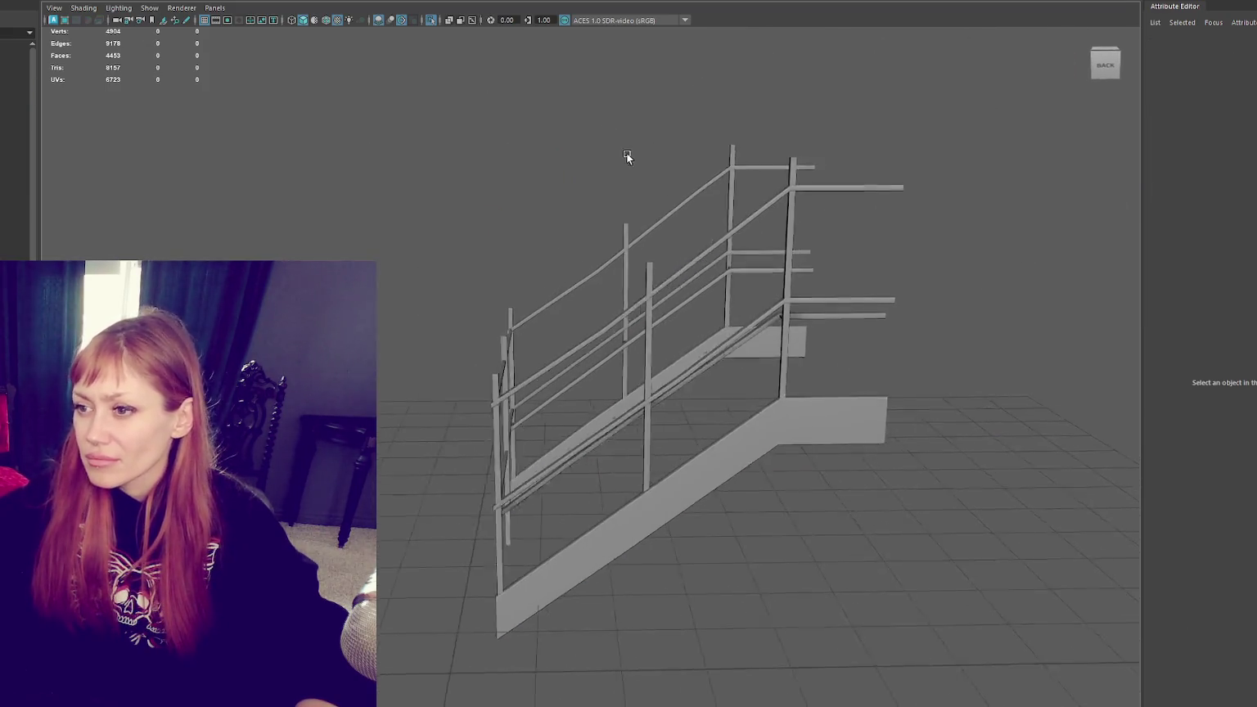
scroll(845, 154, up, 3)
scroll(578, 169, up, 3)
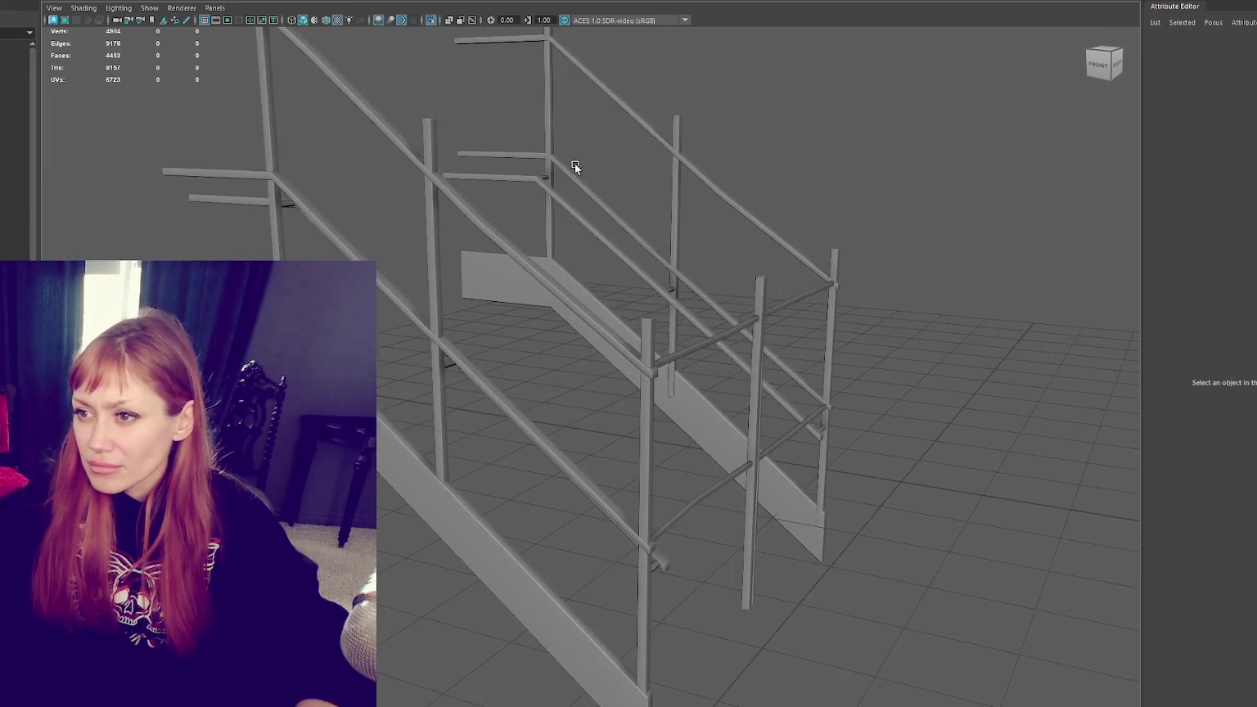
click(646, 244)
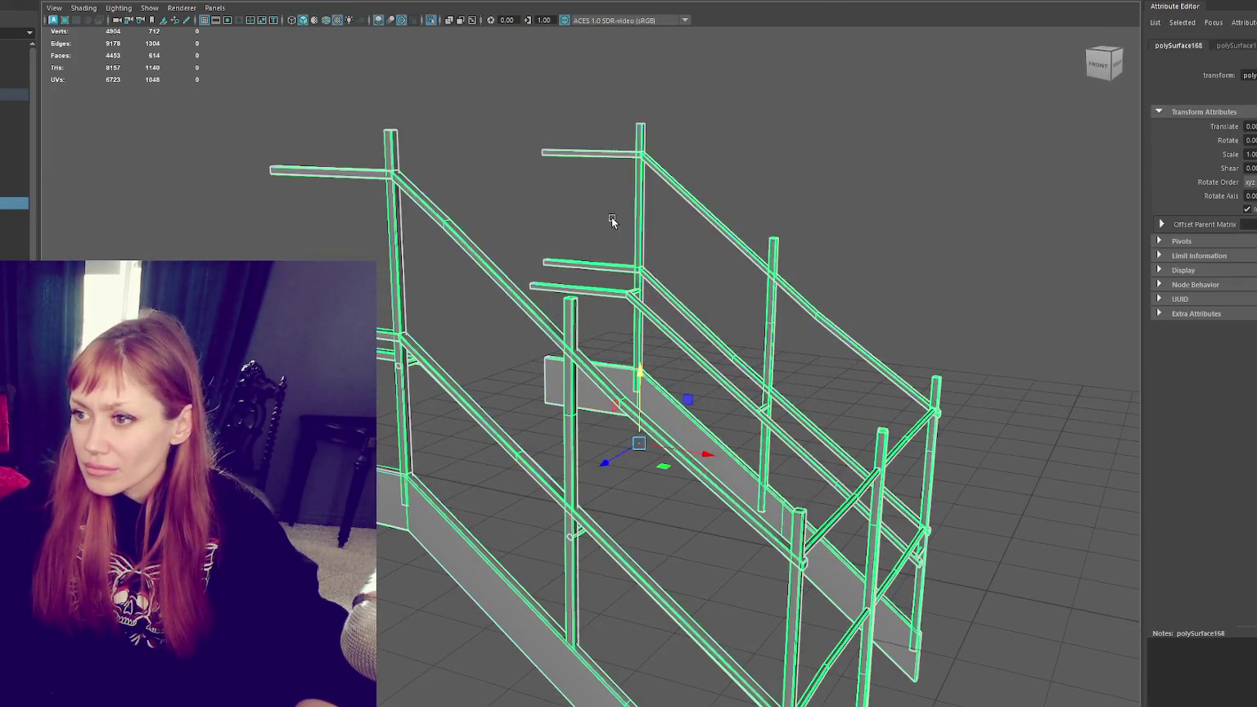
mouse_move(612, 218)
shift+right_down()
mouse_move(646, 197)
mouse_move(631, 176)
shift+right_up()
drag(619, 179, 644, 221)
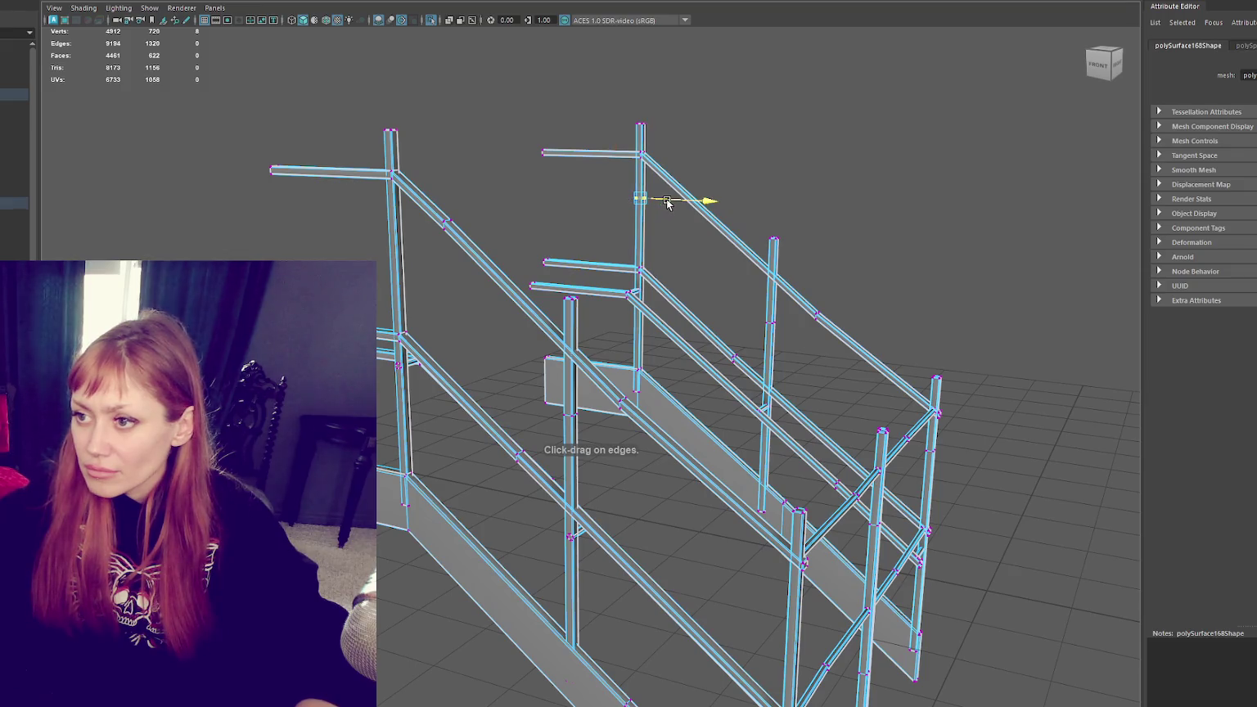
drag(623, 102, 681, 124)
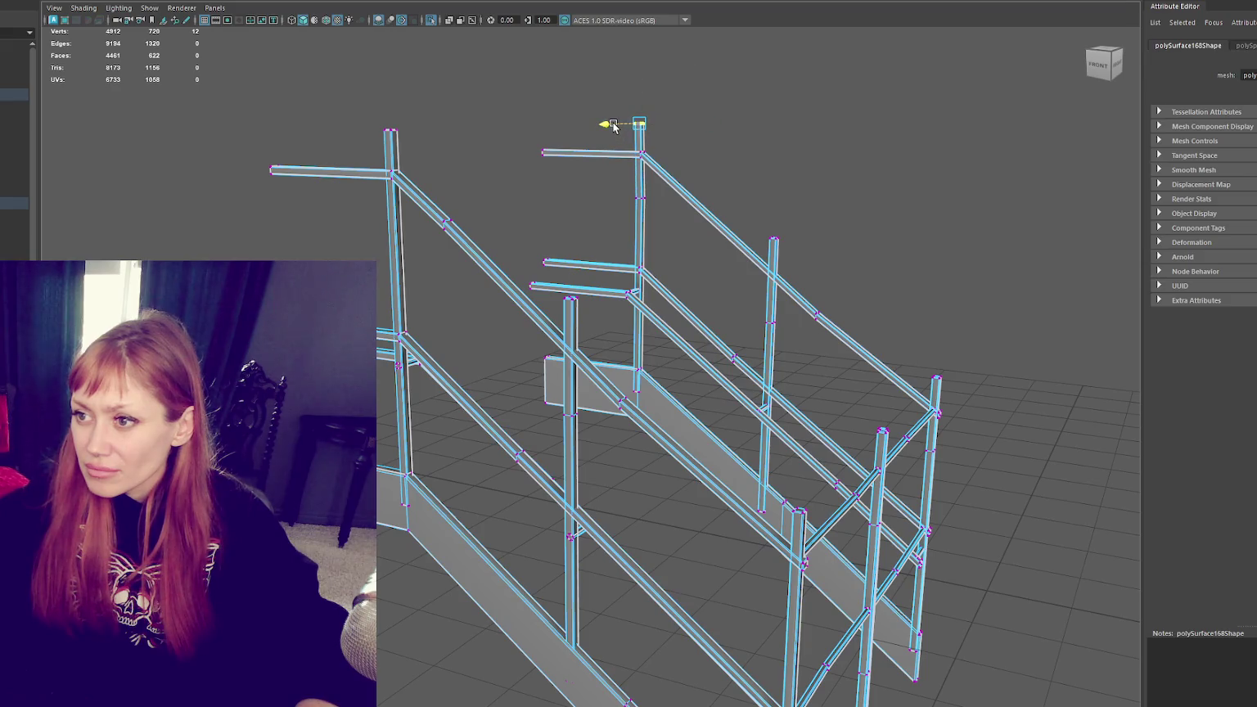
click(854, 86)
mouse_move(854, 86)
alt+mouse_down()
mouse_move(778, 84)
mouse_move(879, 159)
alt+mouse_up()
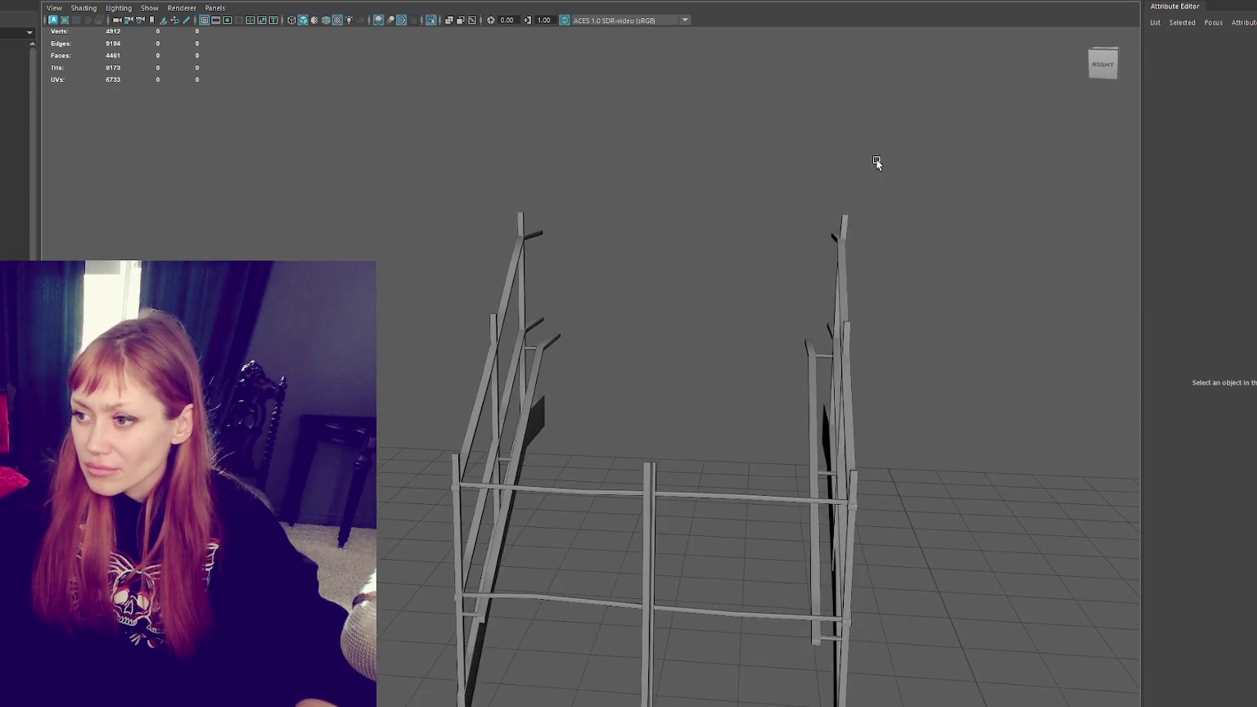
Step: Exit isolation, frame the building, and select the railing panels, stair railings and staircase parts
key(ctrl+1)
key(a)
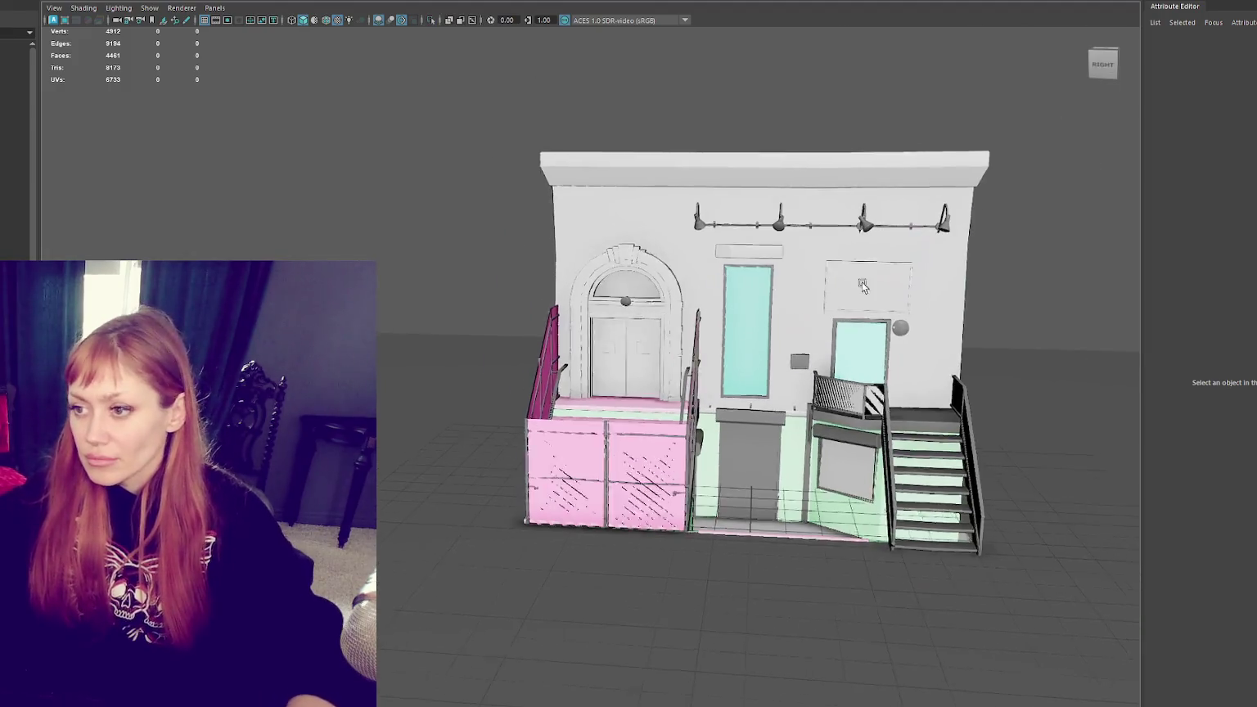
mouse_move(737, 271)
alt+mouse_down()
mouse_move(669, 276)
mouse_move(758, 267)
mouse_move(714, 281)
mouse_move(741, 279)
alt+mouse_up()
scroll(770, 393, up, 5)
click(793, 443)
click(798, 446)
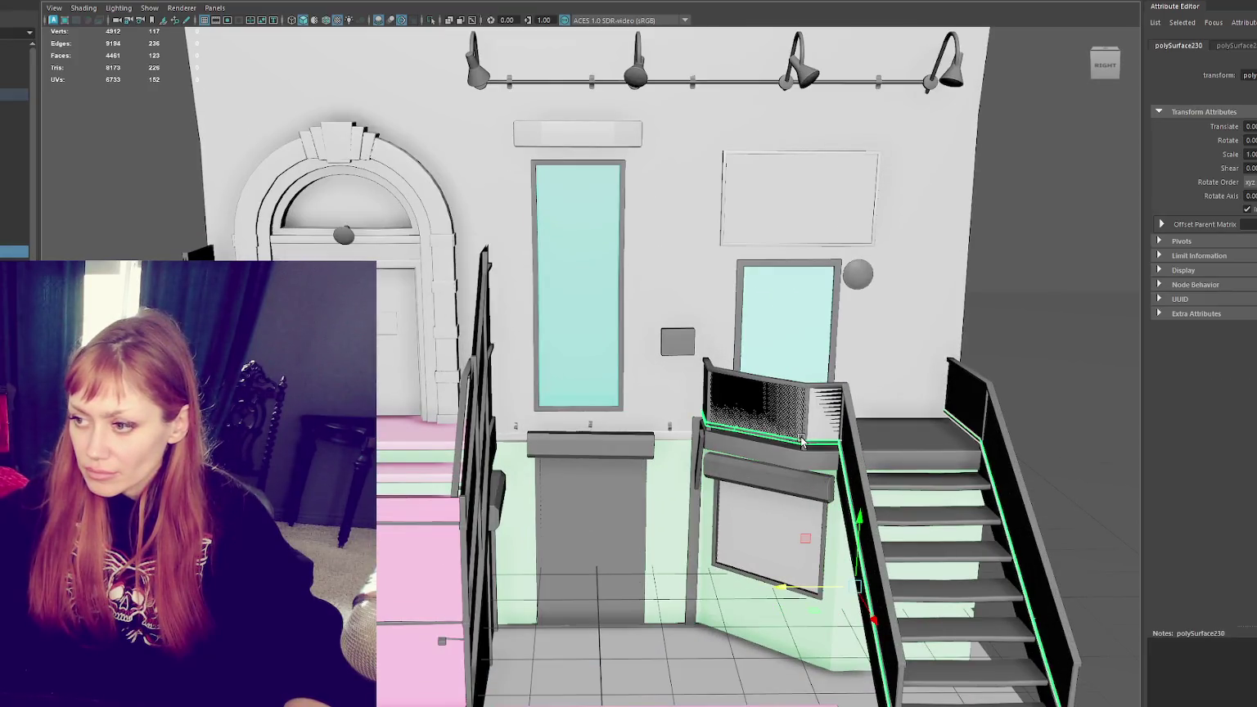
shift+click(803, 446)
shift+click(852, 438)
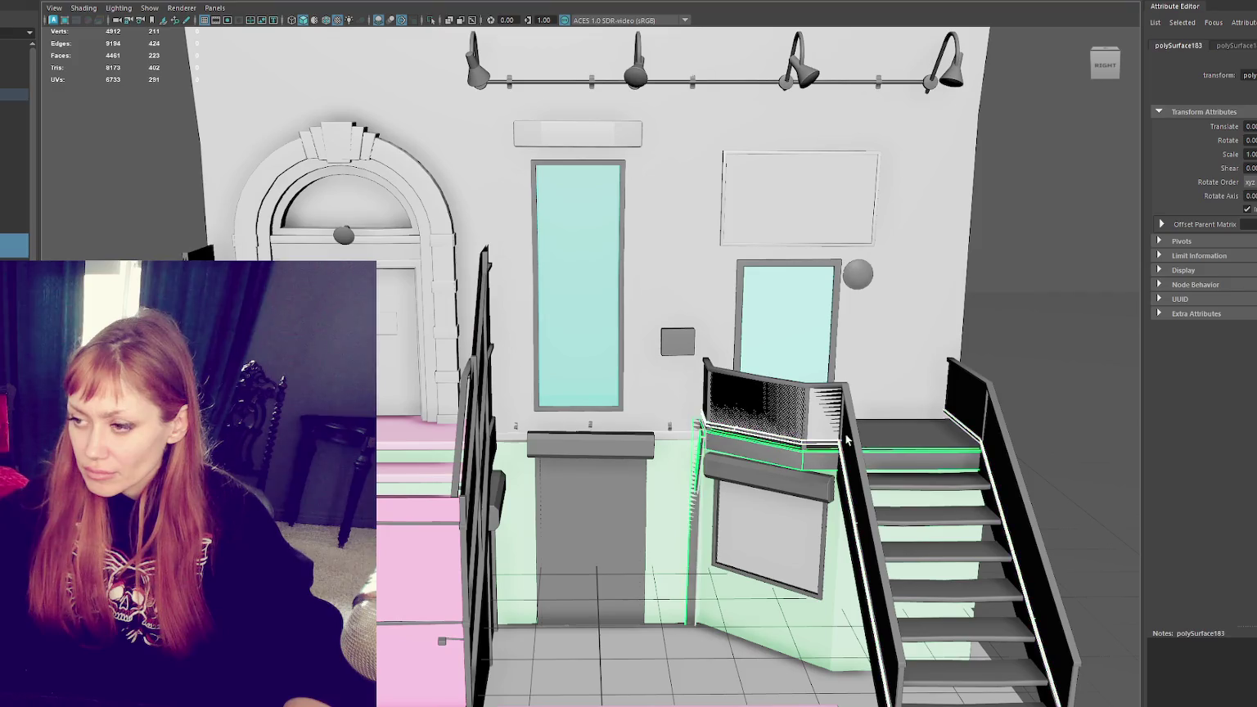
shift+click(906, 693)
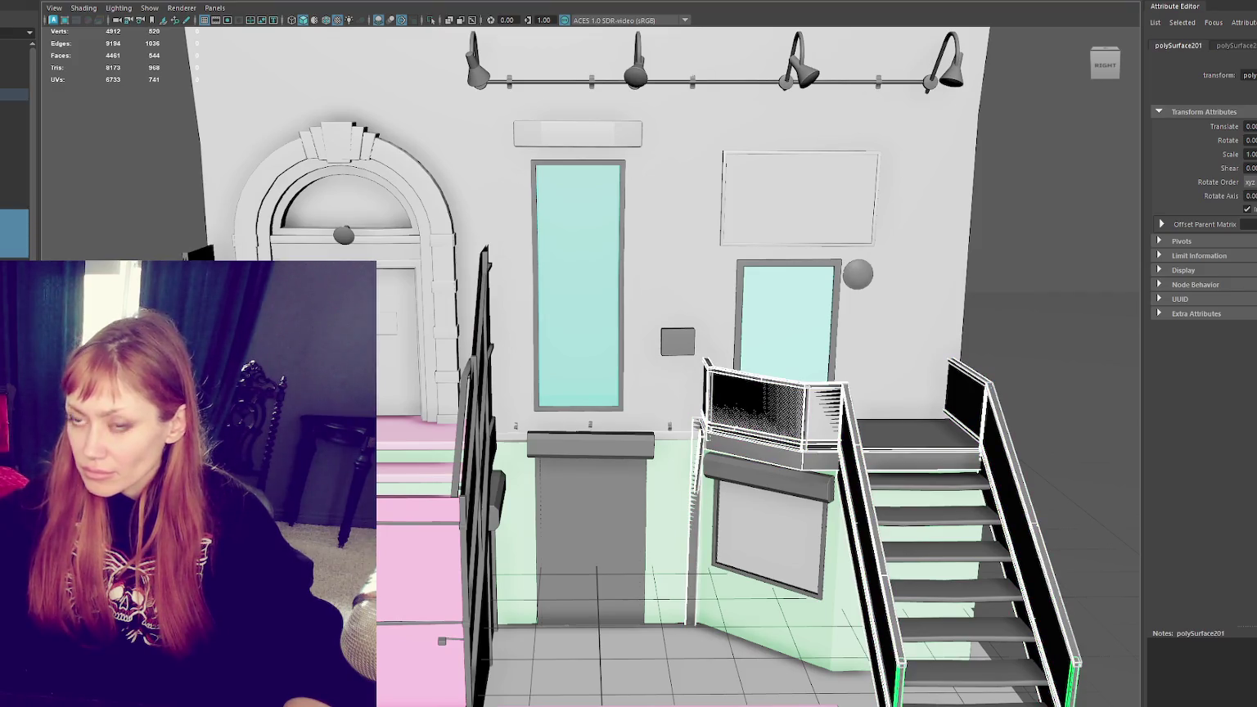
click(123, 0)
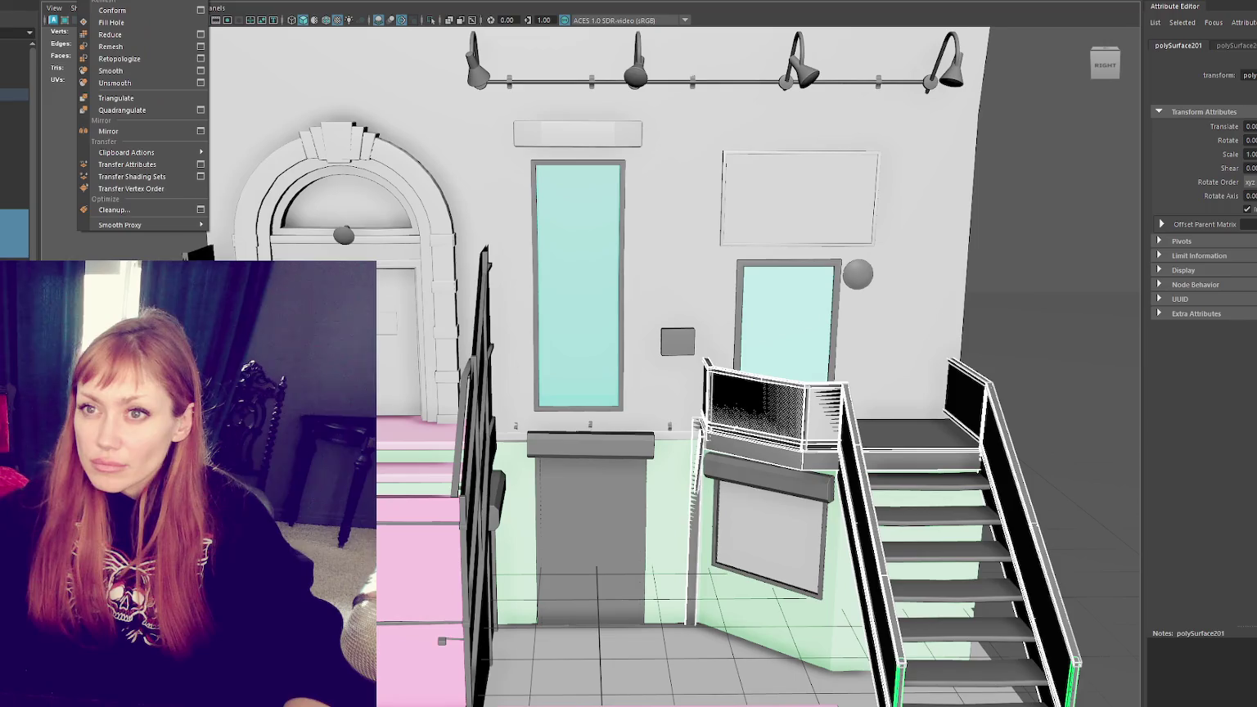
Step: Combine the staircase, railings and landing panel into one mesh, polySurface230
click(140, 25)
scroll(926, 131, down, 3)
right_drag(926, 126, 1064, 172)
scroll(1055, 177, up, 3)
alt+middle_drag(1055, 177, 887, 143)
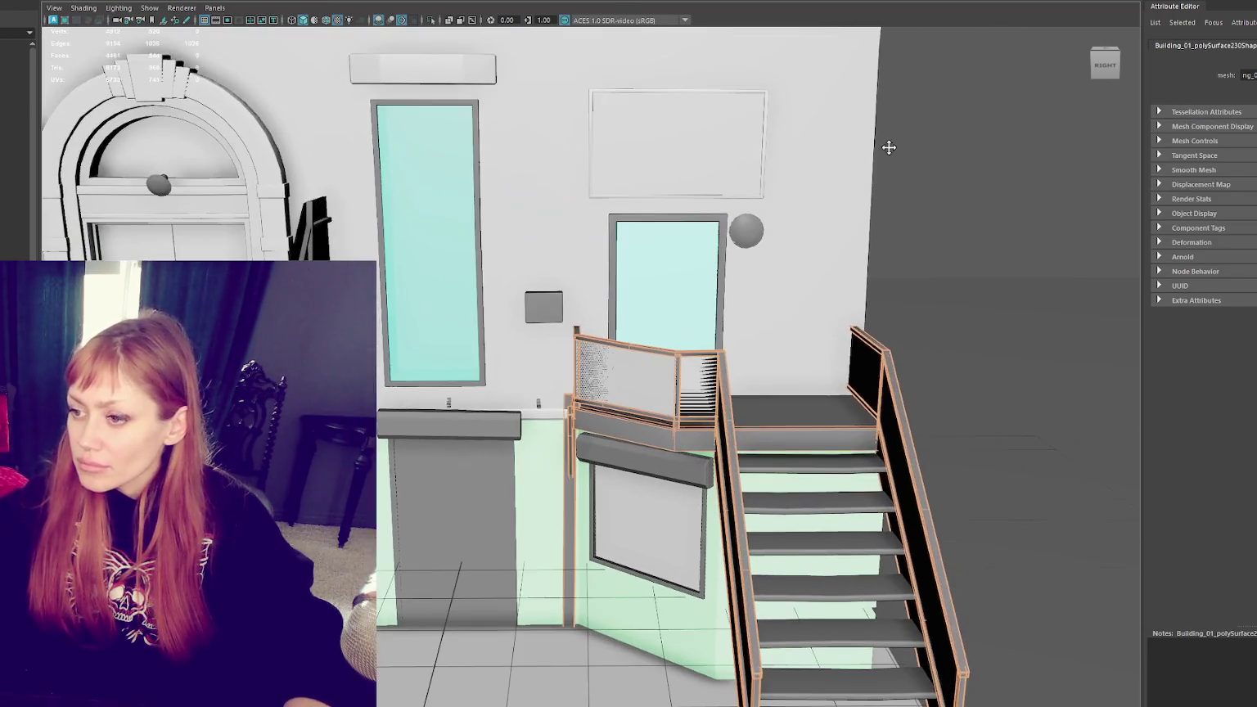
click(348, 1)
click(511, 192)
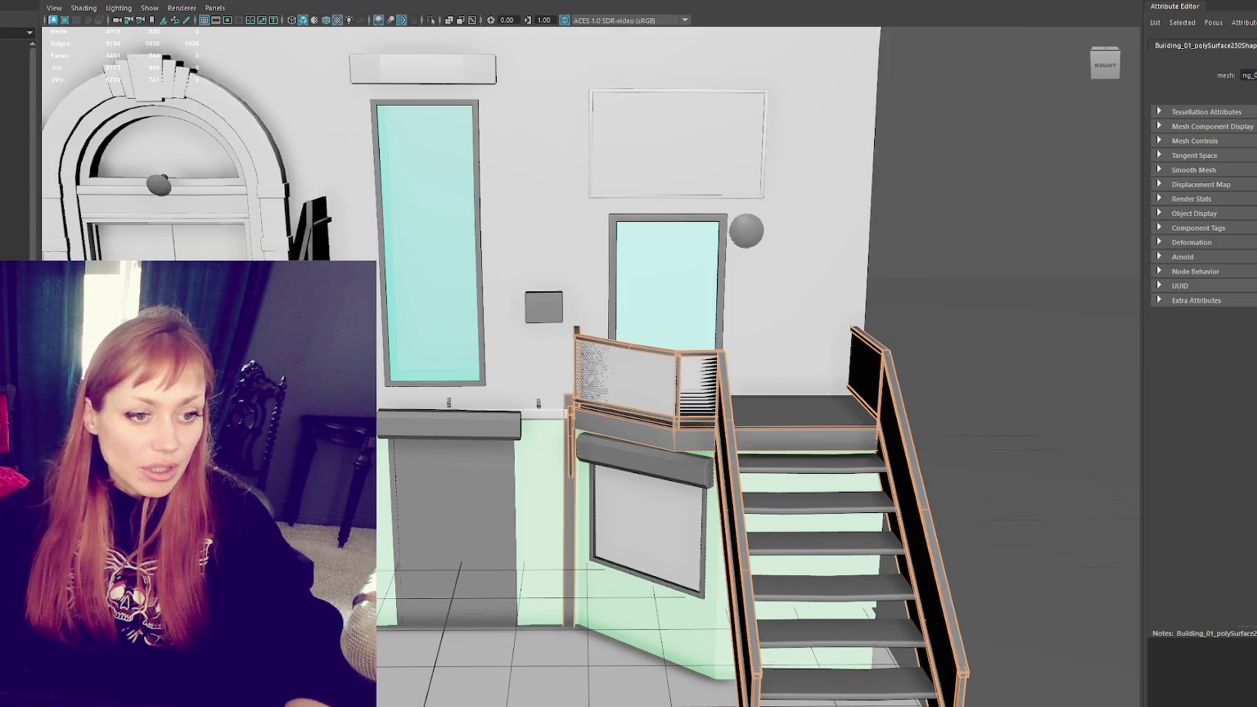
Step: Run Cleanup on the combined mesh to check for non-manifold geometry, then reselect the staircase
key(ctrl+F11)
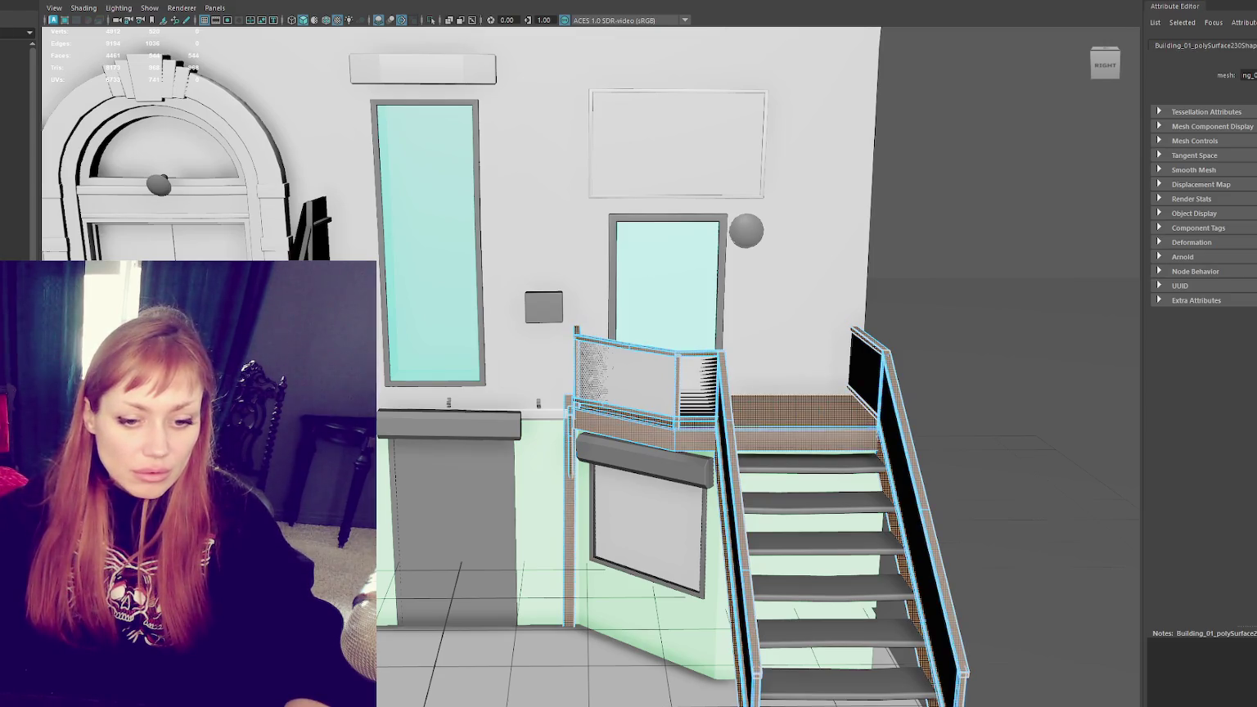
click(765, 279)
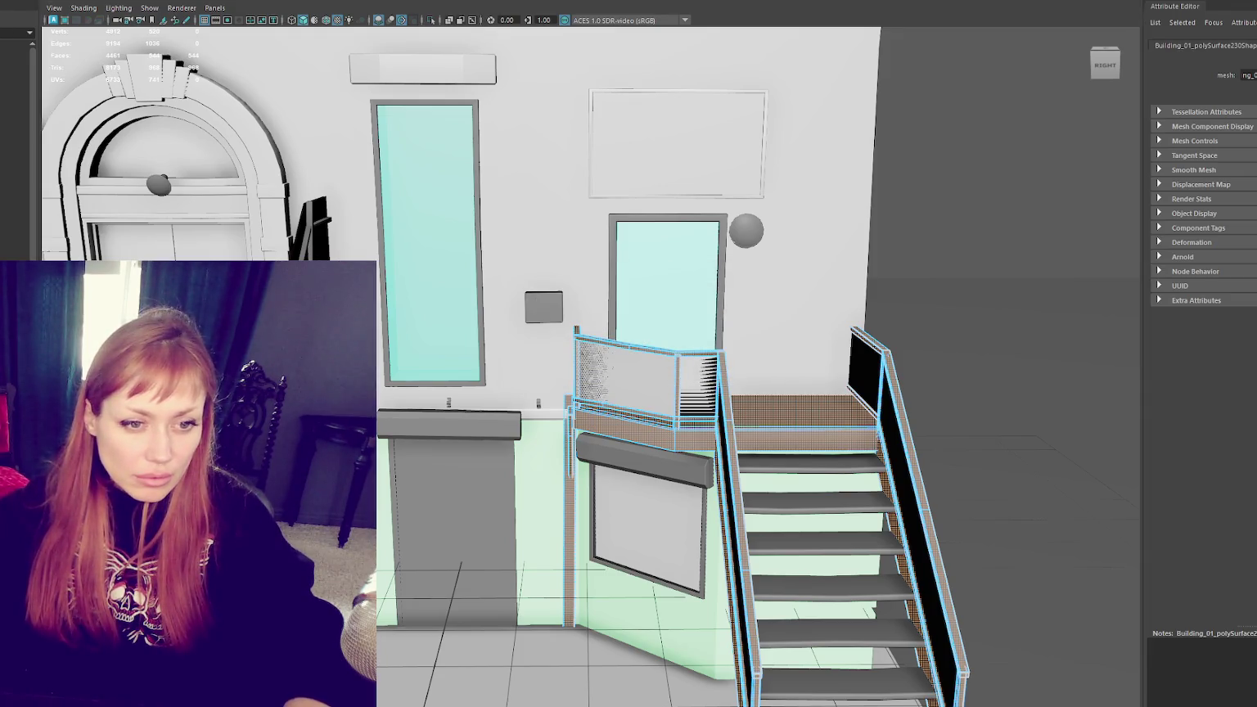
click(589, 366)
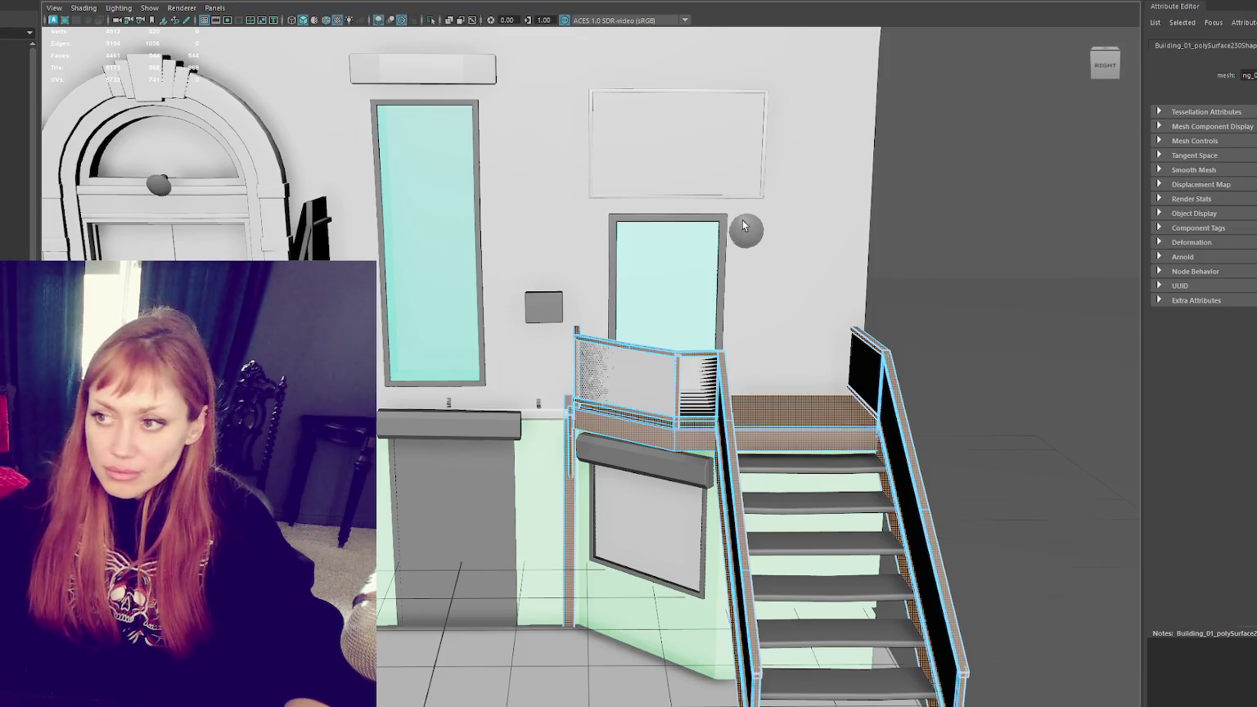
click(799, 465)
click(884, 412)
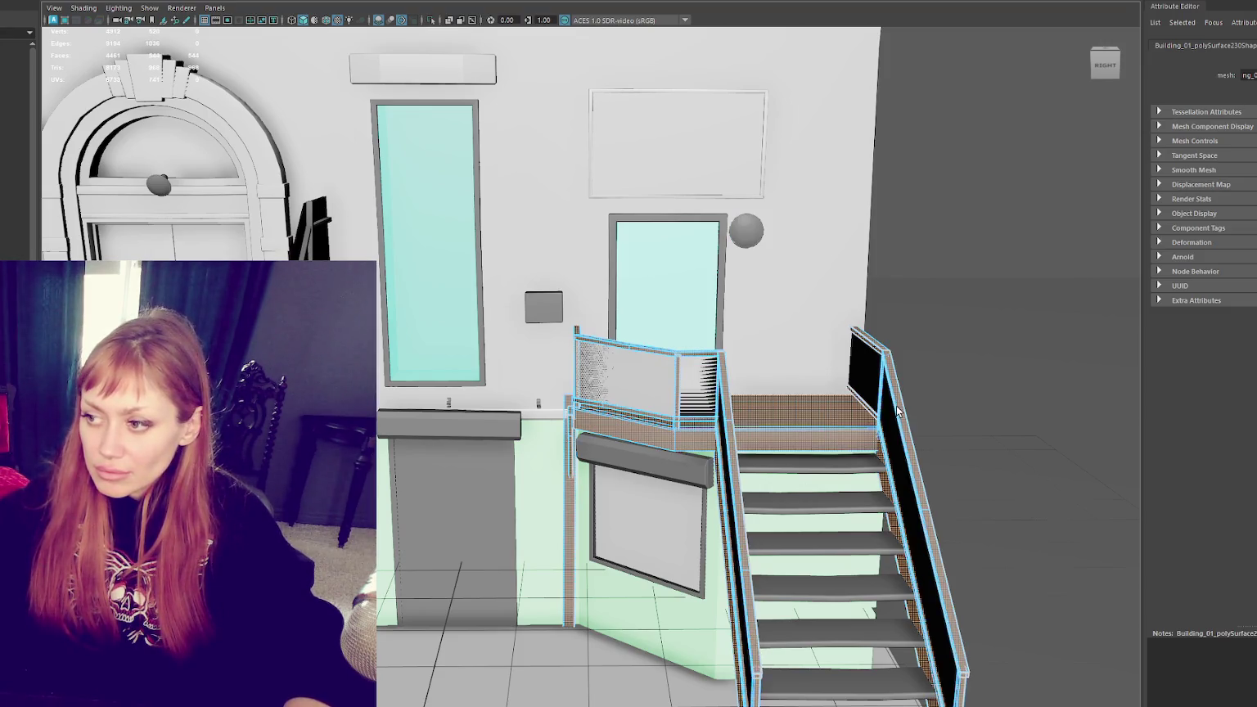
click(889, 409)
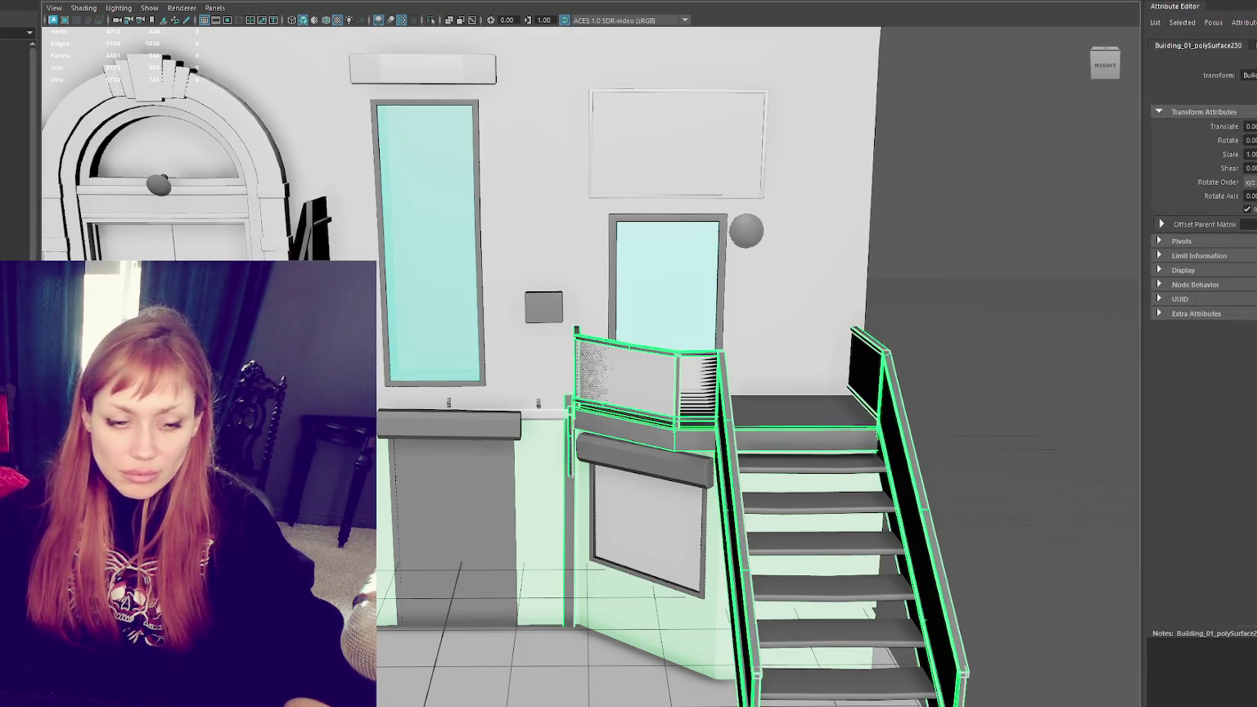
key(Down)
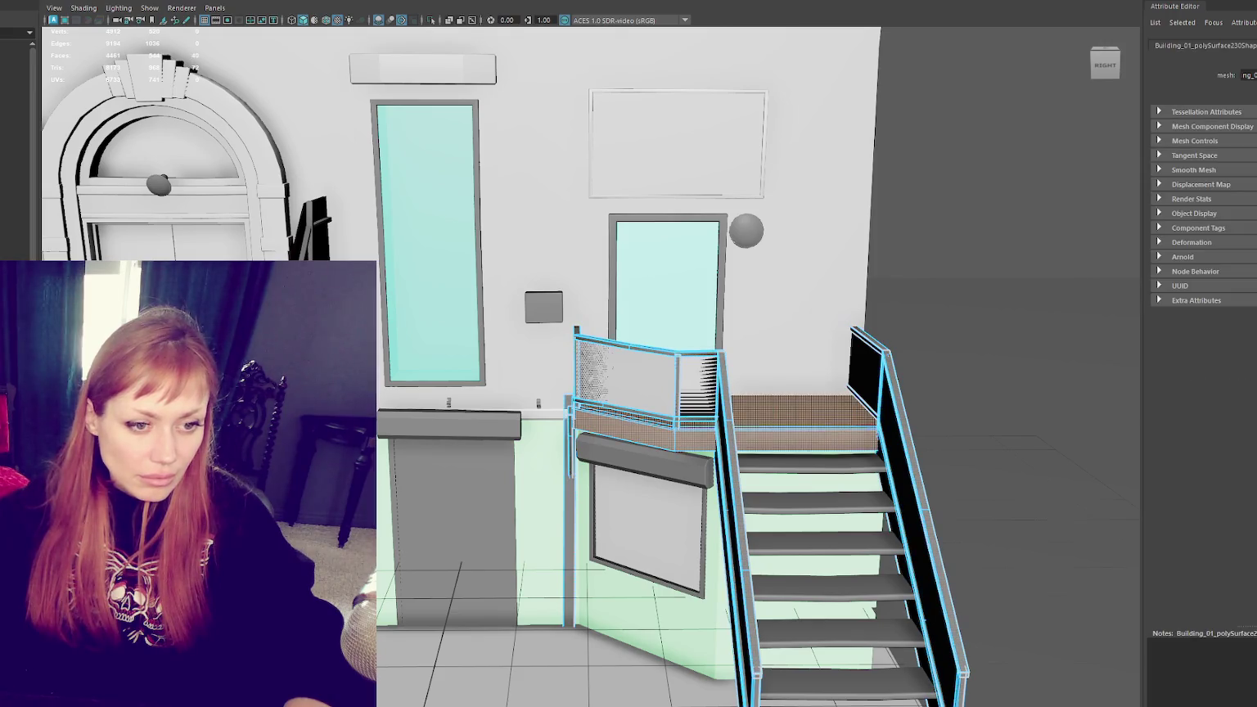
key(3)
key(Escape)
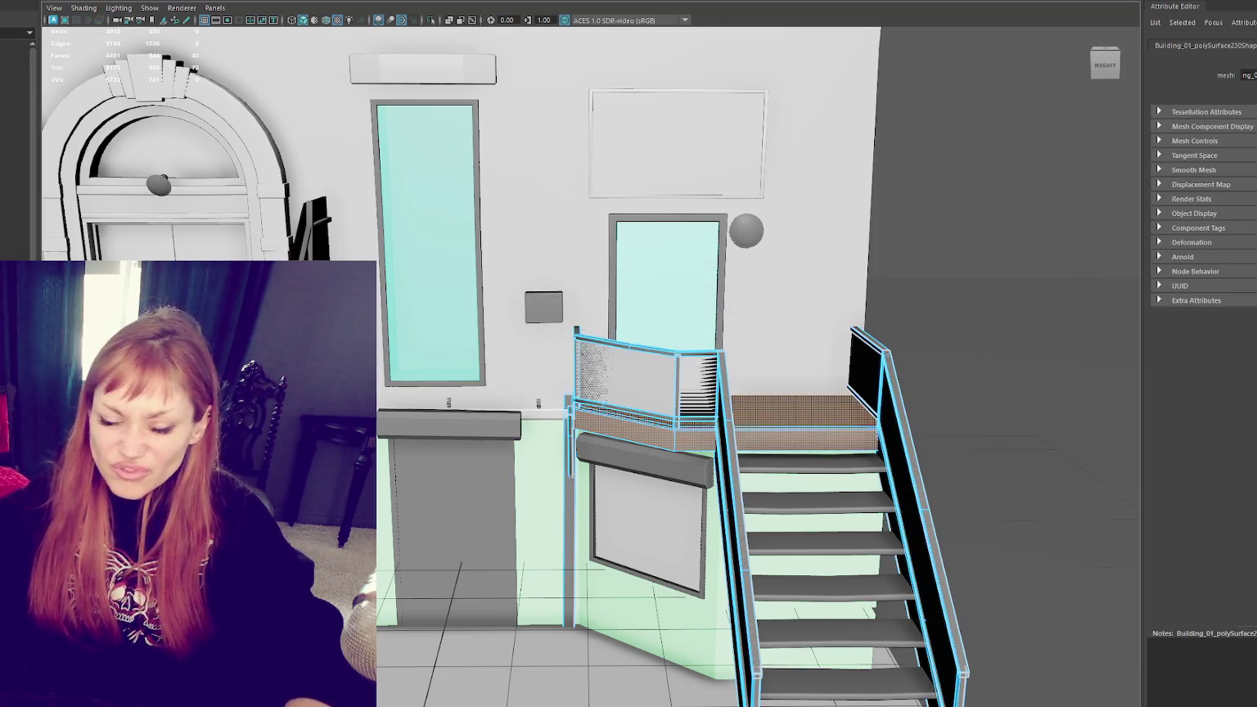
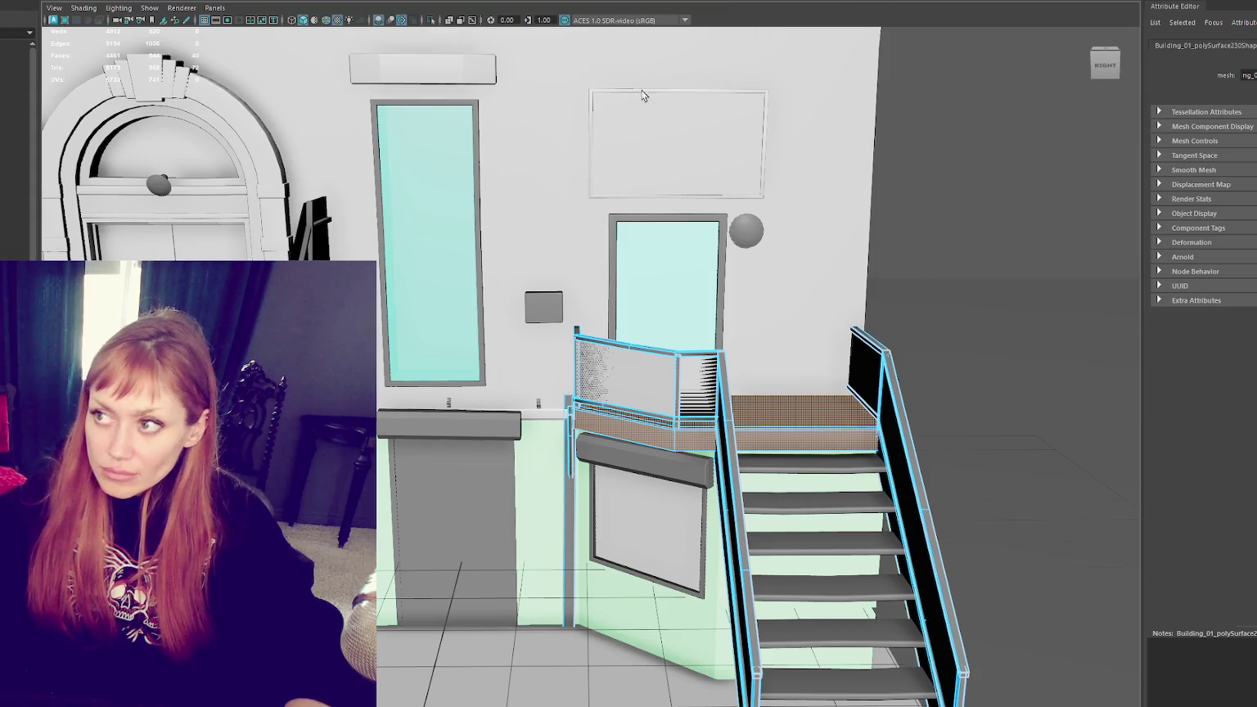
Step: Apply a planar UV projection to the railing faces, fixing the non-manifold geometry
click(860, 2)
click(544, 366)
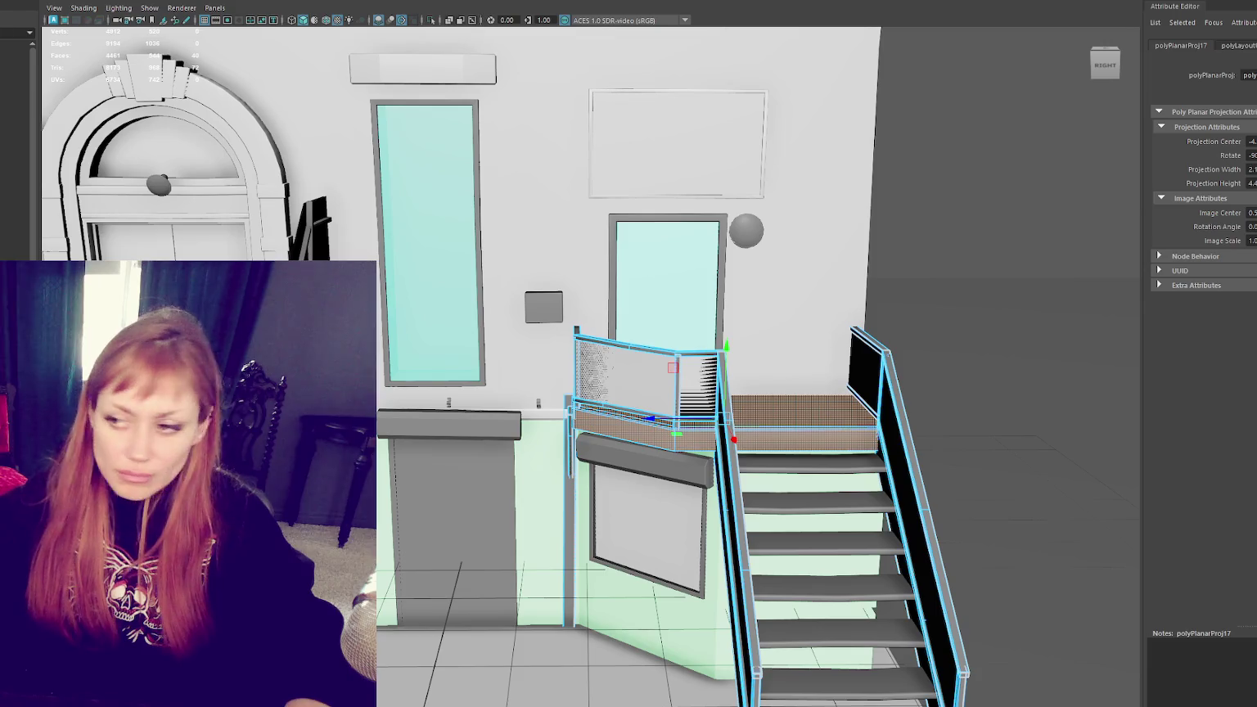
key(F8)
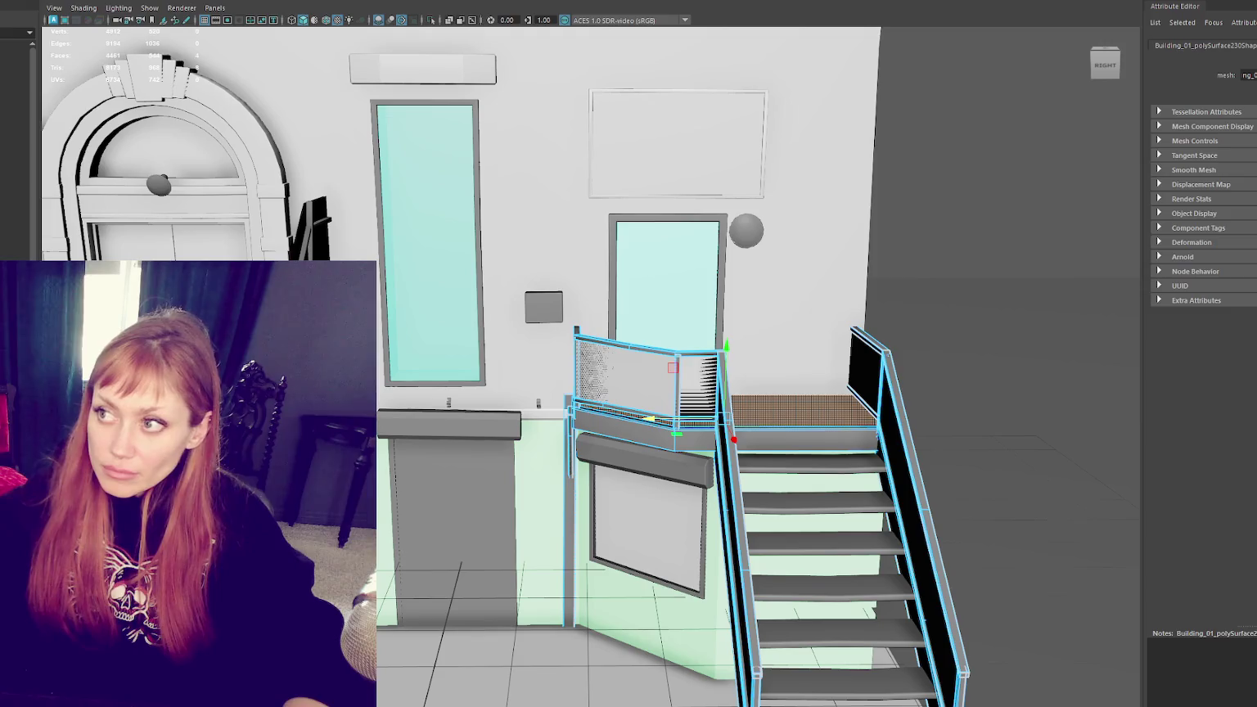
Step: Undo the accidental second planar projection and step back through earlier face selections
key(g)
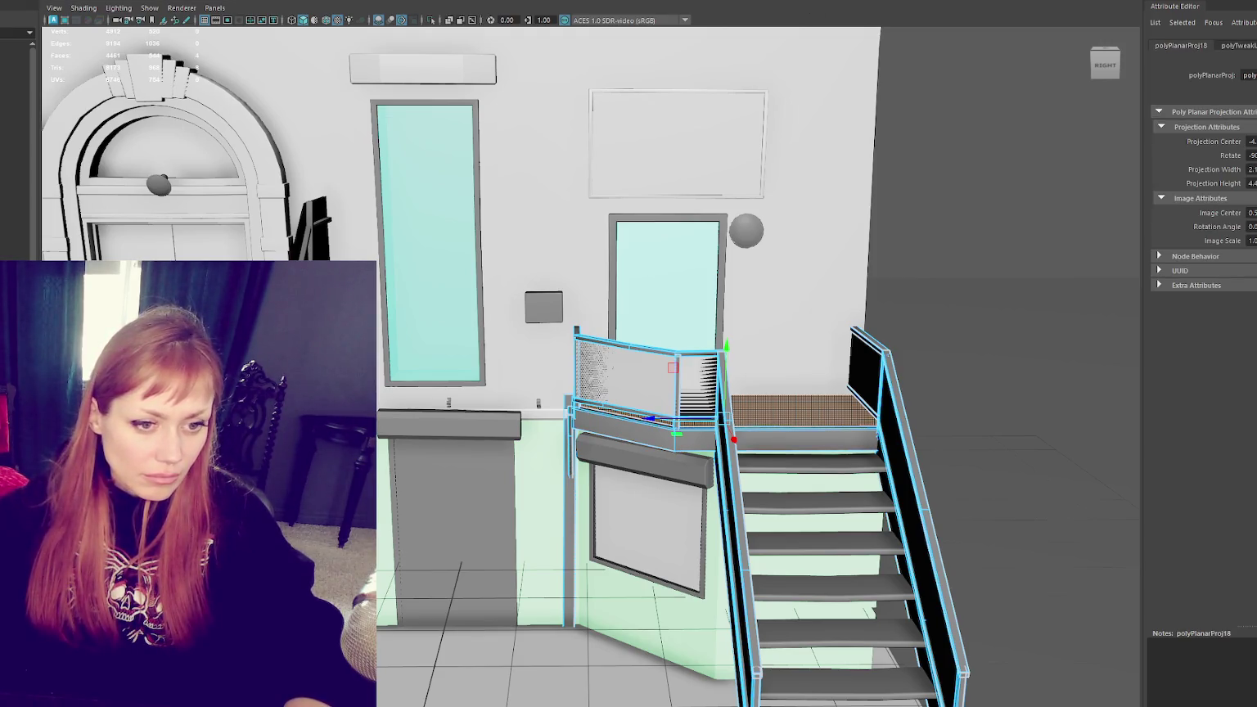
key(ctrl+z)
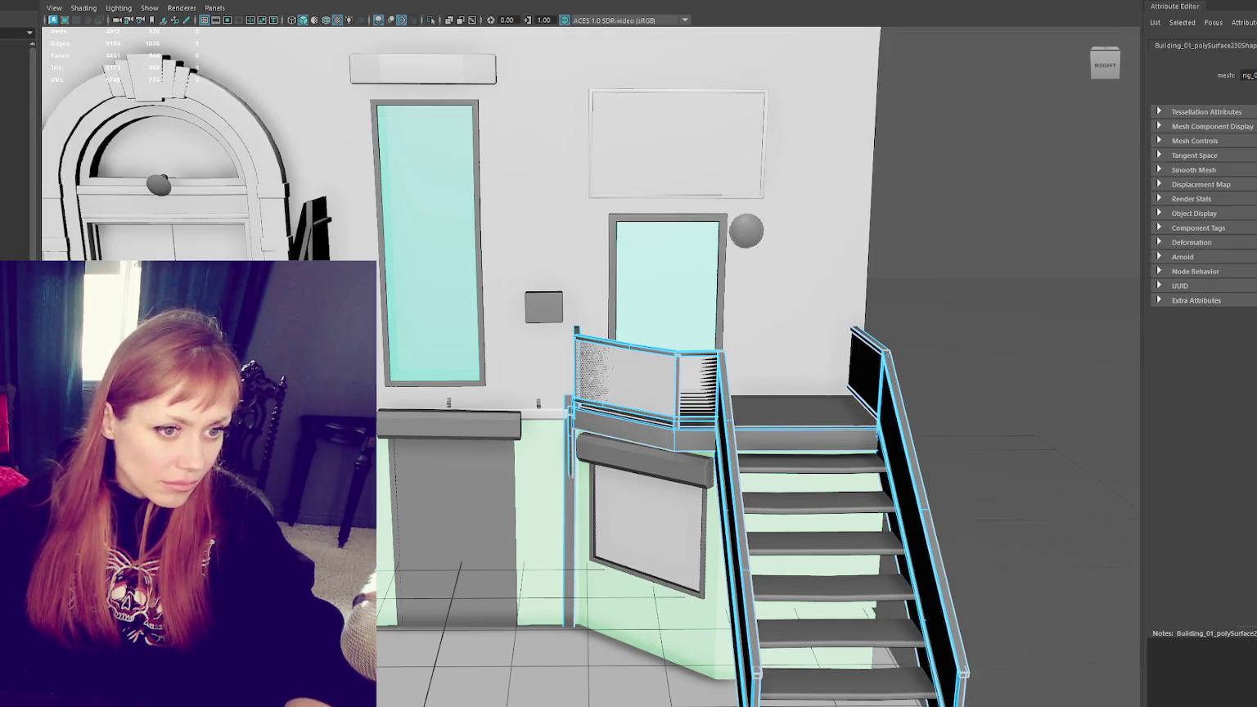
key(ctrl+z)
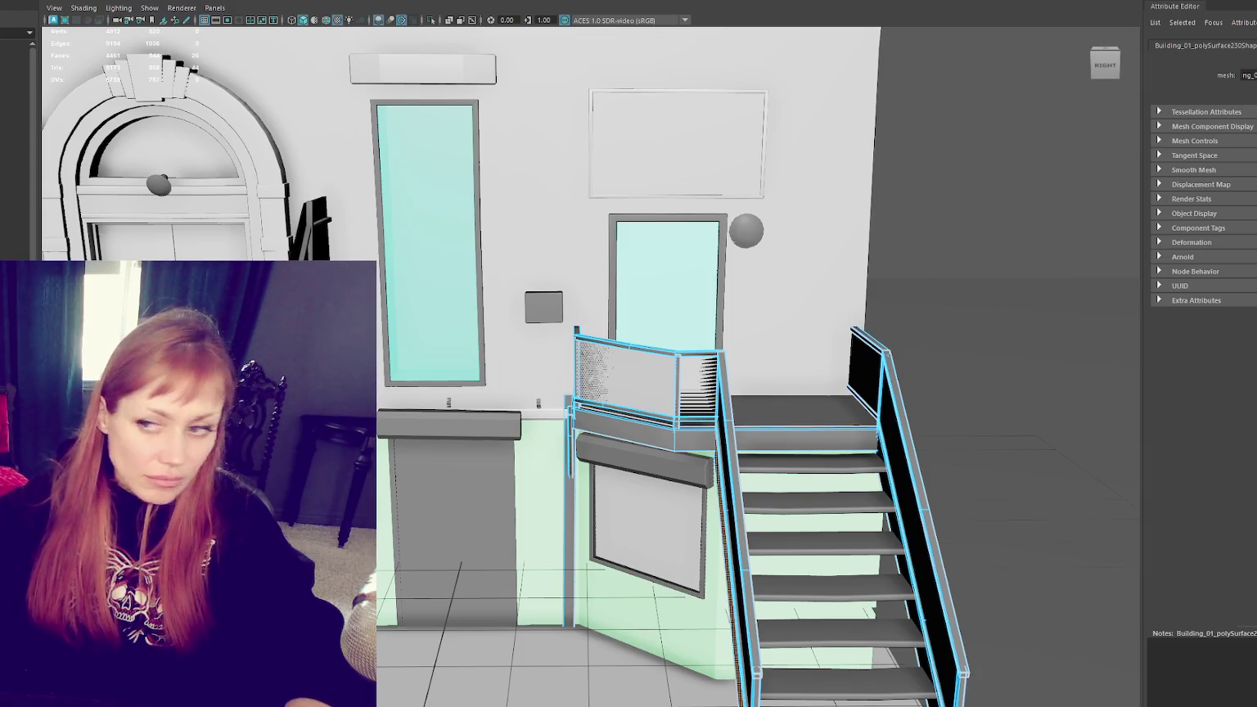
key(ctrl+z)
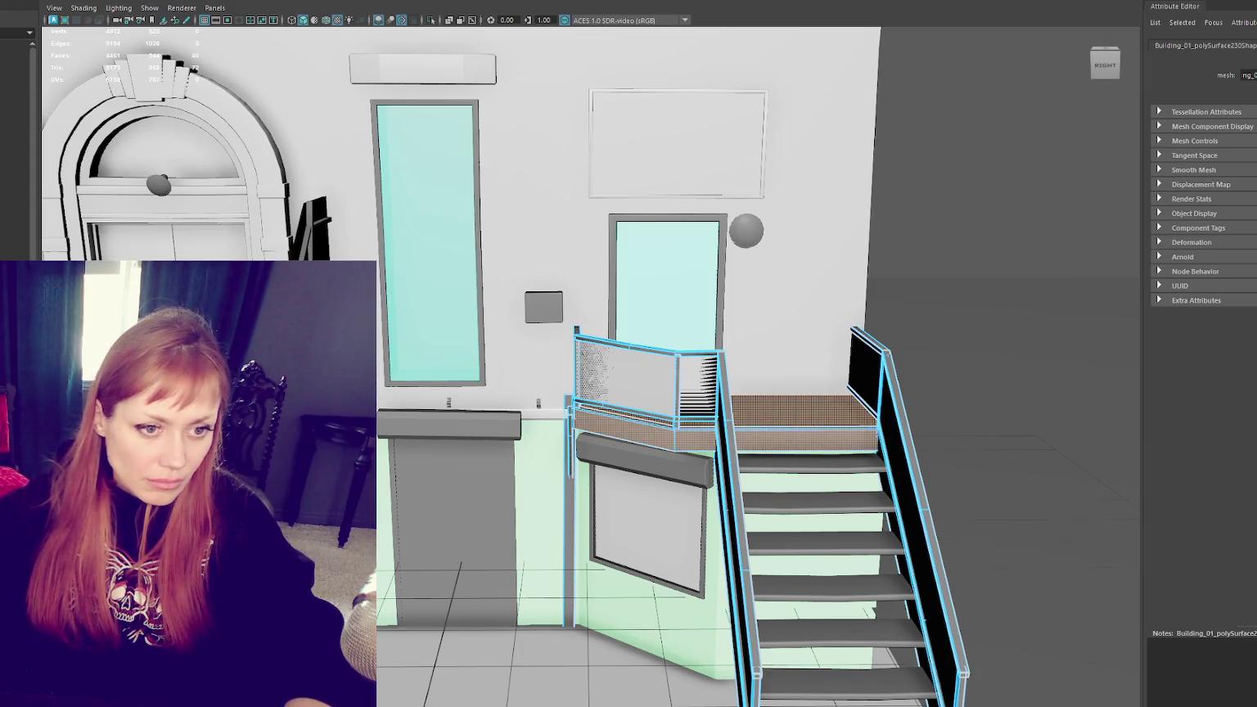
key(ctrl+z)
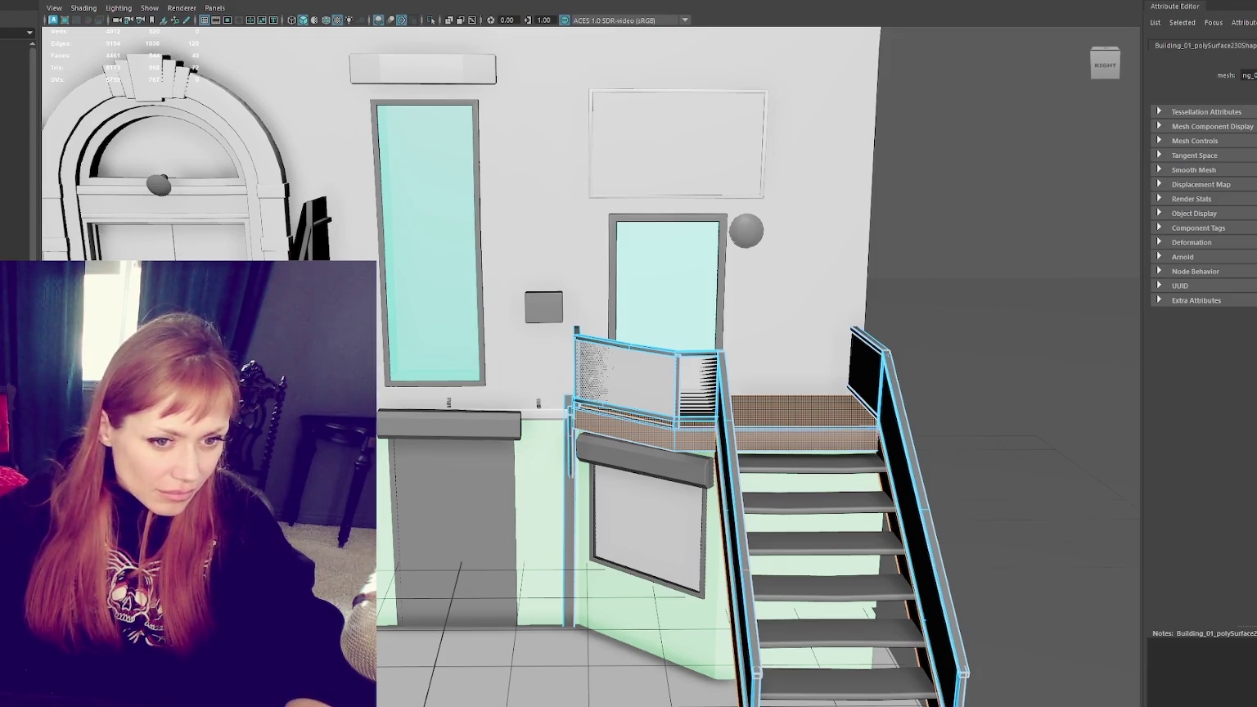
key(ctrl+z)
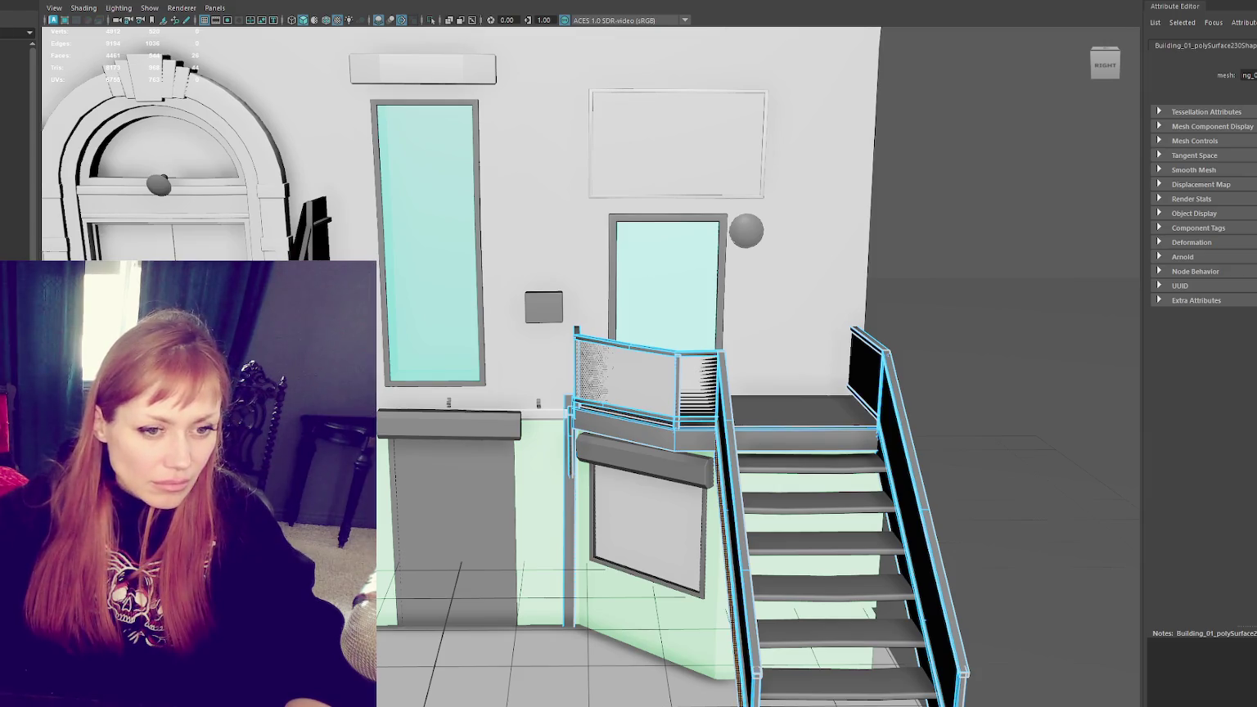
Step: Restore the landing top and right stringer face selection, viewed from above
key(shift+z)
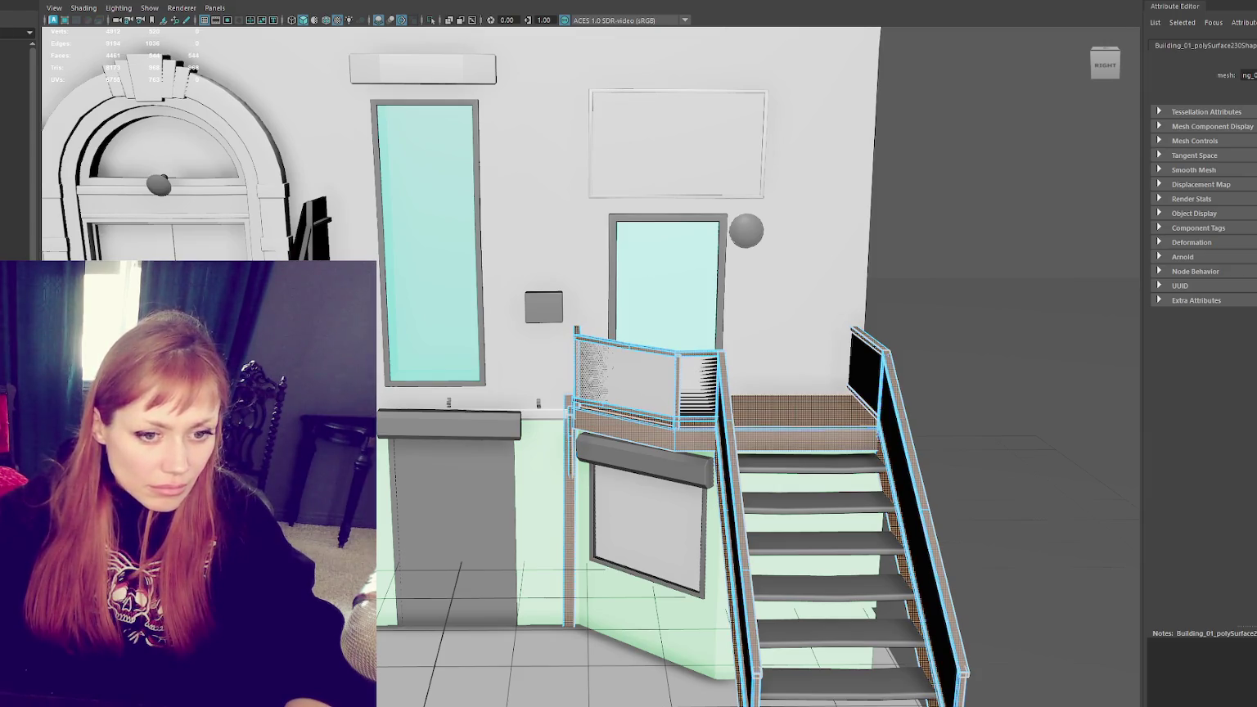
key(ctrl+z)
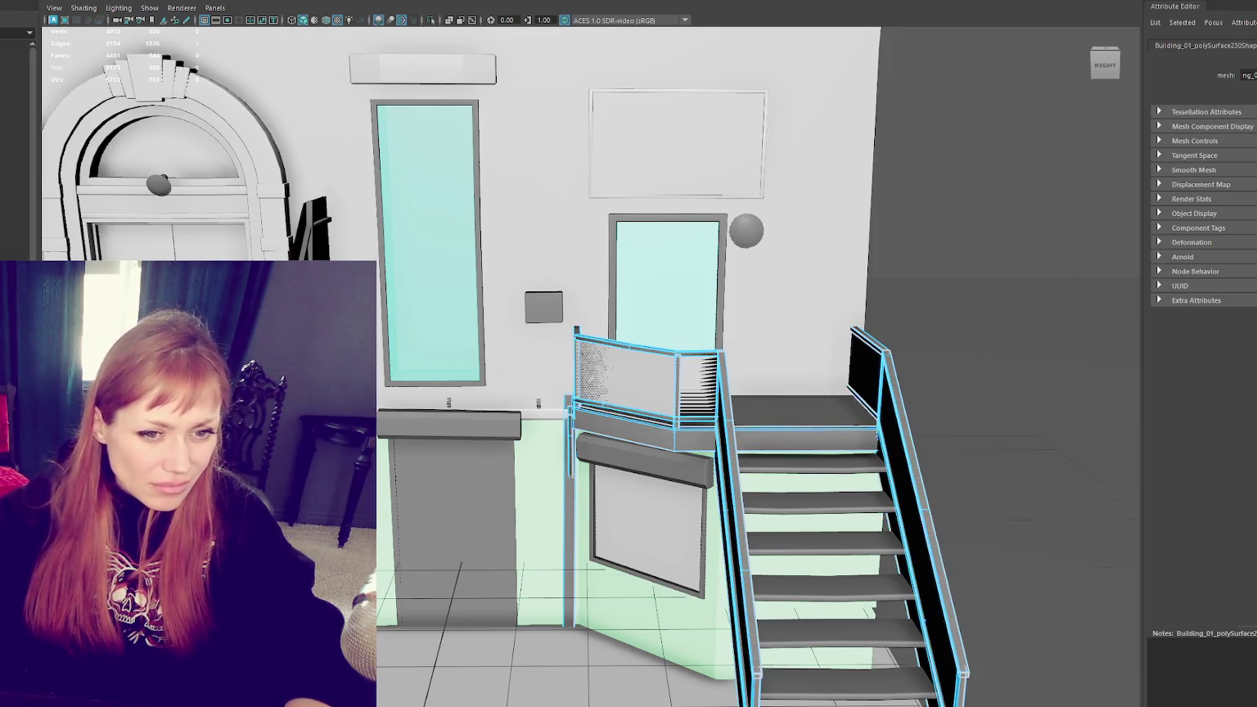
key(ctrl+z)
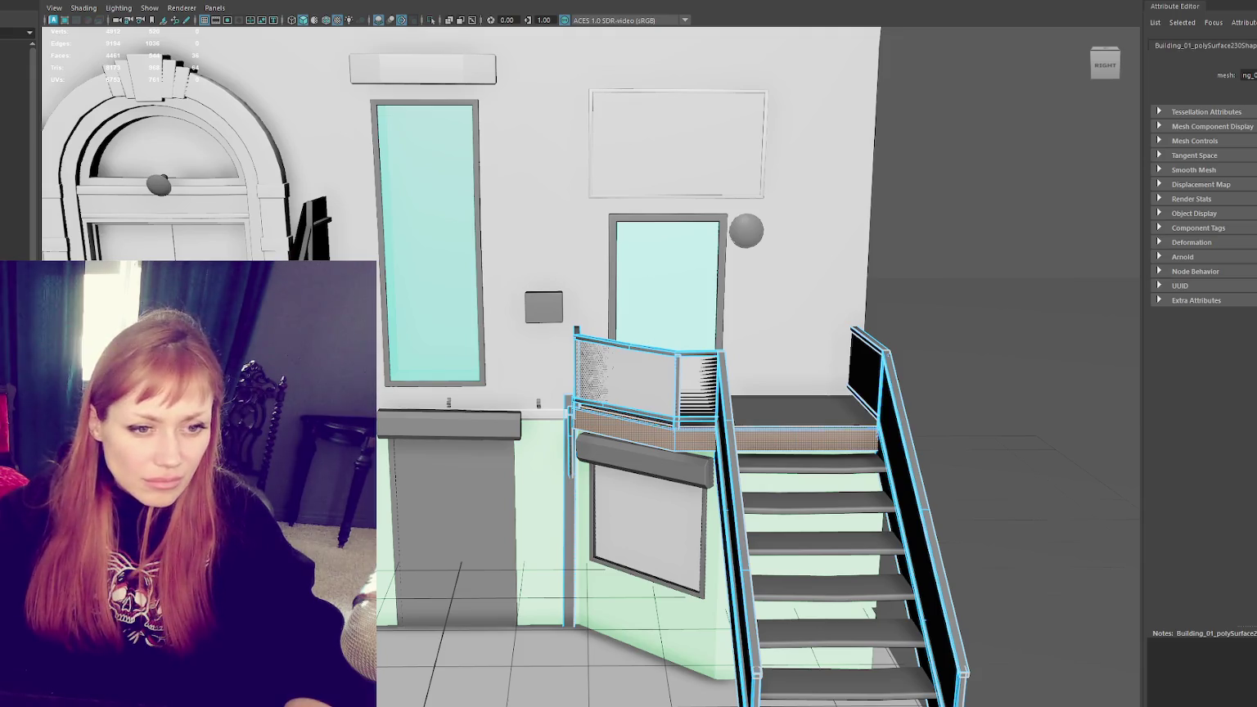
key(ctrl+z)
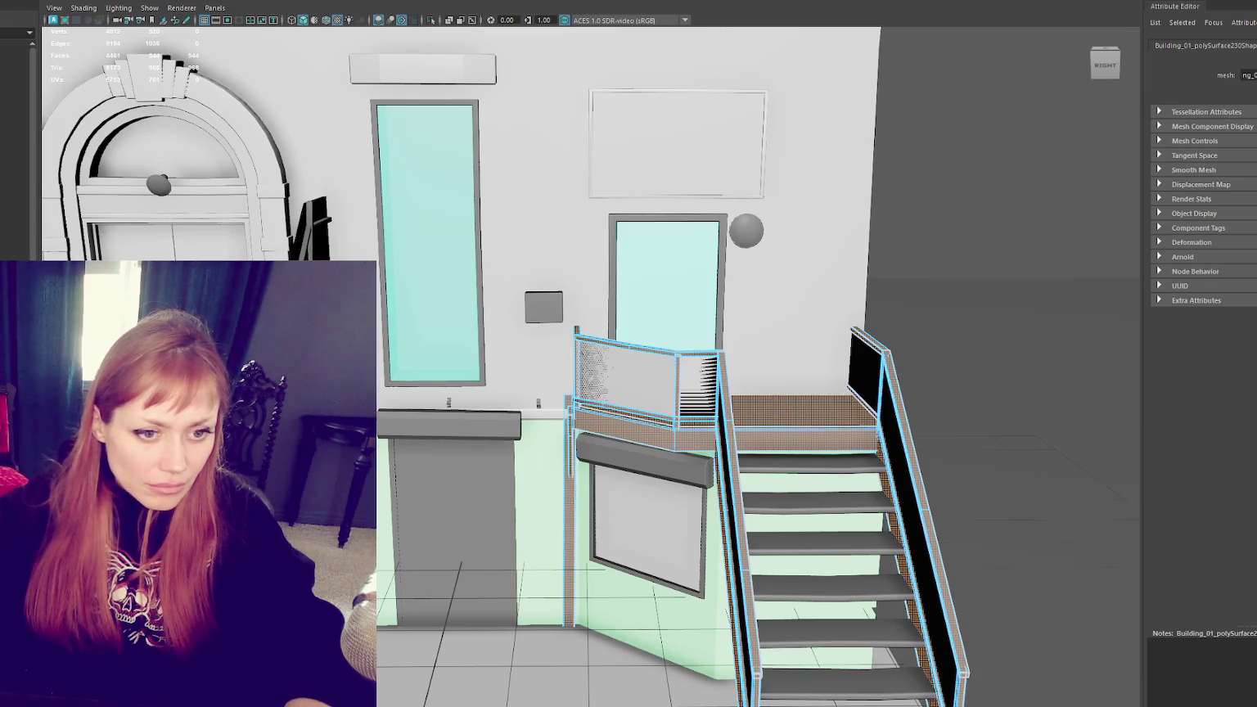
alt+drag(649, 498, 604, 362)
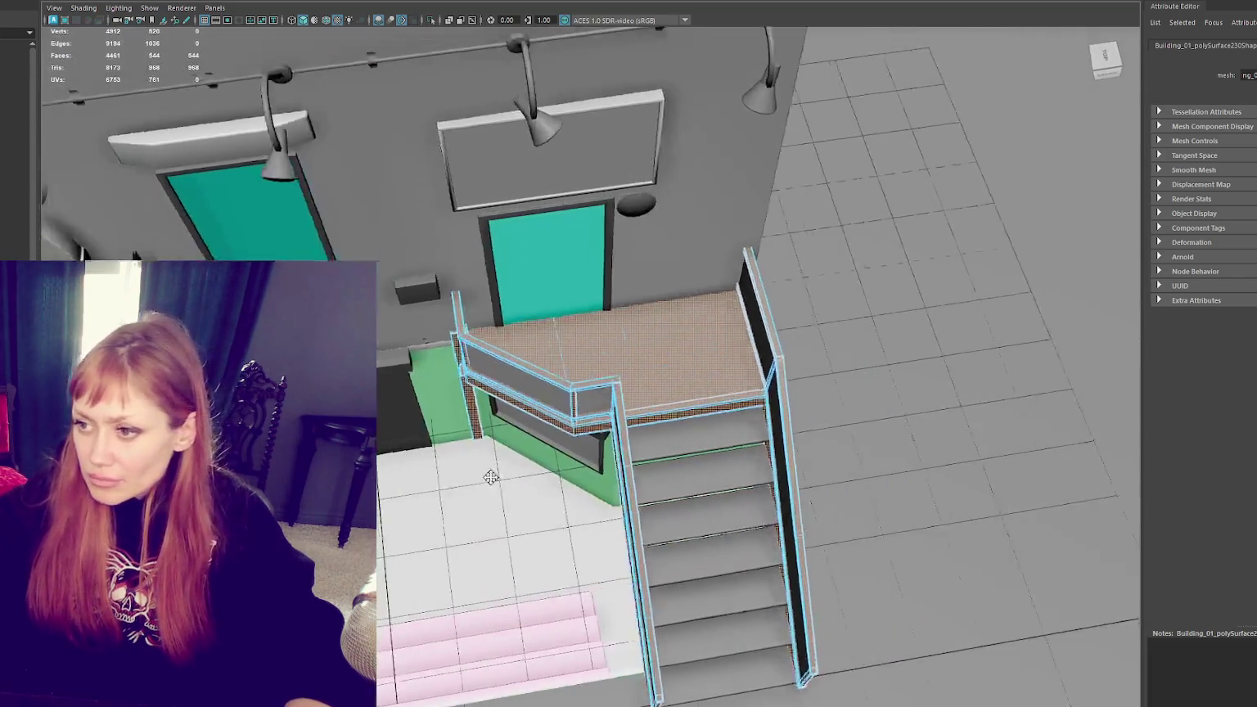
Step: Assign a new Blinn material to the stair platform faces
scroll(491, 353, up, 5)
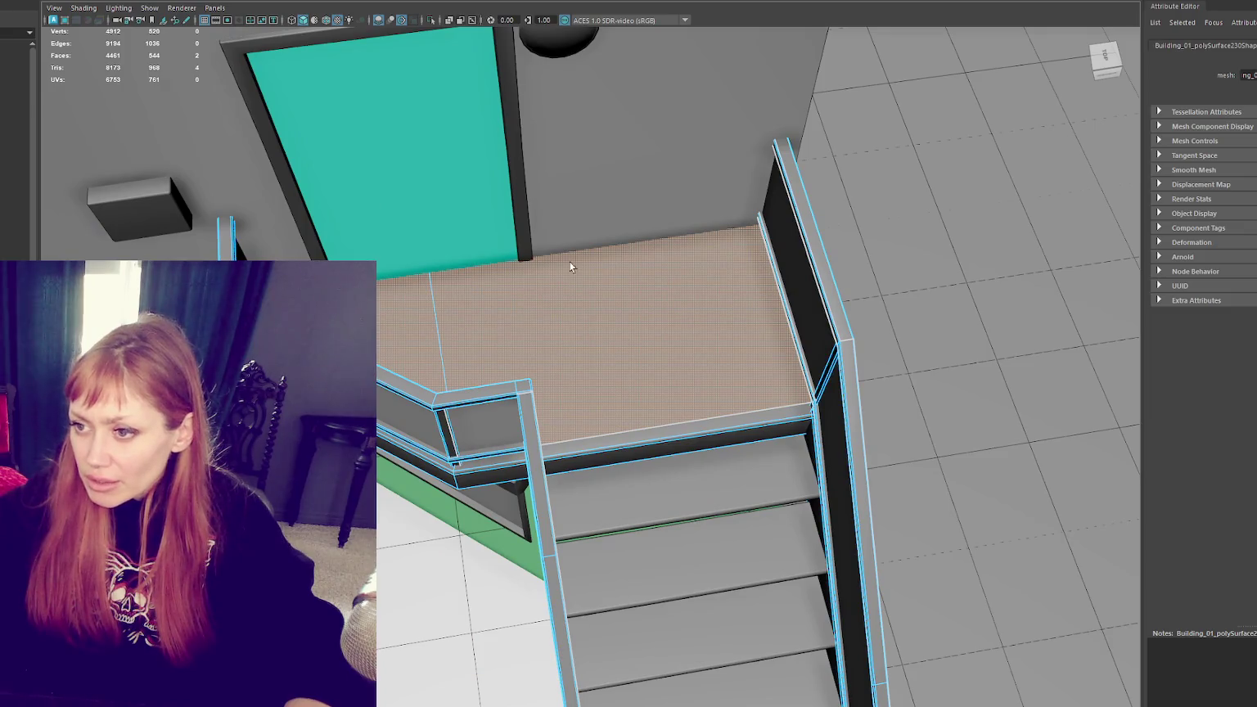
right_drag(844, 239, 853, 576)
mouse_move(844, 561)
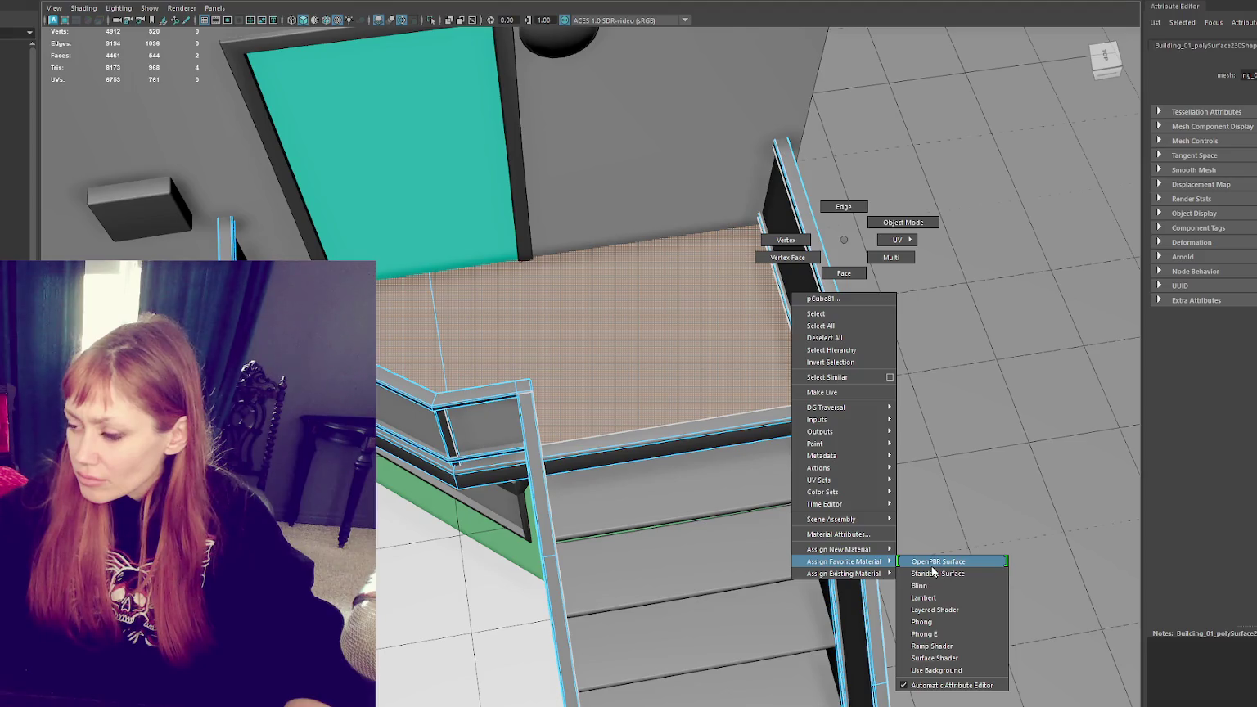
click(932, 625)
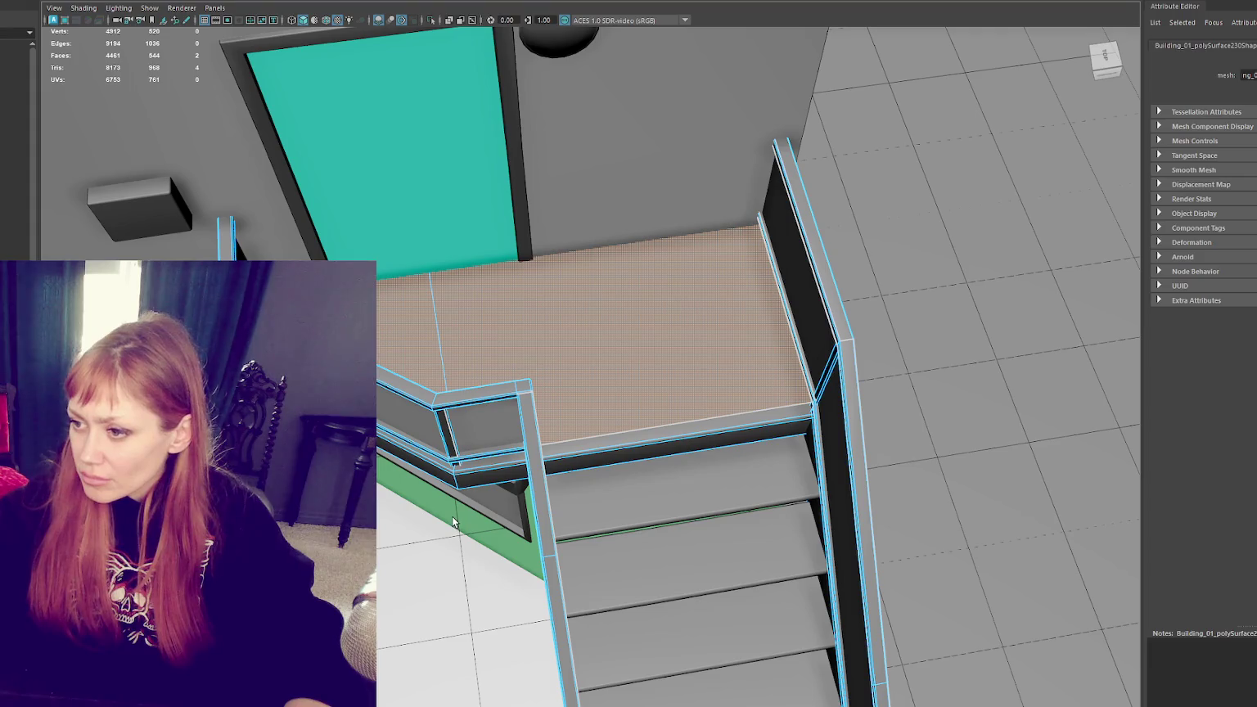
scroll(453, 522, down, 3)
scroll(501, 508, down, 2)
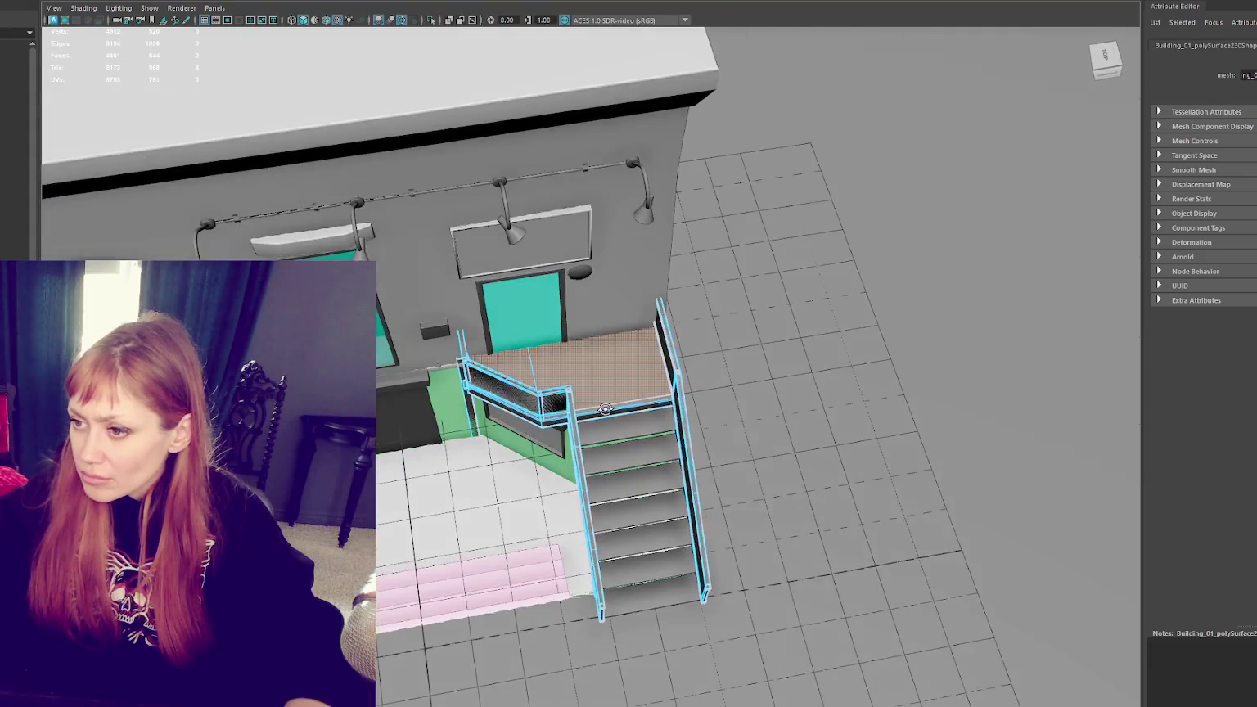
right_drag(856, 171, 869, 487)
mouse_move(854, 492)
click(933, 517)
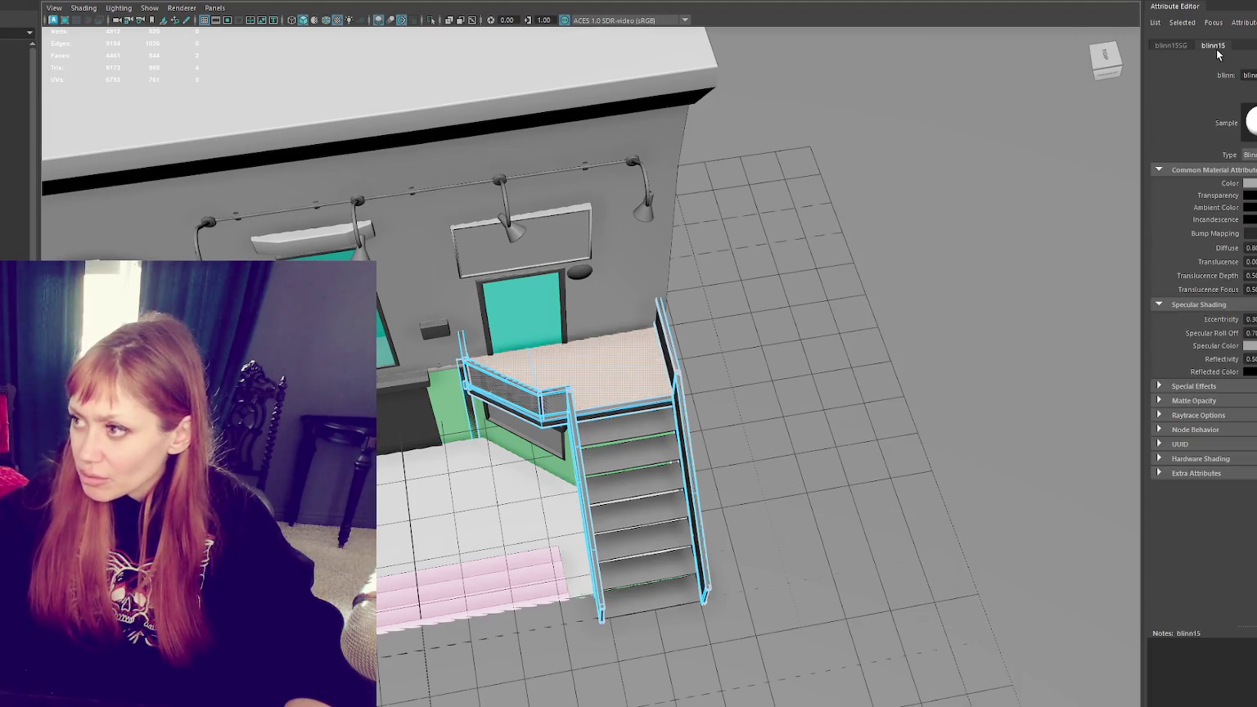
Step: Name the material Stair_Platform_cutout and set its colour to pink
click(1250, 182)
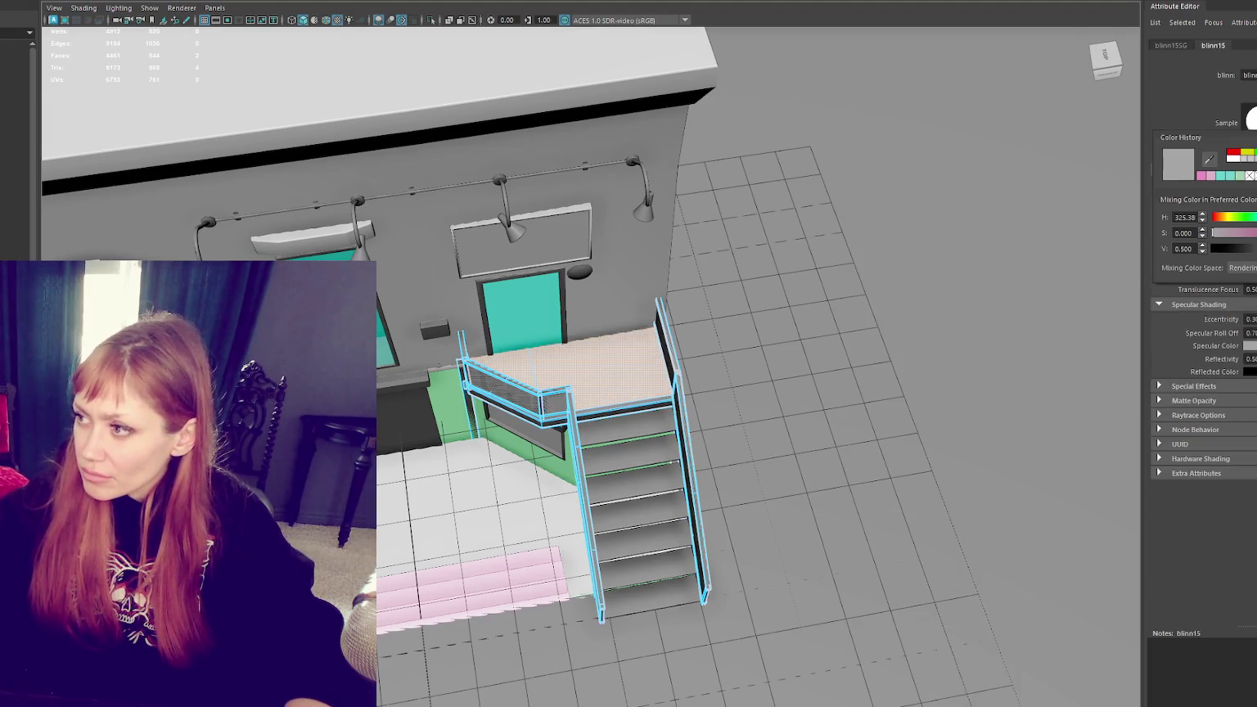
double_click(1248, 74)
text(Stair_Platform_cutout)
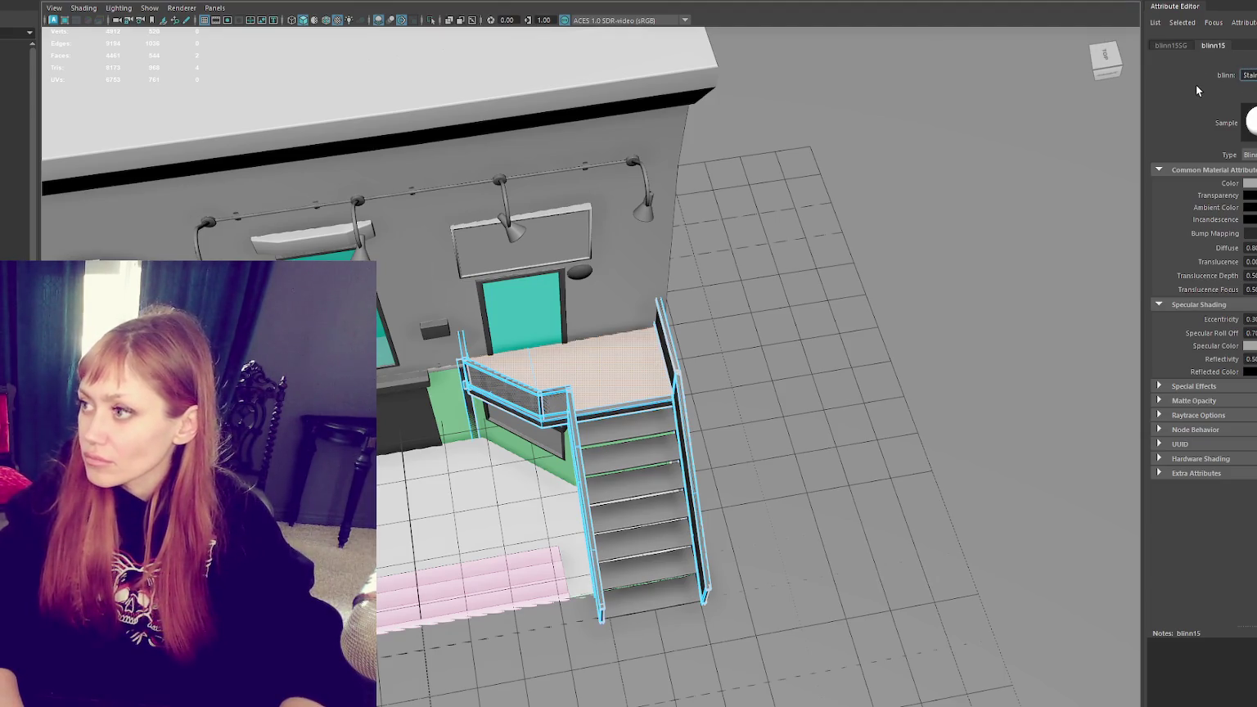
key(Return)
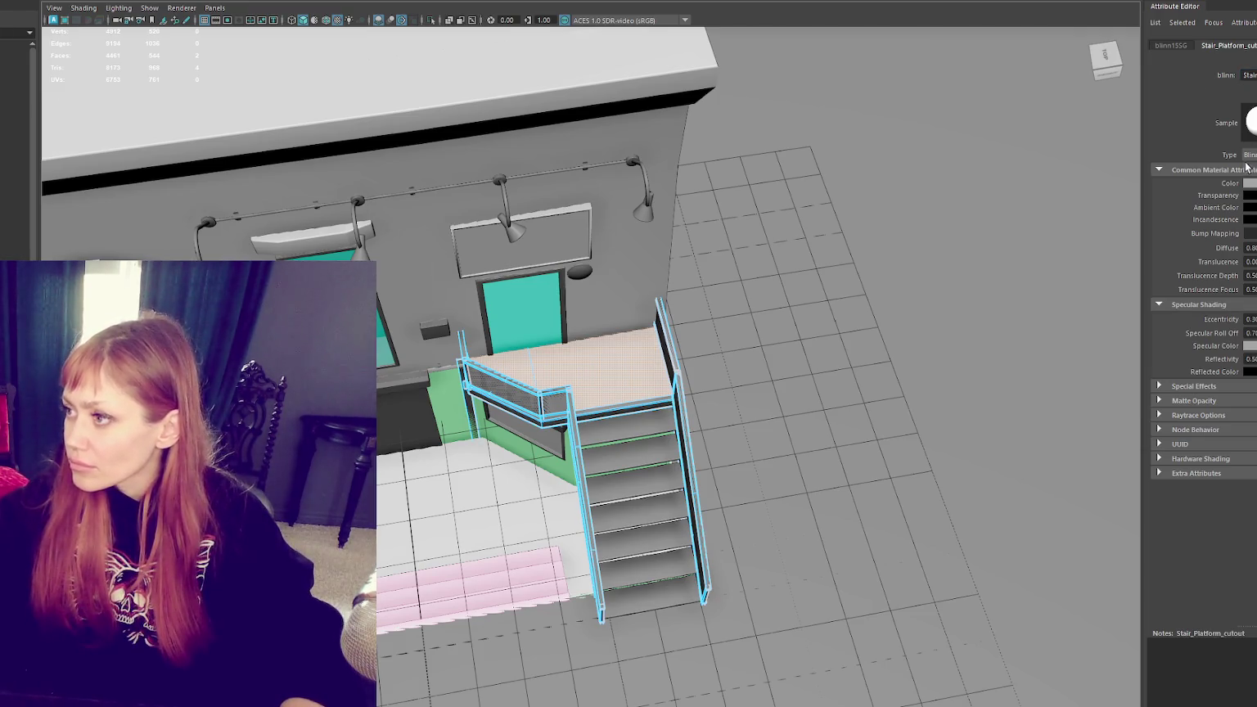
click(1250, 184)
click(1255, 239)
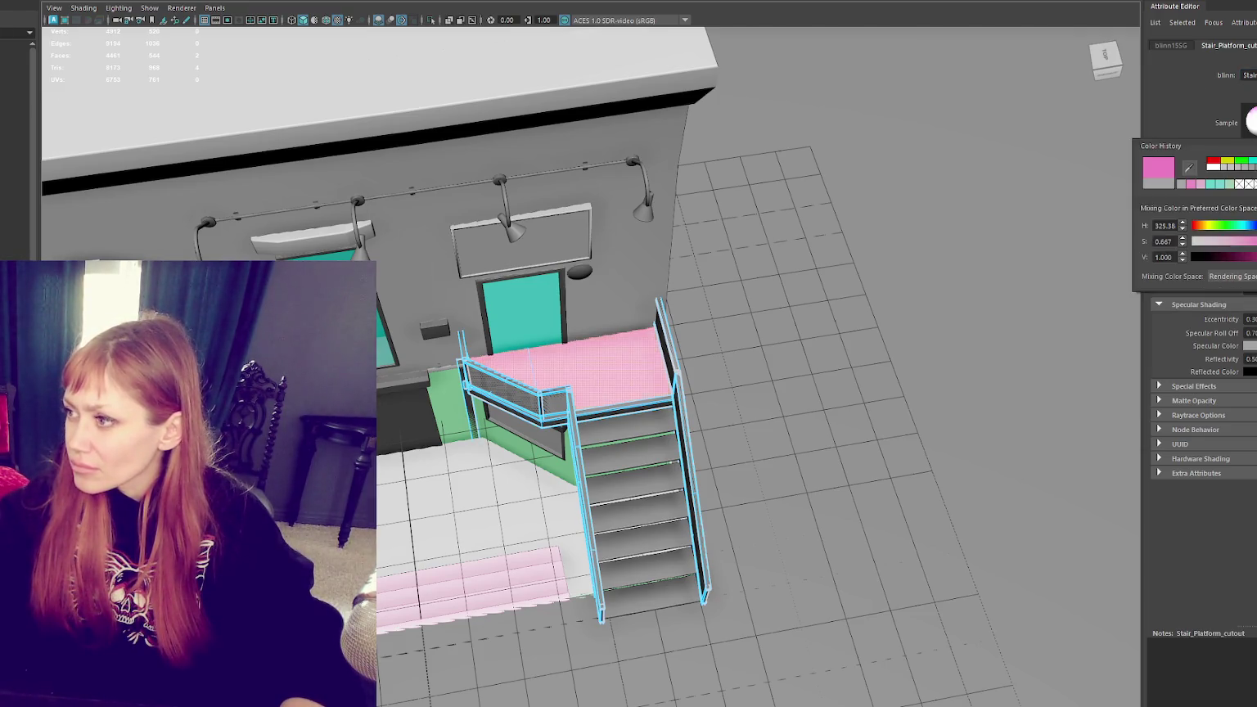
click(1045, 230)
alt+drag(1044, 230, 857, 313)
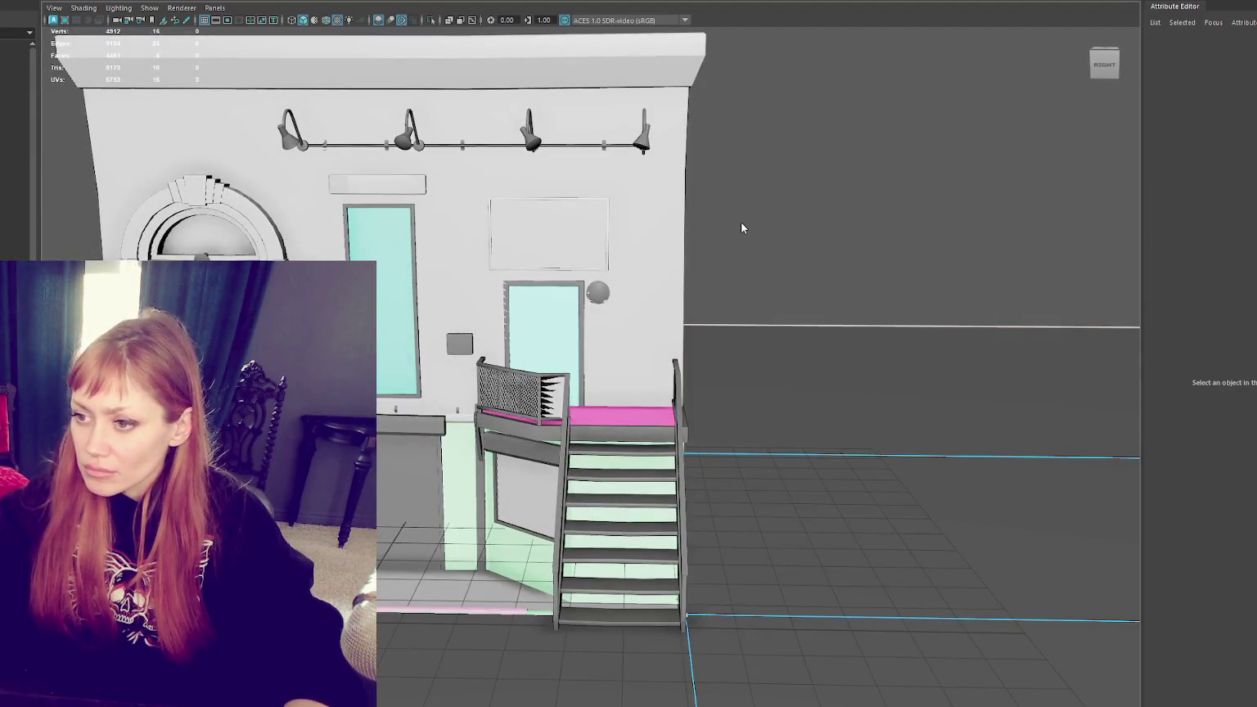
Step: Select the side staircase's step objects from the upper step down to the lowest
scroll(506, 461, up, 3)
click(592, 502)
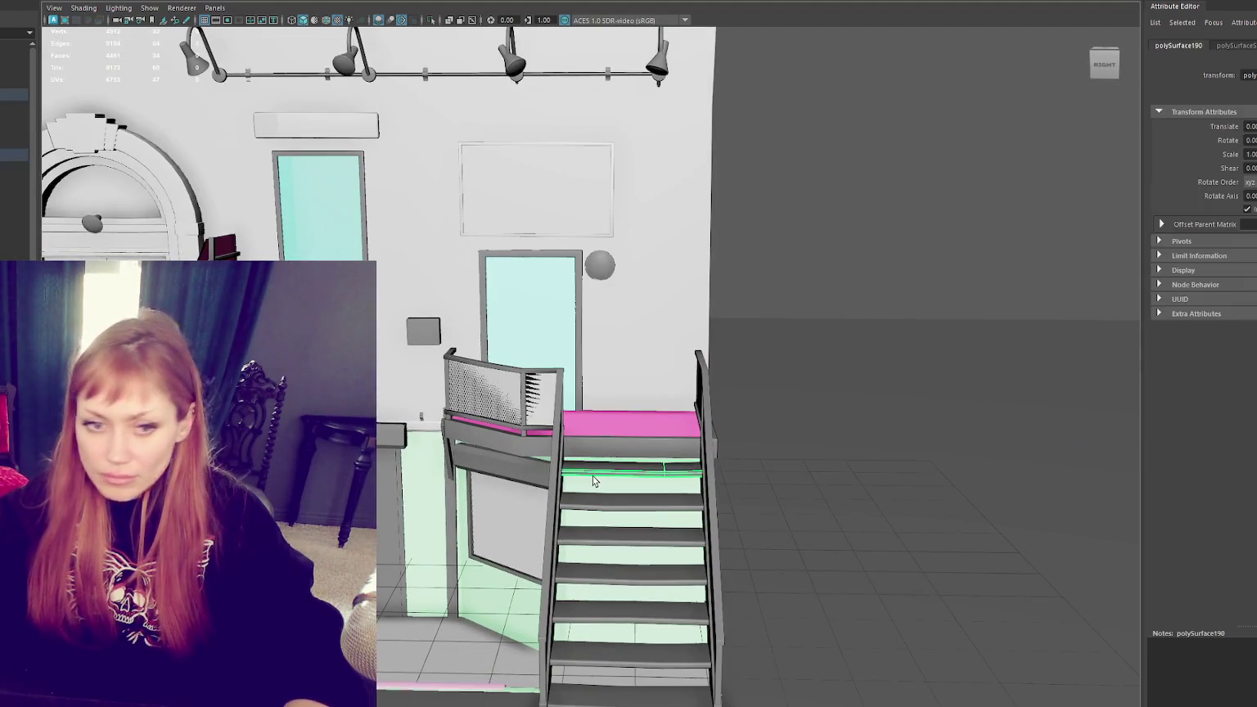
click(595, 537)
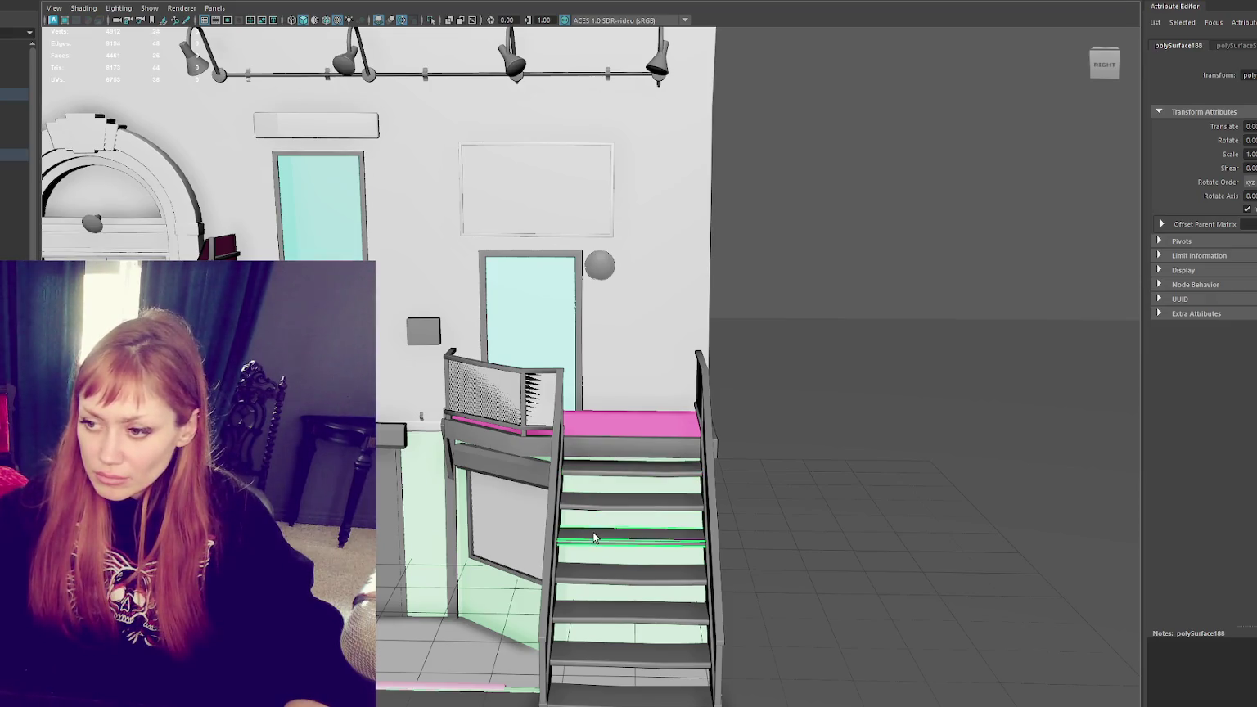
shift+click(610, 580)
shift+click(622, 615)
shift+click(622, 655)
shift+click(627, 695)
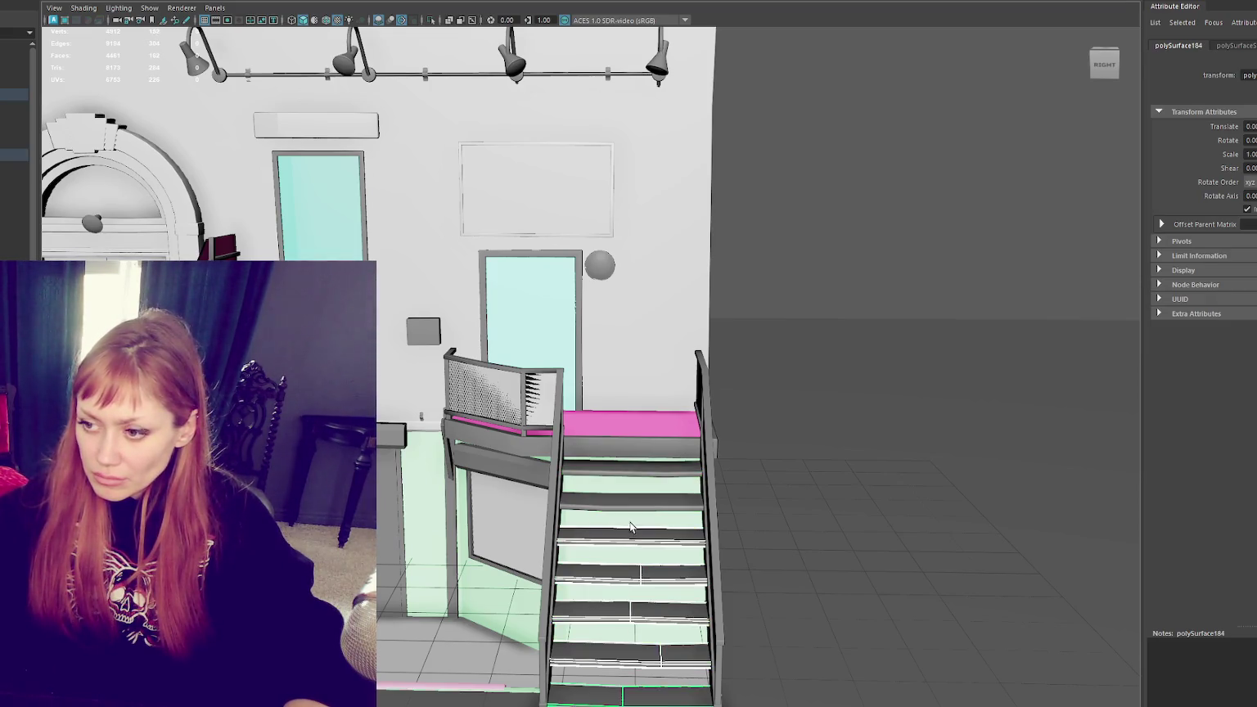
Step: In face mode, narrow the selection to a single upper step's tread face
key(F11)
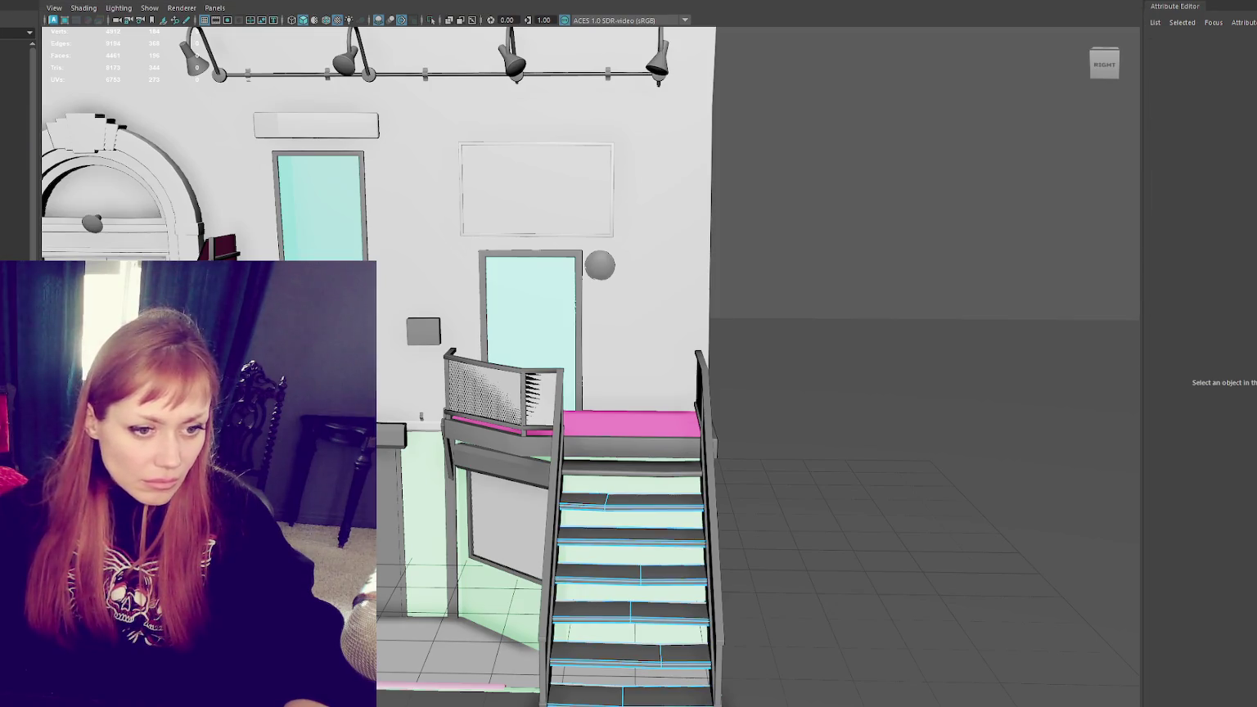
click(631, 573)
click(606, 610)
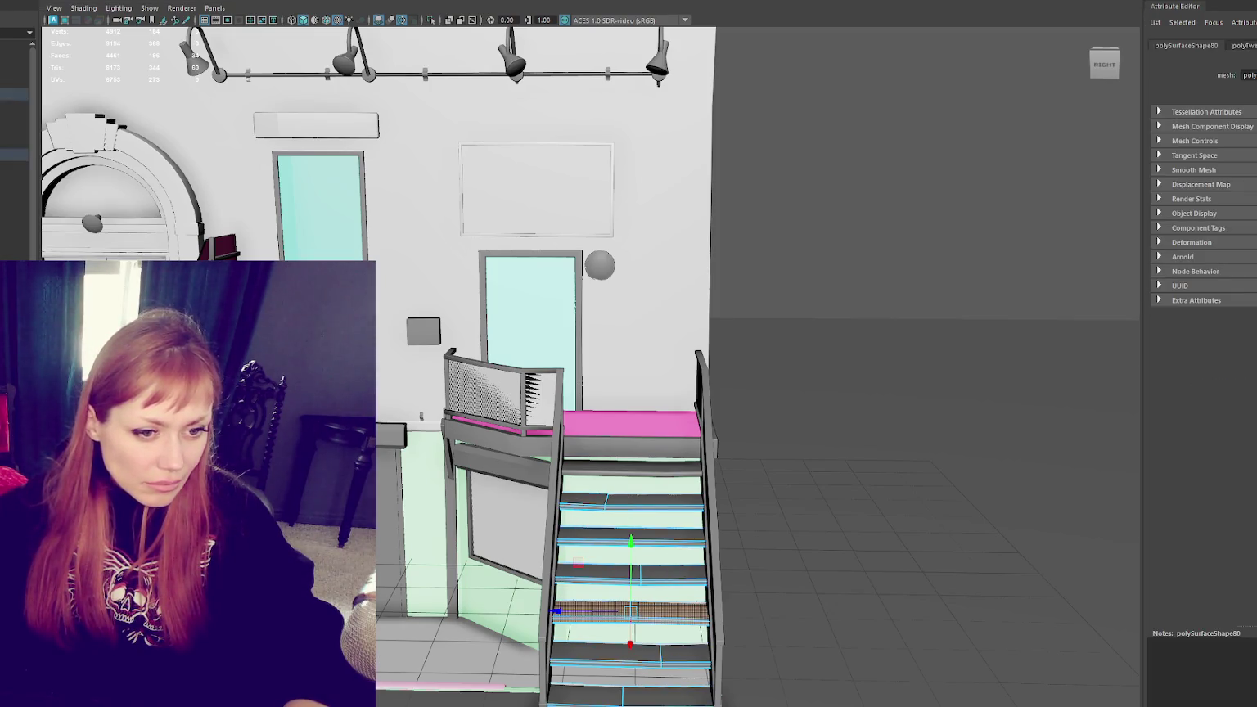
click(630, 536)
click(630, 654)
click(630, 687)
click(819, 573)
click(630, 501)
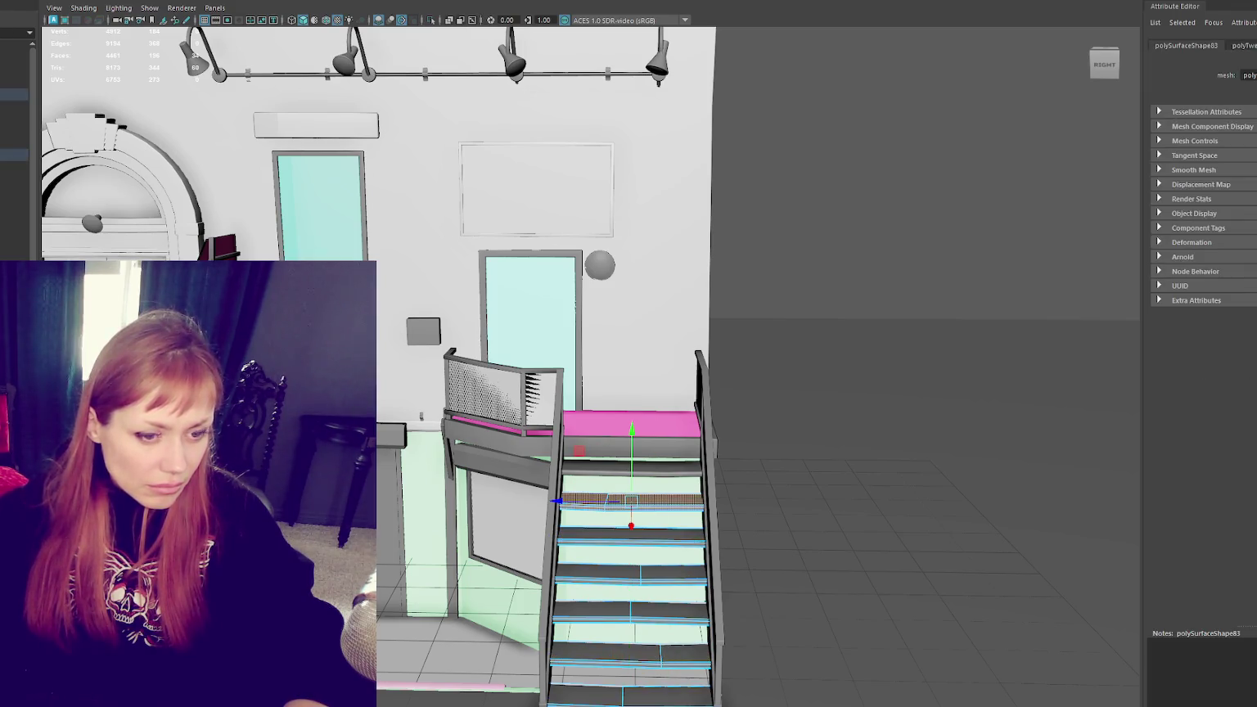
mouse_move(631, 501)
alt+mouse_down()
mouse_move(528, 399)
mouse_move(495, 465)
alt+mouse_up()
right_click(452, 409)
click(452, 409)
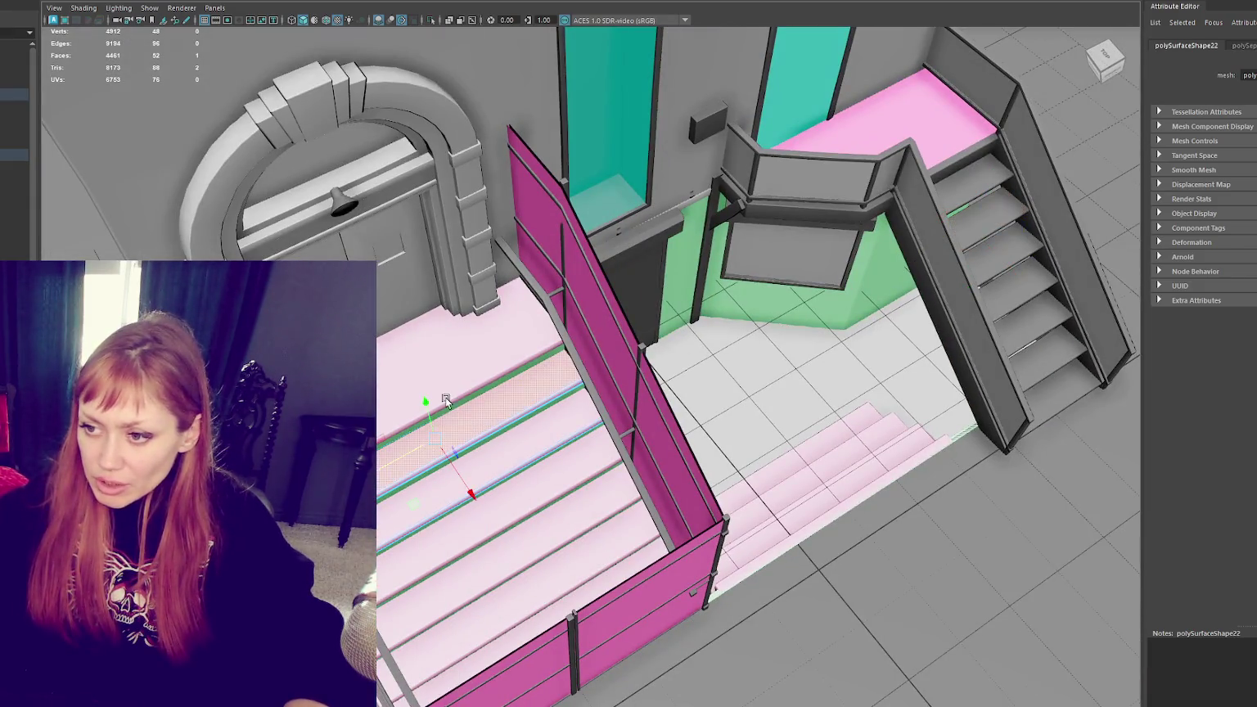
right_drag(452, 409, 441, 332)
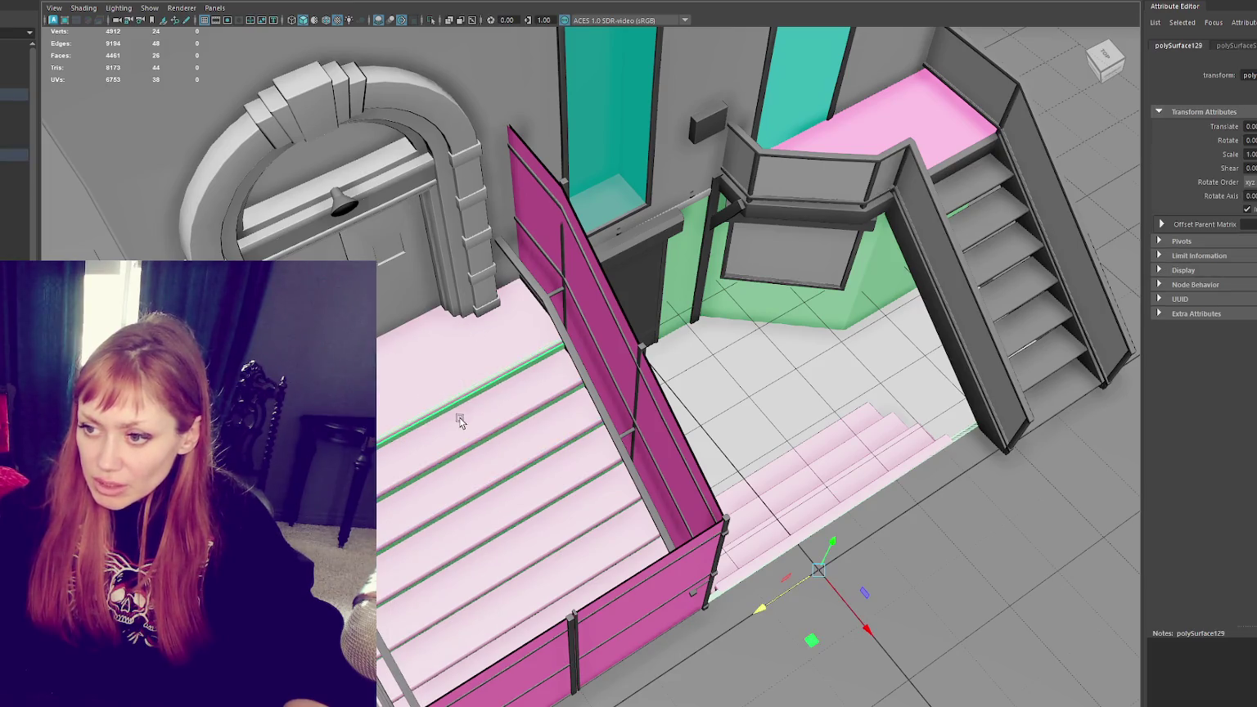
alt+drag(533, 590, 714, 620)
click(642, 612)
click(499, 524)
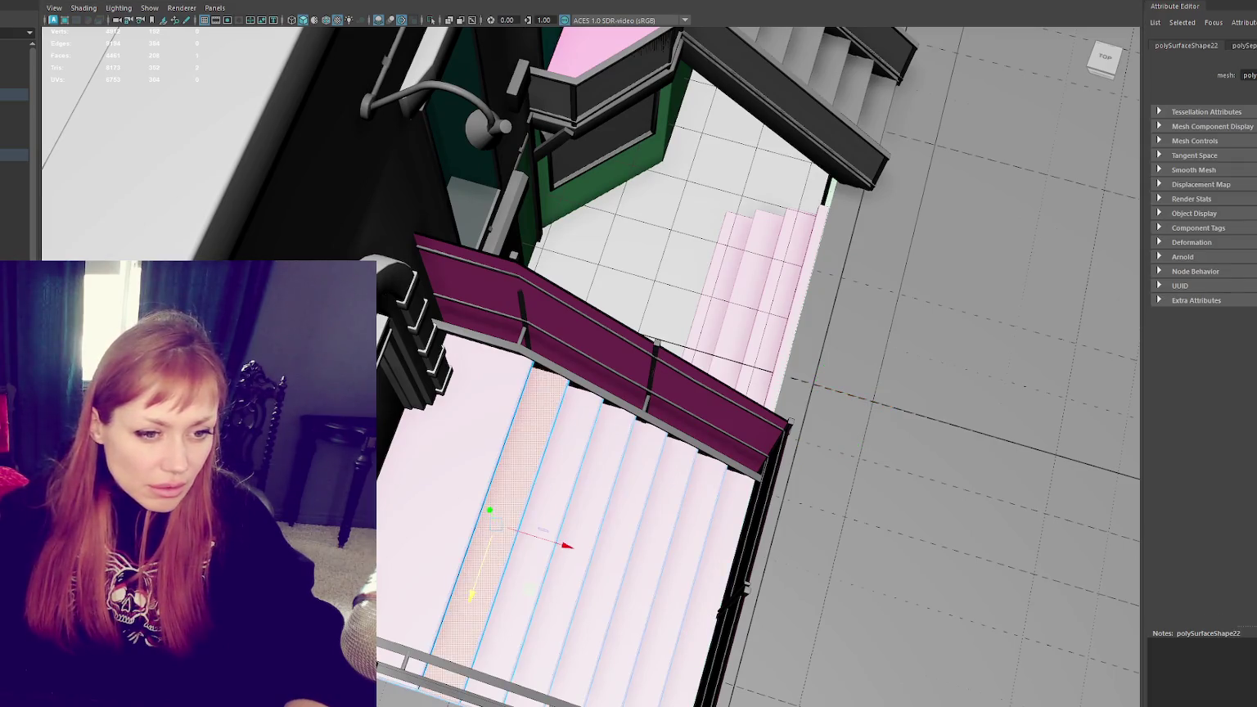
click(540, 536)
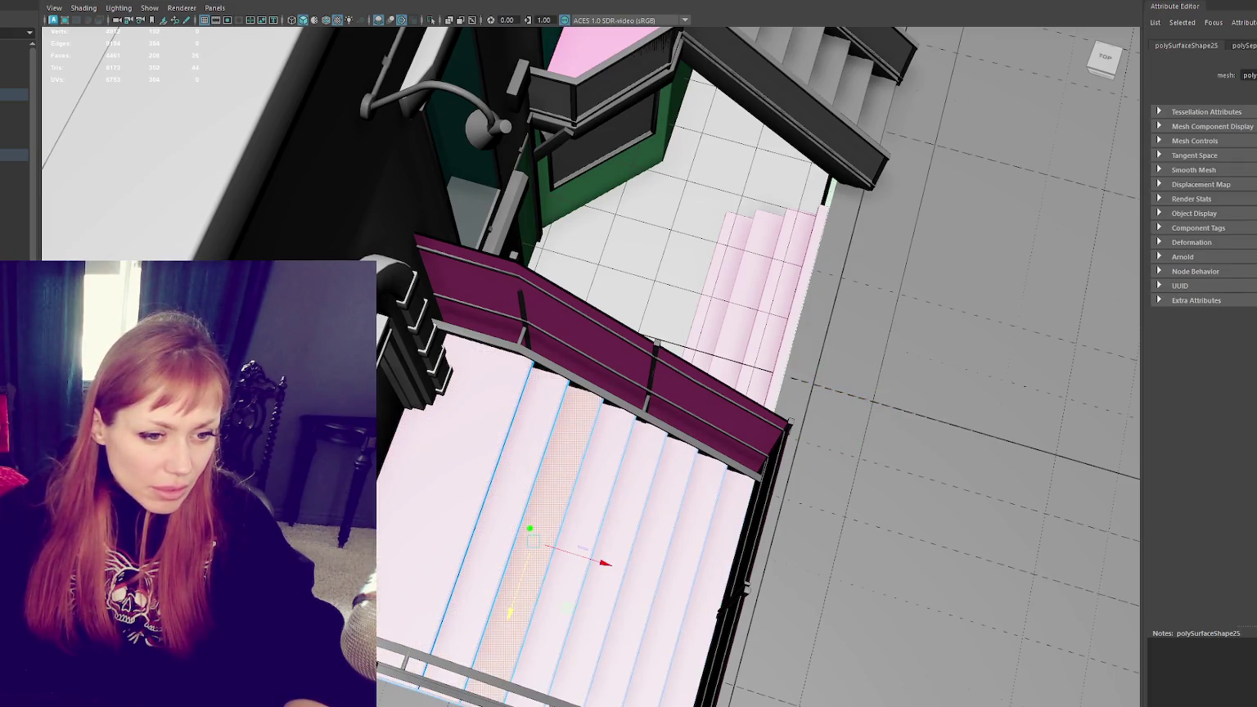
click(588, 540)
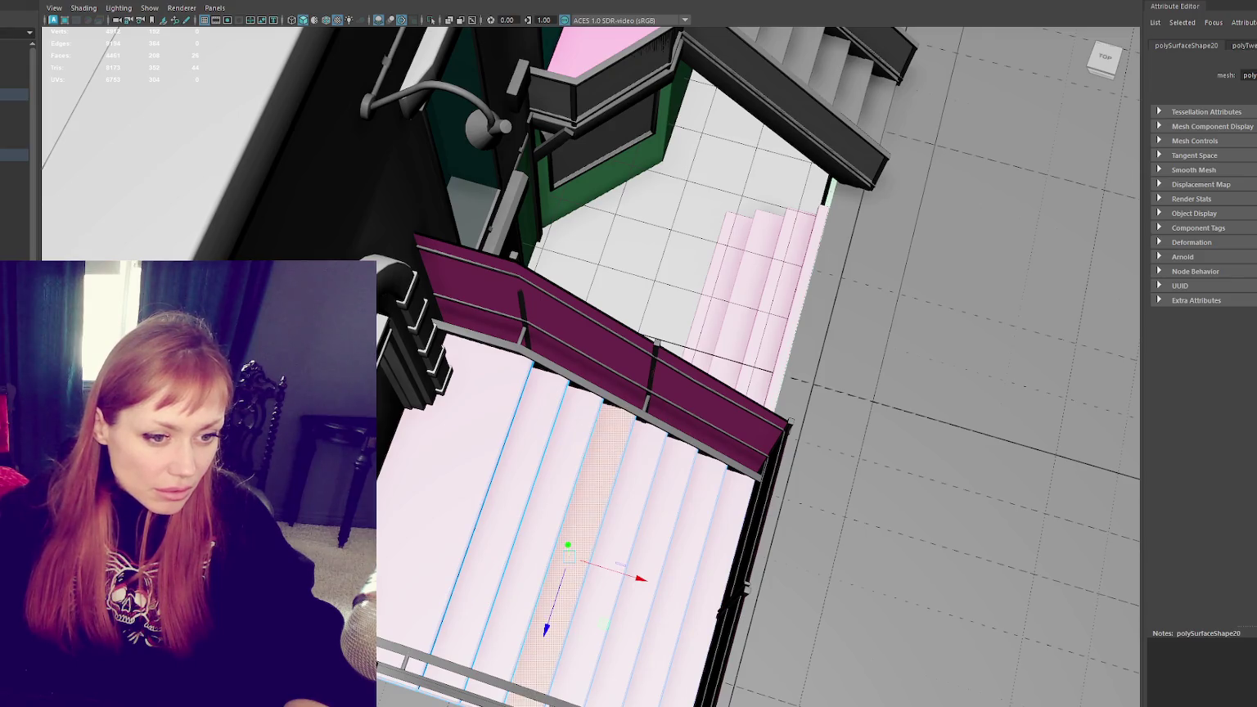
click(626, 523)
click(665, 533)
click(706, 532)
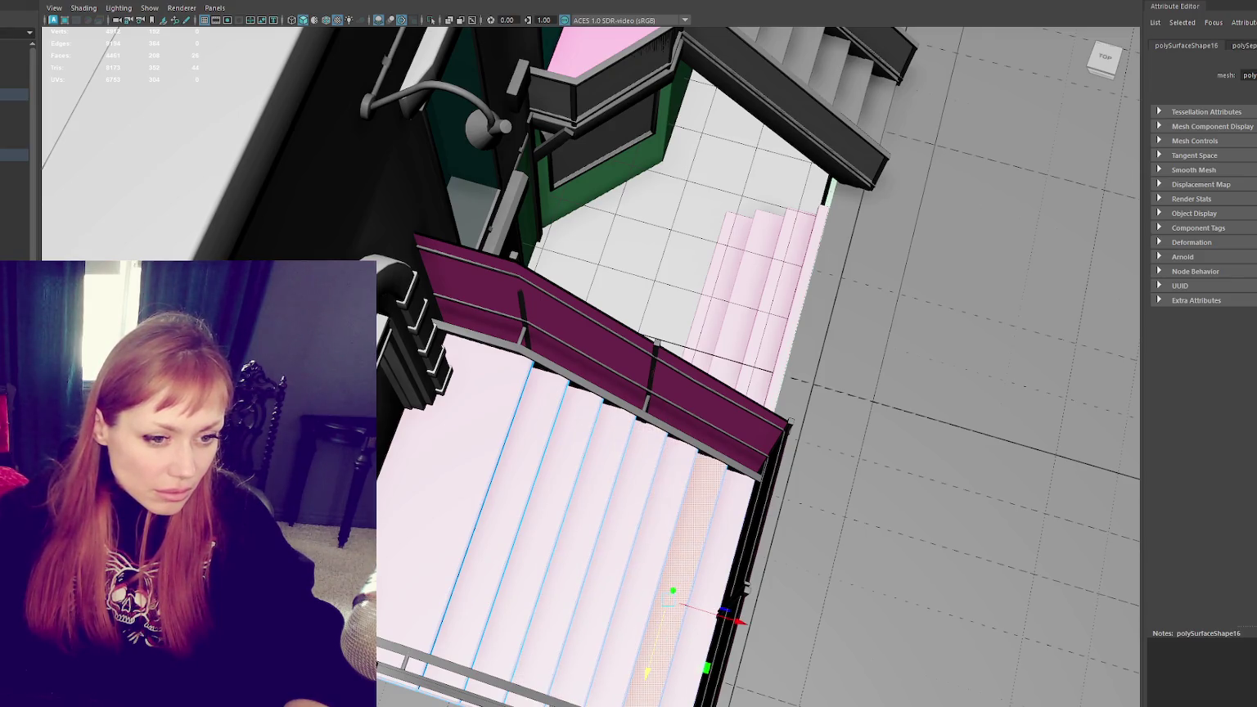
click(736, 532)
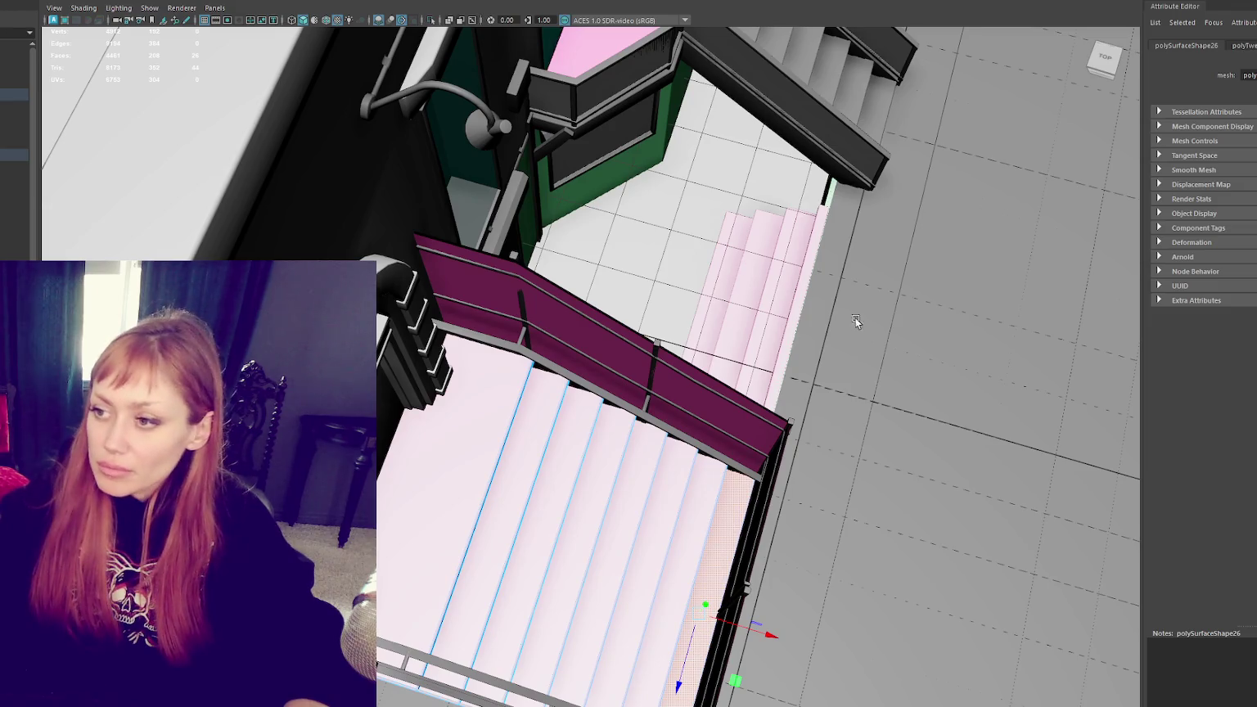
alt+drag(842, 317, 729, 273)
scroll(267, 105, down, 5)
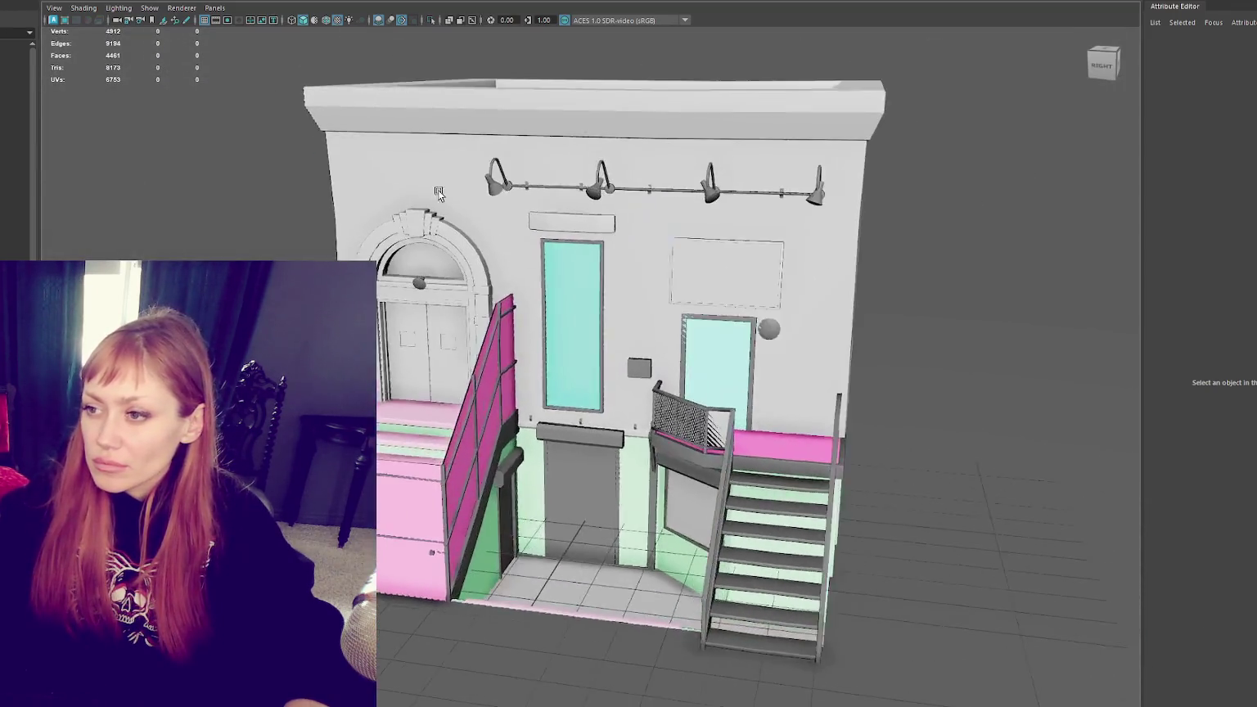
click(844, 508)
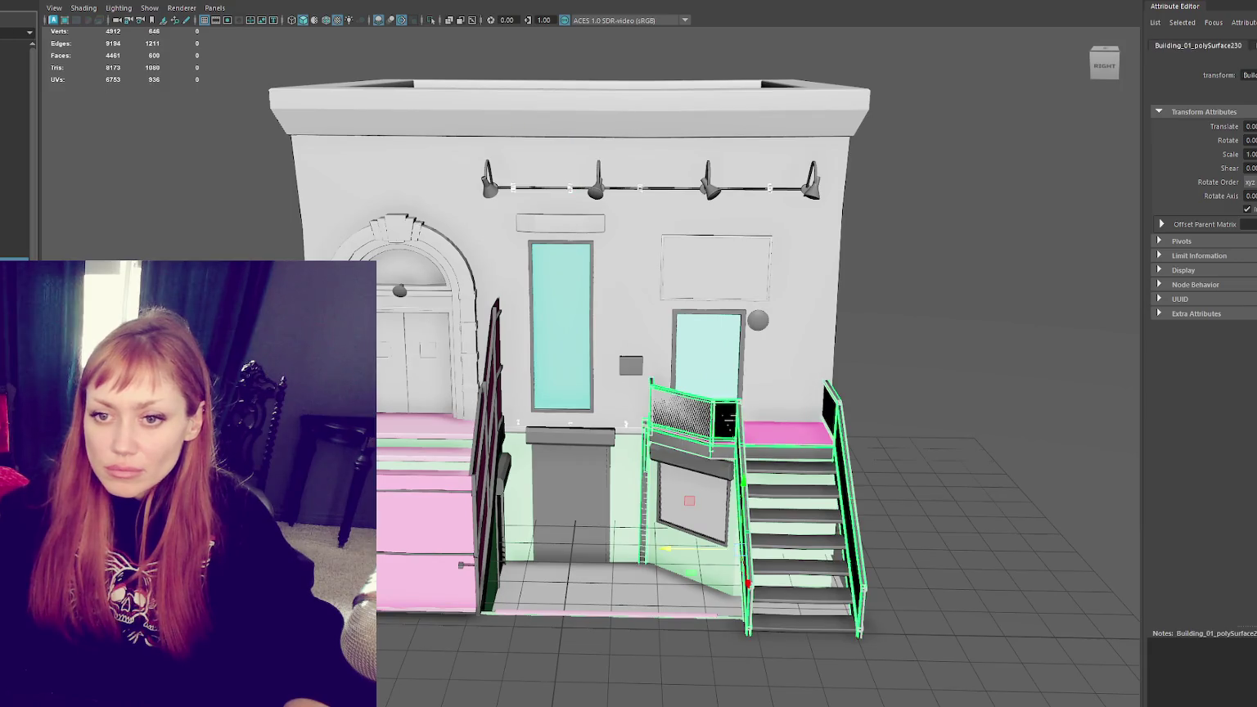
click(849, 458)
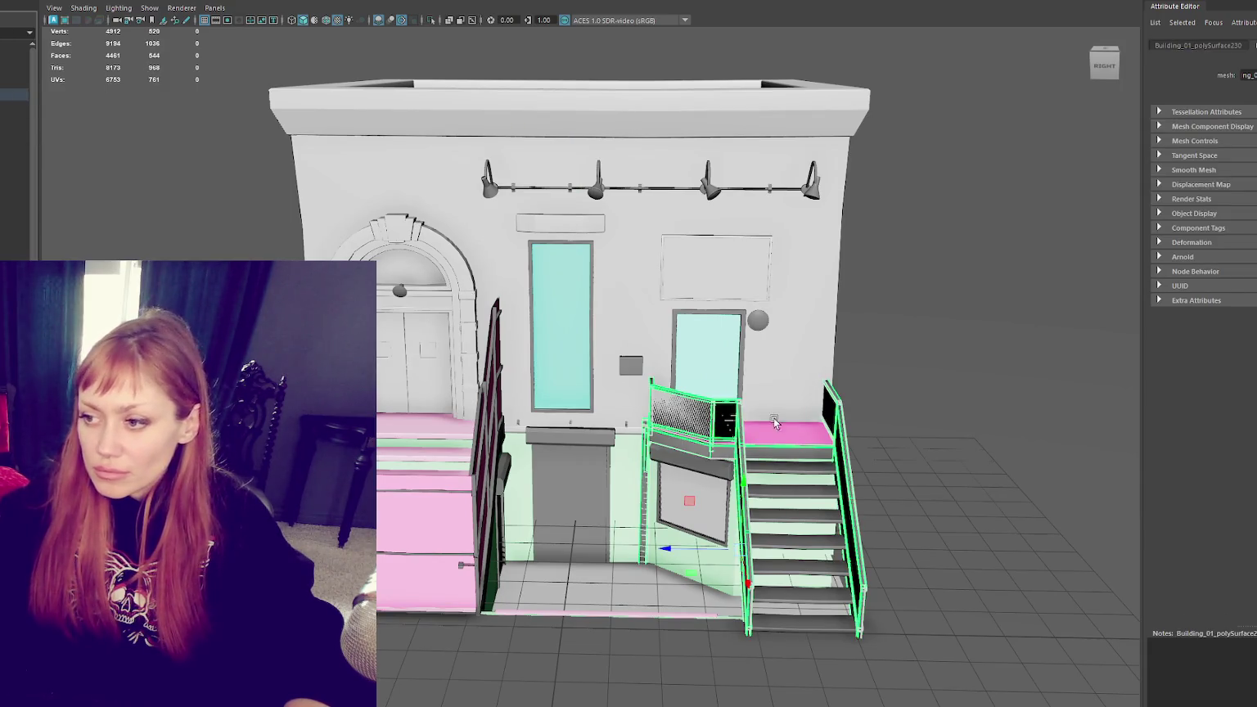
click(1024, 281)
scroll(737, 483, up, 5)
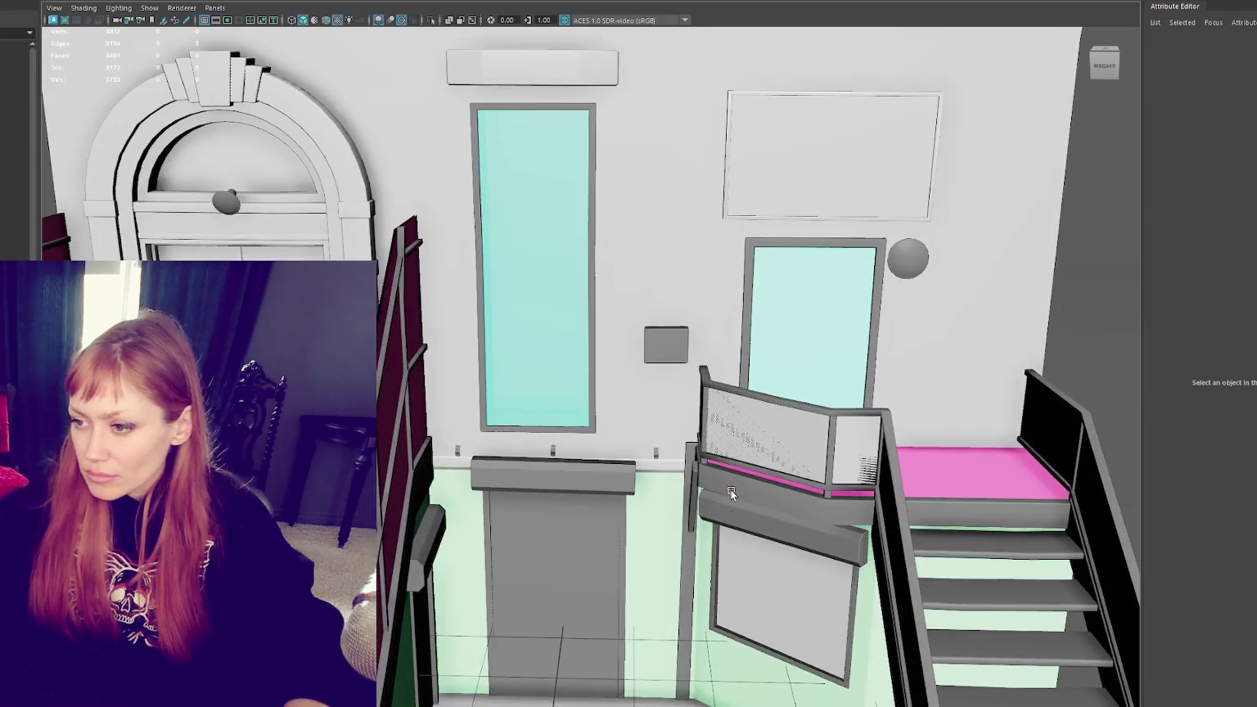
click(763, 472)
click(602, 488)
shift+click(483, 528)
click(453, 532)
alt+drag(452, 532, 404, 578)
click(451, 574)
shift+click(507, 547)
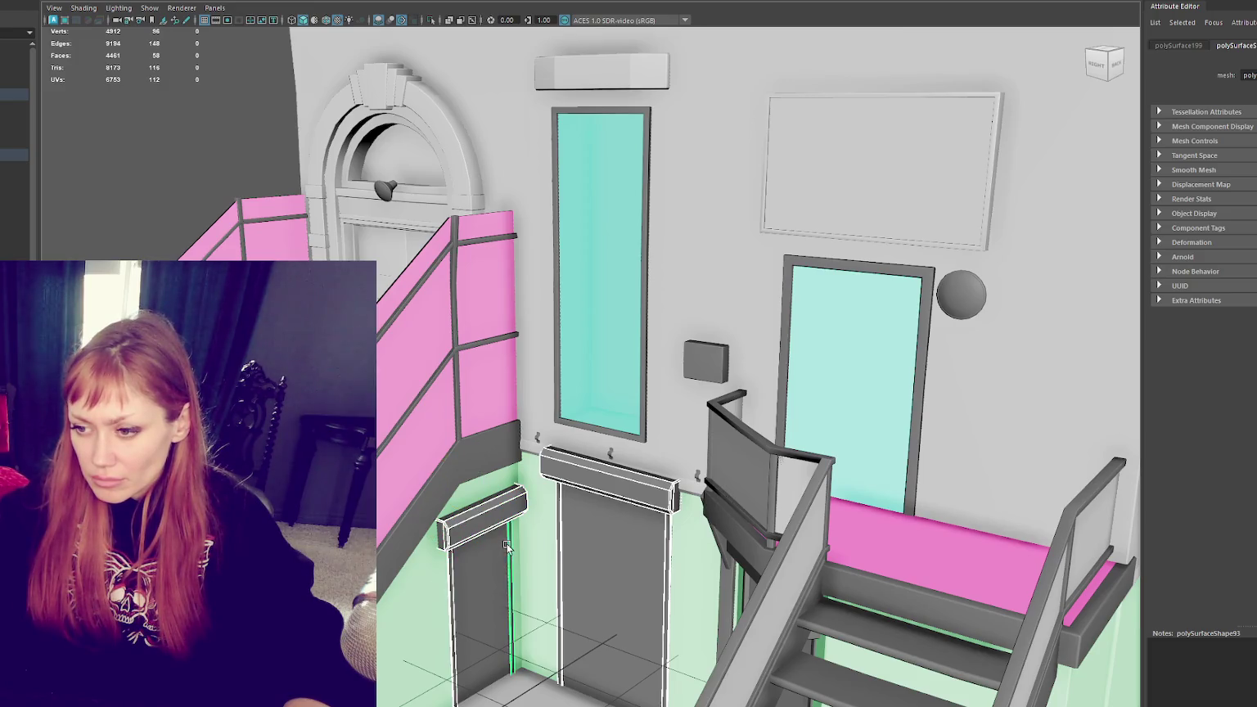
shift+click(651, 389)
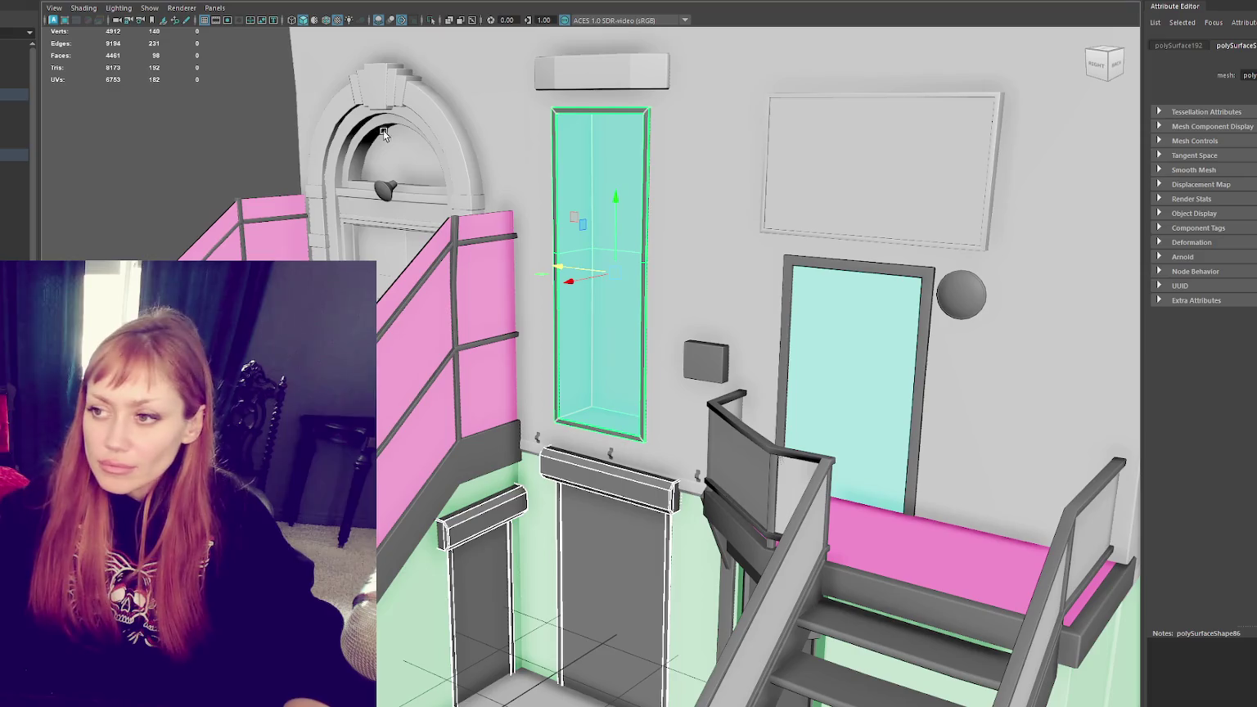
Step: Combine the selected door frame pieces into one object with Mesh > Combine
key(ctrl+z)
click(98, 0)
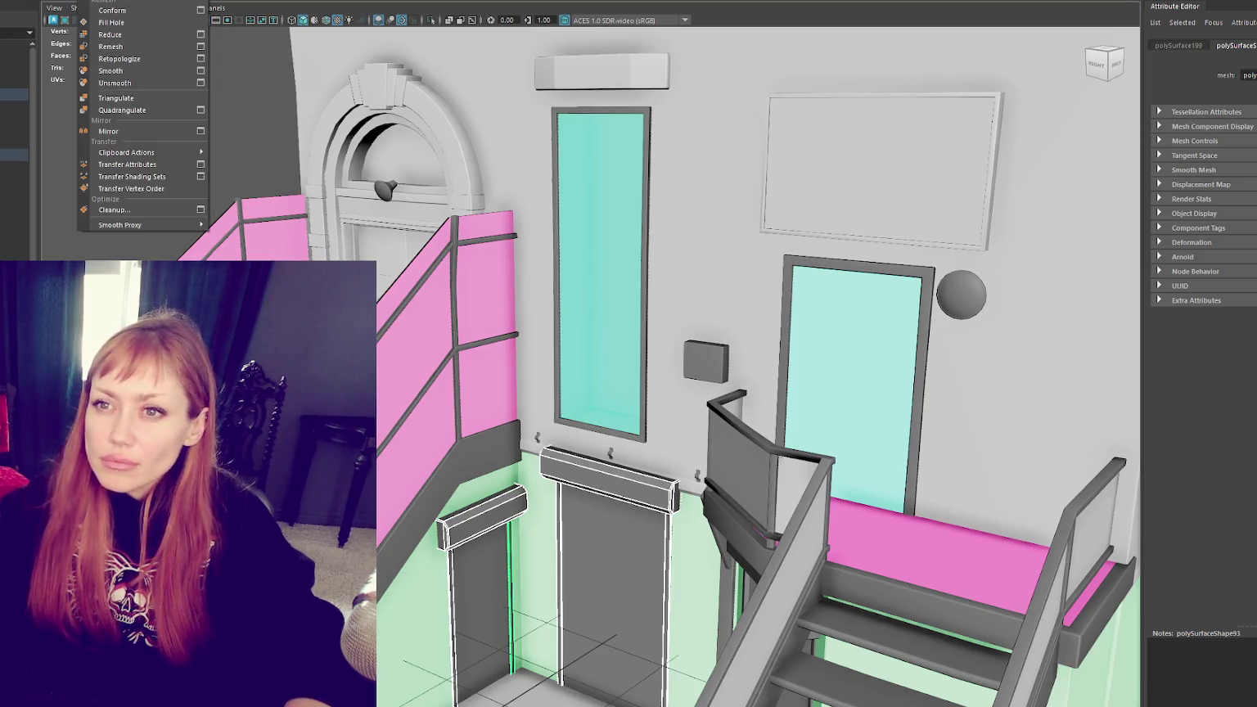
click(112, 3)
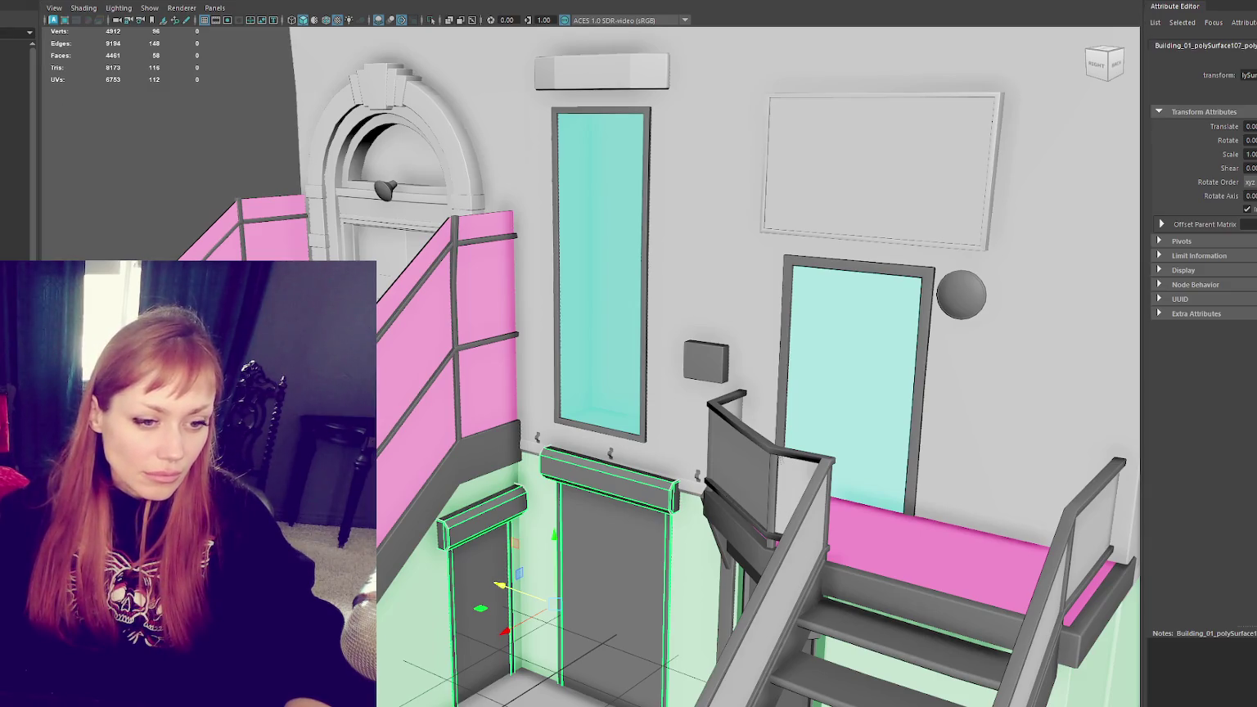
Step: Select the top trim faces, then grow a face selection over the tall window glass
key(F11)
drag(541, 450, 679, 491)
shift+drag(434, 483, 532, 549)
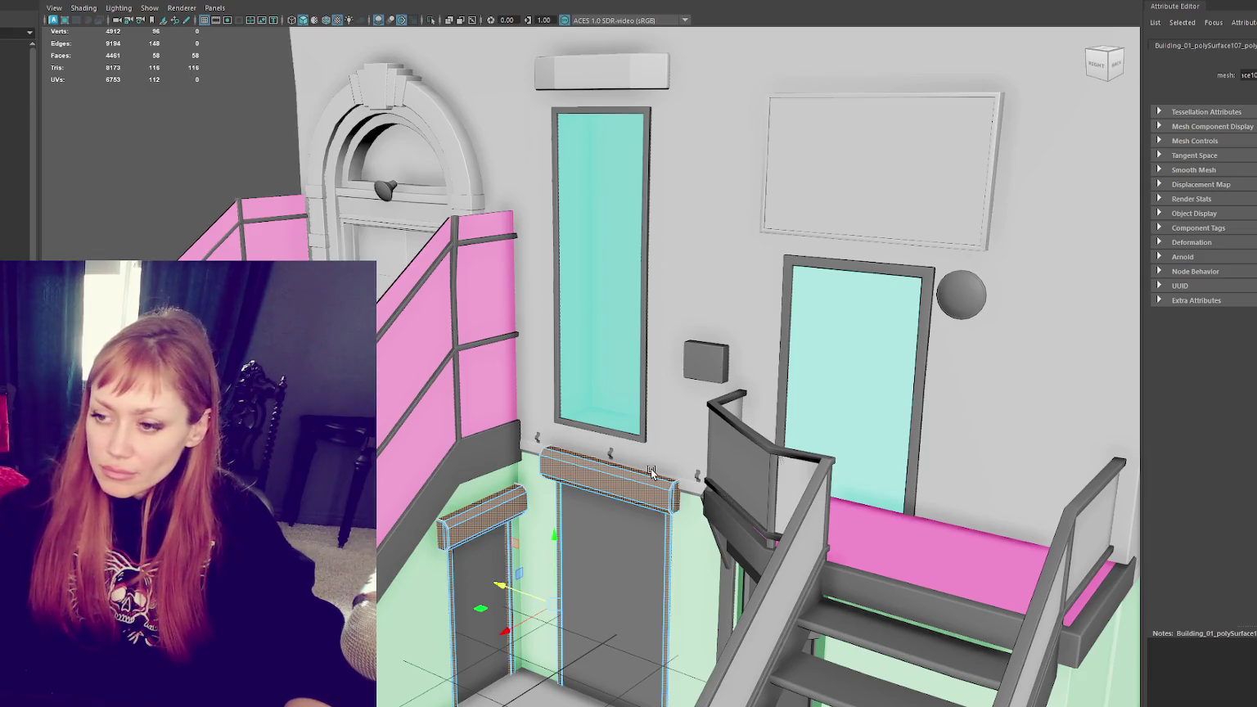
click(640, 376)
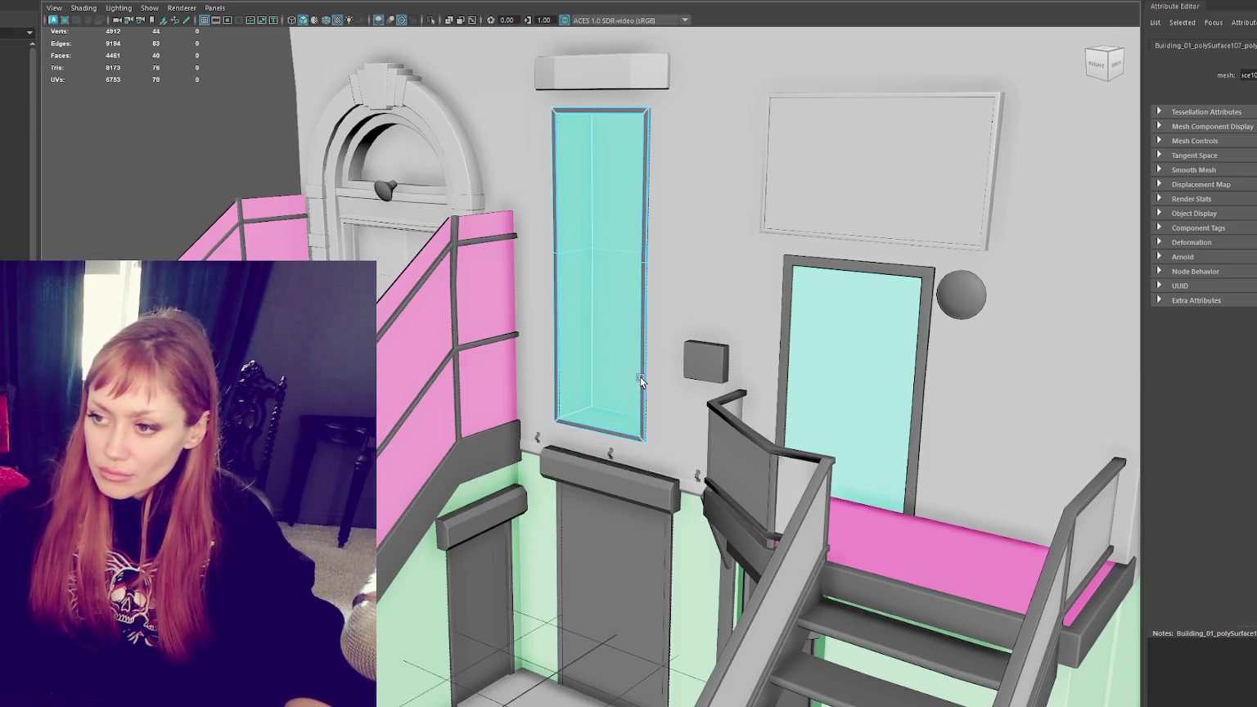
key(ctrl+F11)
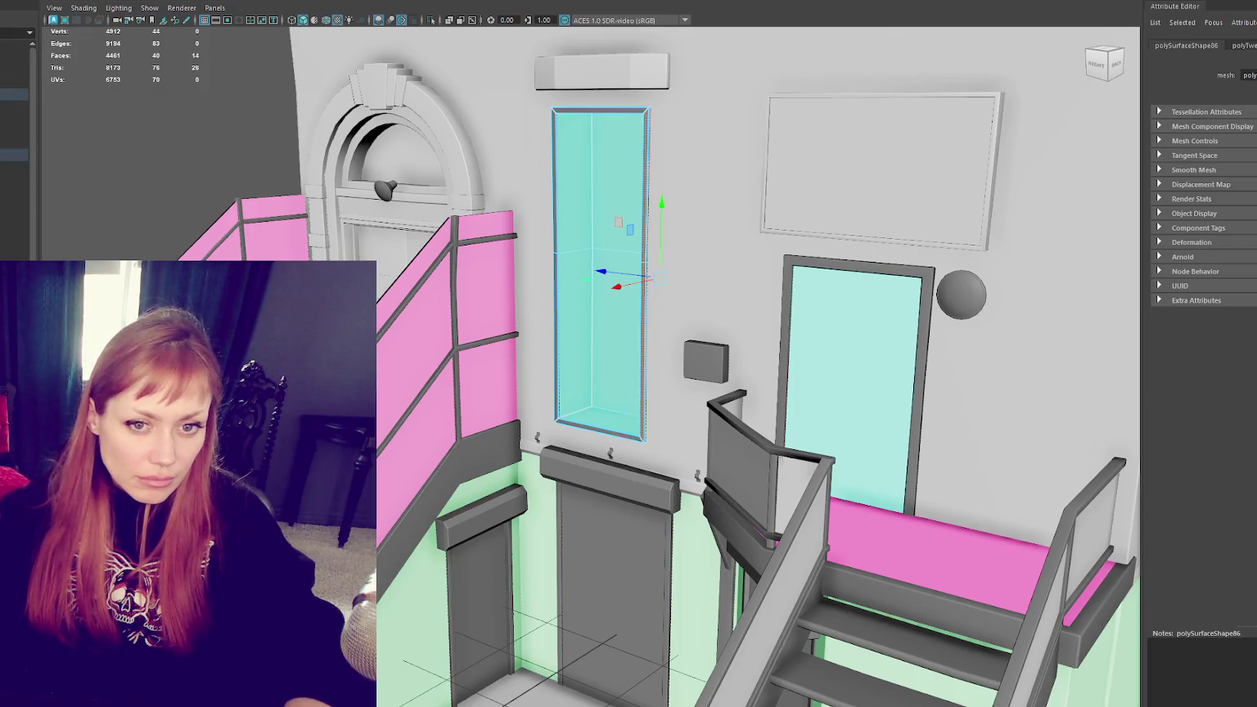
key(shift+period)
right_drag(561, 270, 610, 247)
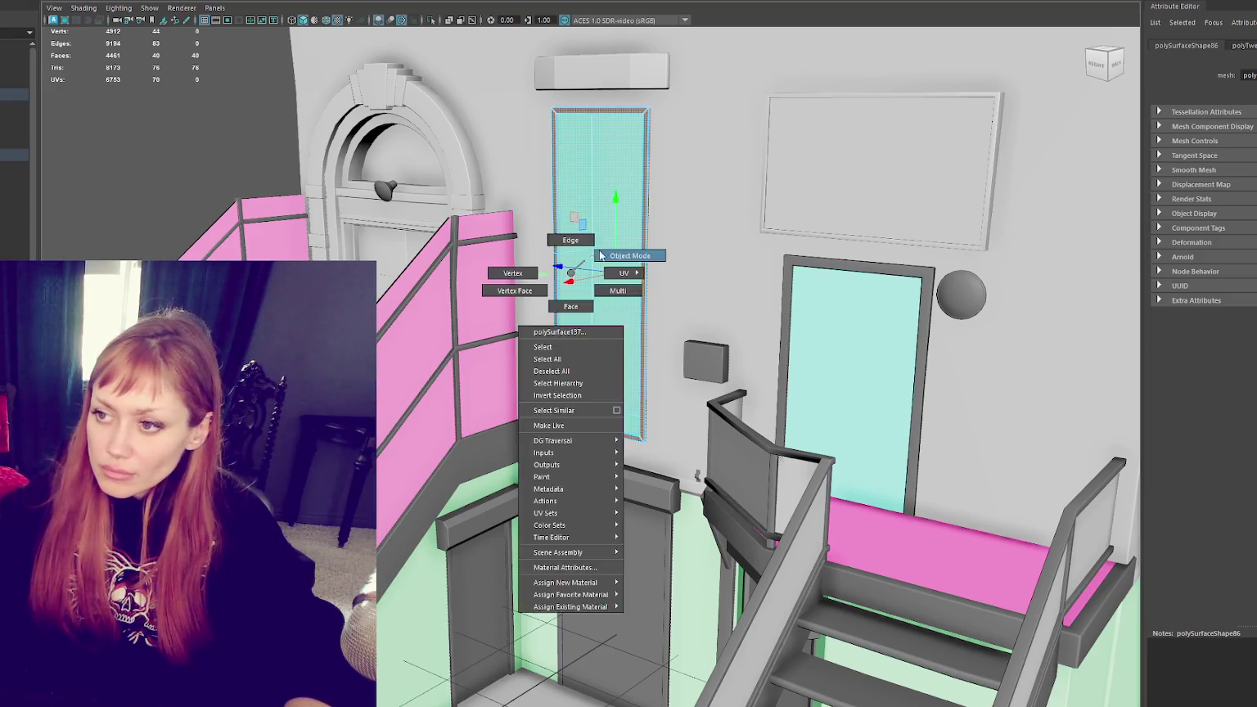
Step: Combine both door frames with the tall cyan window glass into one mesh
click(482, 557)
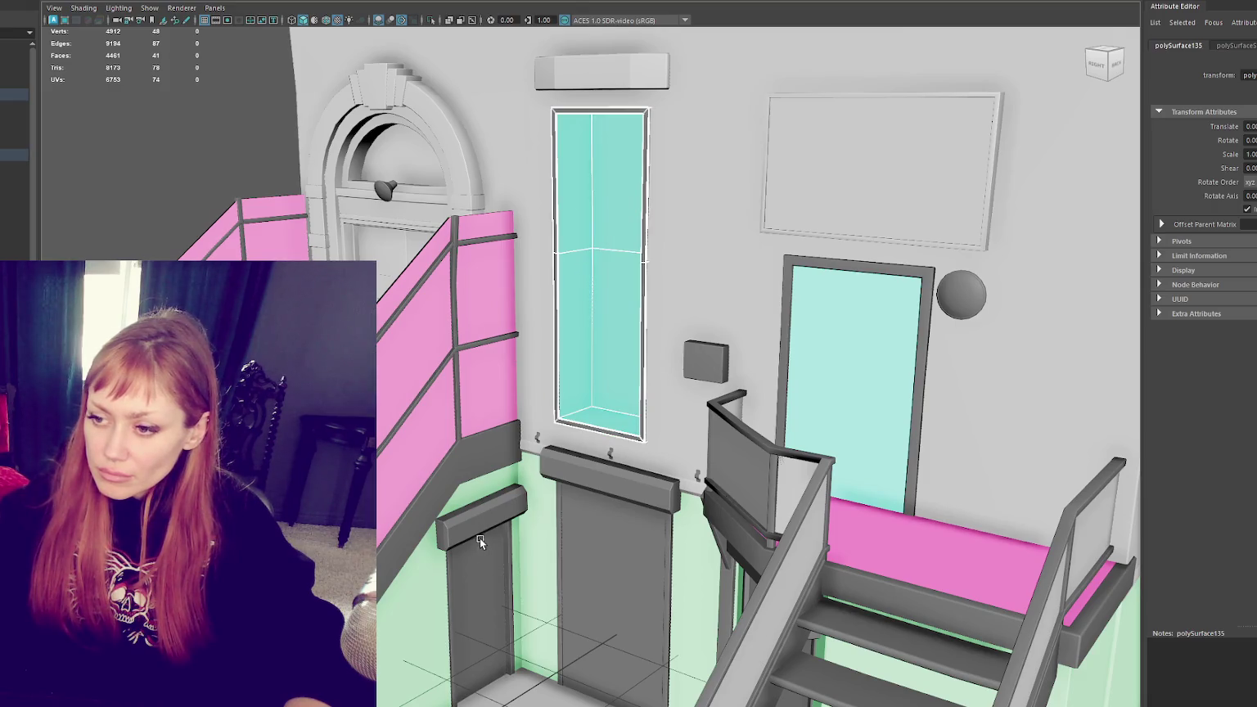
right_drag(494, 408, 545, 443)
click(494, 528)
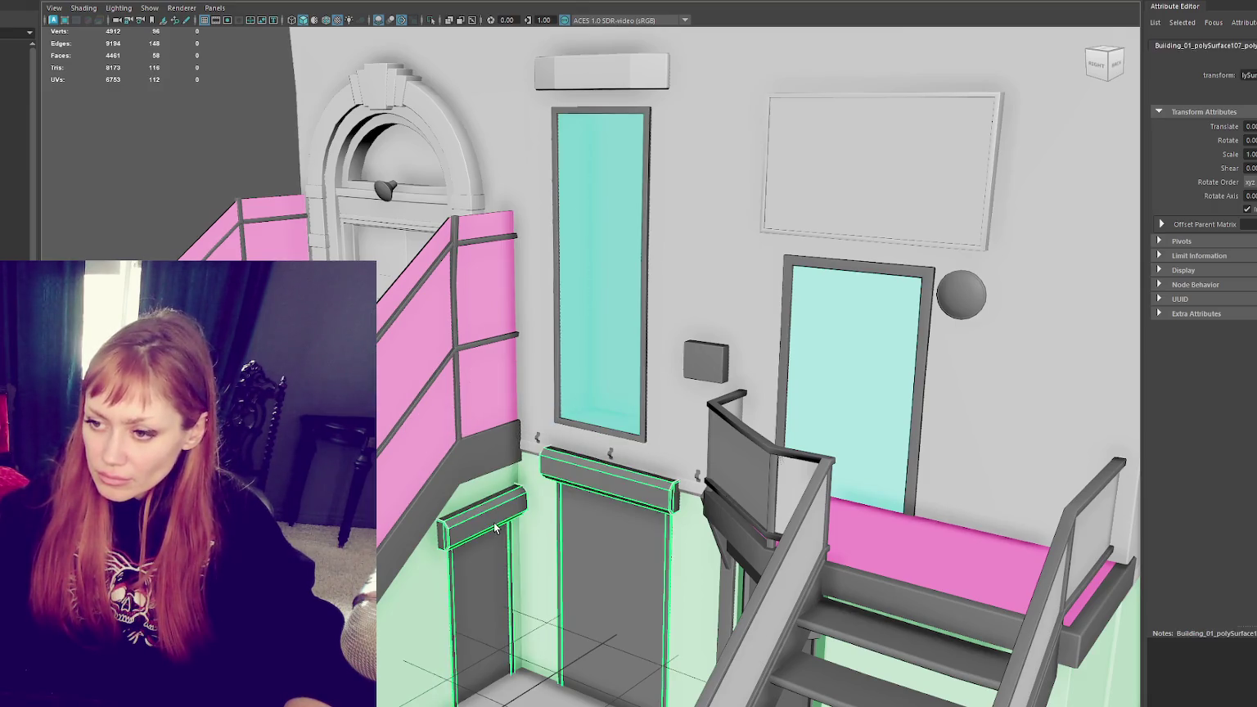
click(633, 436)
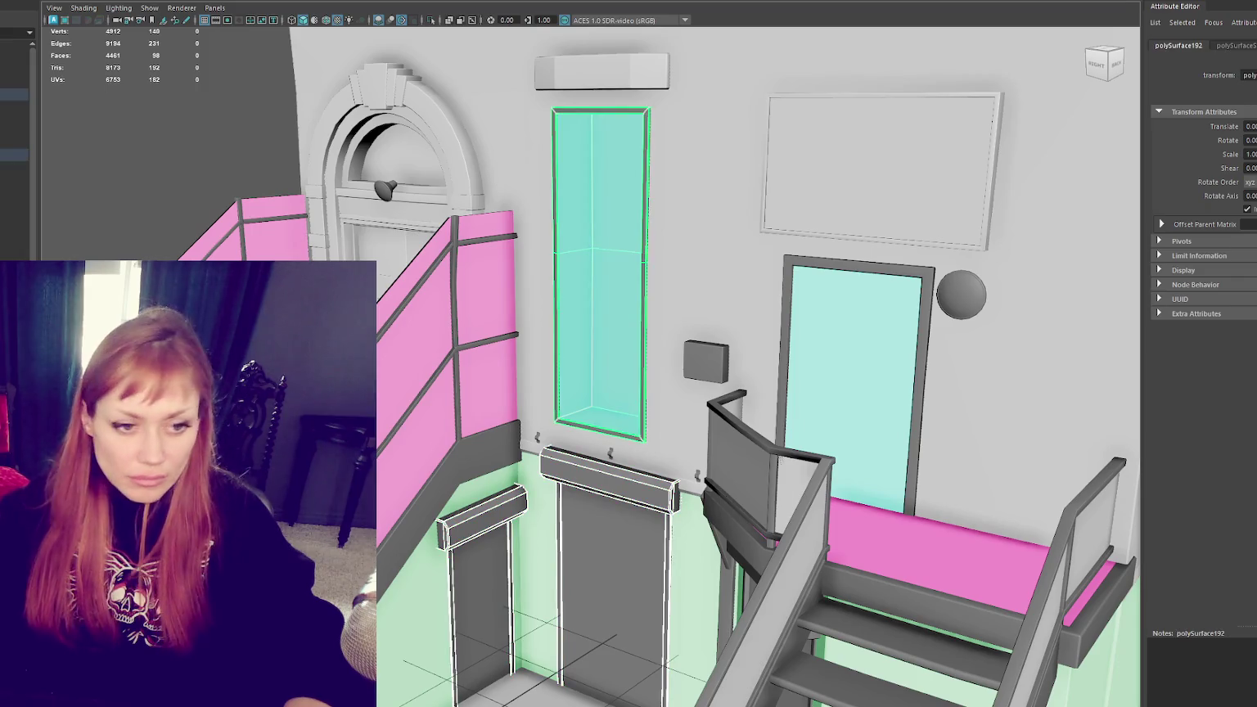
click(98, 0)
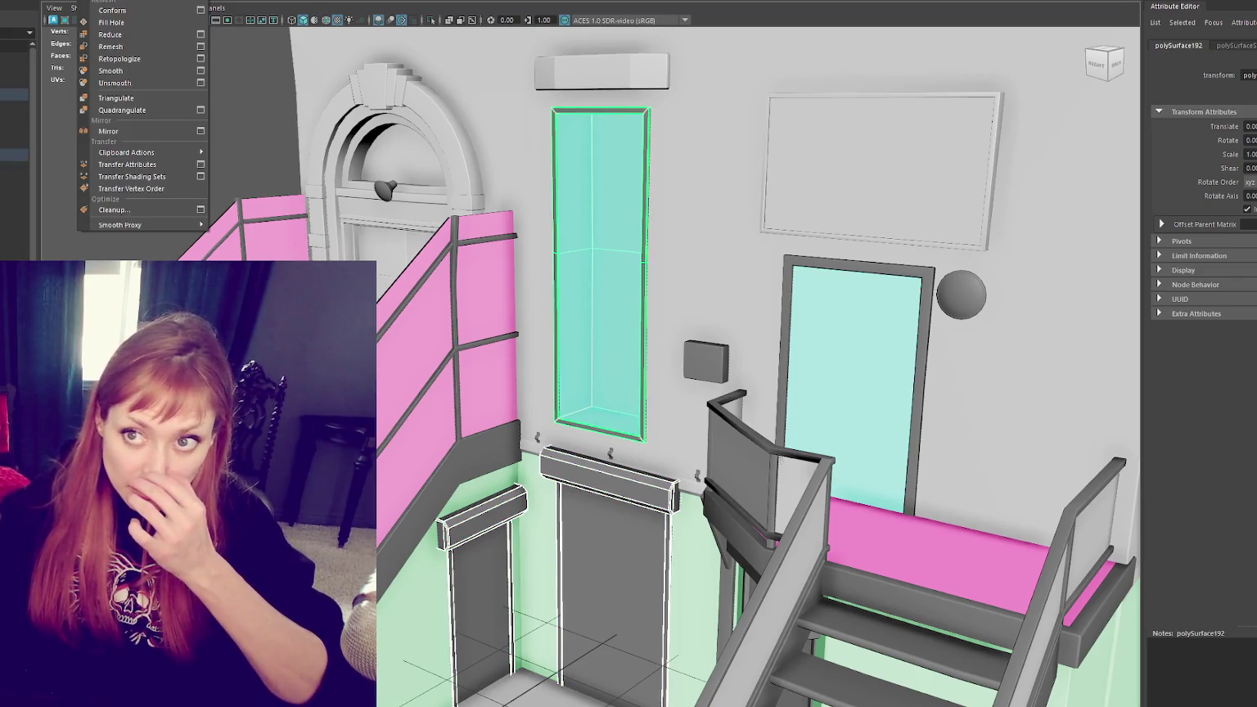
click(112, 0)
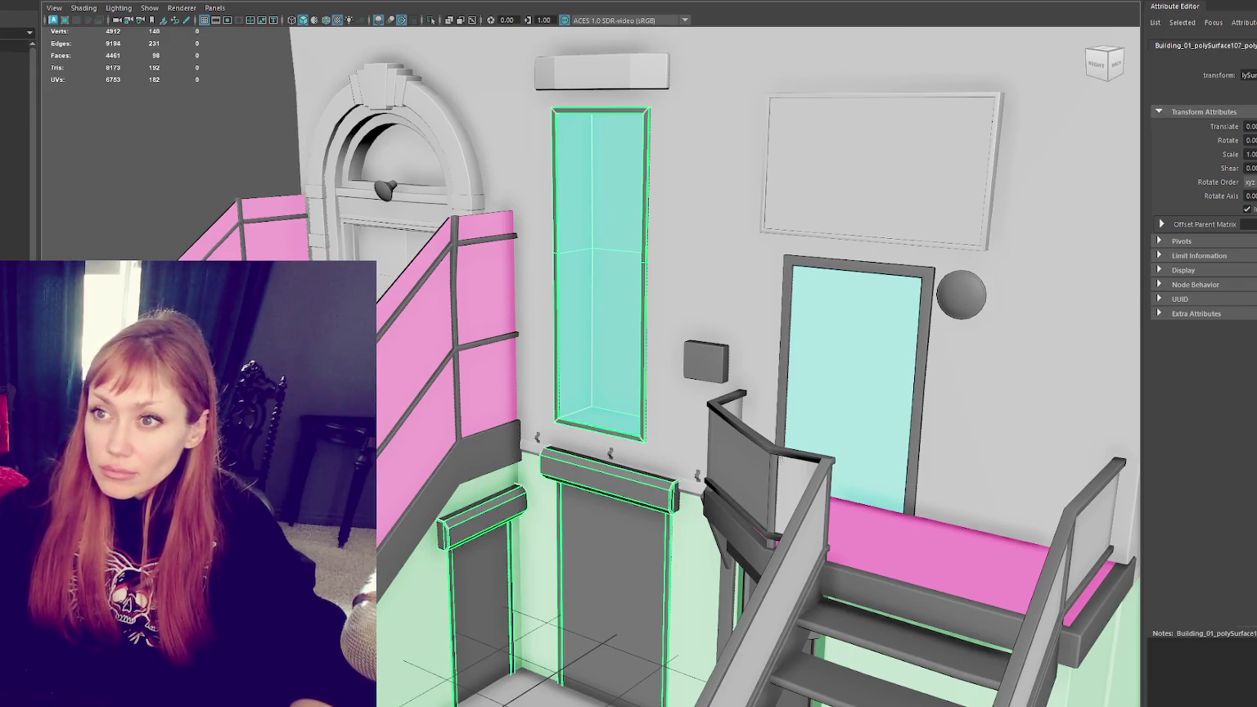
click(786, 373)
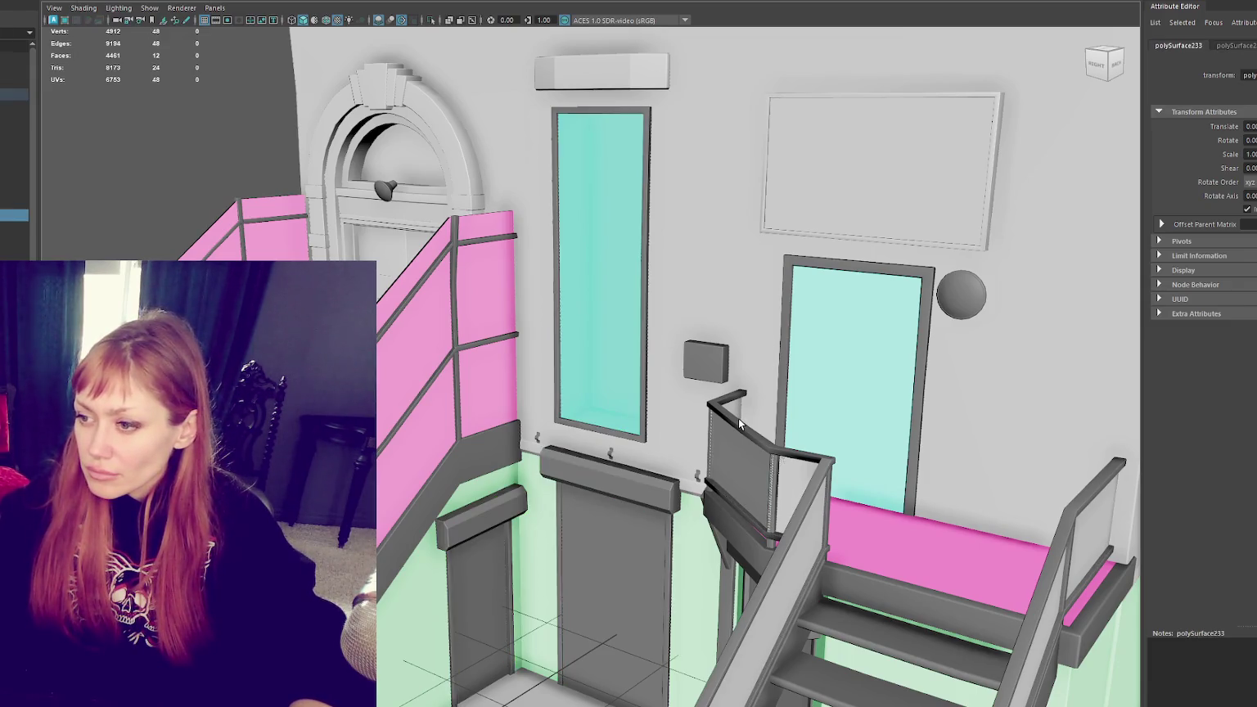
click(786, 373)
Step: Inspect the stair area by selecting the railings, door frame, wall box and railing panel
alt+drag(786, 372, 738, 395)
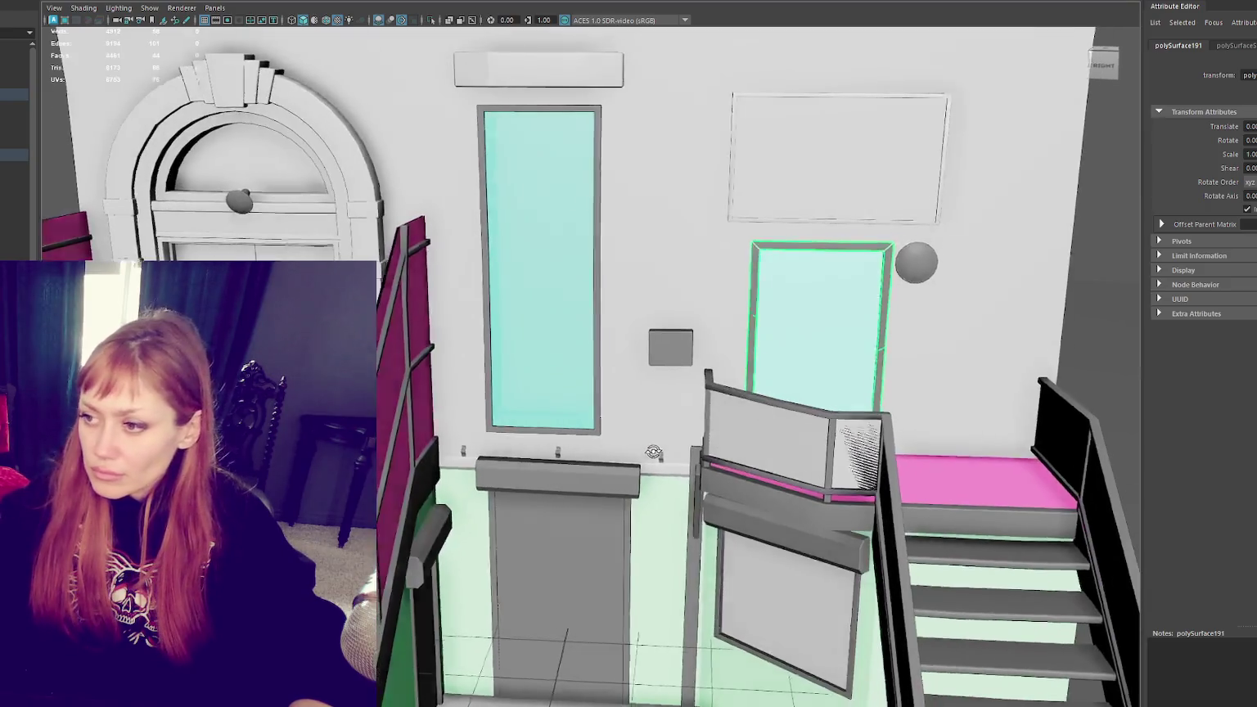
click(738, 396)
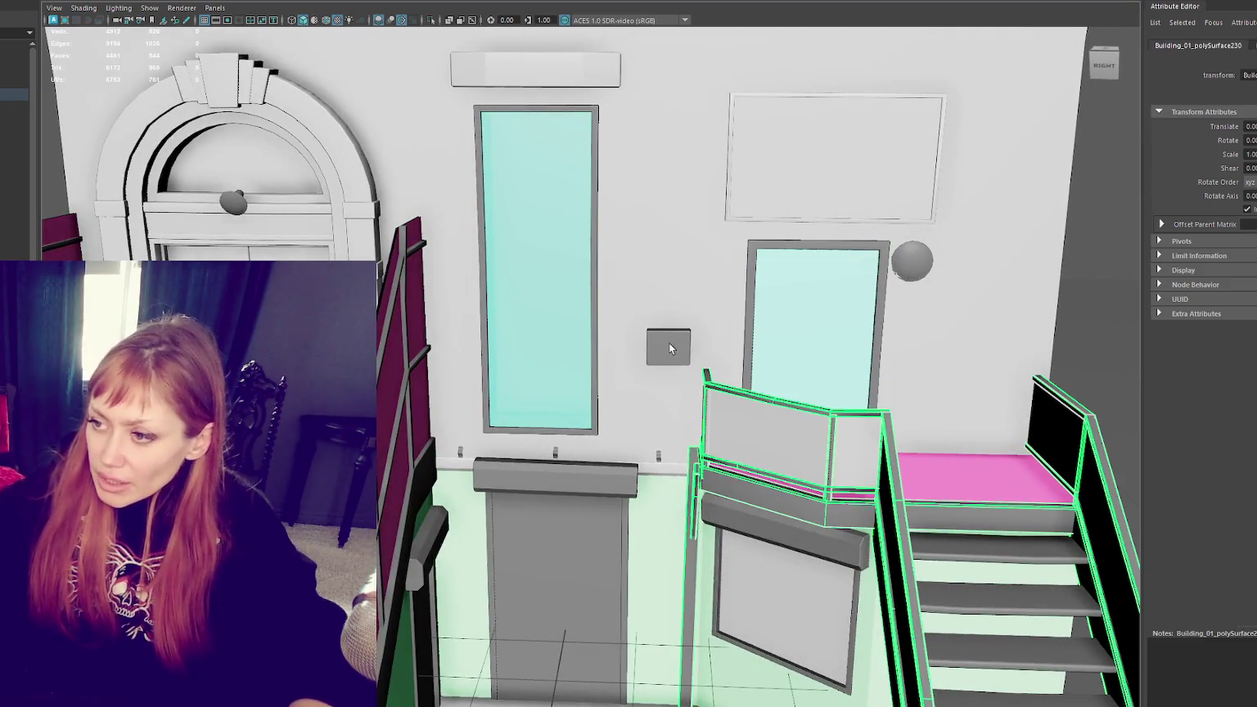
mouse_move(690, 381)
alt+mouse_down()
mouse_move(754, 311)
mouse_move(779, 302)
mouse_move(572, 380)
mouse_move(746, 251)
alt+mouse_up()
key(ctrl+z)
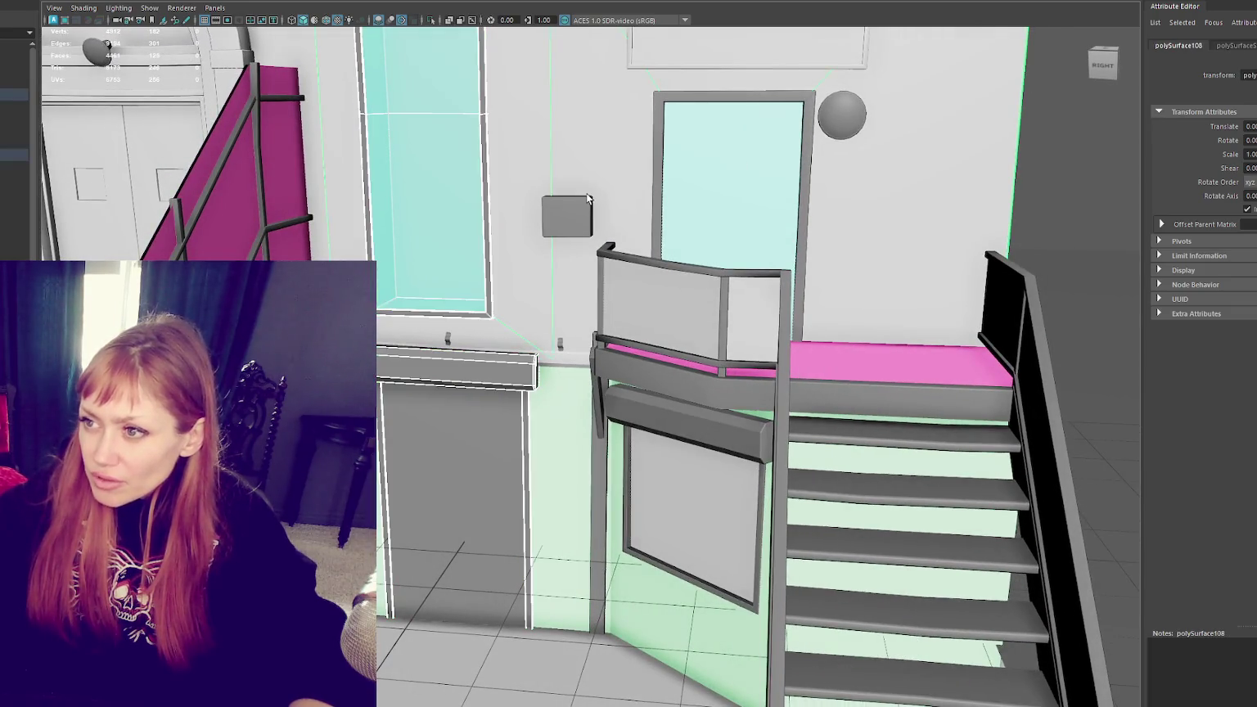
click(660, 193)
click(573, 220)
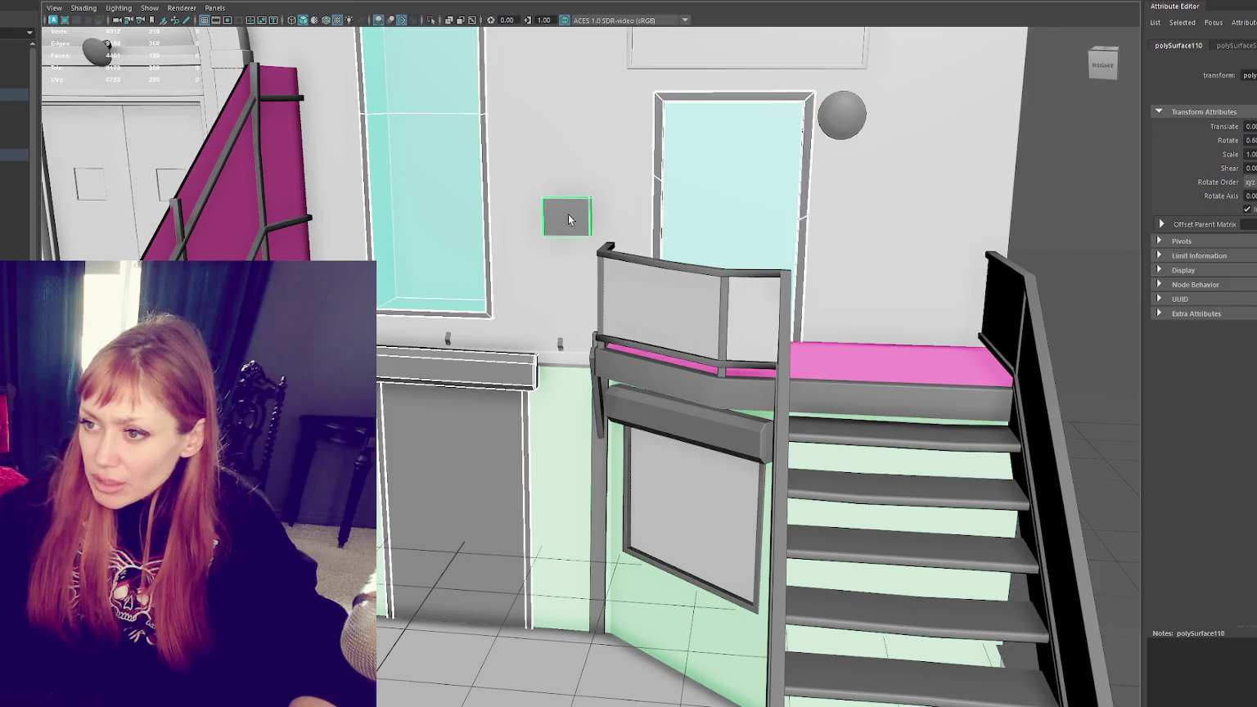
alt+drag(573, 220, 495, 209)
click(639, 479)
scroll(639, 479, down, 5)
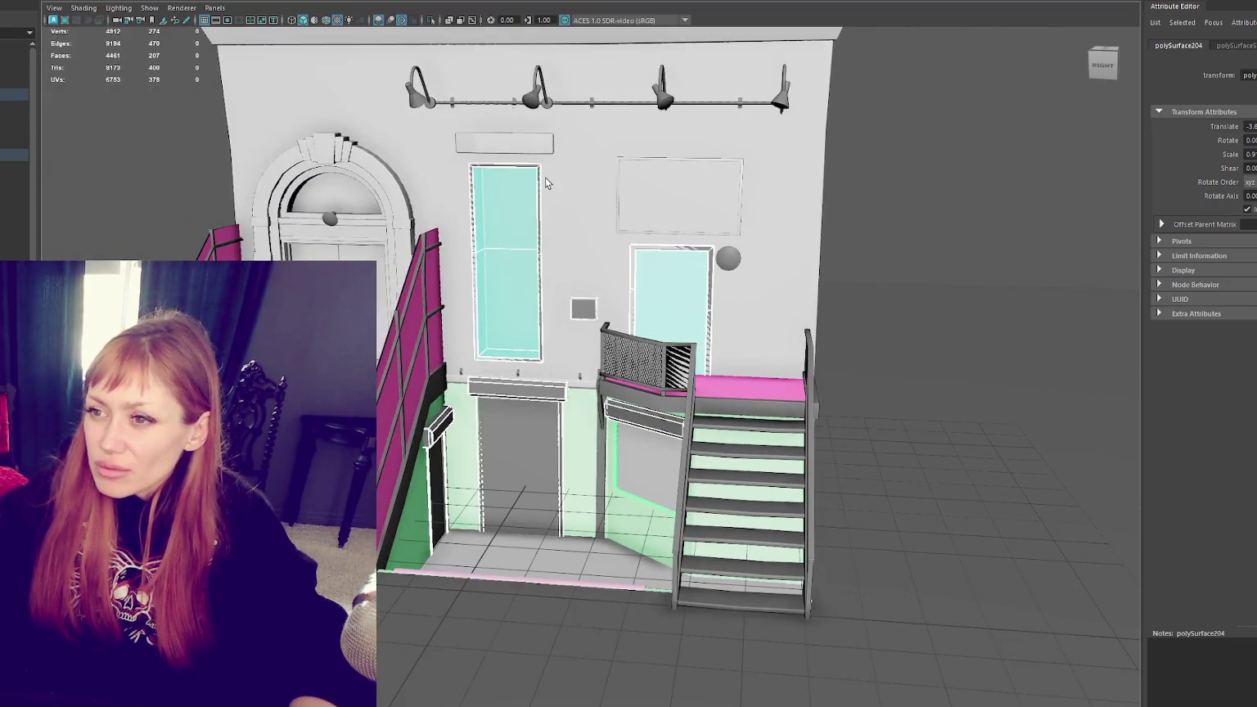
scroll(547, 183, up, 3)
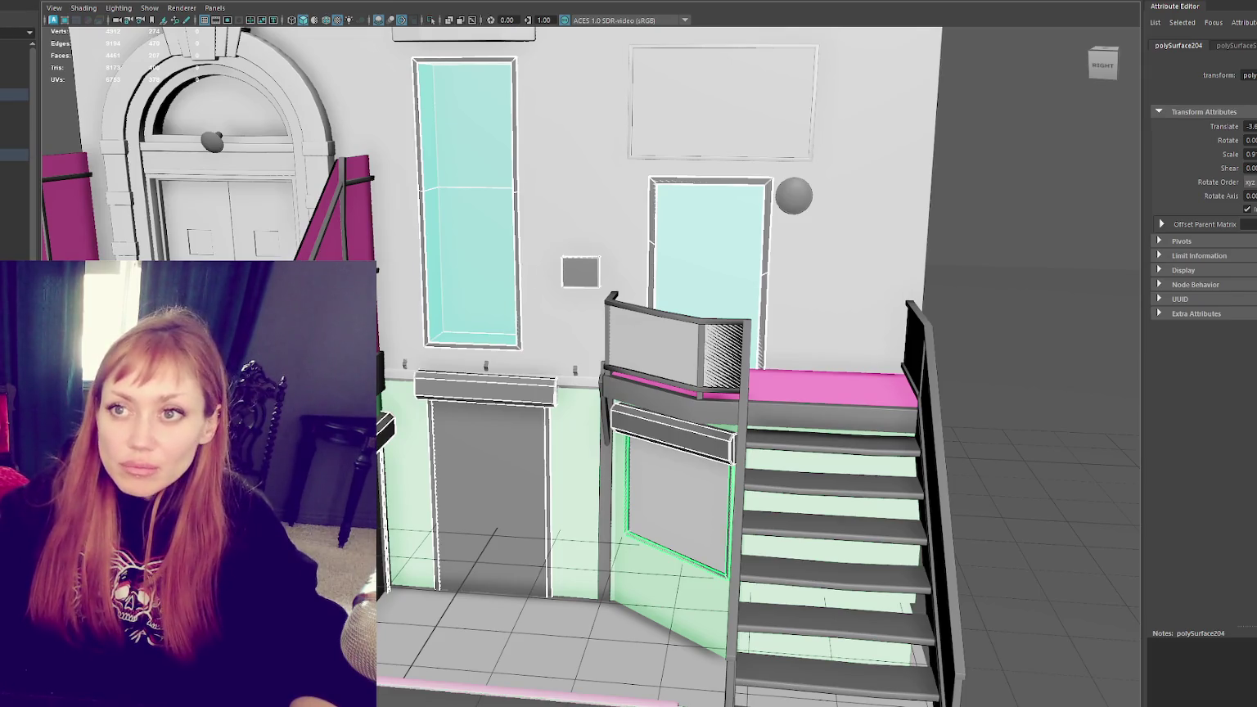
Step: Select the combined staircase and railings object
click(123, 123)
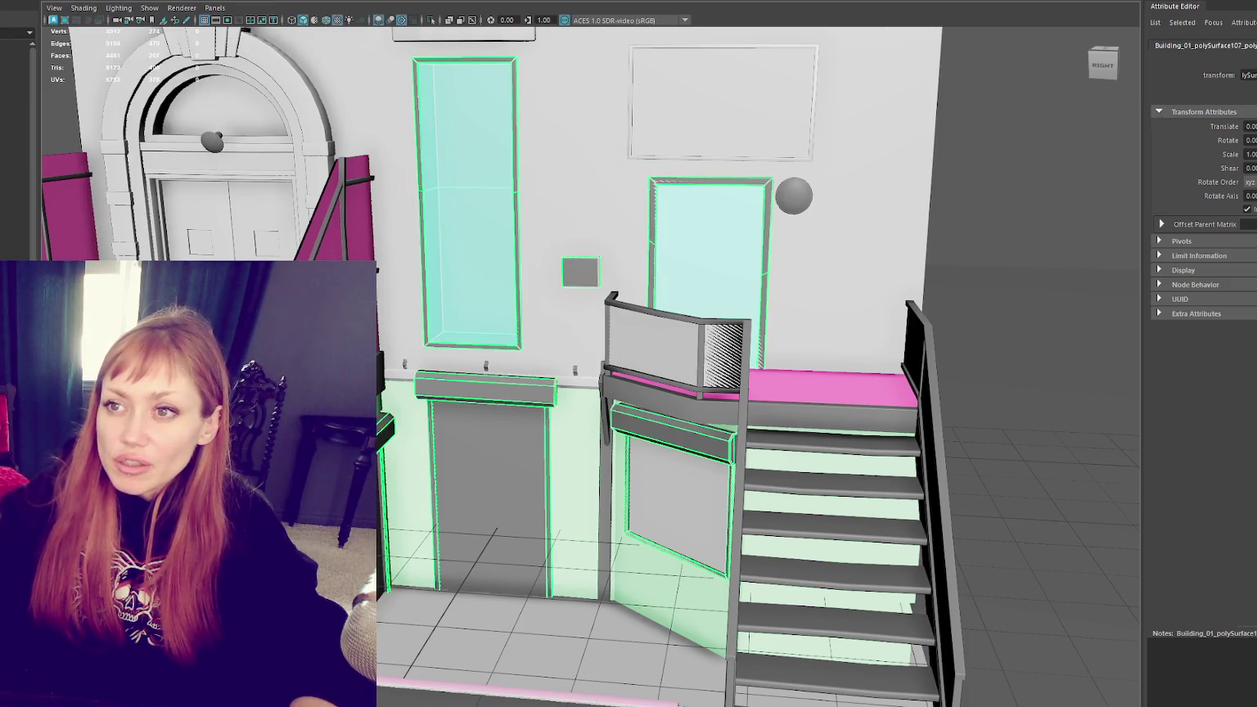
click(702, 394)
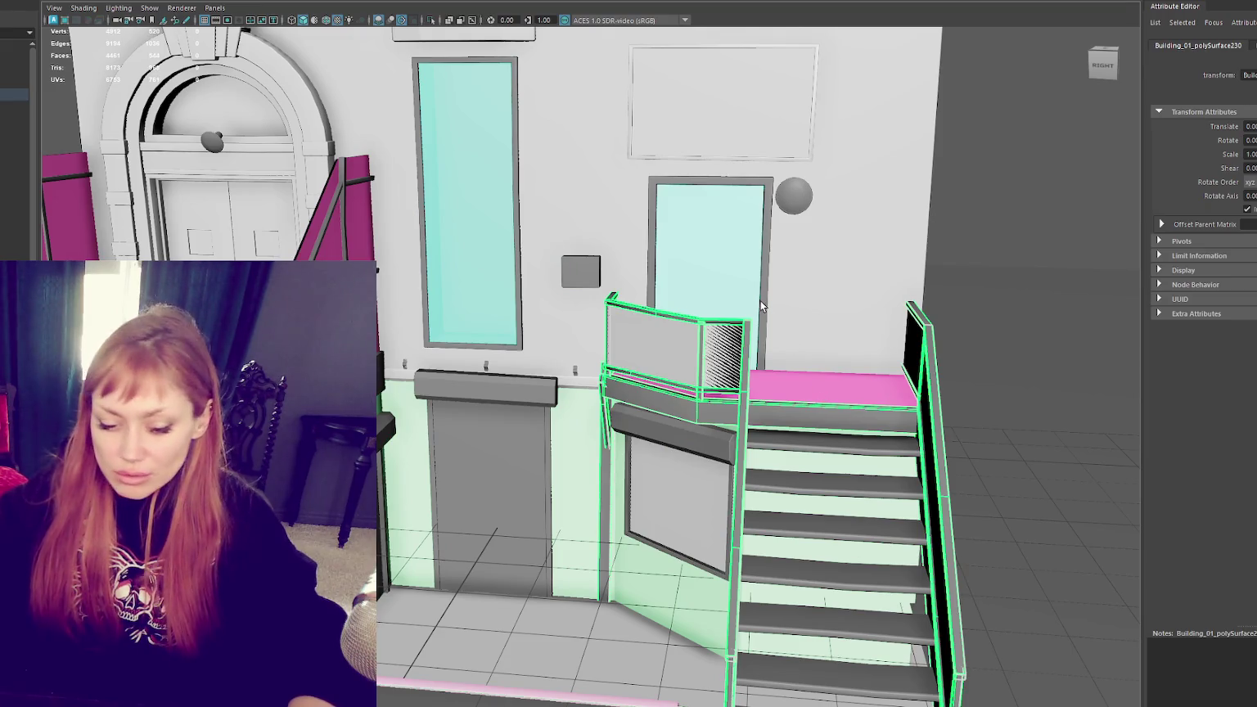
click(600, 441)
click(553, 403)
click(803, 478)
click(803, 478)
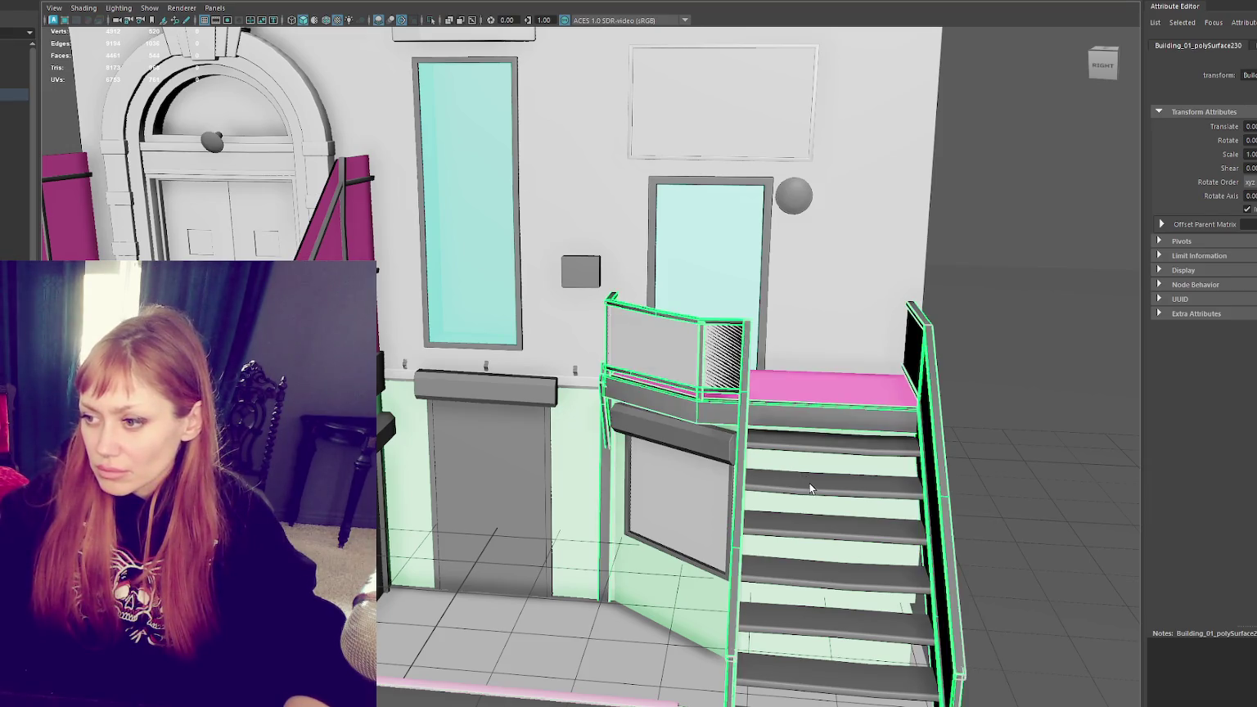
Step: Add each of the five stair treads to the selection, top to bottom
click(985, 316)
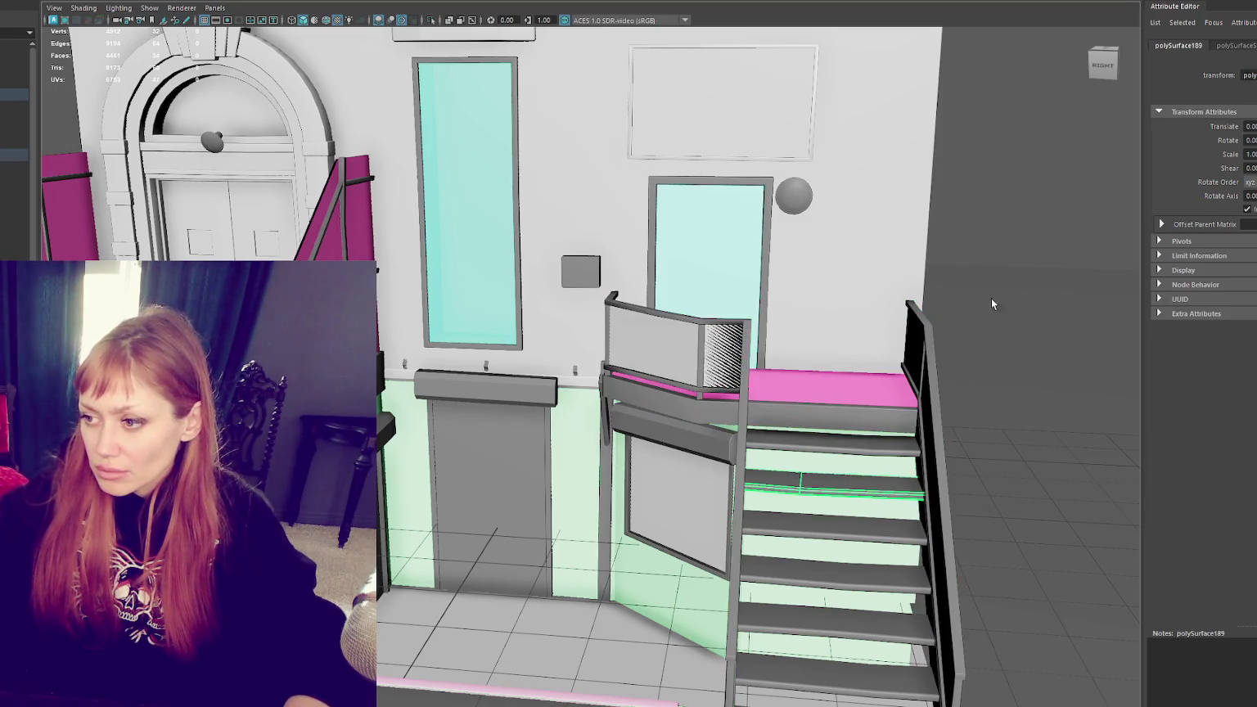
shift+click(850, 535)
shift+click(853, 586)
shift+click(852, 626)
shift+click(851, 678)
Step: Assign a Blinn named Right_Stairs to the treads, coloured pale lavender (saturation 0.608)
mouse_move(1010, 286)
right_down()
mouse_move(1031, 606)
mouse_move(1085, 631)
right_up()
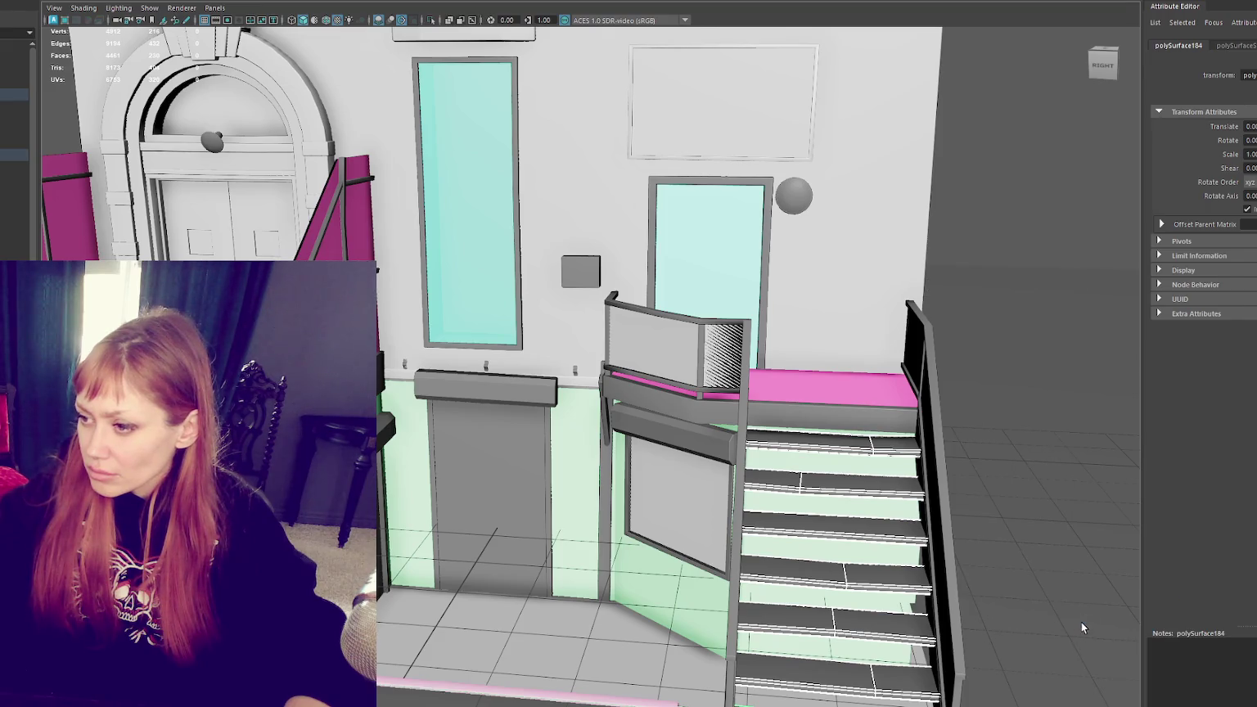
text(Right_Stairs)
key(Return)
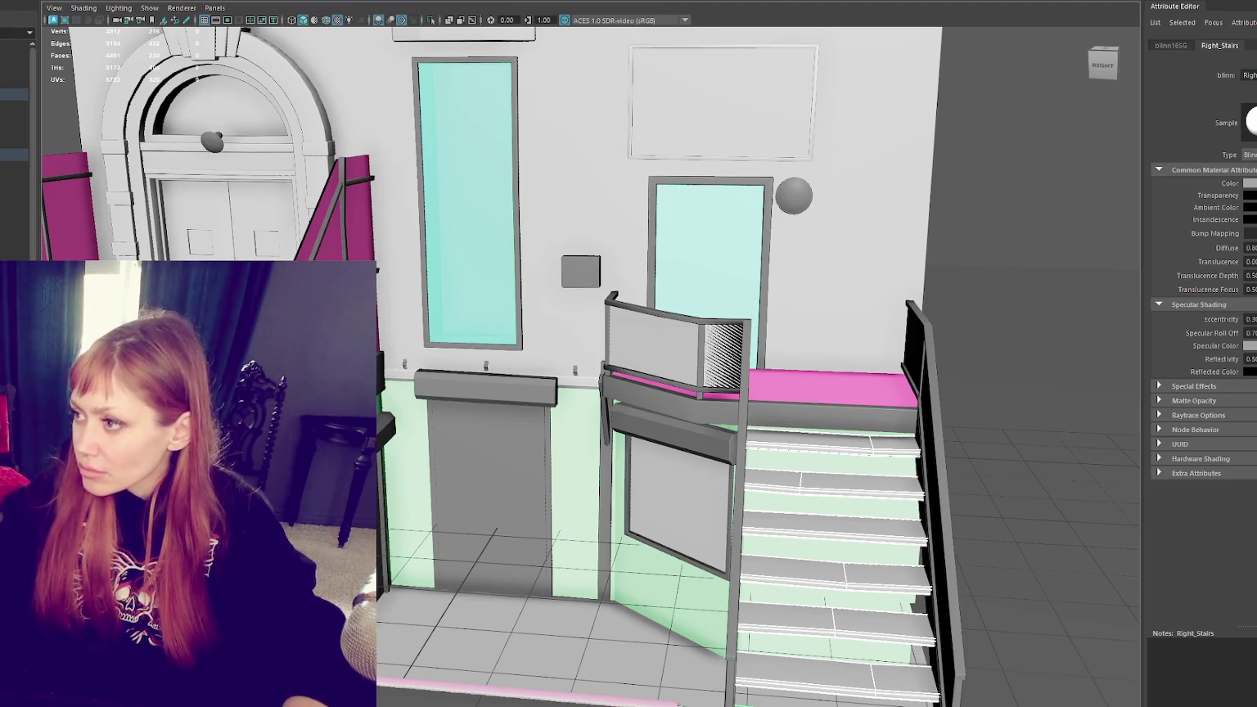
click(1250, 184)
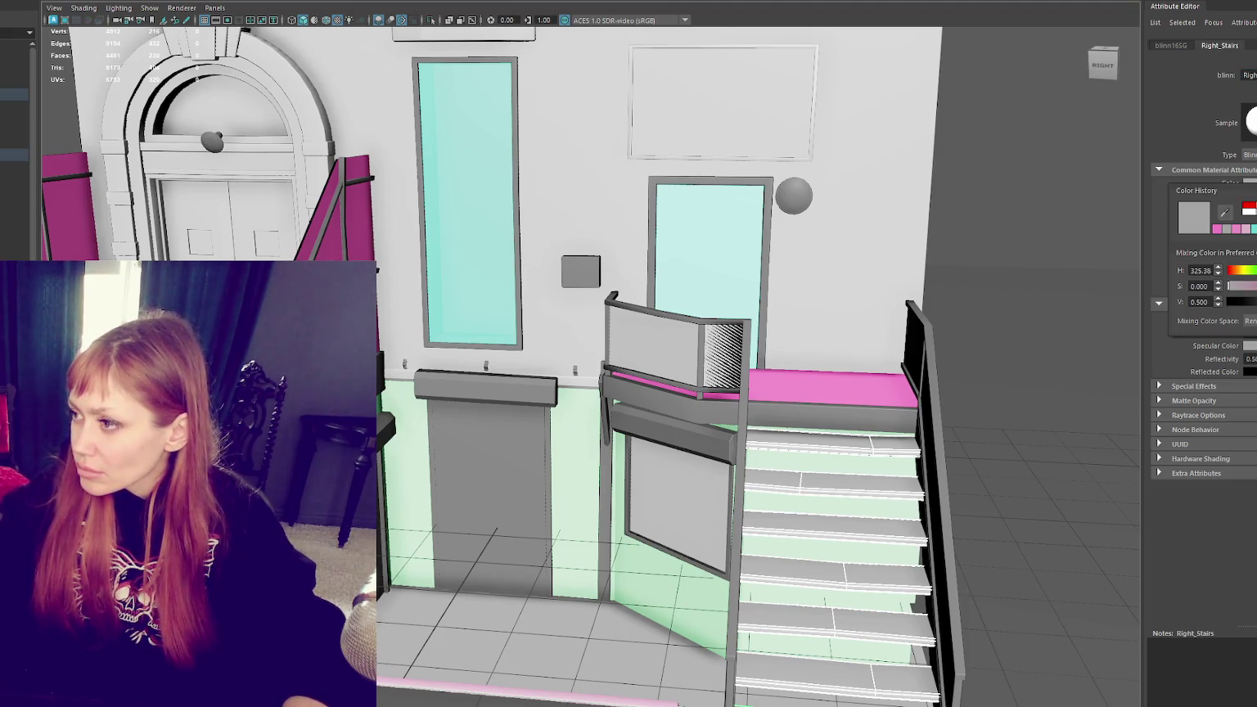
click(1252, 246)
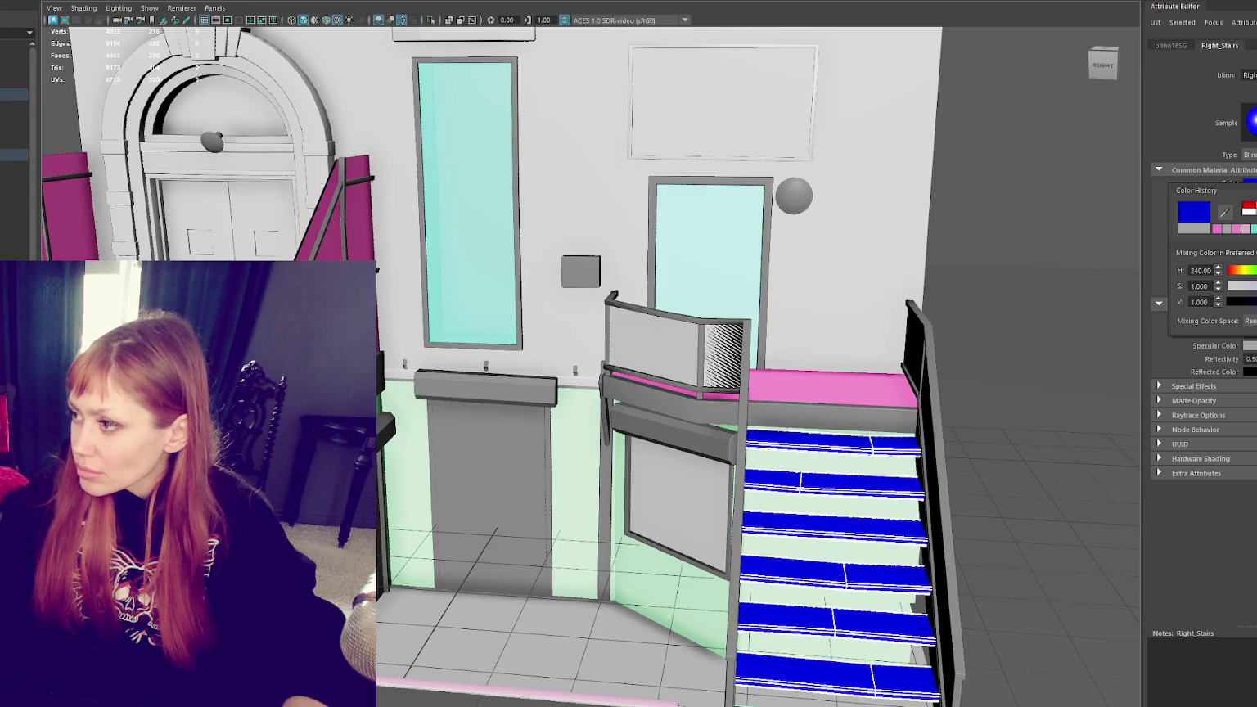
drag(1253, 245, 1253, 262)
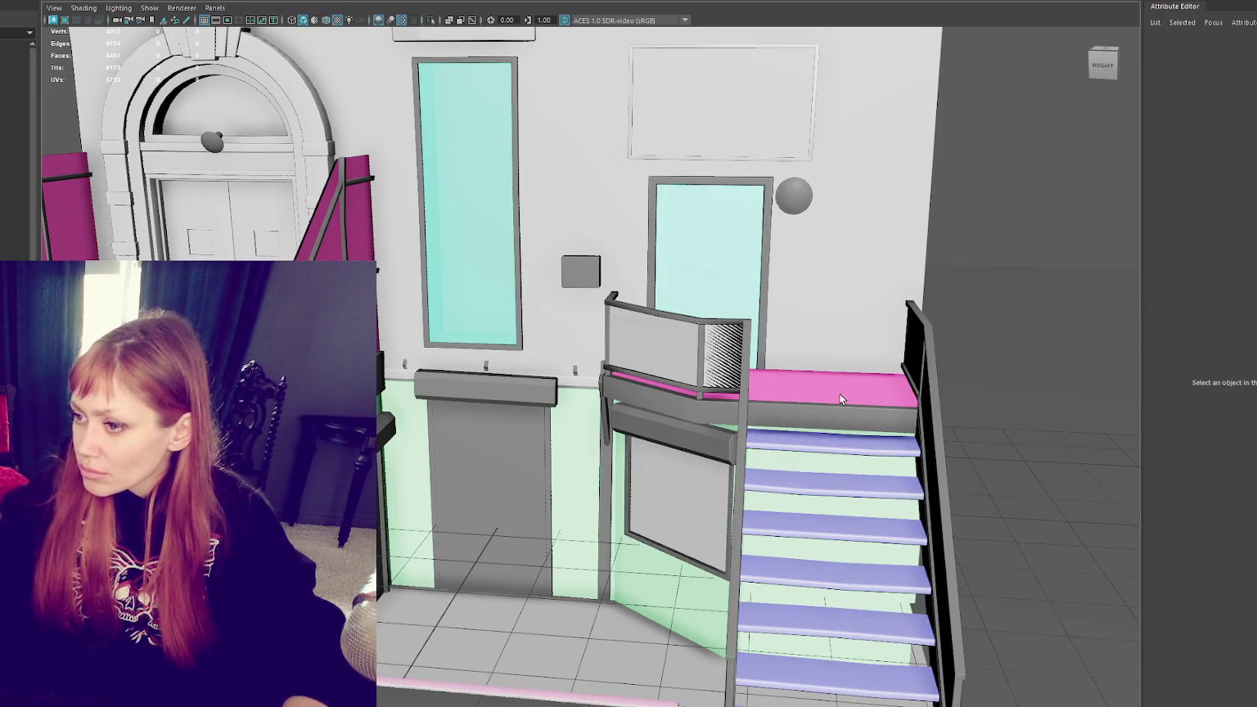
Step: Select all the separate stair pieces down the staircase
click(831, 436)
click(831, 442)
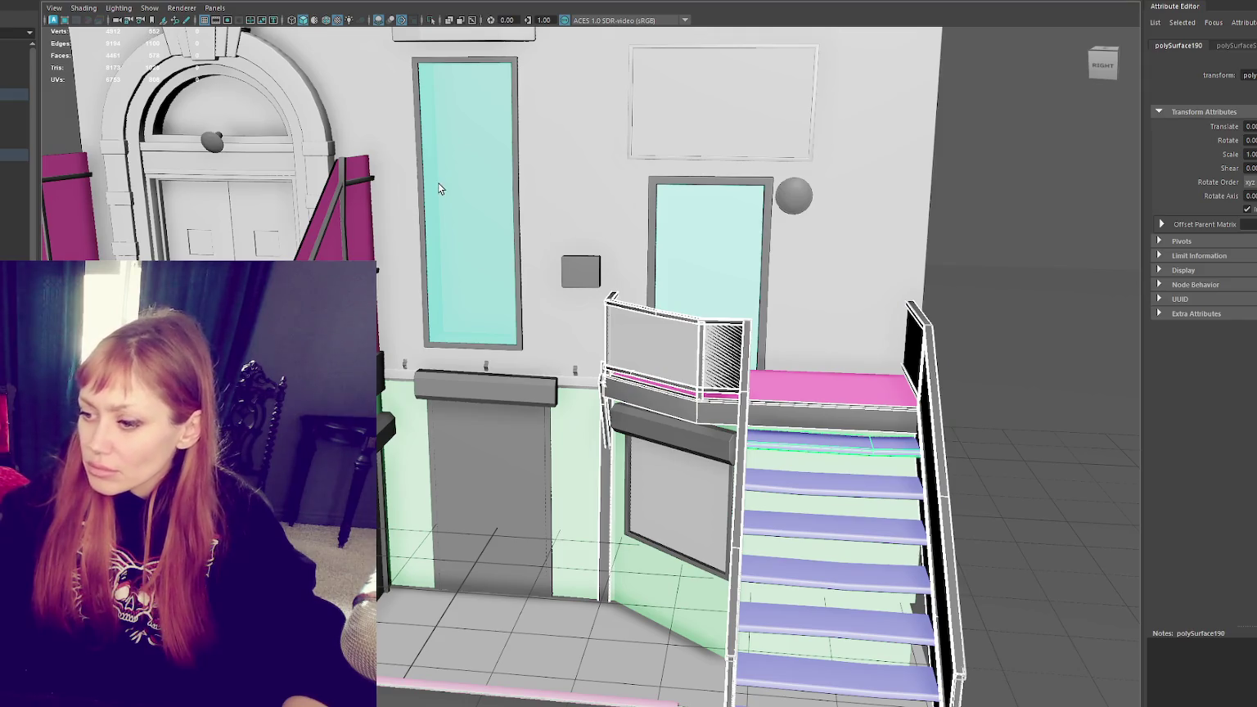
drag(879, 528, 867, 684)
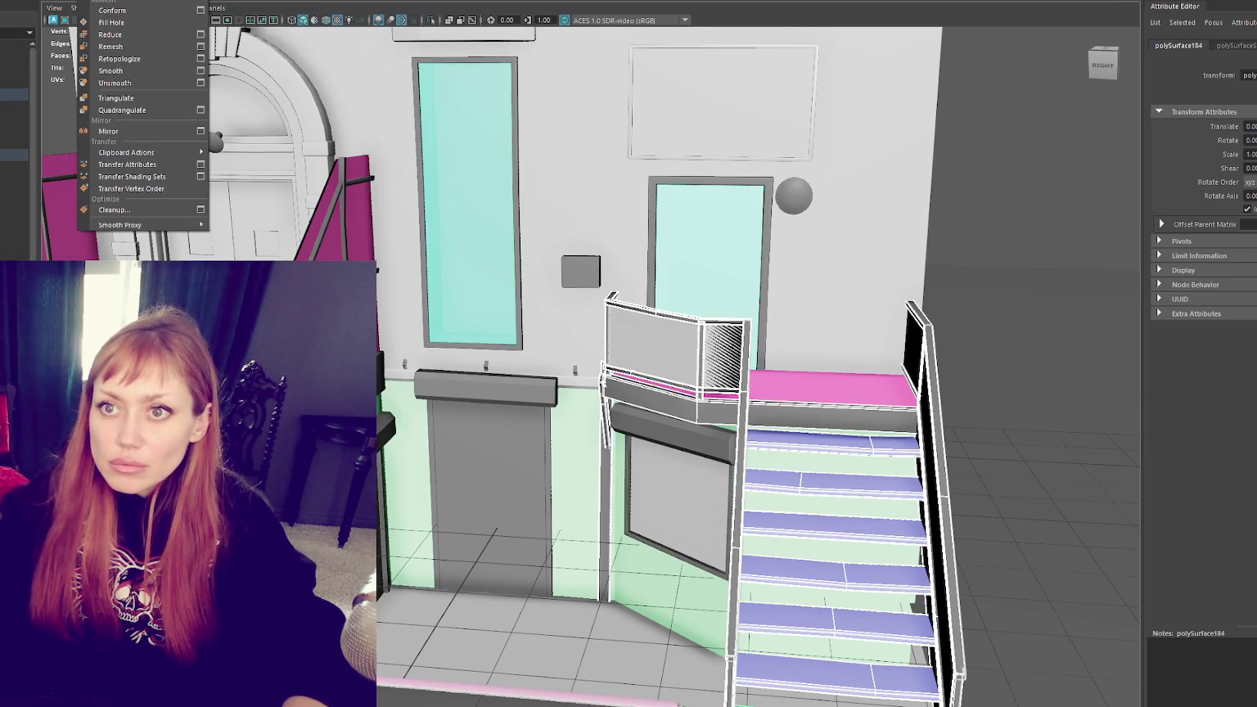
Step: Combine the selected stair pieces, checking the result by undoing and redoing
click(112, 1)
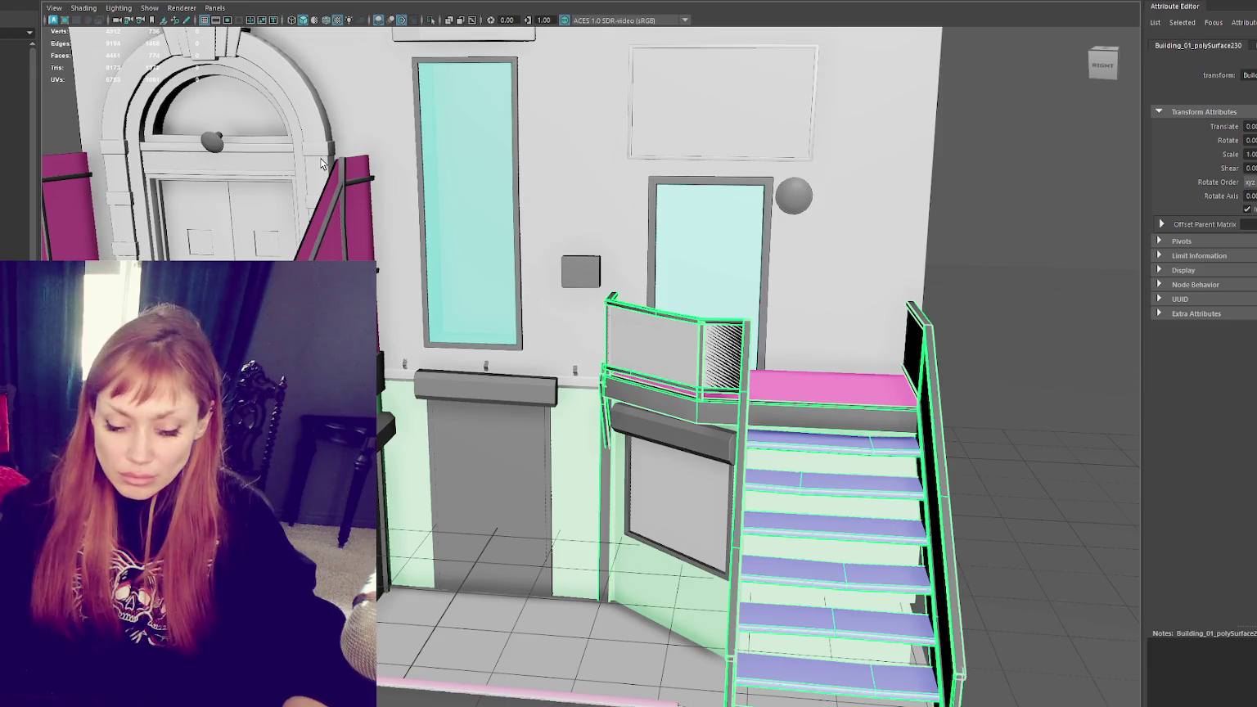
key(ctrl+h)
key(ctrl+z)
key(ctrl+z)
key(shift+z)
key(ctrl+z)
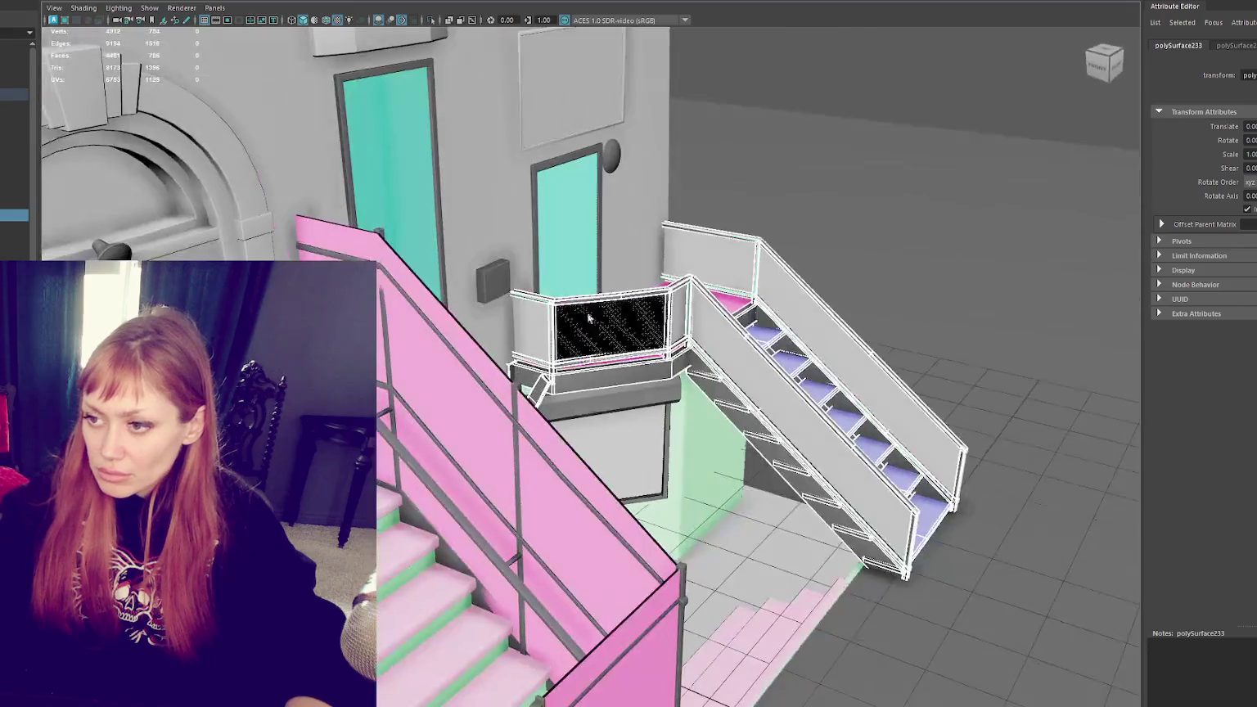
key(Escape)
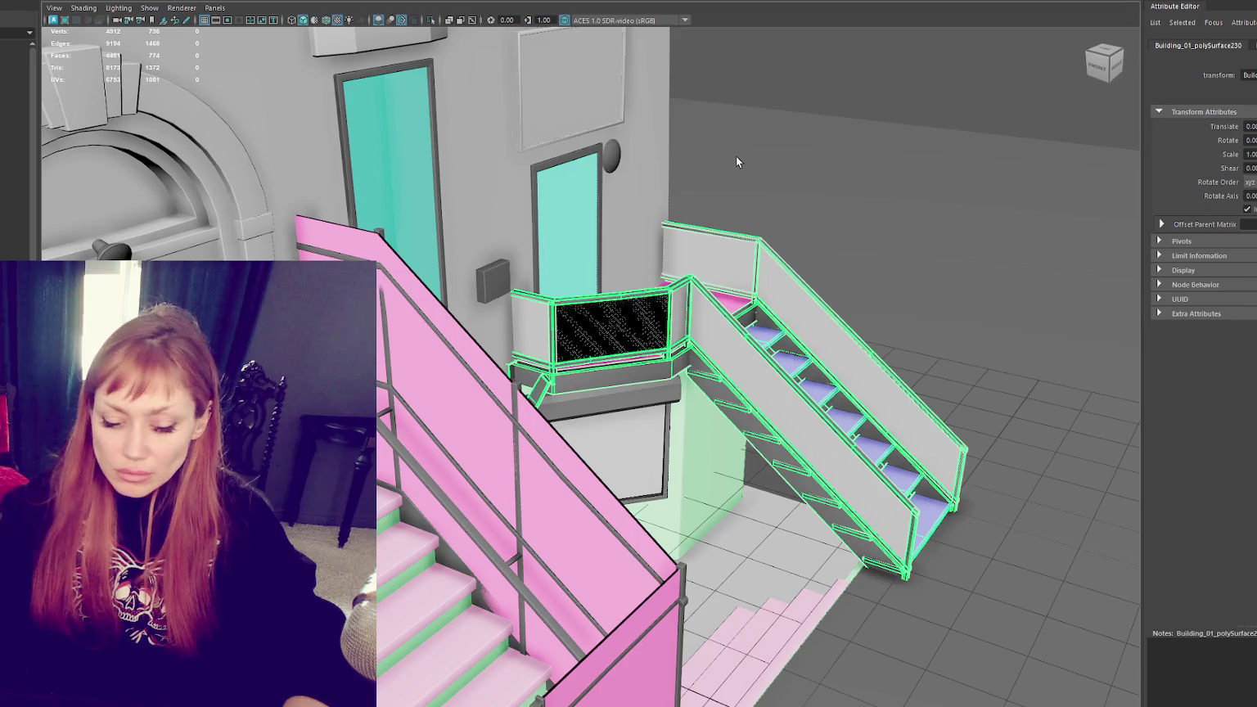
key(ctrl+z)
key(shift+z)
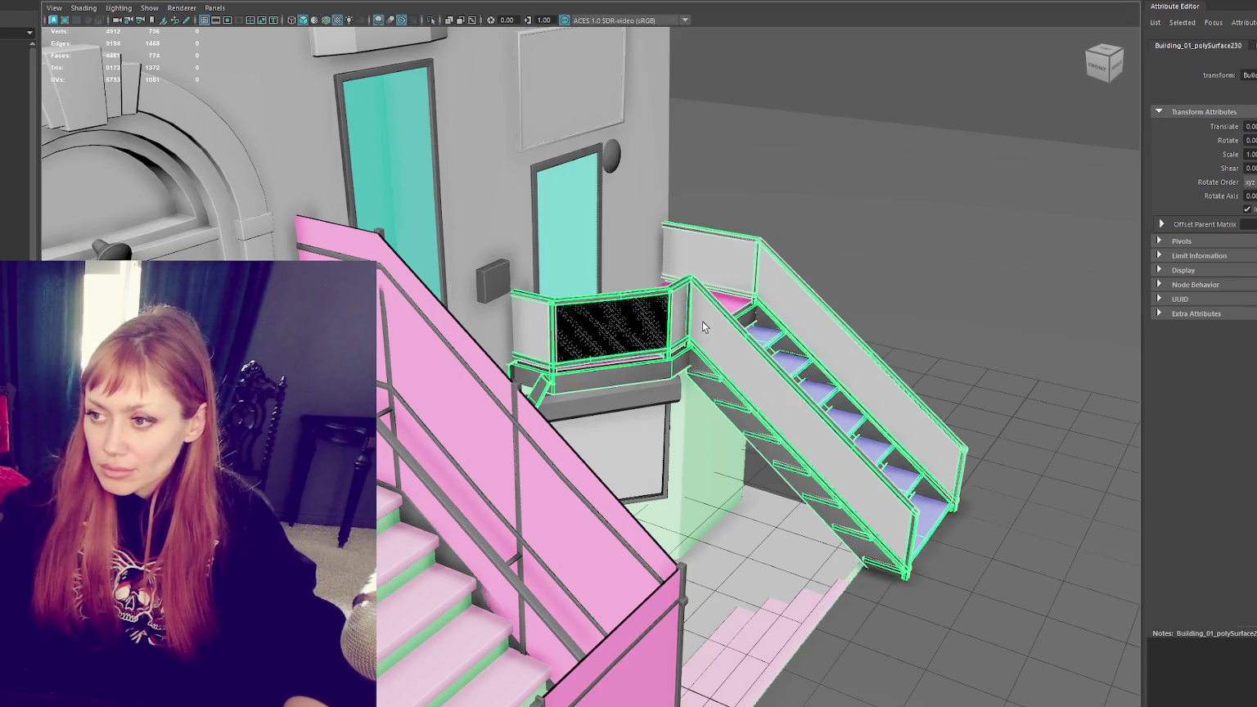
key(ctrl+z)
key(ctrl+z)
key(shift+z)
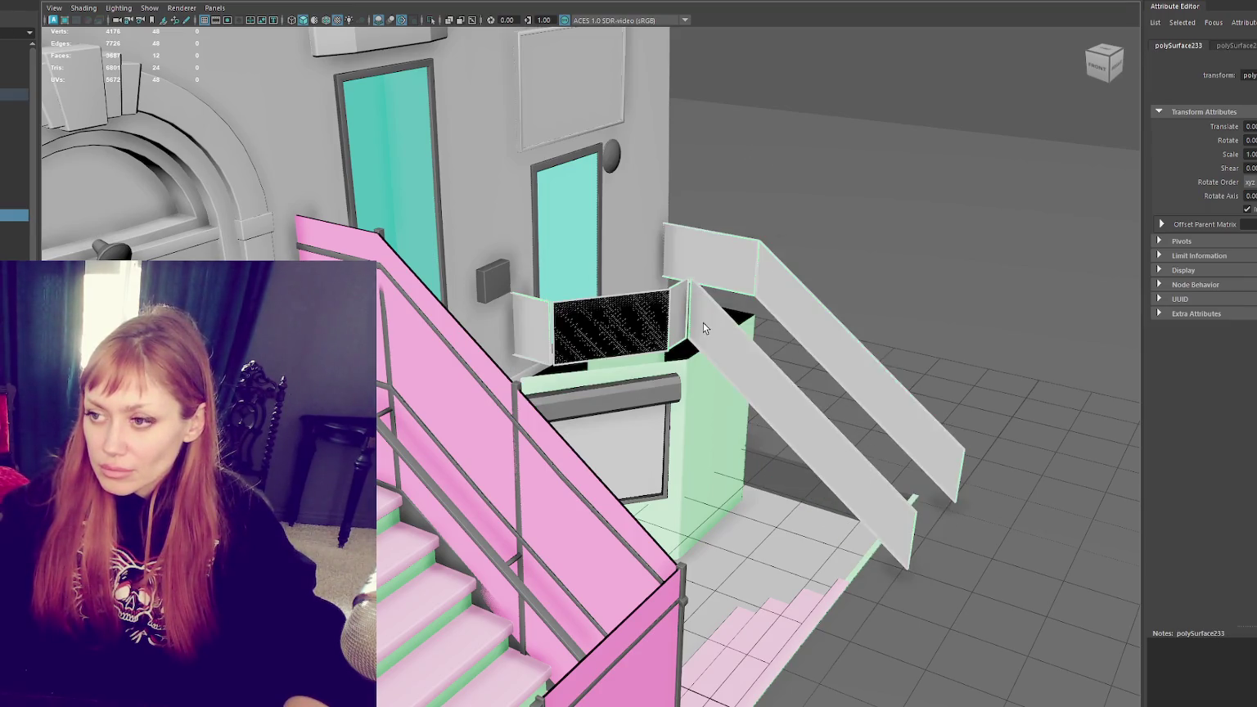
Step: Select and frame a stair side-panel face and nudge it slightly
right_drag(804, 182, 805, 205)
click(623, 324)
key(f)
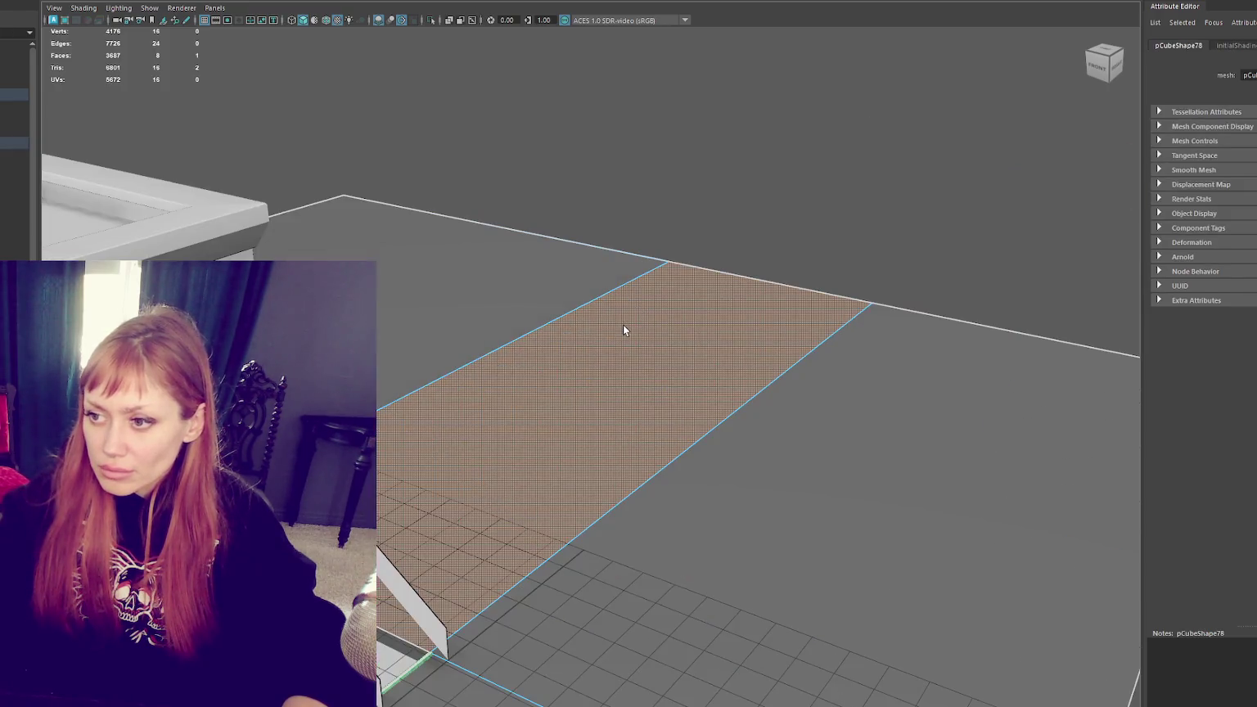
key(ctrl+z)
key(ctrl+z)
key(ctrl+z)
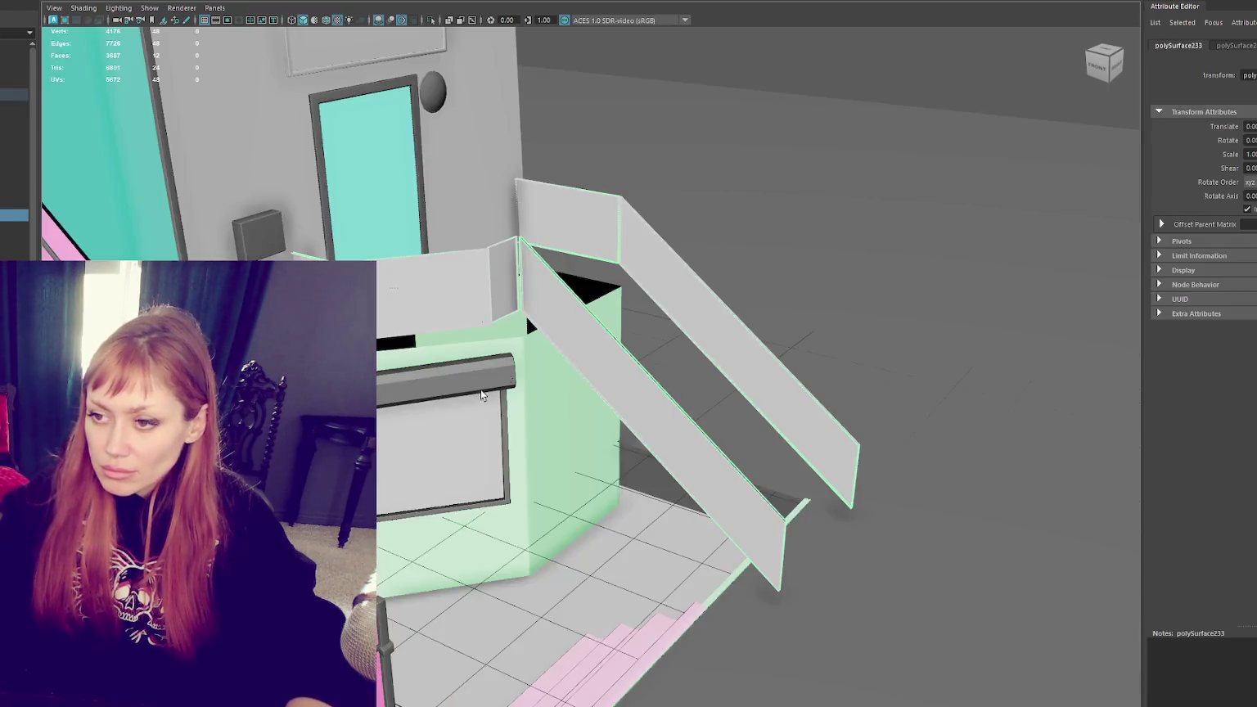
click(331, 199)
key(f)
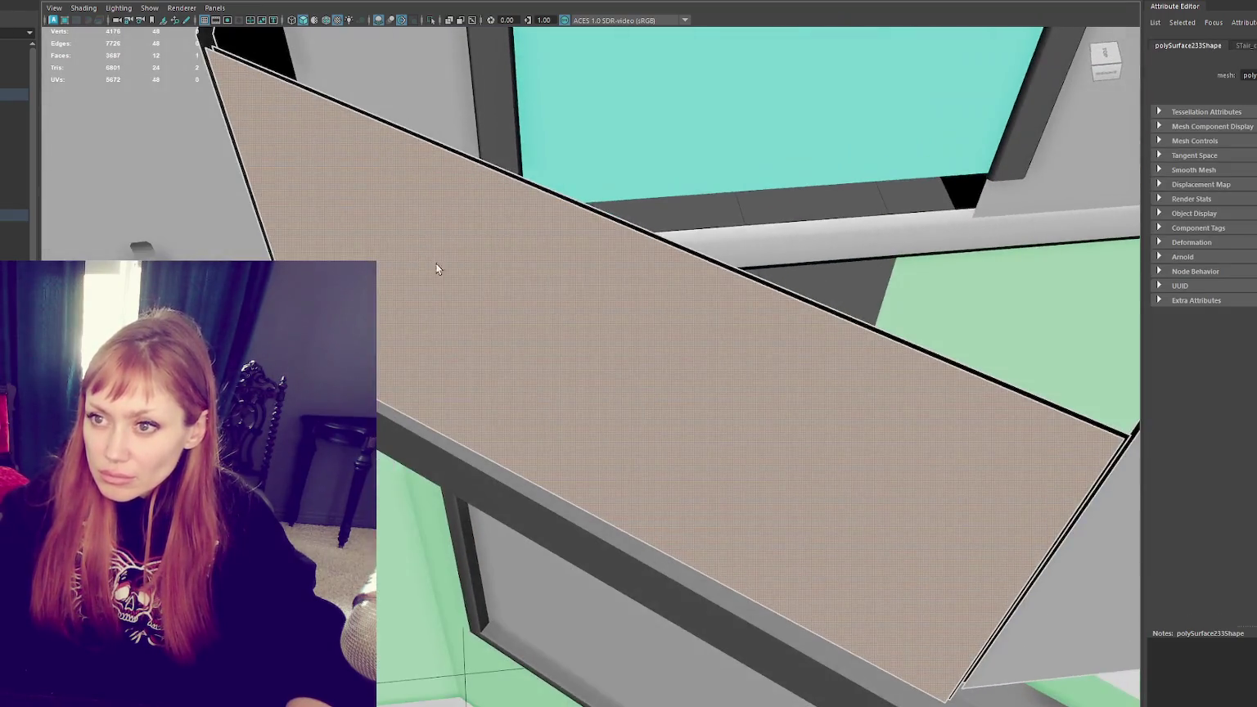
drag(570, 386, 568, 387)
drag(601, 432, 598, 434)
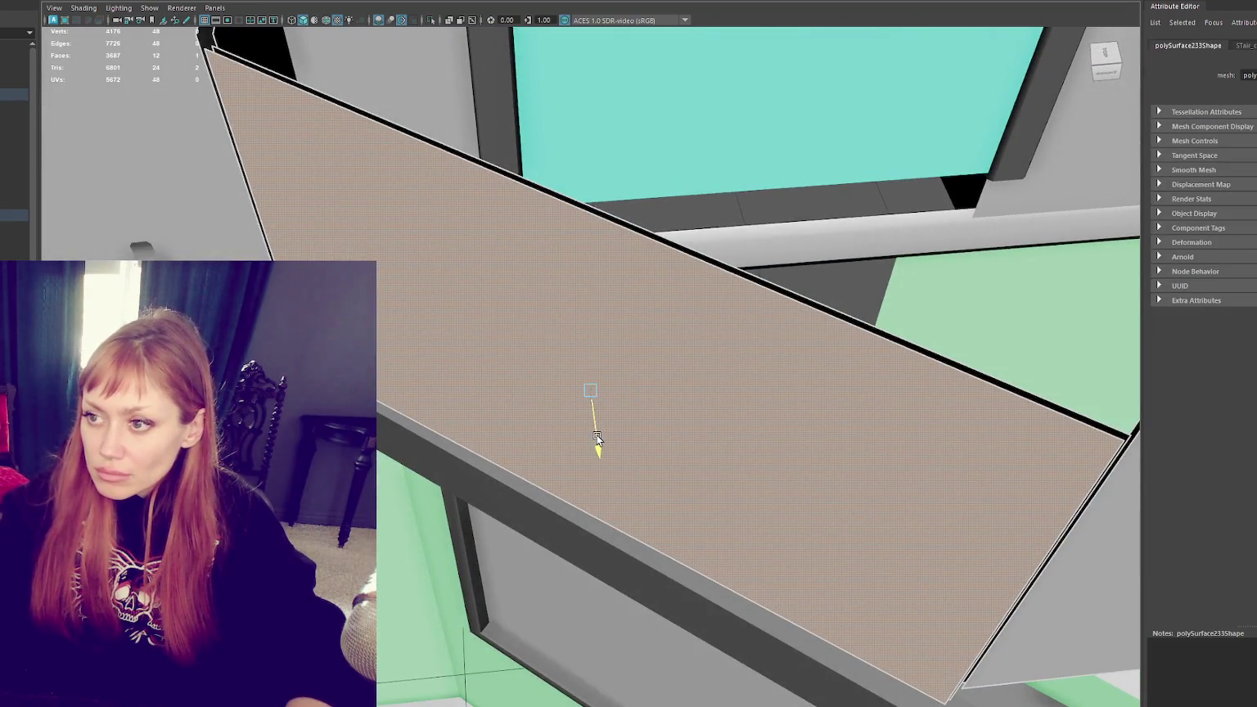
mouse_move(639, 387)
alt+mouse_down()
mouse_move(831, 332)
mouse_move(895, 352)
alt+mouse_up()
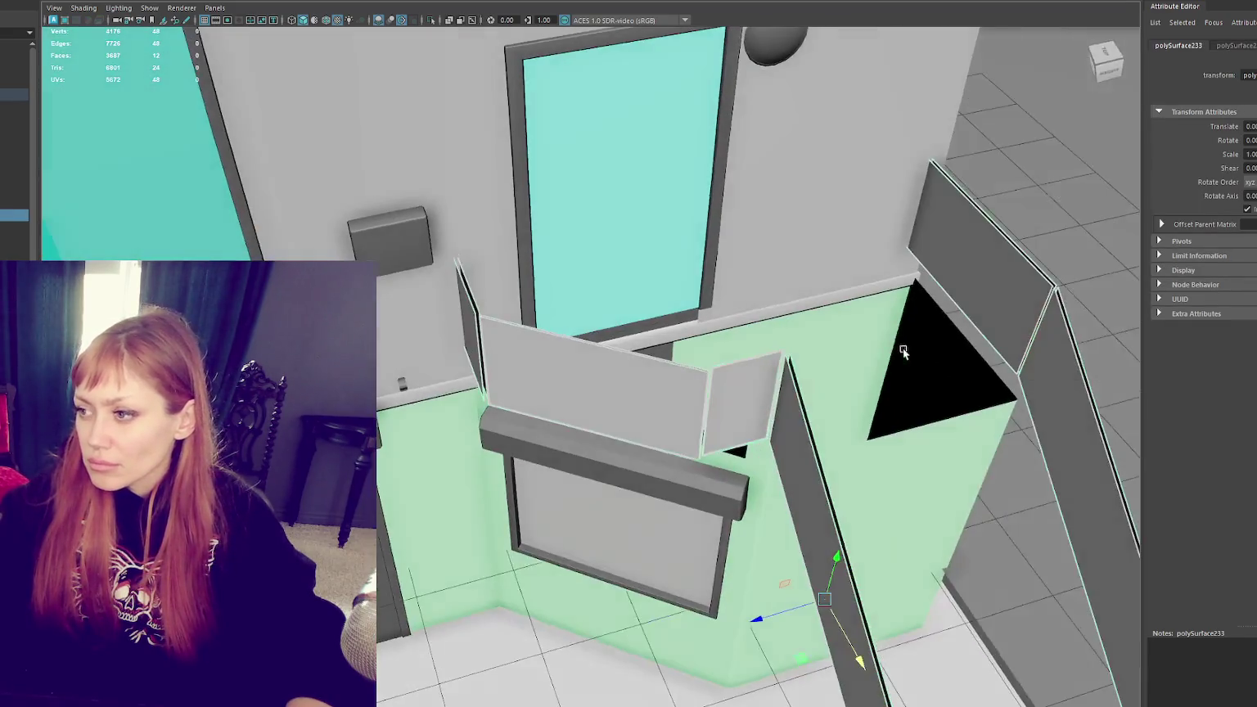
mouse_move(1049, 107)
alt+mouse_down()
mouse_move(925, 202)
mouse_move(698, 331)
mouse_move(699, 225)
alt+mouse_up()
click(699, 225)
Step: Bring the hidden stairs and railings back into view
scroll(699, 226, up, 3)
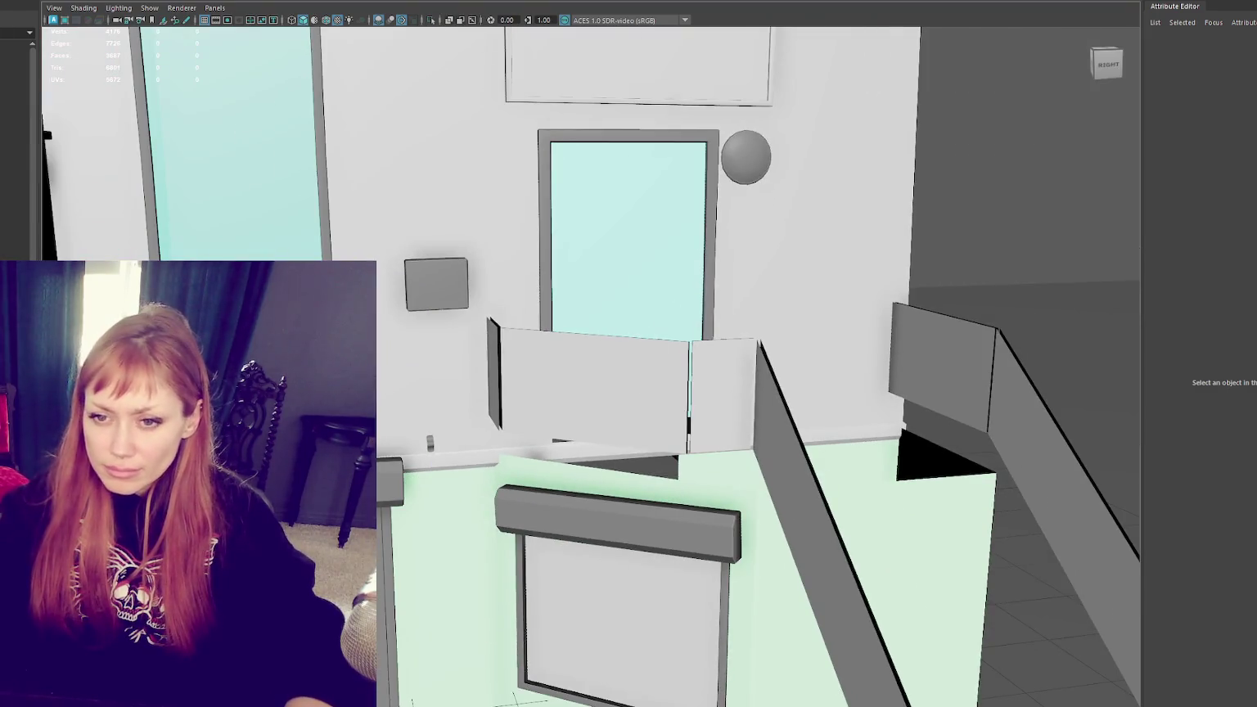
key(ctrl+z)
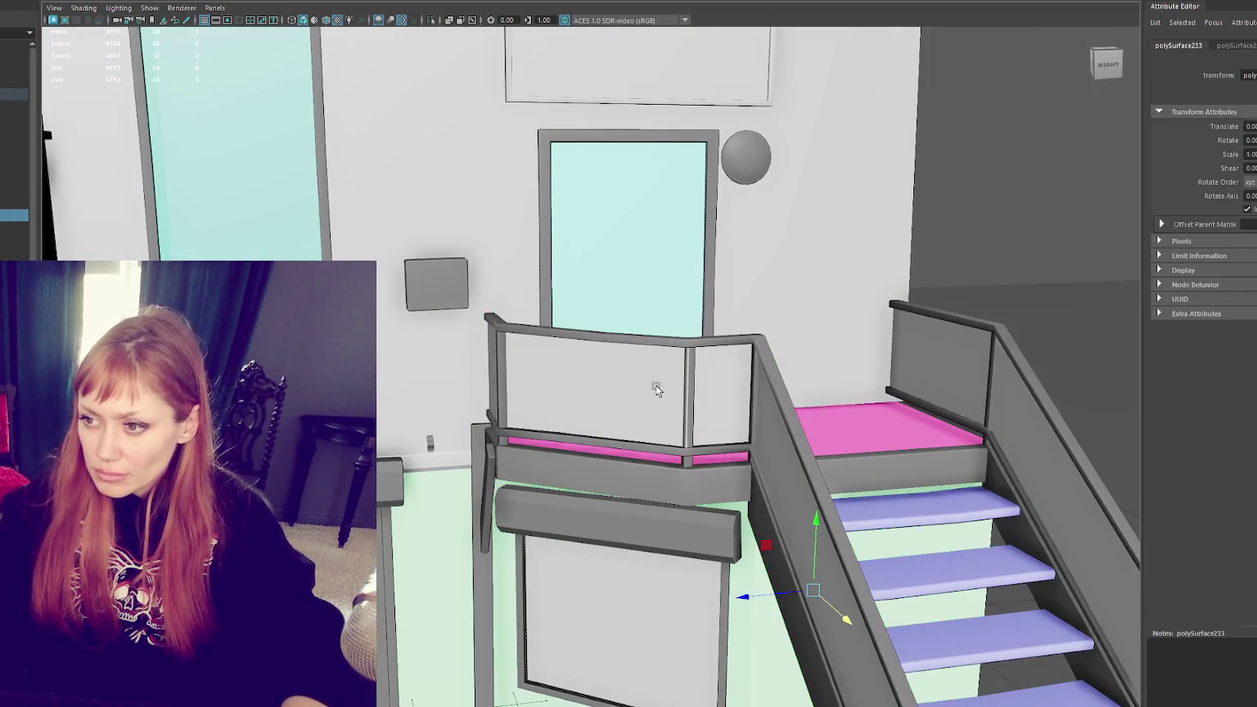
scroll(657, 388, up, 2)
scroll(656, 388, up, 3)
scroll(659, 387, down, 5)
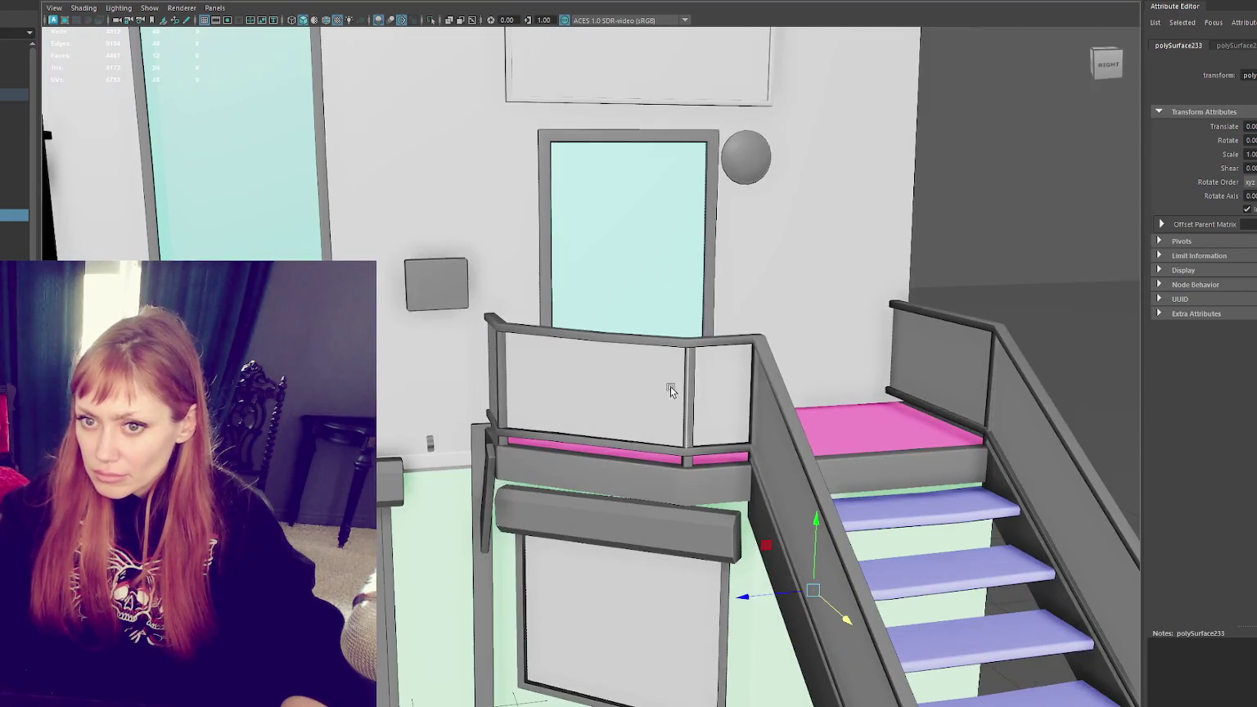
scroll(665, 385, up, 2)
alt+middle_drag(774, 370, 729, 350)
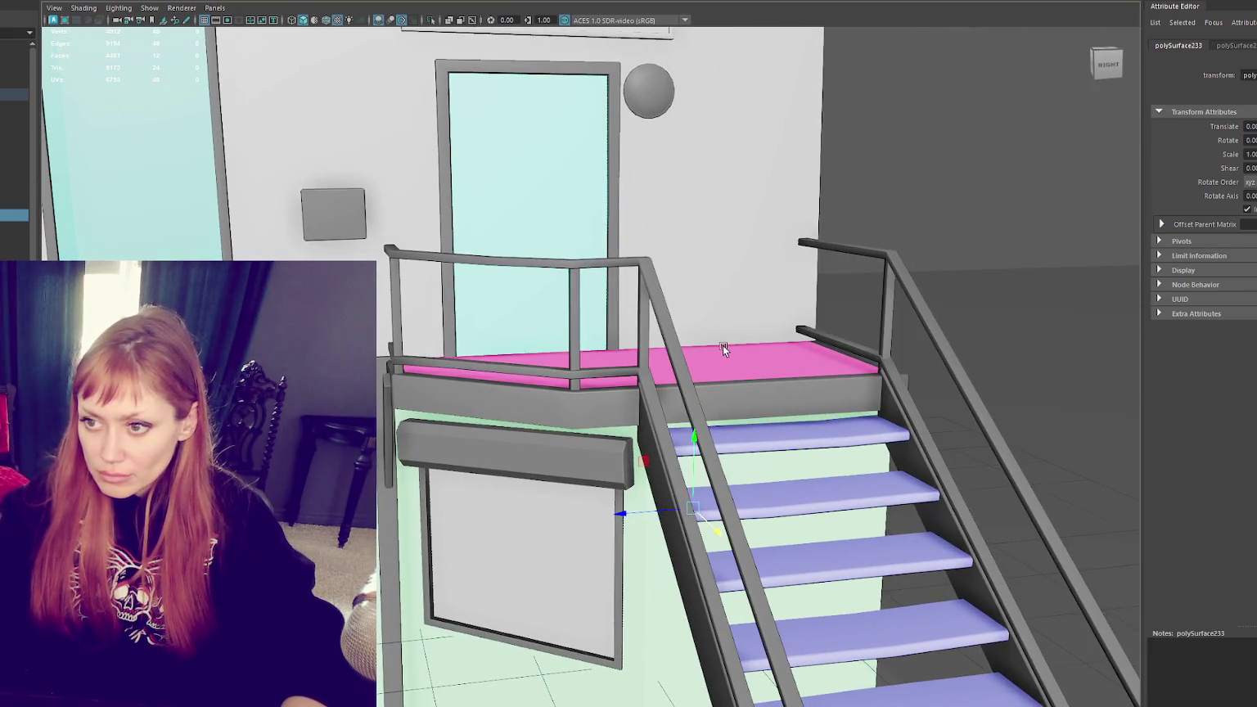
Step: Unhide the glass railing panels and combine them into the stair mesh
key(shift+h)
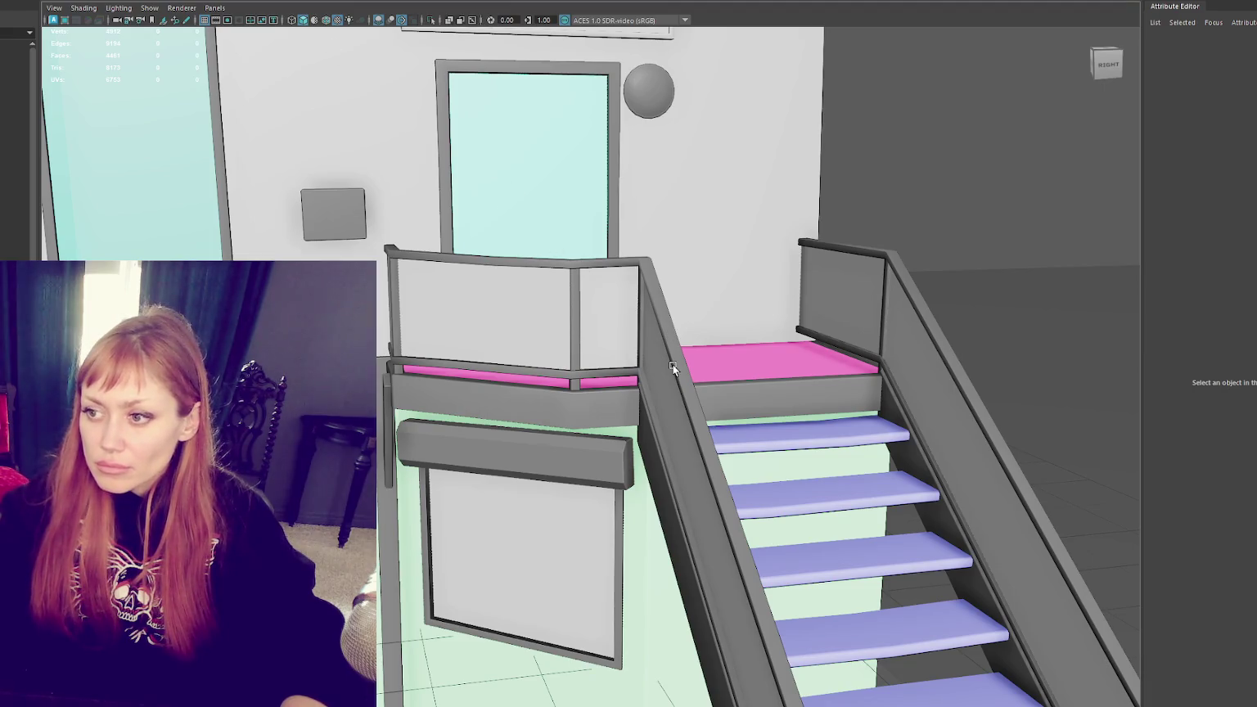
click(673, 368)
click(878, 249)
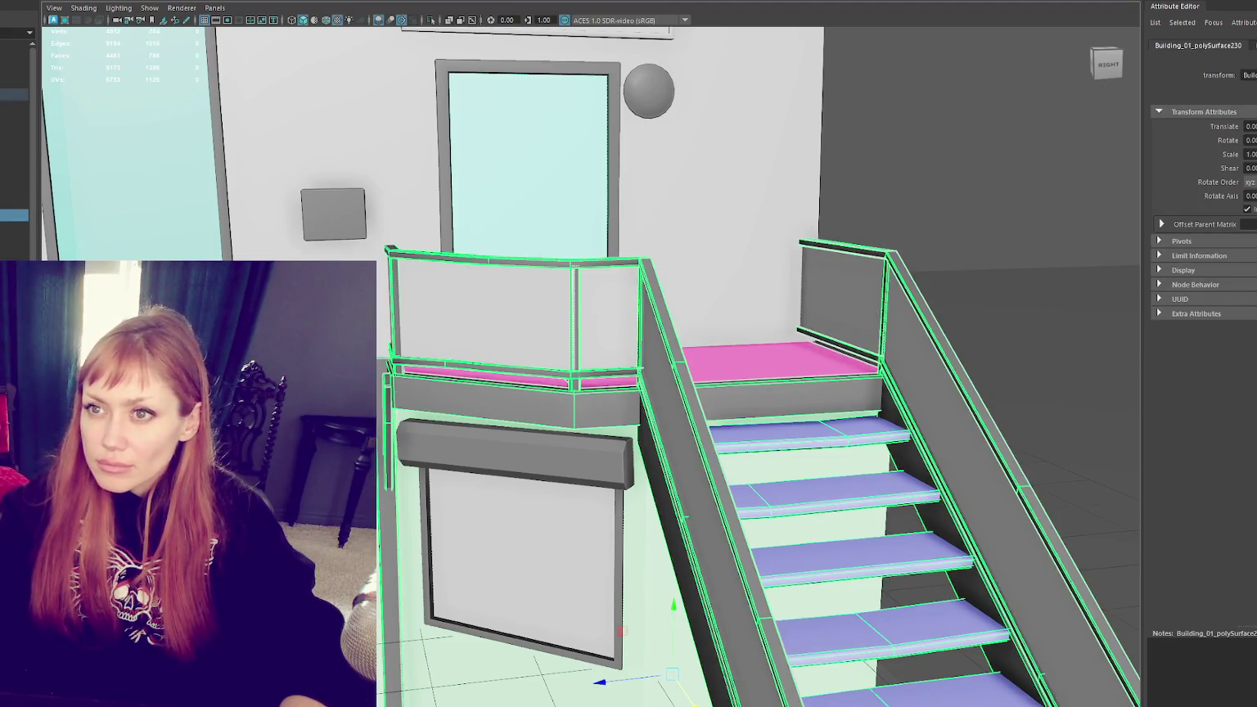
click(115, 33)
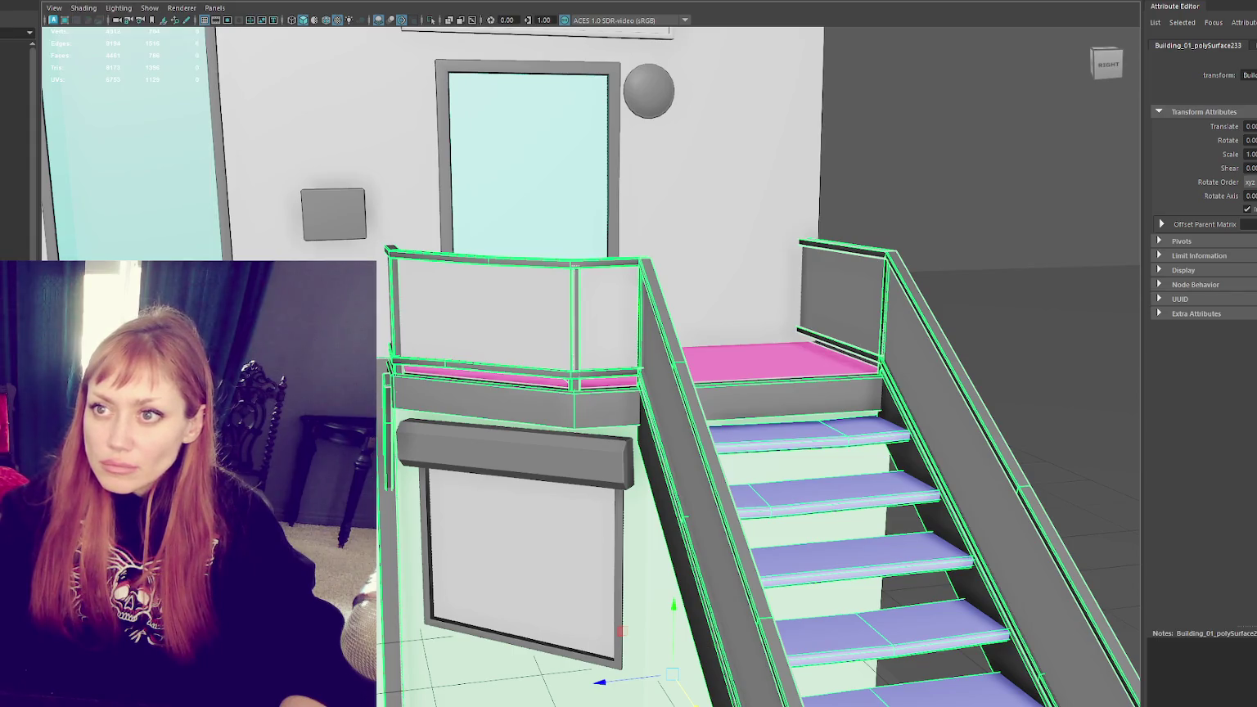
scroll(774, 368, down, 5)
scroll(775, 373, up, 5)
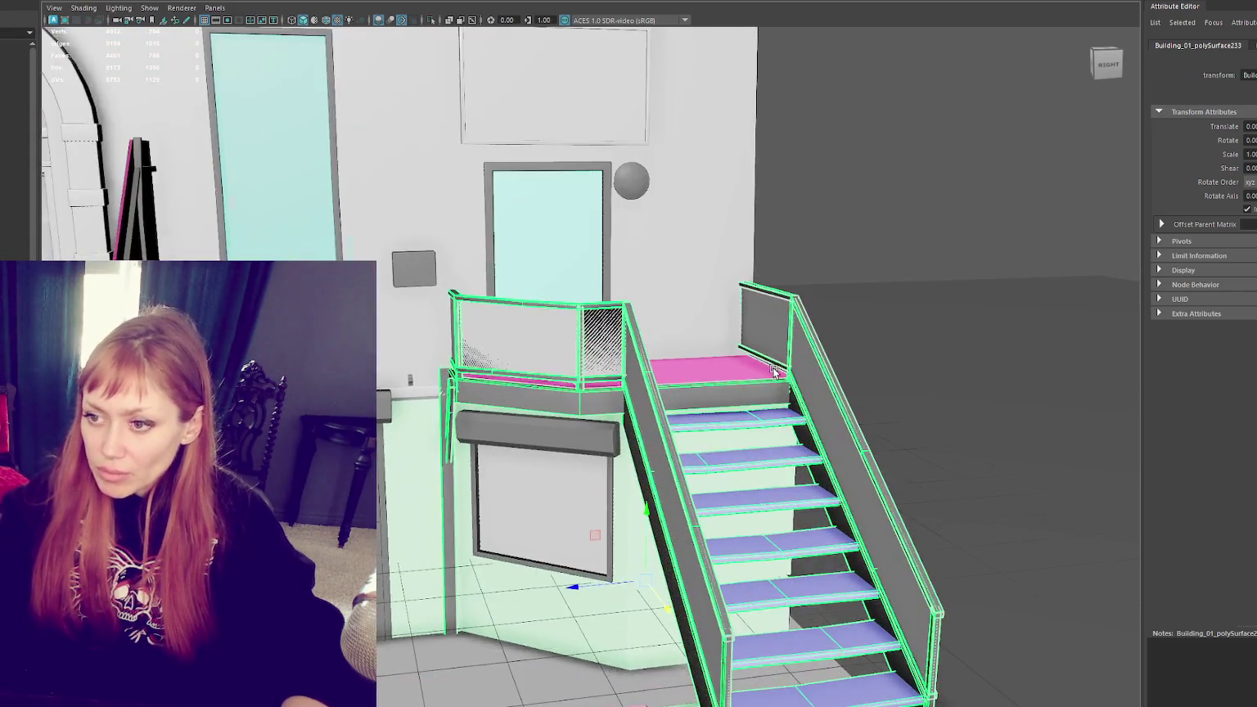
Step: Select the wall shelf, then the wall lamp rail above the window
alt+drag(774, 373, 475, 384)
click(468, 381)
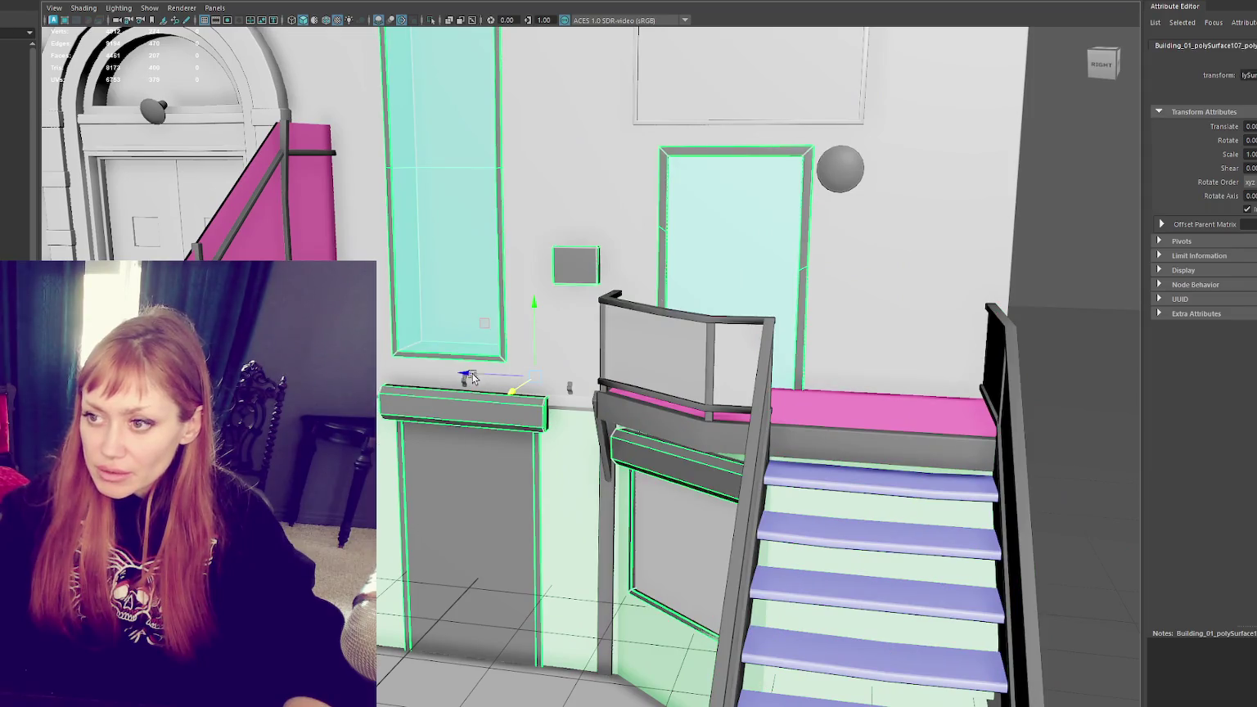
scroll(468, 381, down, 2)
scroll(469, 381, down, 4)
scroll(469, 381, down, 1)
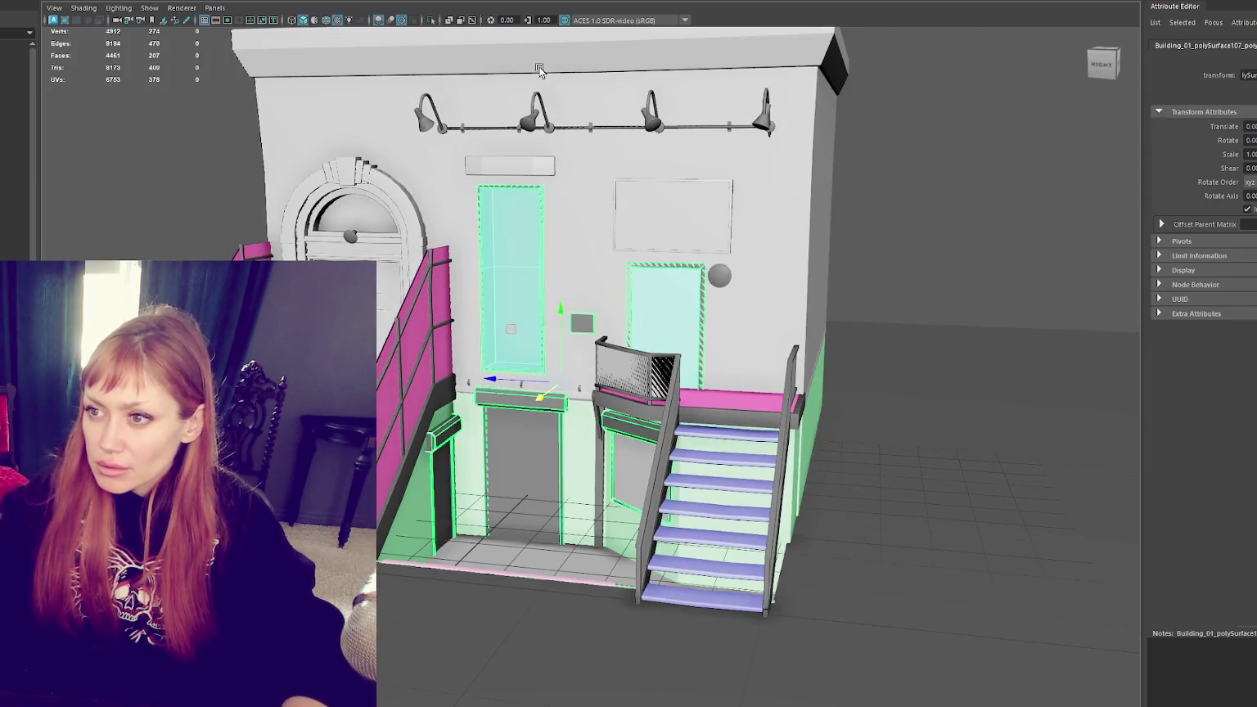
click(536, 115)
scroll(538, 115, up, 1)
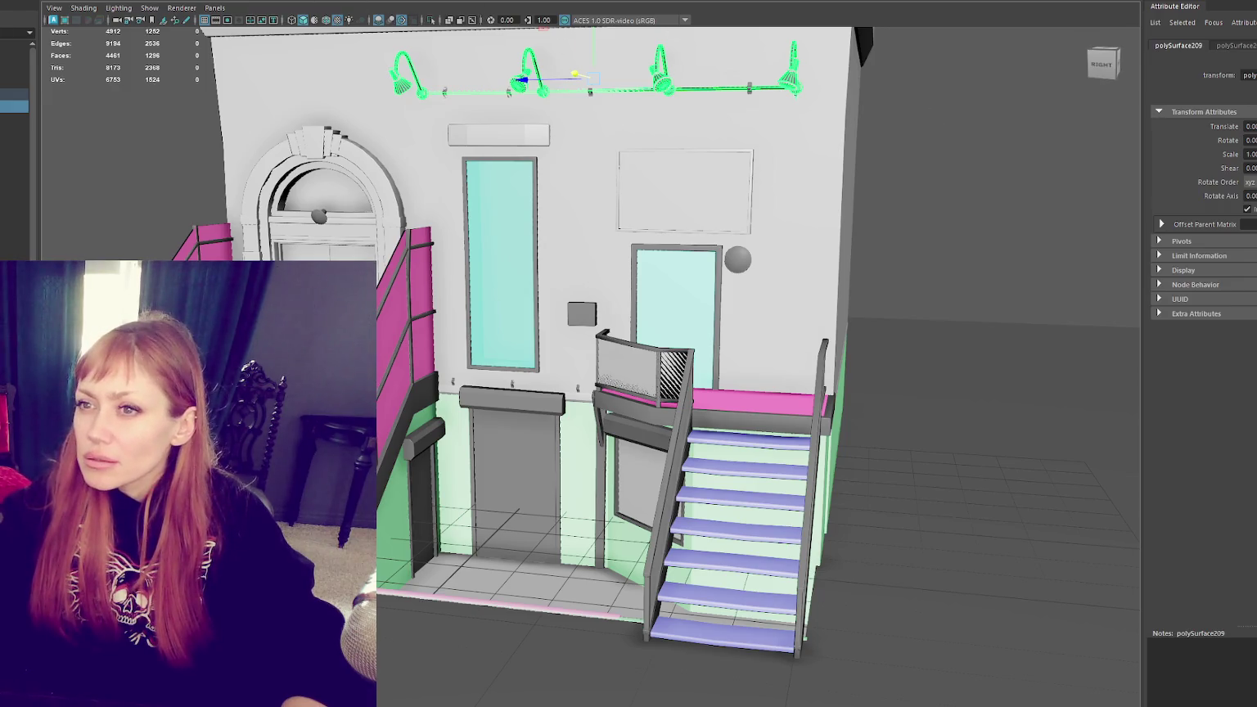
Step: Rename the lamp rail's Blinn material from blinn17 to Light_Rail
click(1006, 127)
click(798, 78)
click(1248, 45)
click(1253, 45)
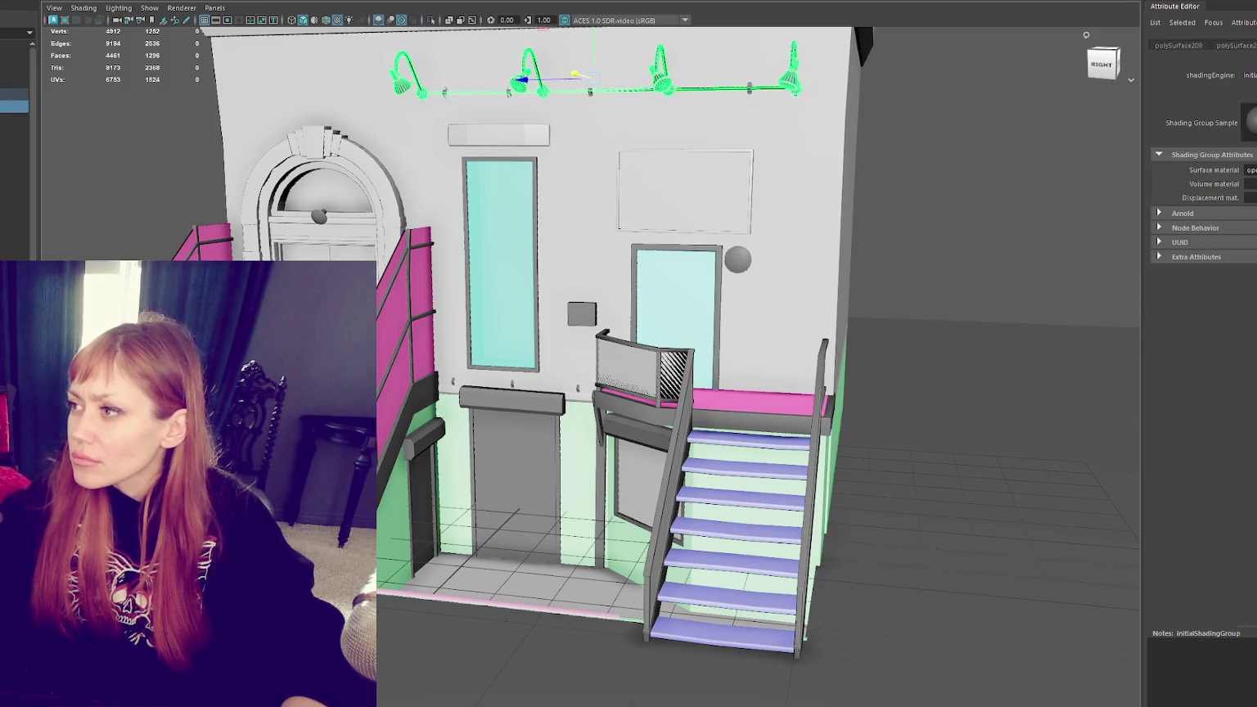
click(1251, 45)
right_drag(1054, 137, 1129, 483)
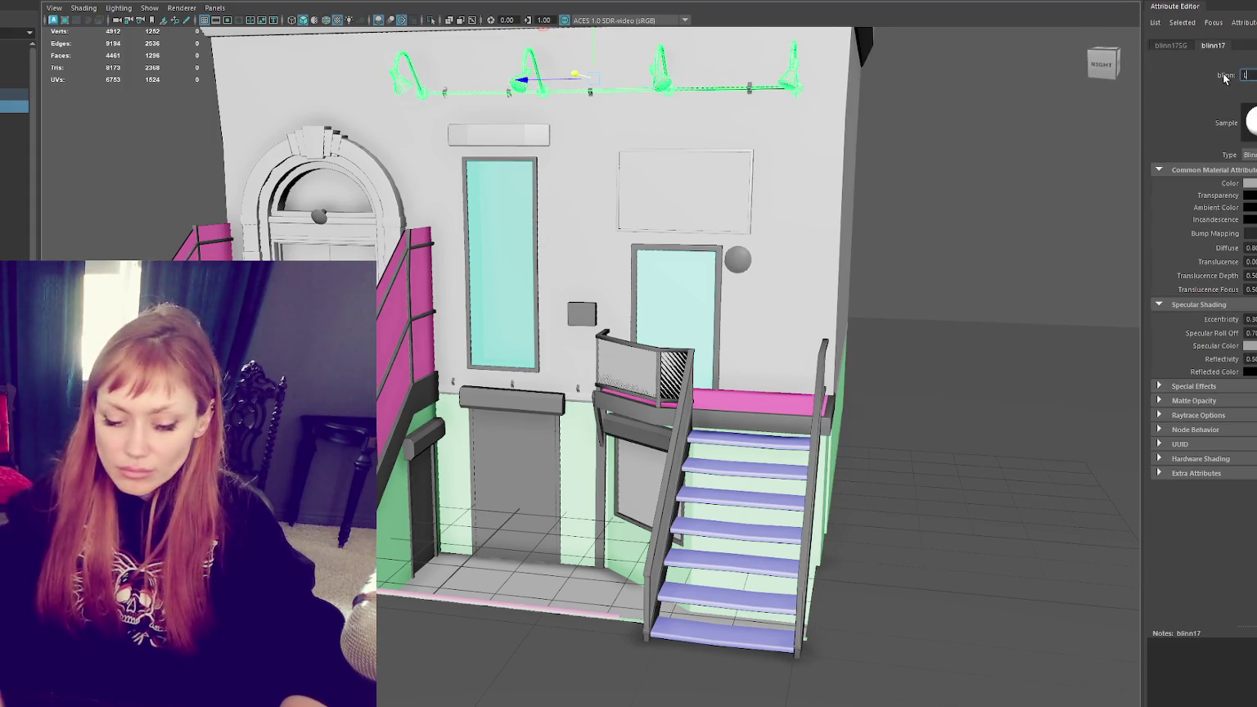
text(Ligh)
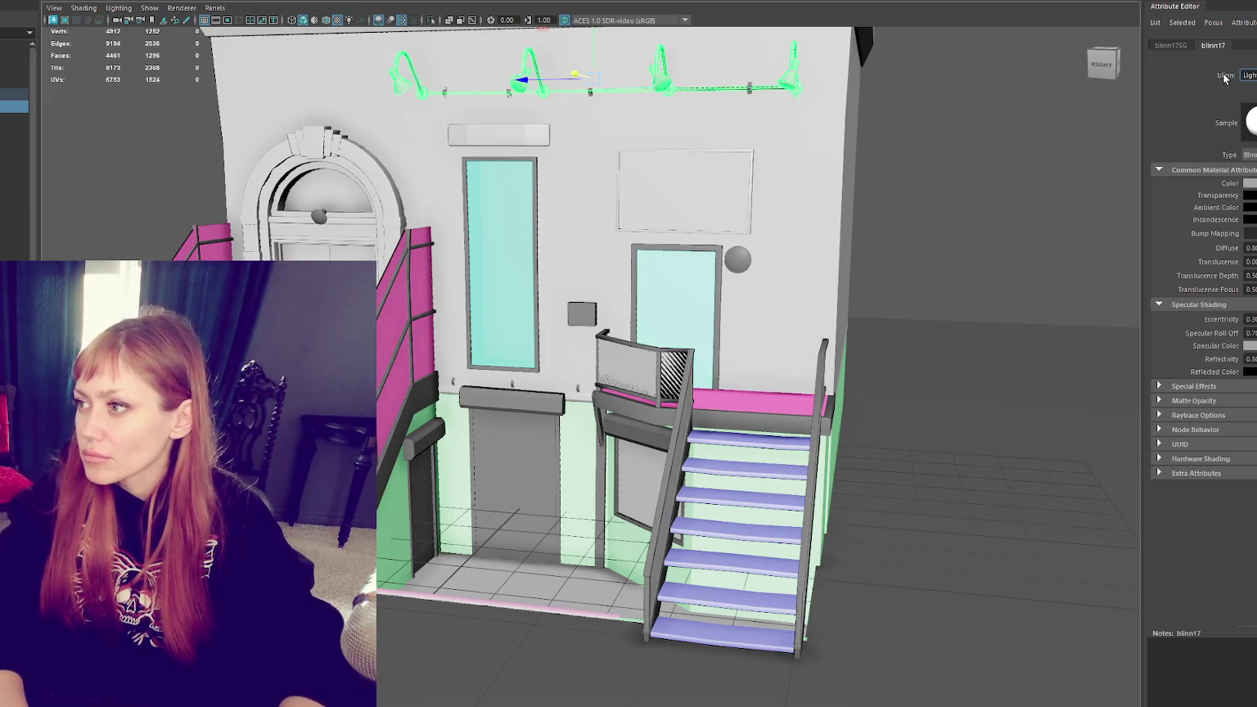
text(t_Rail)
key(Return)
Step: Select the small track-light brackets along the rail
scroll(785, 270, up, 3)
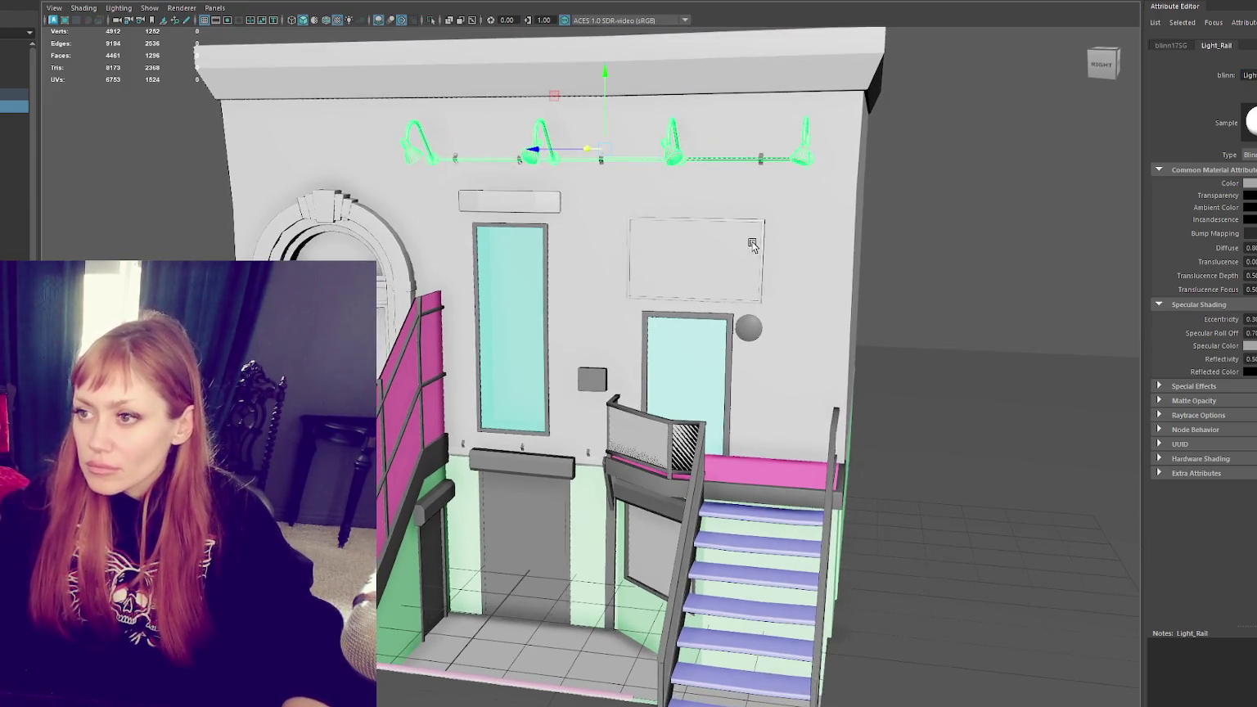
scroll(778, 265, up, 3)
scroll(668, 293, up, 2)
click(811, 154)
click(539, 157)
alt+middle_drag(303, 160, 335, 33)
click(555, 466)
shift+click(449, 458)
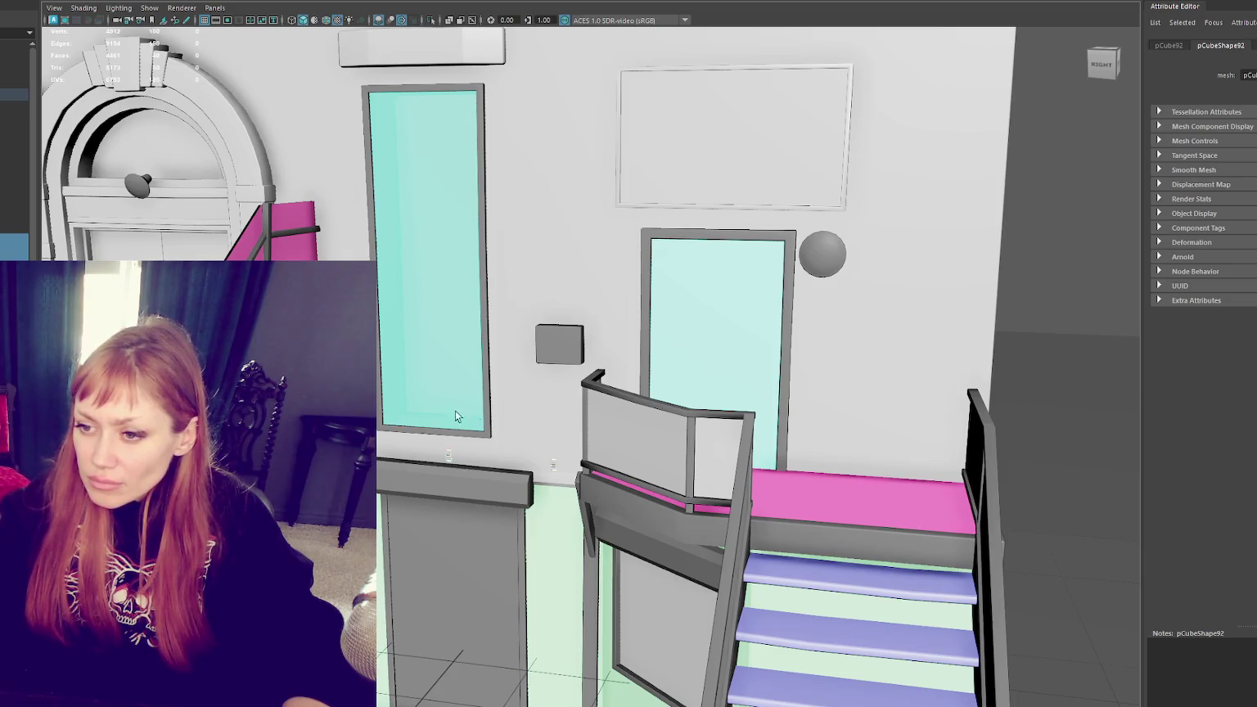
scroll(418, 421, down, 2)
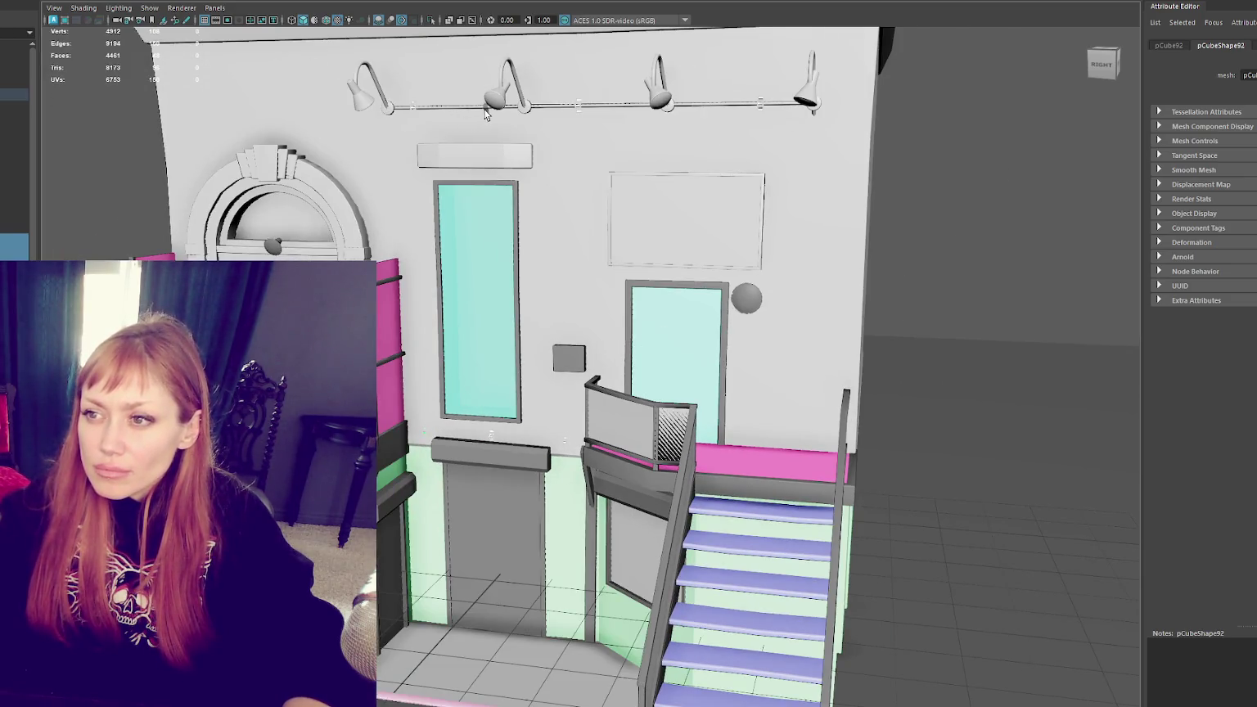
click(262, 25)
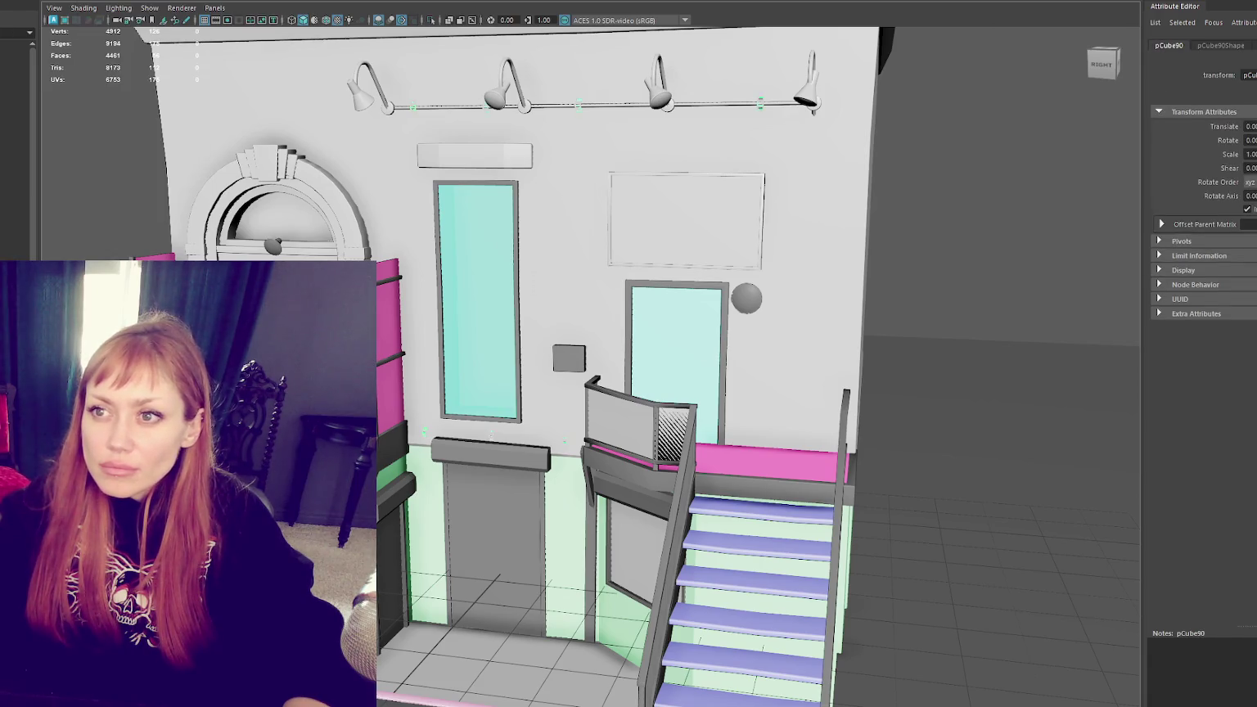
Step: Assign the brackets a new favorite Blinn material and name it Bracket
right_click(961, 173)
mouse_move(961, 507)
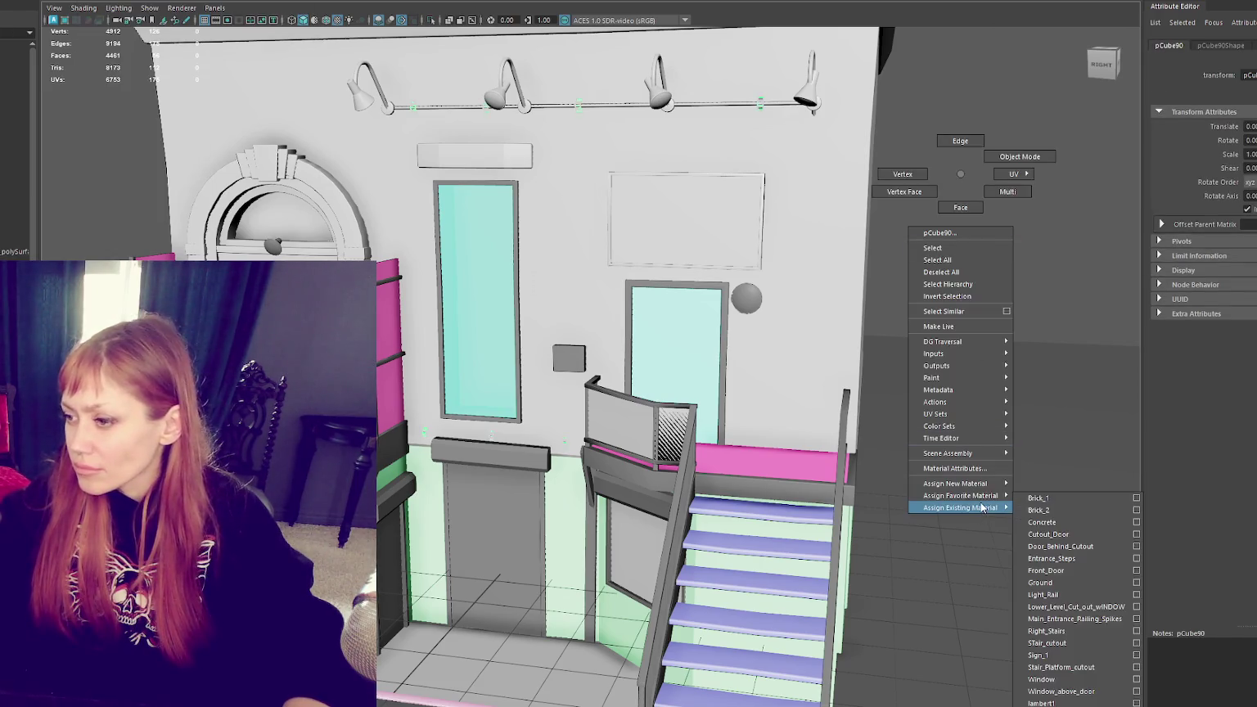
click(1037, 520)
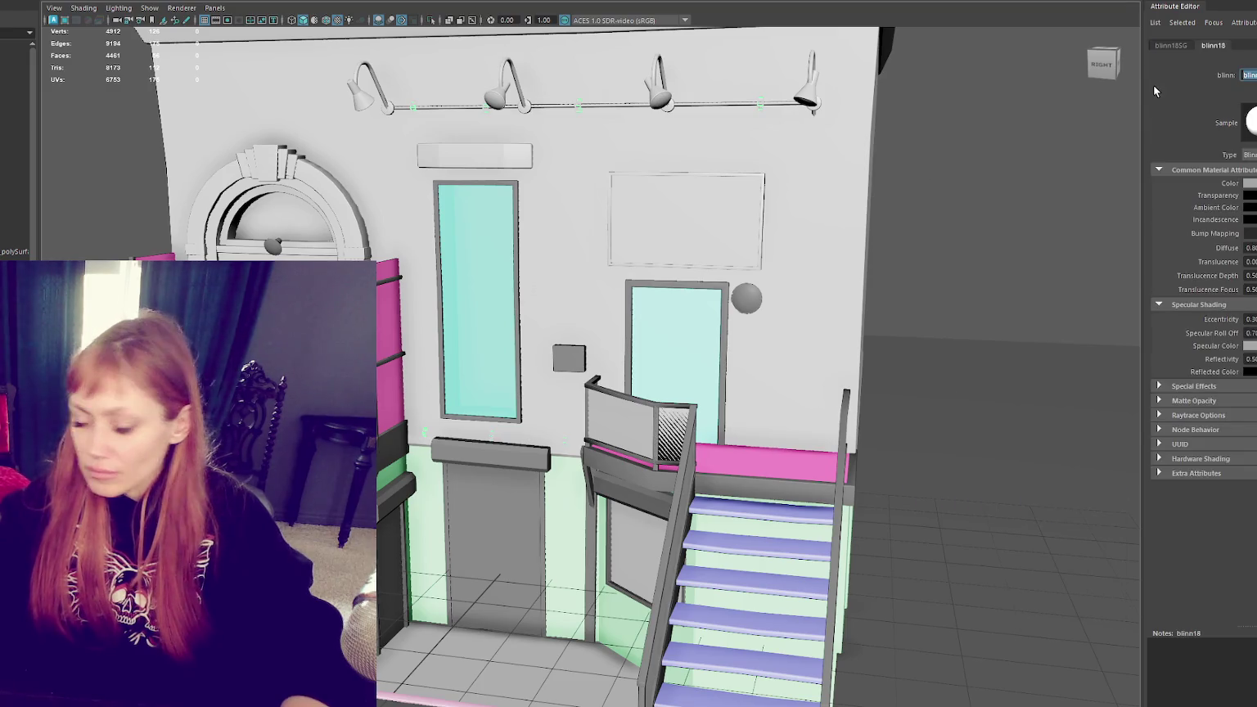
text(racket)
key(Return)
Step: Apply a planar UV projection to the brackets, then clear the selection
key(g)
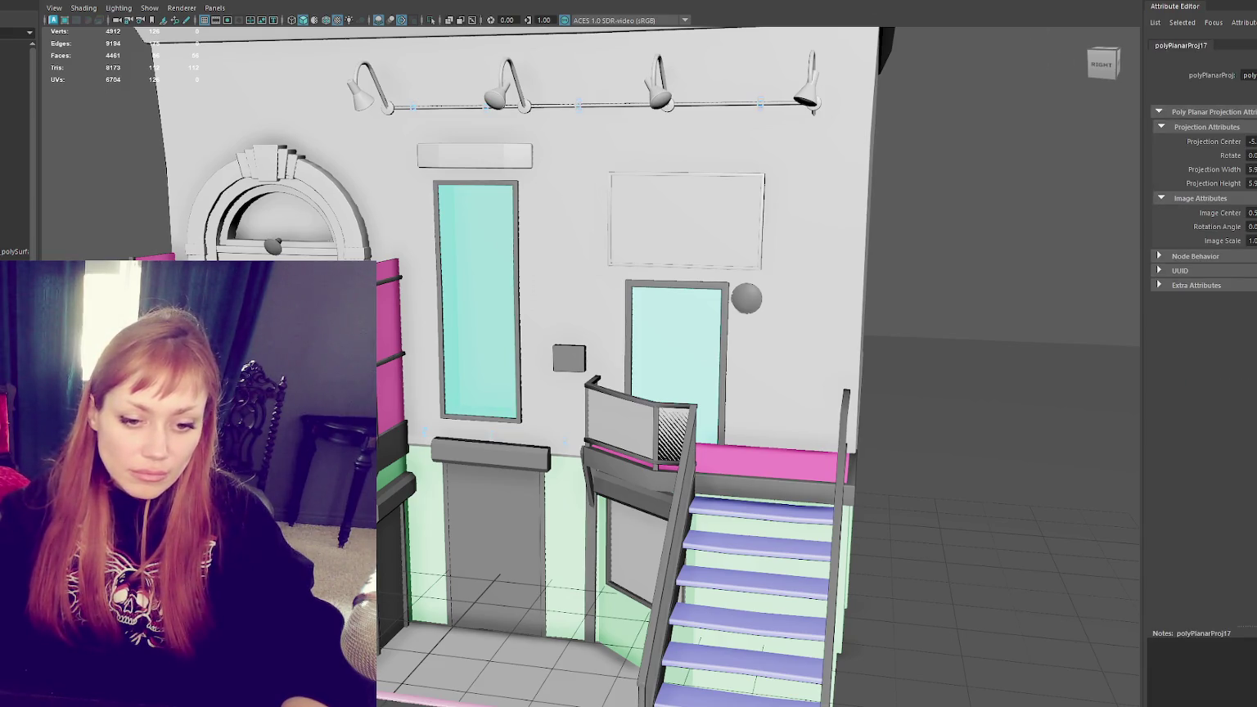
key(t)
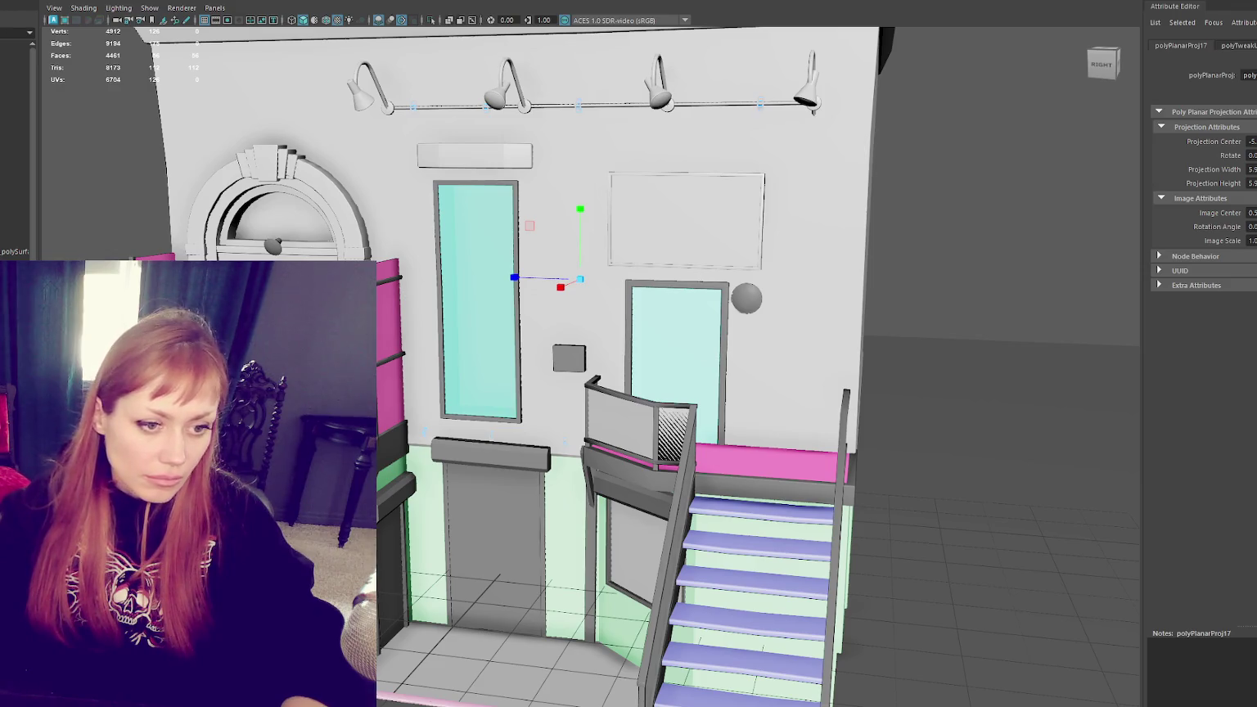
key(Escape)
Step: Select light rail pieces and the ledge below the left window, then reframe the building
click(752, 103)
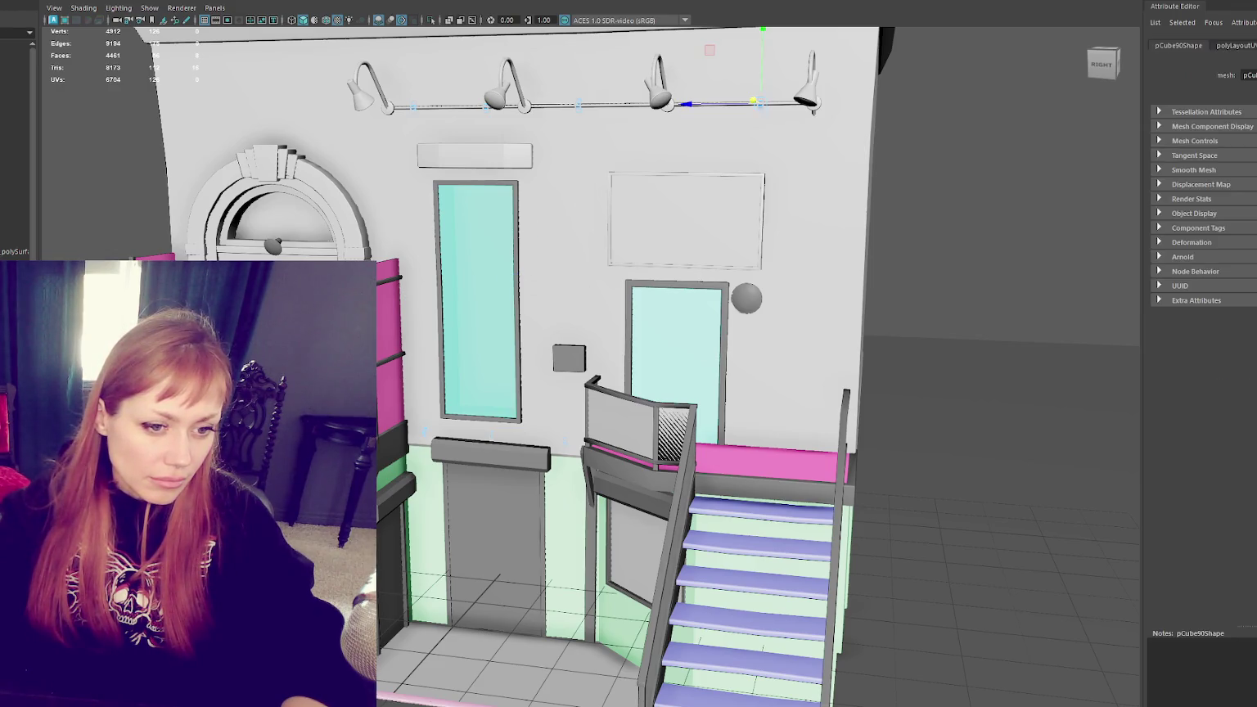
click(382, 105)
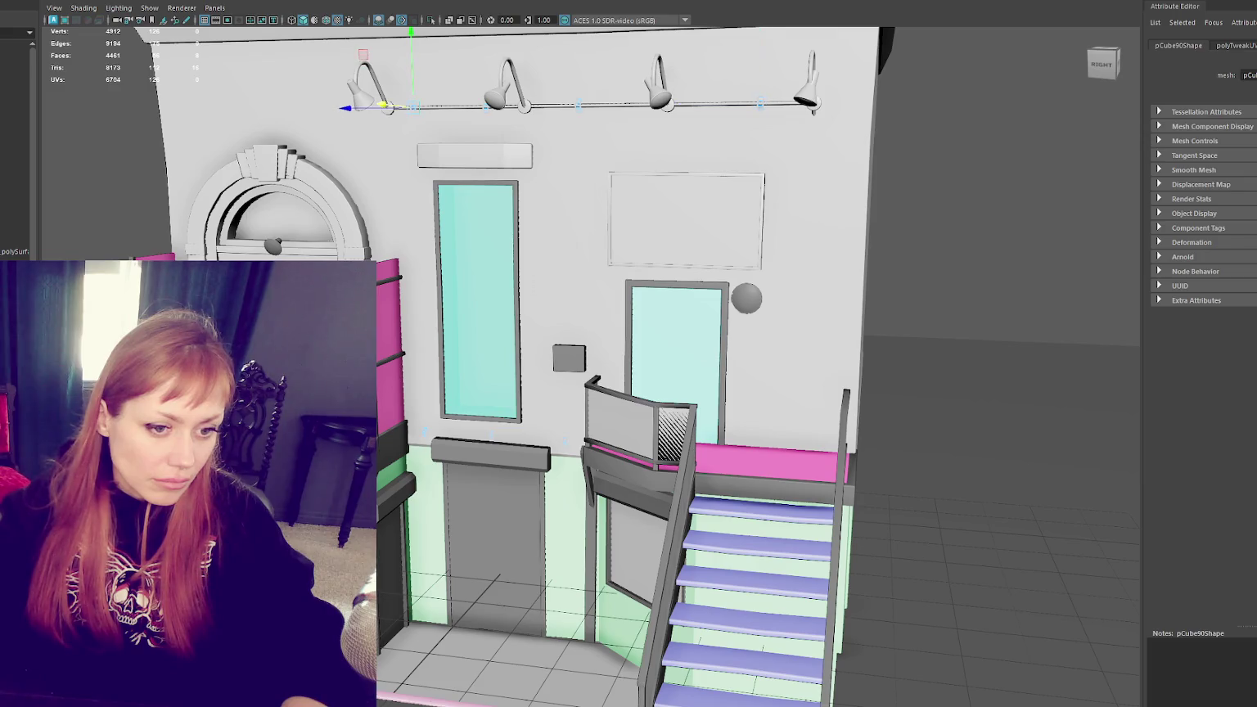
drag(382, 105, 455, 105)
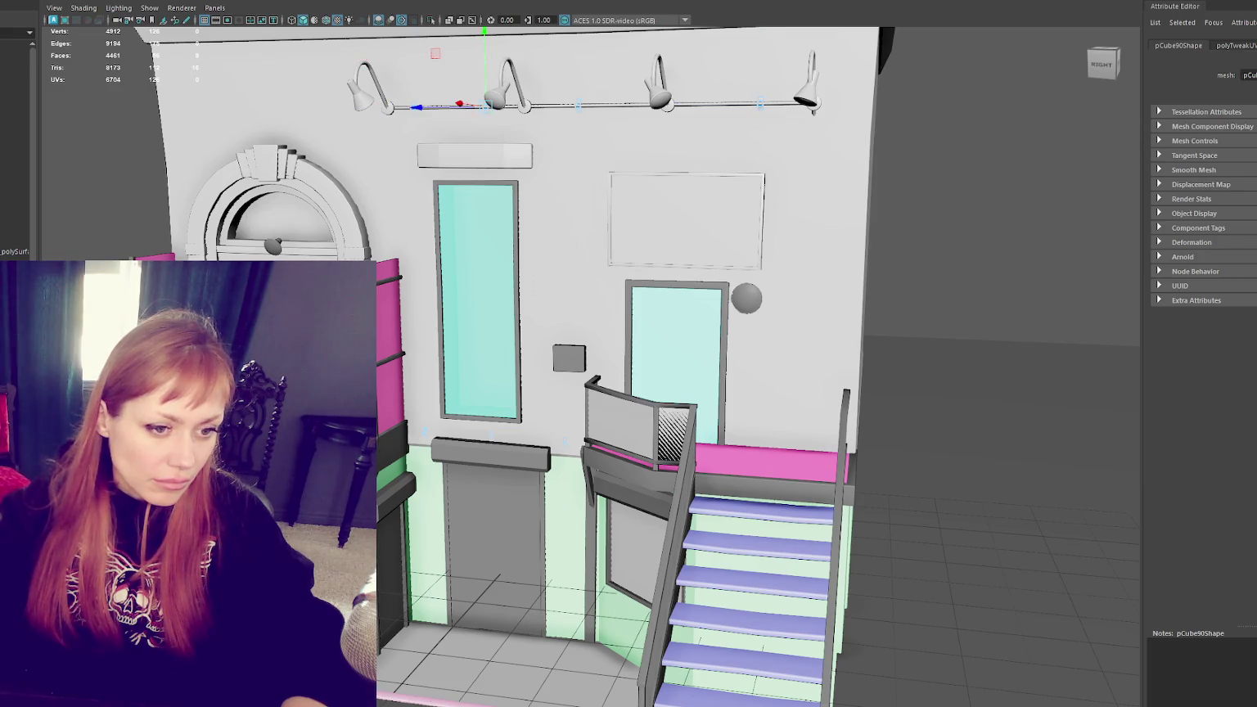
click(982, 204)
click(578, 105)
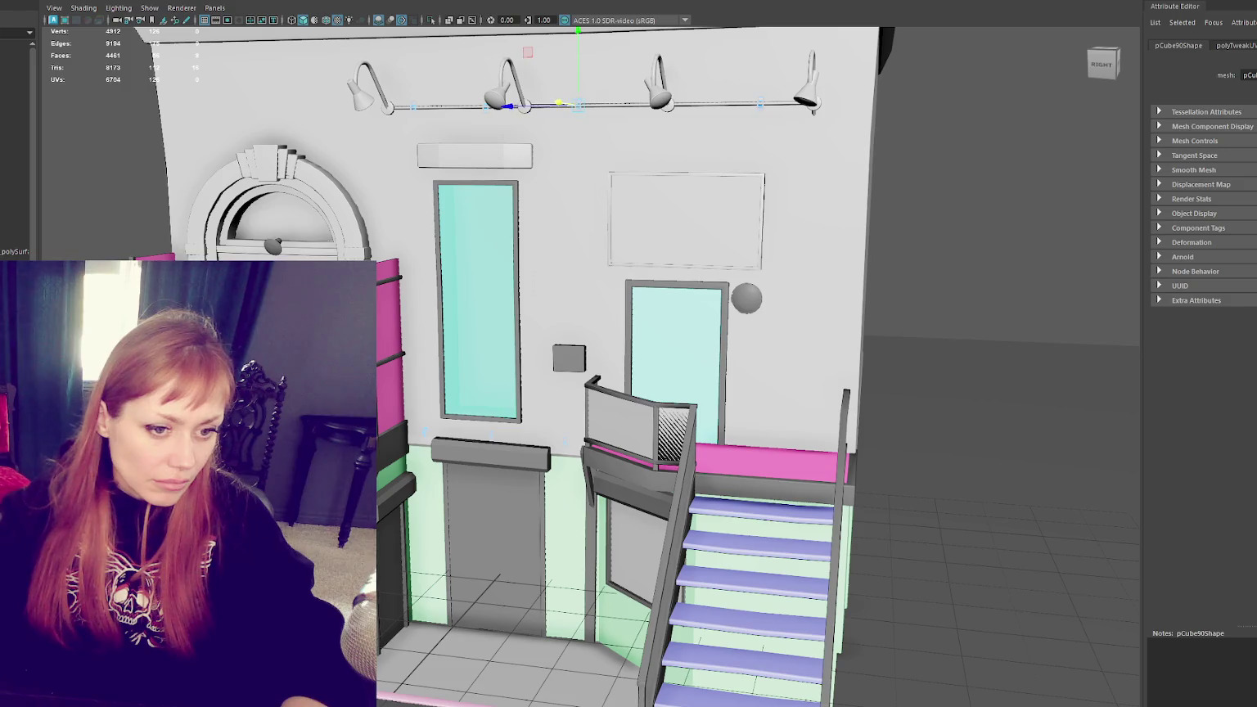
click(483, 453)
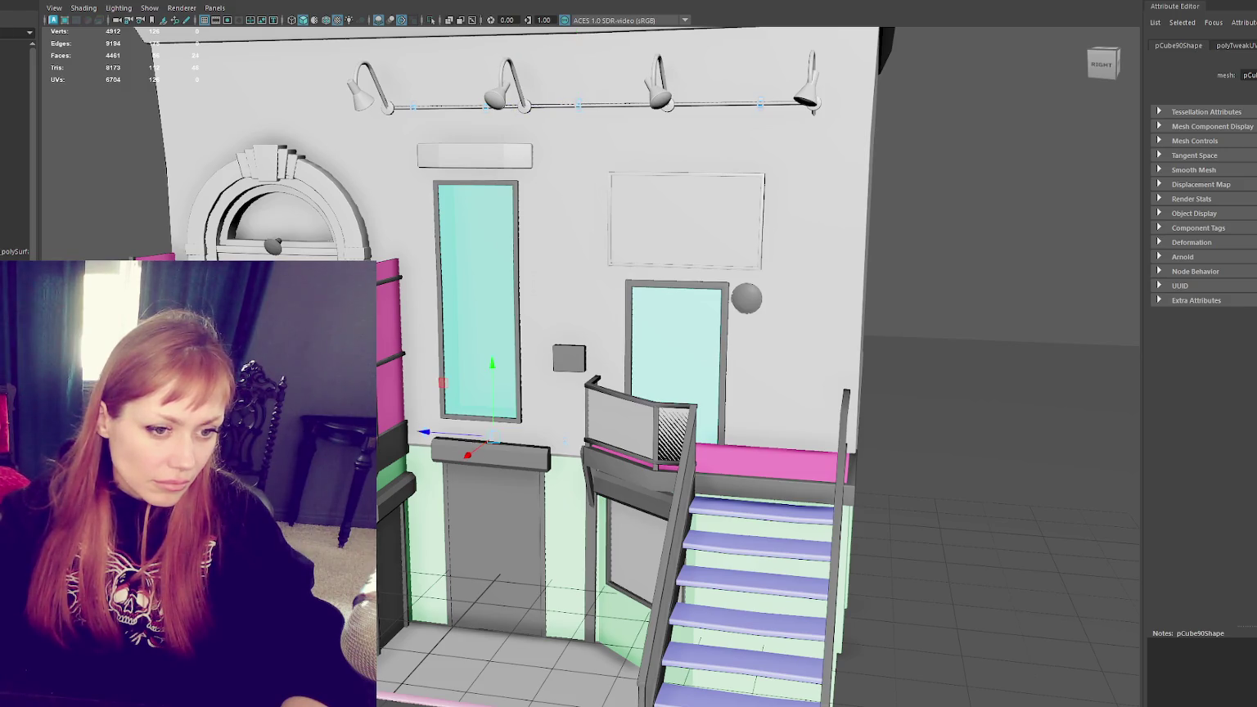
click(578, 105)
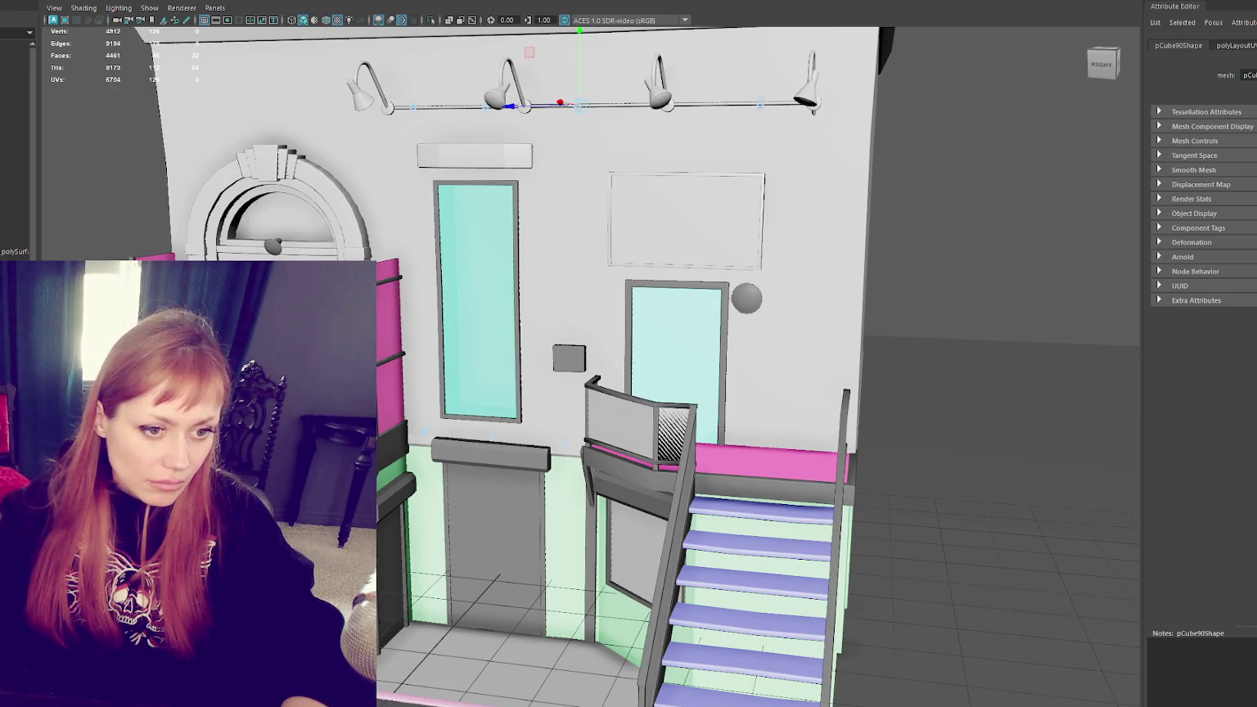
click(490, 448)
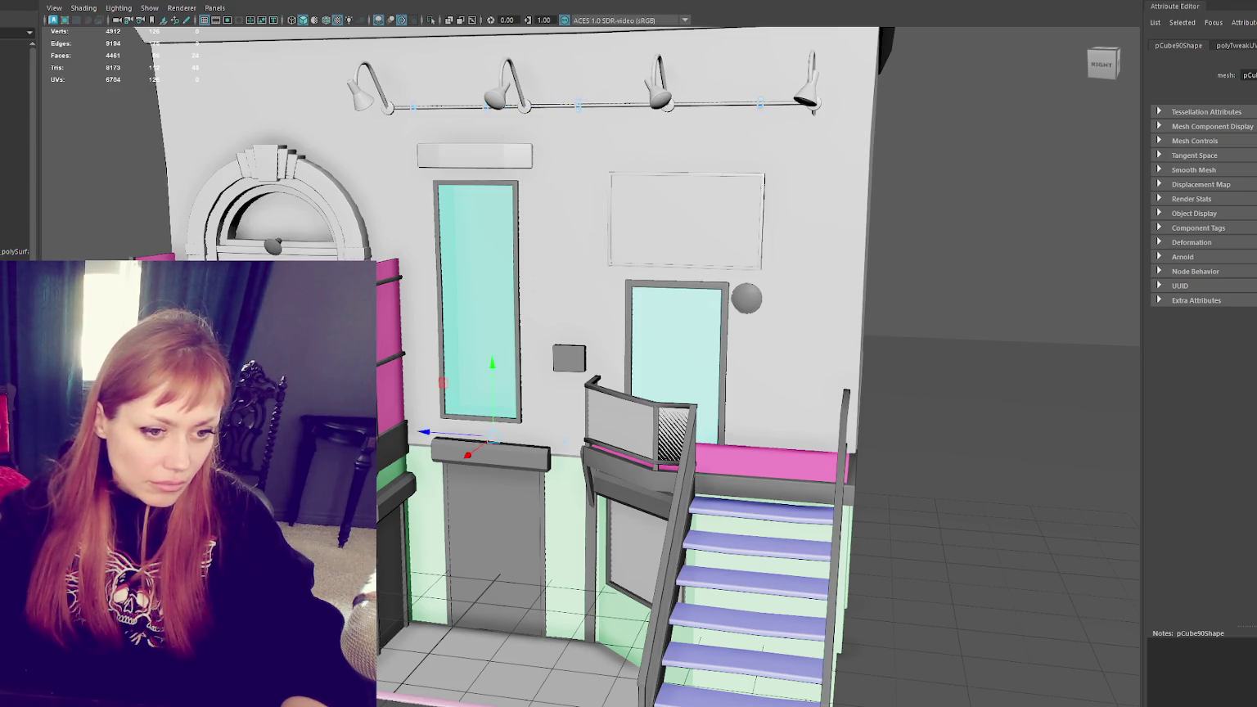
right_click(969, 168)
alt+drag(600, 234, 445, 295)
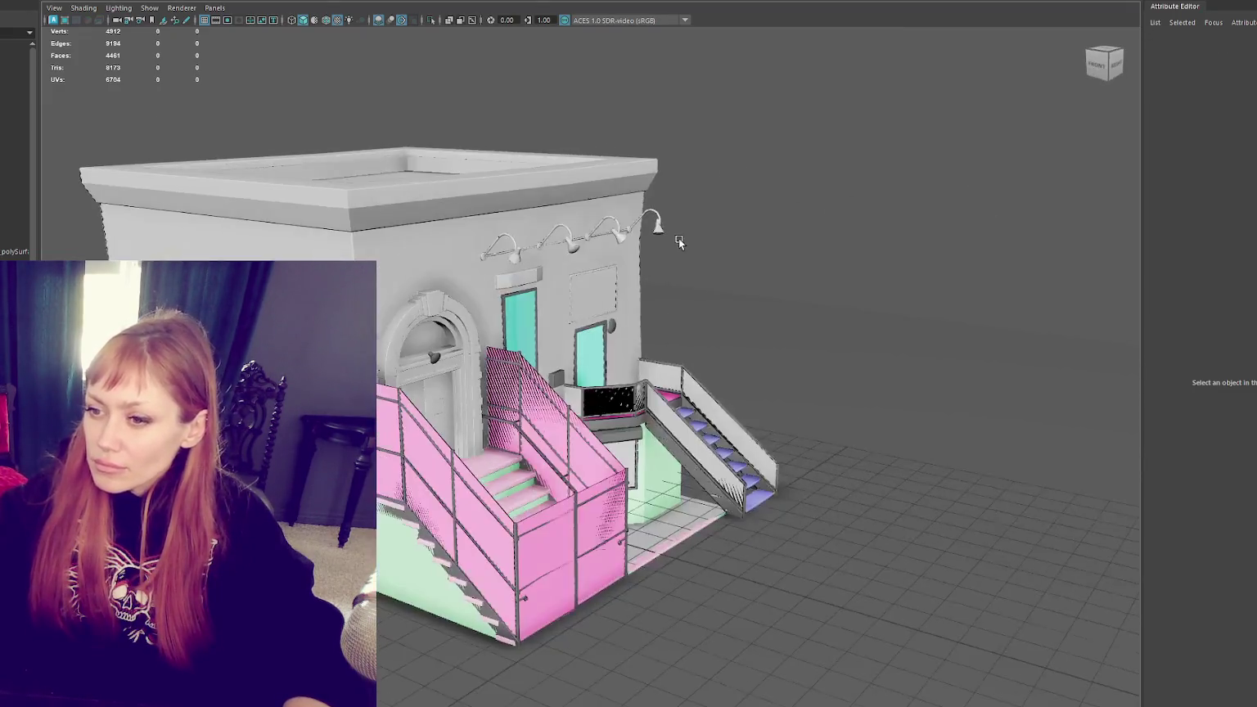
click(437, 321)
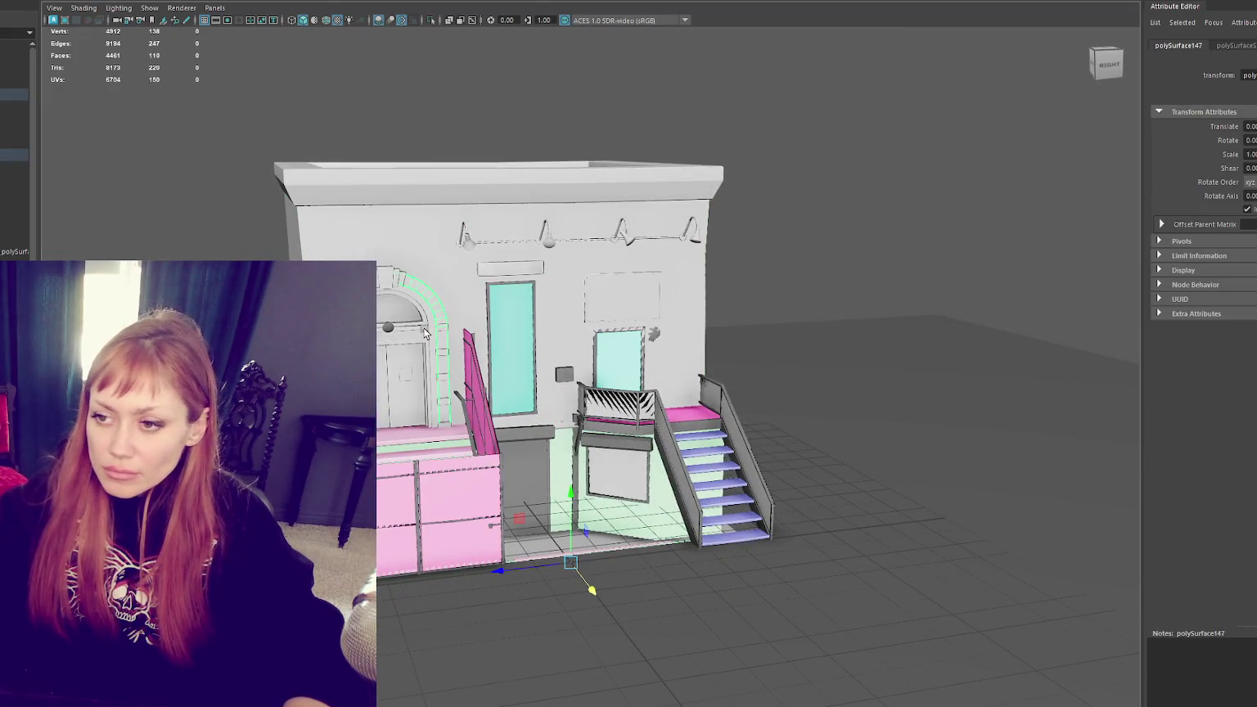
click(426, 326)
click(424, 329)
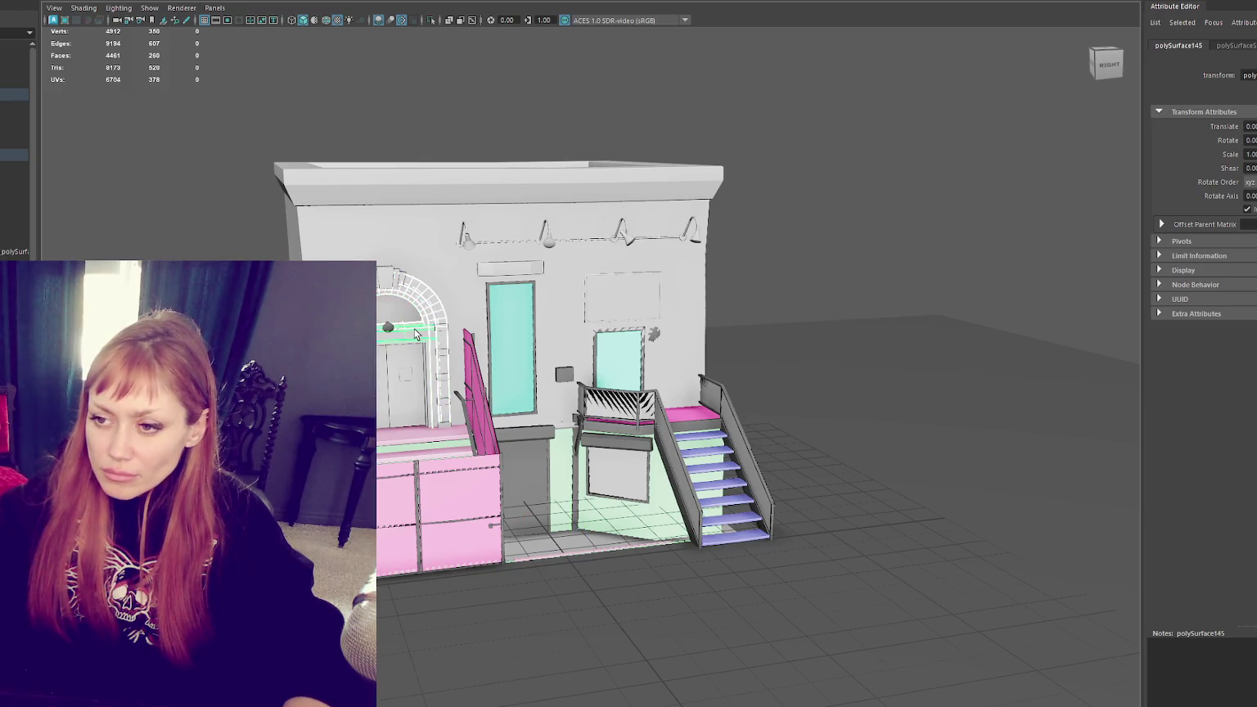
key(f)
alt+drag(516, 339, 647, 270)
click(676, 246)
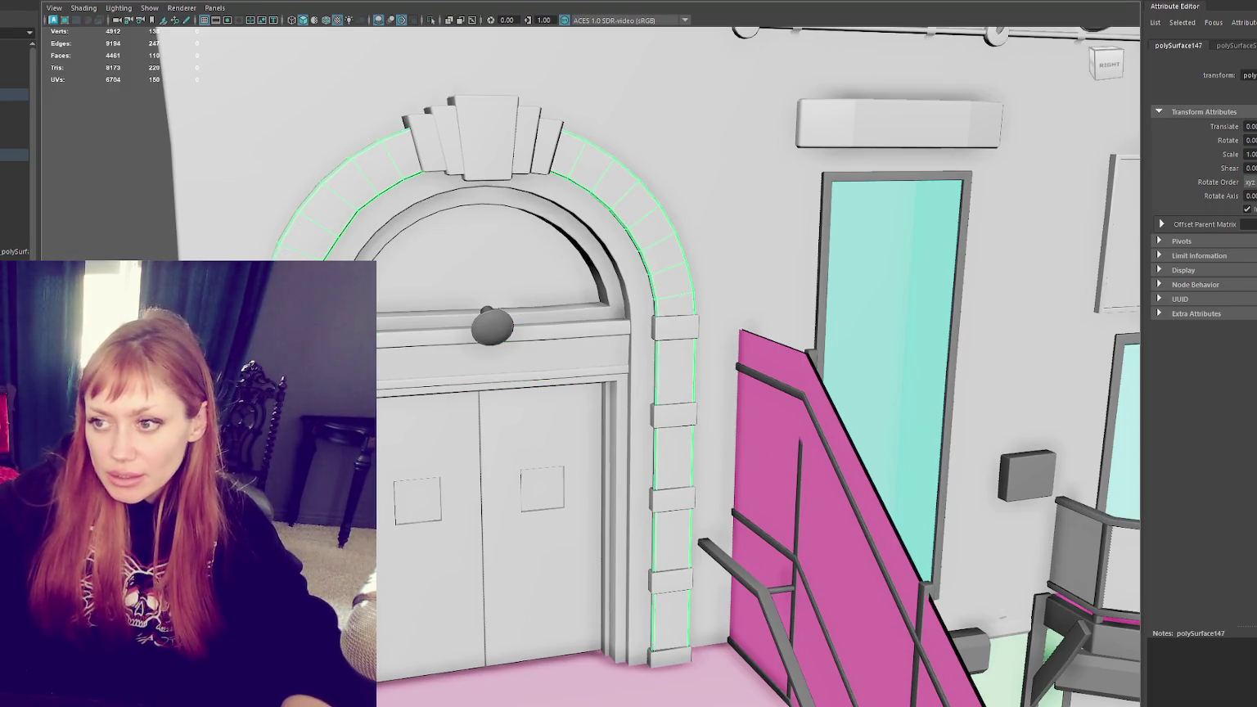
alt+drag(573, 368, 647, 353)
click(673, 334)
click(674, 418)
shift+click(676, 510)
shift+click(673, 597)
shift+click(673, 684)
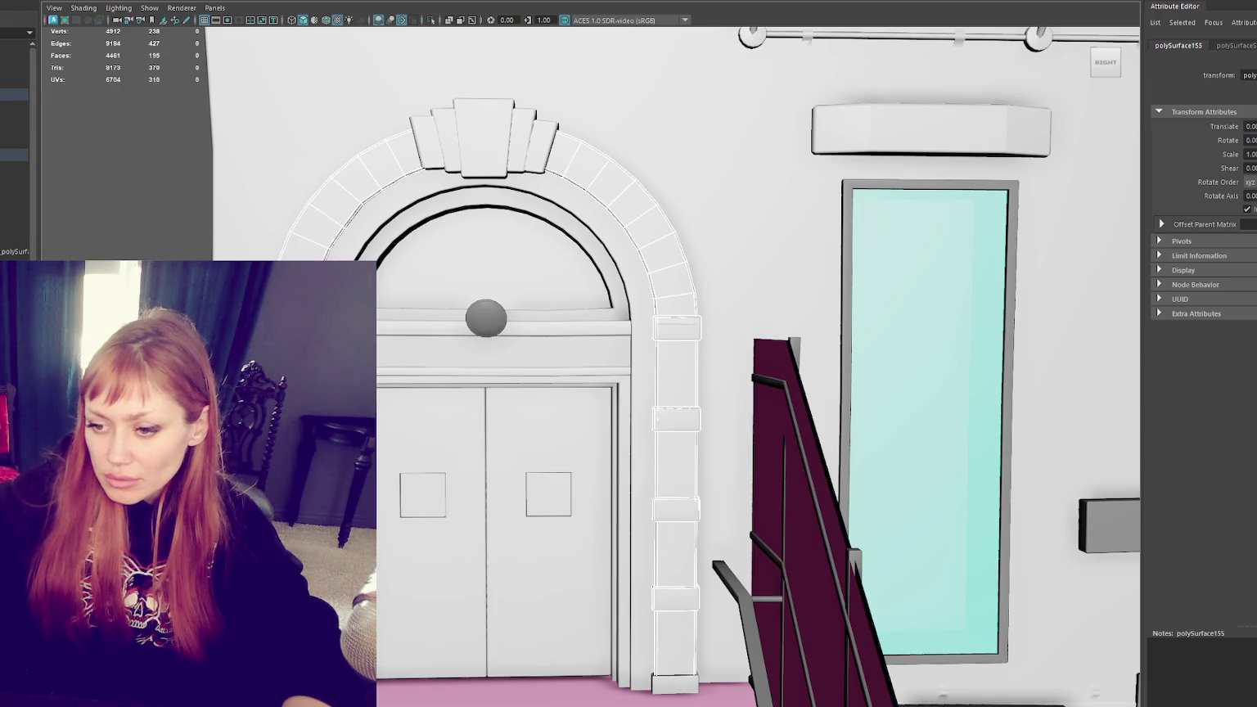
click(672, 643)
key(F11)
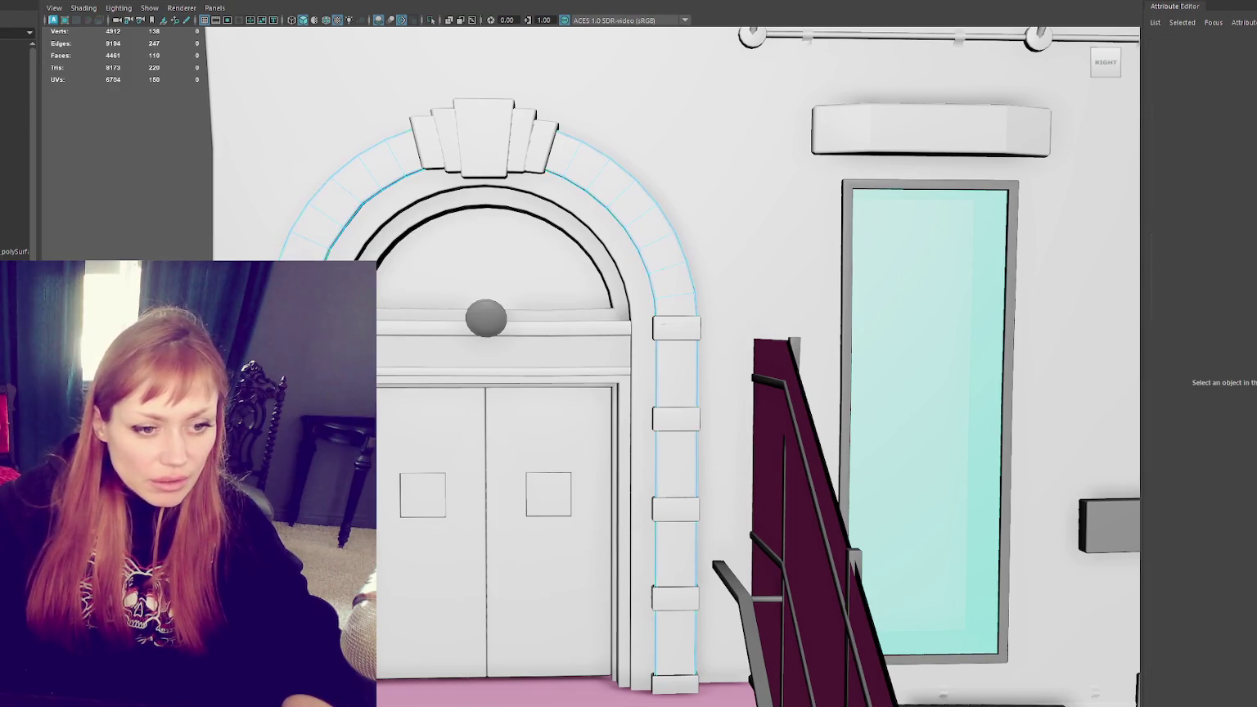
Step: Select the three arch keystone blocks' faces and nudge them slightly
shift+click(676, 508)
key(w)
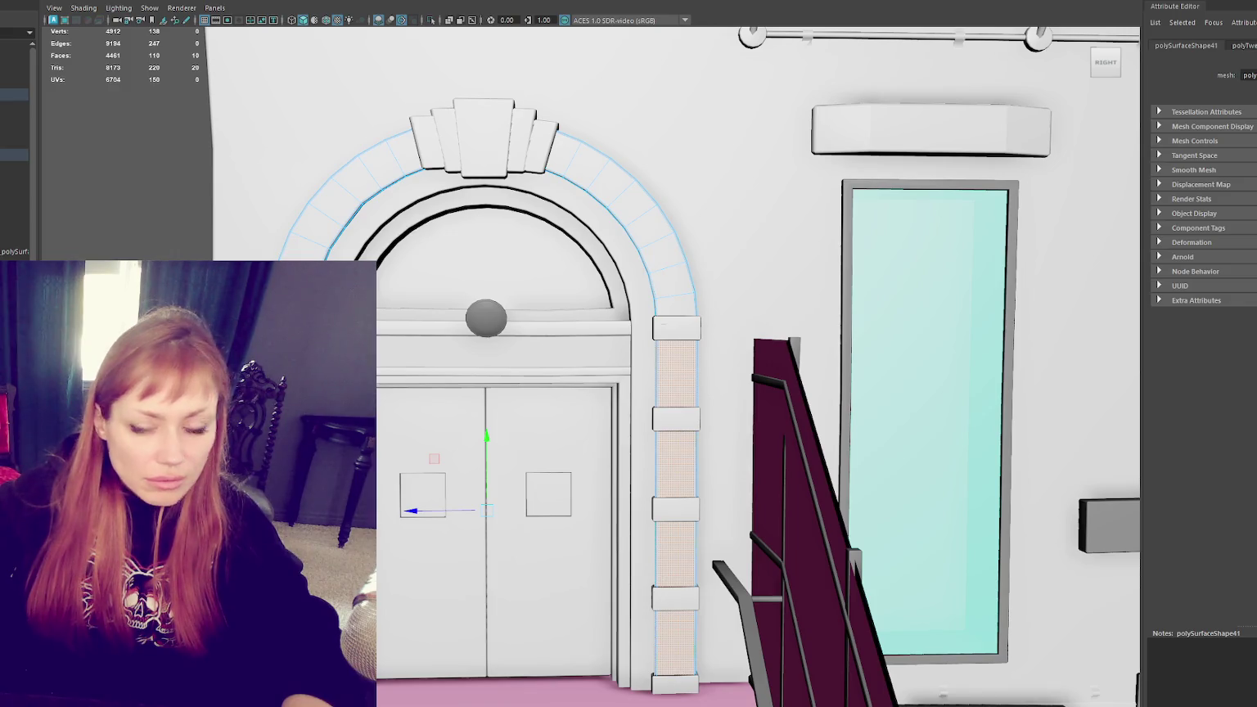
click(492, 162)
right_drag(491, 164, 491, 132)
click(491, 135)
shift+click(537, 147)
shift+click(428, 145)
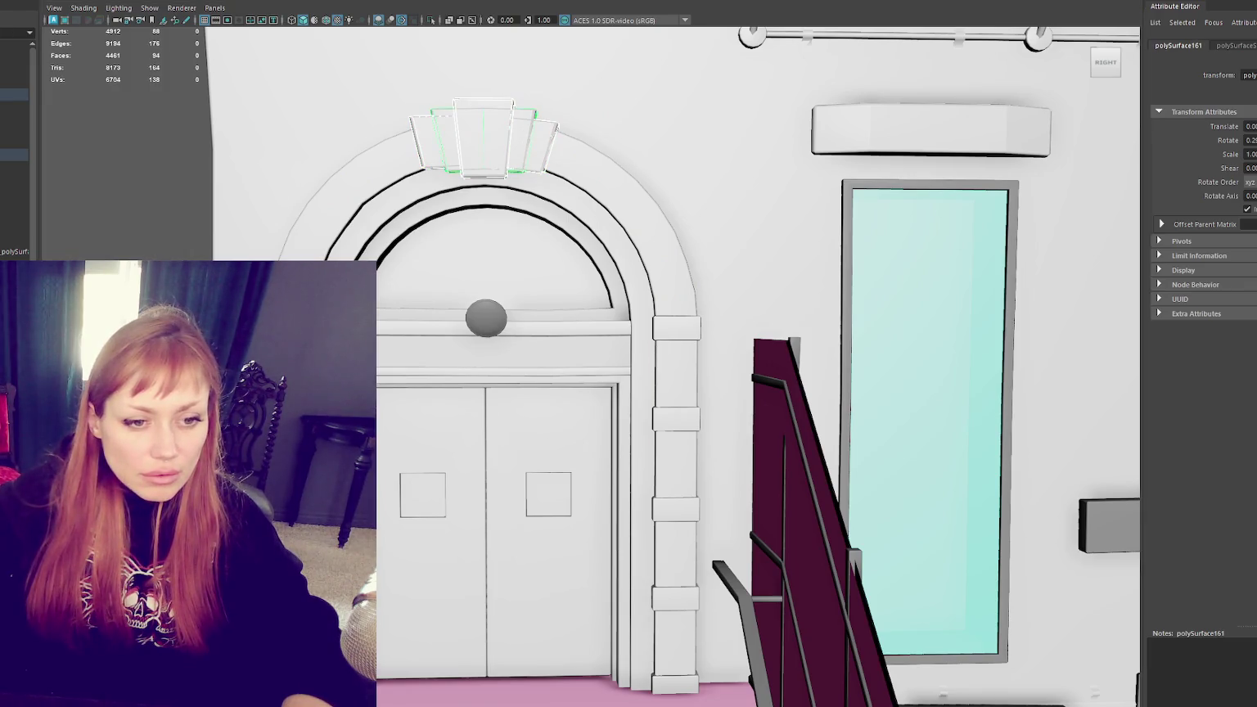
key(ctrl+F11)
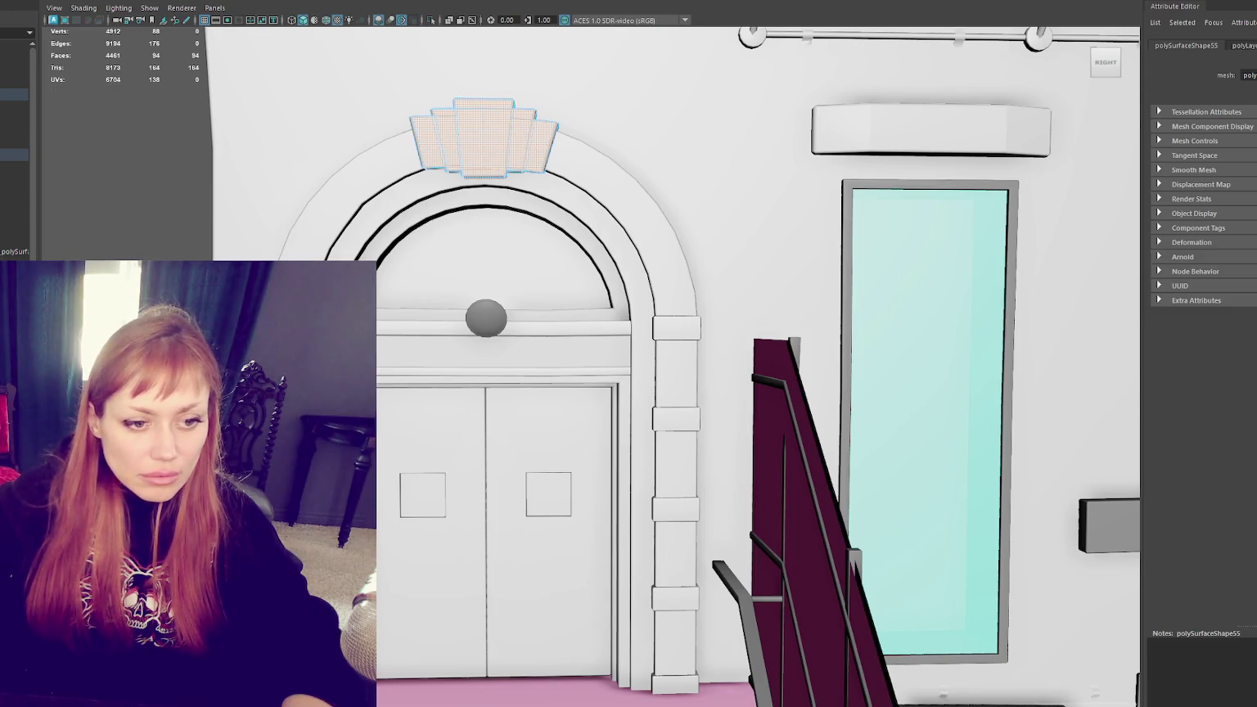
key(w)
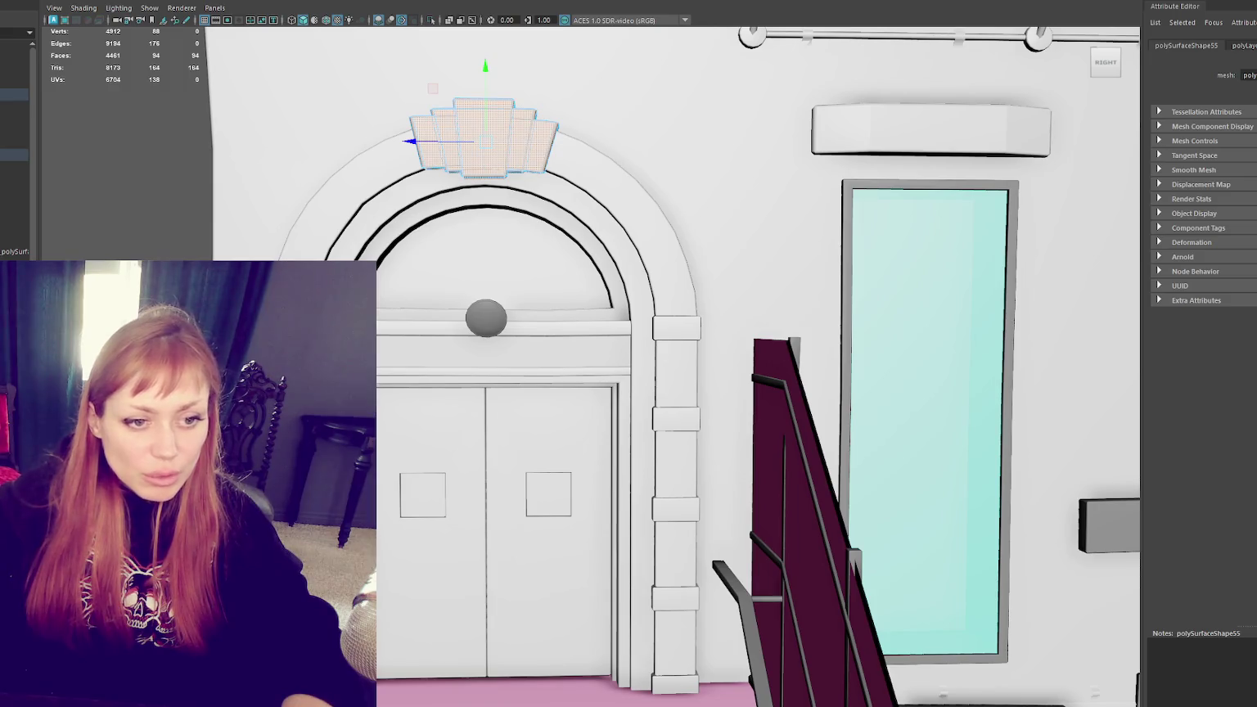
middle_drag(387, 172, 387, 176)
Step: Select the five stacked pillar blocks beside the door and all their faces
click(388, 176)
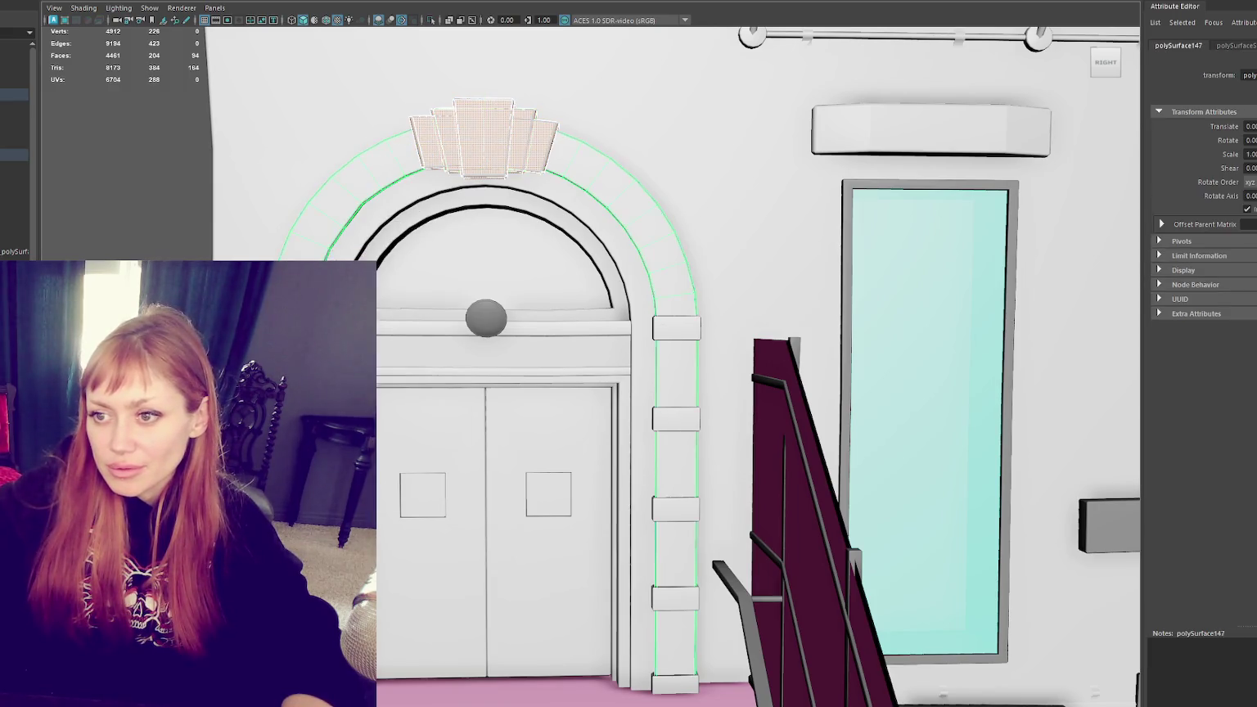
click(483, 135)
click(483, 135)
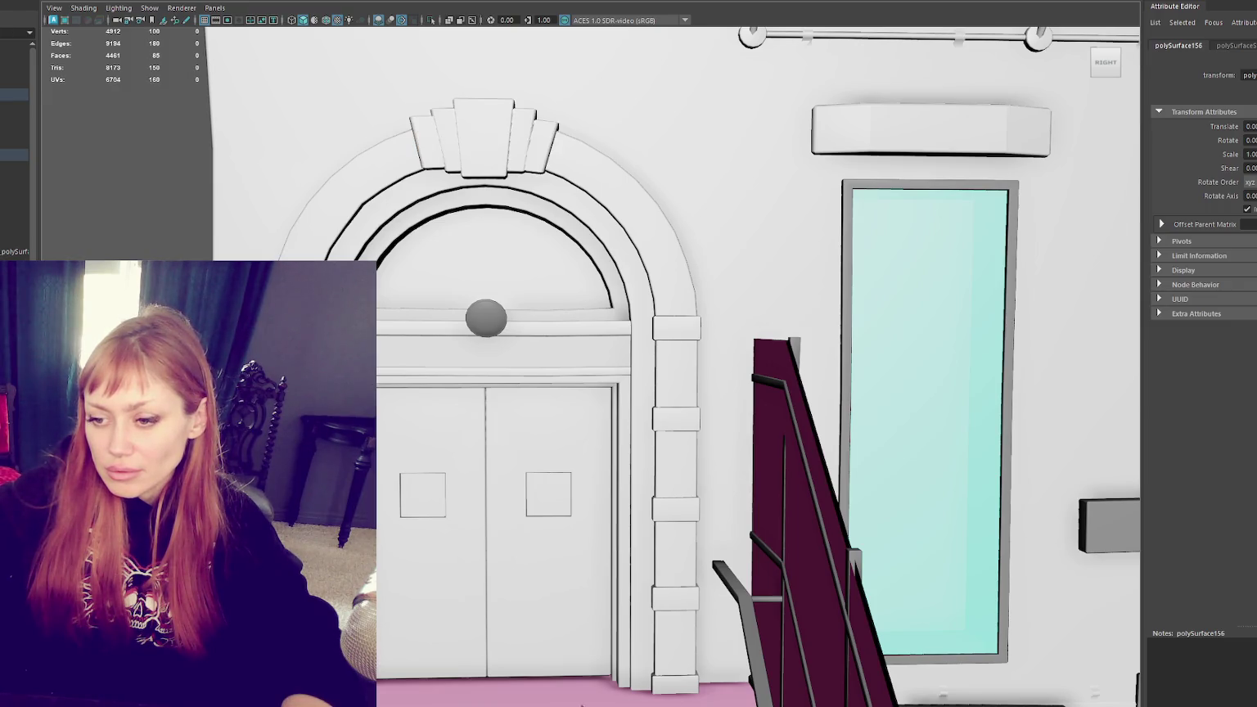
click(689, 522)
click(664, 680)
shift+click(664, 606)
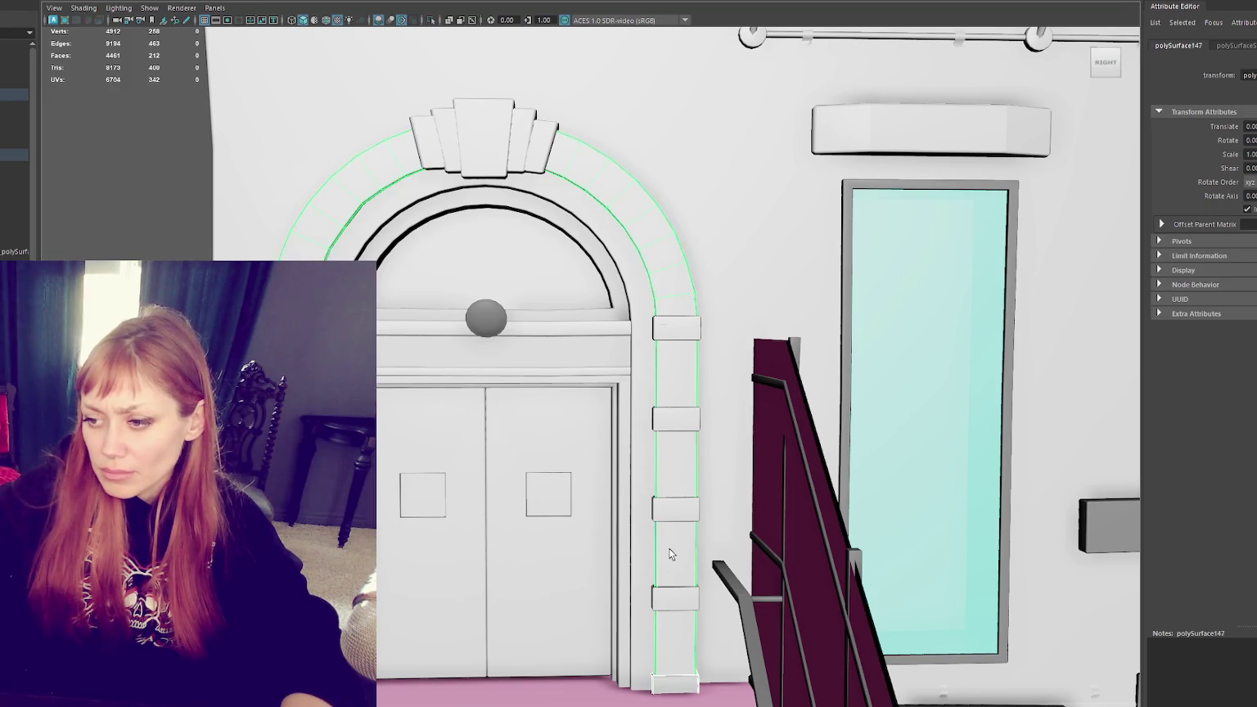
shift+click(656, 511)
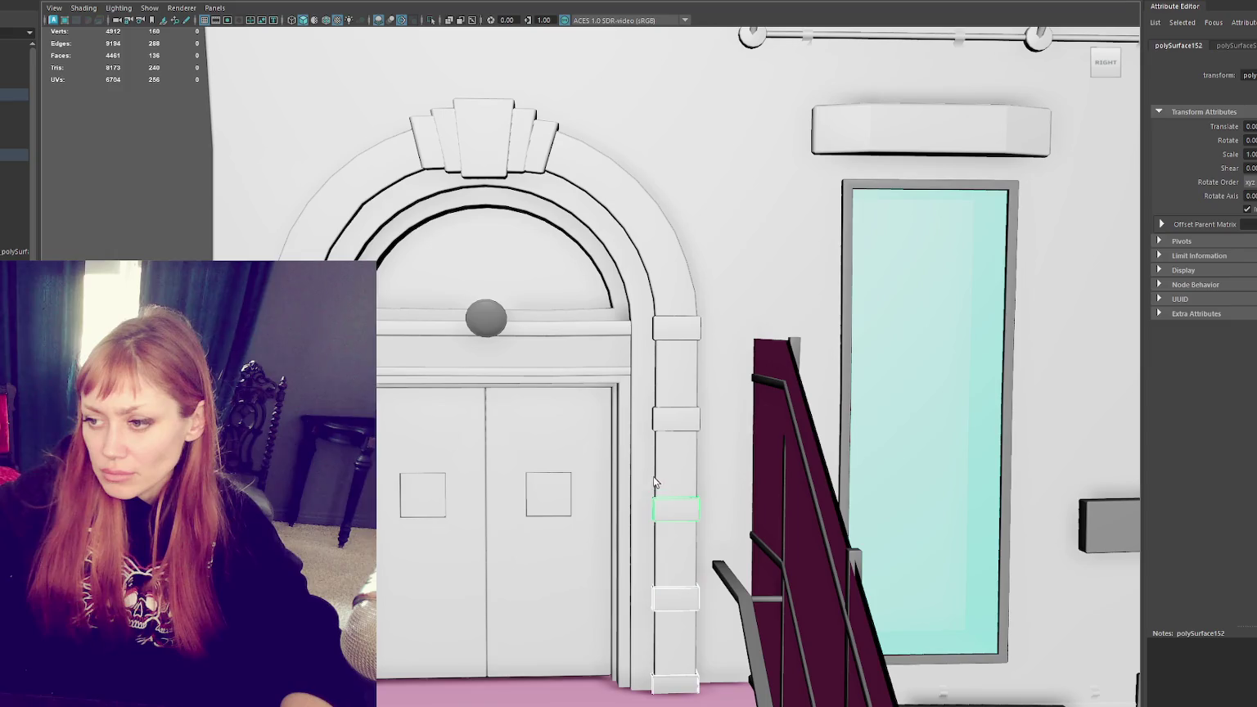
shift+click(654, 424)
shift+click(656, 324)
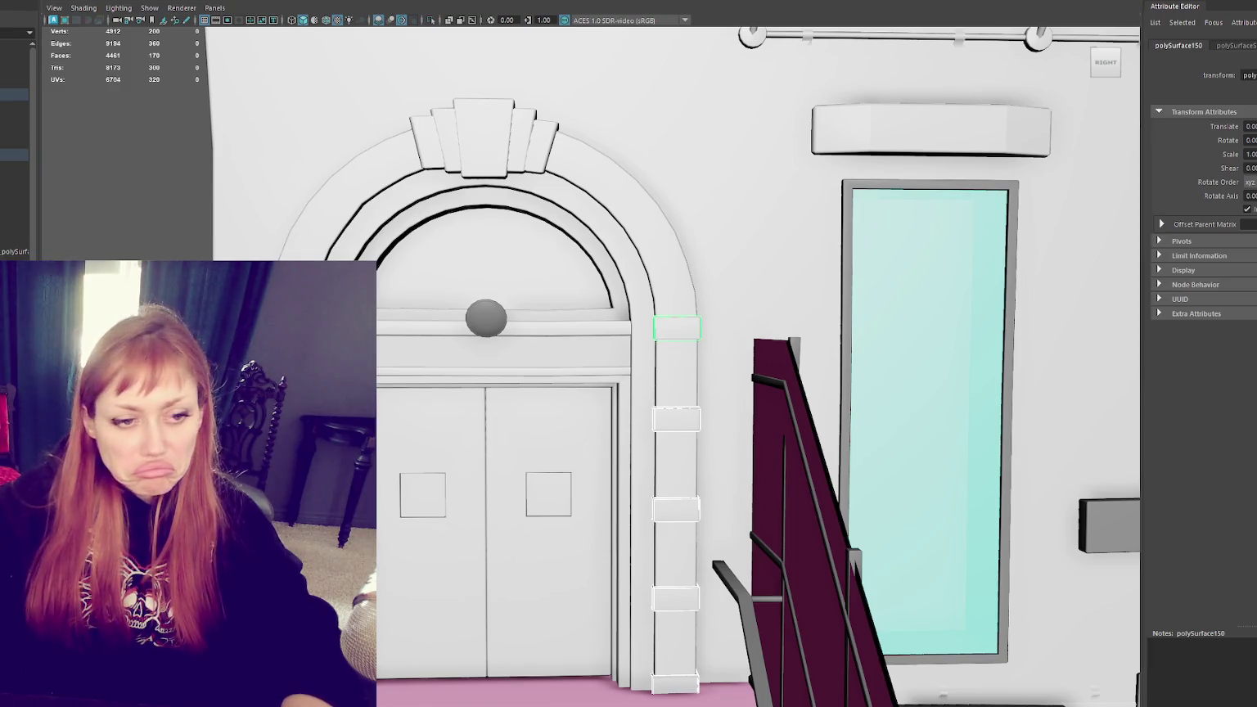
key(ctrl+F11)
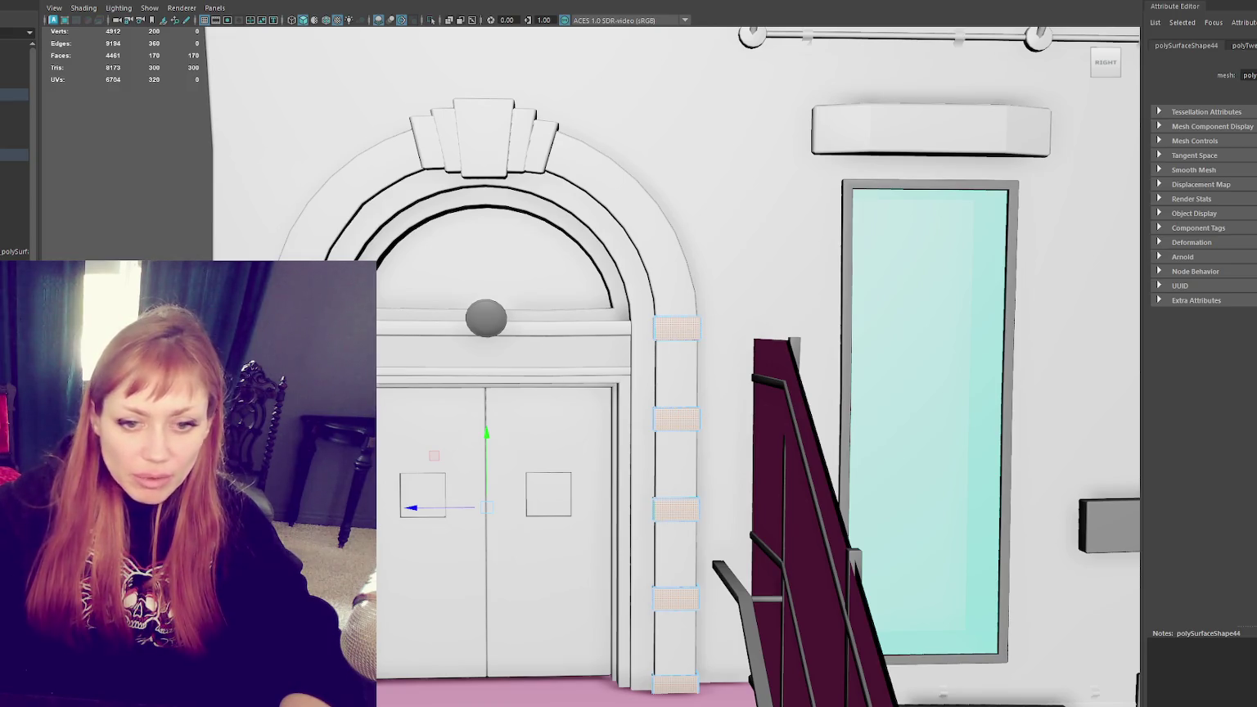
key(q)
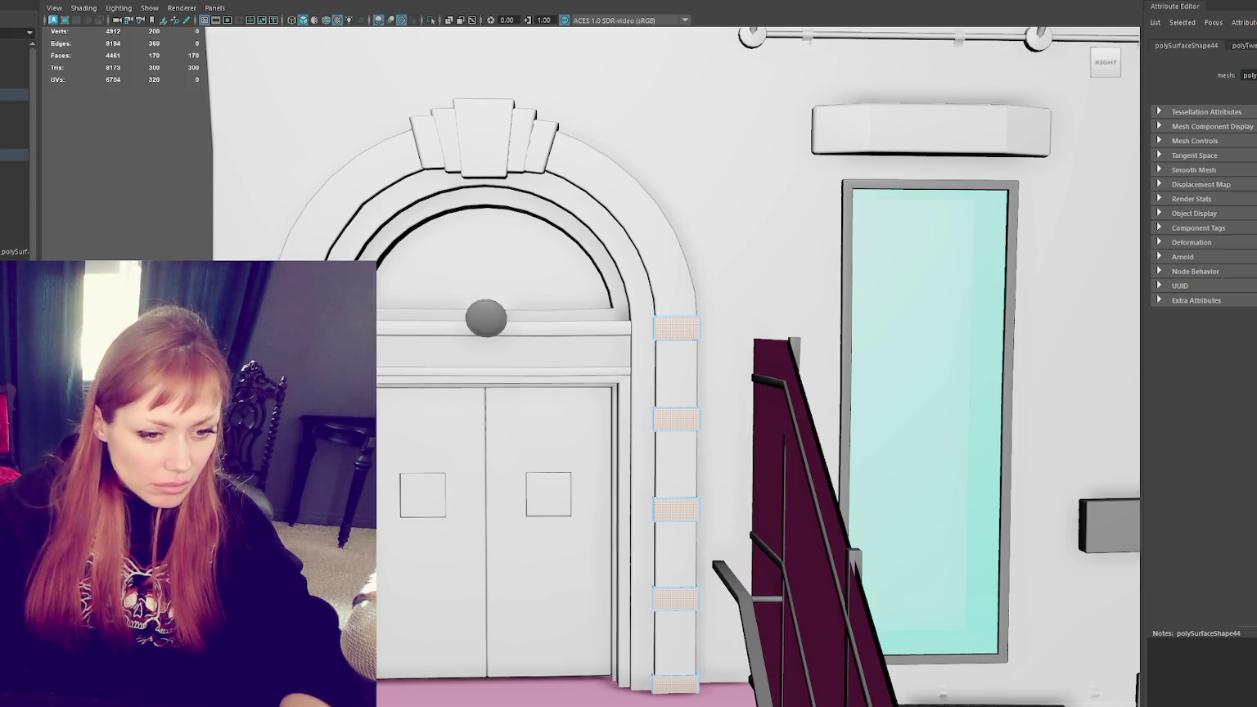
Step: Sew and cut UV seams on the trim blocks' edges, undoing back to faces
key(F10)
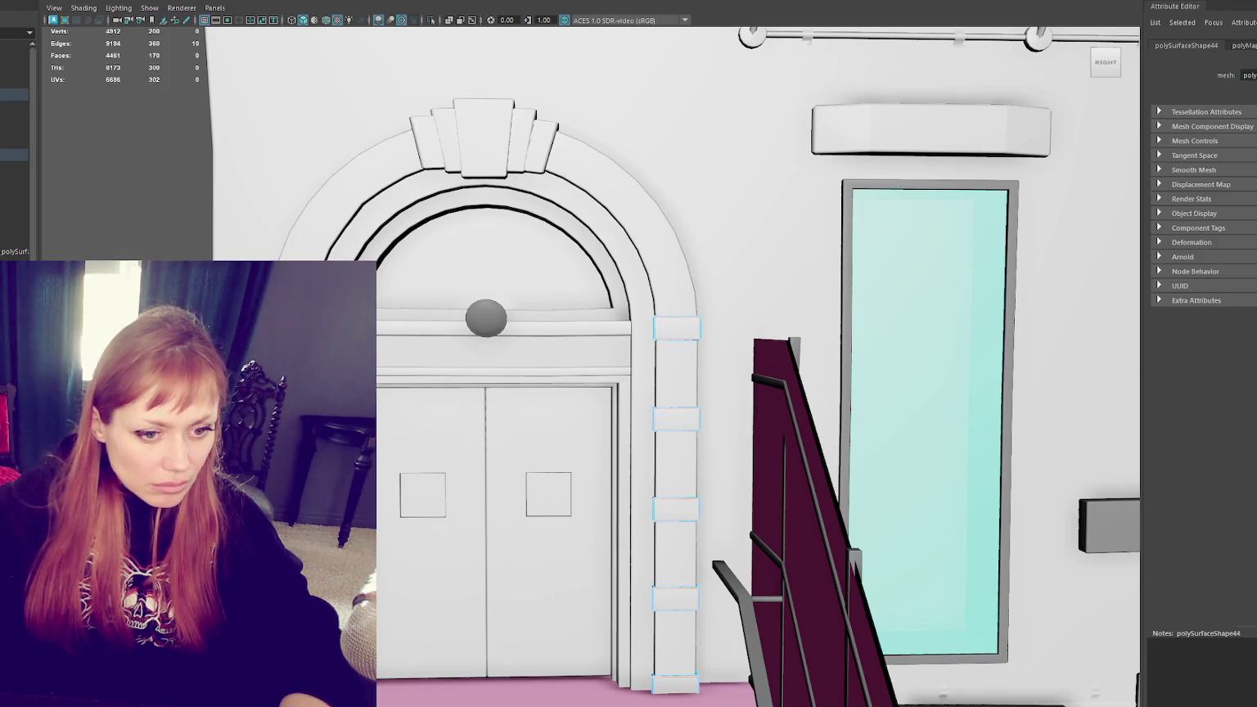
key(ctrl+F11)
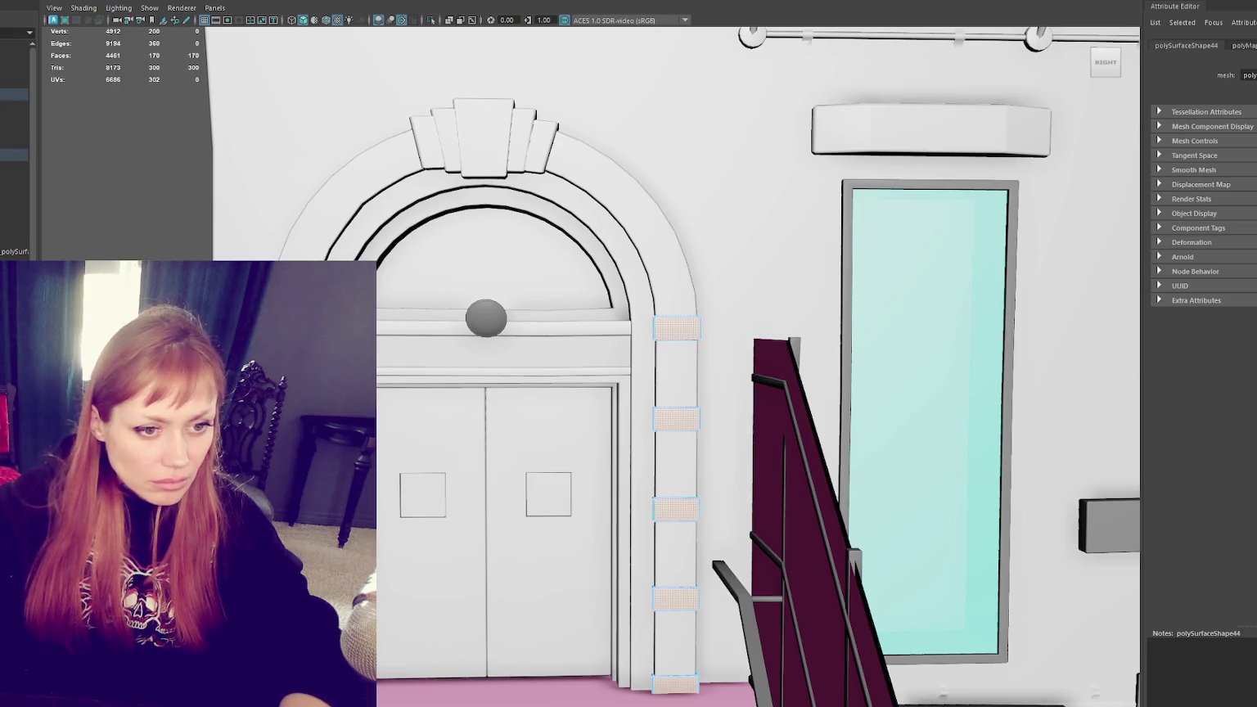
key(ctrl+z)
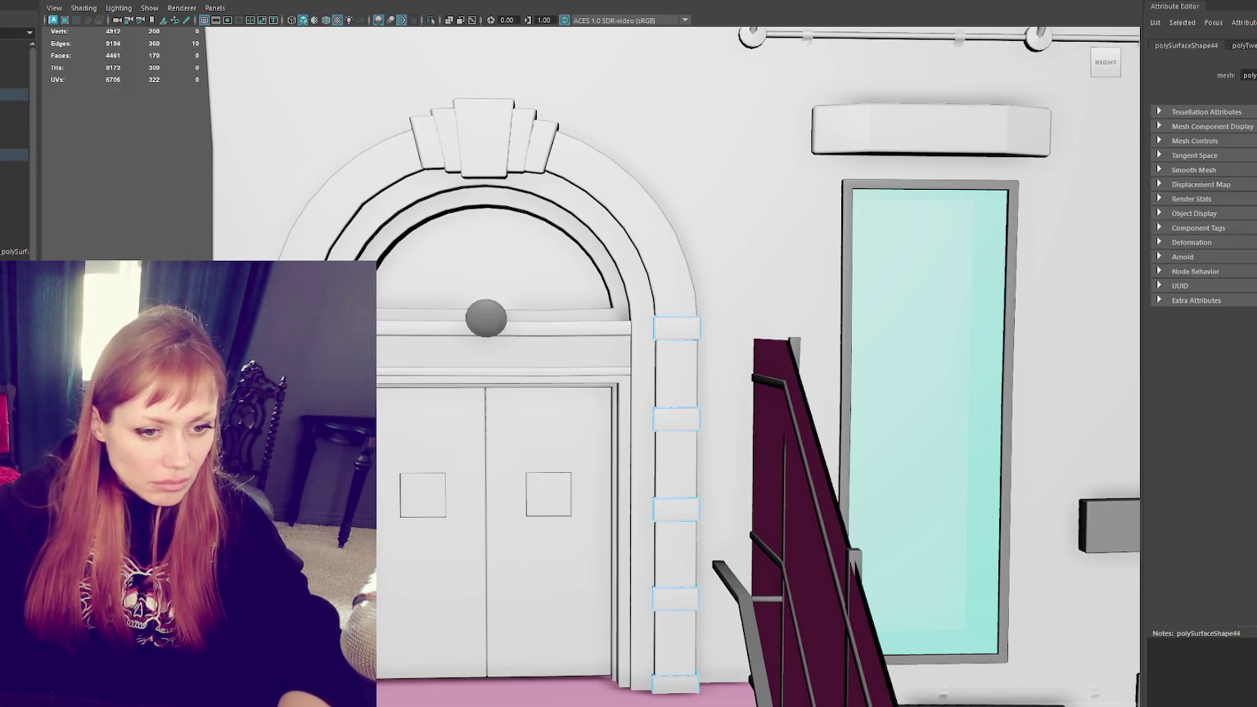
key(ctrl+z)
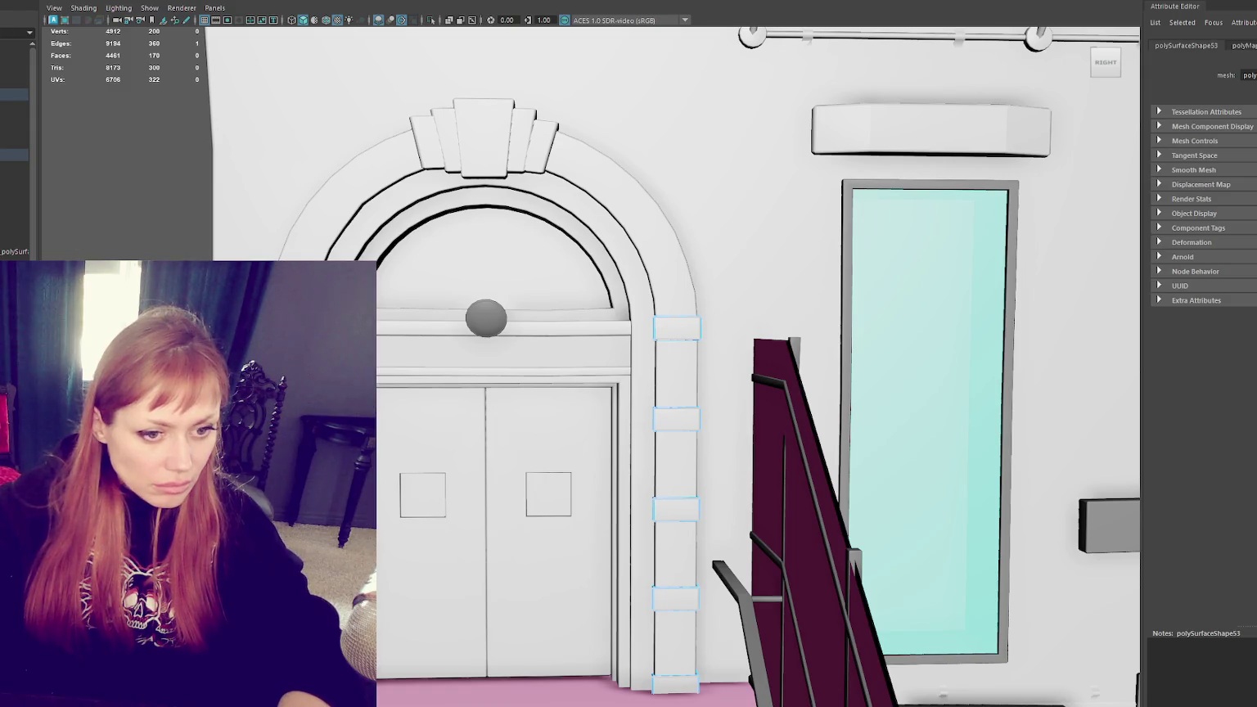
key(ctrl+z)
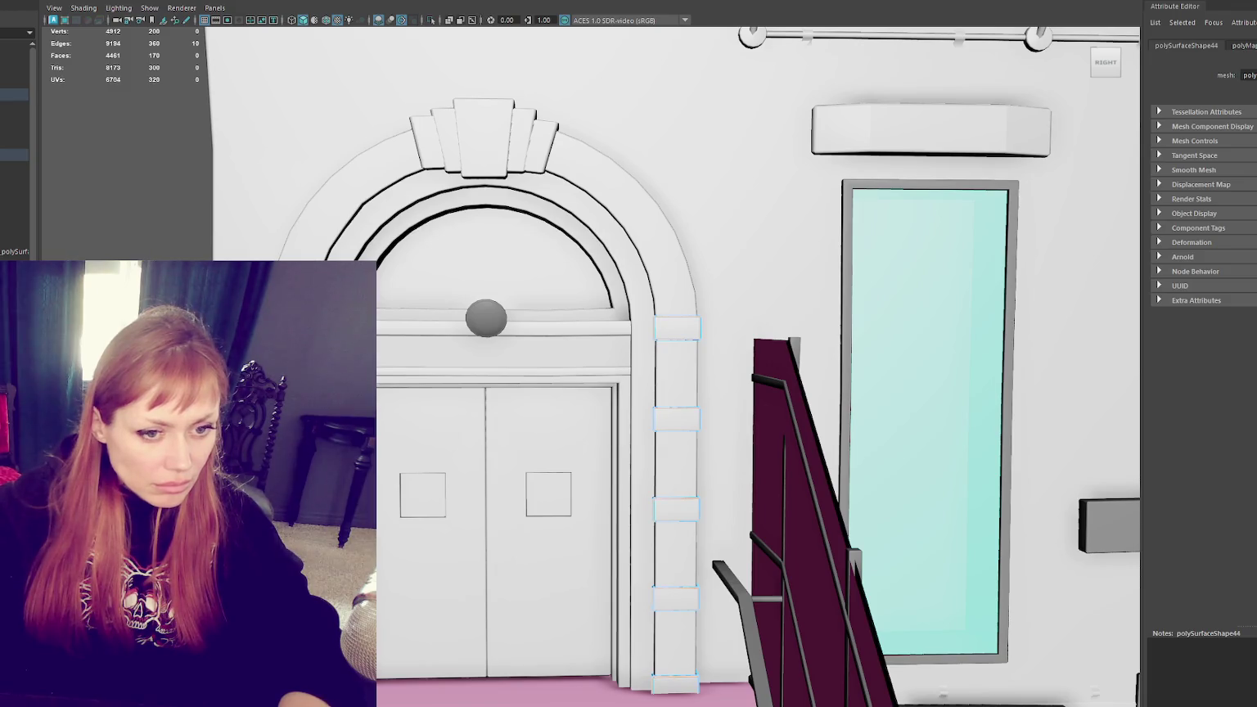
key(ctrl+z)
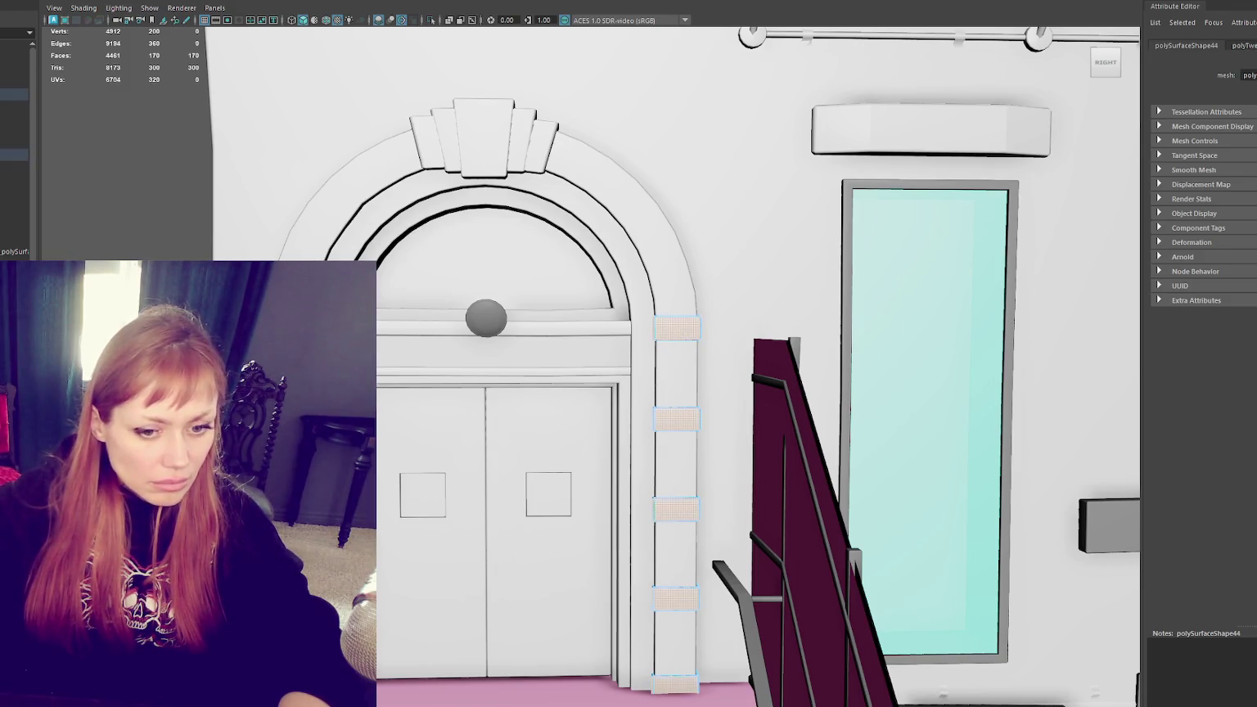
key(w)
click(412, 508)
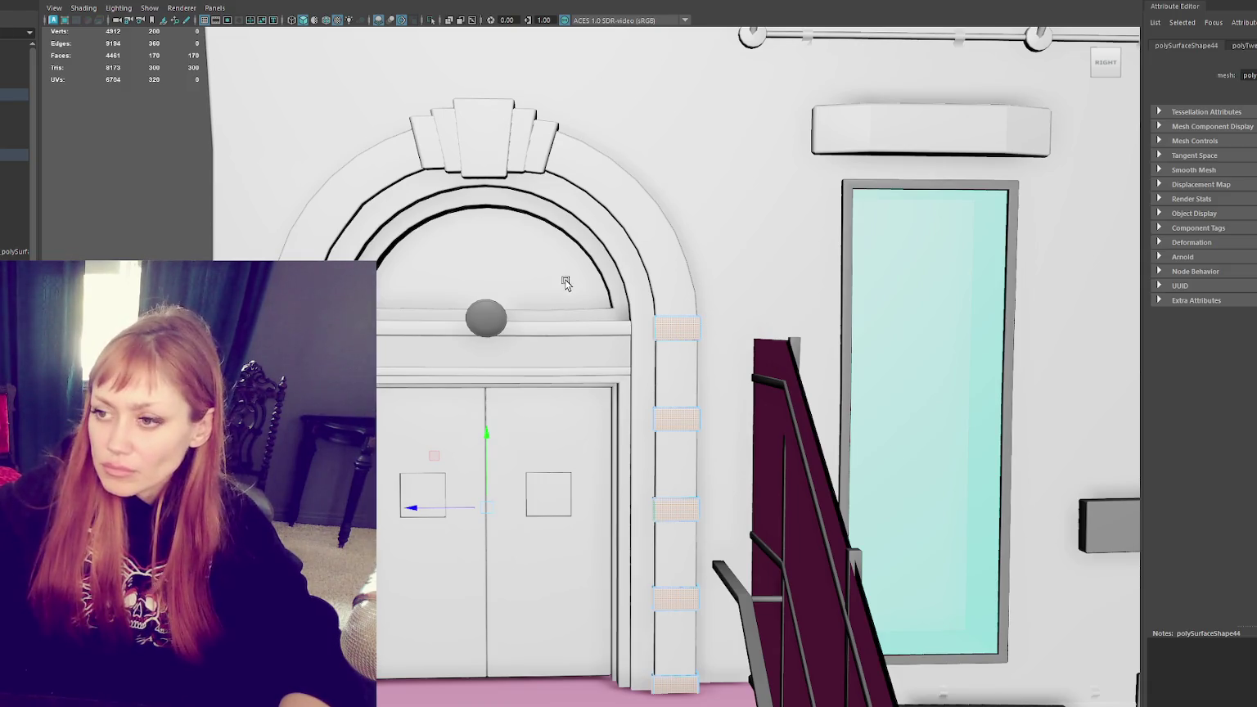
Step: Select the top trim block beside the door and bring up the facade reference photo
click(488, 153)
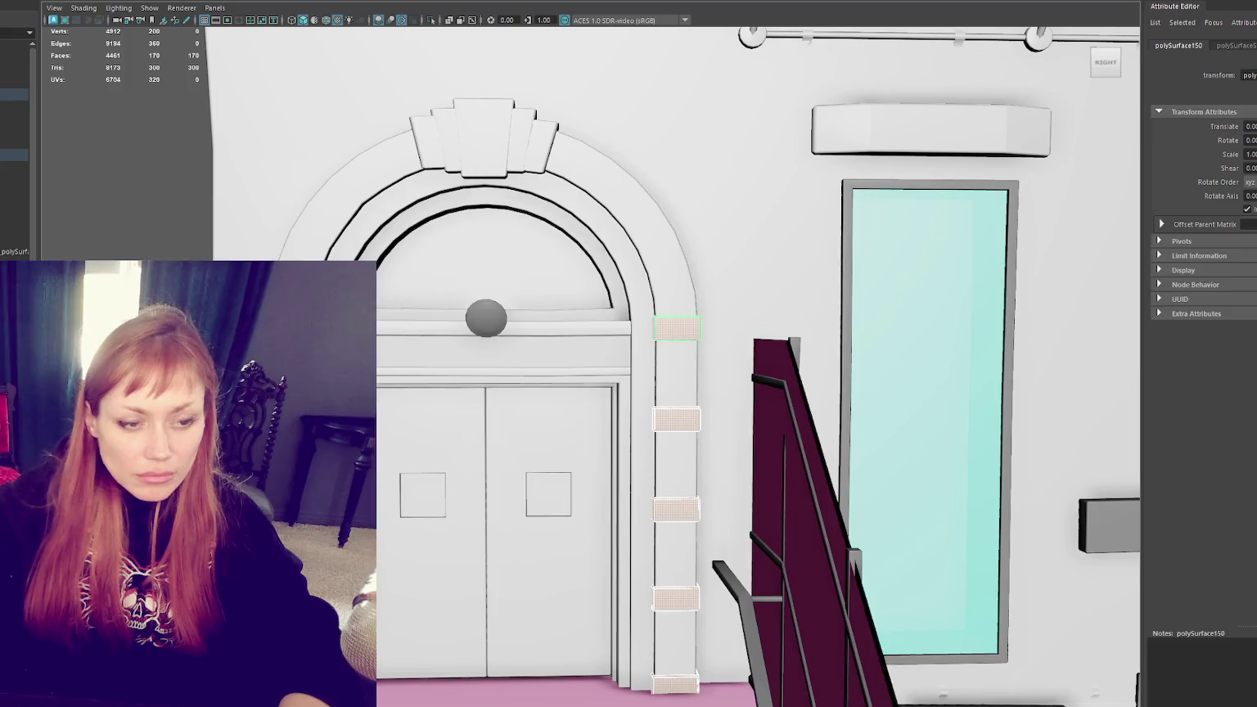
key(alt+Tab)
drag(1077, 145, 1064, 80)
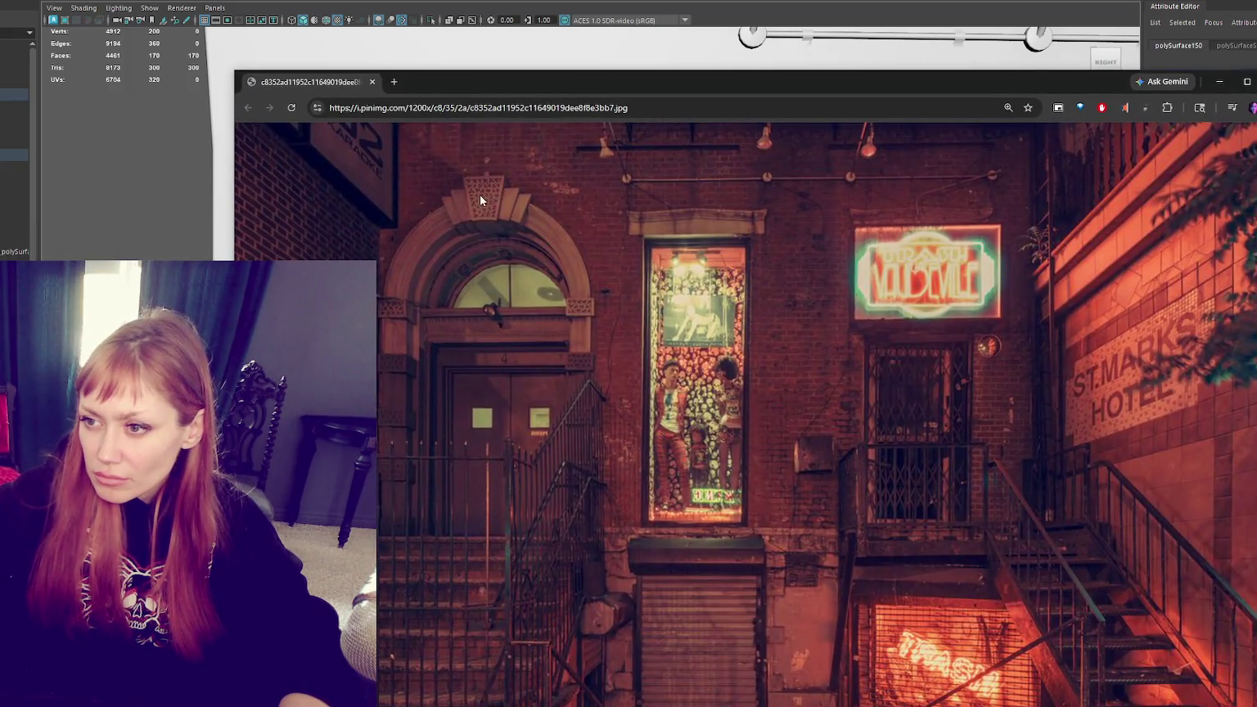
Step: Hide the reference photo and pick the arch keystone's top edges for seam cutting
key(alt+Tab)
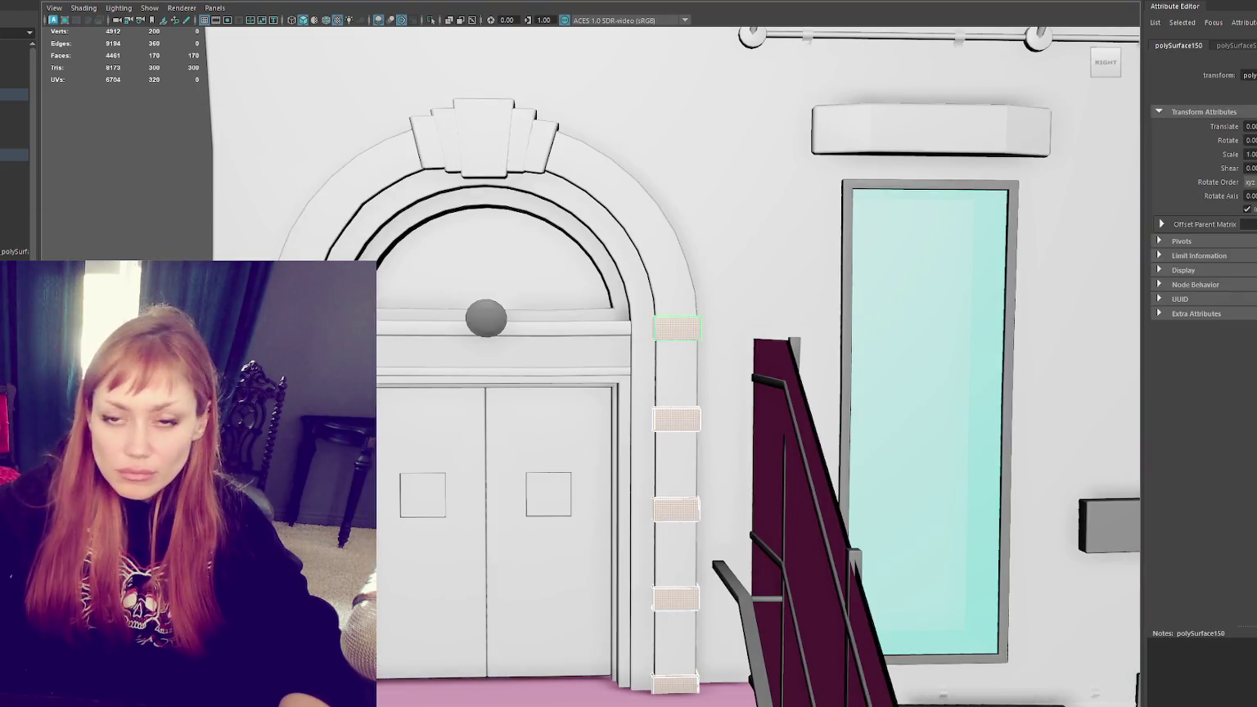
click(501, 147)
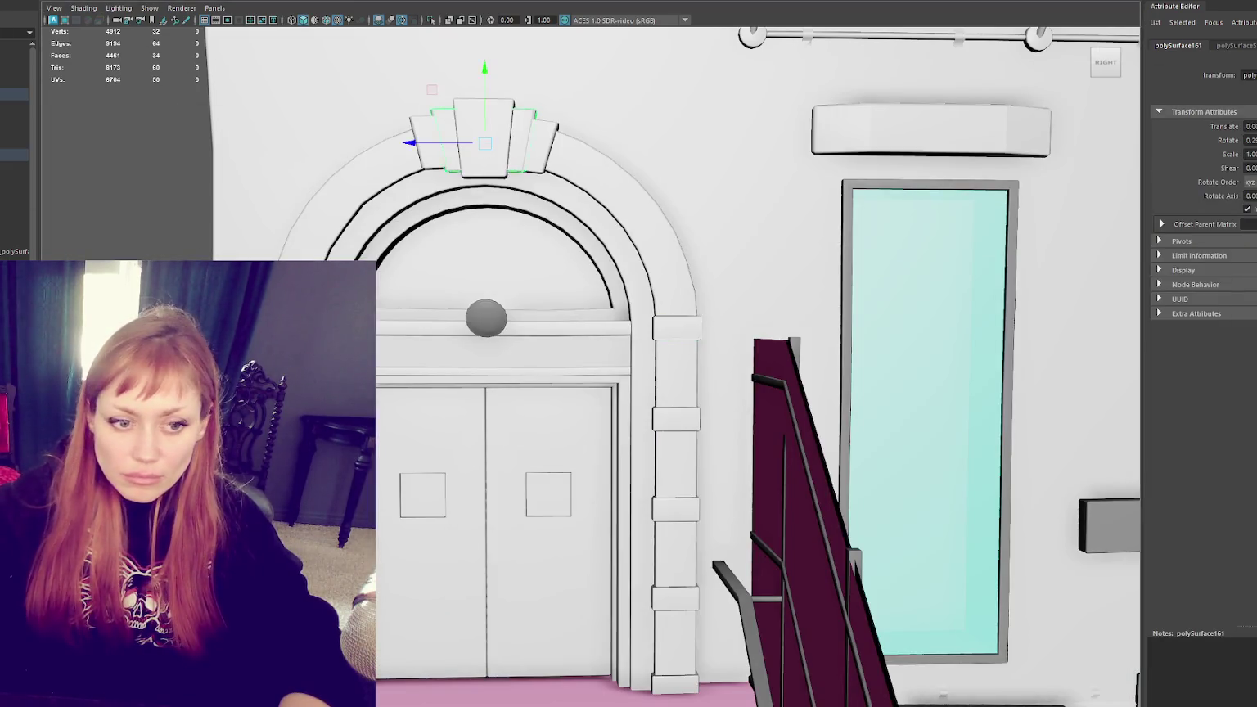
key(F11)
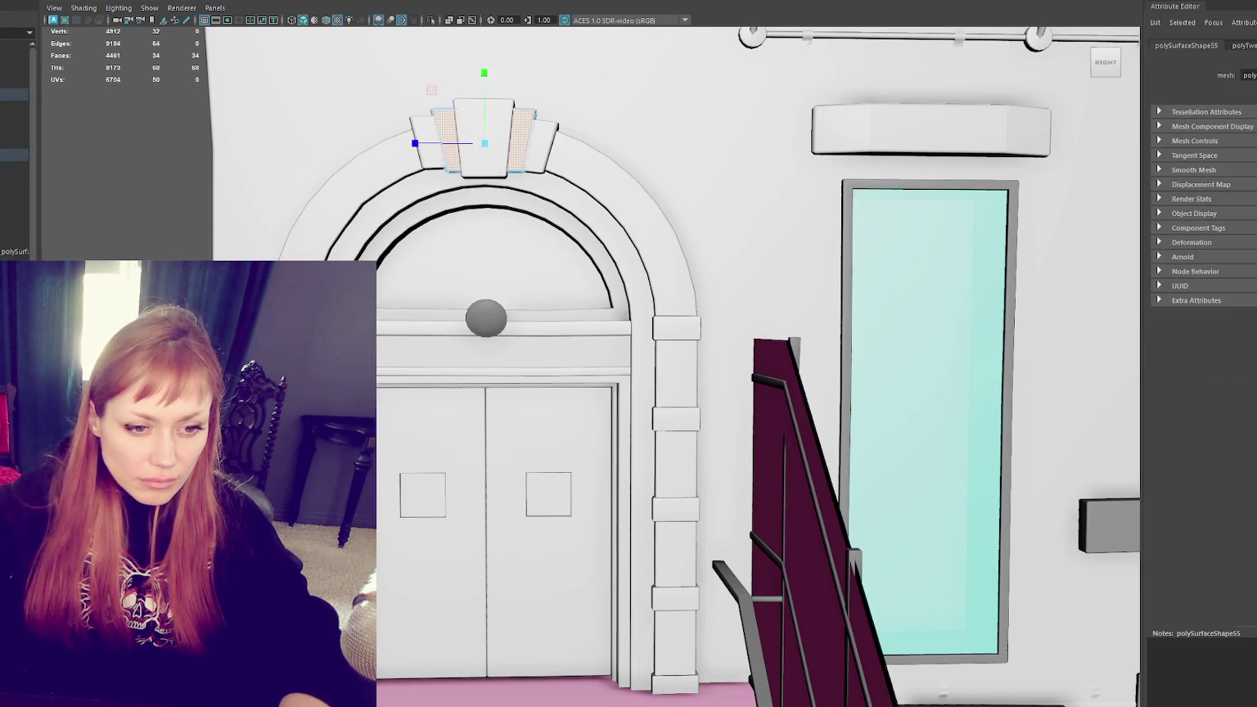
key(Escape)
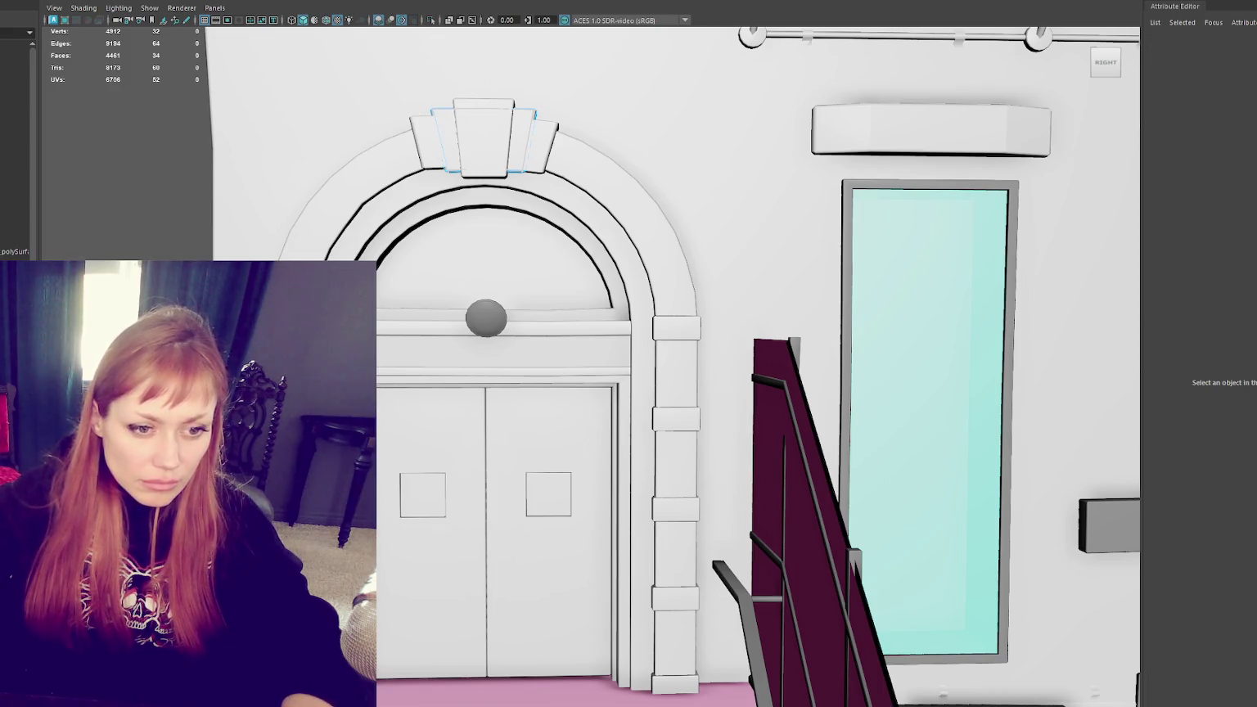
click(483, 104)
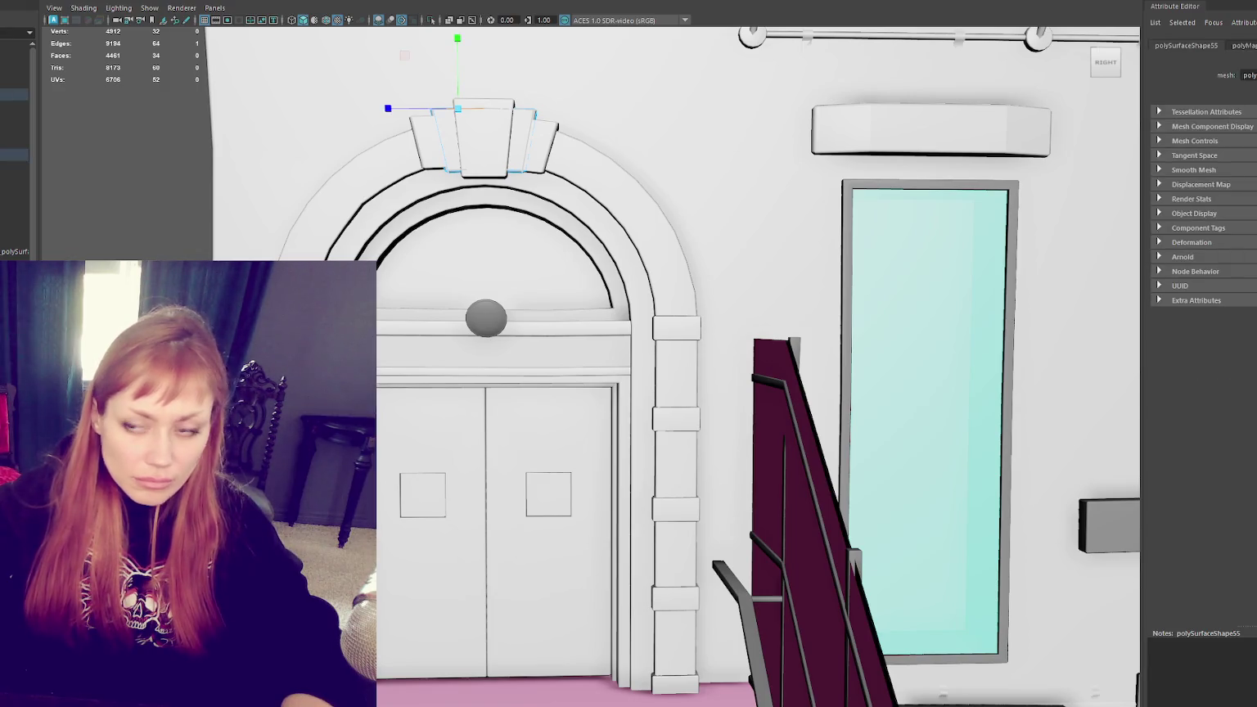
click(481, 144)
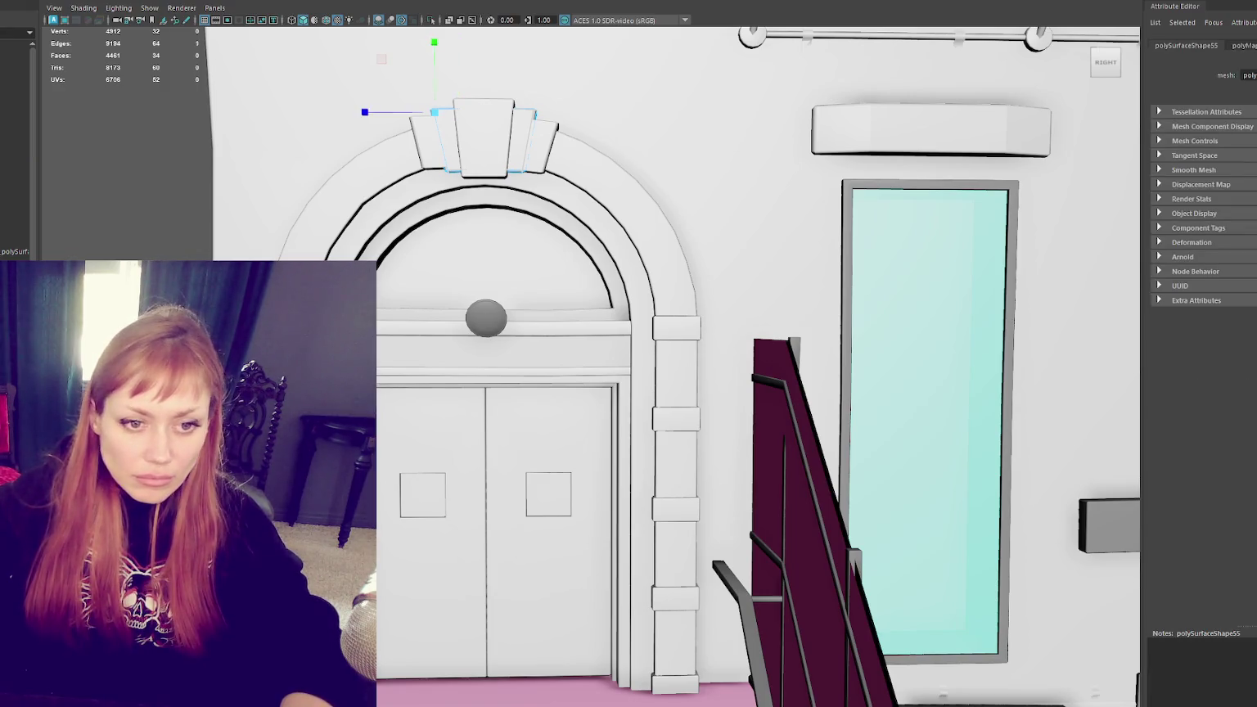
key(F8)
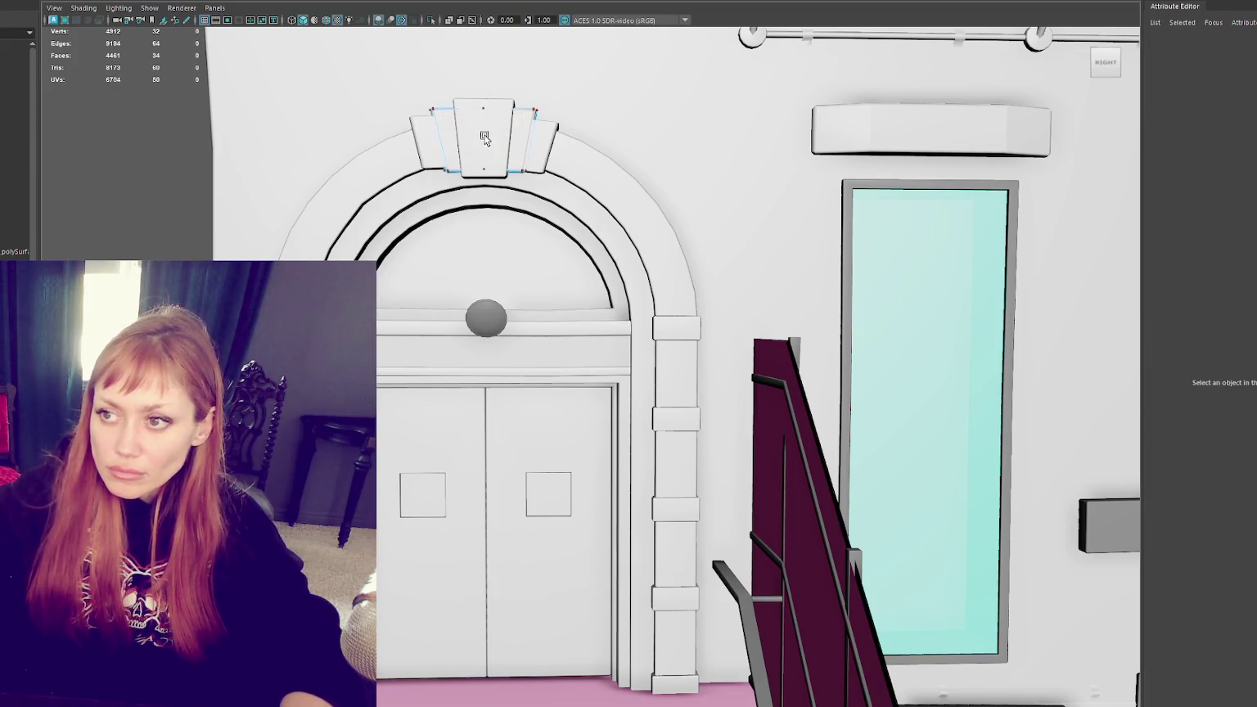
key(Down)
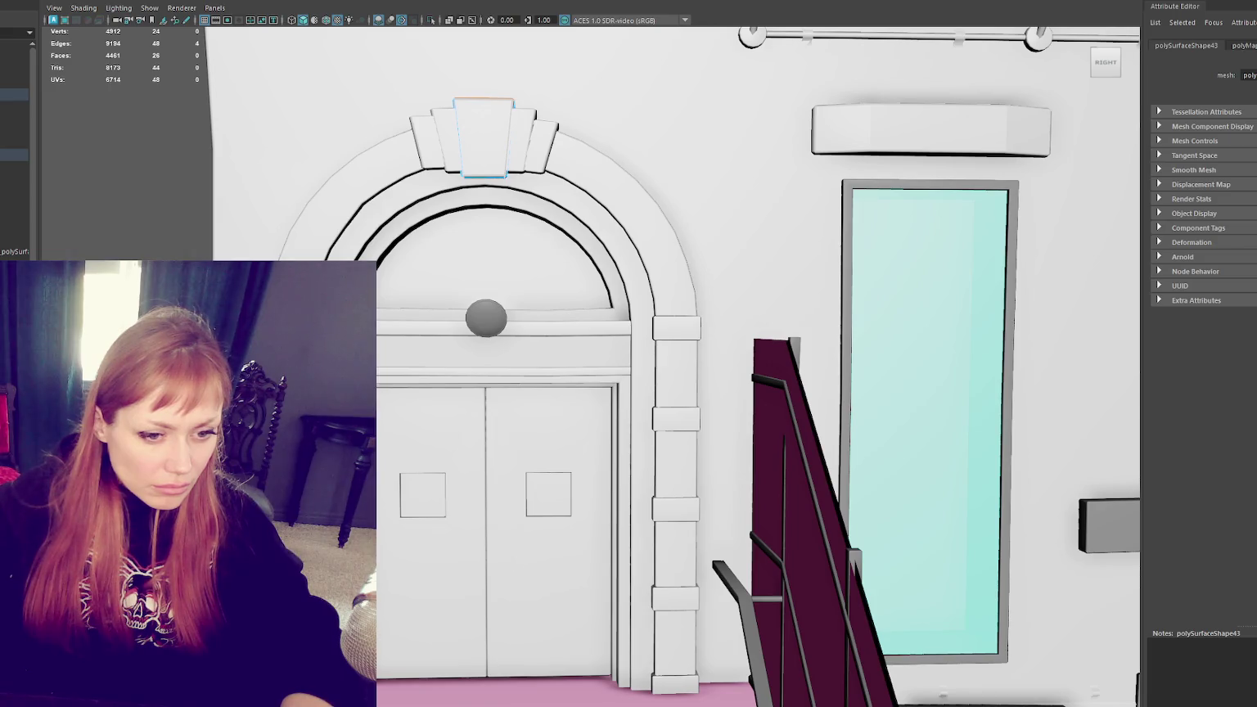
Step: Sew the keystone's top edge UVs, select all its faces and open the UV Editor
click(483, 138)
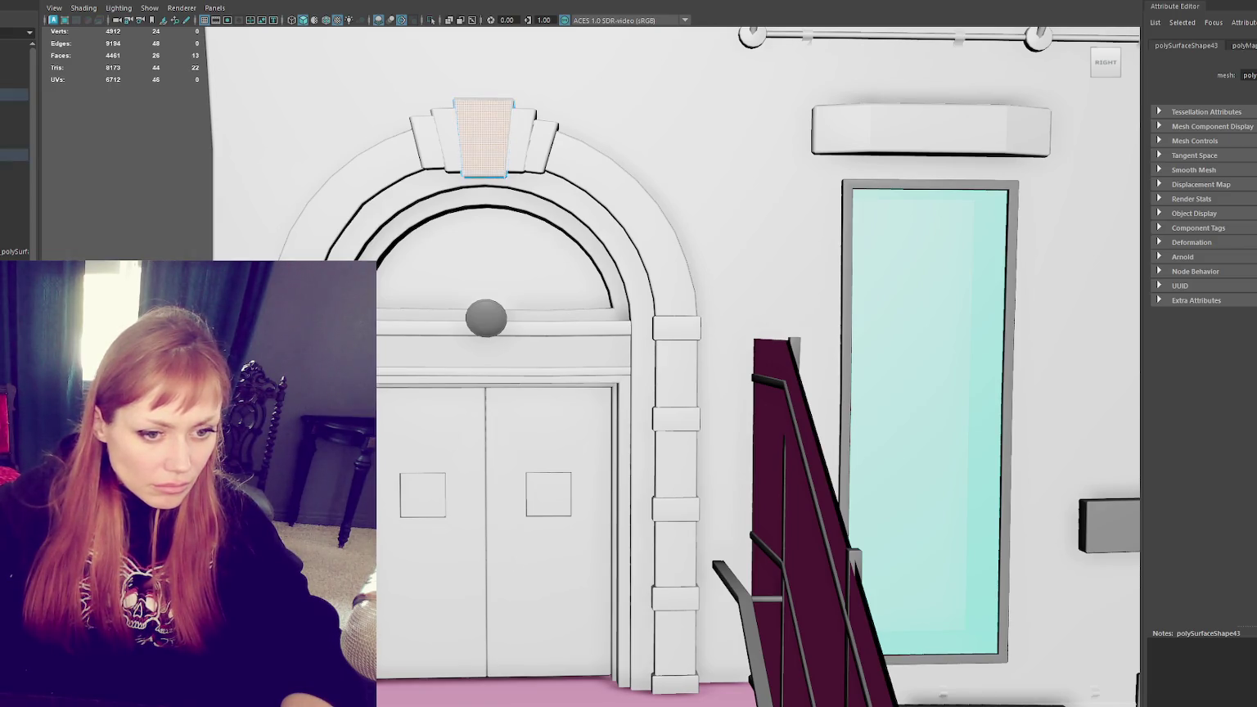
click(483, 99)
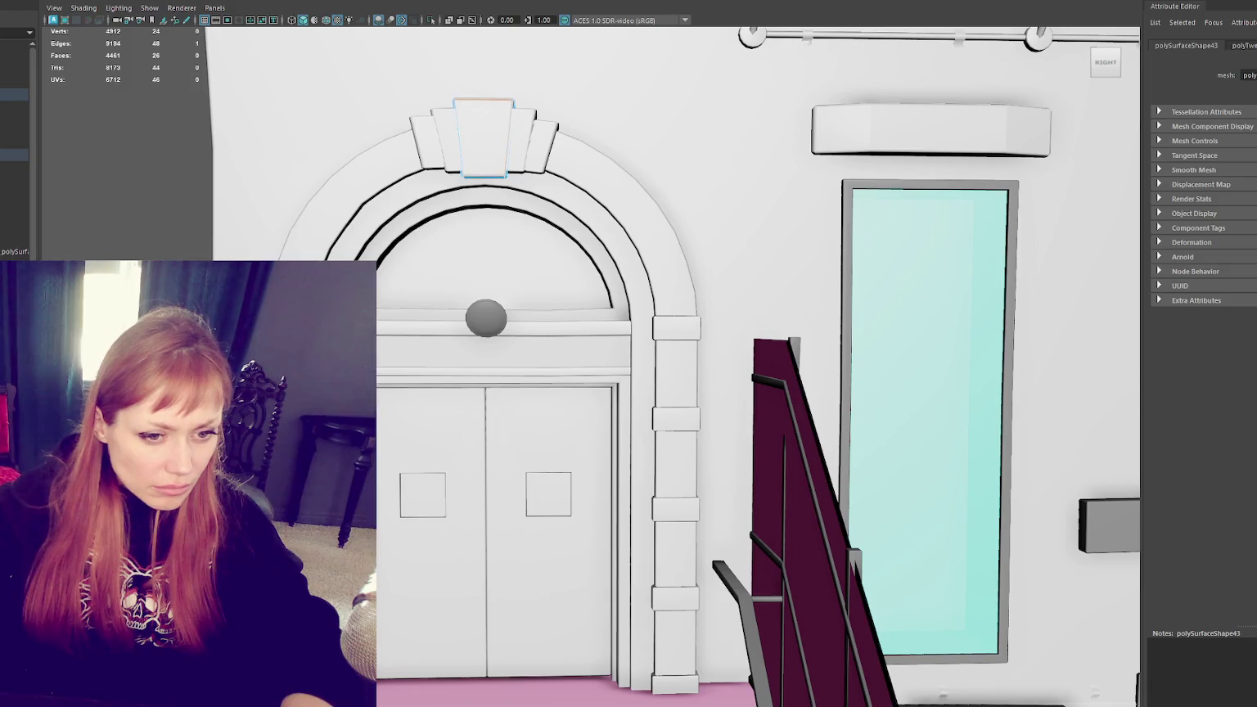
key(g)
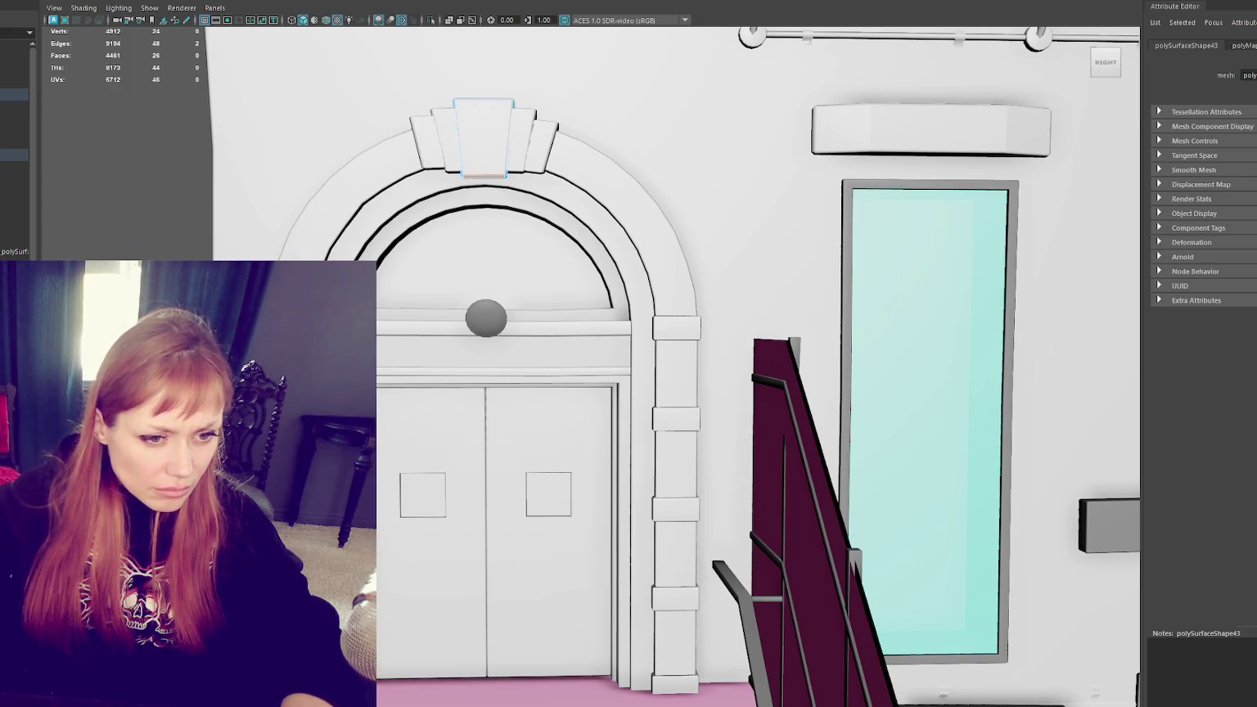
key(ctrl+F11)
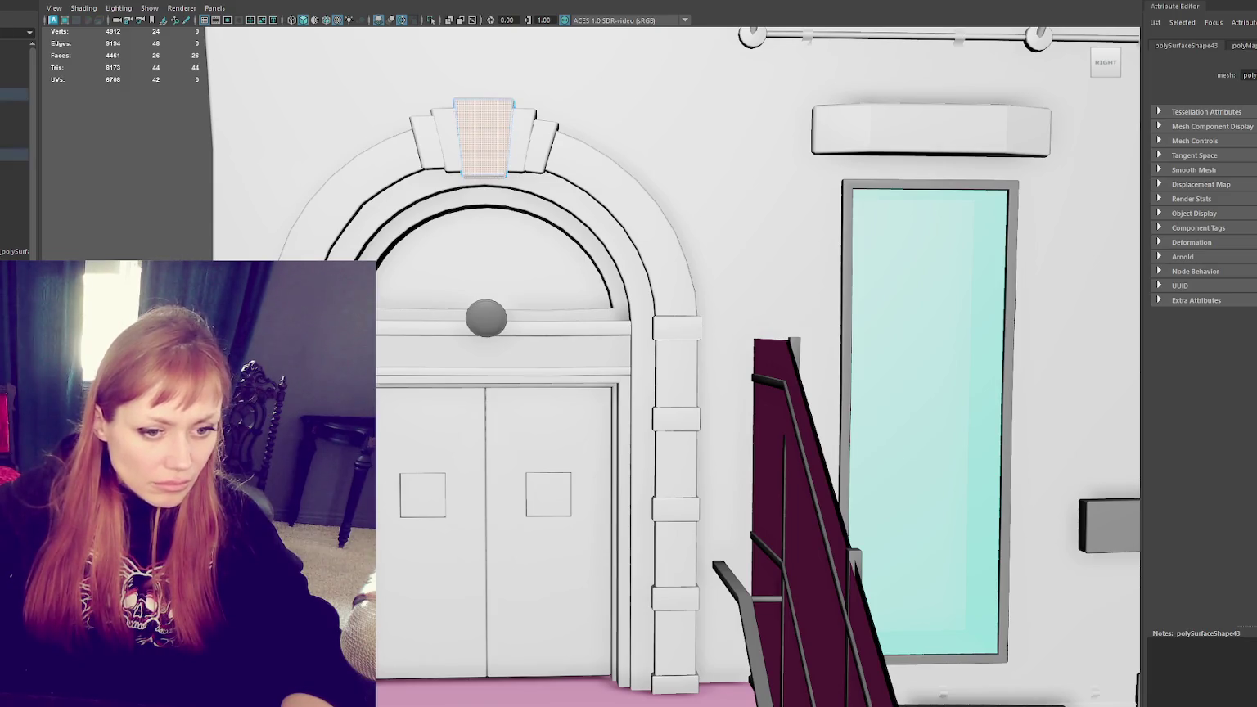
key(w)
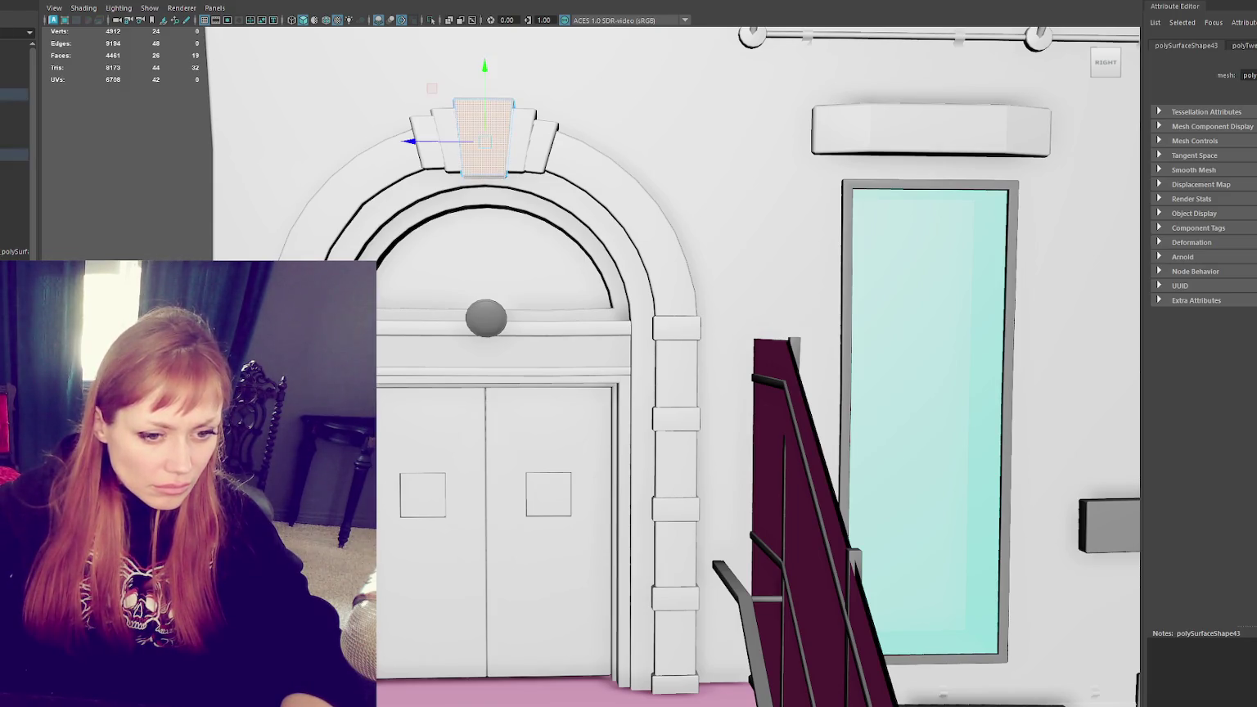
key(ctrl+u)
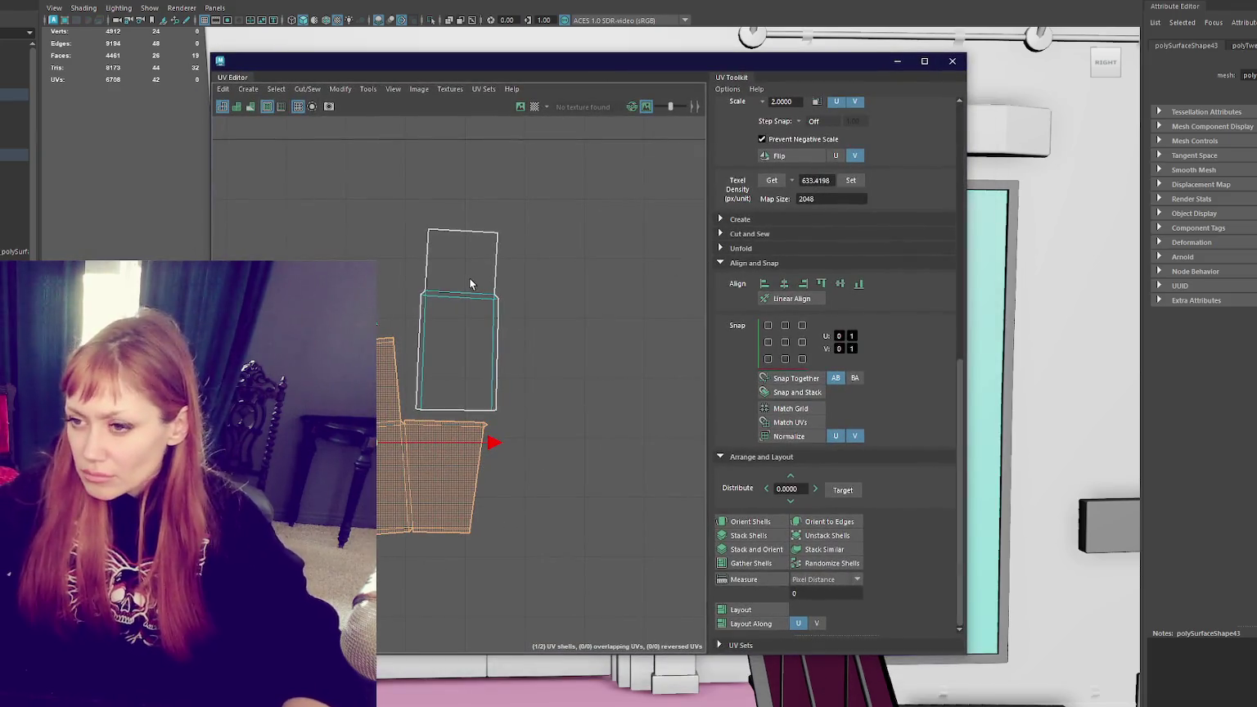
Step: Isolate the keystone, delete its unneeded faces, and show the scene again
click(771, 51)
click(492, 54)
key(f)
drag(525, 62, 909, 41)
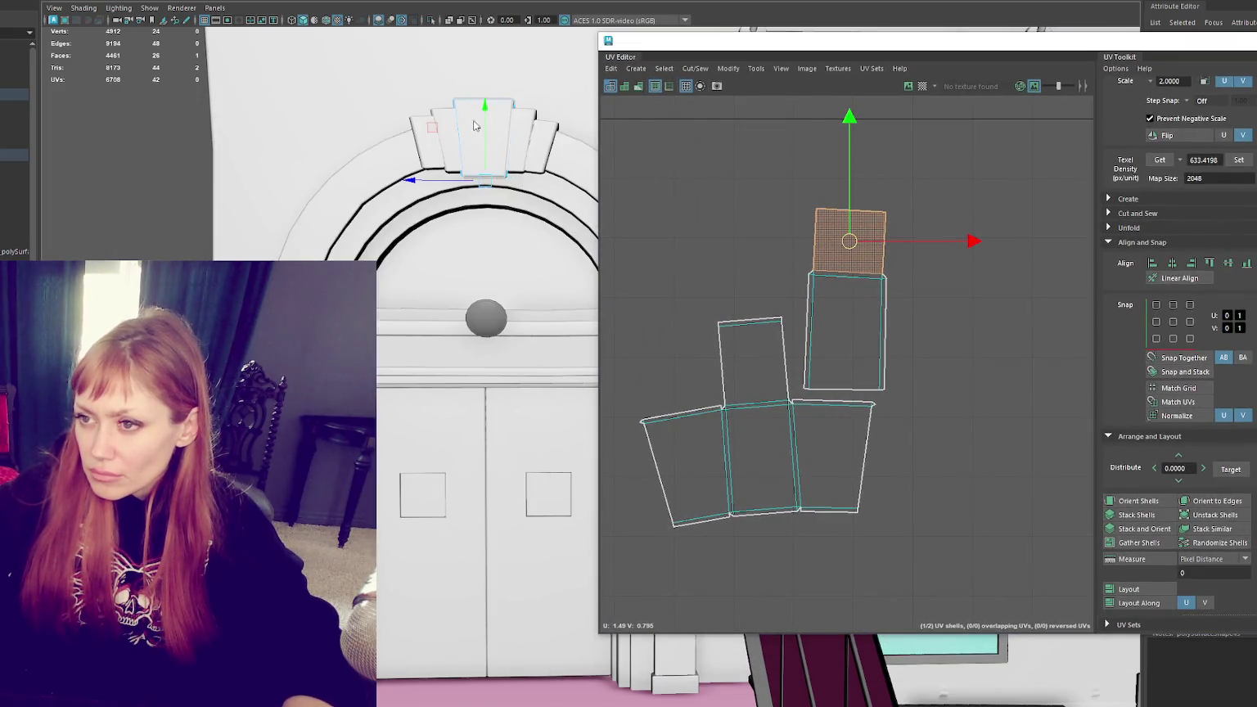
key(F8)
key(ctrl+1)
mouse_move(497, 148)
alt+mouse_down()
mouse_move(412, 169)
mouse_move(443, 224)
mouse_move(421, 172)
mouse_move(395, 315)
alt+mouse_up()
key(F8)
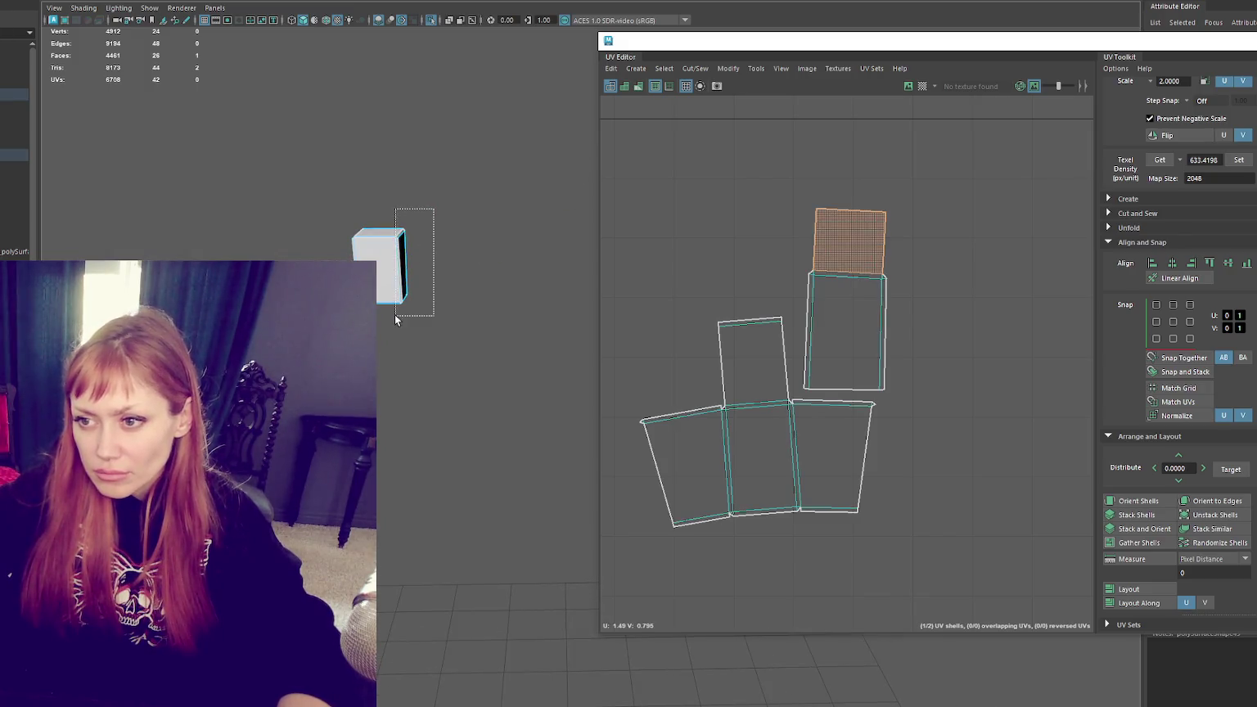
key(Delete)
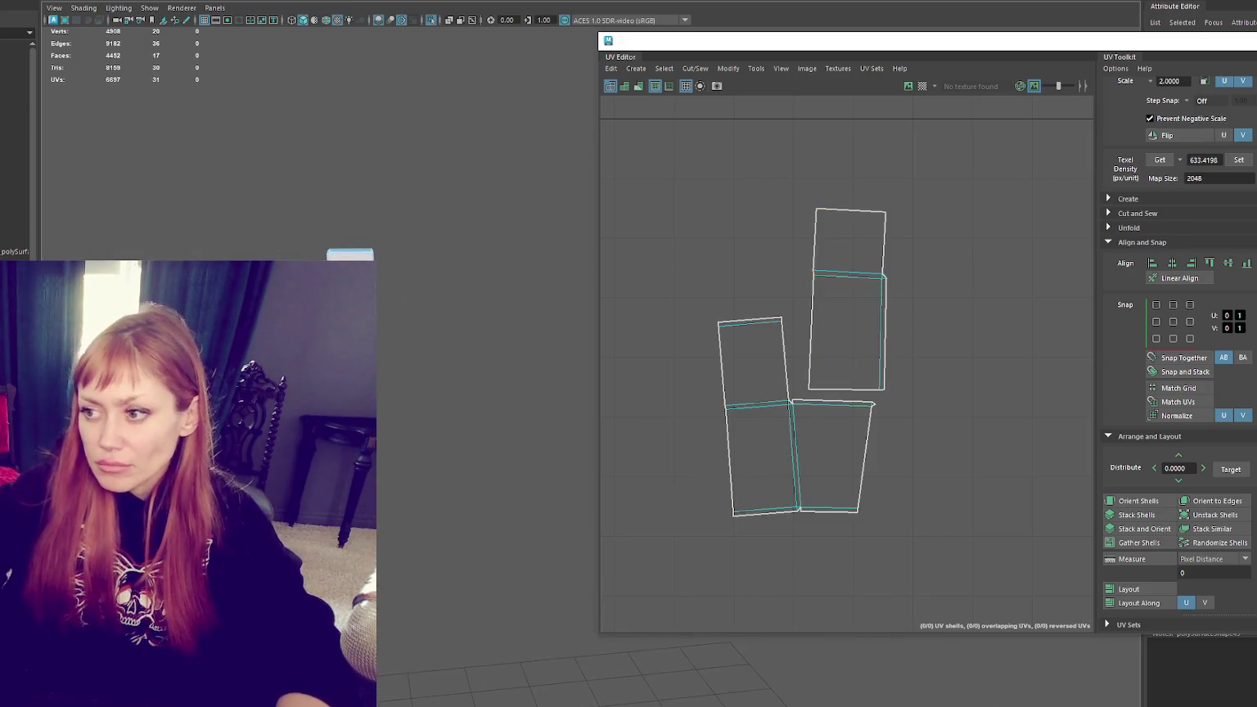
click(441, 161)
key(ctrl+1)
Step: Planar-project the keystone's faces and unfold its UVs into a single shell
mouse_move(440, 161)
alt+mouse_down()
mouse_move(509, 334)
mouse_move(452, 304)
alt+mouse_up()
click(451, 303)
drag(671, 256, 969, 600)
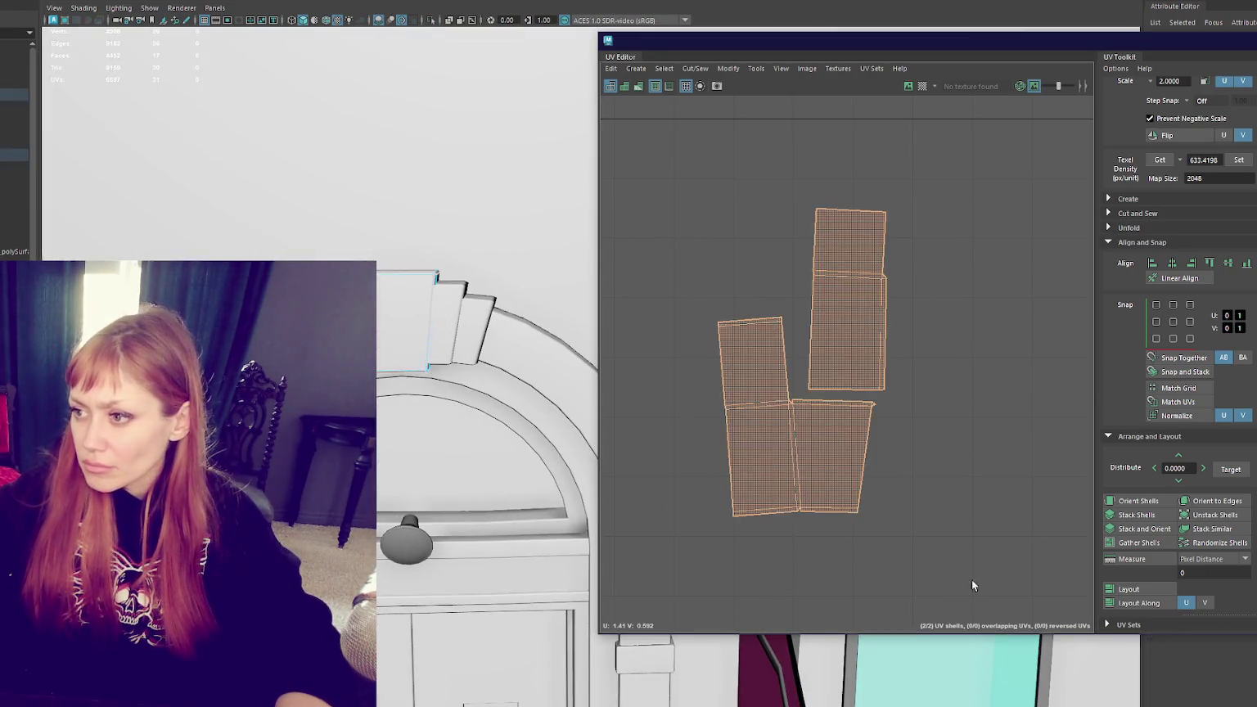
shift+right_drag(827, 352, 793, 307)
scroll(793, 308, down, 4)
shift+right_drag(850, 104, 980, 250)
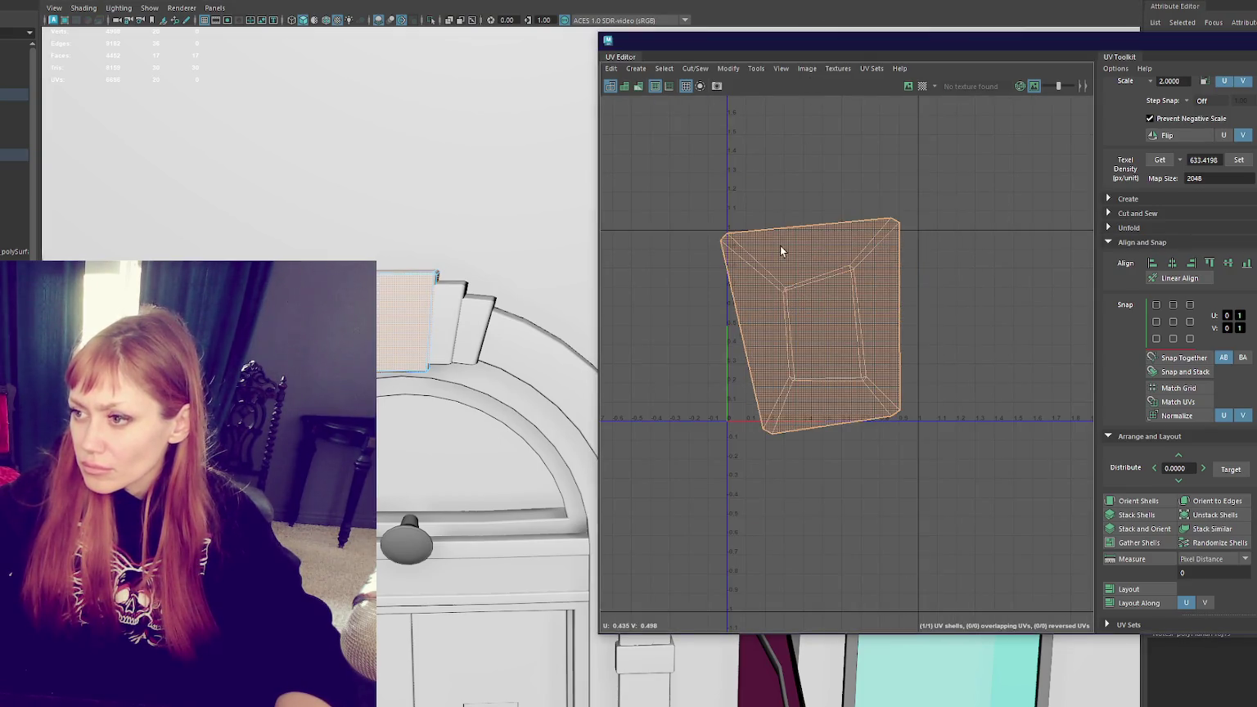
right_drag(816, 247, 889, 237)
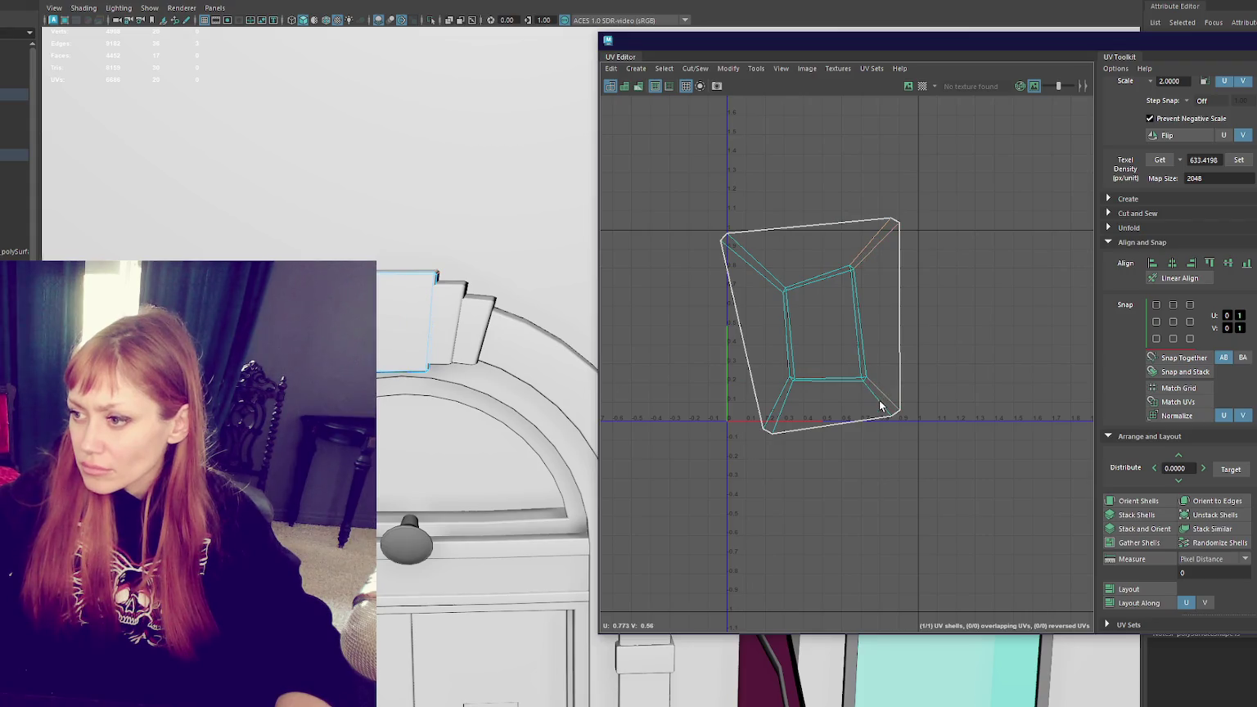
right_drag(847, 189, 843, 226)
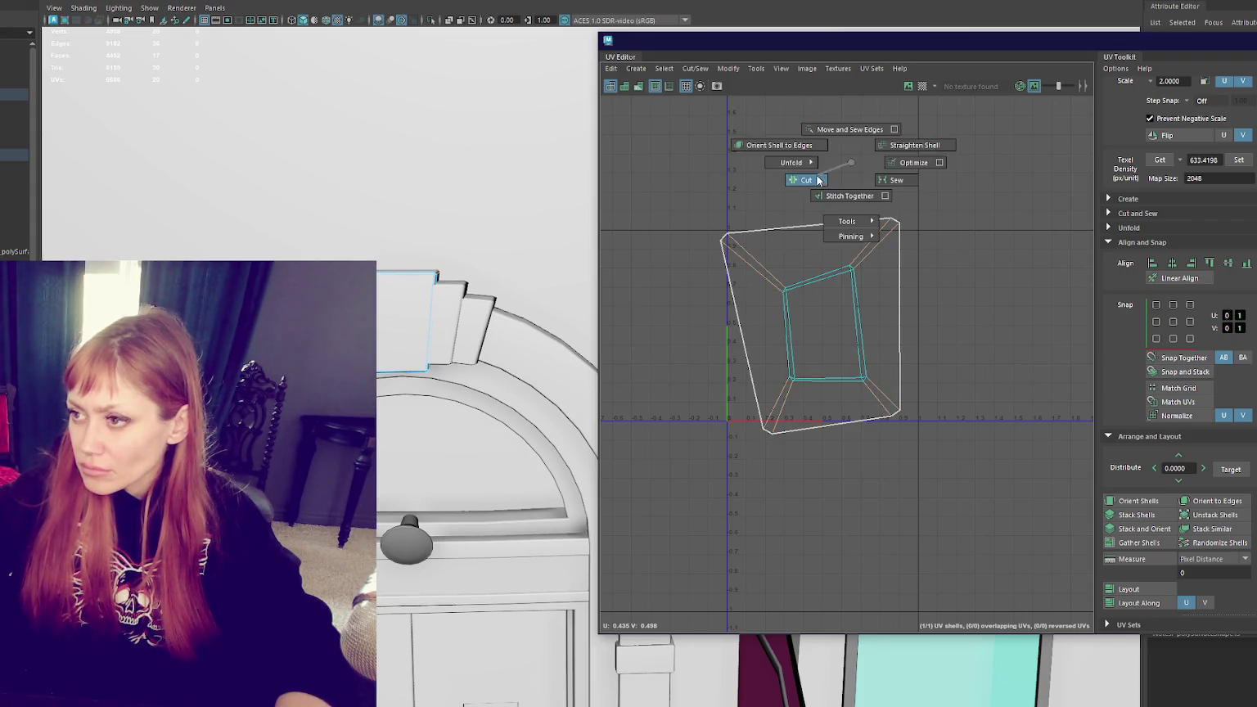
Step: Set the shell's texel density and sew the corner seam edges into one shell
shift+right_drag(945, 217, 896, 219)
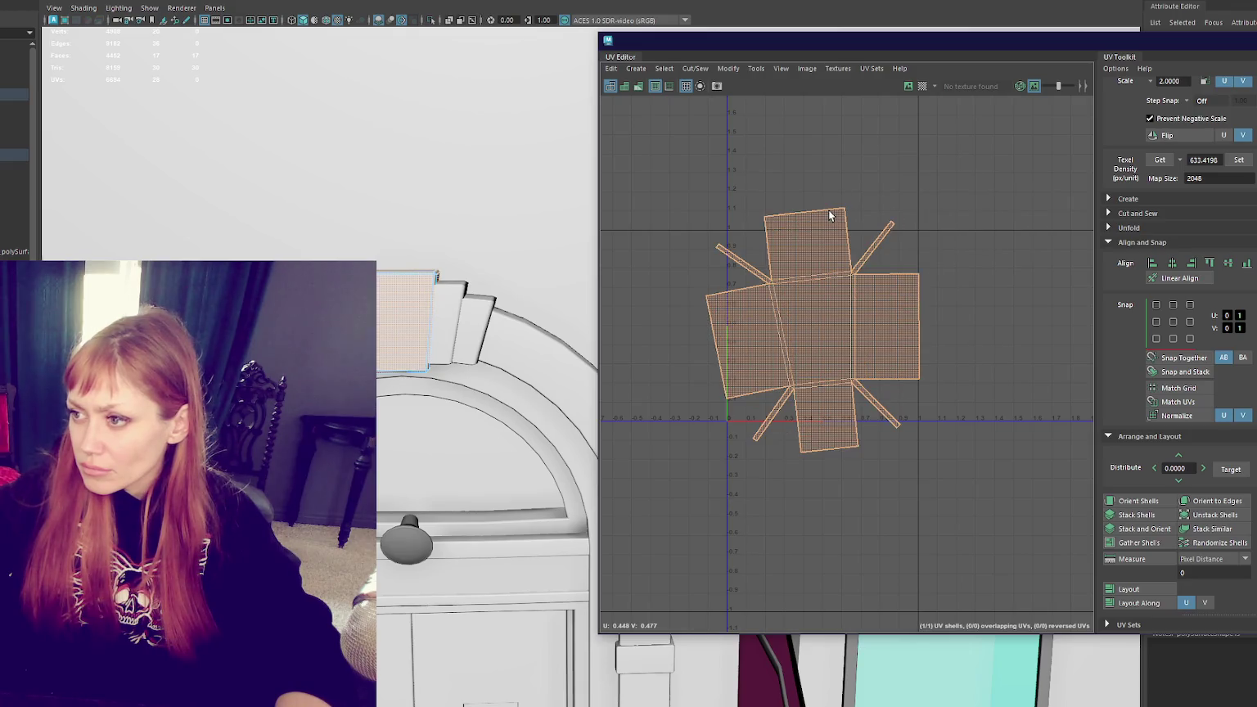
click(1239, 160)
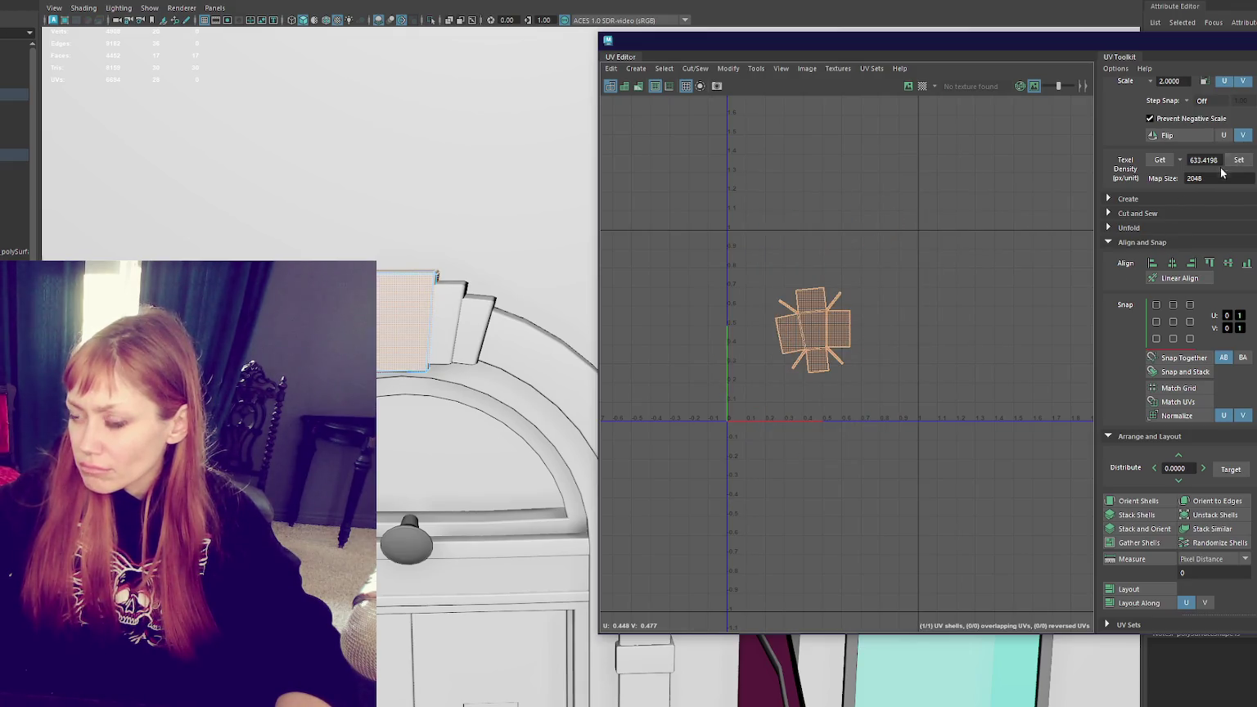
scroll(843, 352, up, 4)
scroll(843, 352, up, 3)
right_drag(955, 315, 954, 293)
scroll(949, 374, up, 3)
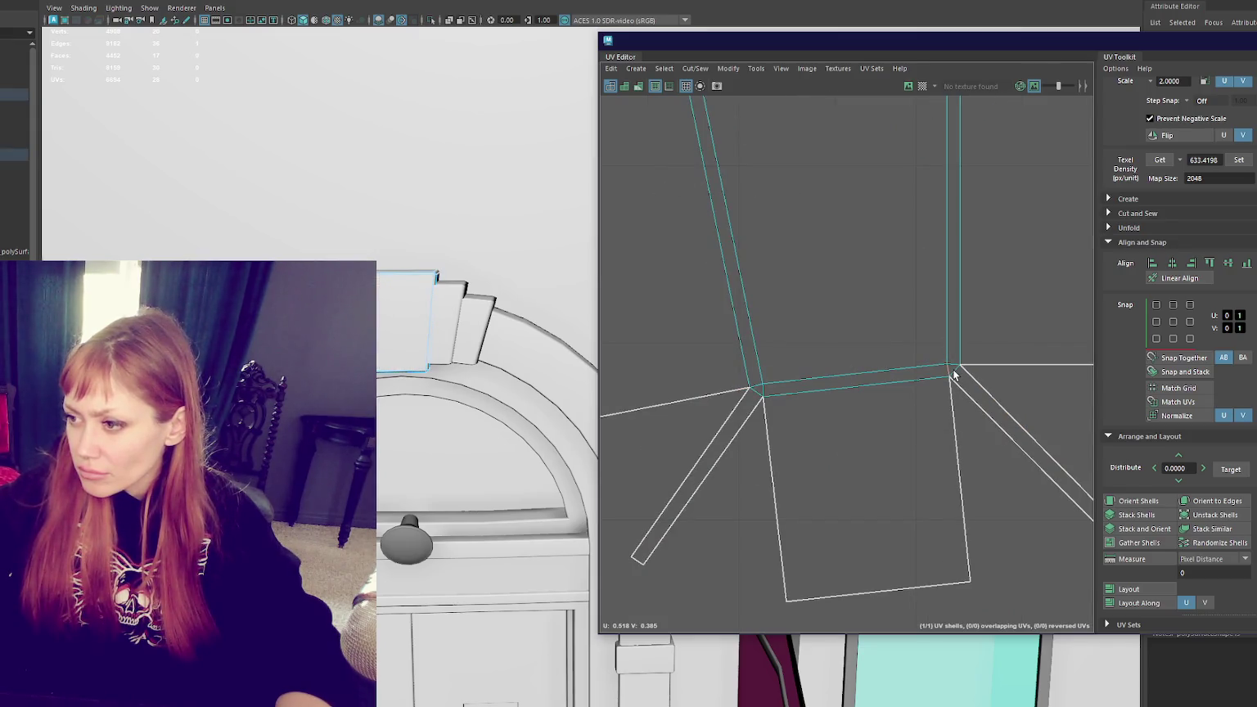
right_drag(732, 455, 701, 399)
double_click(701, 399)
shift+right_click(1033, 378)
shift+right_drag(1042, 388, 1078, 396)
scroll(907, 415, down, 2)
scroll(942, 343, up, 4)
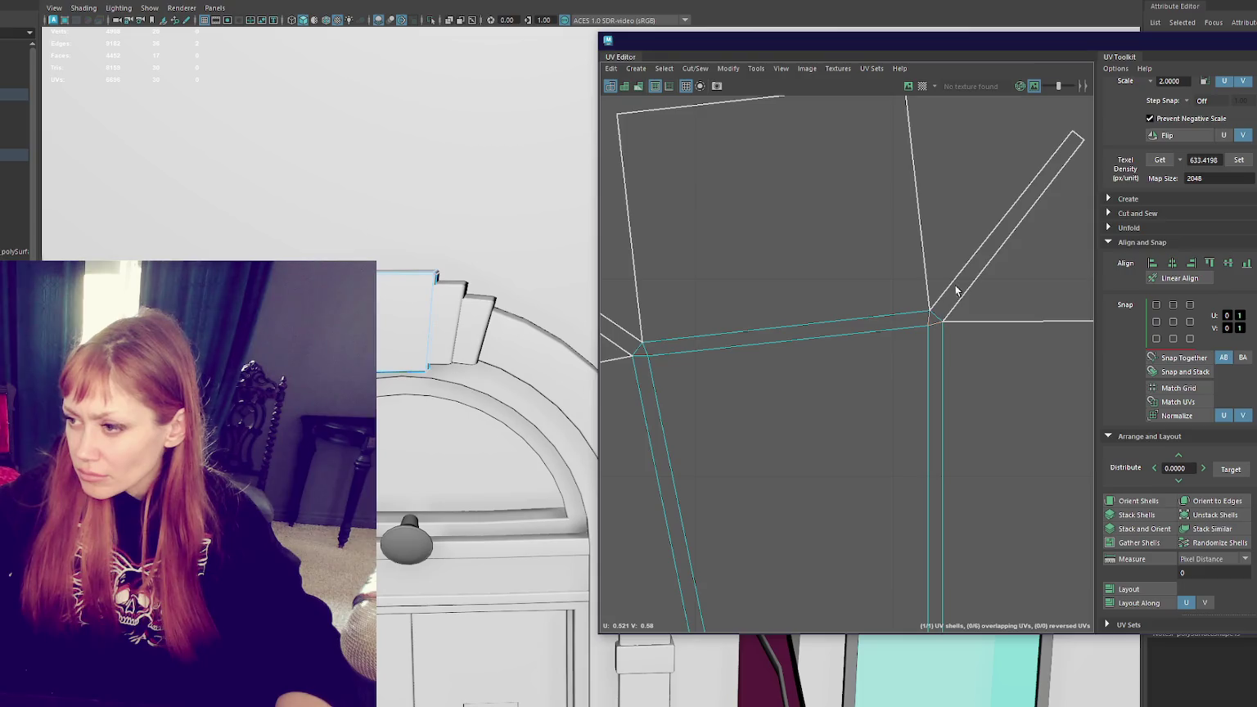
Step: Cut the shell along a corner seam edge, re-sew adjoining edges and unfold it flat
click(926, 321)
scroll(920, 344, down, 2)
scroll(910, 303, down, 2)
mouse_move(851, 267)
right_down()
mouse_move(1025, 164)
mouse_move(871, 163)
right_up()
scroll(881, 203, up, 3)
scroll(926, 336, up, 2)
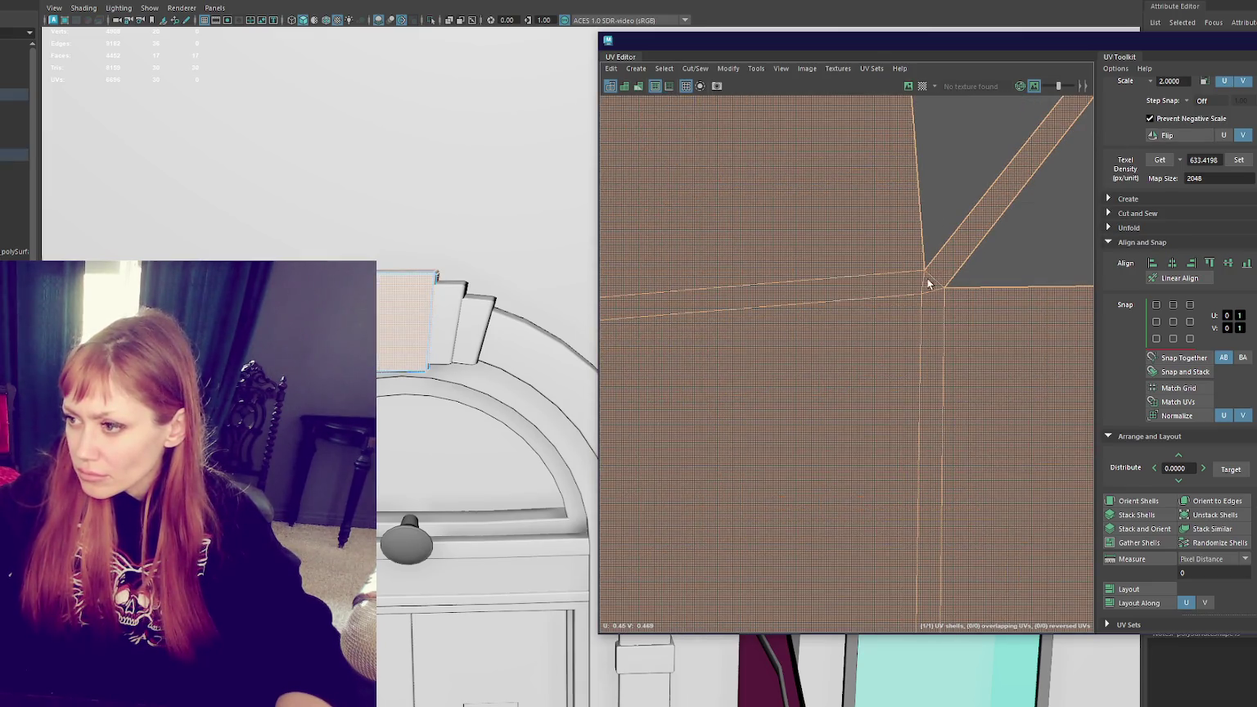
click(928, 284)
mouse_move(931, 282)
right_down()
mouse_move(920, 285)
mouse_move(968, 258)
right_up()
click(923, 284)
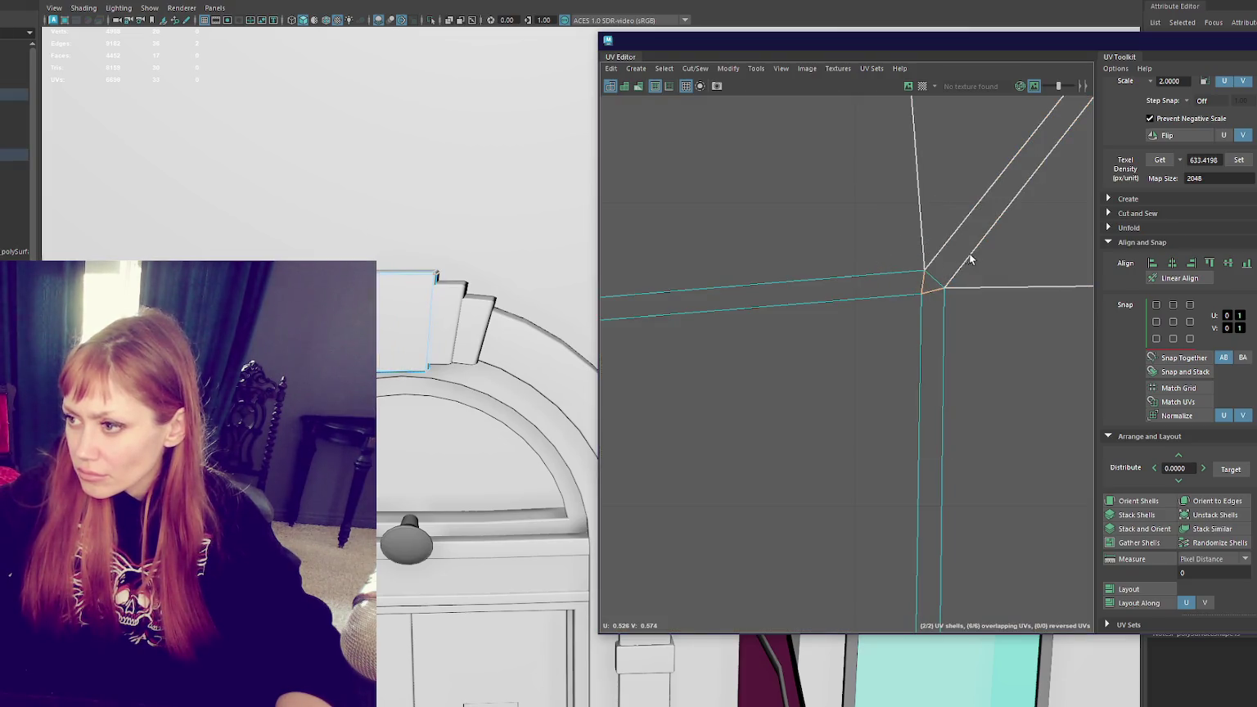
alt+middle_drag(911, 232, 885, 296)
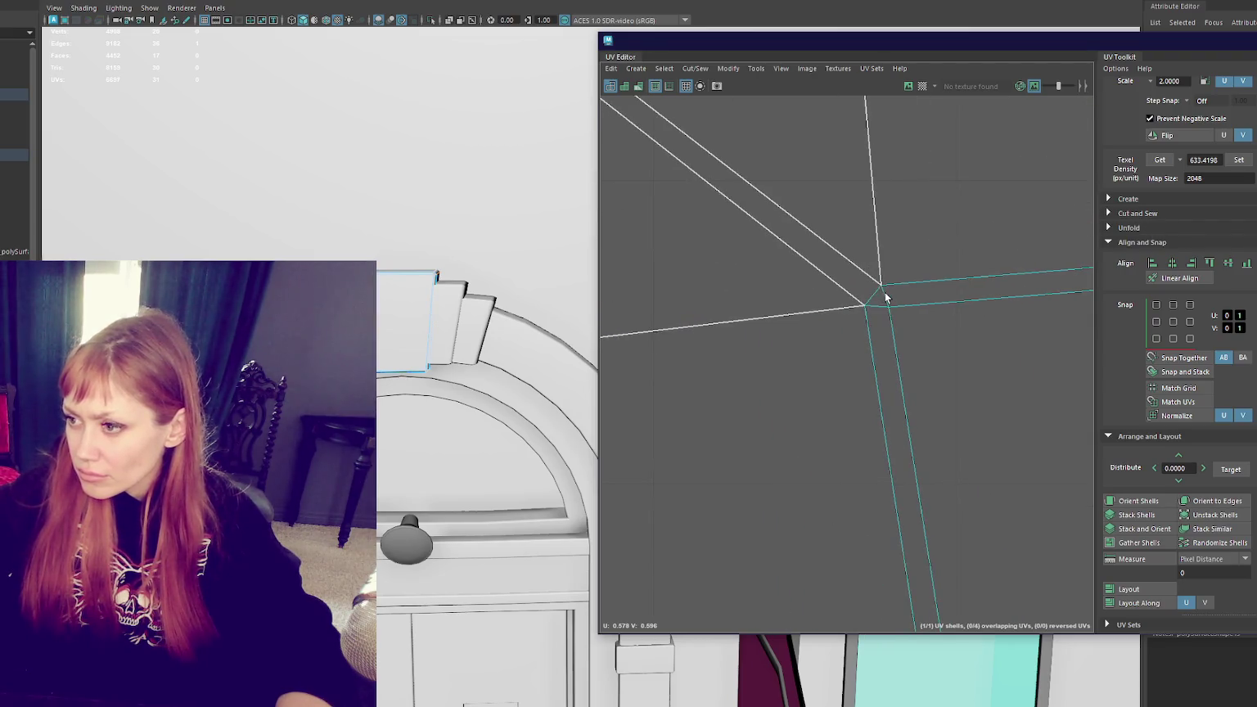
mouse_move(828, 192)
right_down()
mouse_move(786, 199)
mouse_move(845, 208)
right_up()
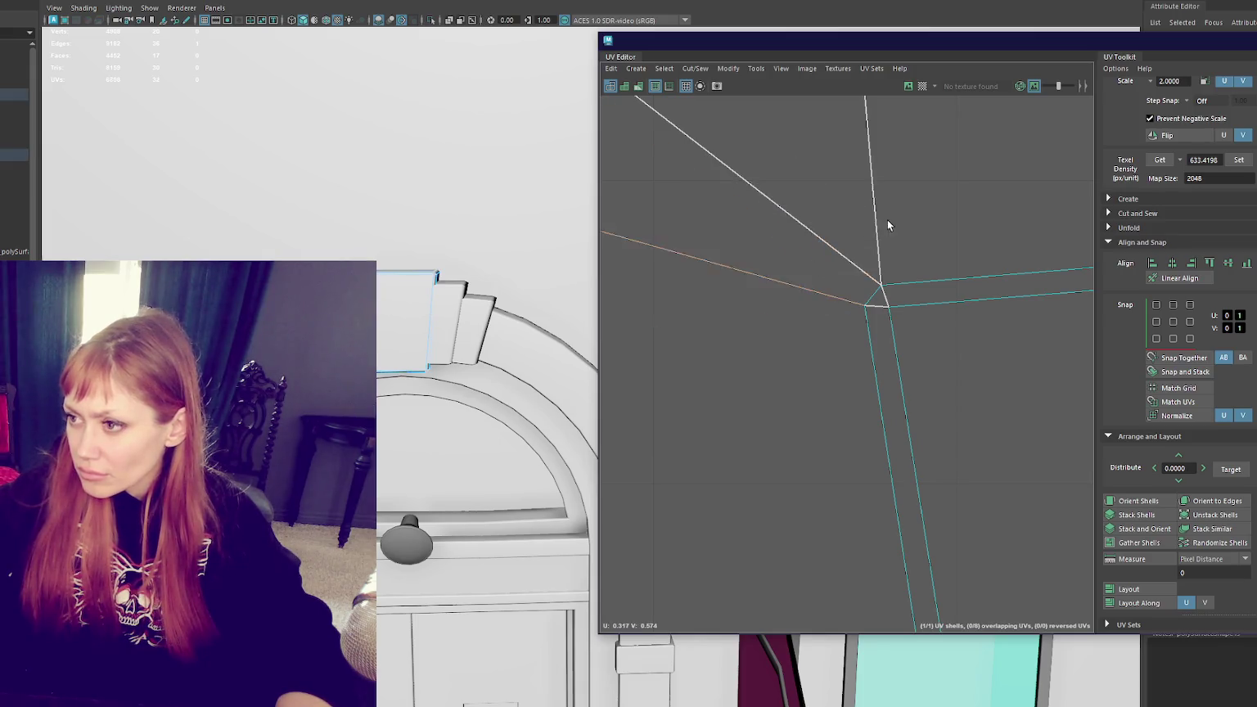
key(f)
right_drag(917, 294, 942, 211)
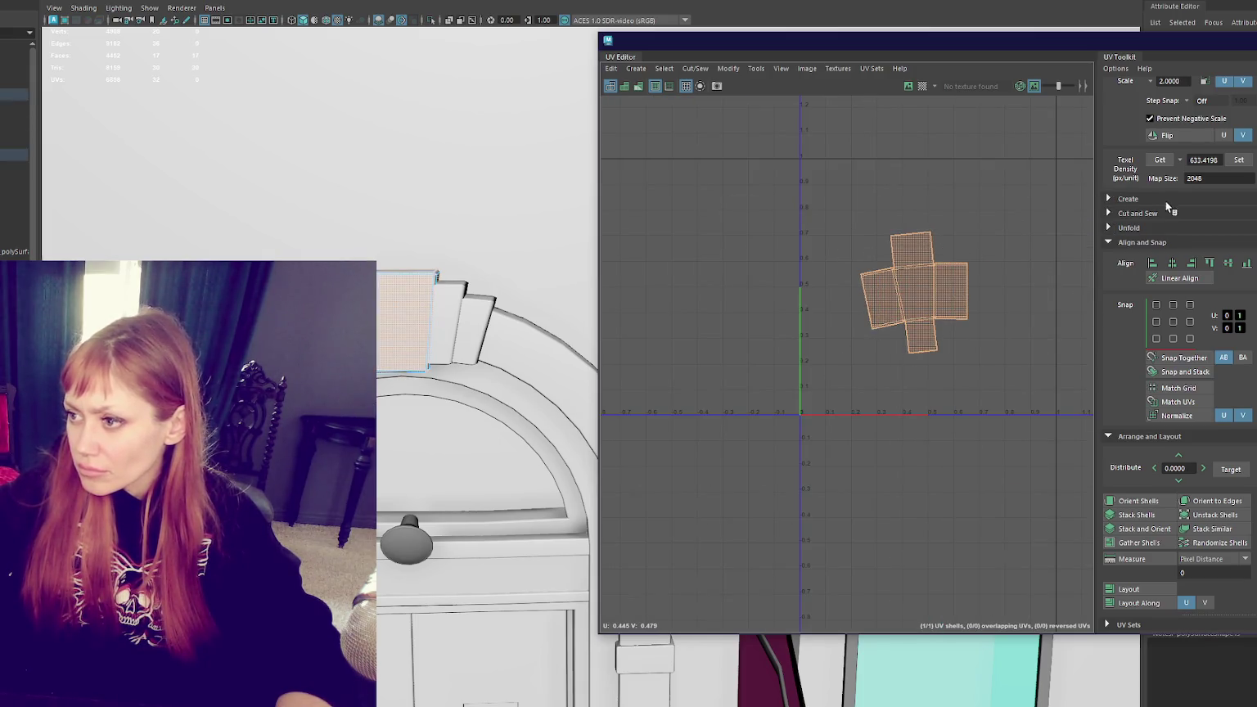
Step: Orient the shell, rotate it upright into a cross, and close the UV Editor
click(1140, 500)
key(e)
drag(966, 401, 876, 419)
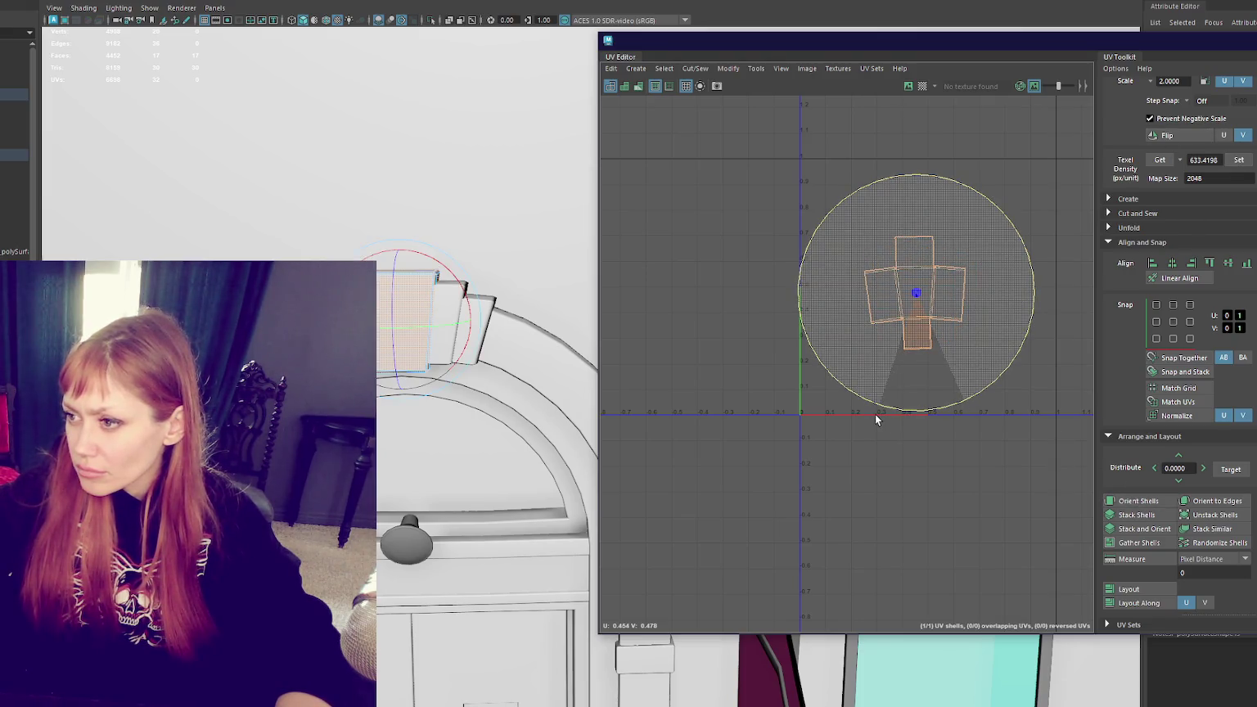
key(w)
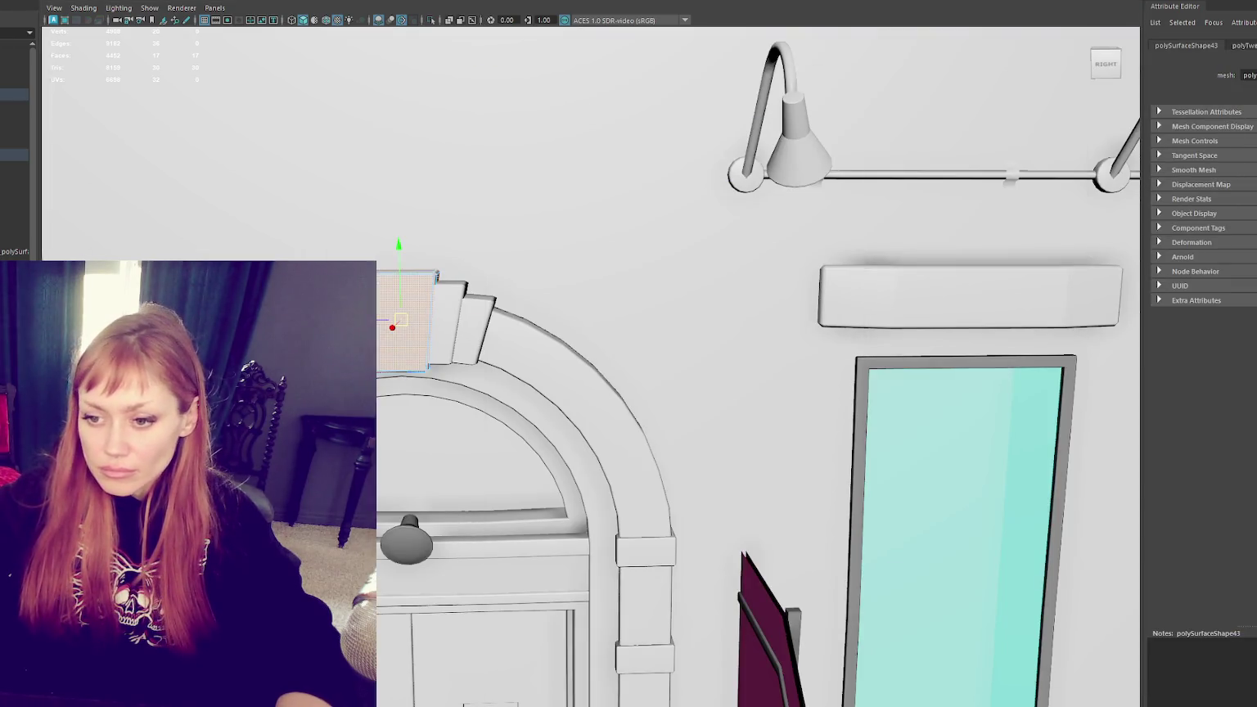
key(Up)
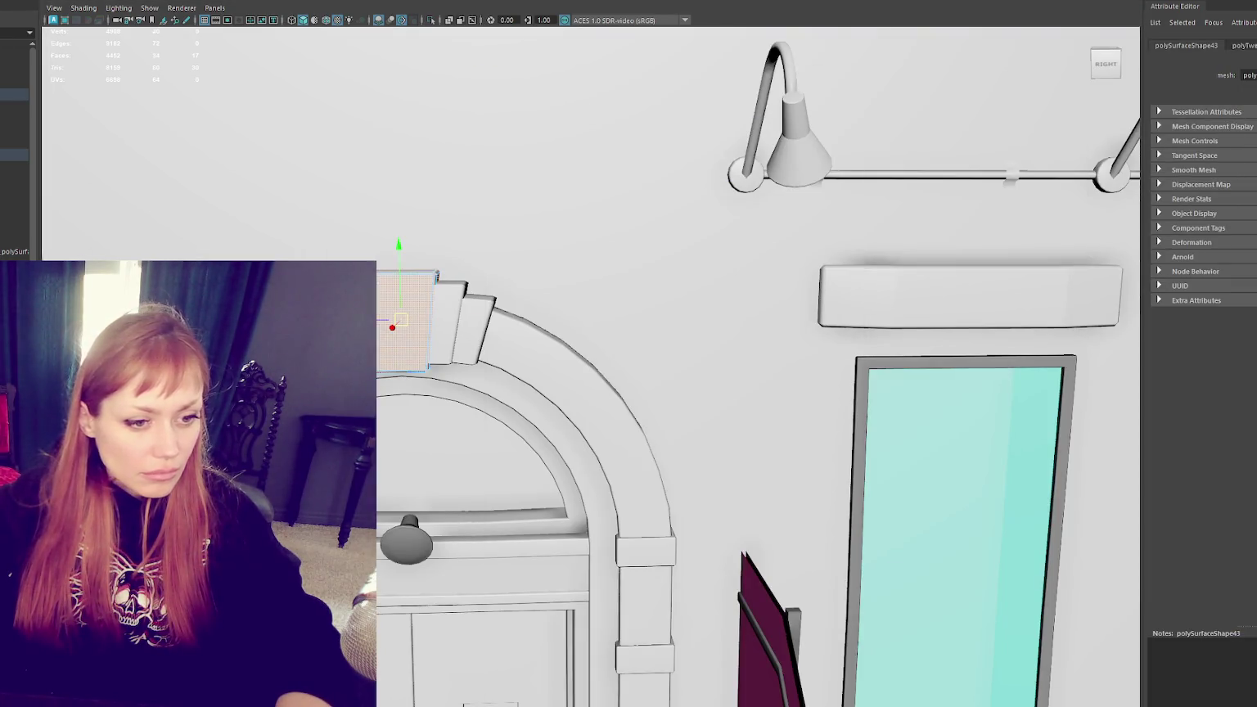
key(F8)
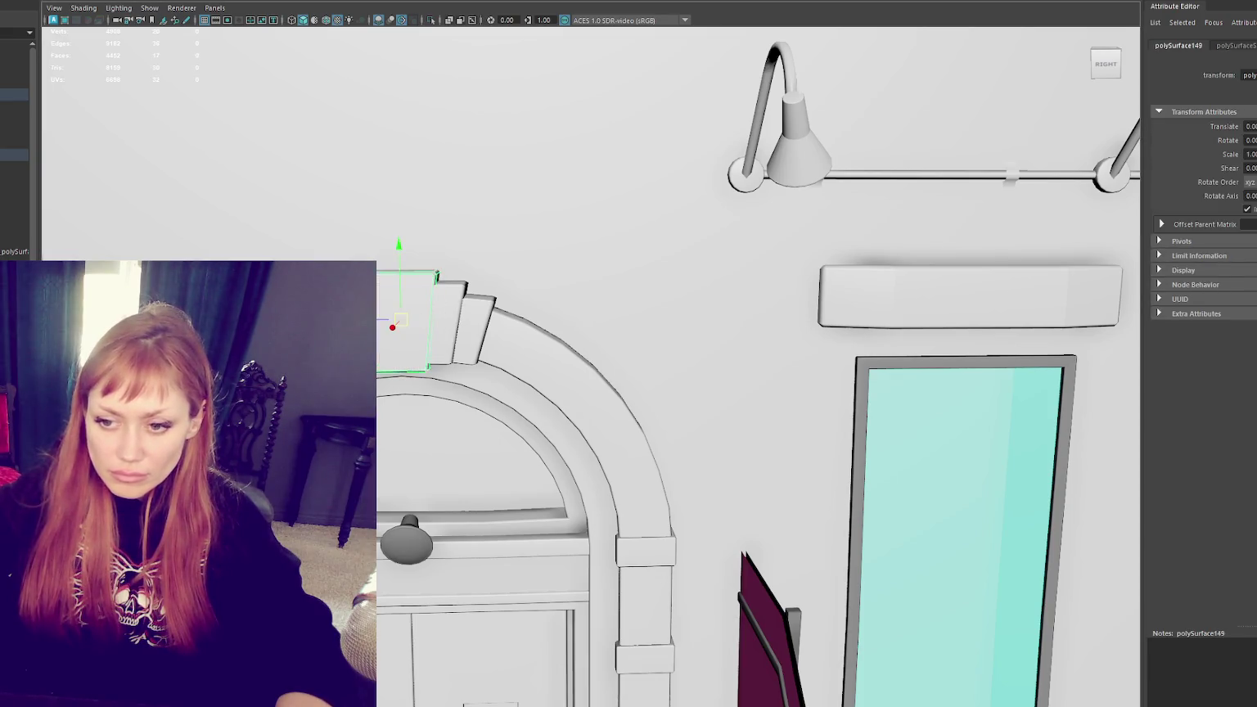
click(415, 387)
key(f)
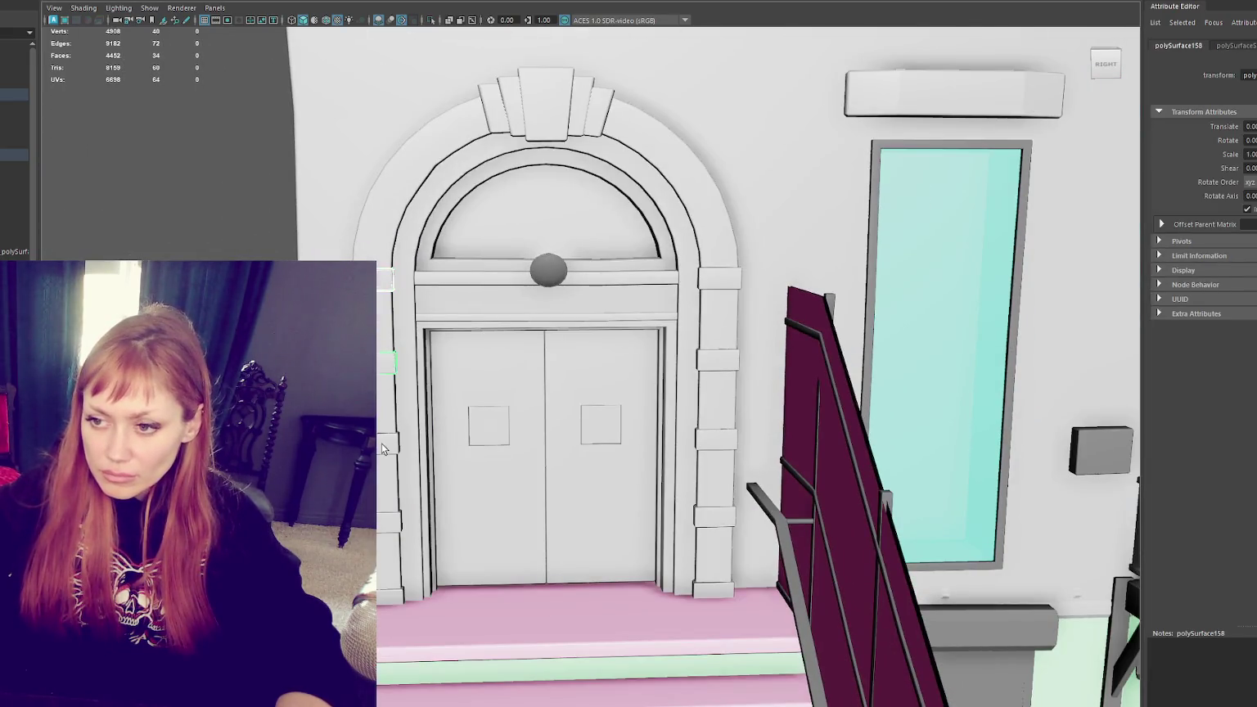
Step: Select the stacked stone blocks on both door pilasters and convert them to faces
click(396, 567)
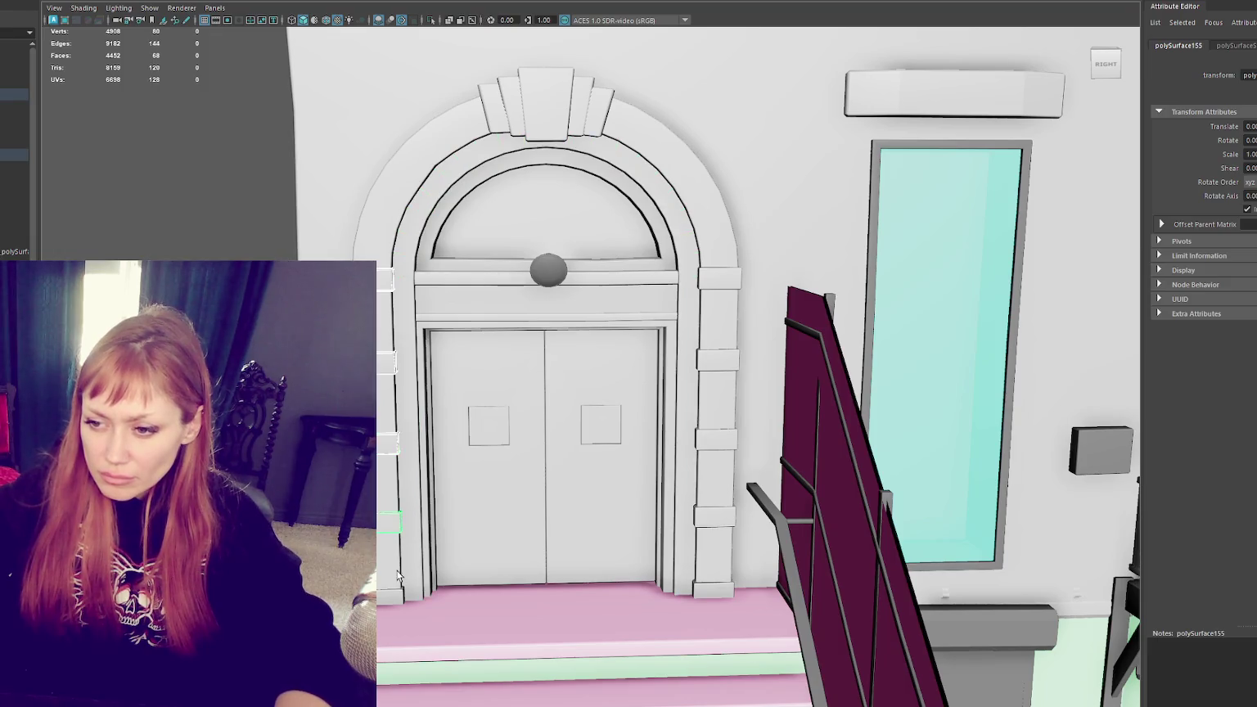
click(398, 595)
shift+click(697, 590)
shift+click(718, 507)
shift+click(723, 442)
shift+click(722, 358)
shift+click(721, 287)
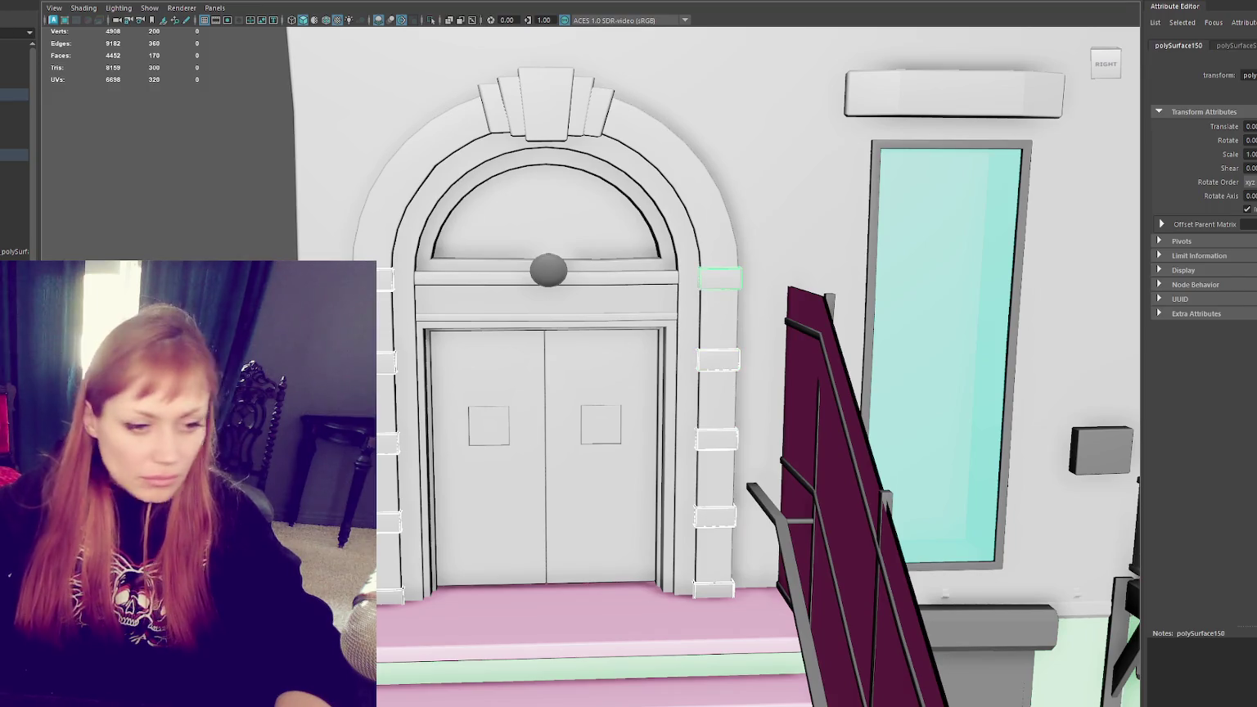
key(ctrl+F11)
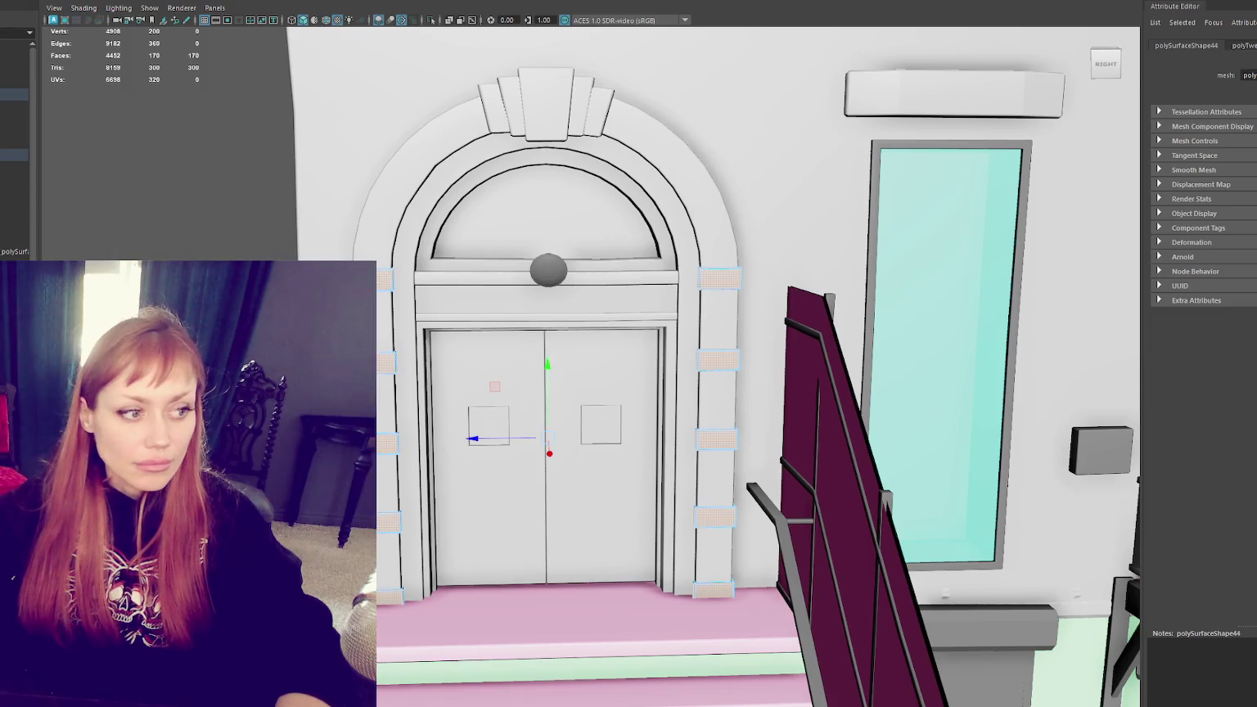
Step: Pick the keystone above the arch and select its faces on the door trim
right_drag(547, 112, 508, 94)
click(451, 257)
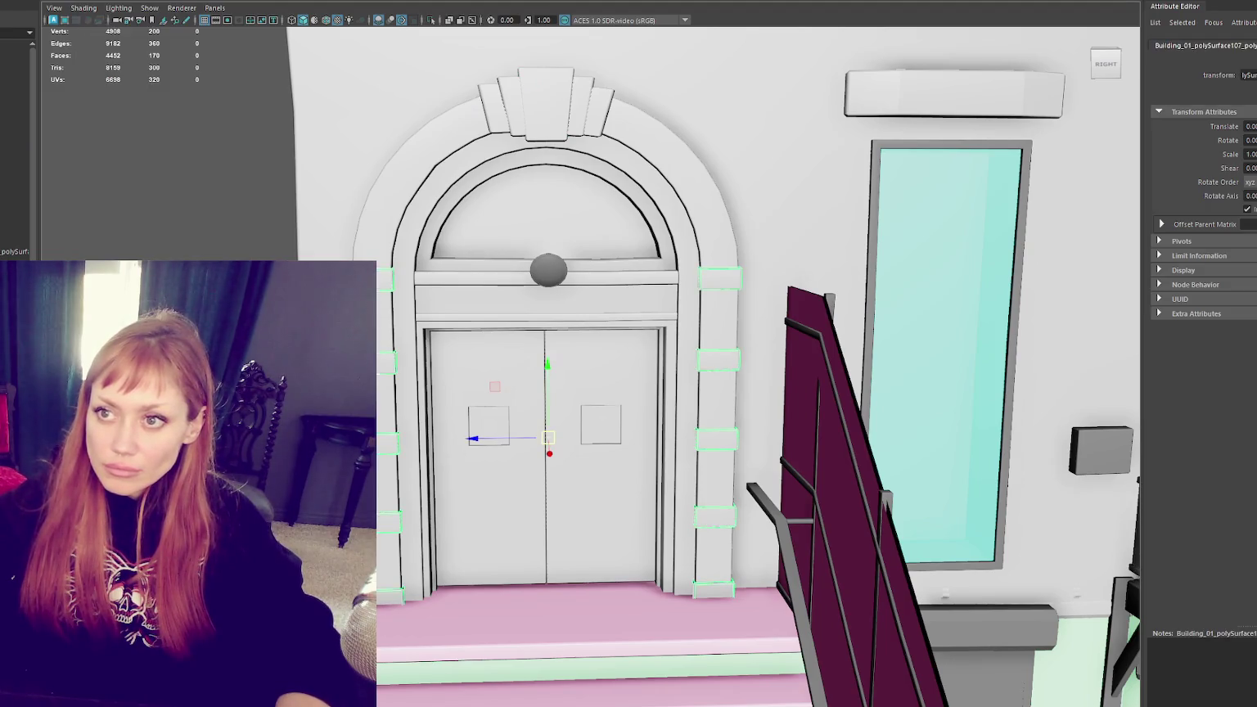
right_drag(542, 107, 542, 143)
click(546, 105)
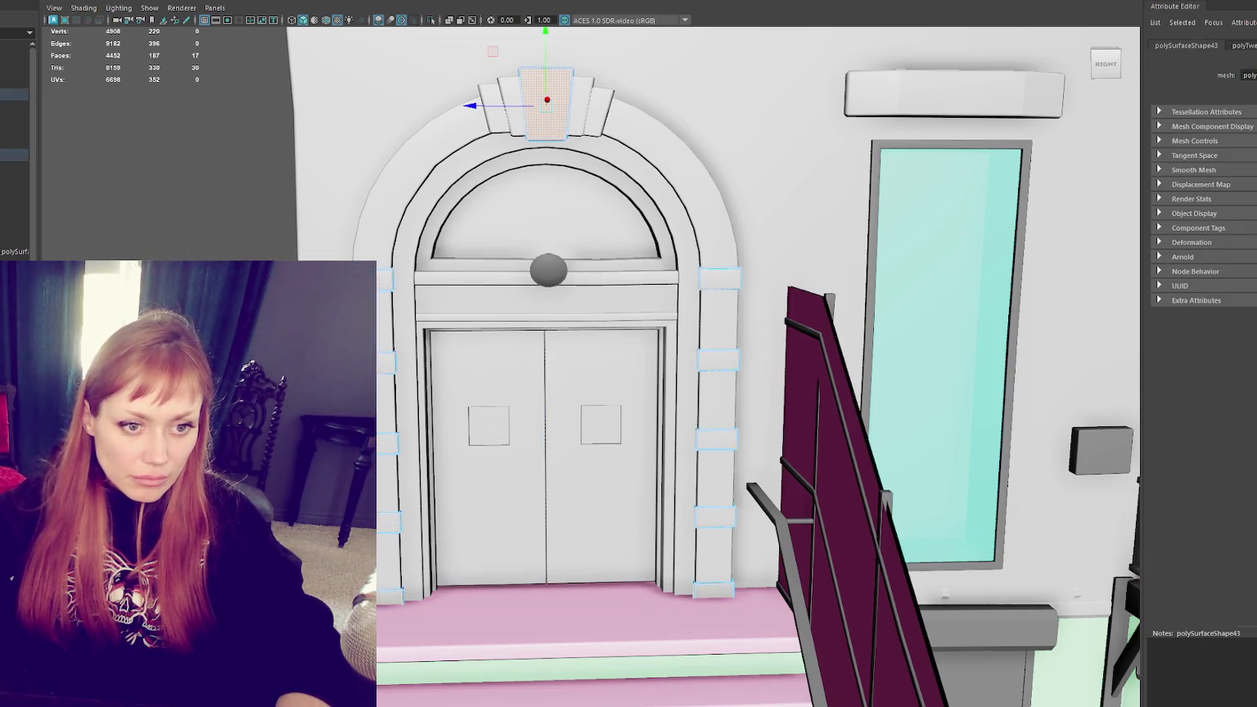
Step: Try selecting the keystone faces, then revert to the full door-surround face selection
key(ctrl+z)
shift+click(546, 105)
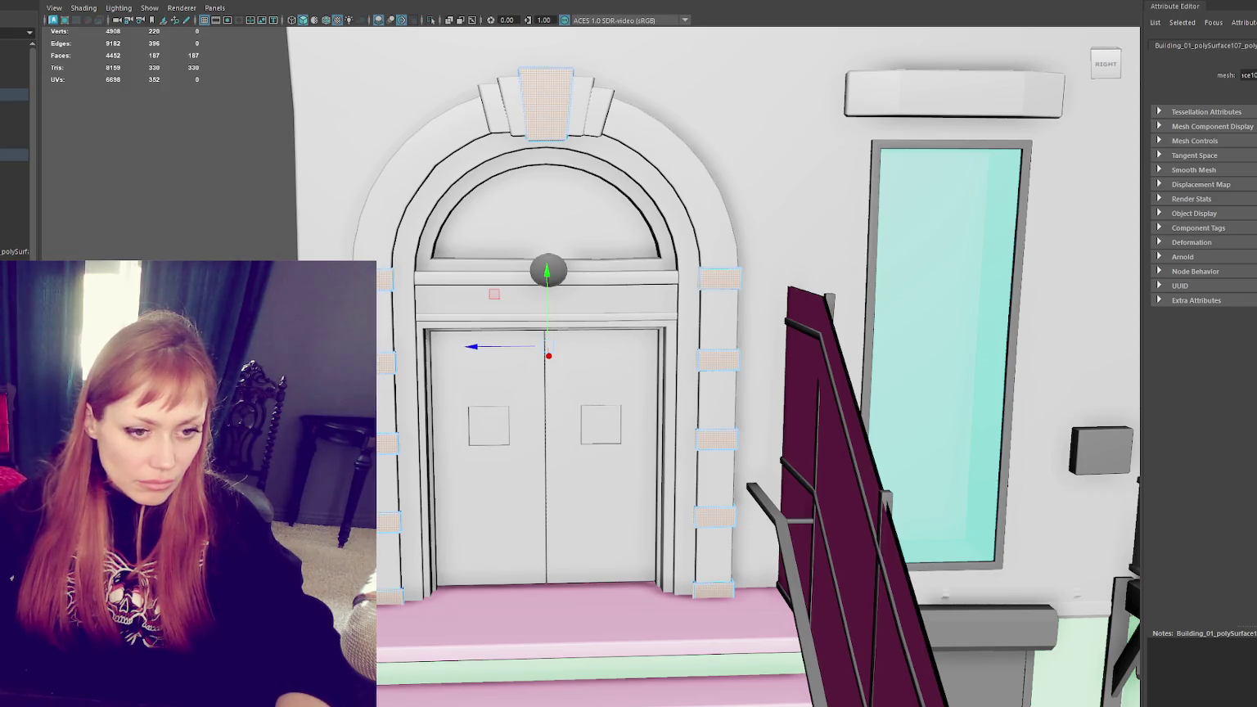
click(546, 102)
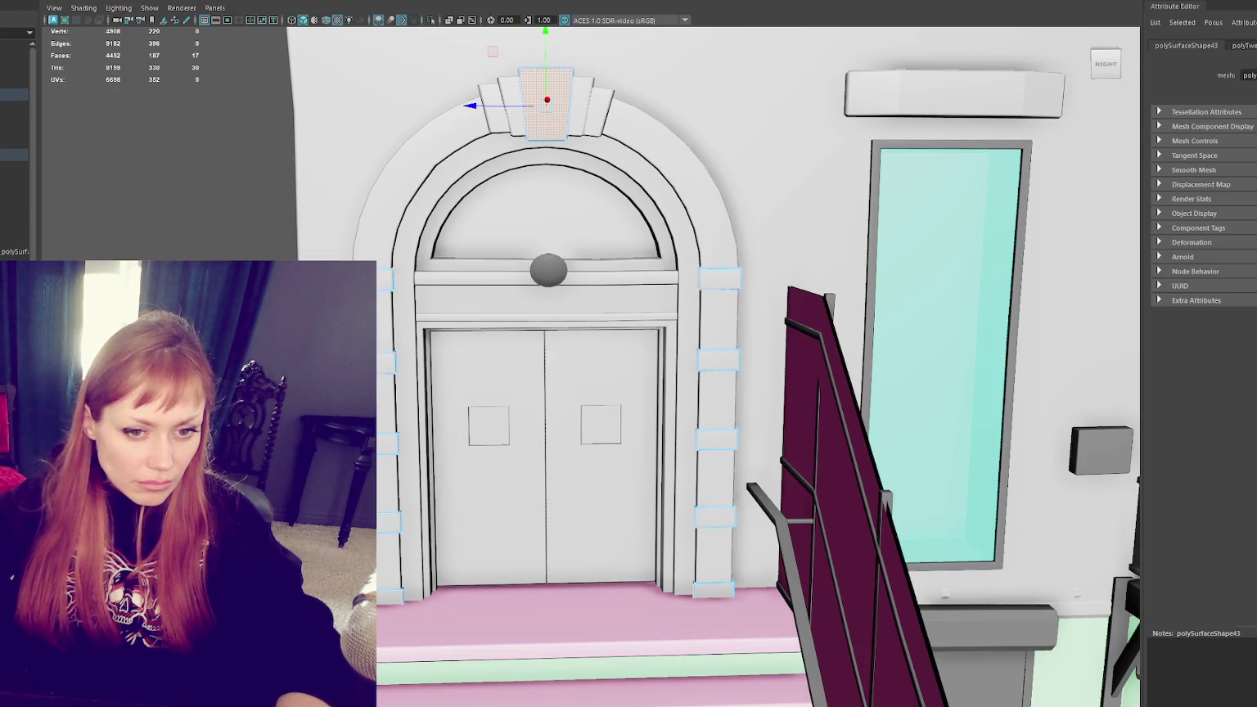
key(ctrl+z)
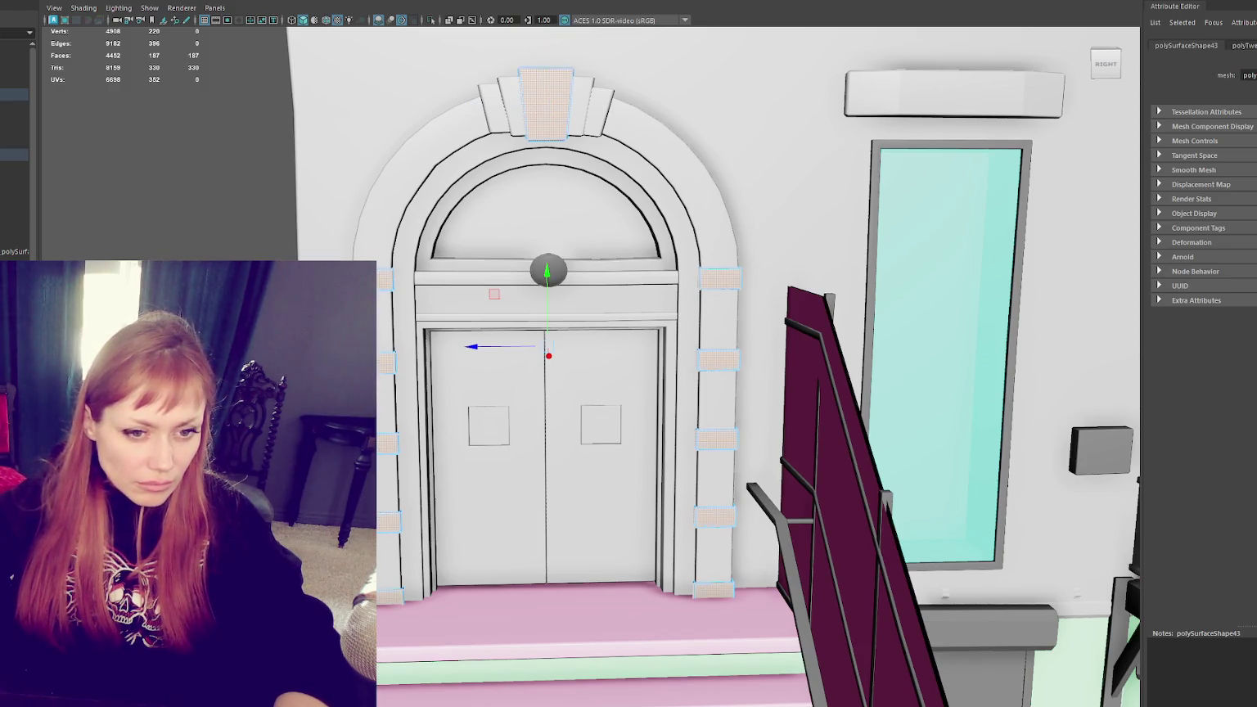
key(r)
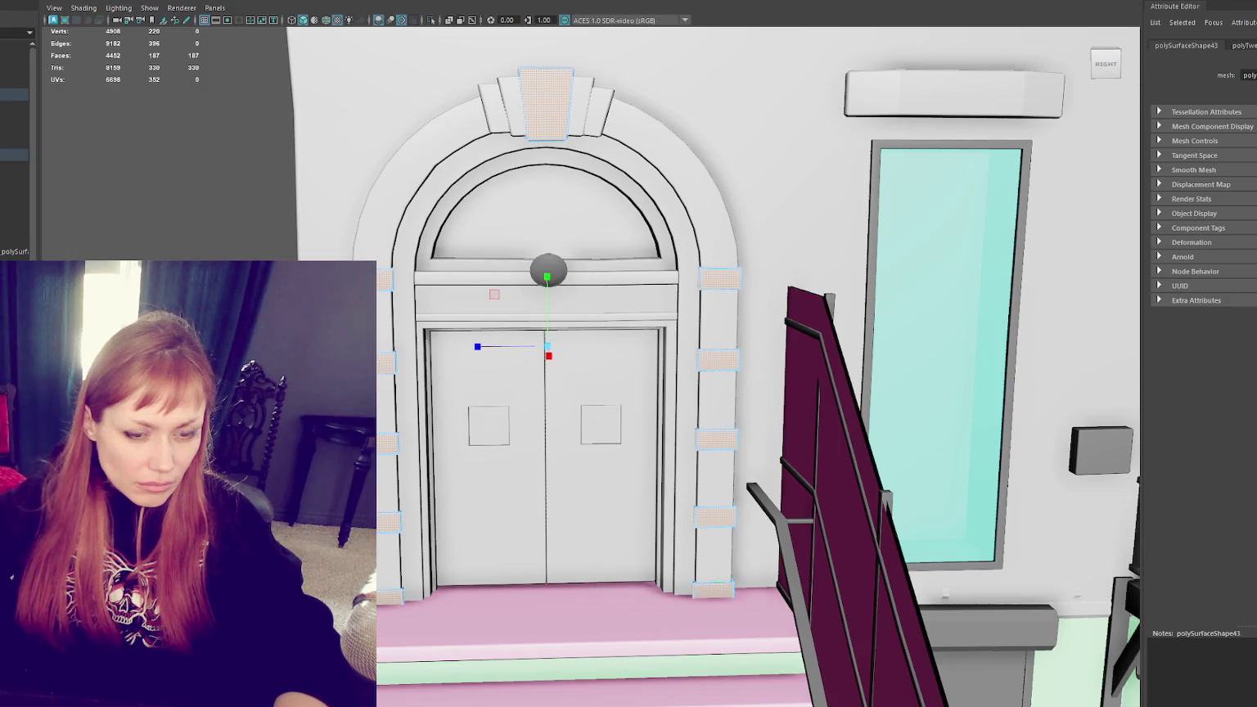
Step: Clear the selection and select only the keystone's four front faces with the Rotate tool active
key(Escape)
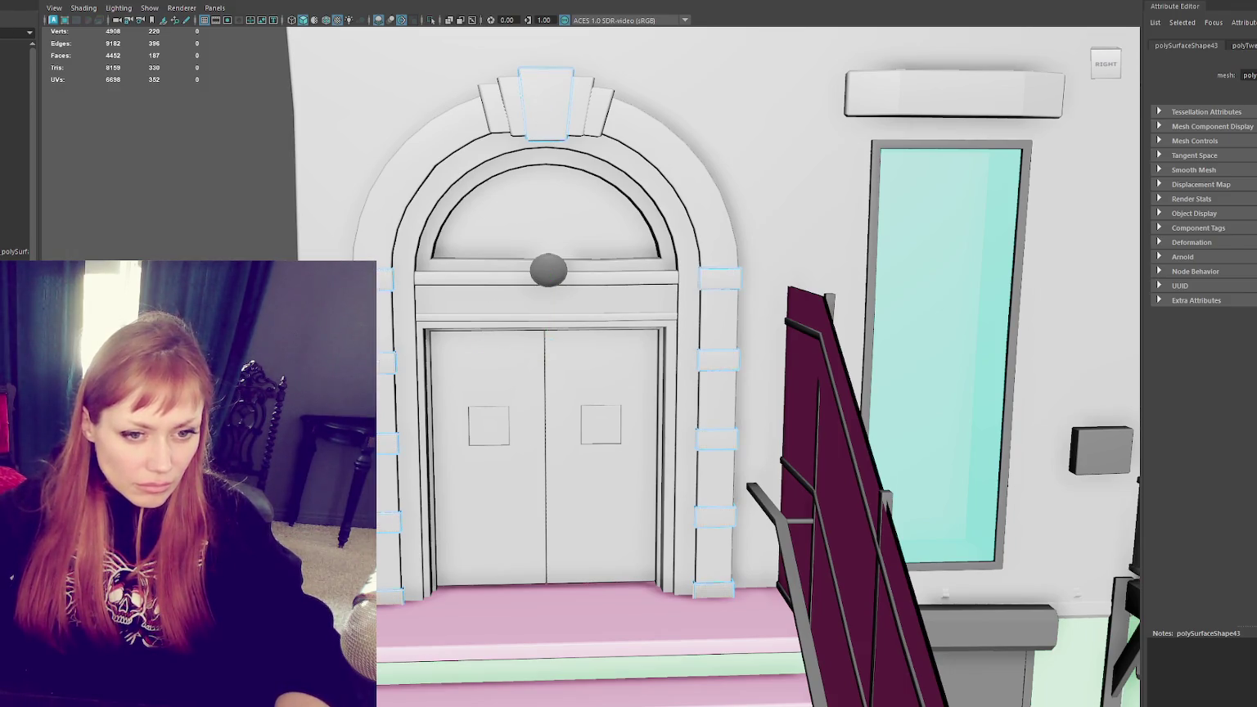
click(721, 278)
key(w)
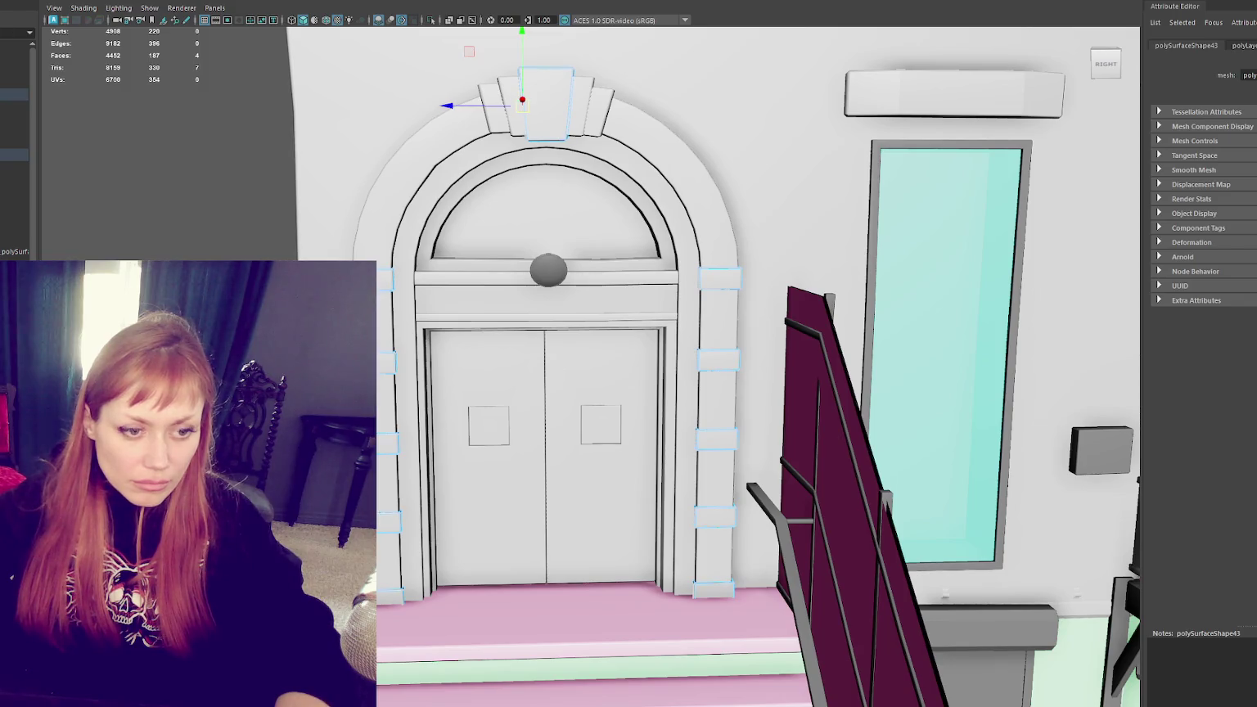
key(e)
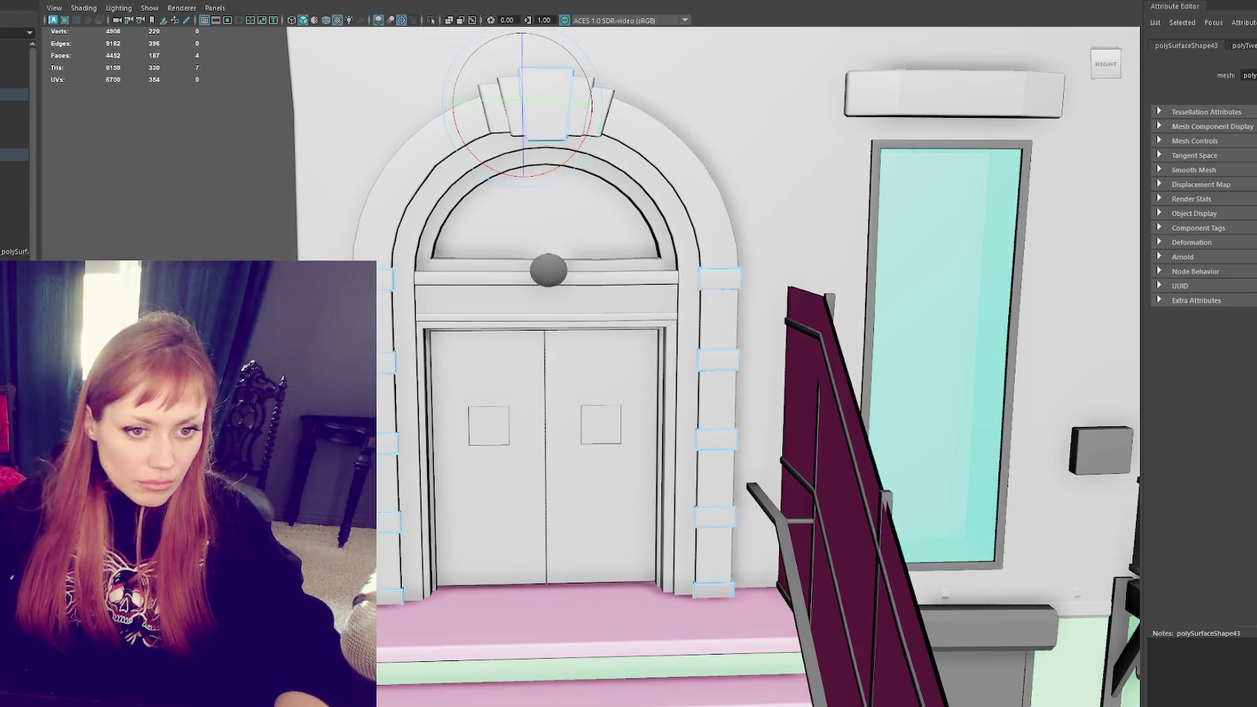
shift+drag(573, 139, 493, 52)
key(w)
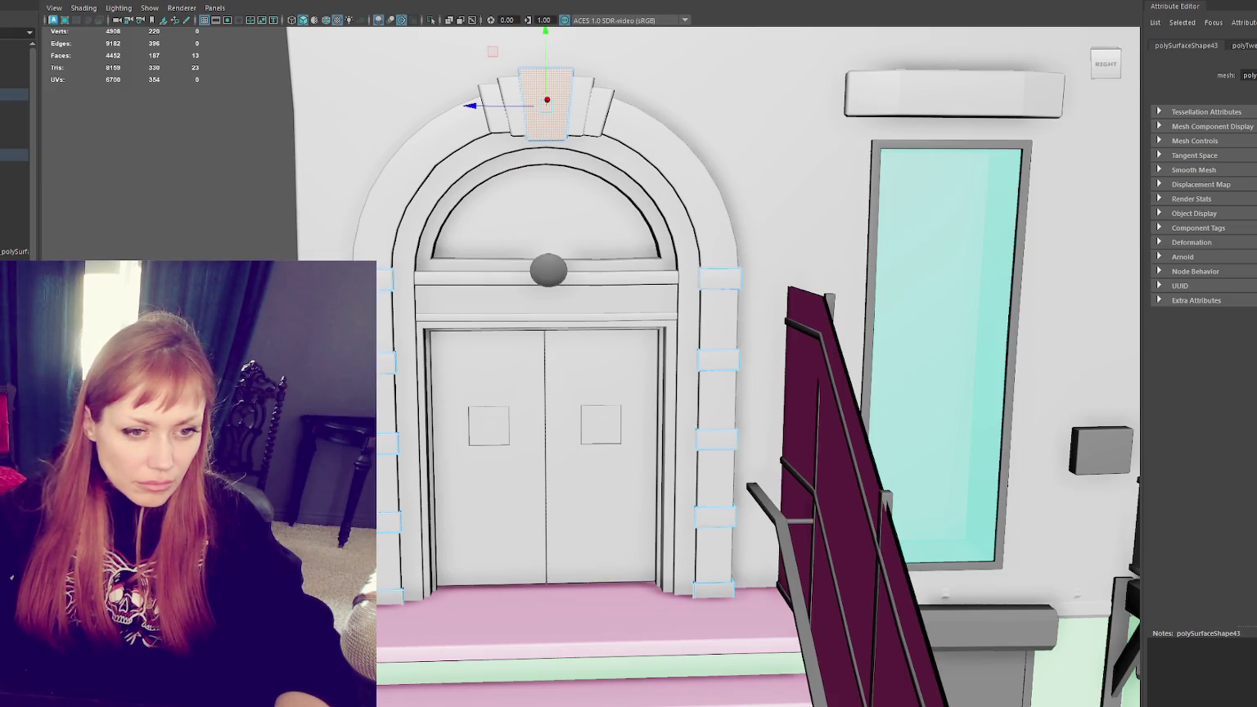
ctrl+click(547, 105)
key(e)
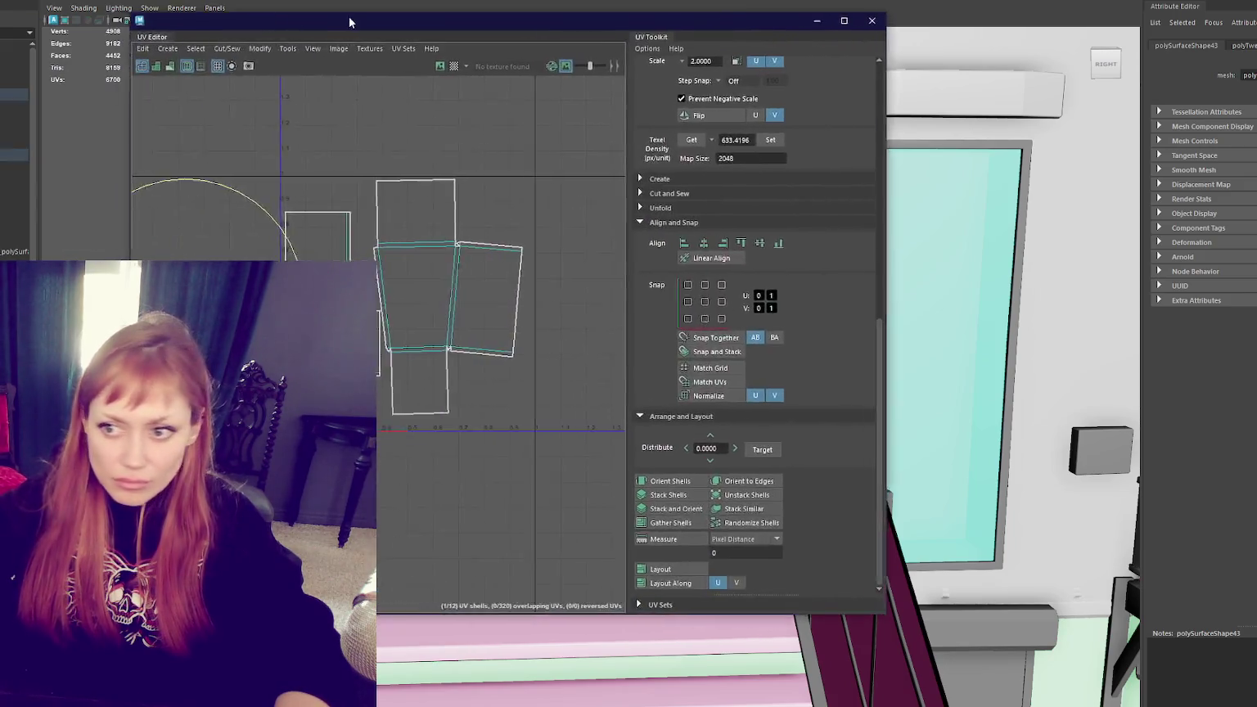
Step: In the UV Editor, move the keystone shell lower right and read the cross shell's texel density
drag(350, 18, 417, 41)
click(548, 388)
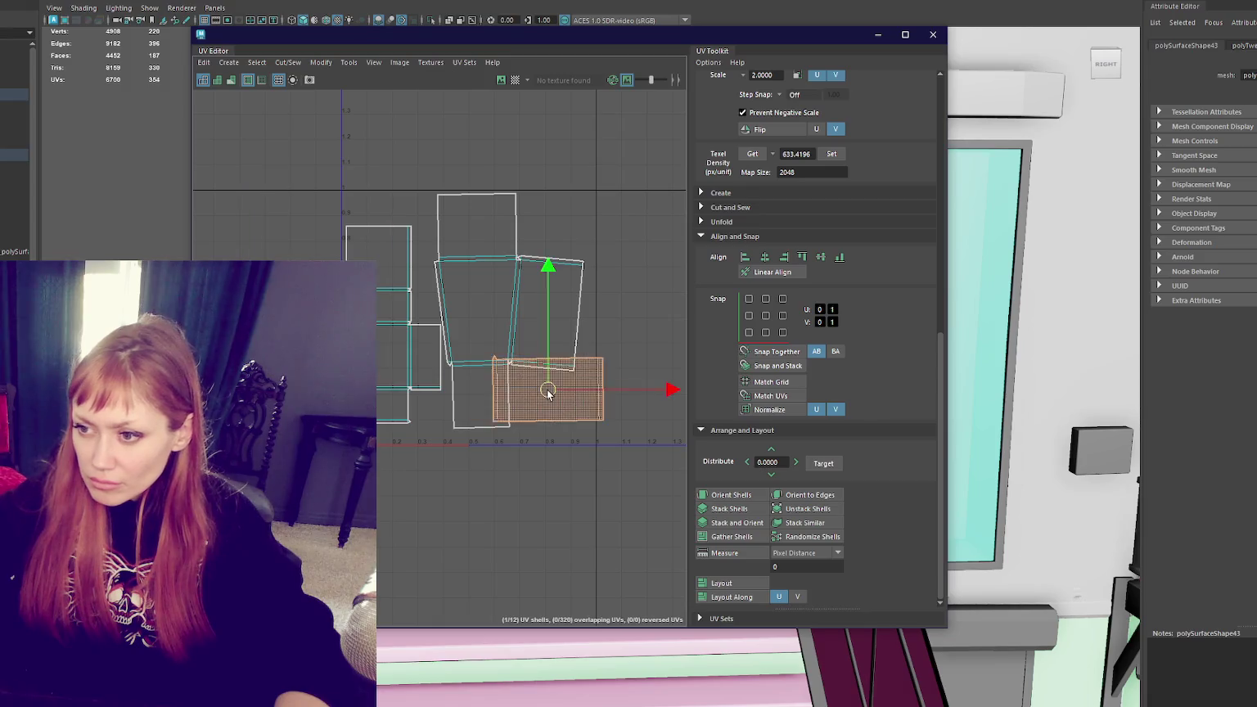
mouse_move(570, 412)
mouse_down()
mouse_move(602, 410)
mouse_move(579, 430)
mouse_move(615, 439)
mouse_up()
drag(247, 113, 585, 429)
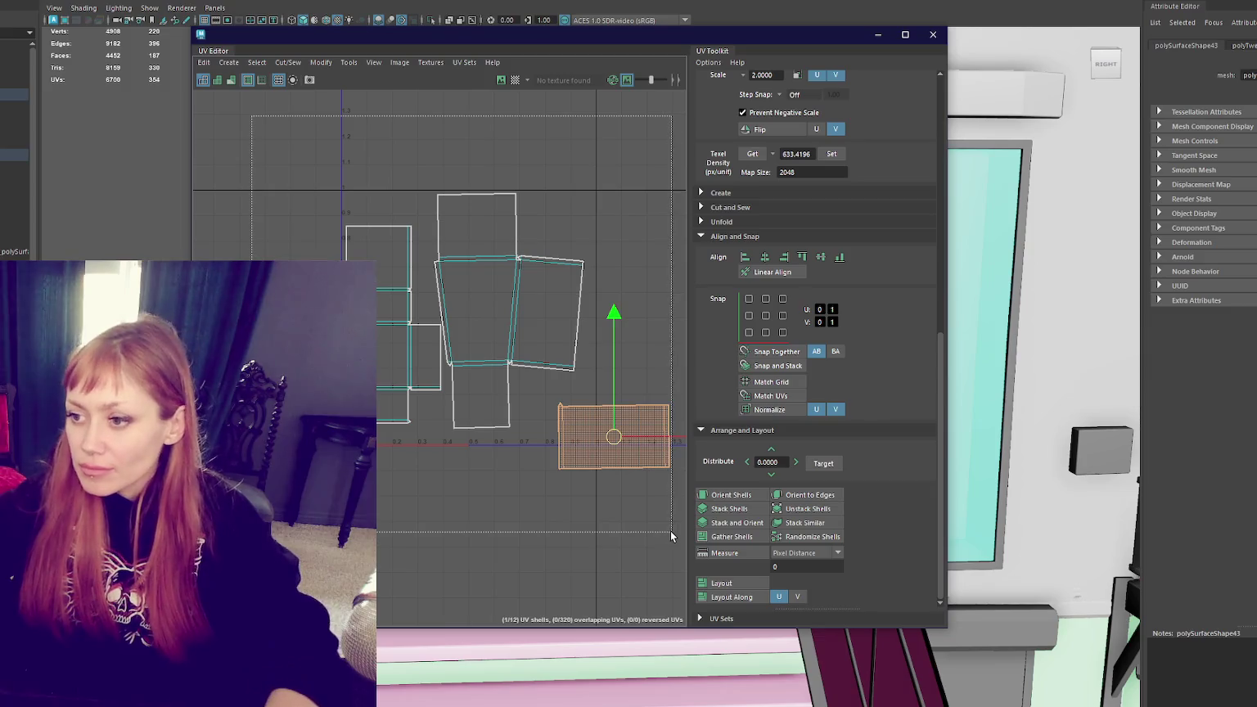
click(536, 360)
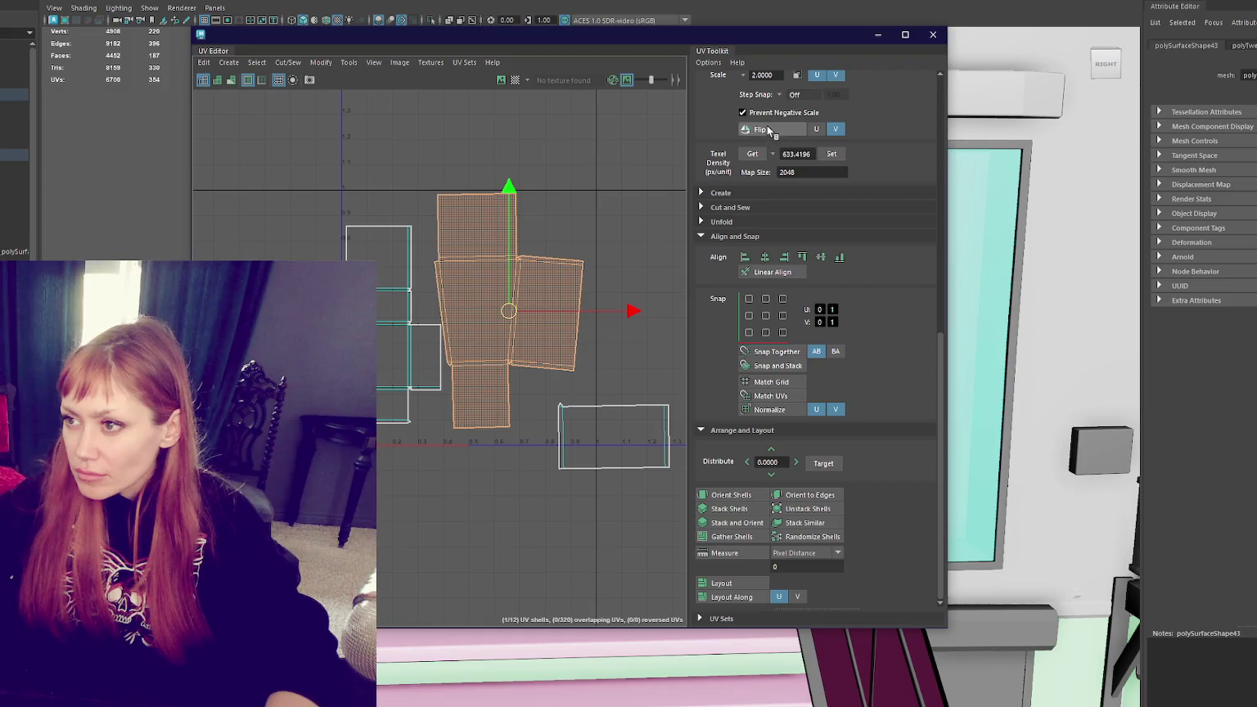
click(752, 153)
Step: Shrink all UV shells slightly and reposition the rectangular shell and its neighbour
drag(278, 172, 667, 536)
key(r)
drag(508, 331, 506, 326)
click(563, 384)
click(591, 415)
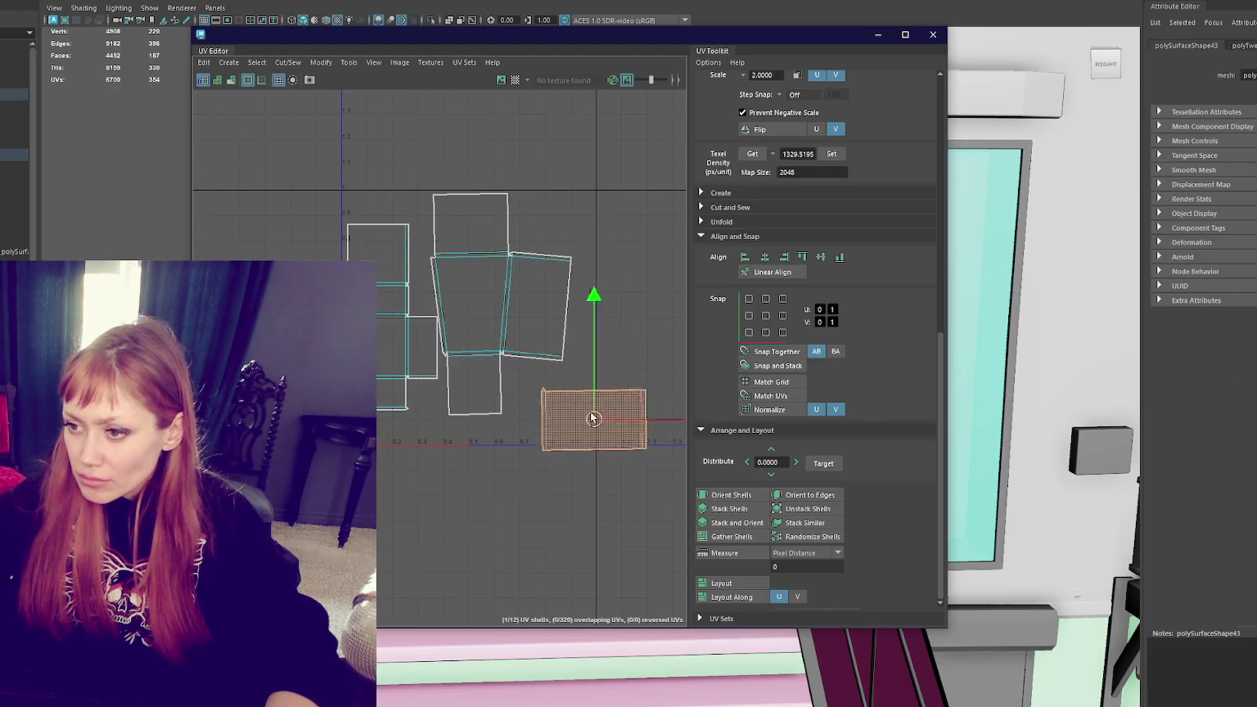
drag(591, 415, 549, 389)
shift+click(483, 325)
mouse_move(521, 311)
mouse_down()
mouse_move(559, 331)
mouse_move(542, 316)
mouse_up()
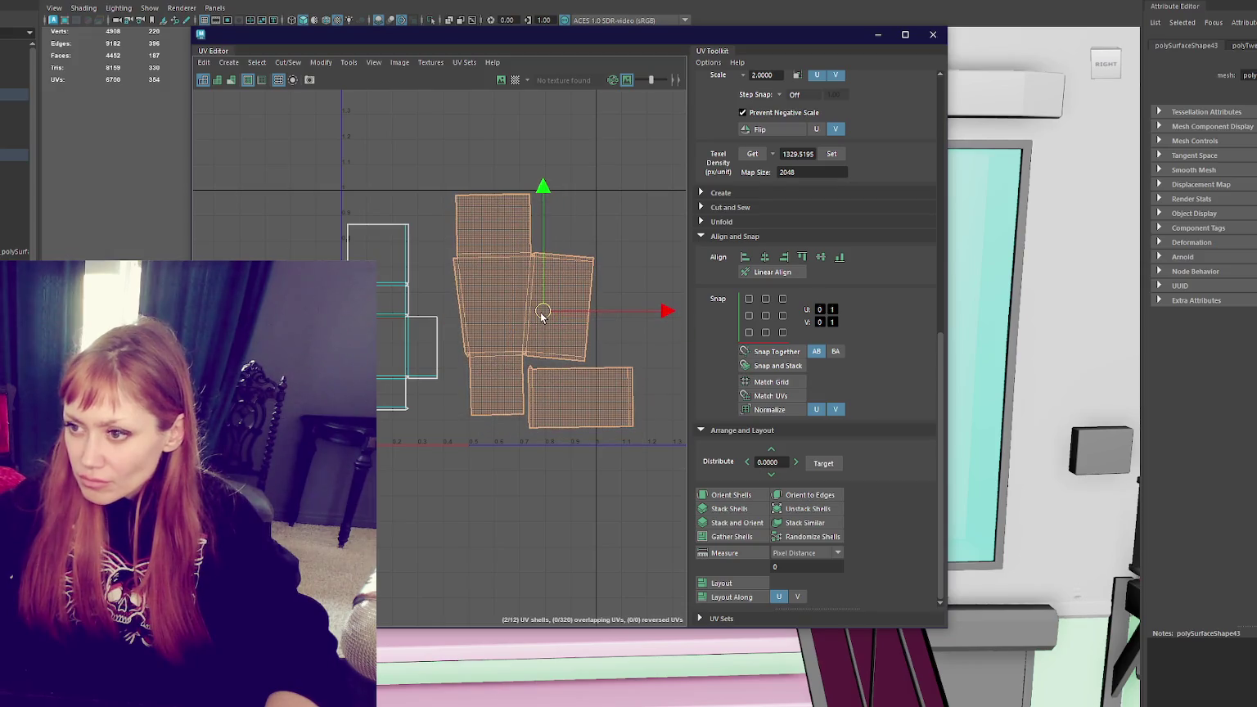
Step: Move the stacked left shells upward and the bottom-right shell to the lower left
click(405, 326)
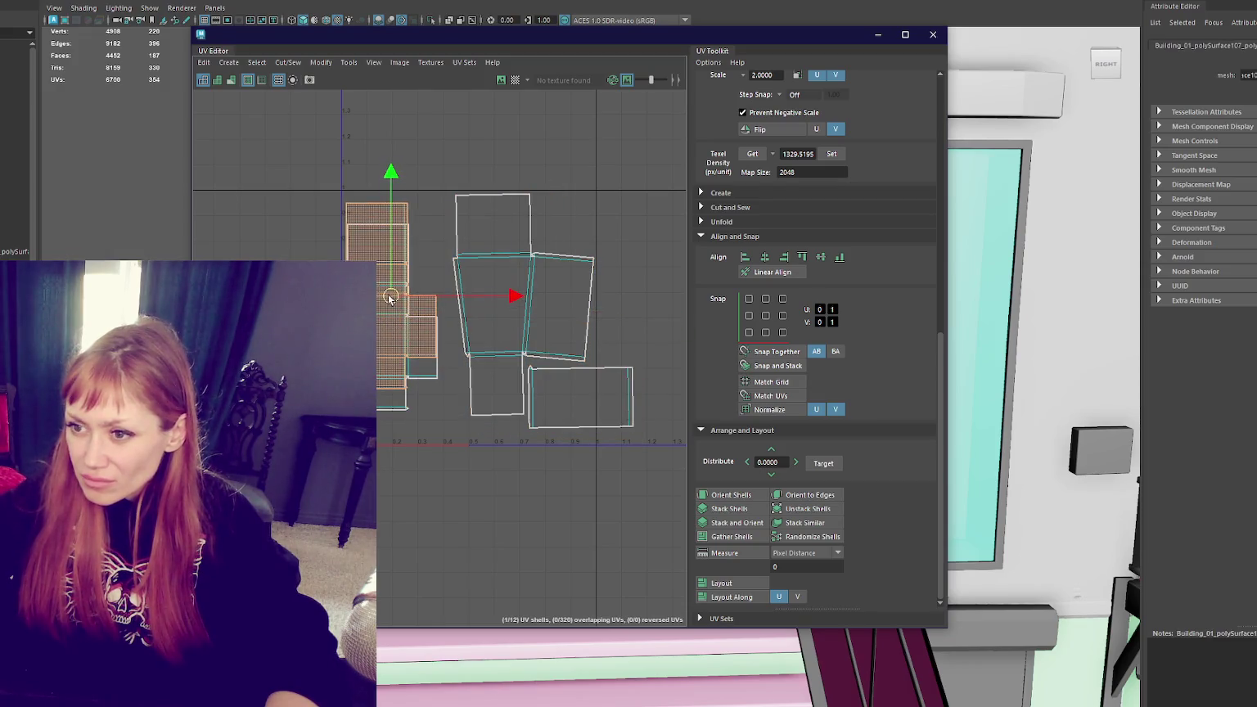
drag(364, 327, 440, 444)
drag(393, 323, 391, 295)
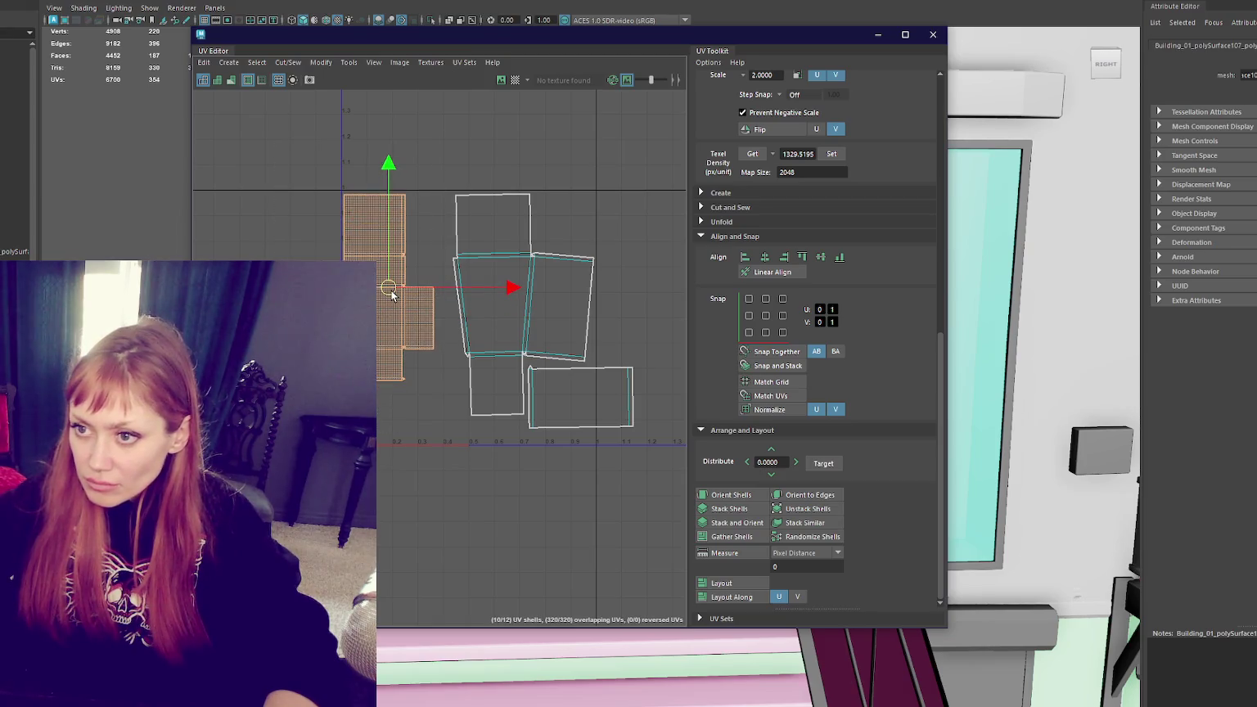
click(578, 415)
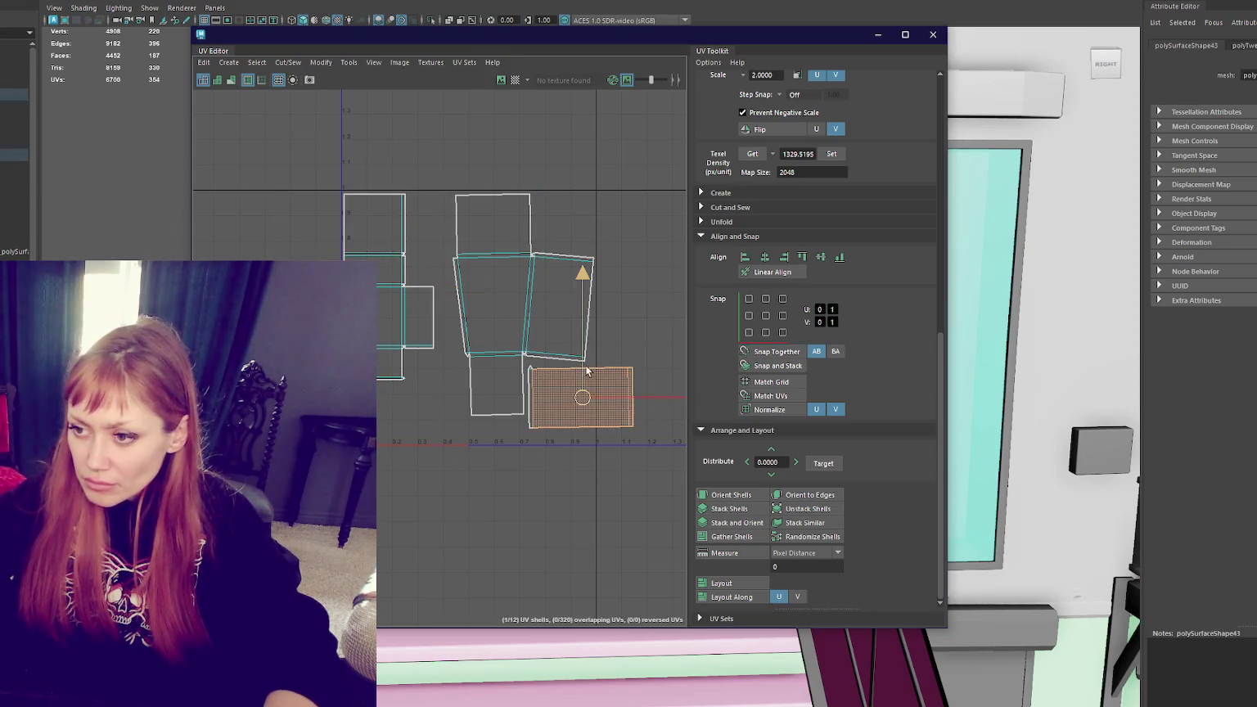
drag(578, 415, 409, 418)
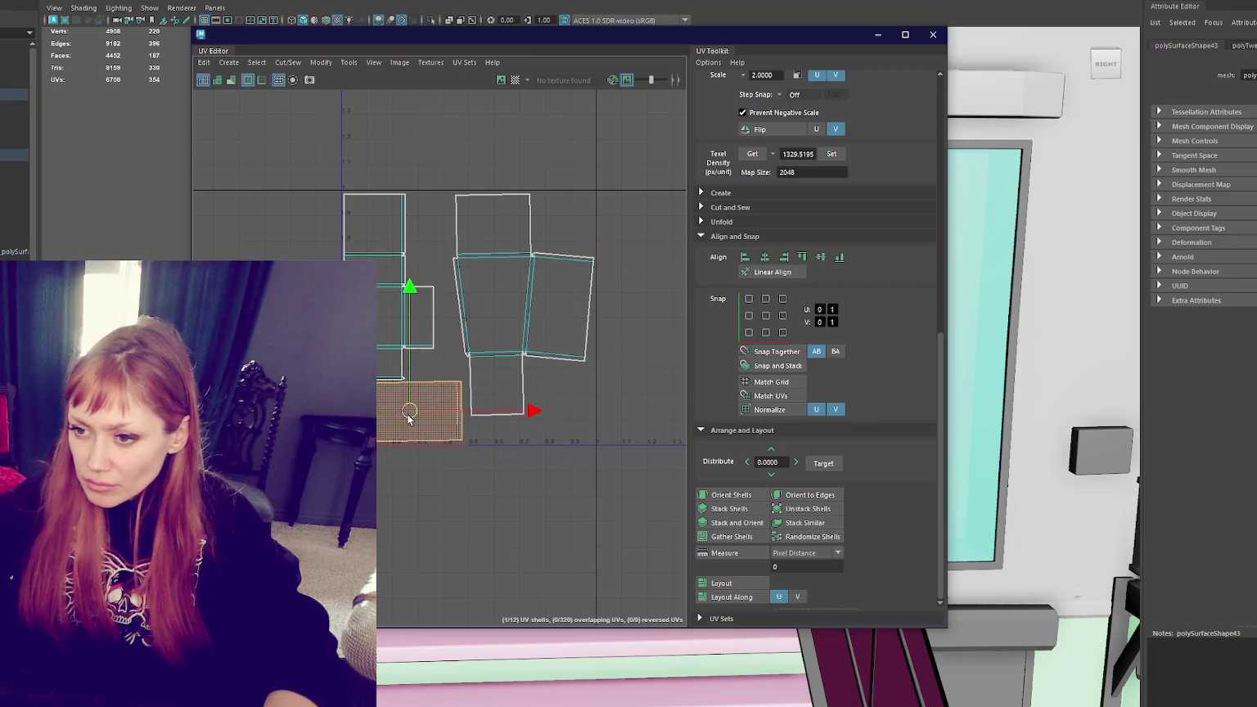
scroll(408, 419, up, 3)
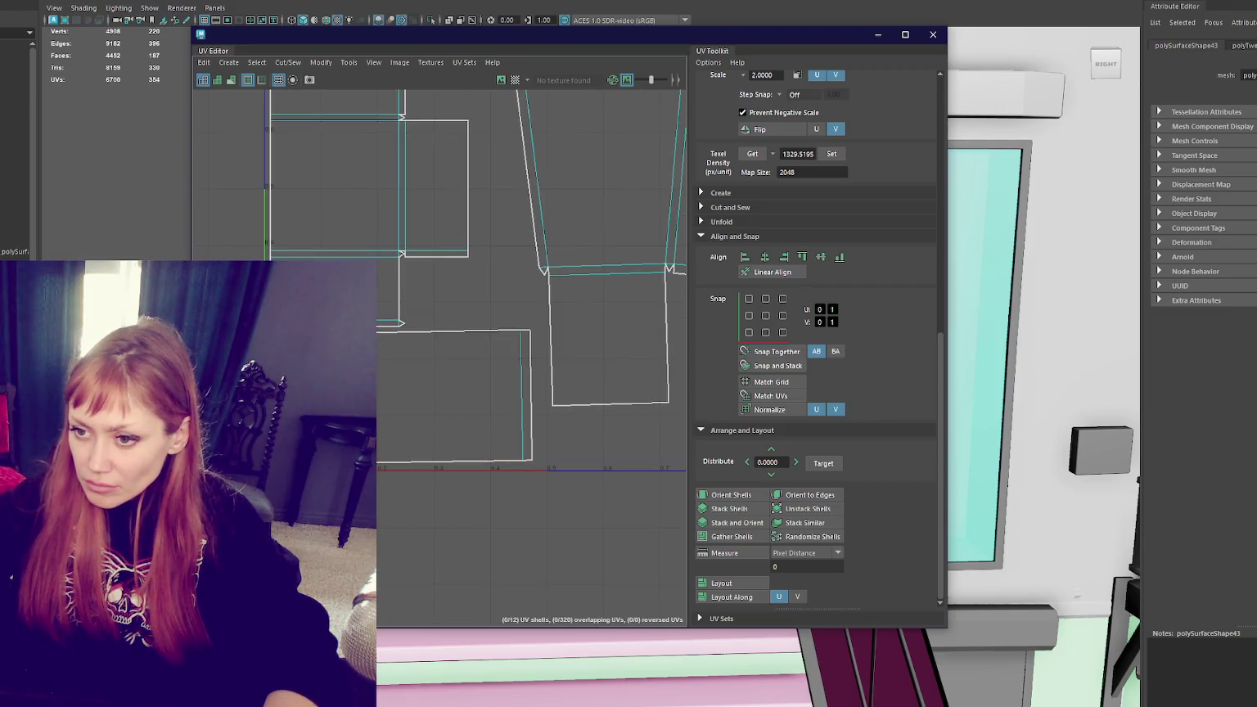
click(338, 361)
scroll(338, 361, down, 2)
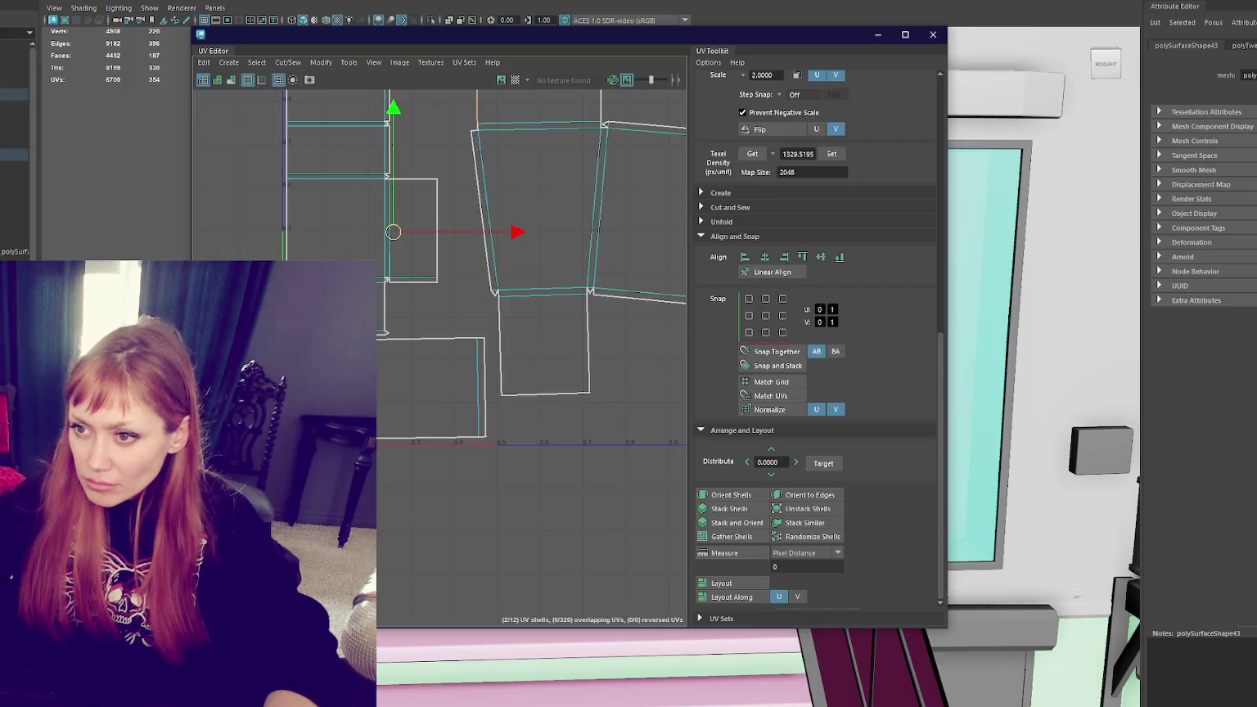
click(316, 391)
Step: Unfold the selected shell's UVs and nudge it up slightly
shift+right_click(215, 246)
click(283, 243)
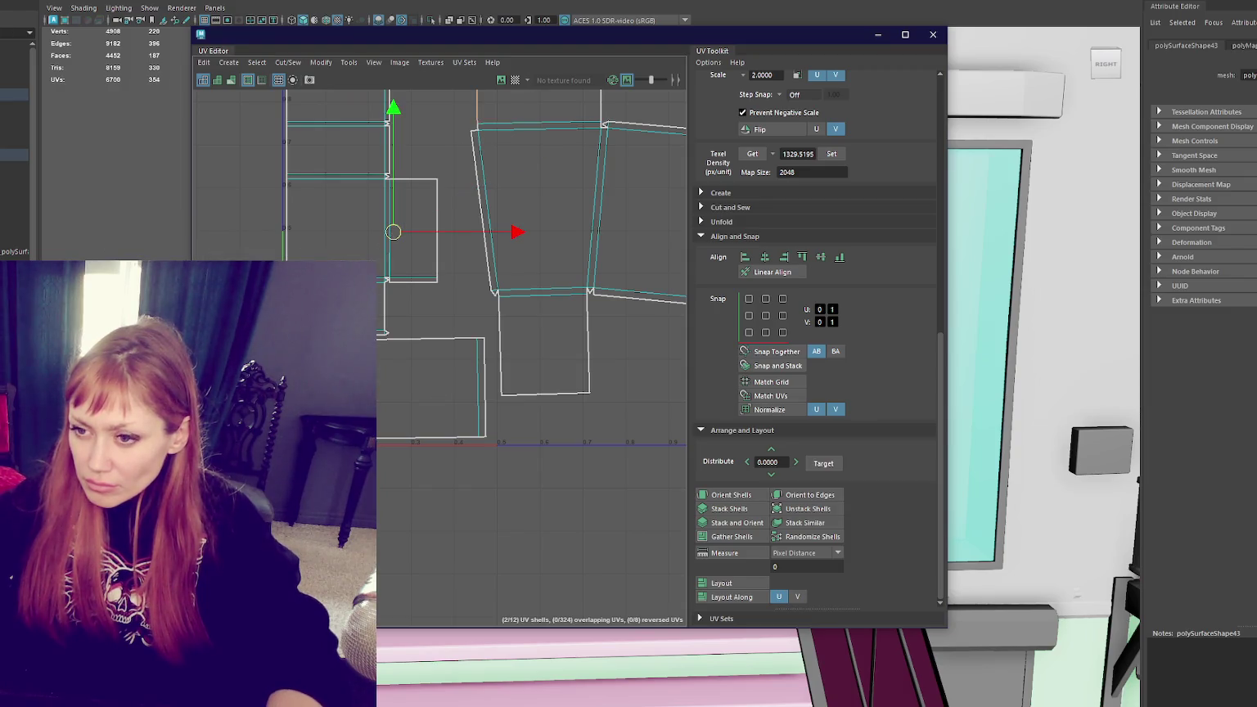
scroll(321, 131, up, 3)
scroll(321, 131, up, 3)
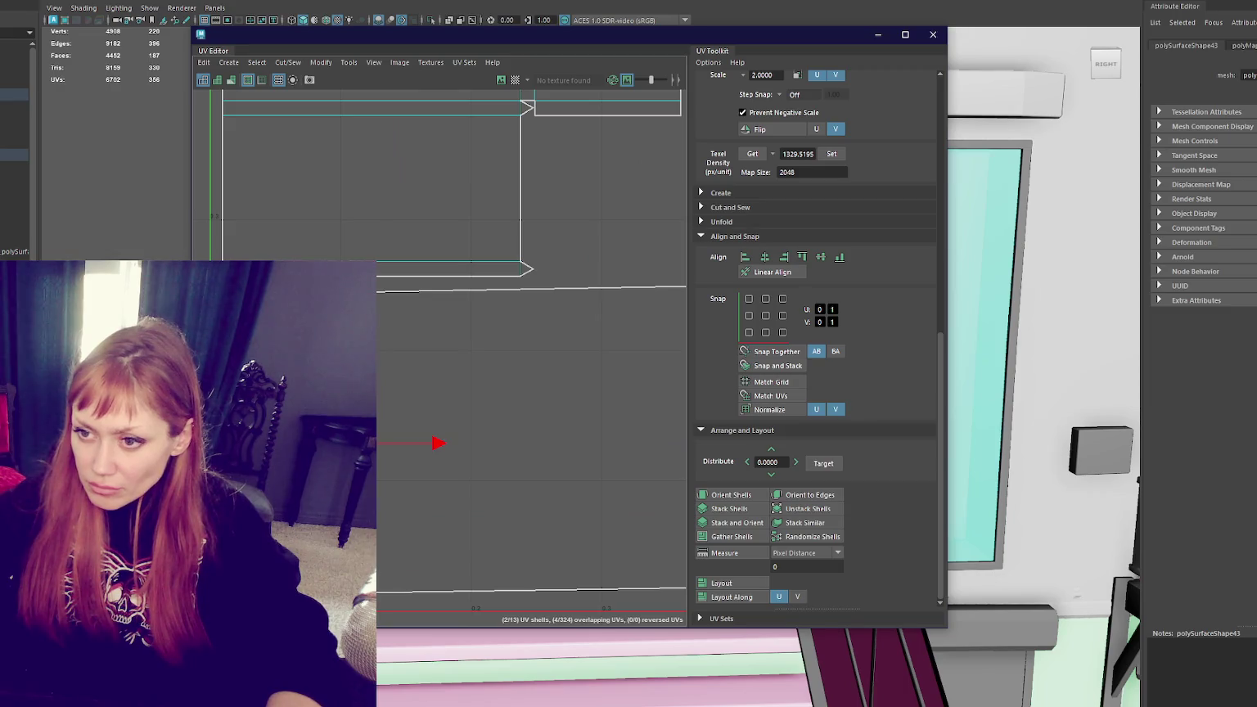
scroll(440, 352, down, 5)
drag(471, 294, 476, 287)
Step: Set the left and central shells to the shared 1329.9195 texel density and close the UV Editor
click(300, 164)
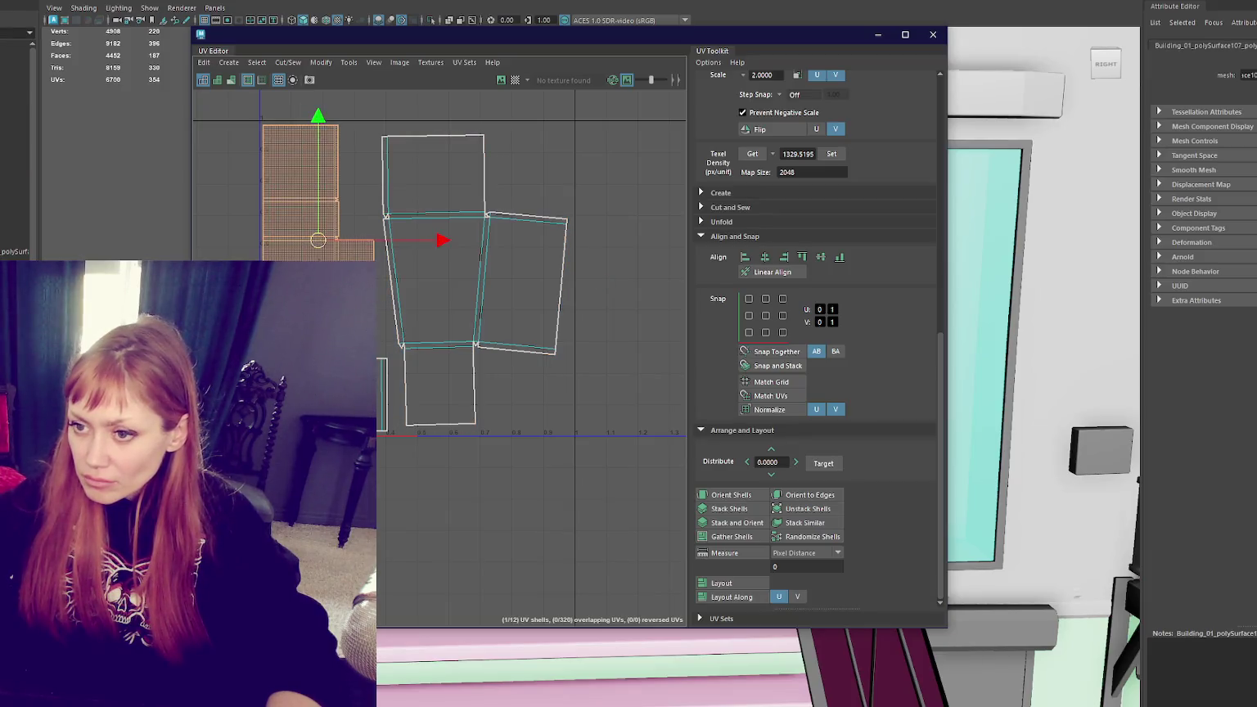
shift+click(433, 180)
click(833, 155)
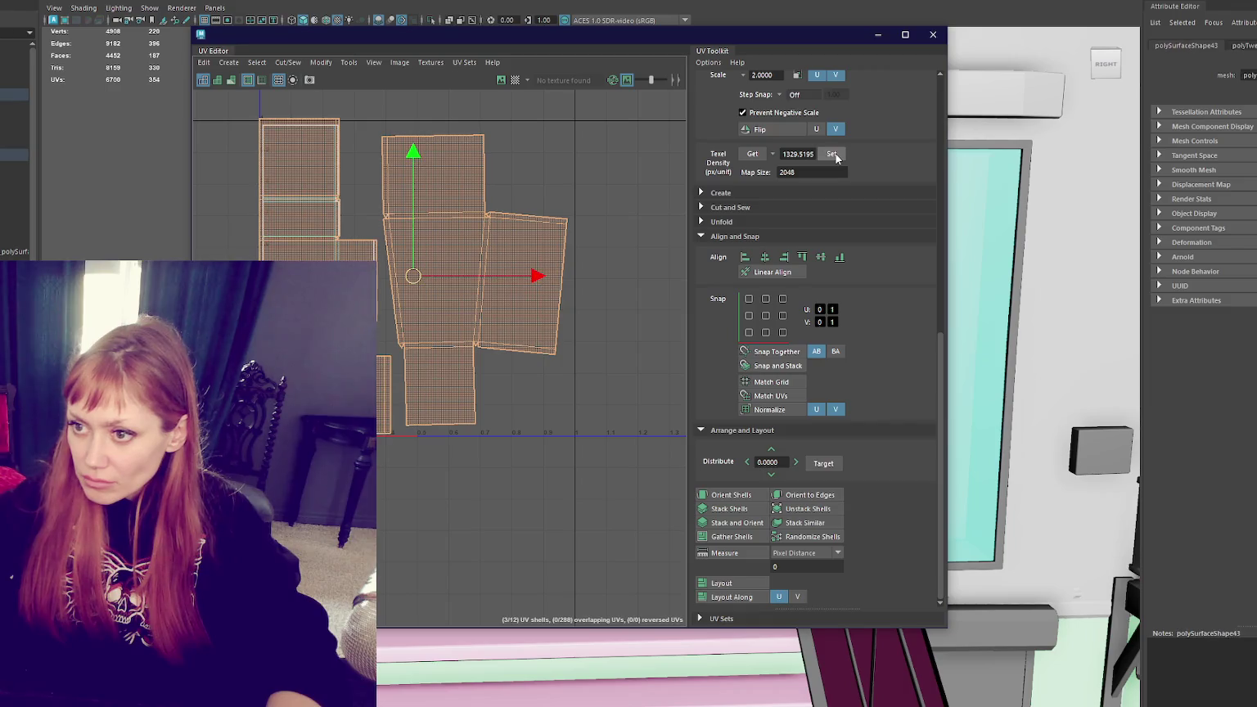
click(833, 155)
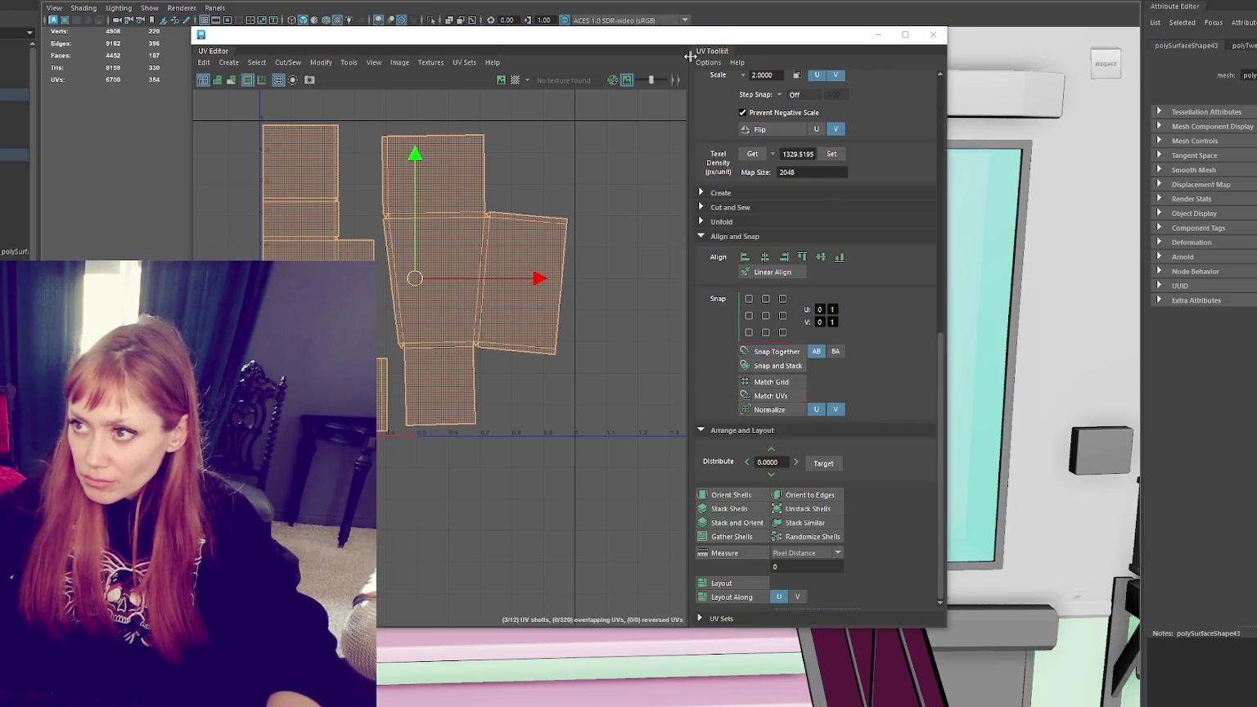
click(933, 35)
right_drag(534, 227, 583, 205)
alt+drag(583, 205, 638, 246)
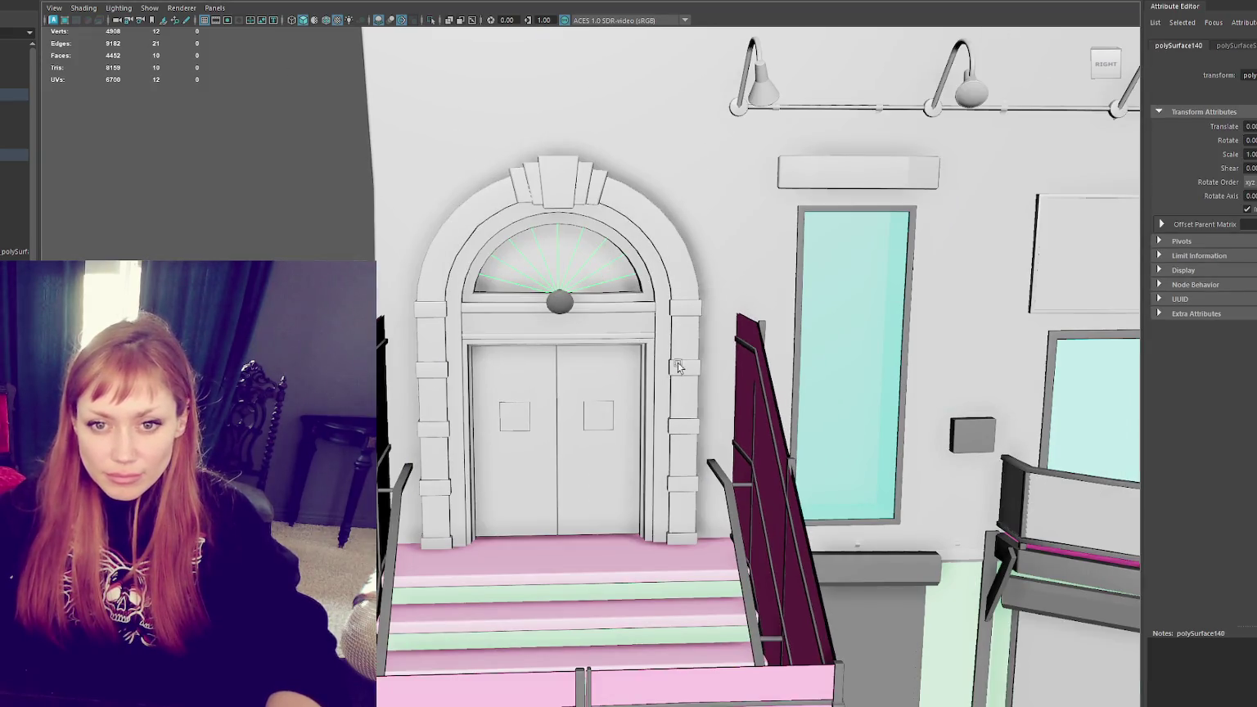
scroll(678, 401, up, 2)
right_drag(638, 281, 637, 273)
click(638, 273)
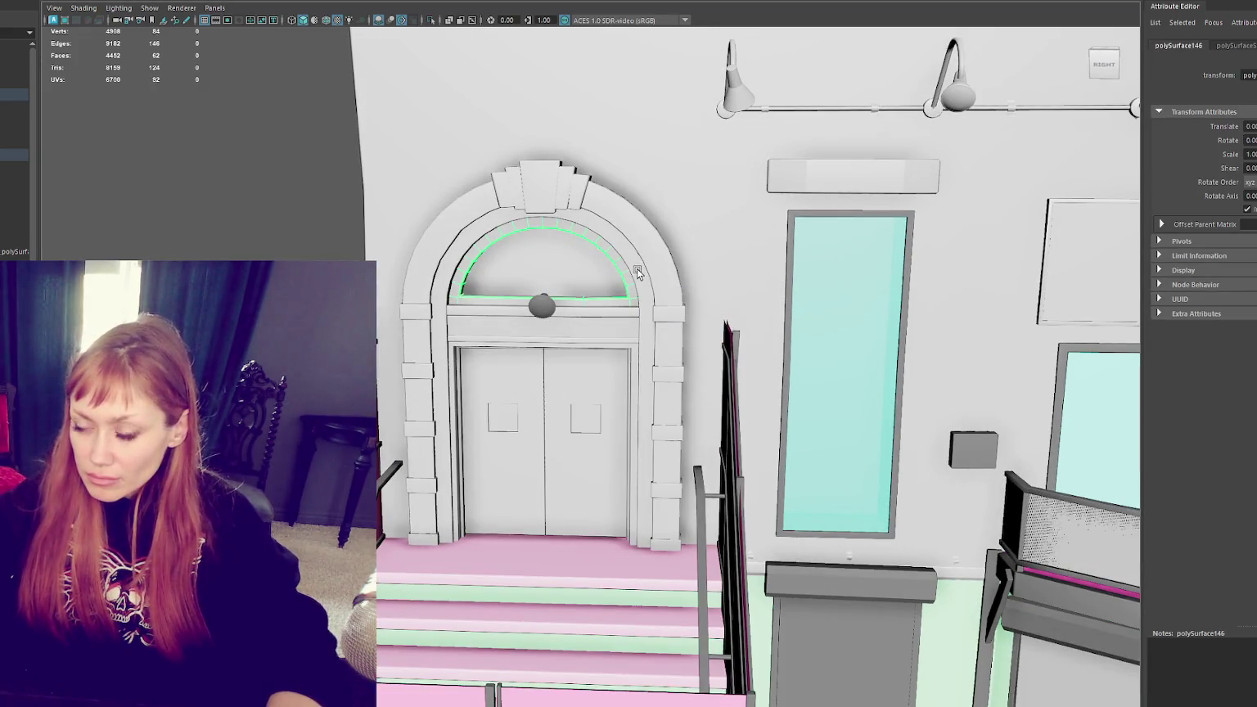
click(627, 300)
click(630, 289)
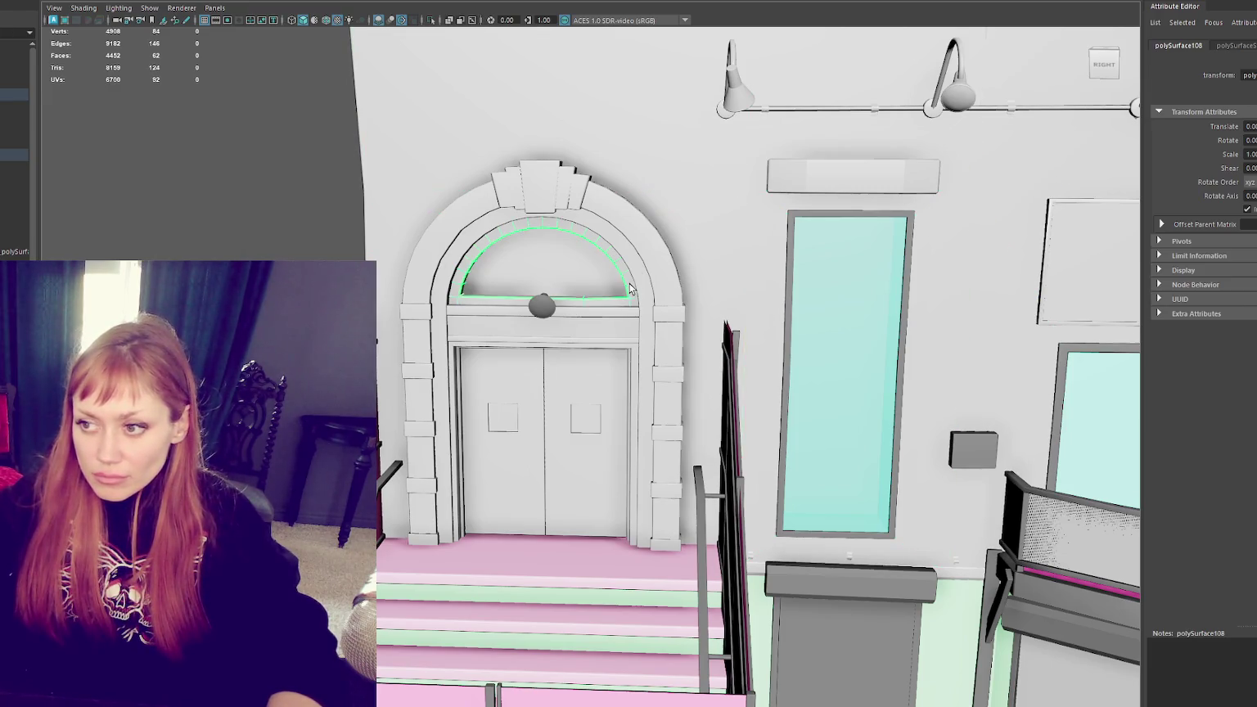
shift+click(632, 307)
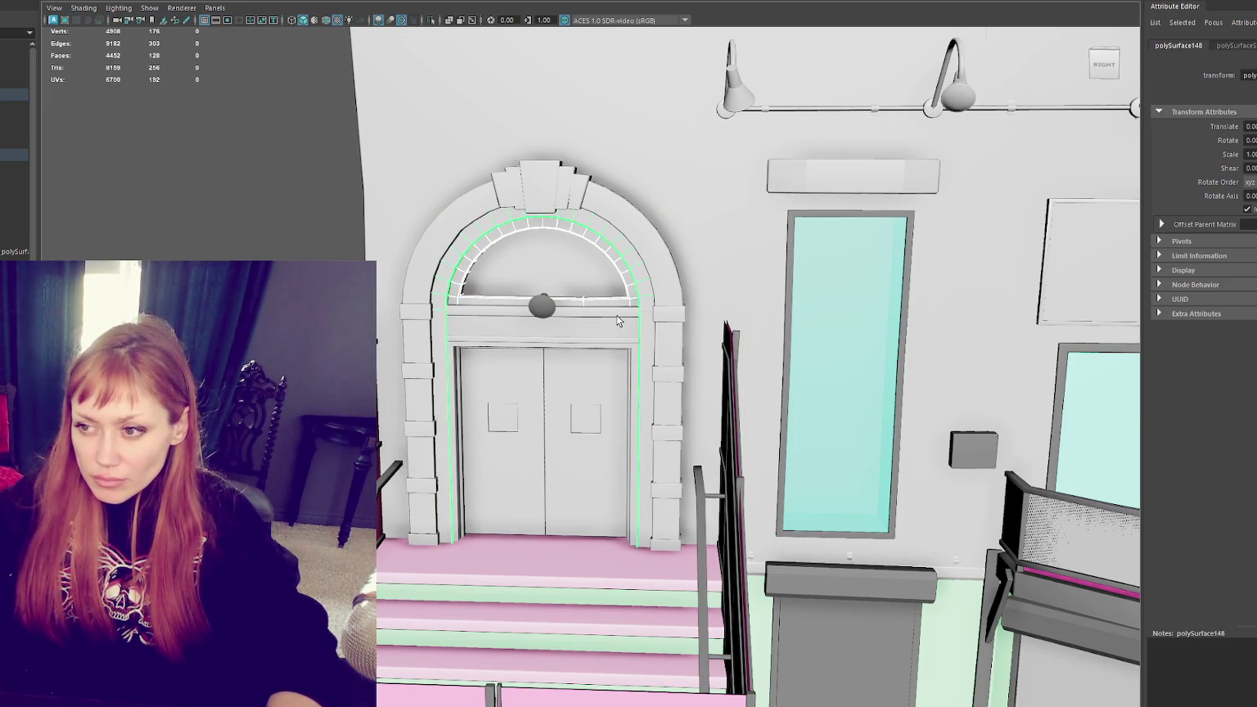
click(617, 318)
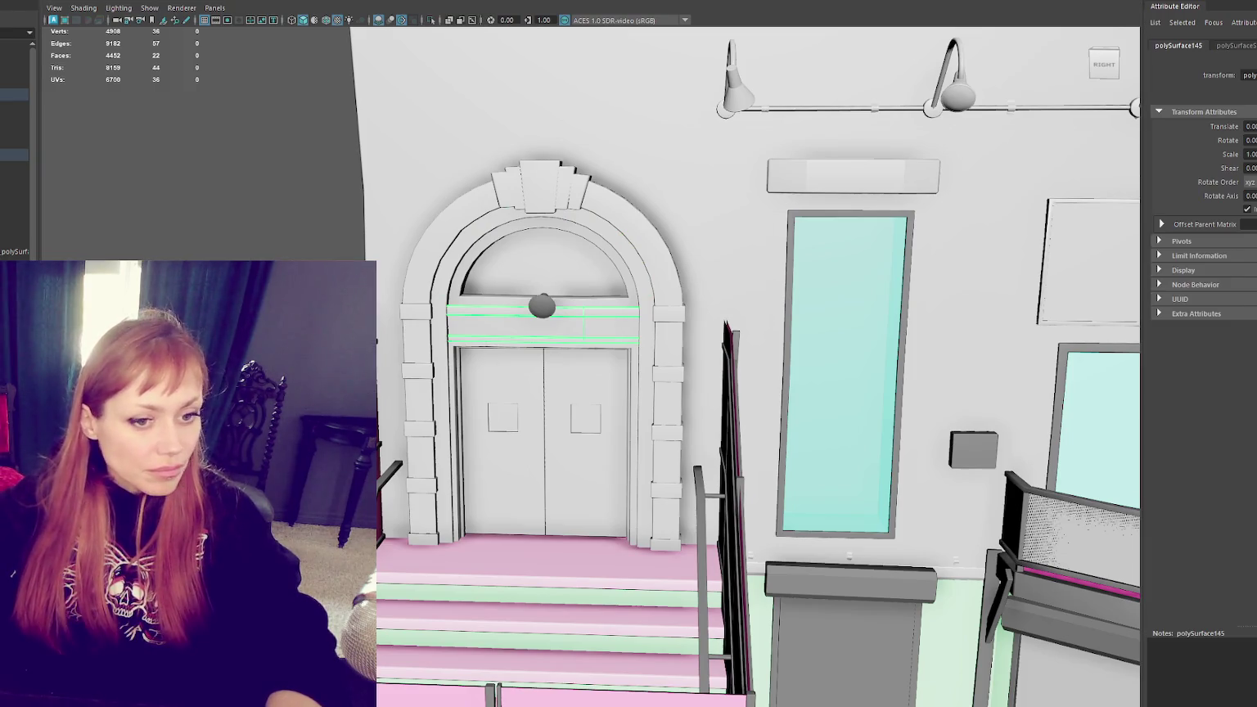
key(ctrl+F11)
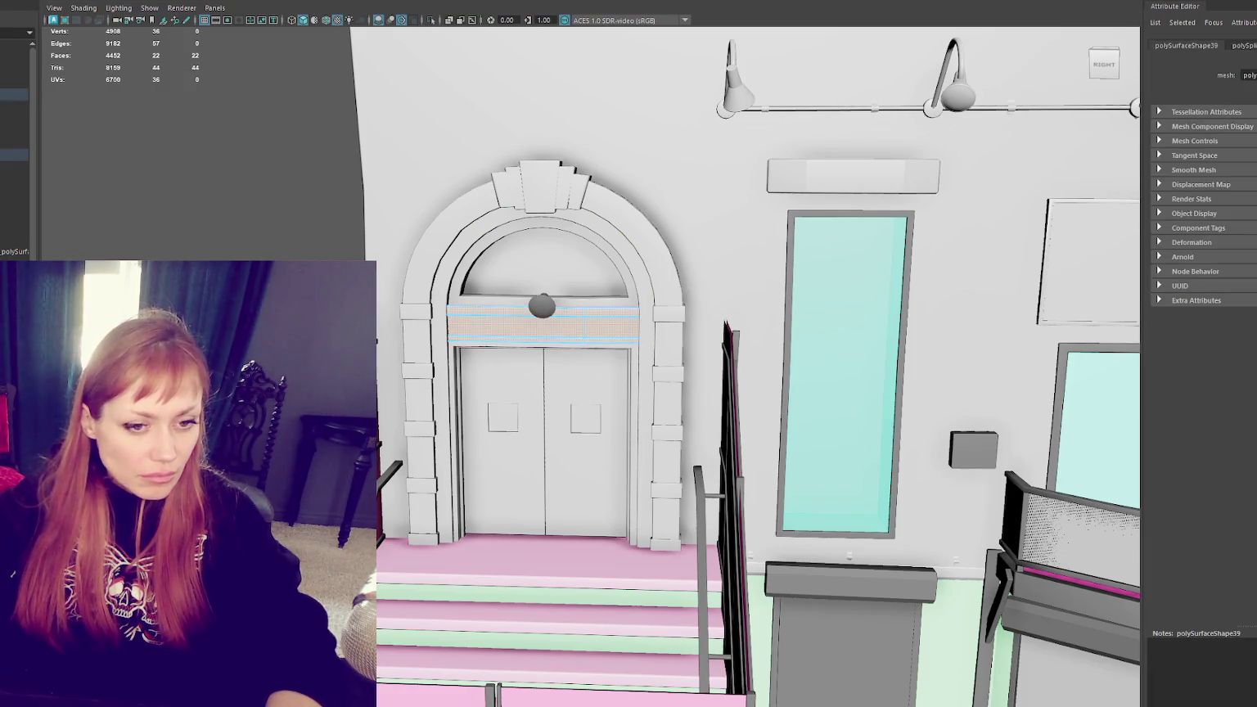
key(Escape)
key(ctrl+z)
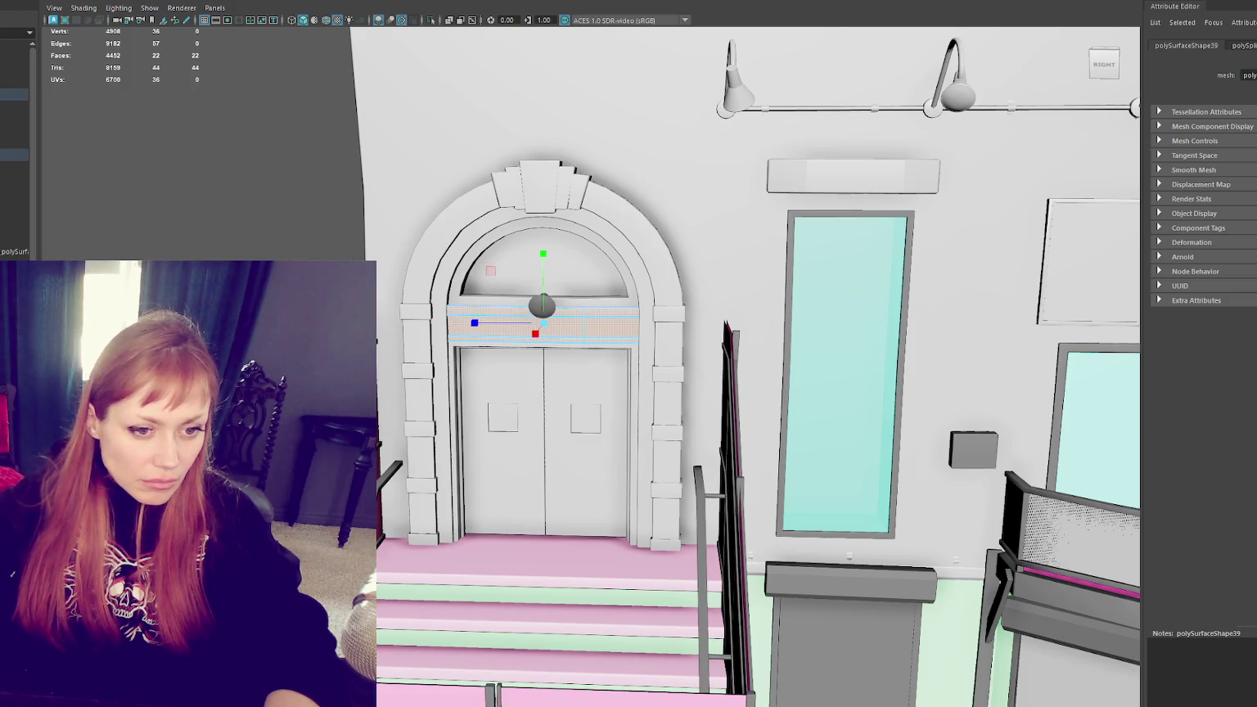
key(4)
scroll(449, 286, up, 3)
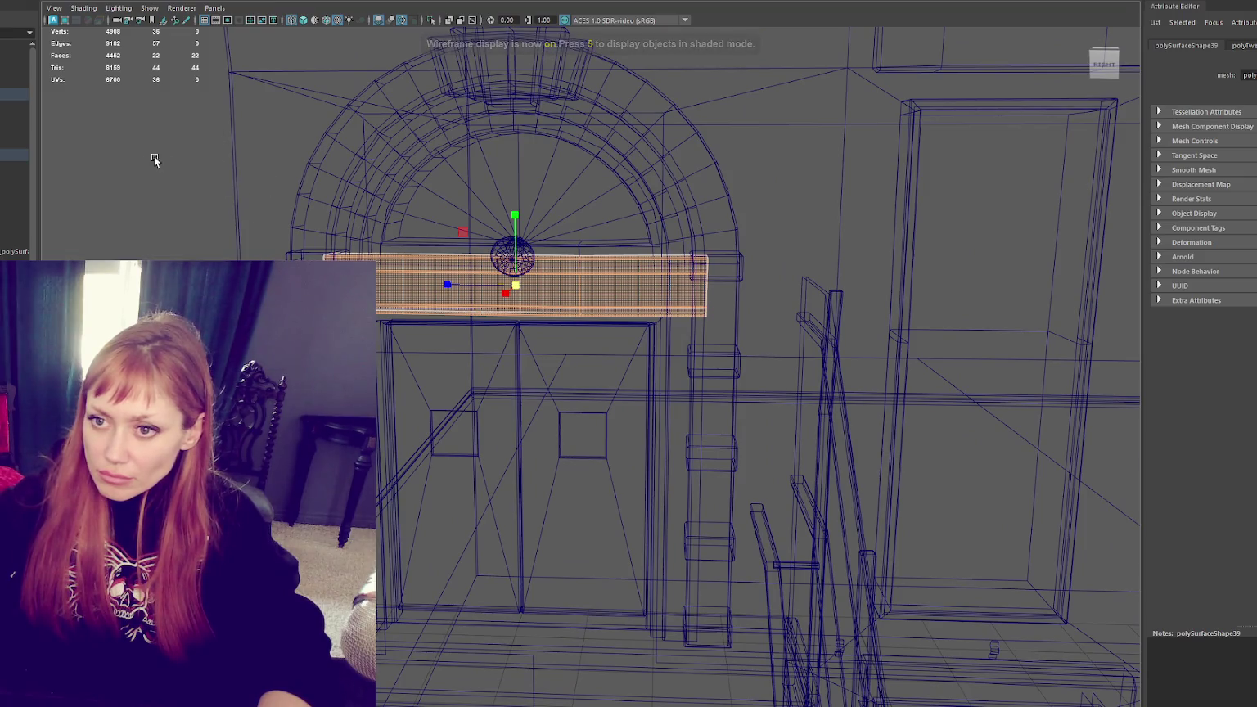
drag(146, 157, 415, 376)
key(6)
key(q)
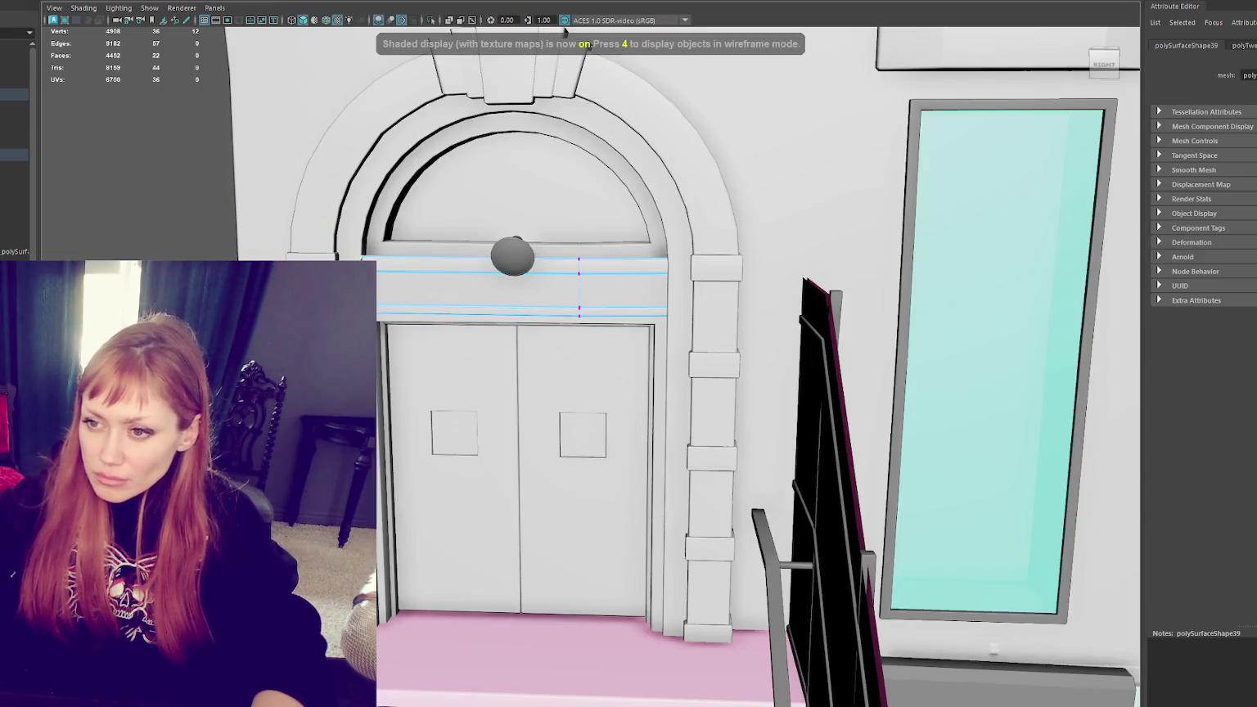
key(w)
drag(664, 293, 606, 290)
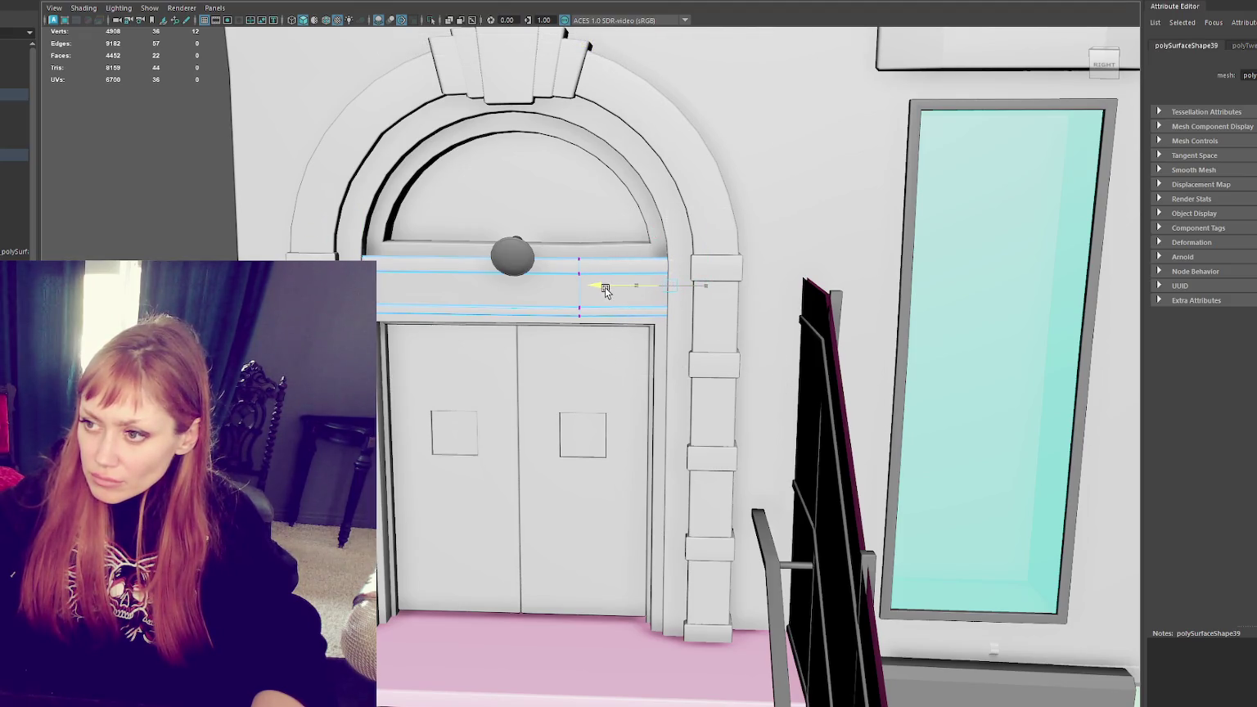
key(ctrl+F11)
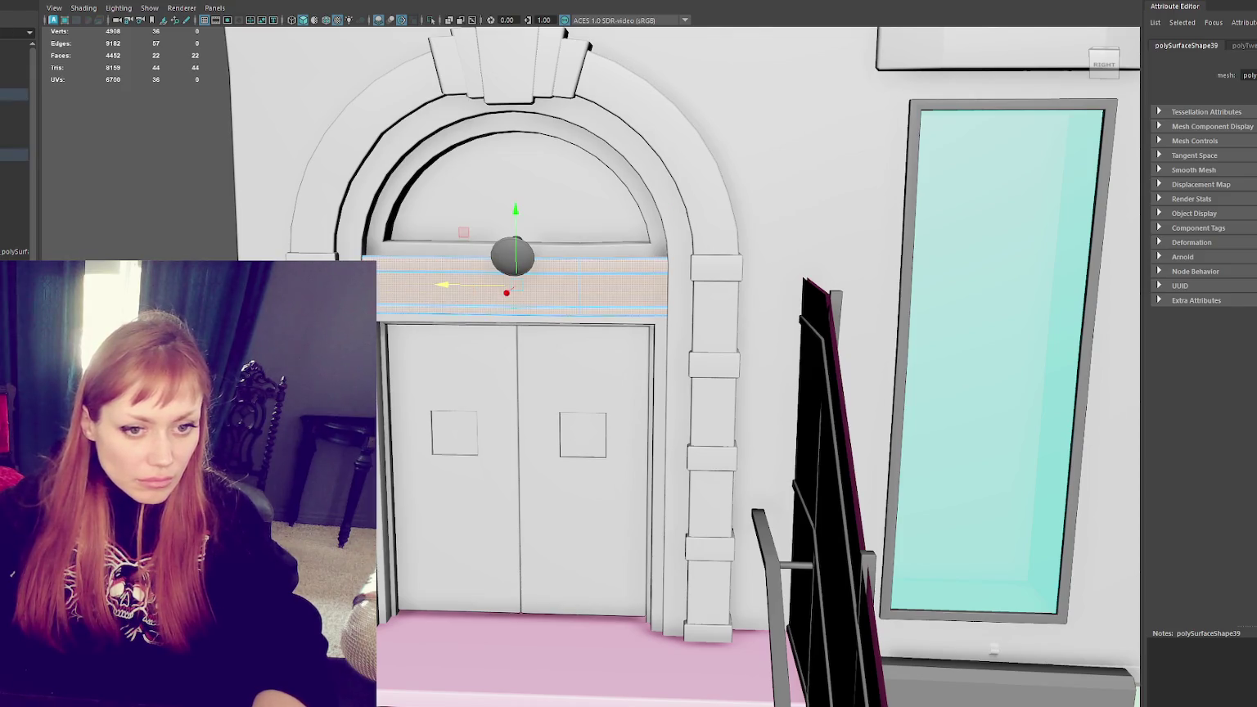
key(r)
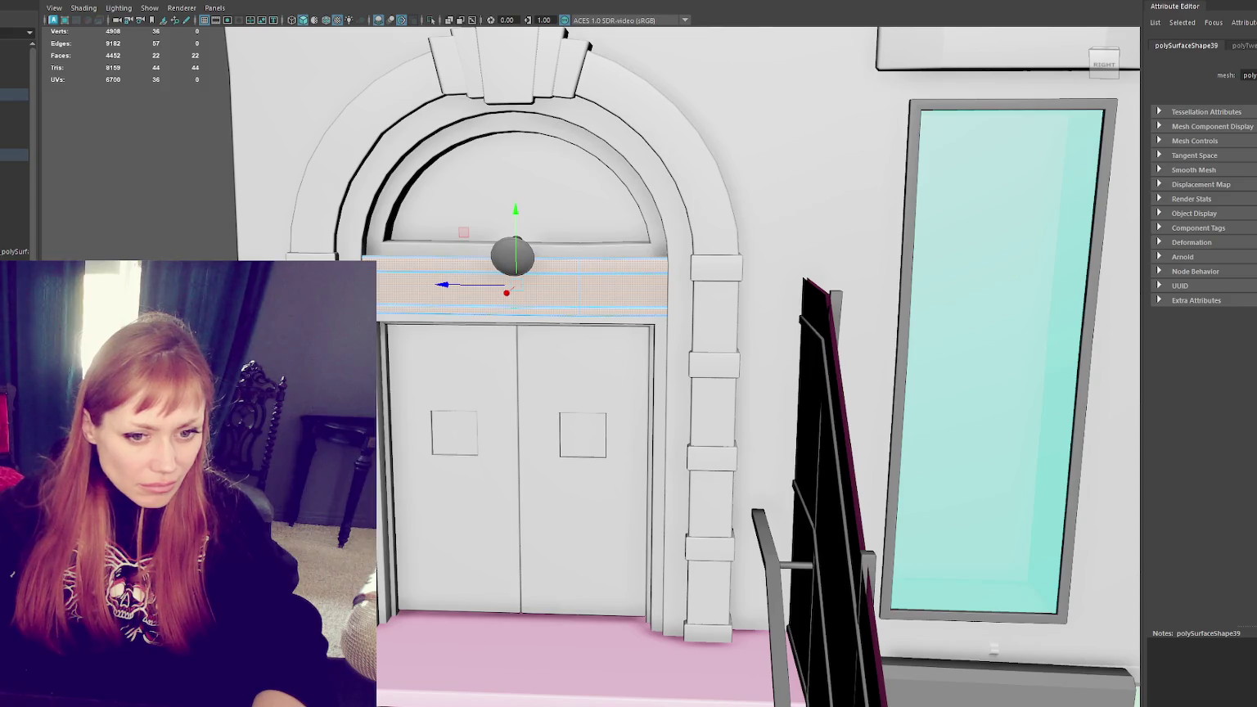
click(402, 178)
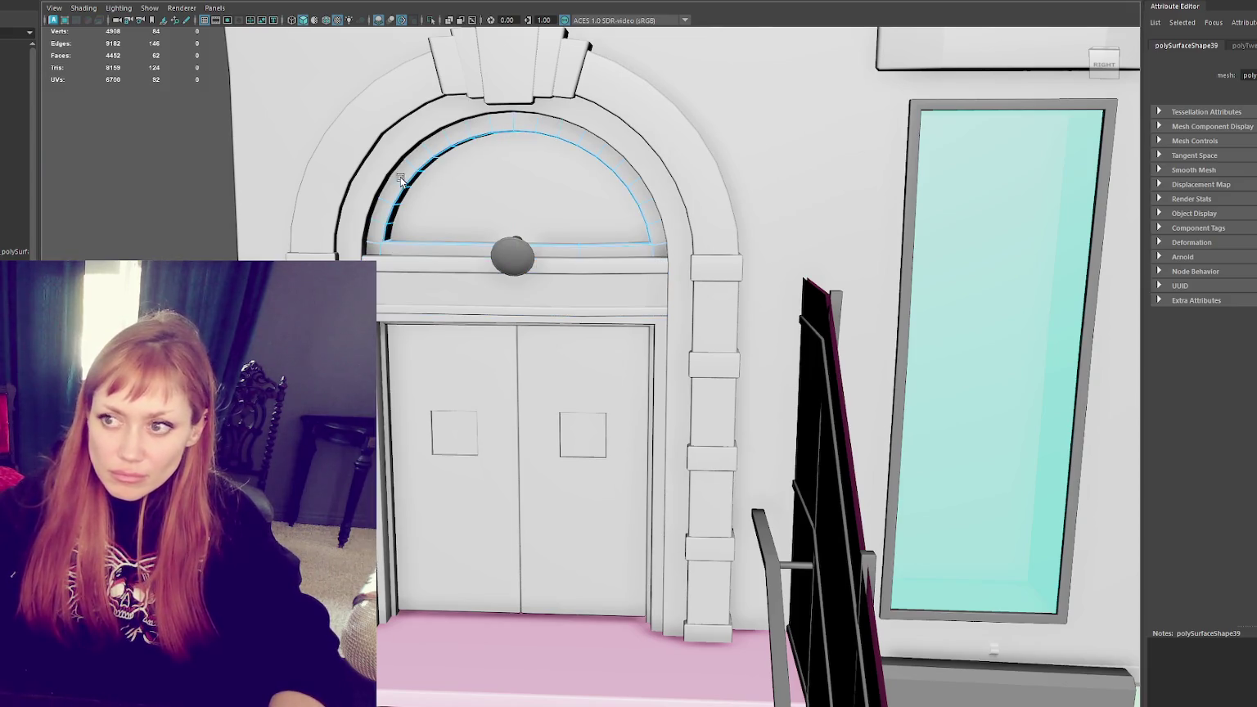
click(409, 152)
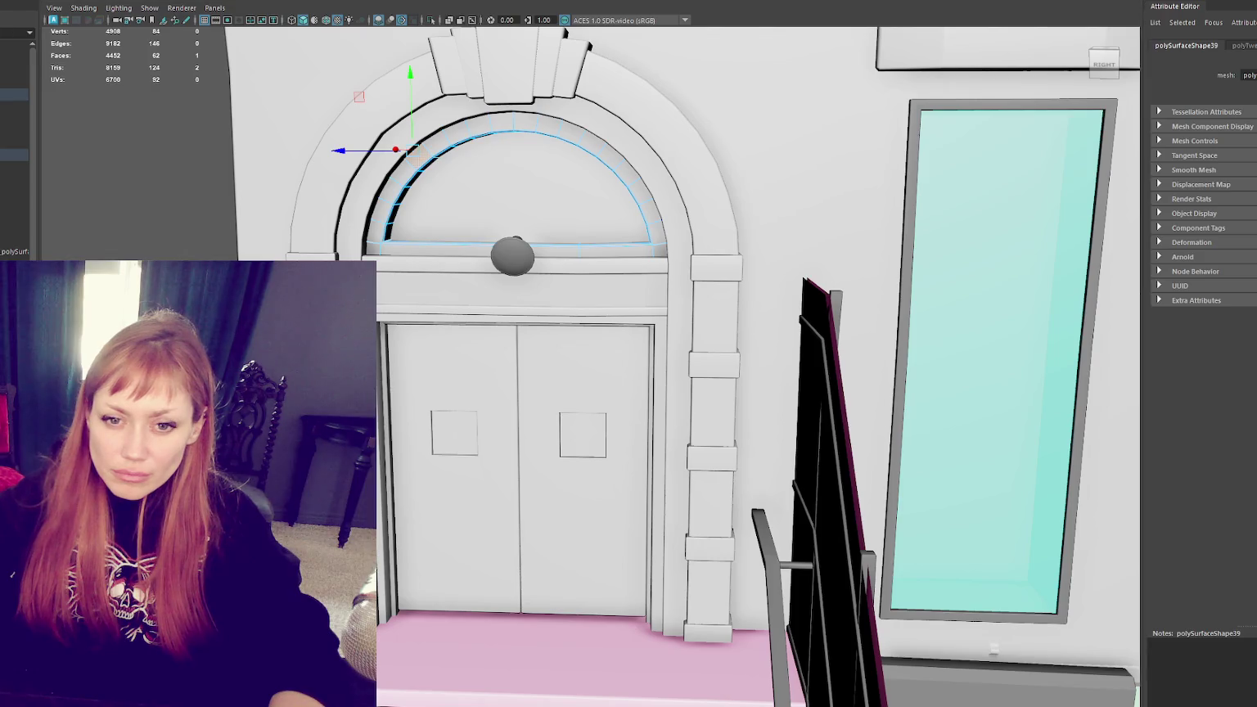
click(503, 148)
scroll(390, 220, down, 3)
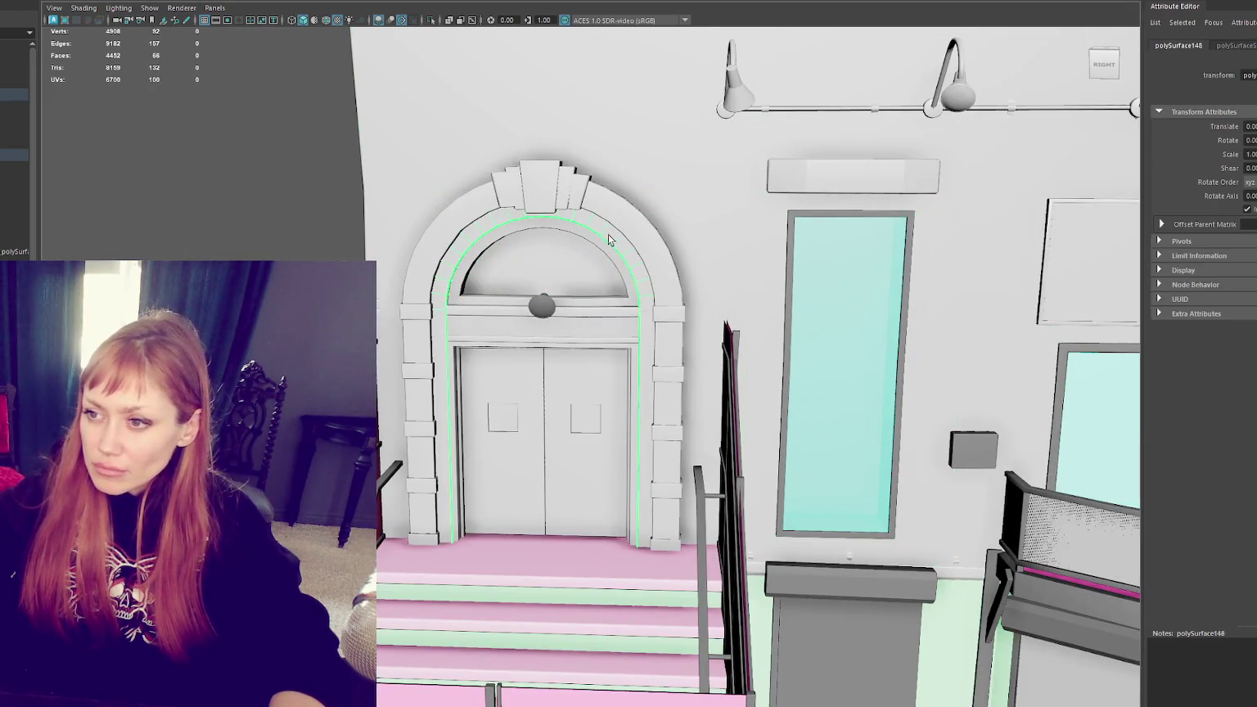
shift+click(607, 298)
Step: Open the transom bar's material attributes and enter a new name beginning 'Mai'
click(607, 323)
right_click(234, 170)
click(327, 517)
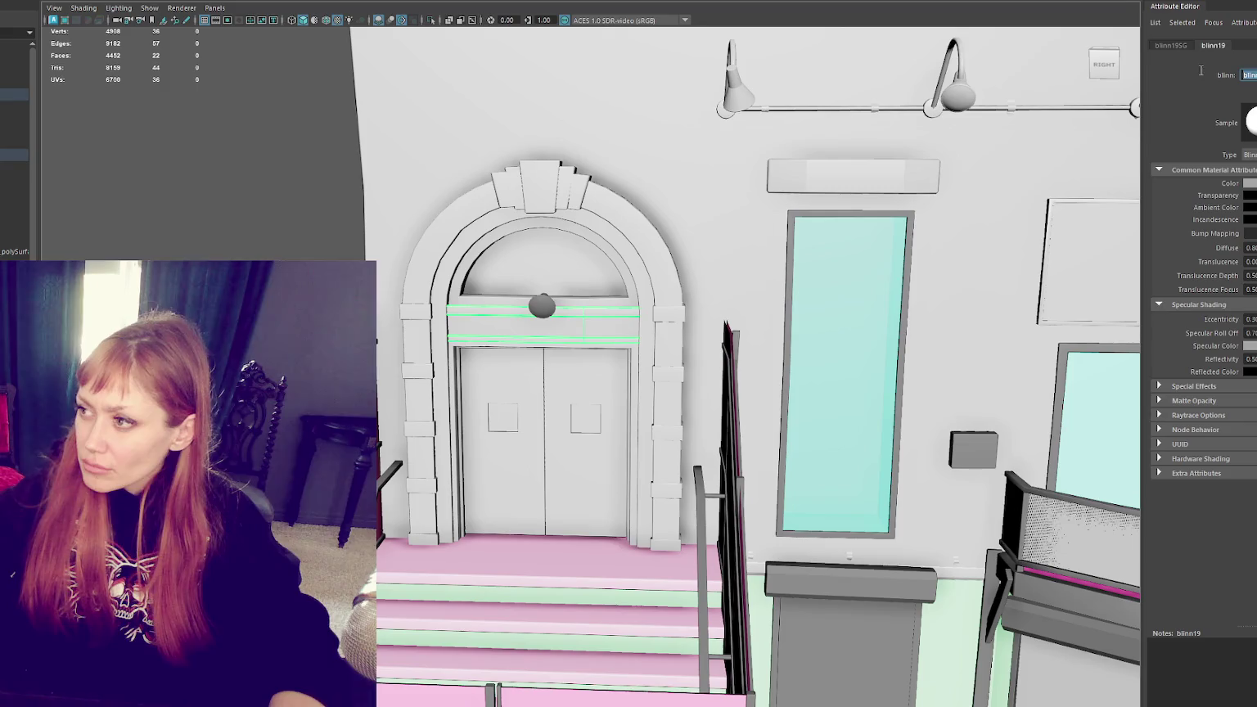
text(Mai)
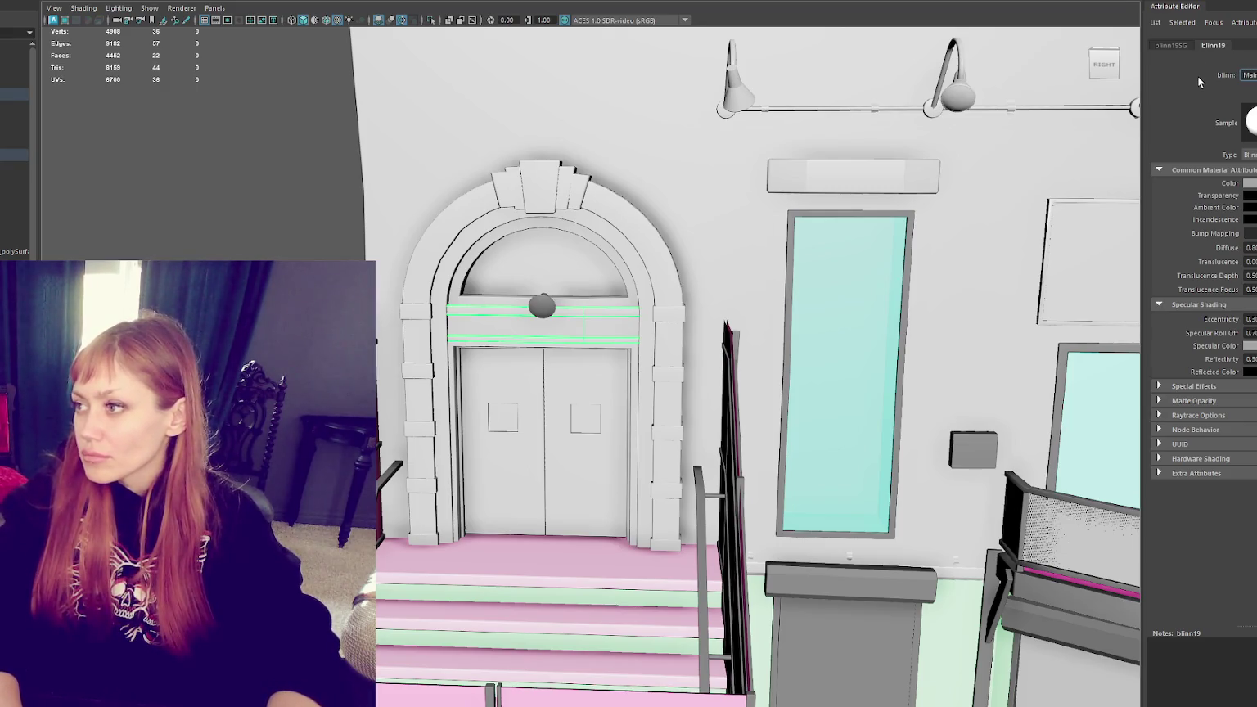
key(Return)
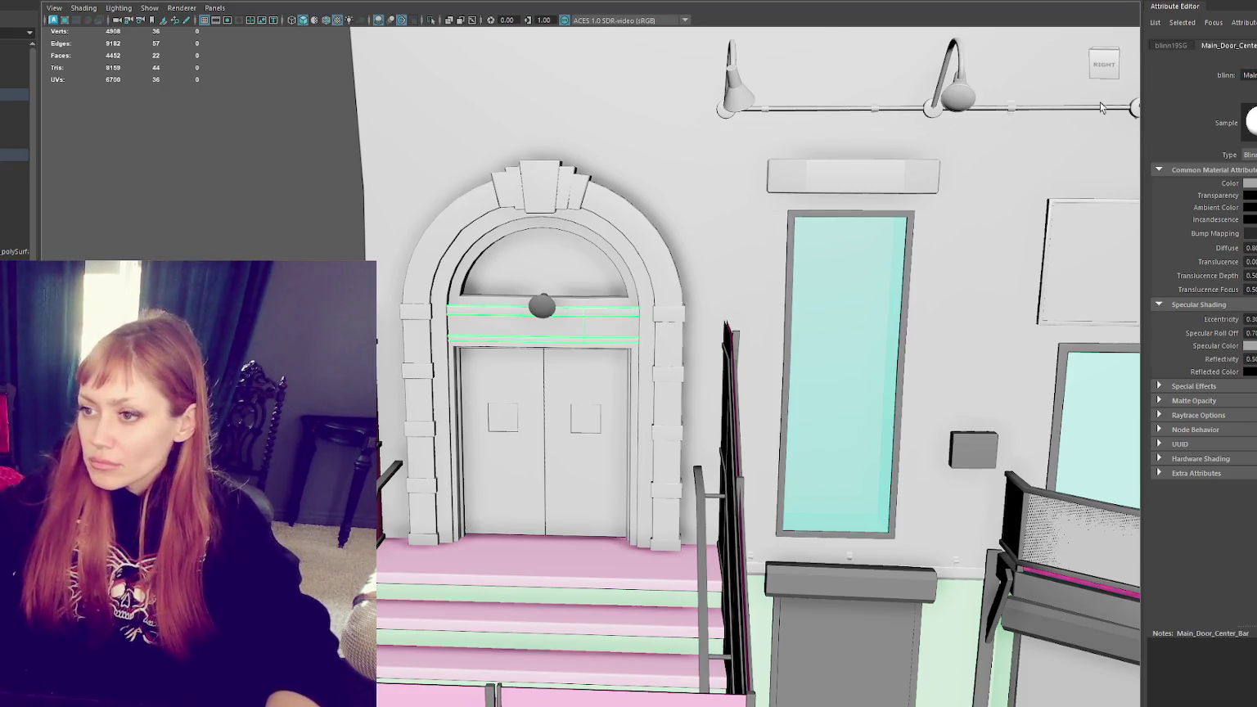
Step: Rename the keystone and quoin blocks' blinn20 material to Main_Door_Details
click(667, 312)
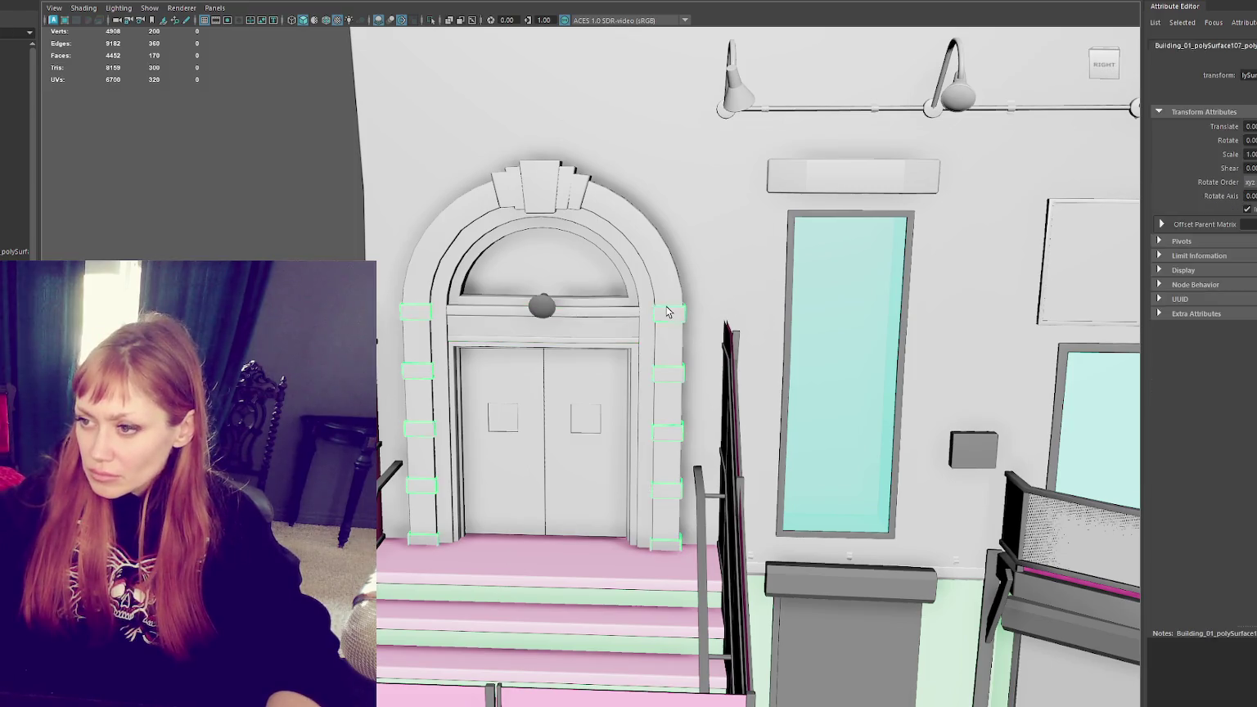
click(541, 166)
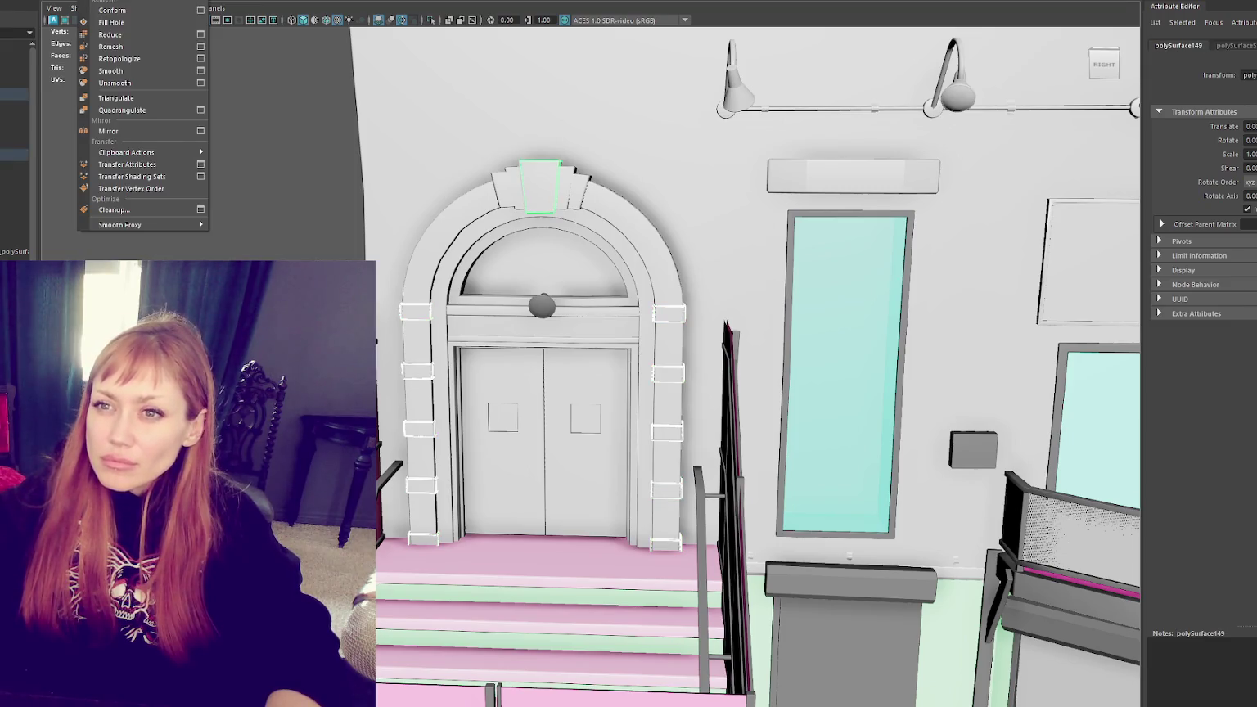
click(148, 164)
right_click(192, 150)
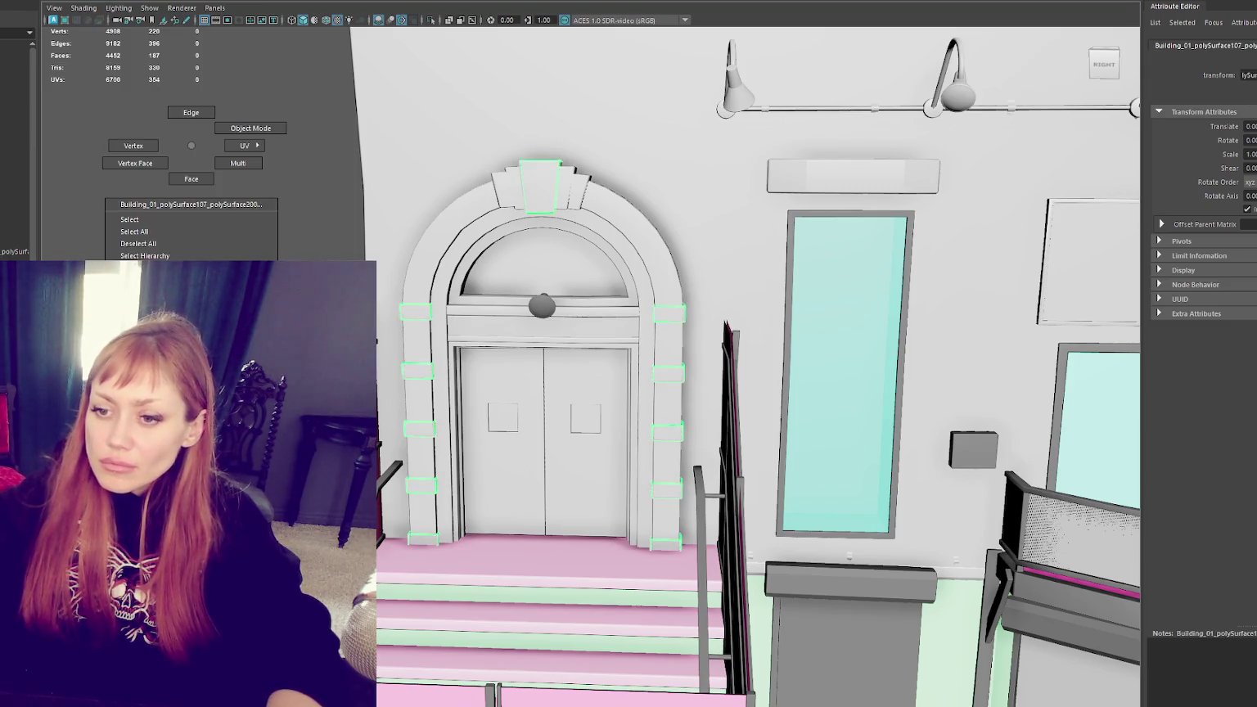
click(164, 246)
double_click(1250, 74)
text(Main)
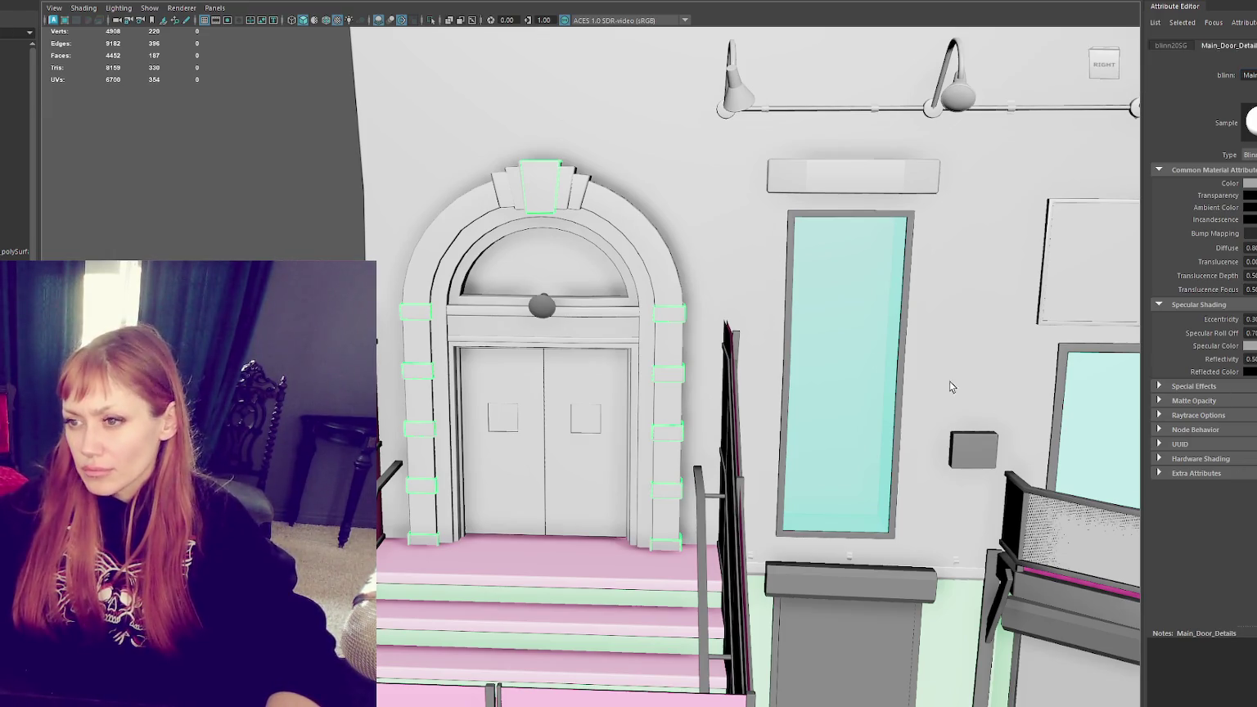
key(Return)
Step: Check the door arch, fanlight, leaves and frame, ending on the round knob above the door
click(573, 197)
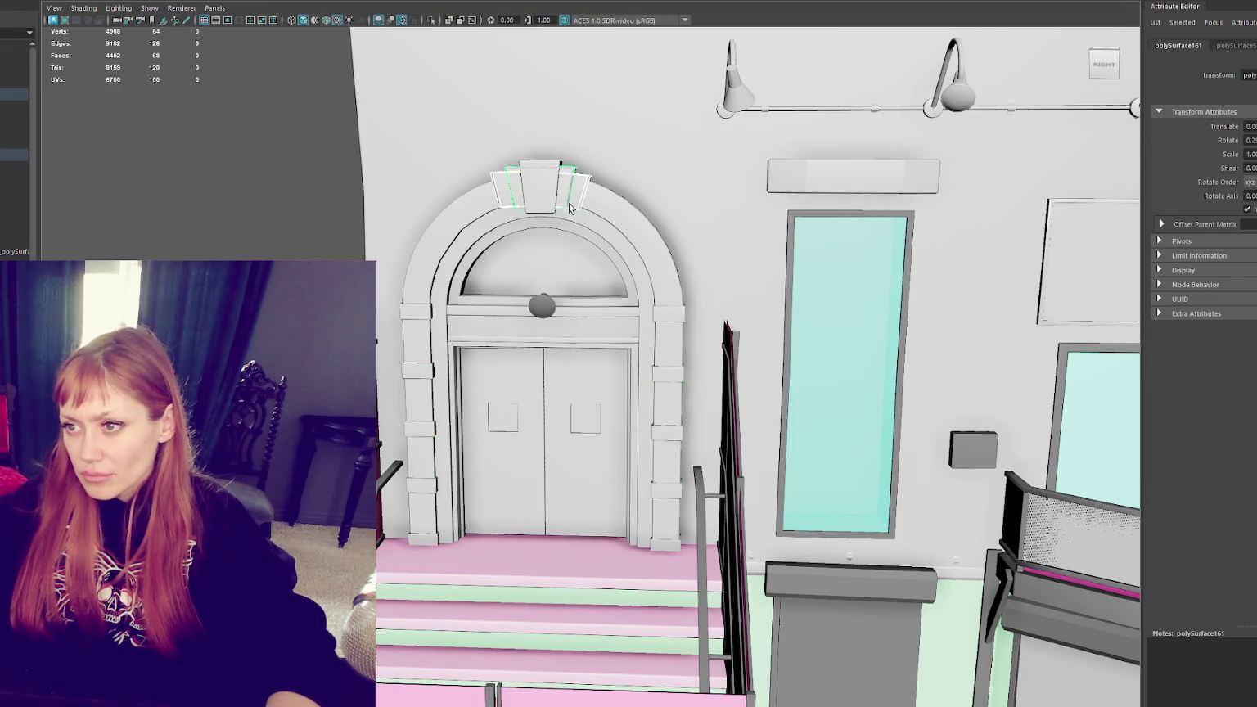
click(604, 258)
click(603, 327)
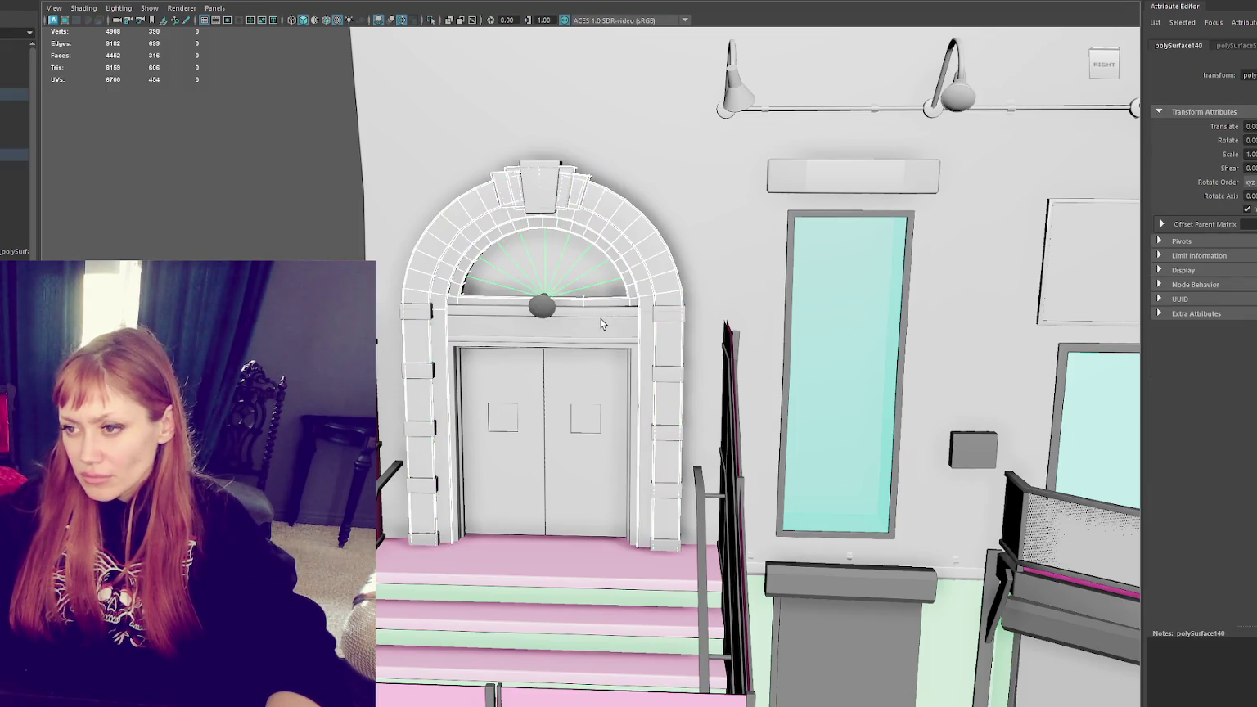
click(603, 366)
click(663, 380)
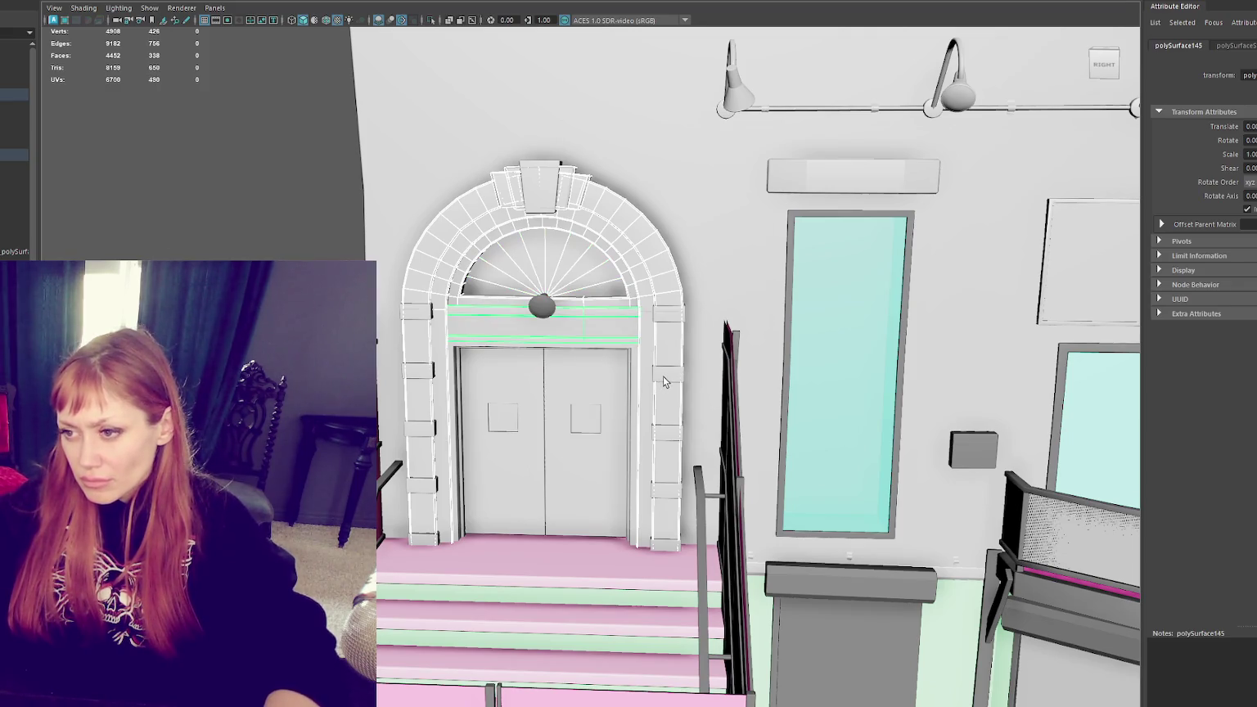
click(633, 365)
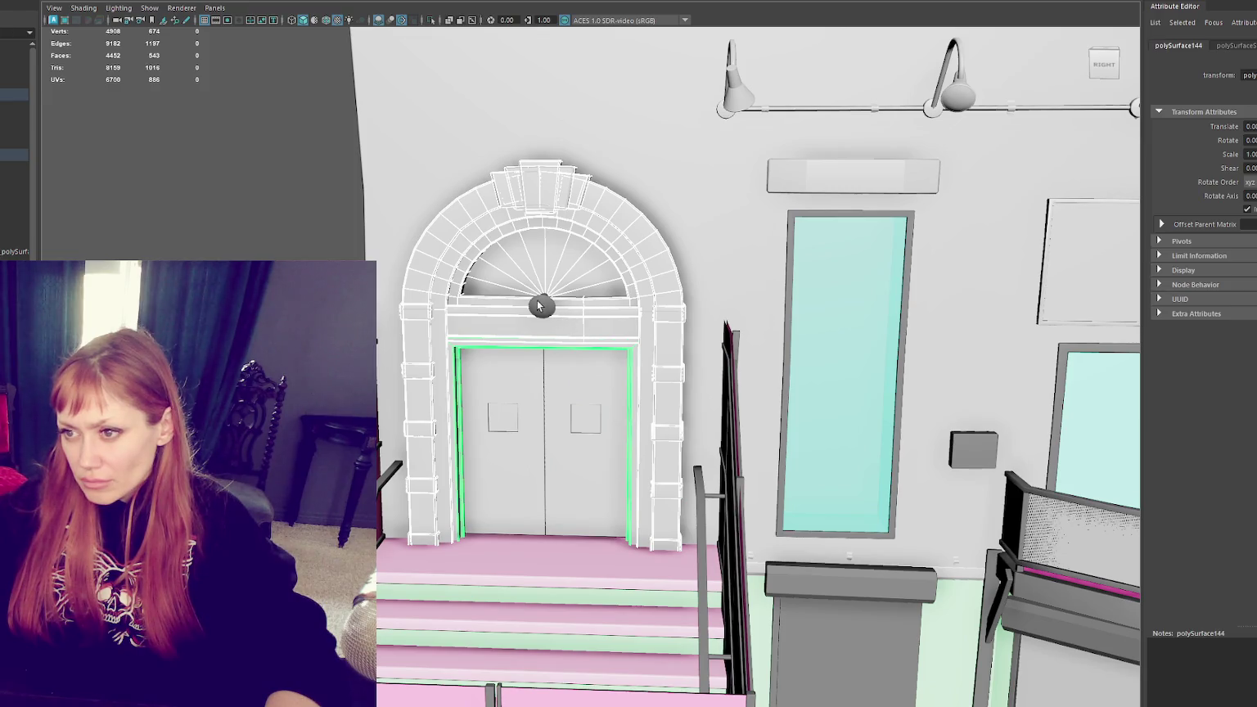
key(Up)
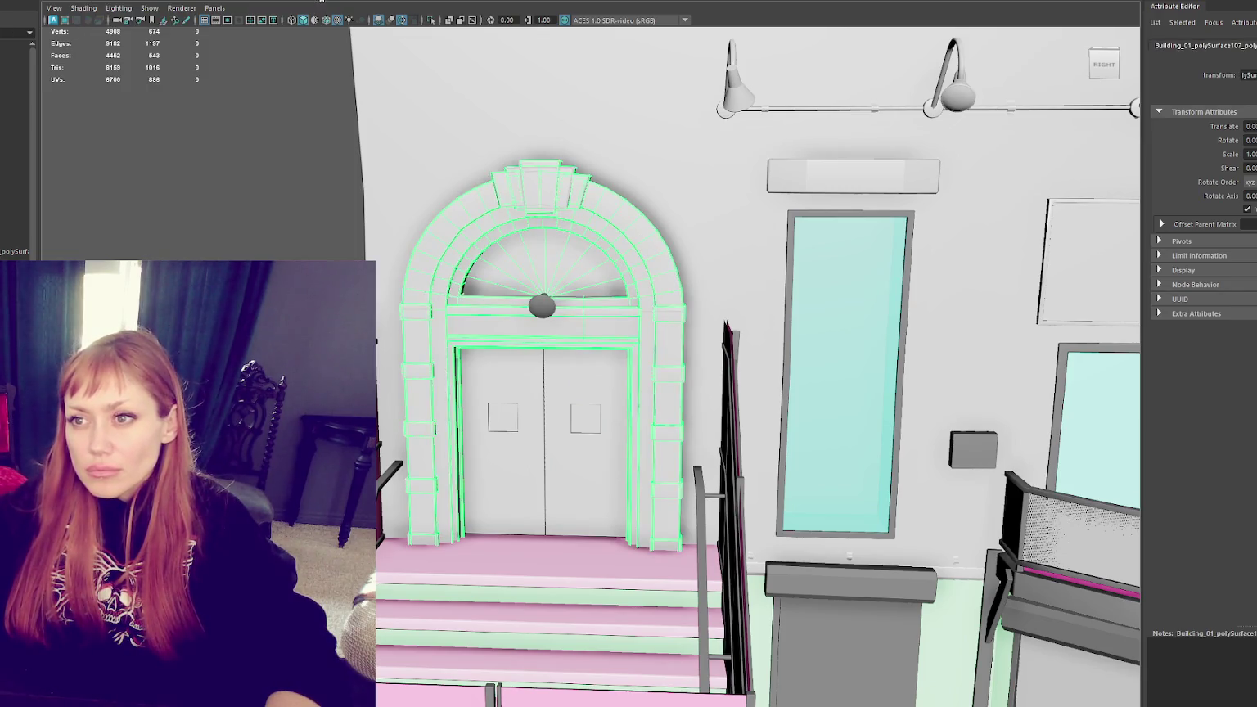
click(542, 309)
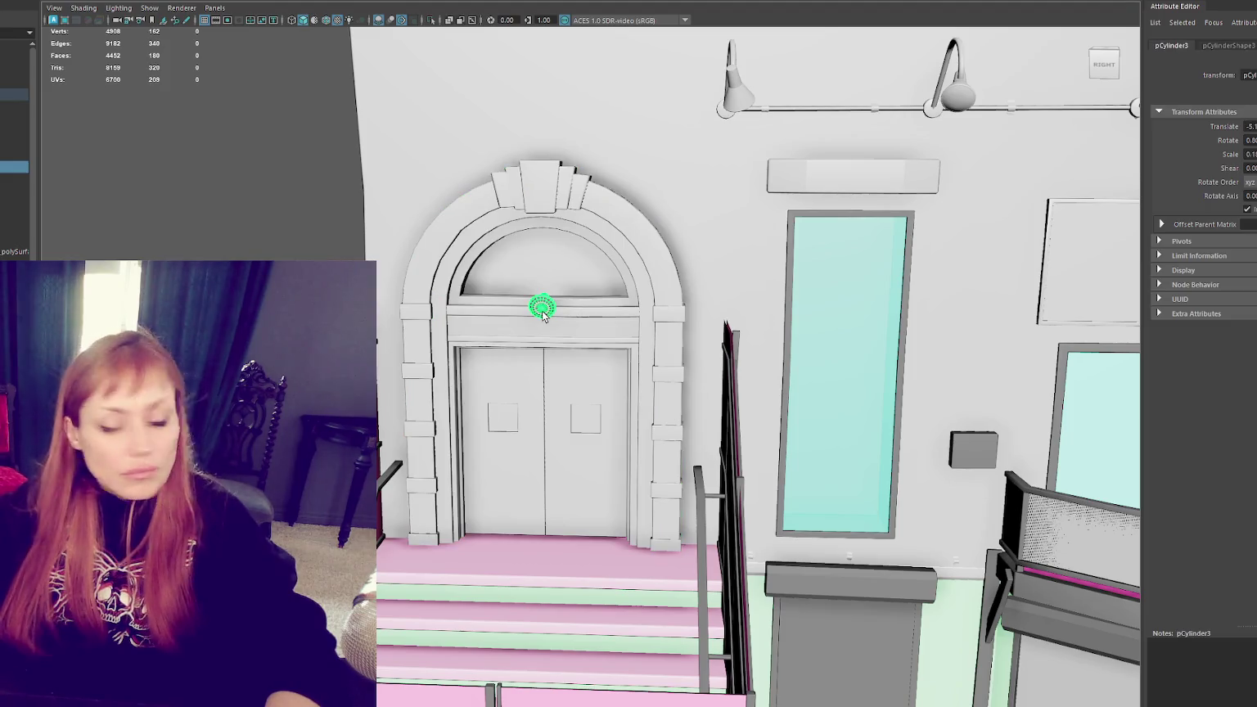
Step: Inspect the knob in face mode, reorient its move handle, then return to object mode
key(ctrl+F11)
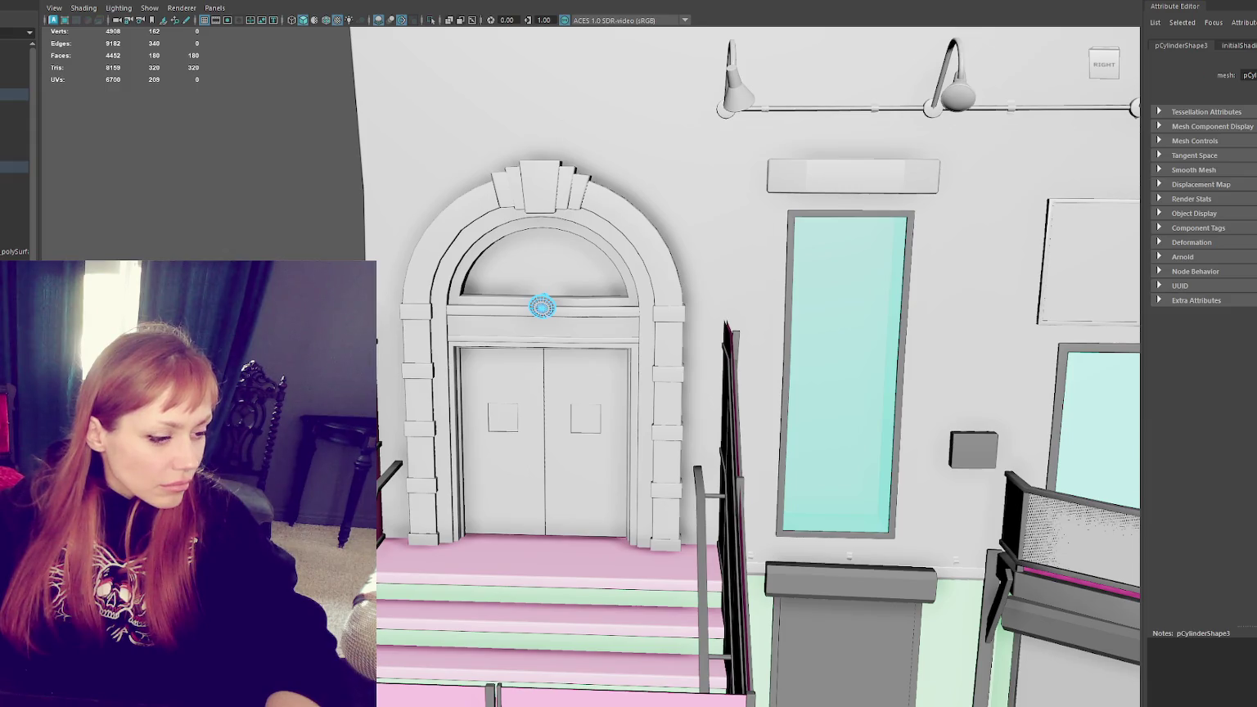
key(w)
key(d)
click(489, 250)
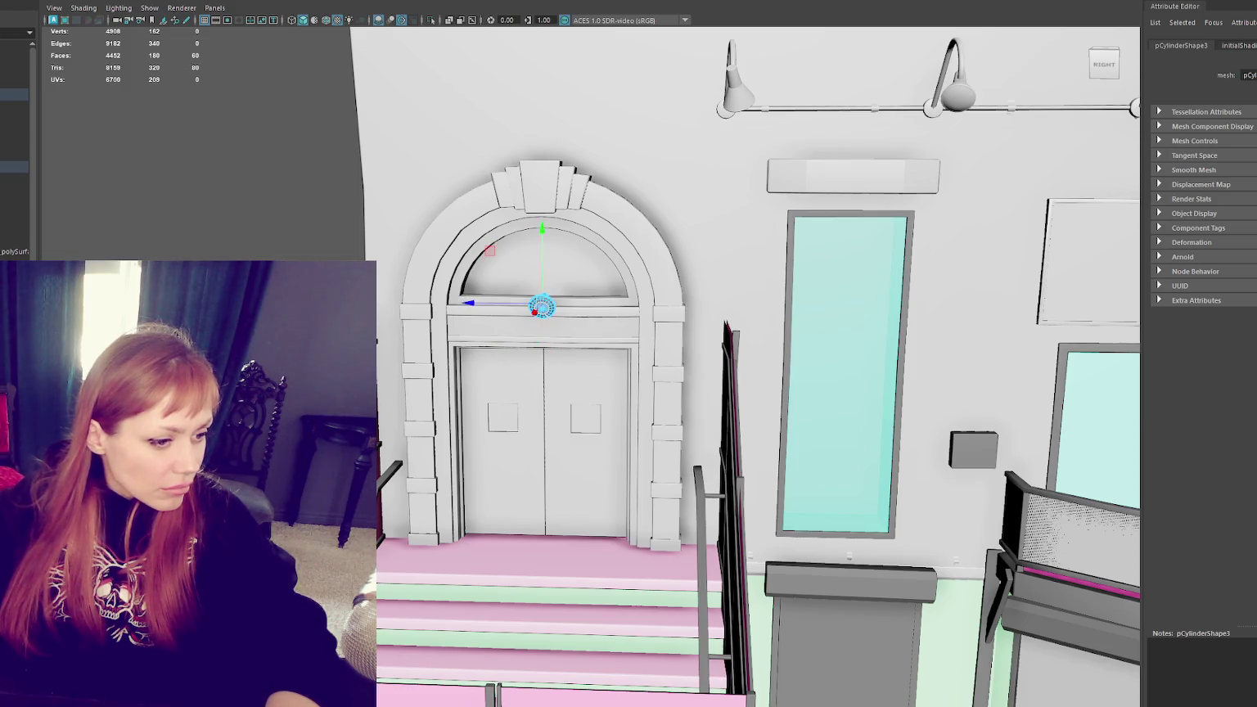
click(484, 338)
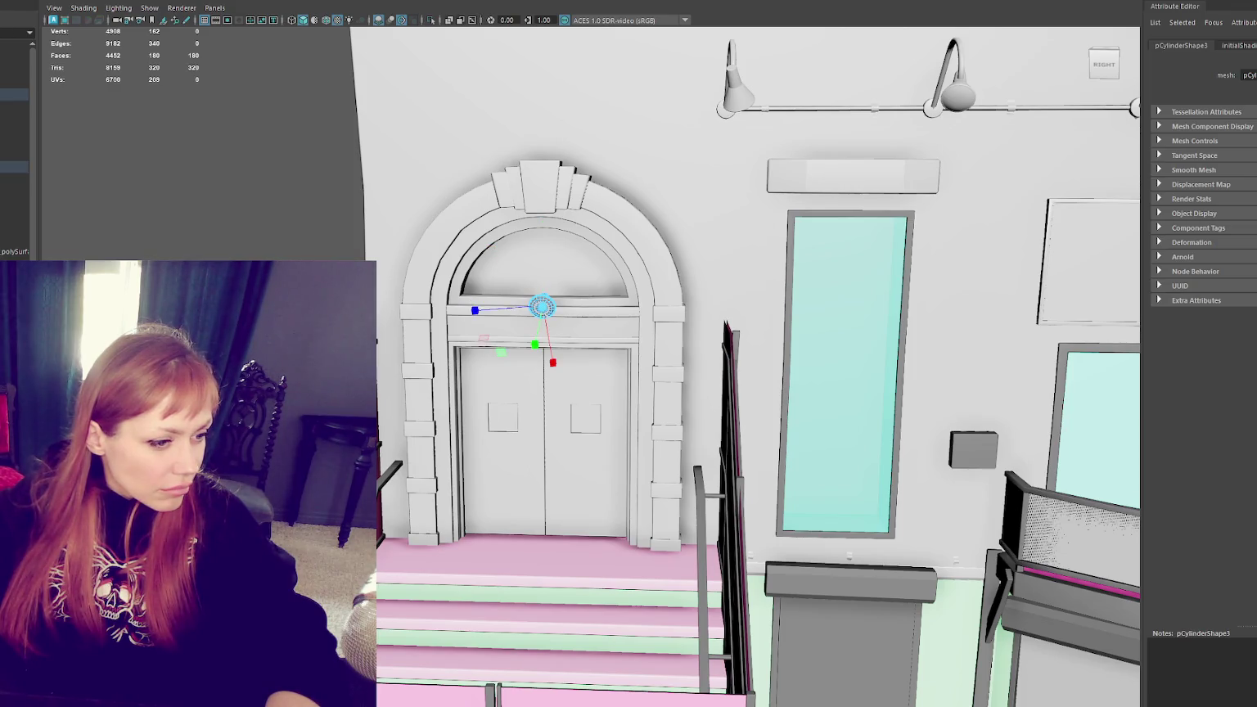
key(F8)
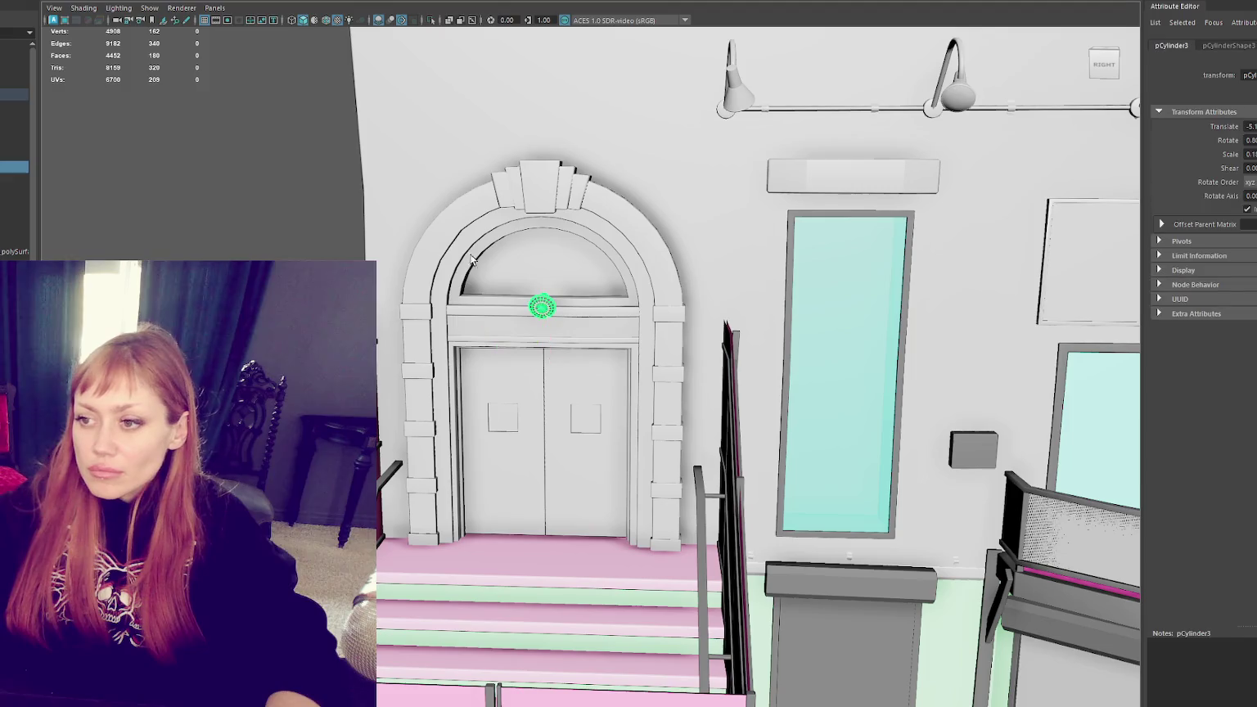
Step: Assign the round knob a new Blinn material named Front_Light
click(94, 1)
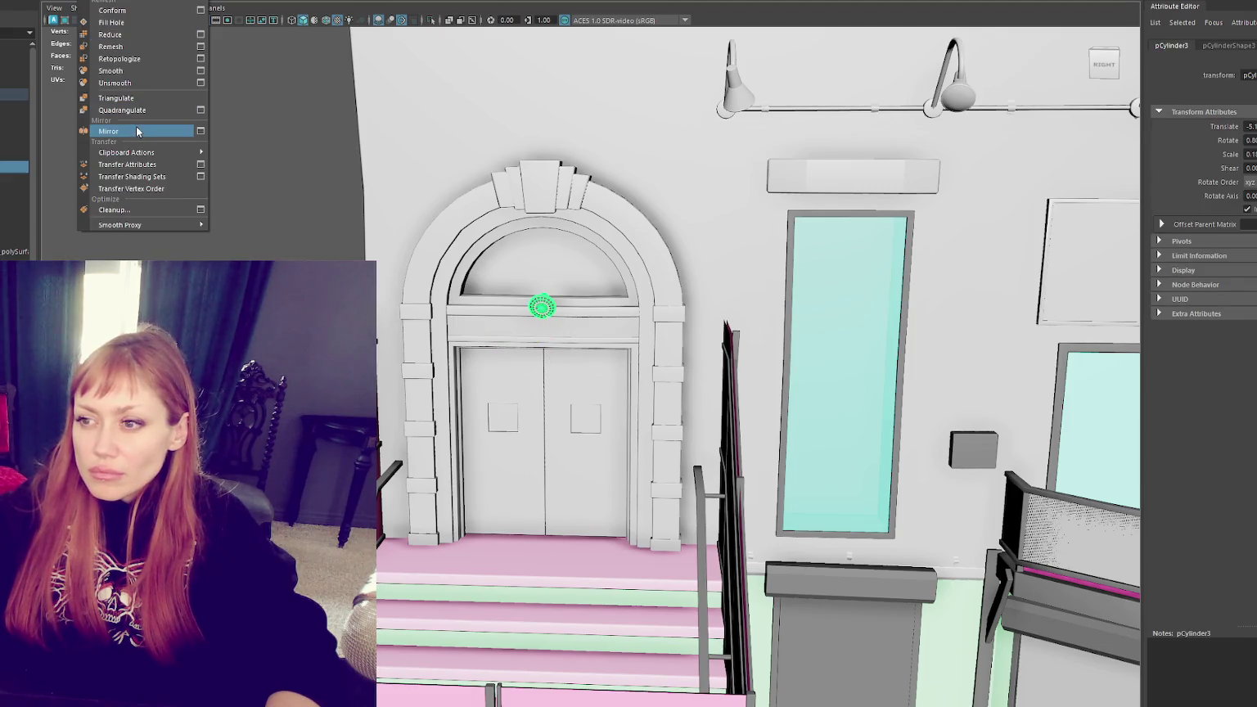
click(301, 2)
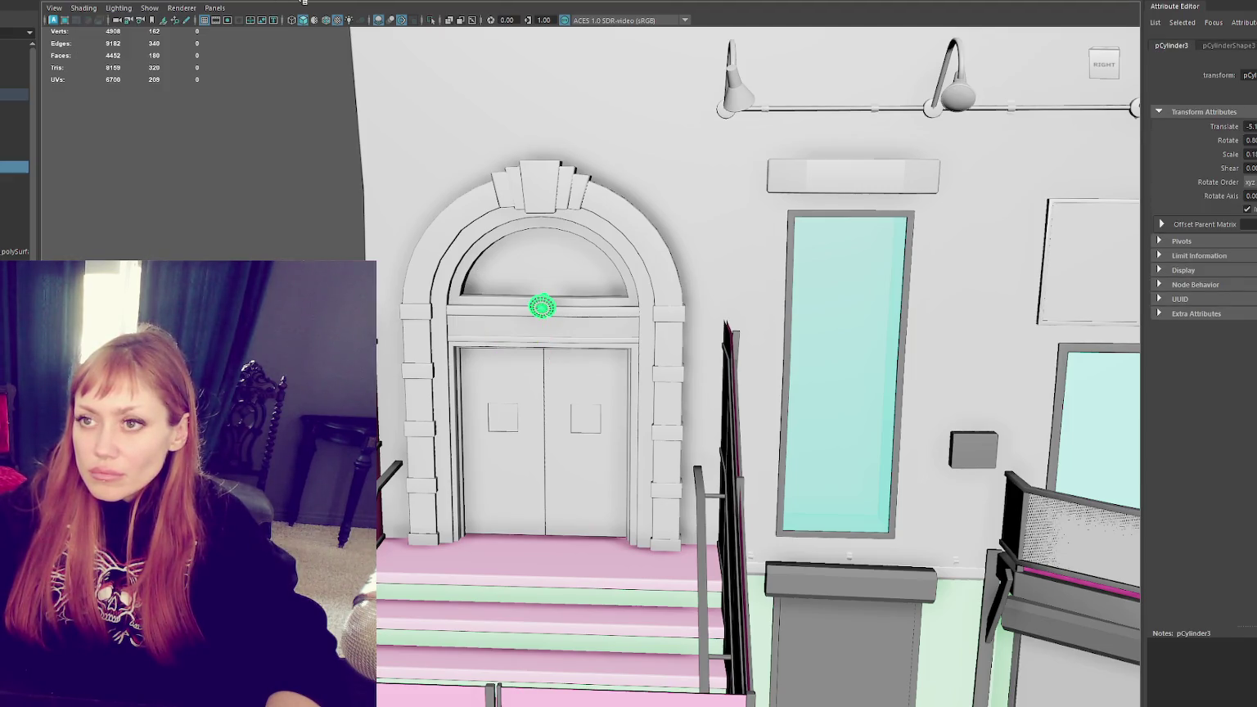
click(94, 1)
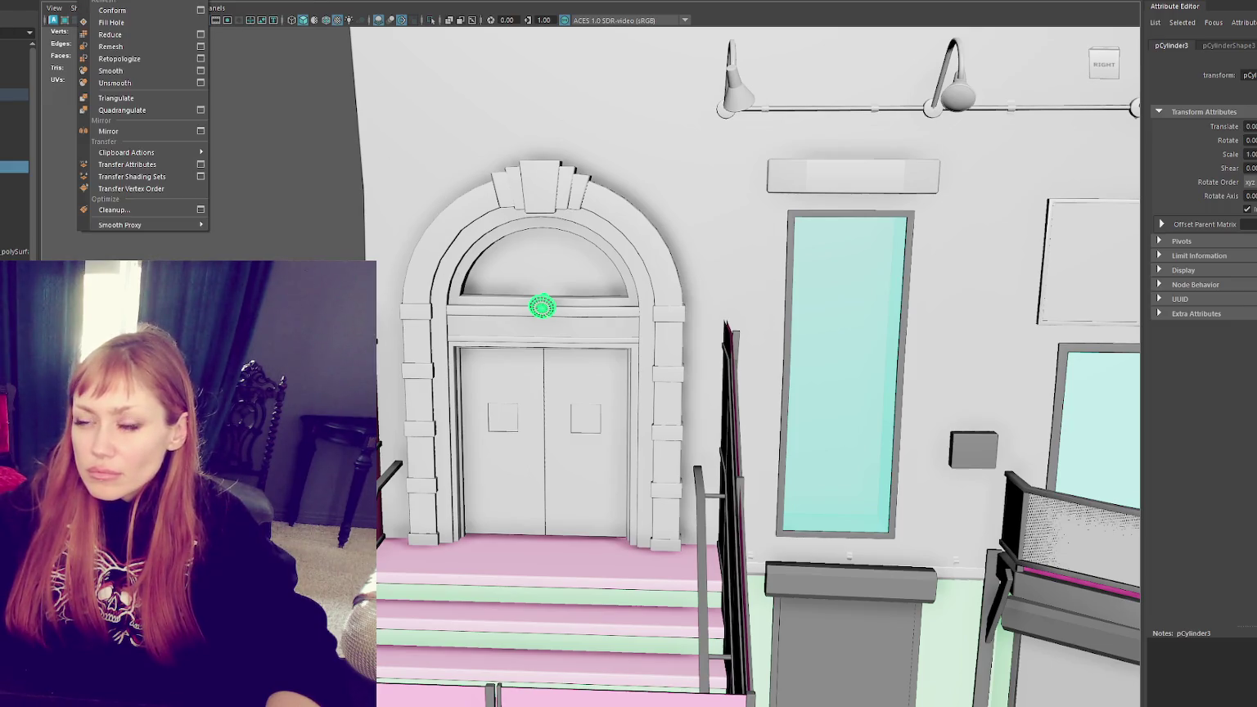
click(302, 194)
right_click(302, 194)
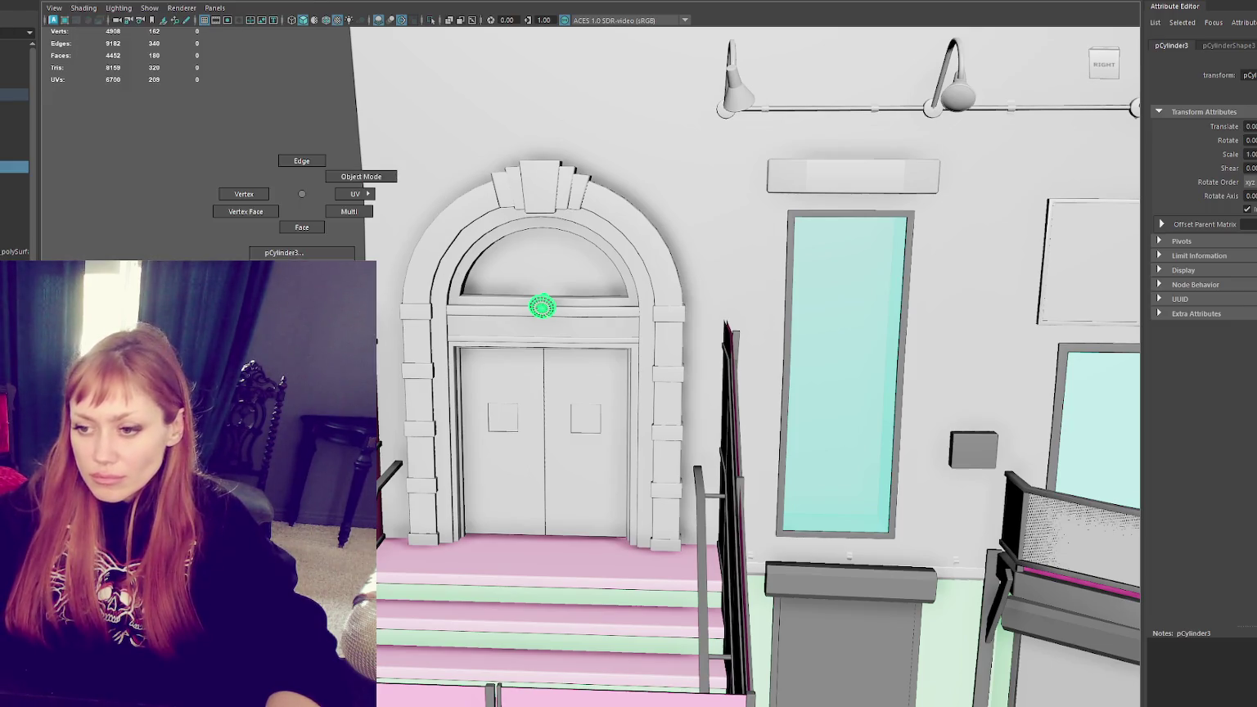
click(393, 539)
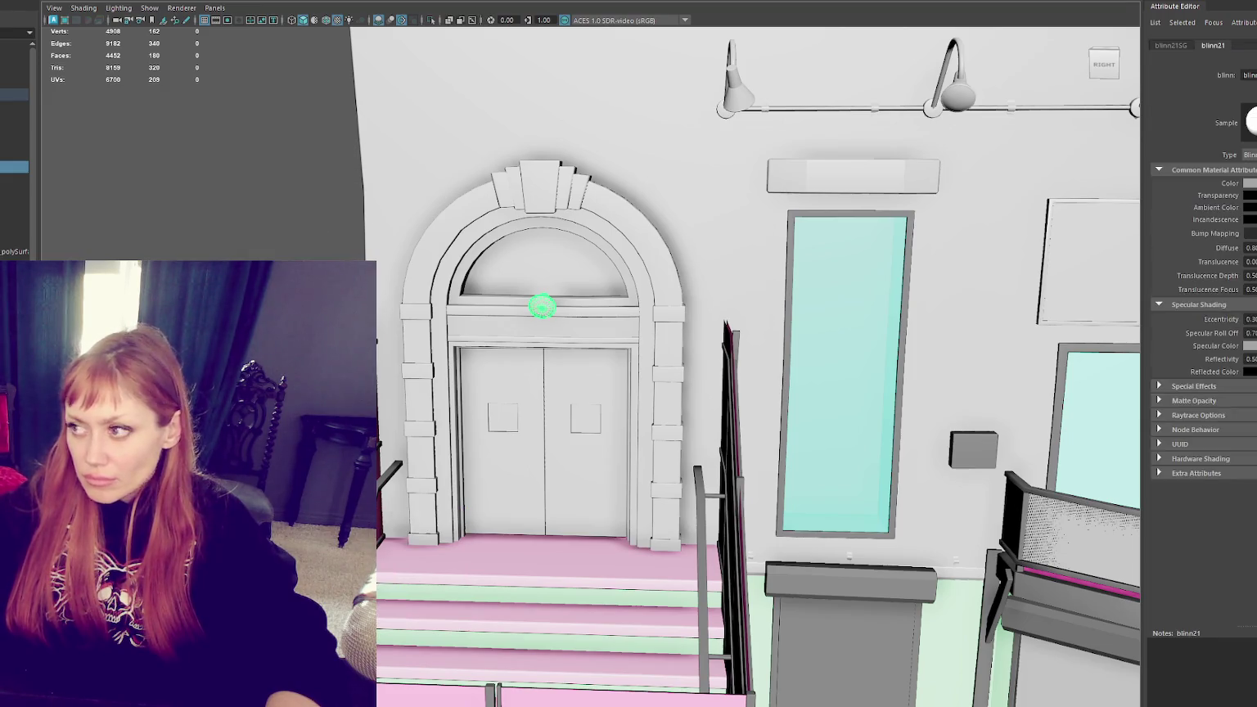
text(Front_Light)
key(Return)
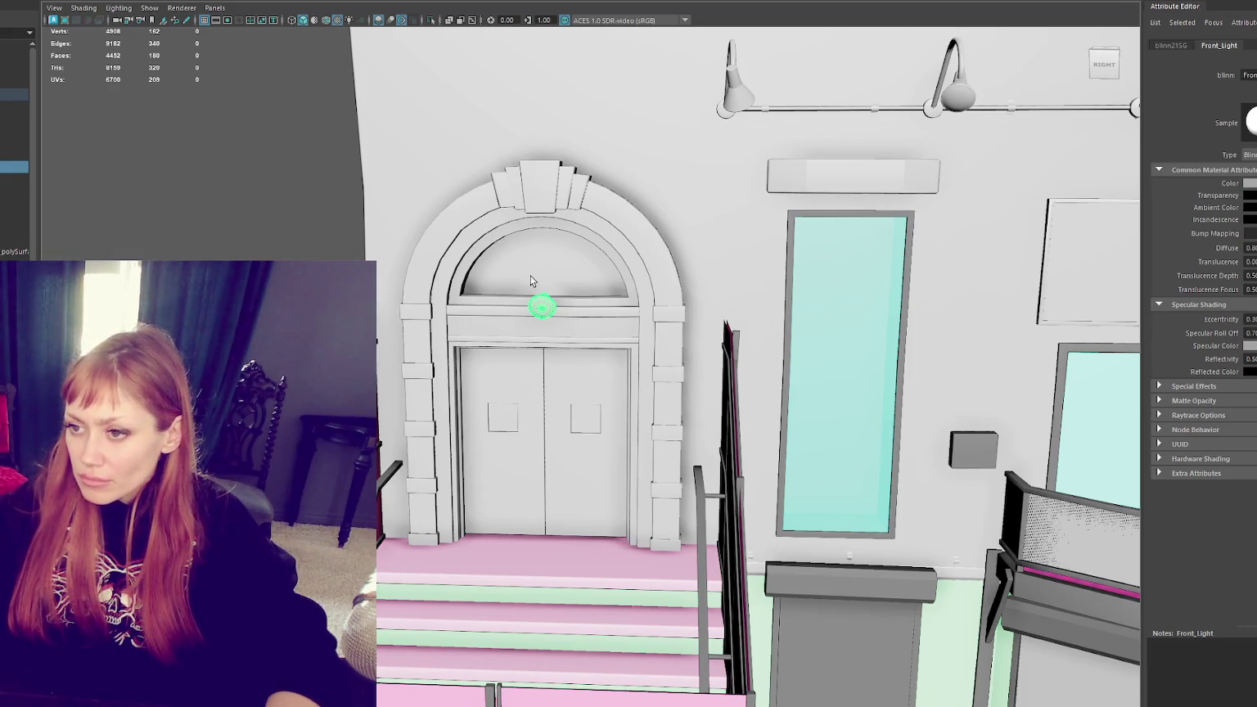
Step: Combine both door leaves, the arch and the knob into one object, Front_Door1
click(479, 260)
click(531, 371)
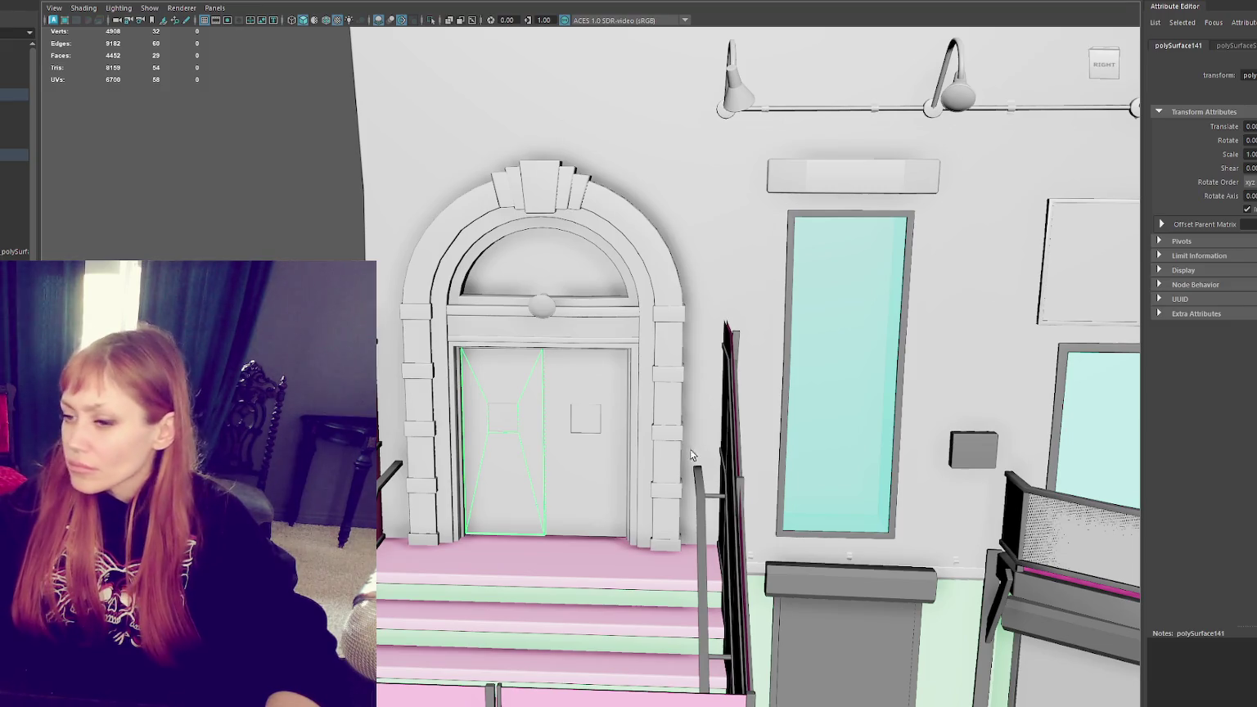
shift+click(590, 363)
shift+click(590, 336)
shift+click(551, 310)
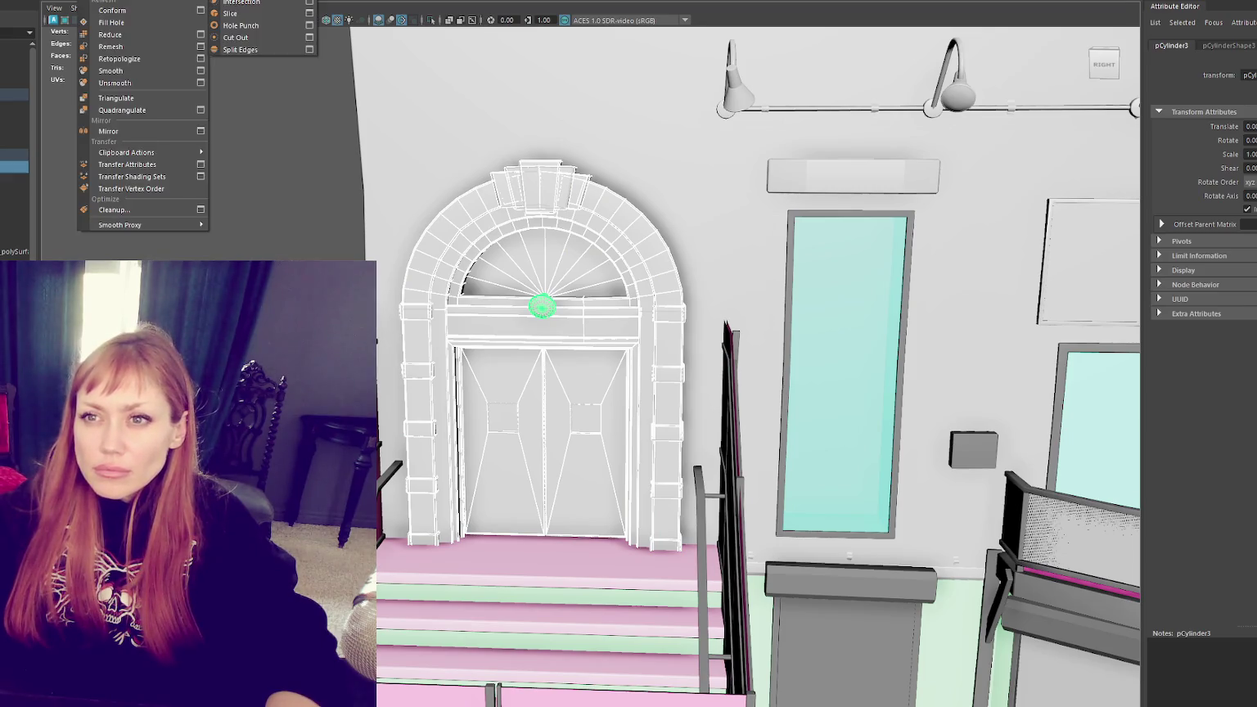
click(114, 32)
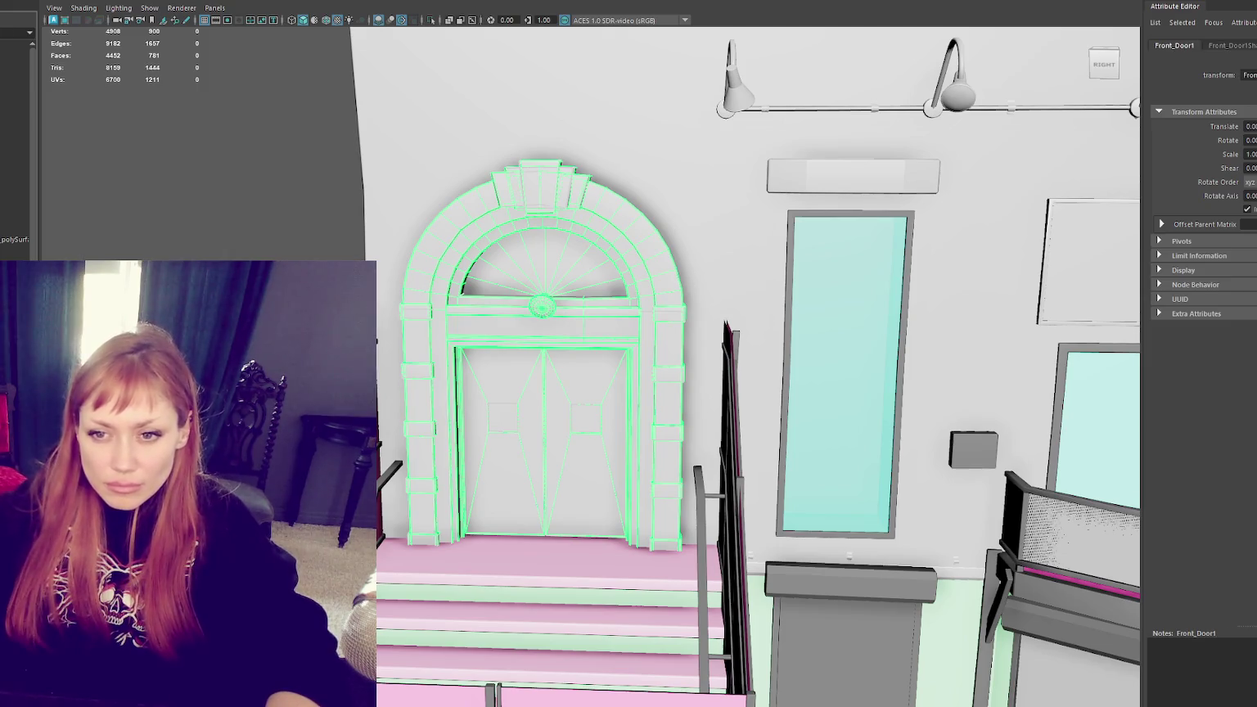
Step: Assign the lamp brackets a new Blinn material named Brackets
click(838, 300)
scroll(838, 300, down, 5)
scroll(839, 301, up, 5)
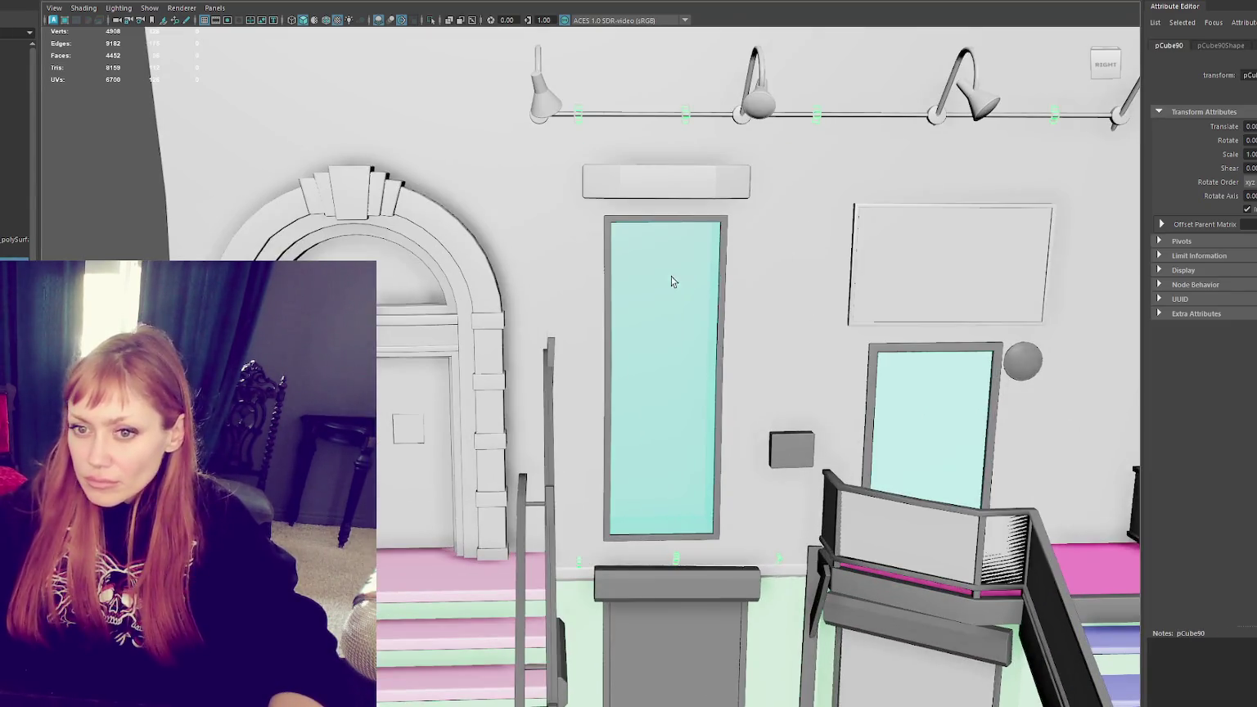
right_click(86, 185)
click(74, 360)
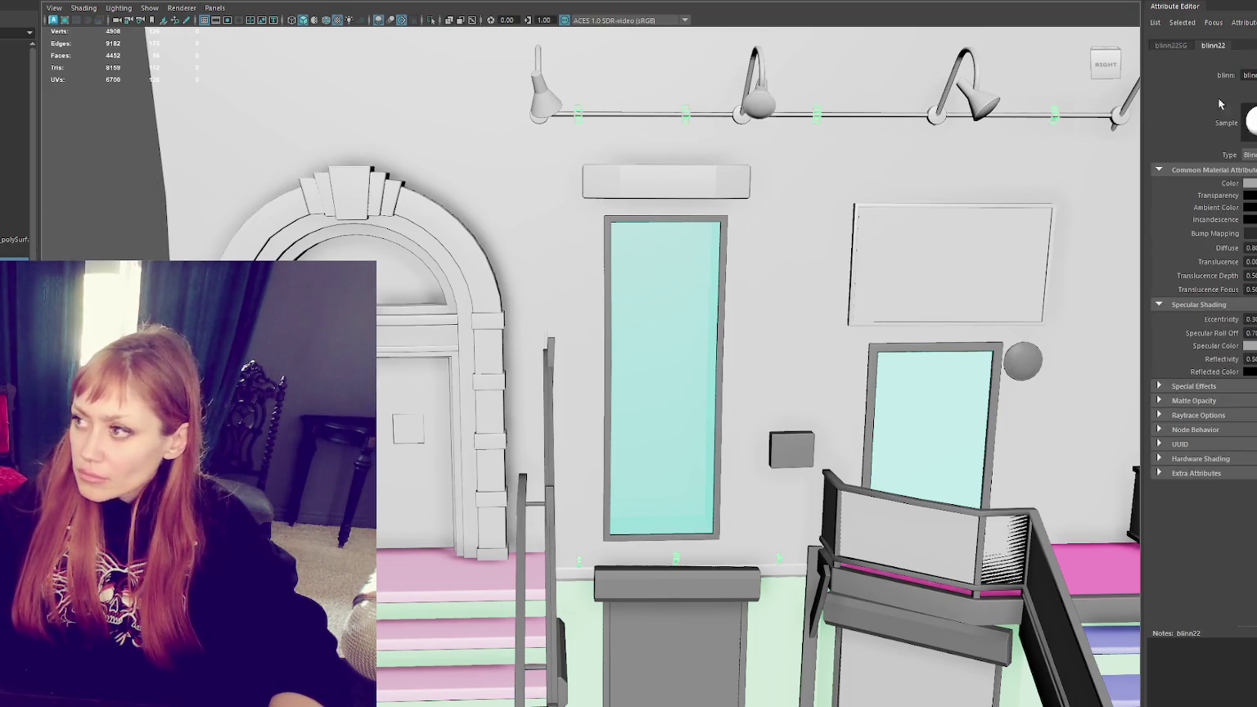
text(Brackets)
key(Return)
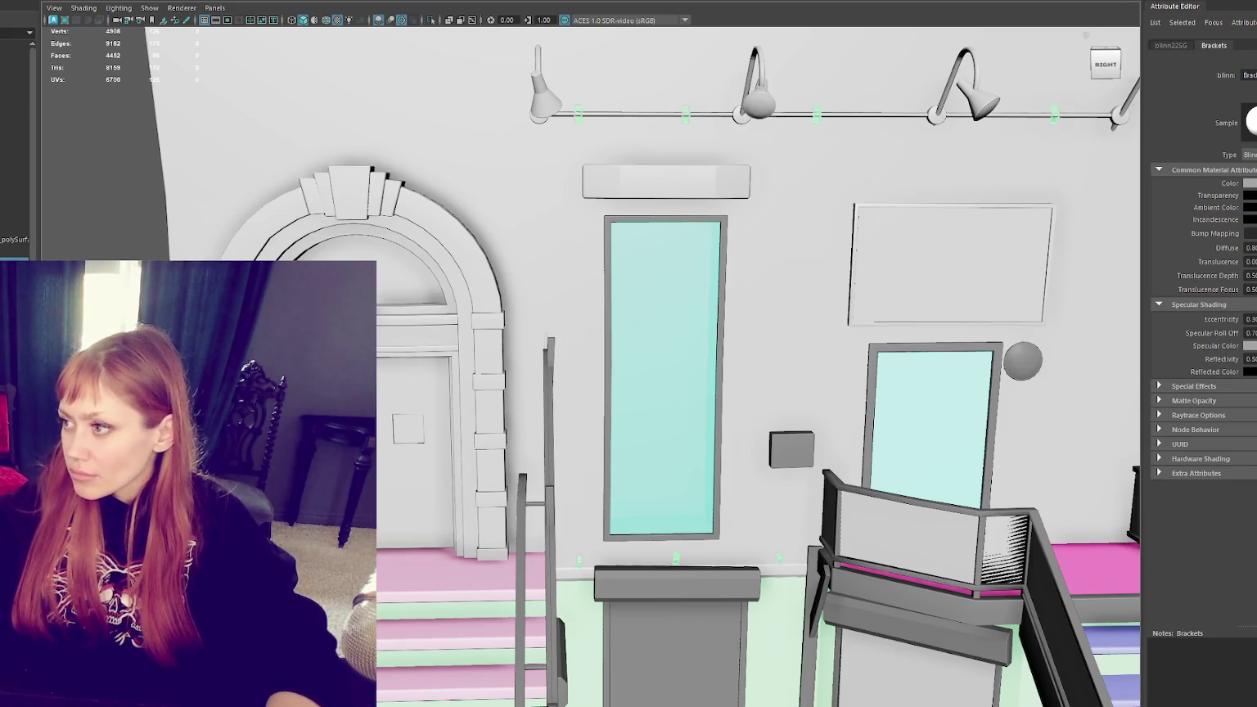
Step: Set the Brackets material colour to blue
click(1250, 184)
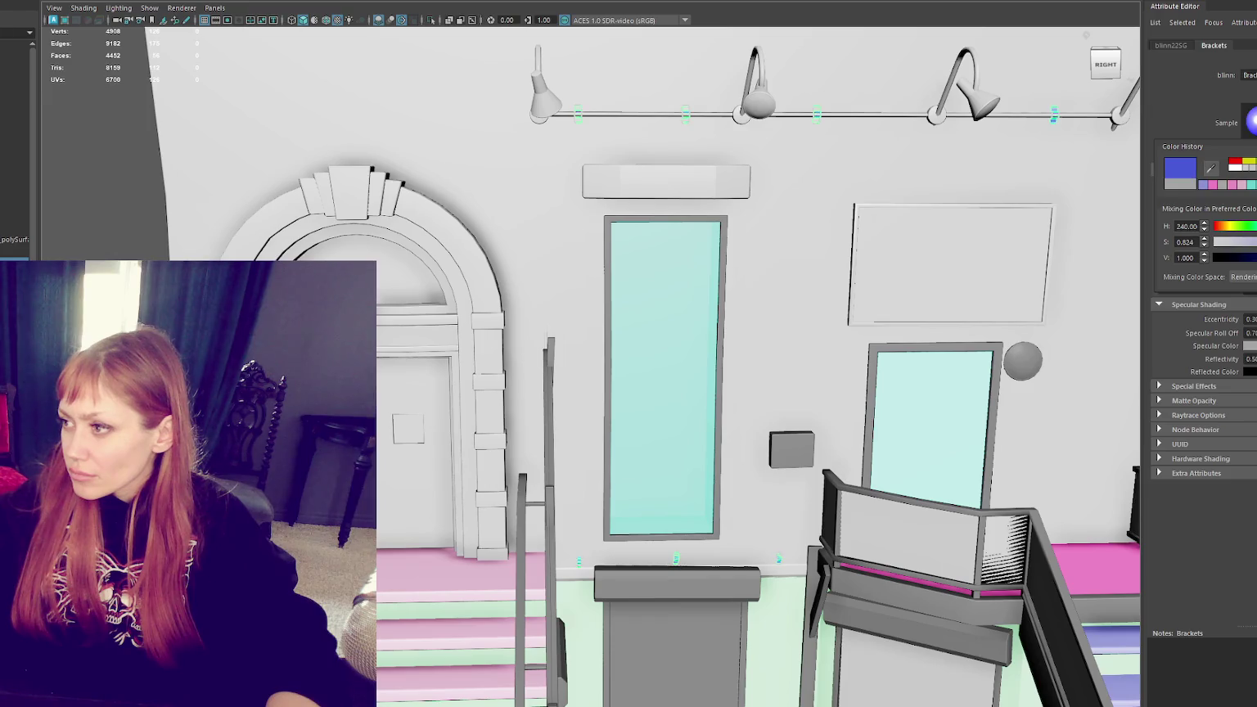
click(126, 221)
scroll(126, 219, down, 5)
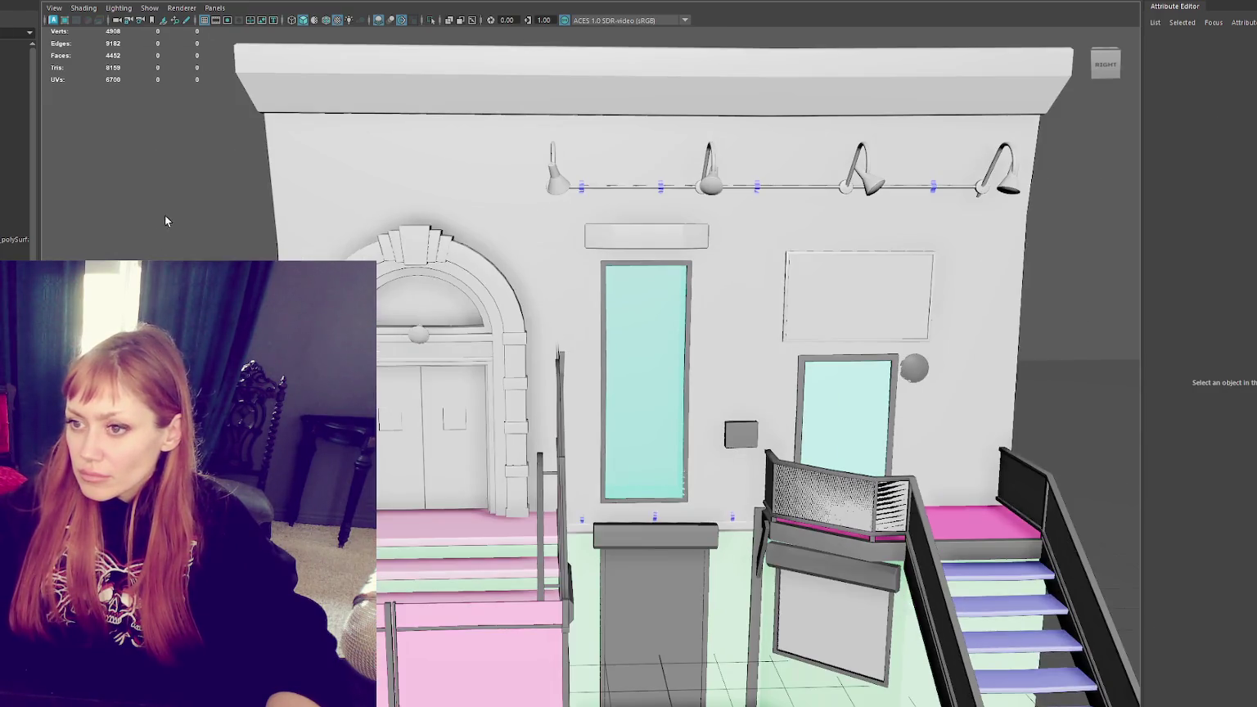
click(357, 249)
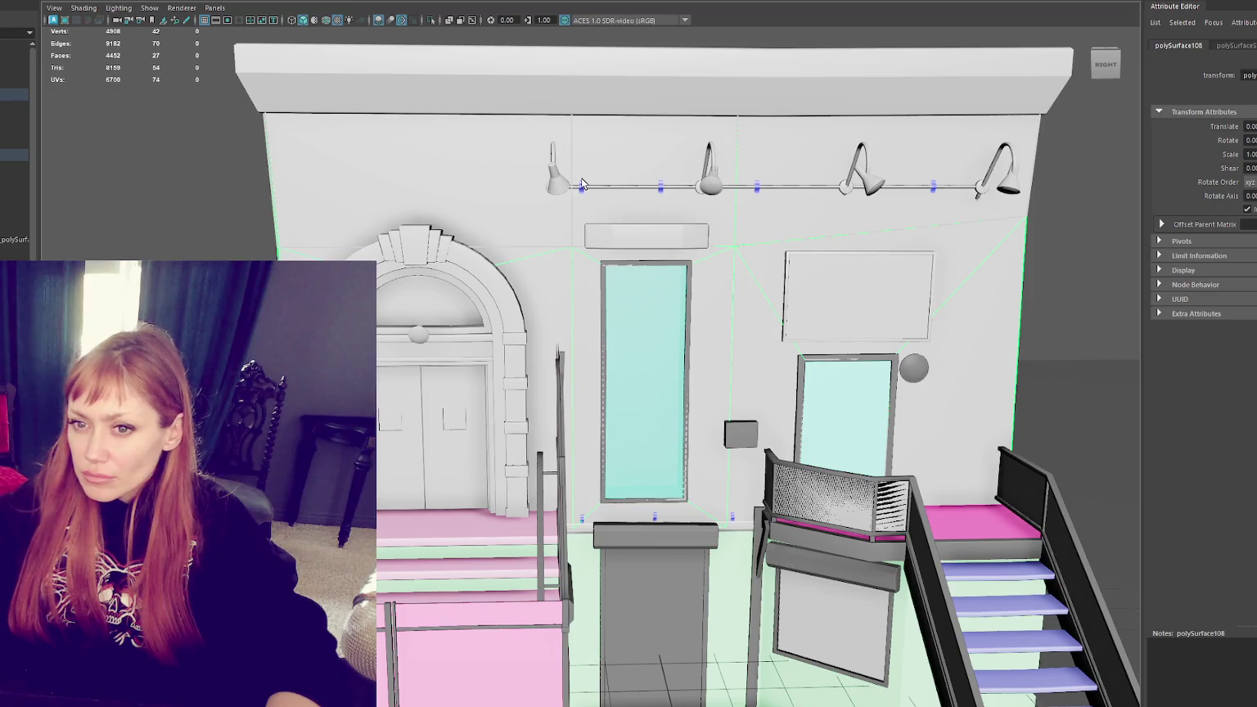
Step: Apply planar UV projections to the main wall's faces and inspect the checker from the side
scroll(681, 250, down, 3)
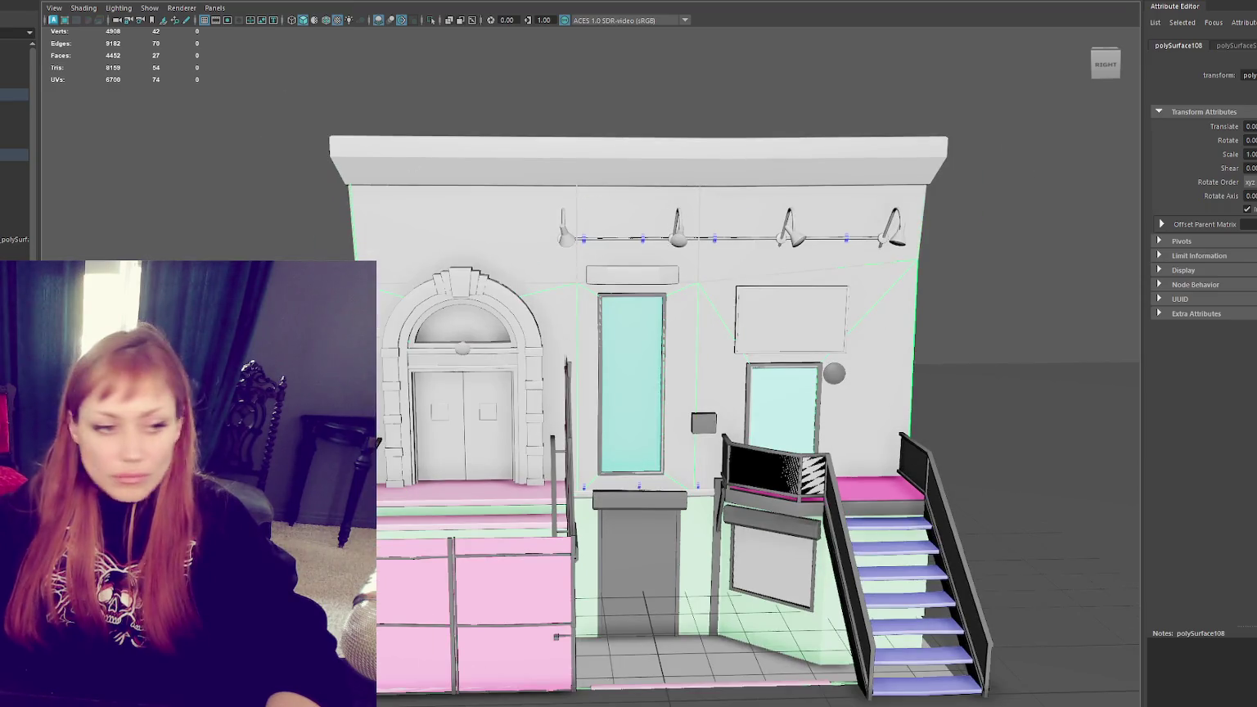
scroll(681, 249, down, 3)
key(ctrl+F11)
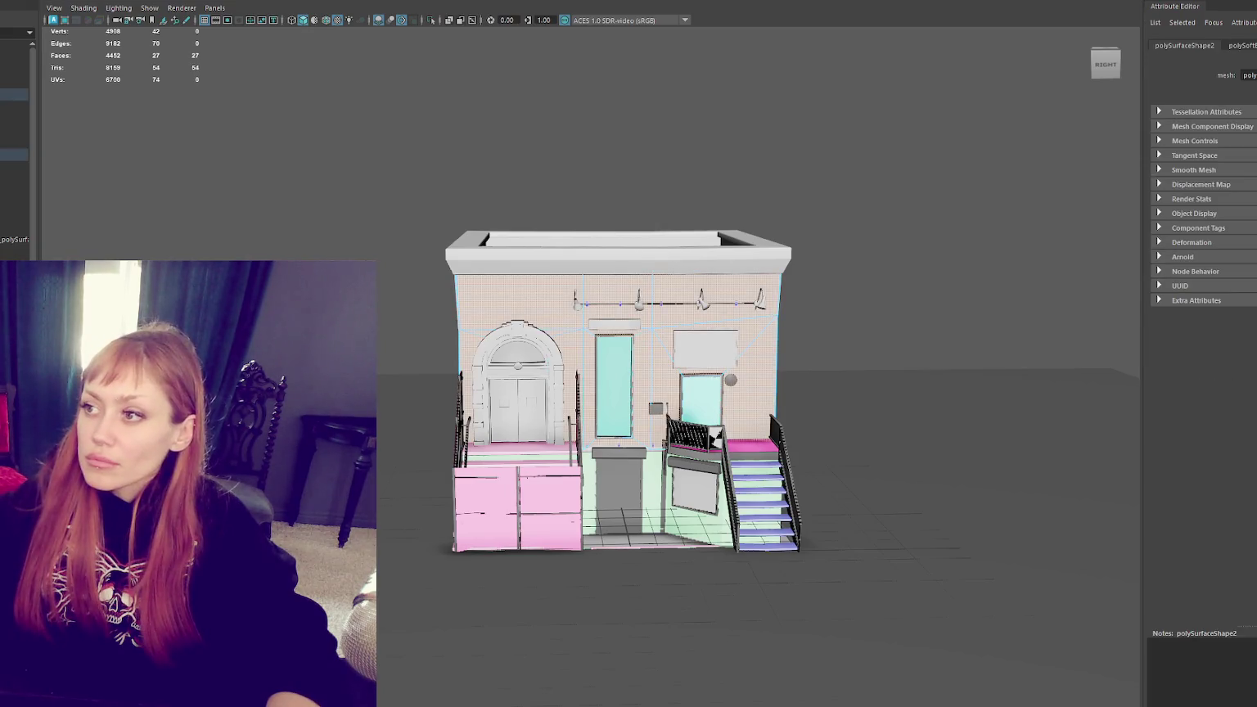
click(876, 3)
click(887, 2)
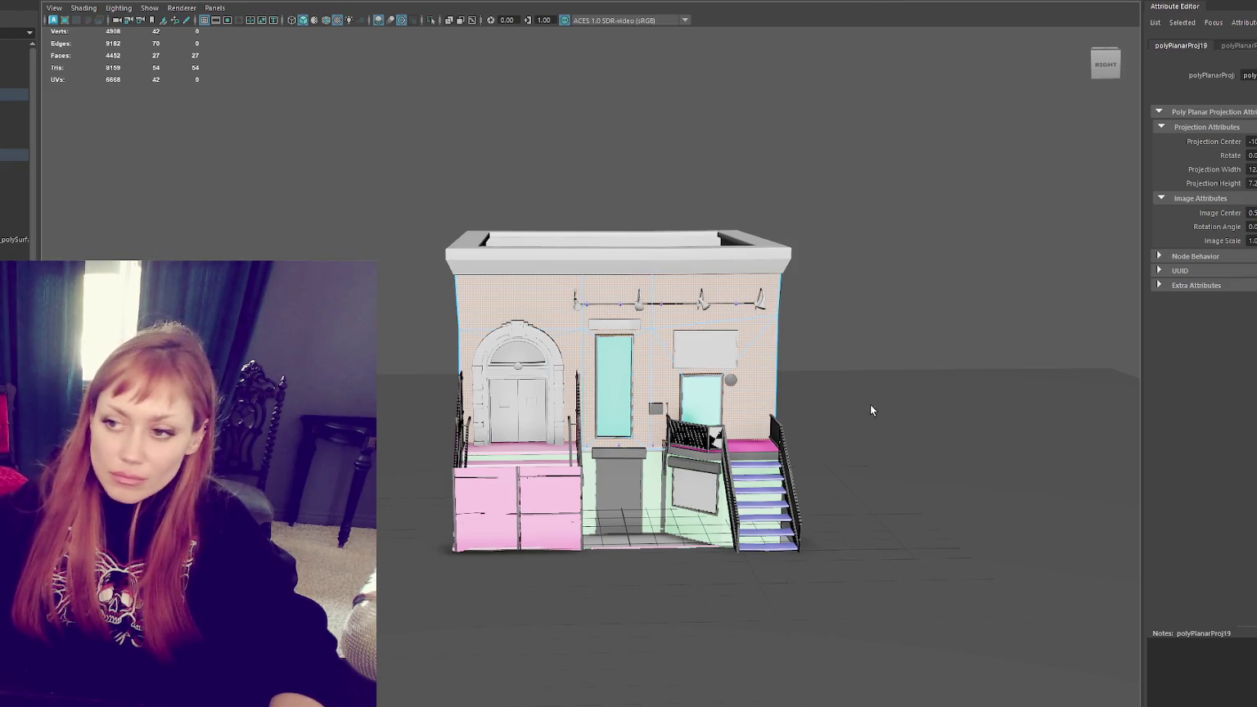
alt+drag(871, 410, 1069, 401)
scroll(480, 368, up, 5)
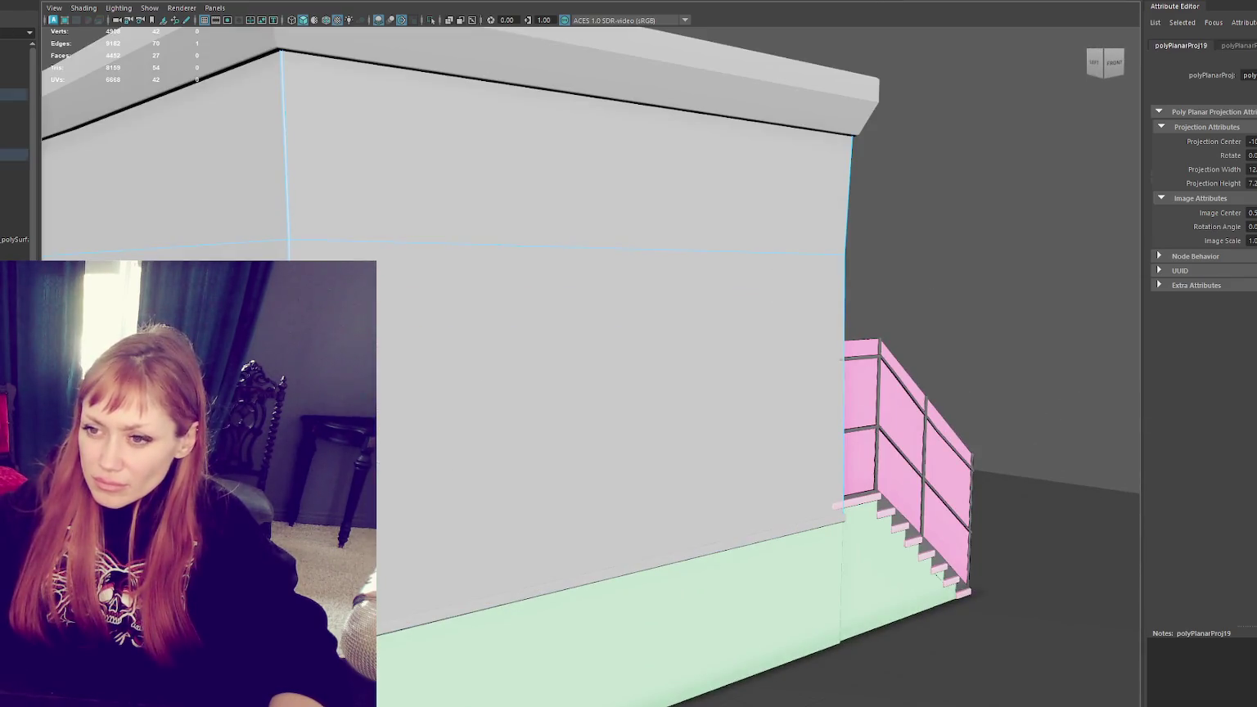
shift+click(285, 147)
key(ctrl+F11)
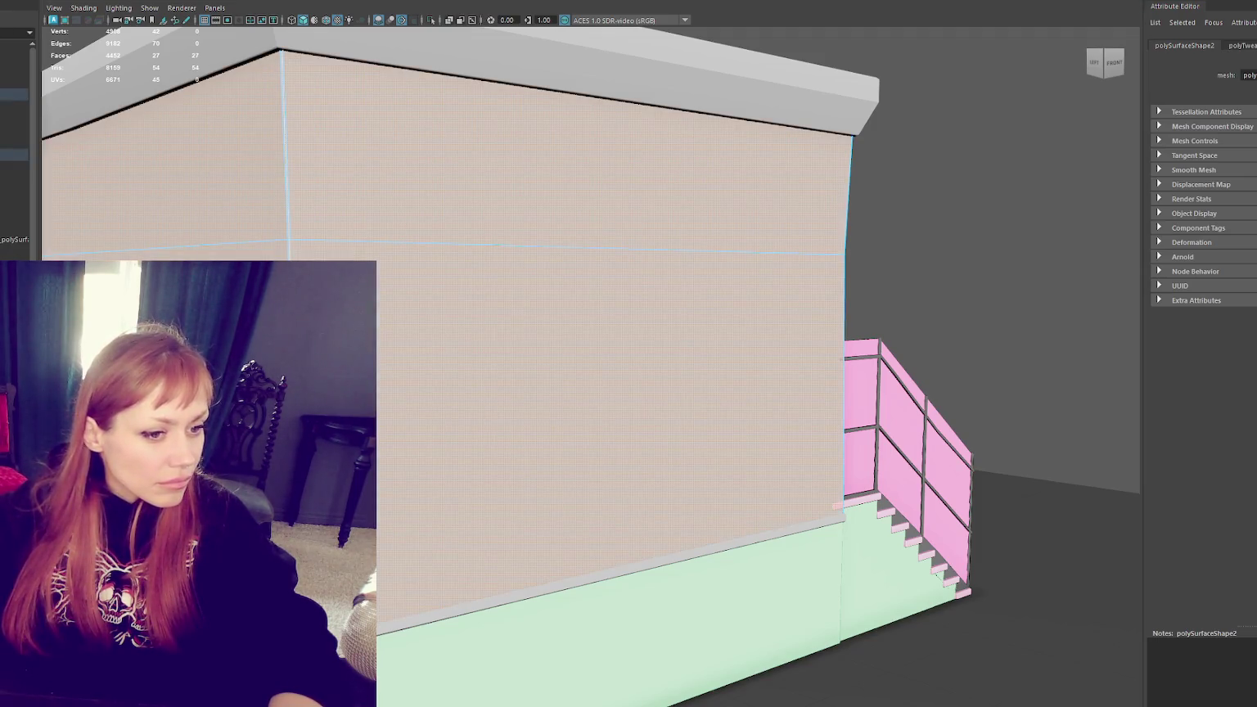
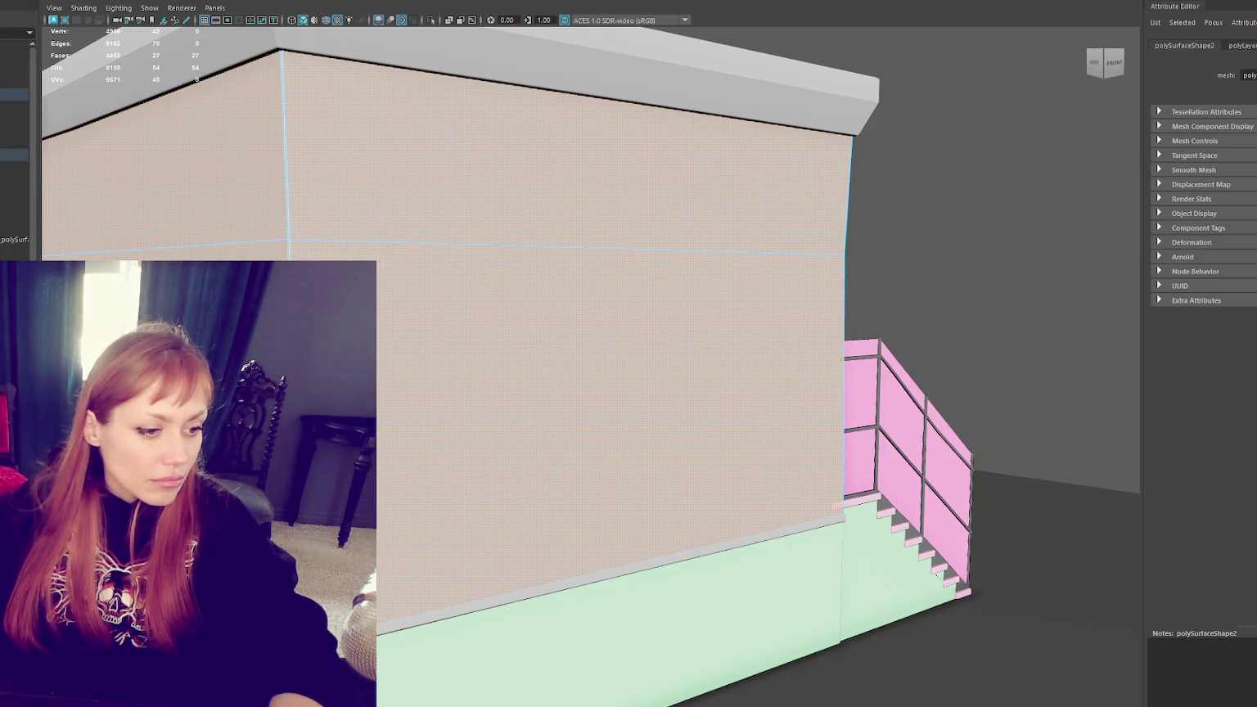
Step: Check the wall-edge UV points, frame the building, and select the green base mesh
click(288, 239)
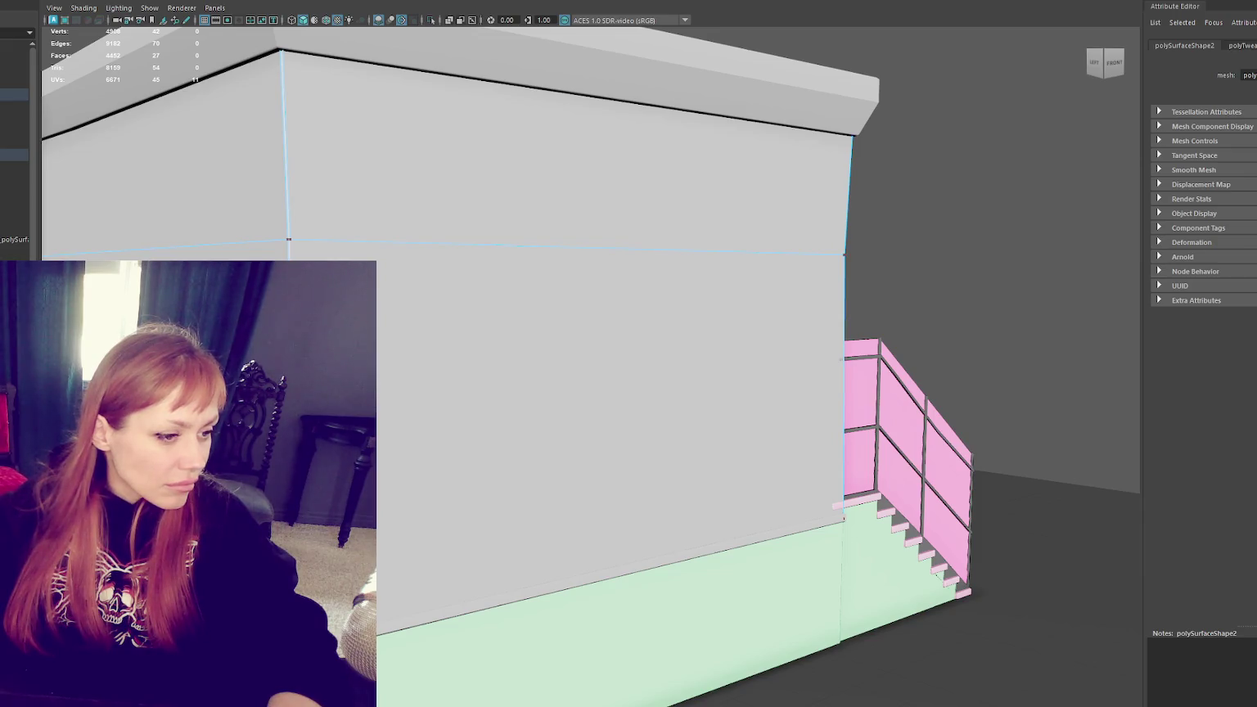
click(288, 240)
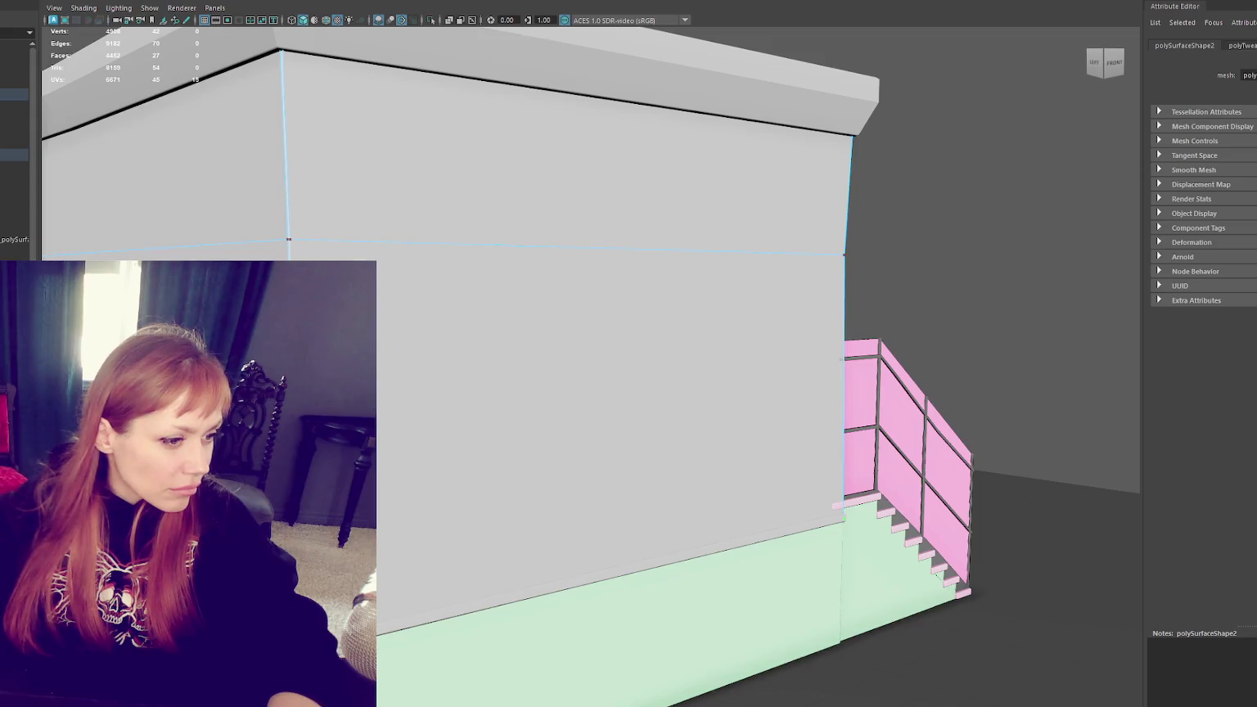
click(562, 155)
key(f)
mouse_move(674, 139)
alt+mouse_down()
mouse_move(407, 170)
mouse_move(452, 174)
alt+mouse_up()
alt+drag(882, 450, 847, 484)
click(847, 484)
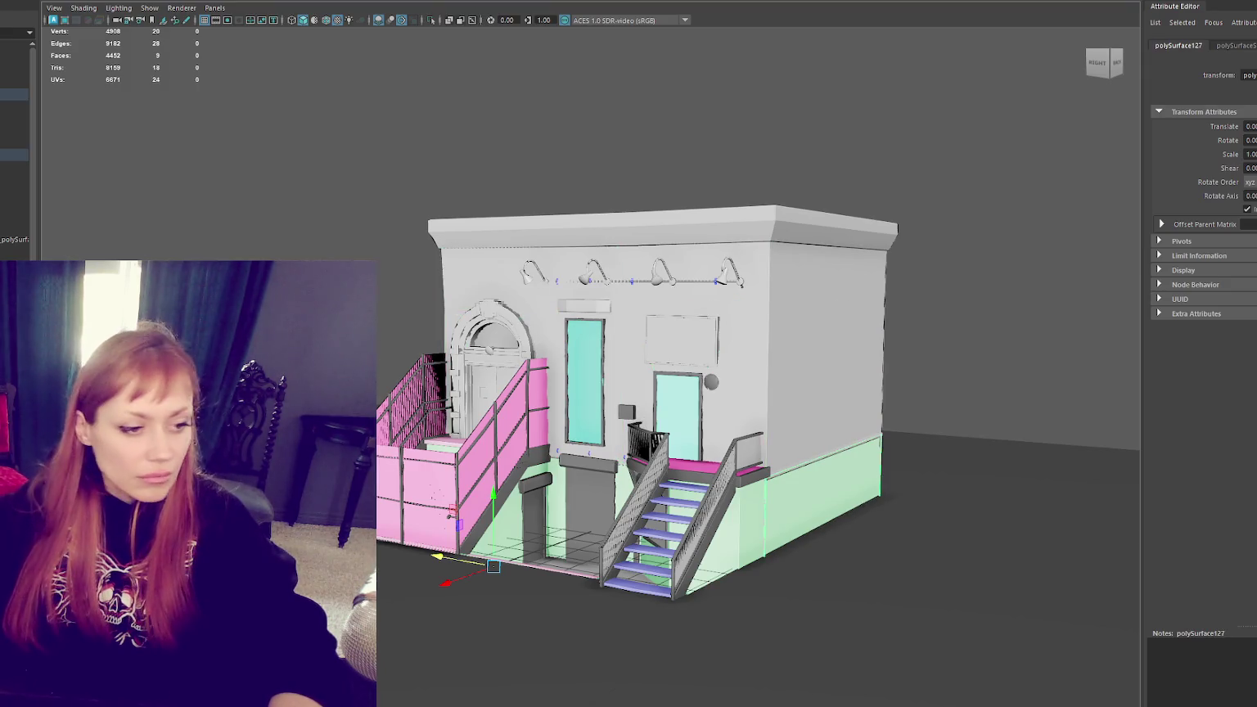
Step: Apply a planar UV projection to the green base faces in wireframe, then restore textured display
key(4)
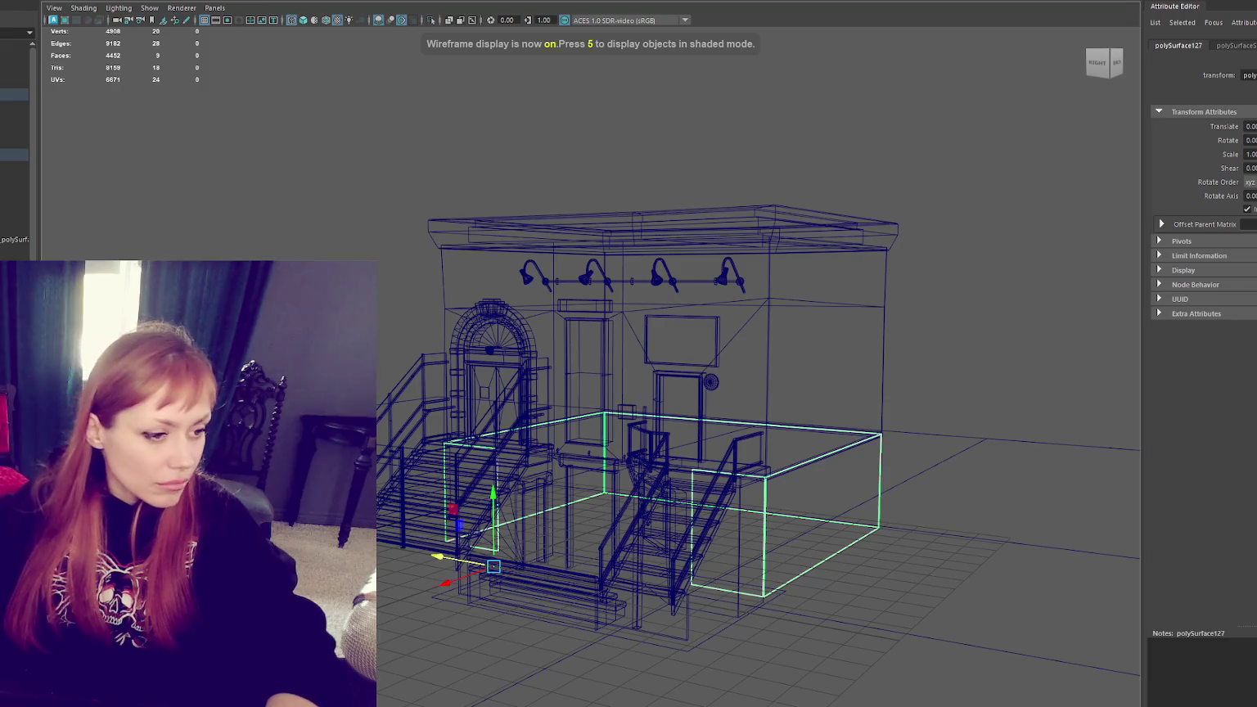
key(ctrl+F11)
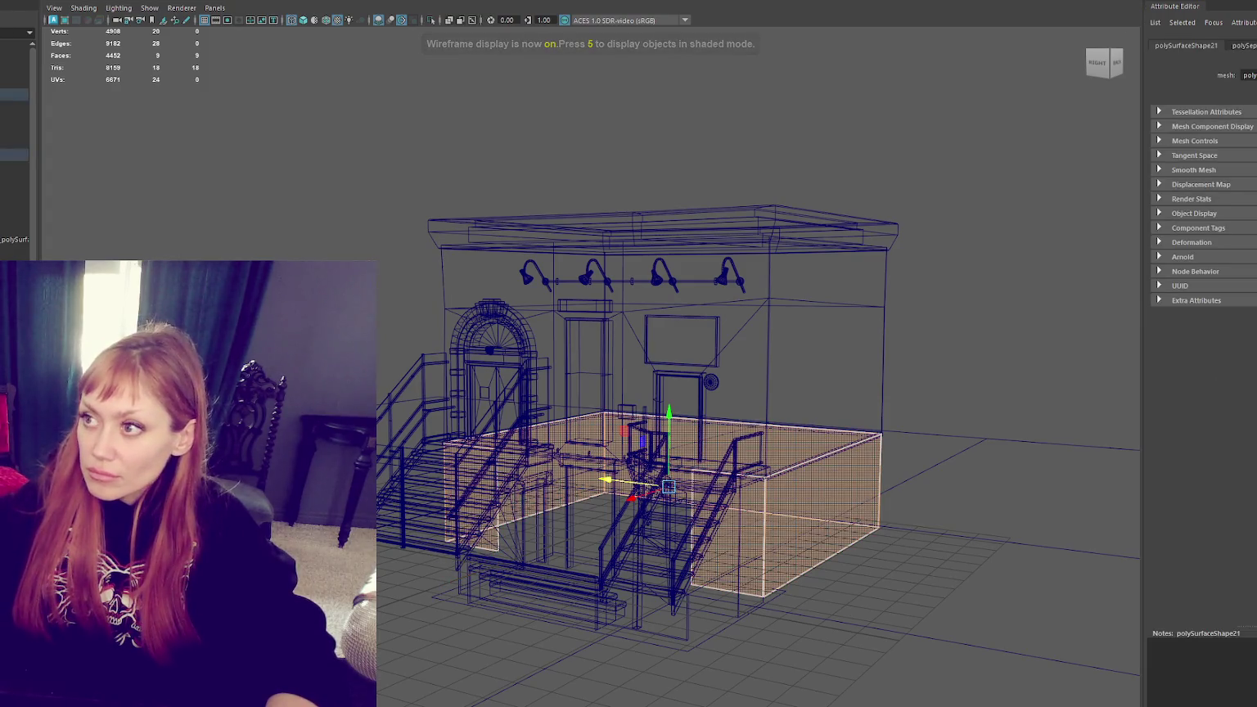
click(1157, 264)
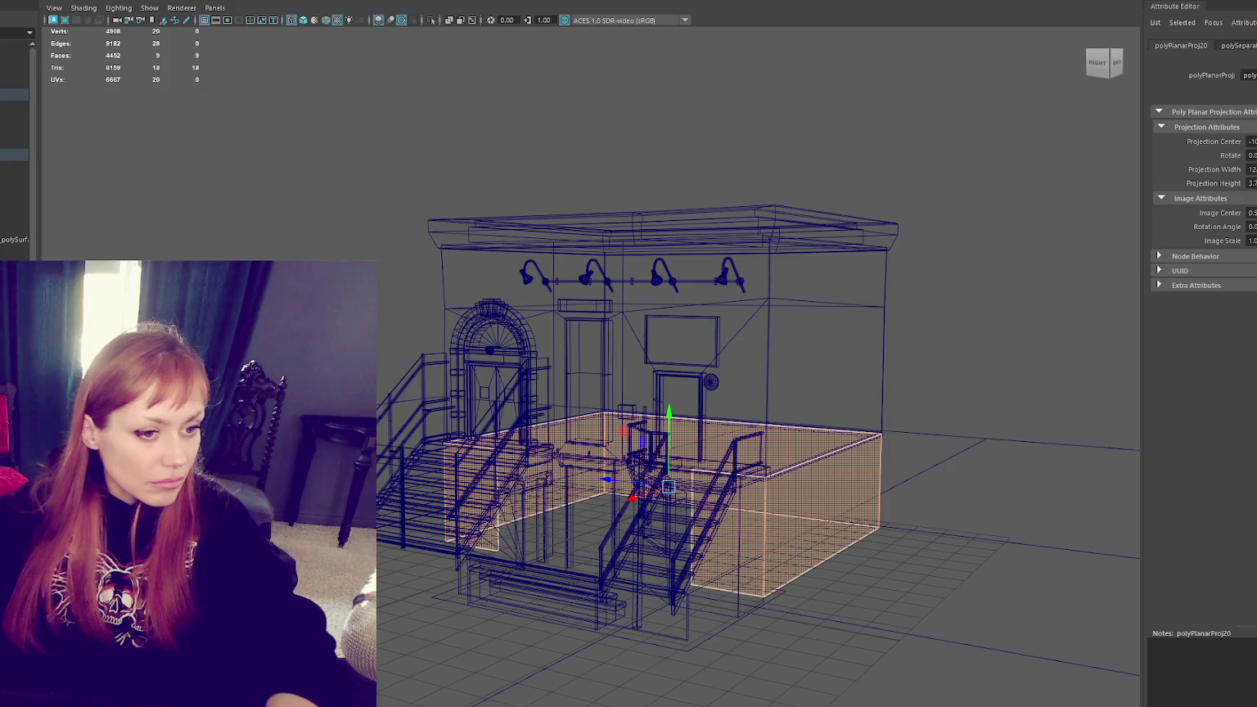
click(867, 226)
key(6)
Step: Select the top cornice, main wall body and green base together
click(572, 517)
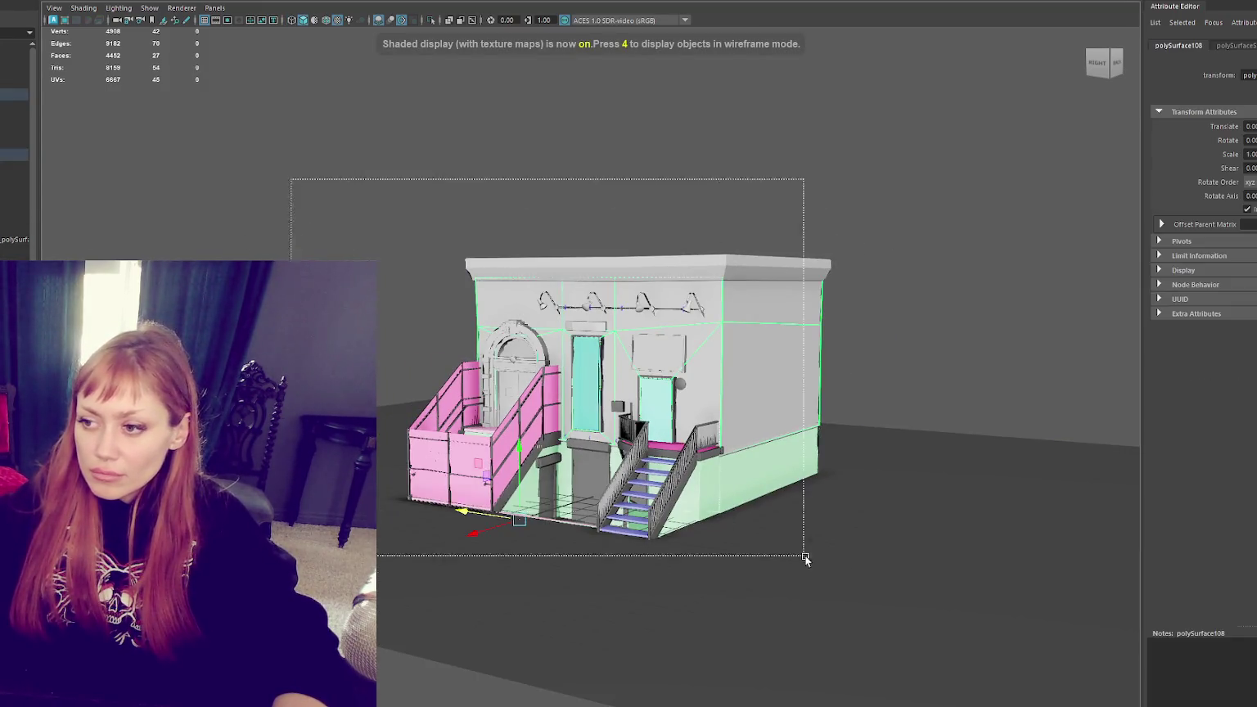
shift+click(573, 529)
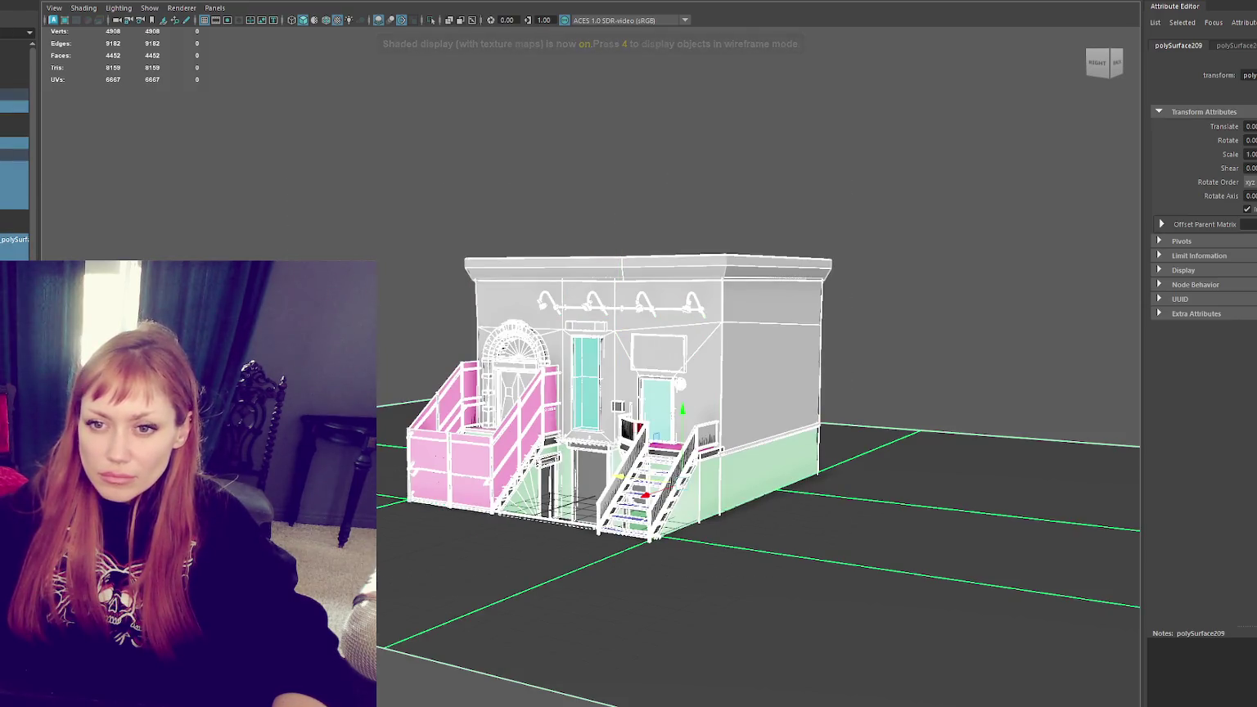
click(4, 99)
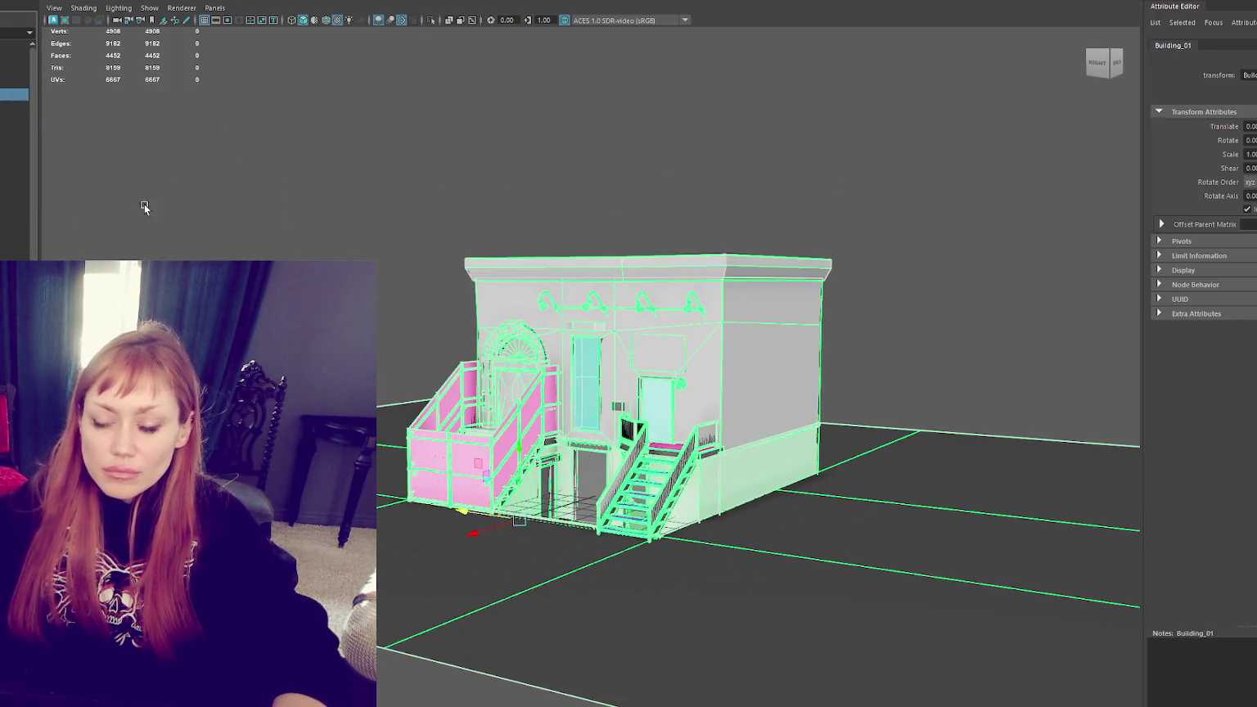
click(210, 151)
scroll(420, 203, up, 2)
click(578, 259)
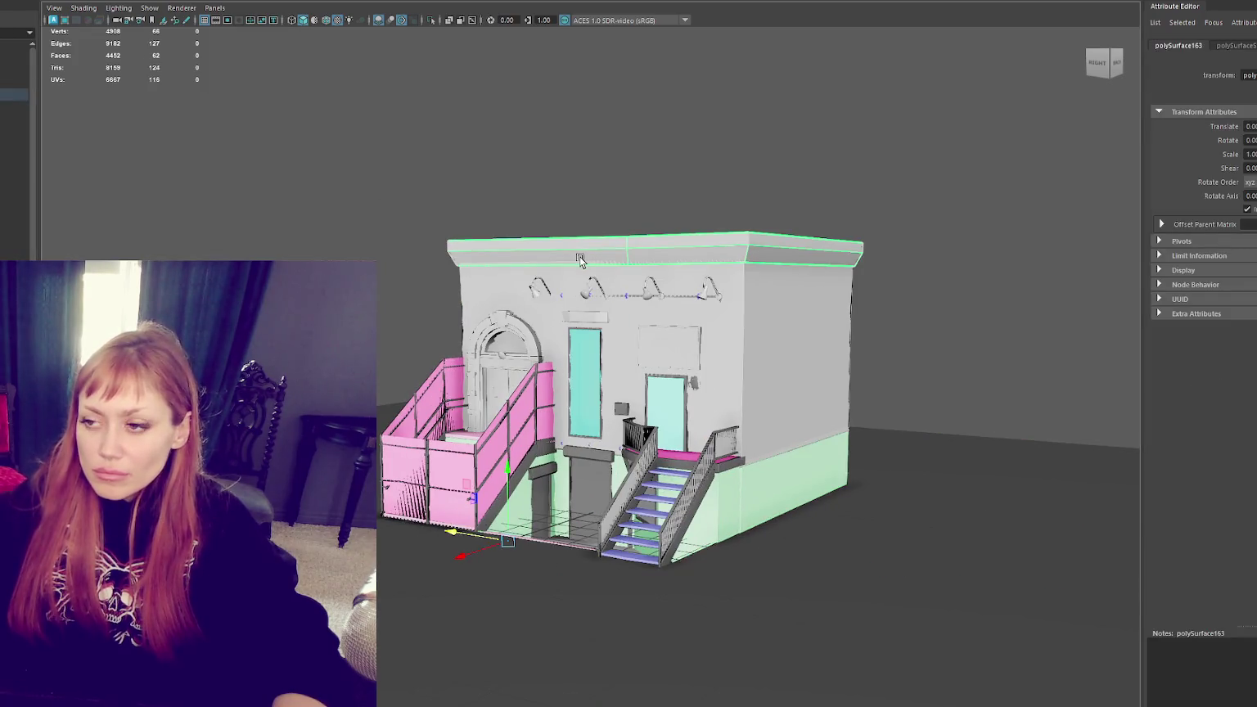
click(518, 278)
shift+click(803, 477)
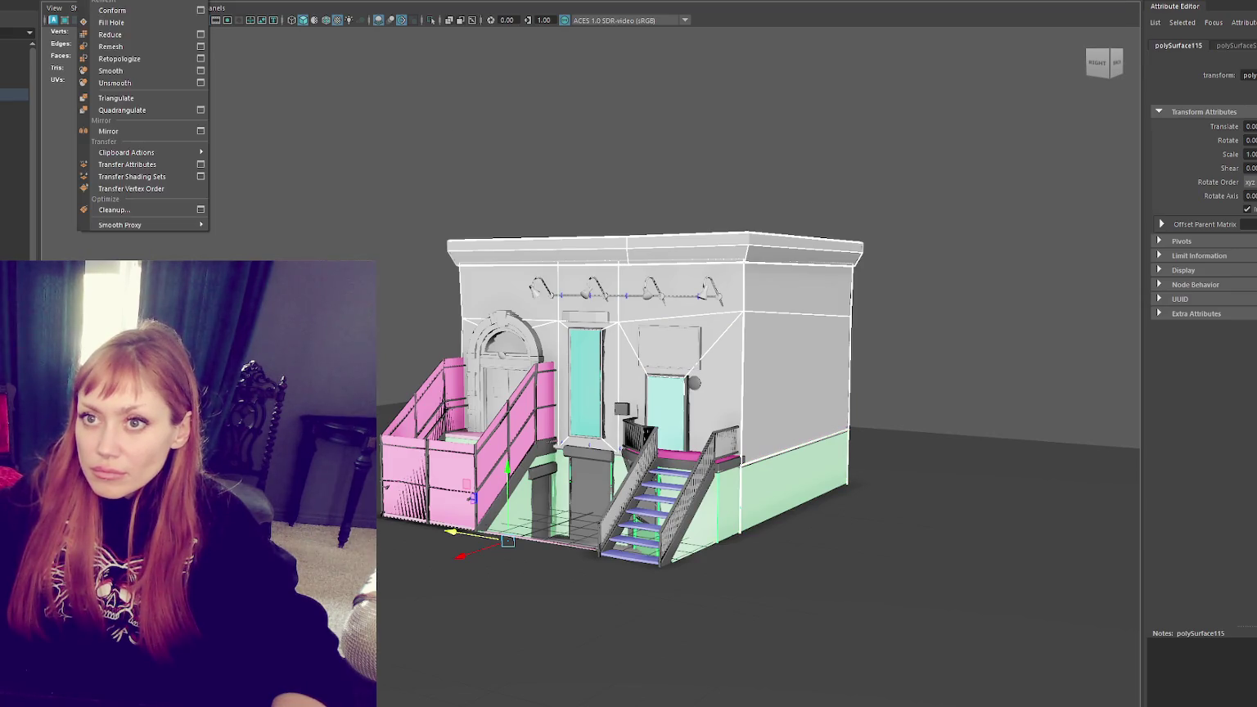
Step: Combine the walls into one mesh and hide it, then combine the pink railing pieces
click(105, 25)
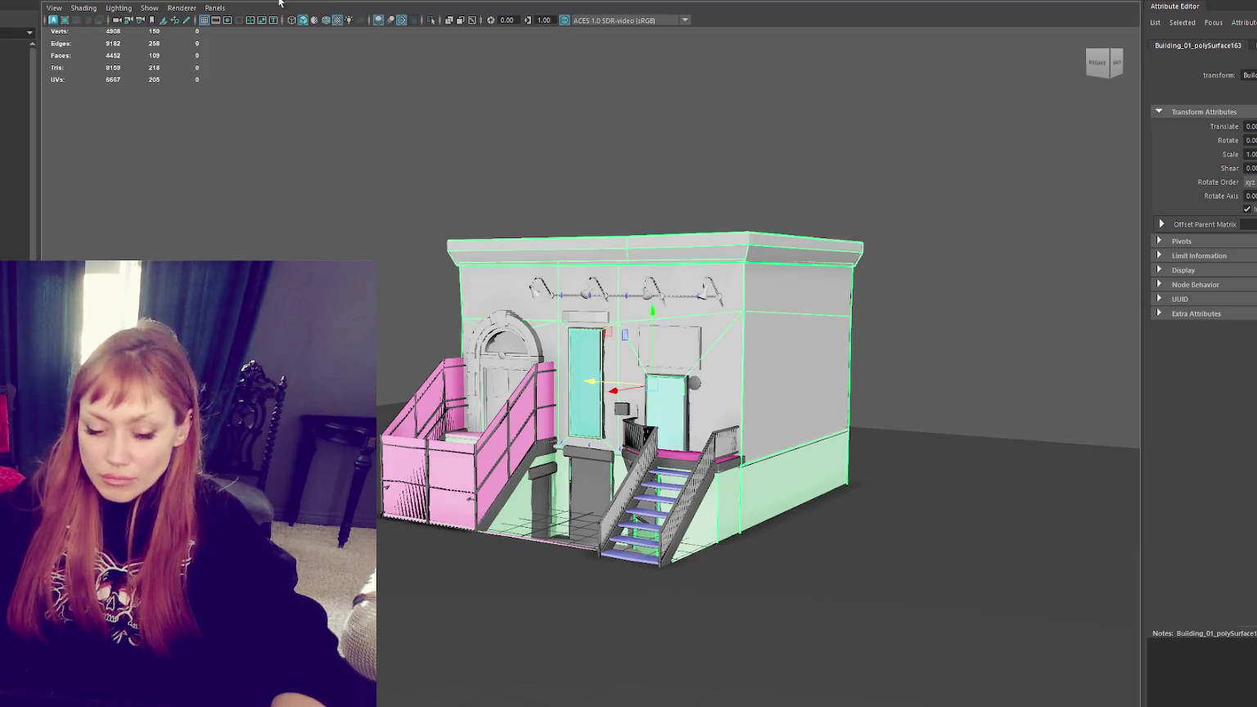
key(ctrl+h)
click(513, 415)
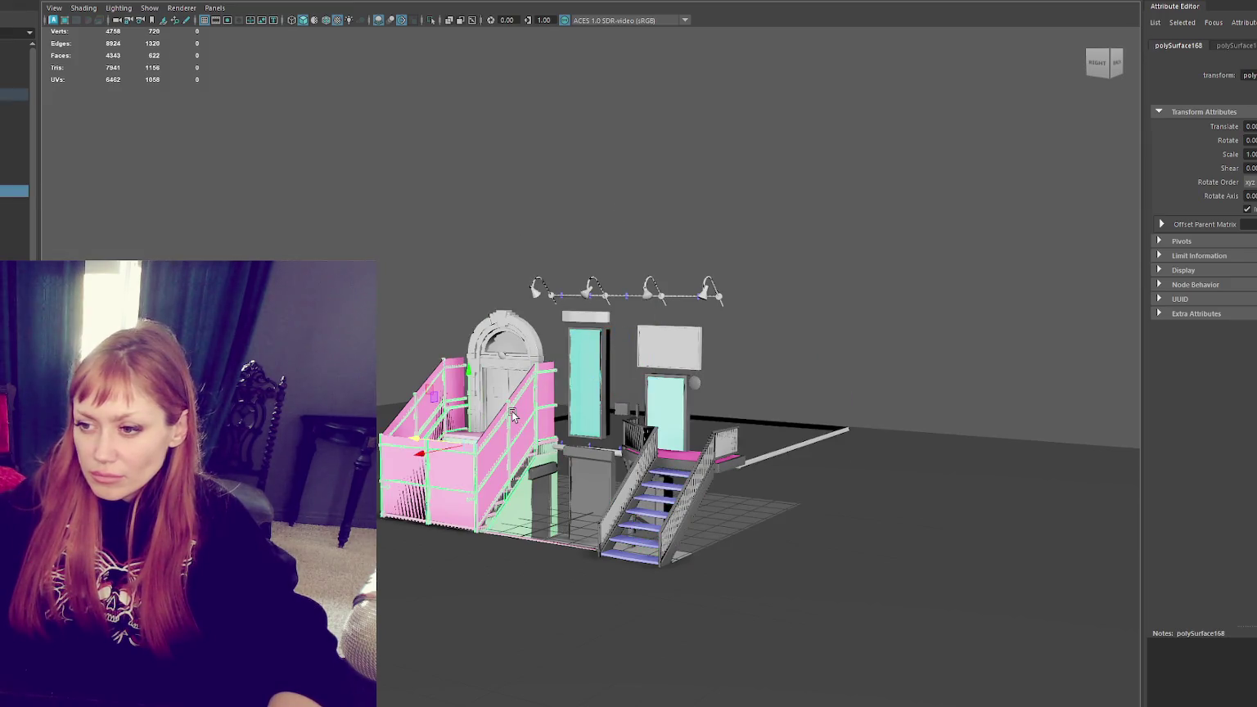
shift+click(492, 463)
shift+click(403, 421)
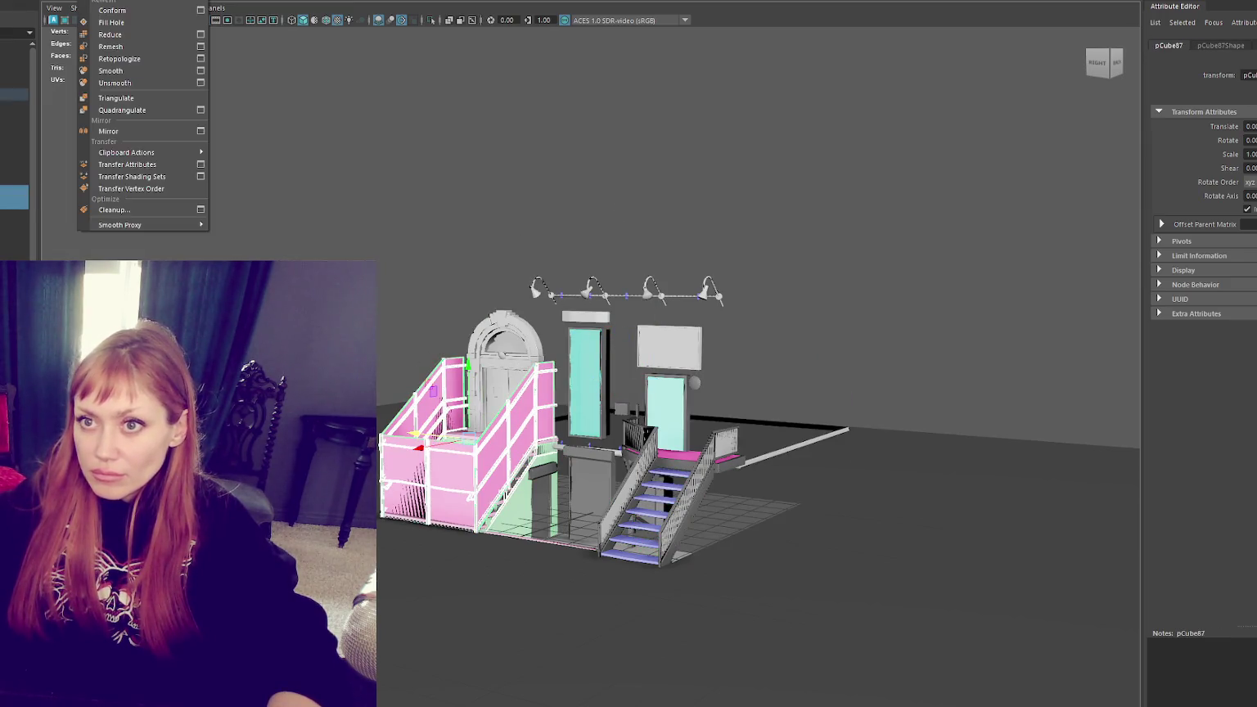
click(106, 24)
key(ctrl+h)
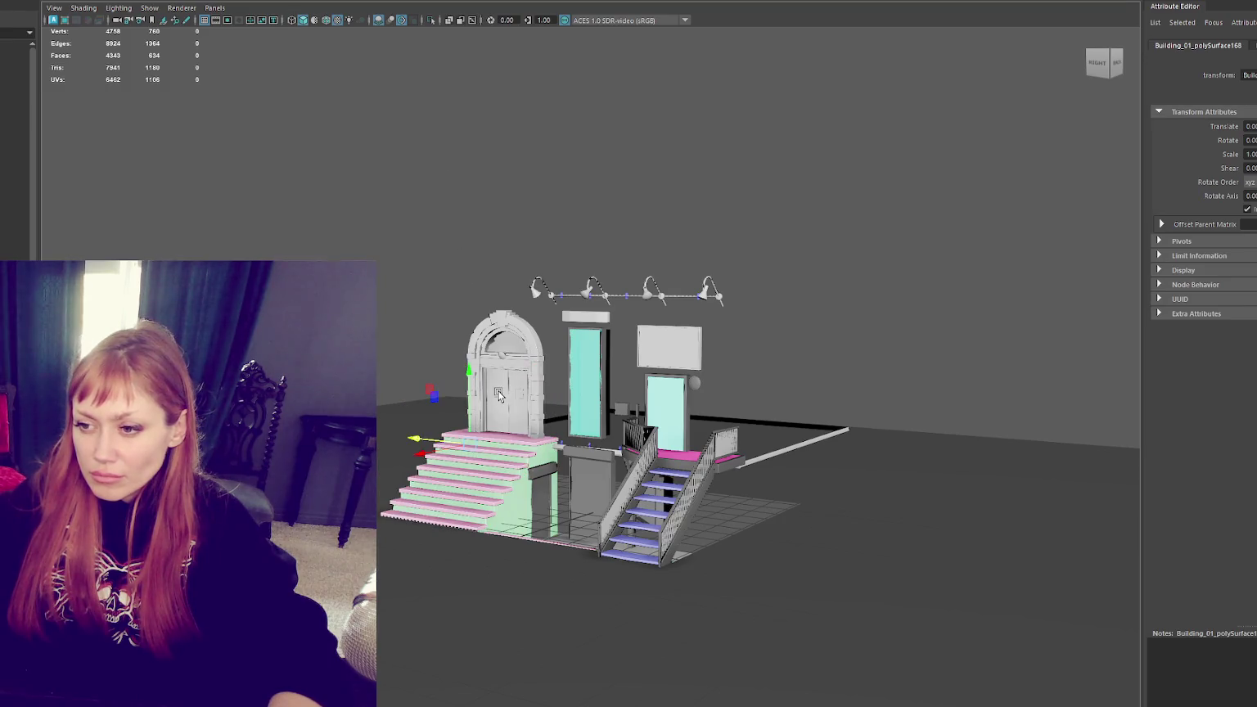
key(ctrl+z)
Step: Hide the pink wall in front of the stairs to expose the stair block
click(523, 487)
key(f)
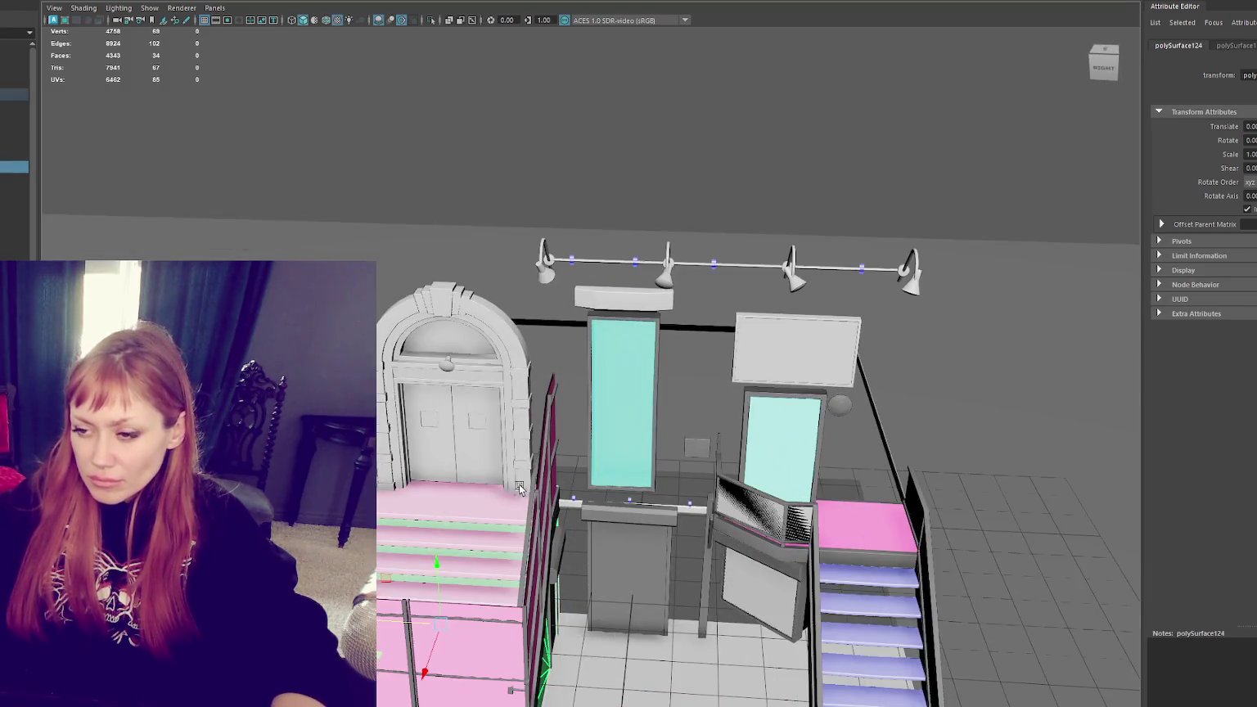
click(481, 549)
mouse_move(478, 578)
alt+mouse_down()
mouse_move(598, 659)
mouse_move(697, 662)
mouse_move(473, 531)
mouse_move(583, 493)
mouse_move(481, 274)
mouse_move(488, 294)
alt+mouse_up()
click(698, 662)
key(f)
key(ctrl+h)
click(508, 272)
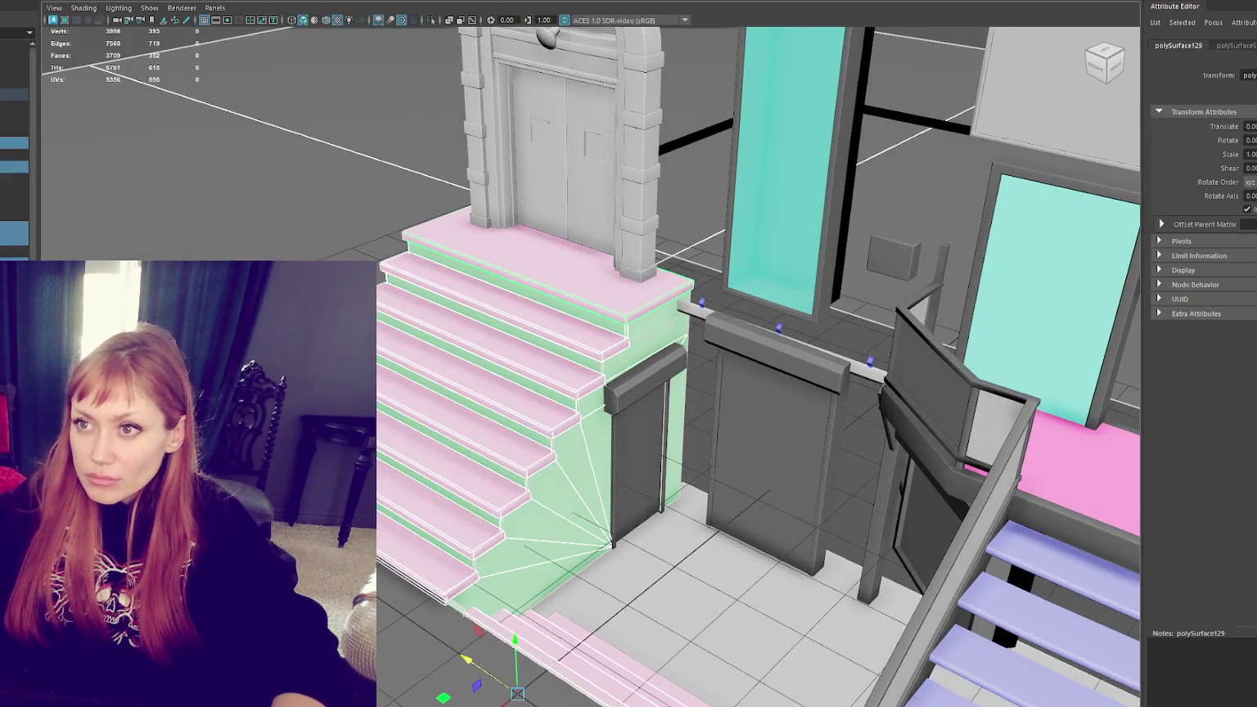
Step: Select the stair steps and move the upper step's front edge vertically into place
alt+drag(419, 357, 453, 378)
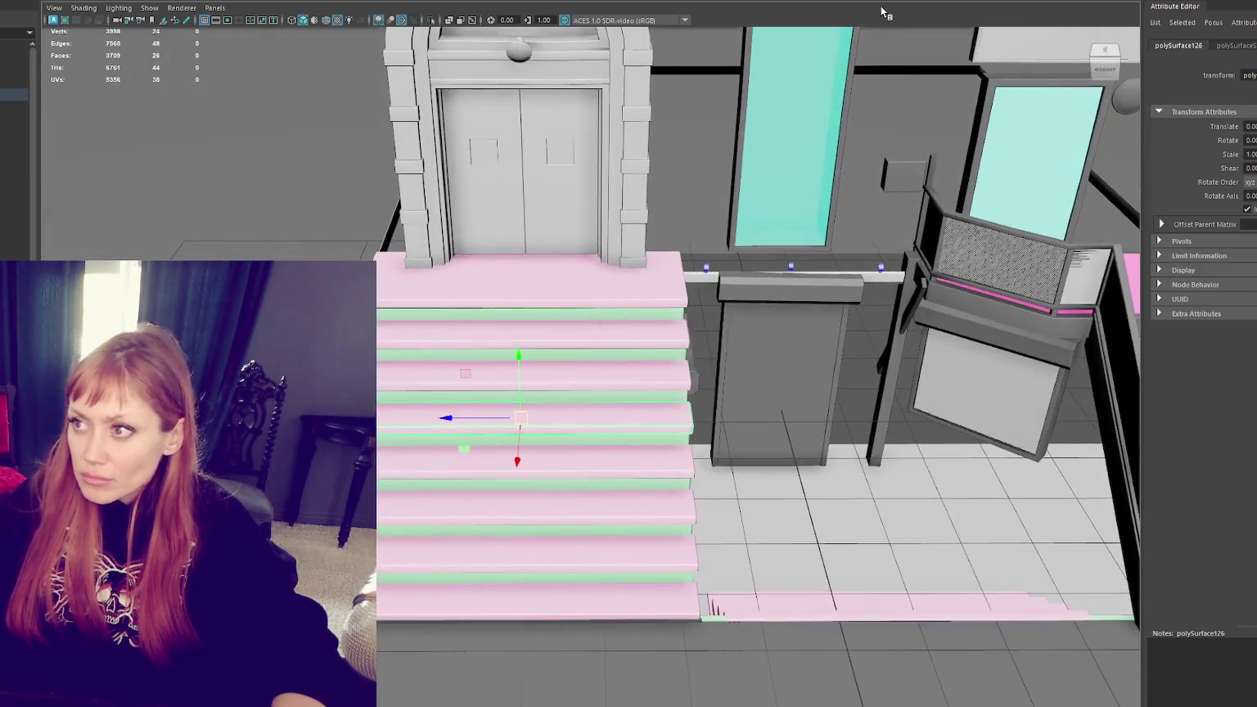
click(450, 380)
click(452, 383)
click(488, 426)
click(499, 420)
click(631, 573)
click(618, 408)
click(630, 574)
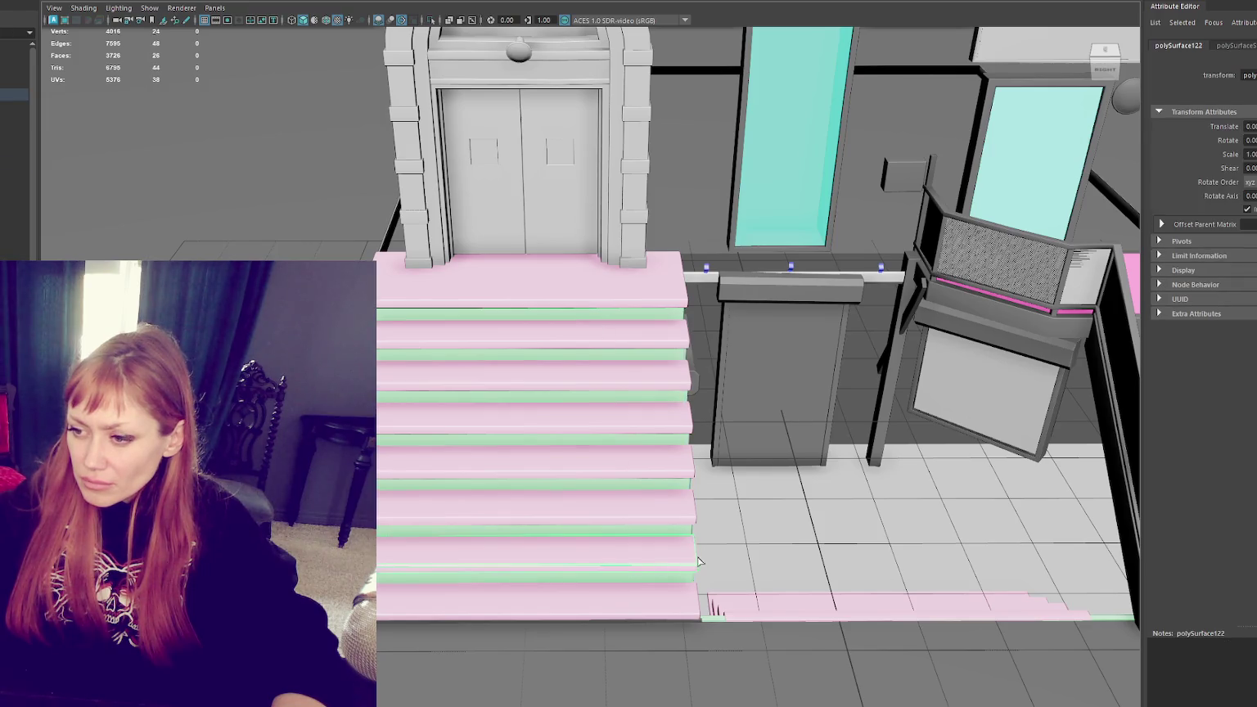
right_drag(525, 323, 562, 276)
click(619, 355)
drag(619, 355, 617, 366)
drag(616, 297, 611, 299)
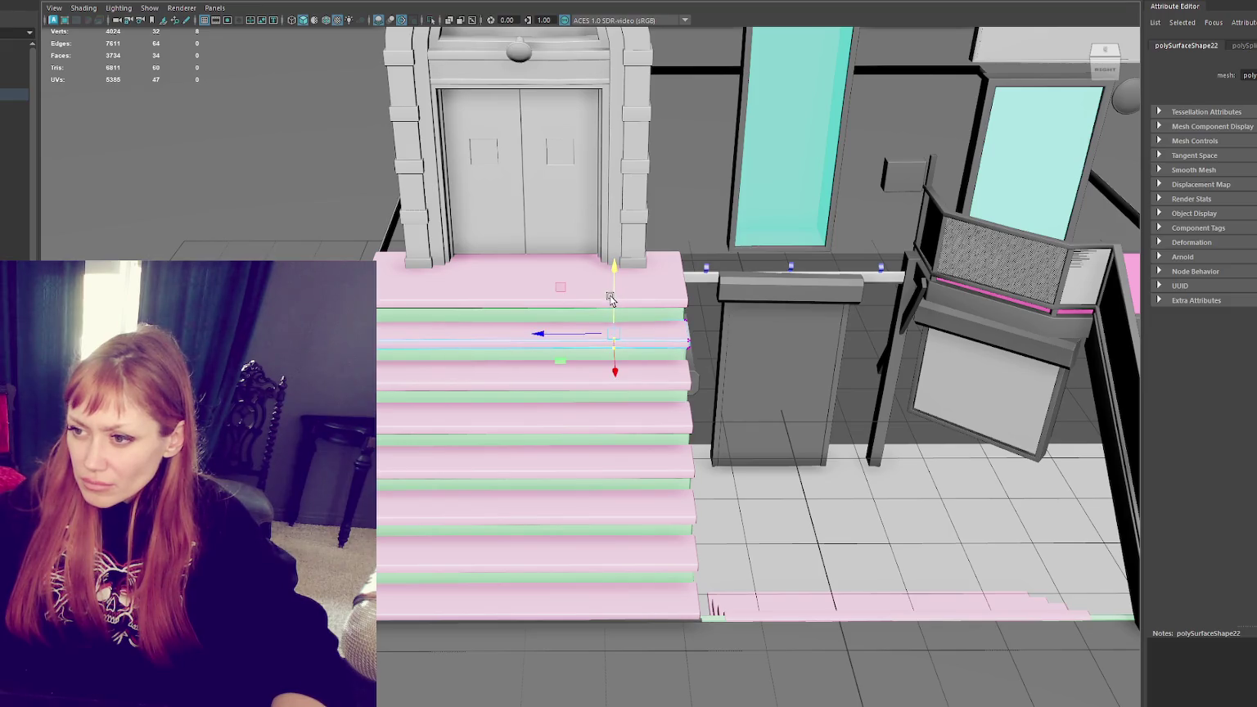
Step: Adjust the heights of the next step edges down the staircase
right_drag(514, 384, 498, 420)
click(463, 378)
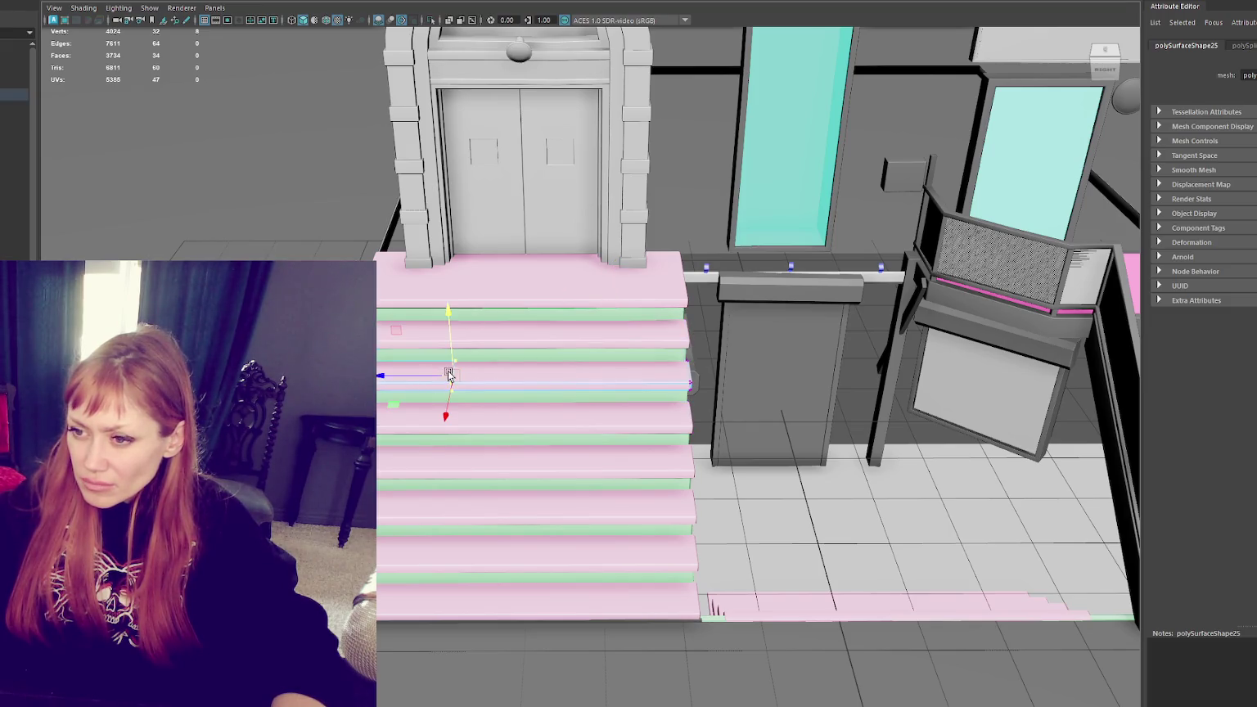
drag(454, 348, 453, 352)
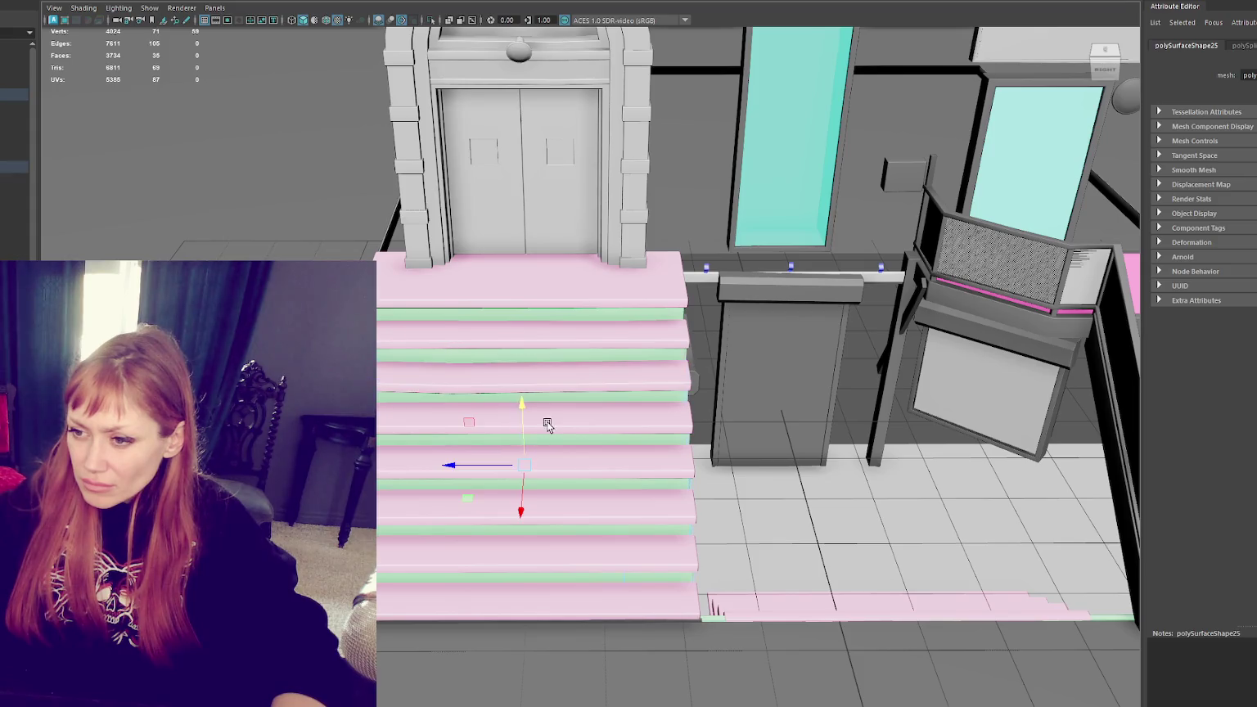
click(494, 422)
drag(492, 393, 492, 387)
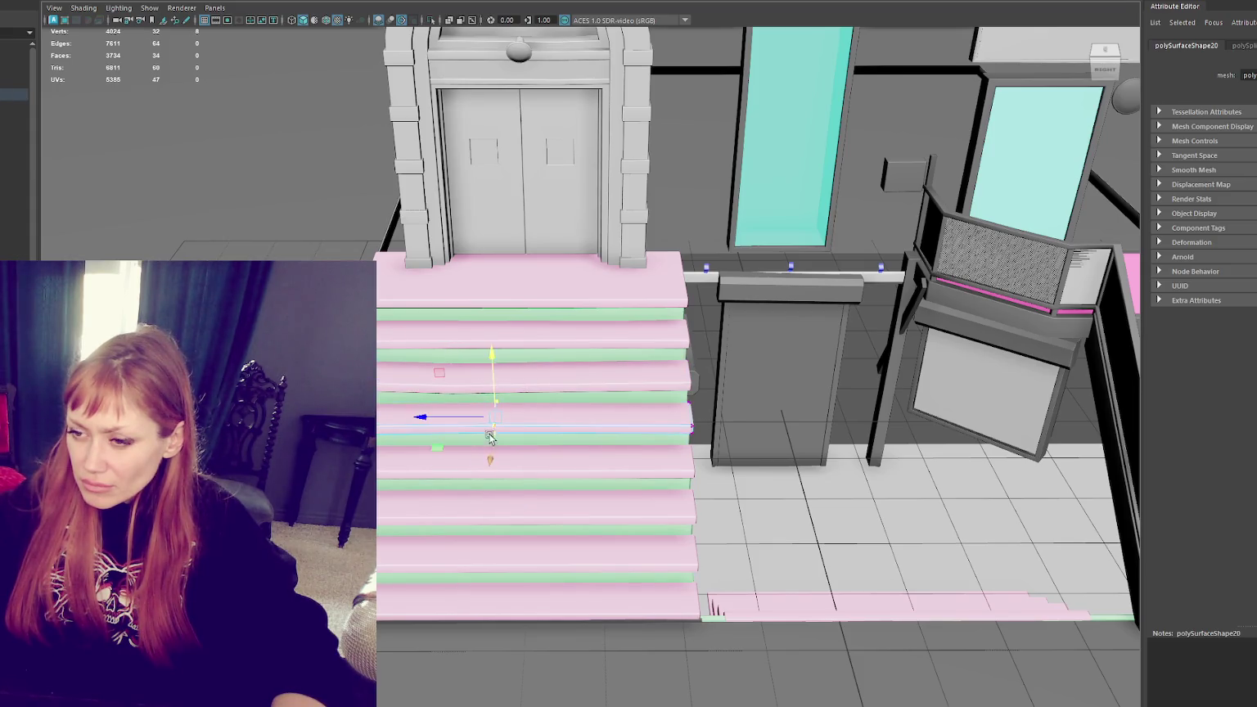
click(473, 379)
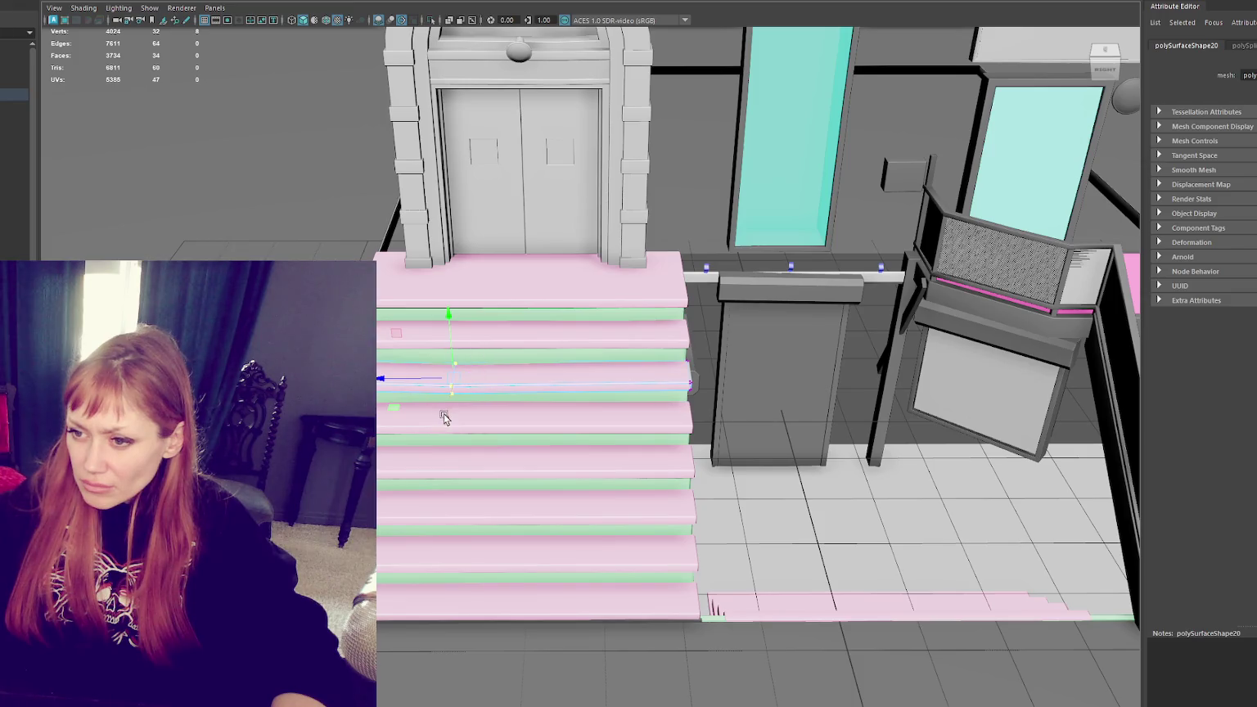
click(543, 473)
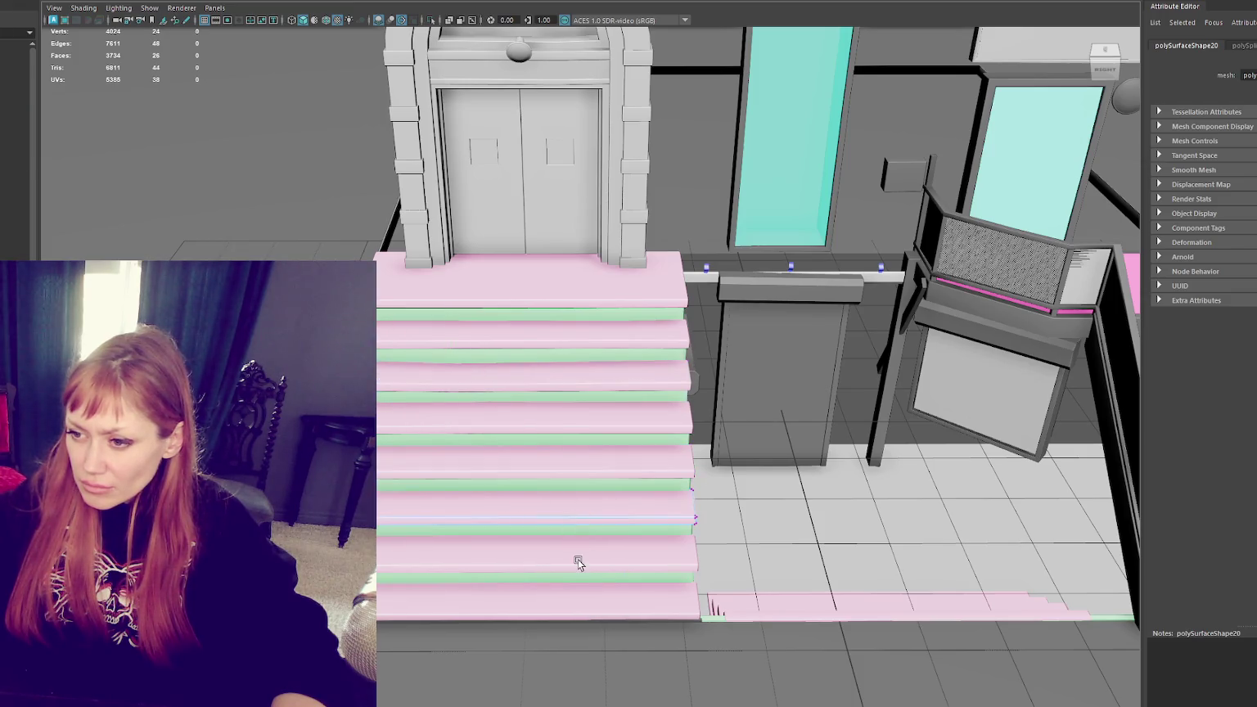
click(585, 602)
Step: Insert edge loops across the lower and higher steps, then return to object mode
shift+right_drag(585, 601, 582, 538)
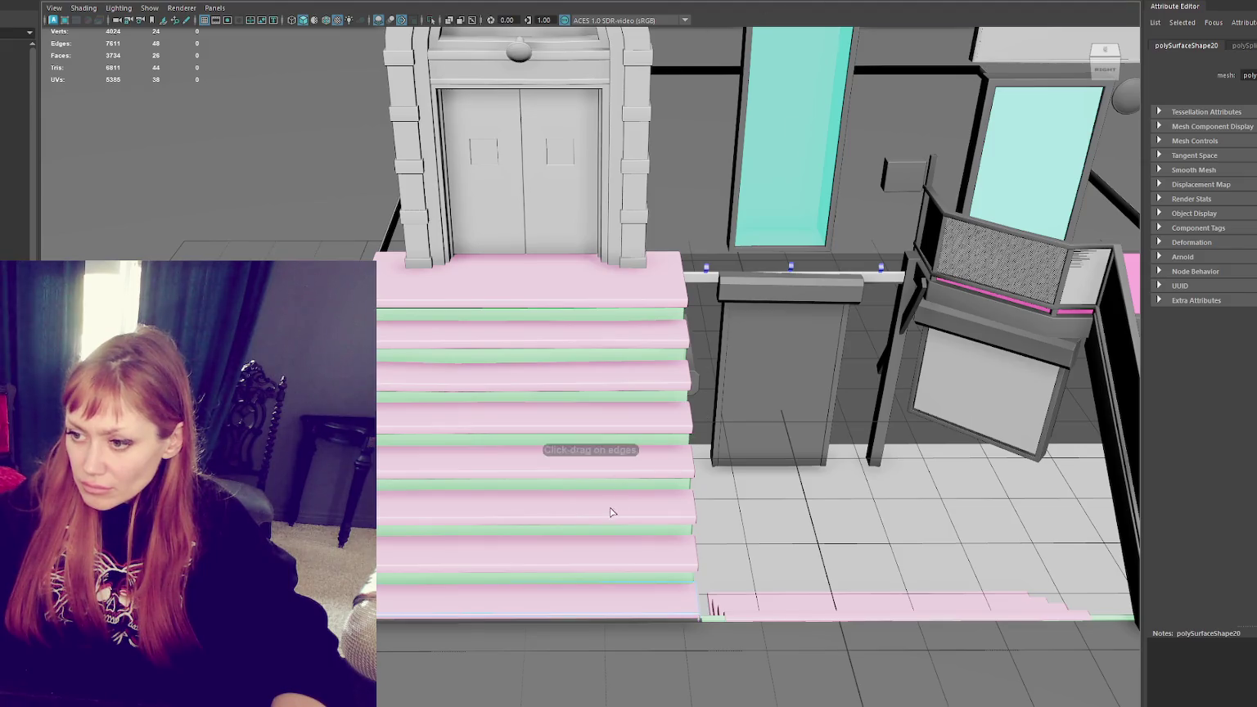
click(530, 565)
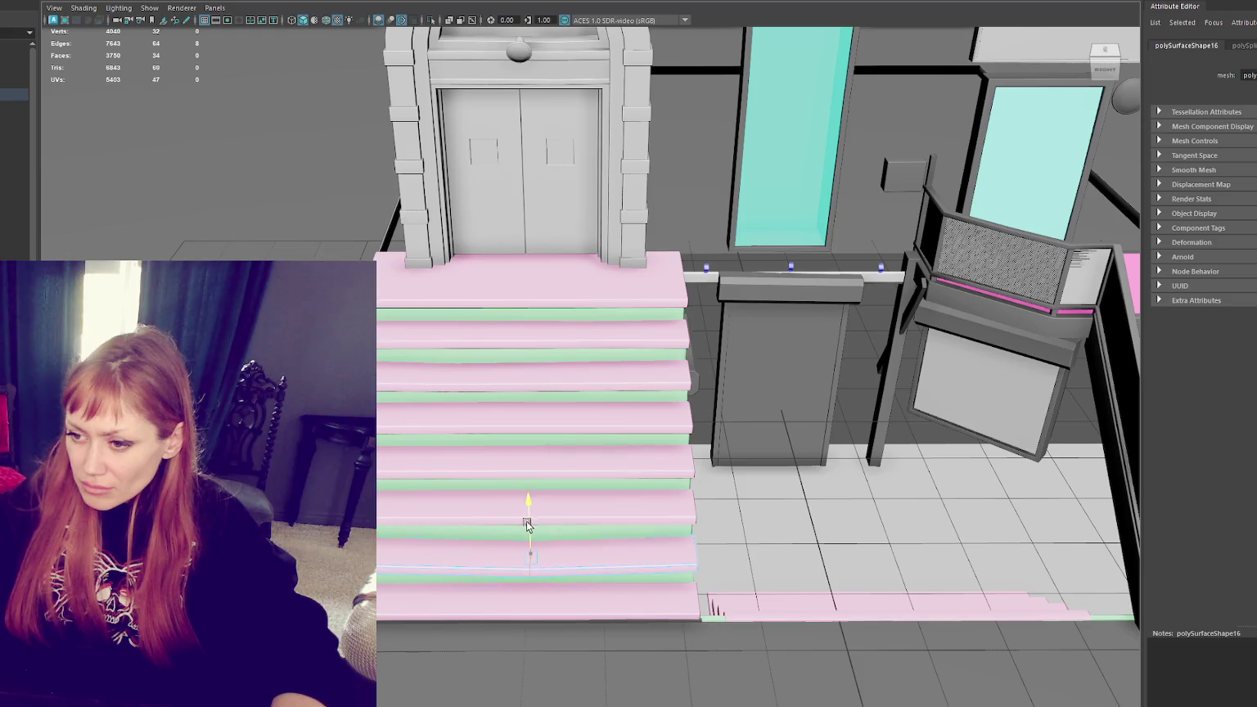
click(612, 508)
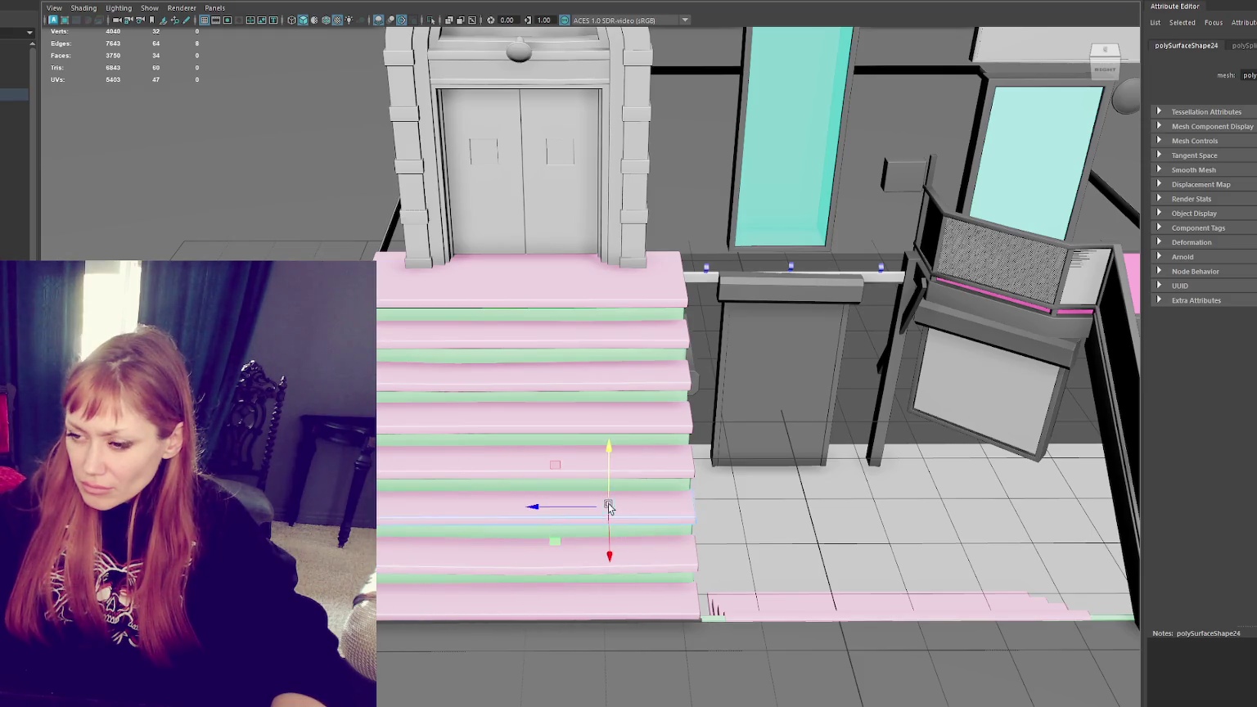
alt+drag(609, 498, 531, 457)
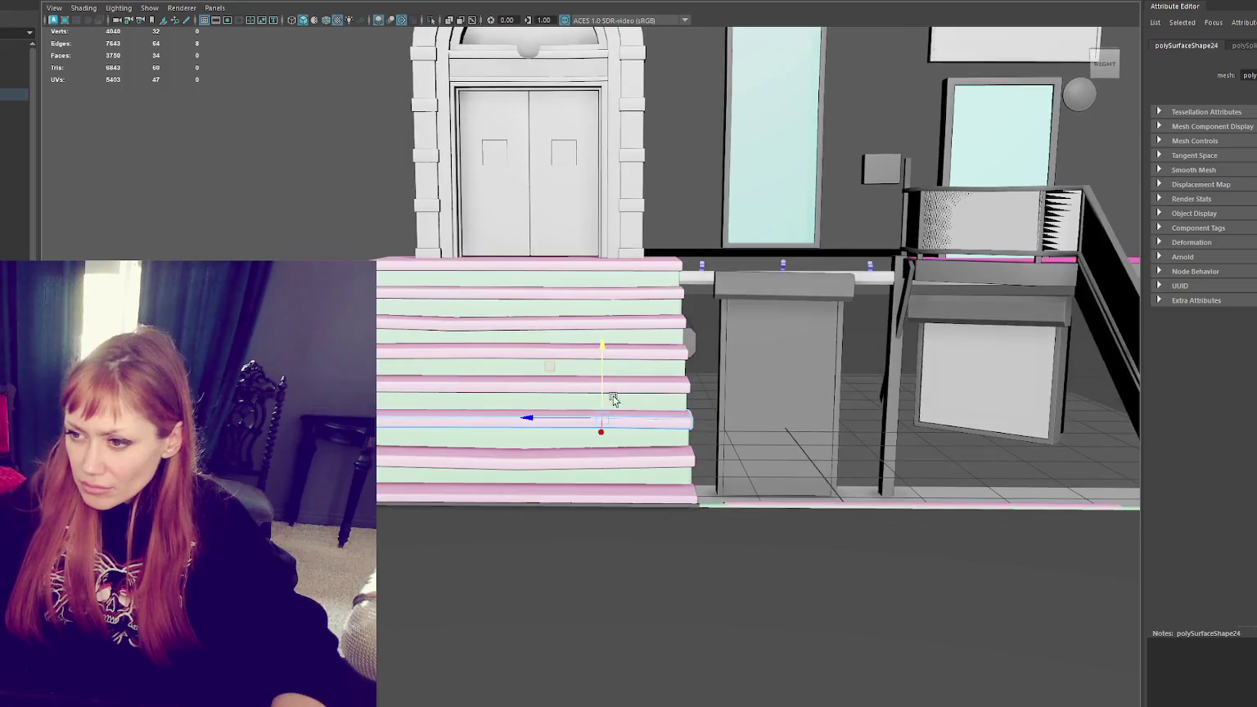
click(549, 377)
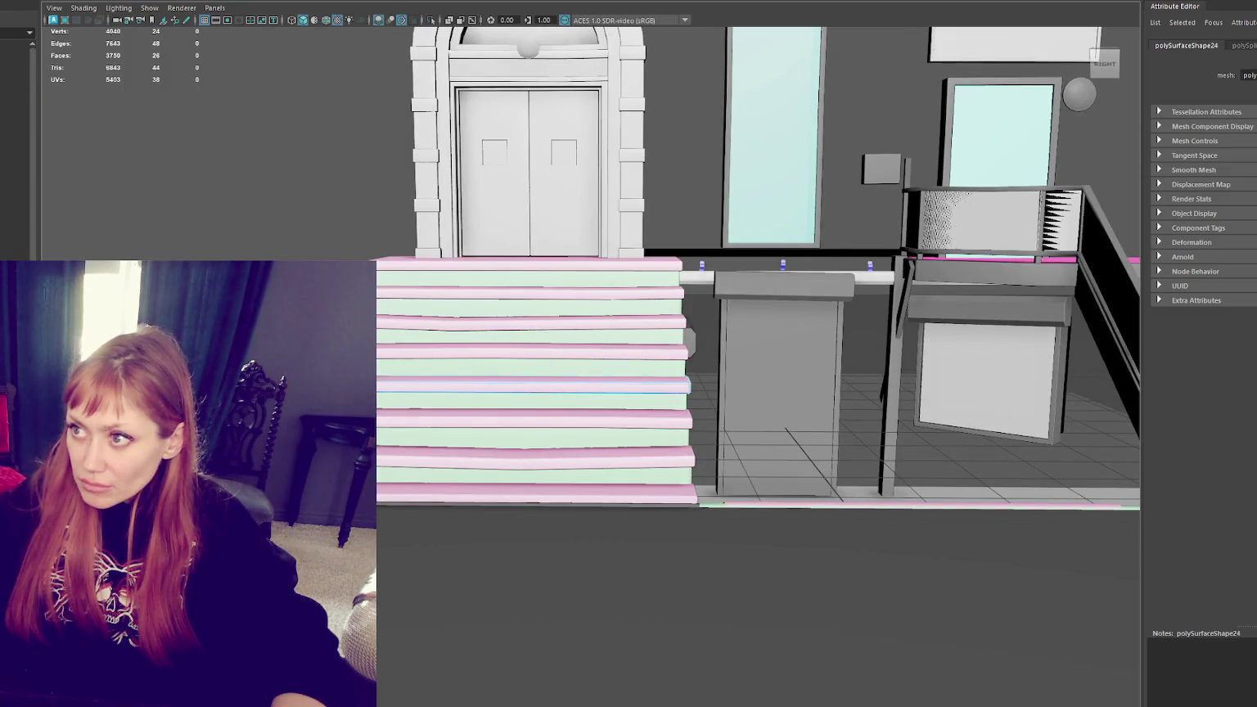
click(563, 385)
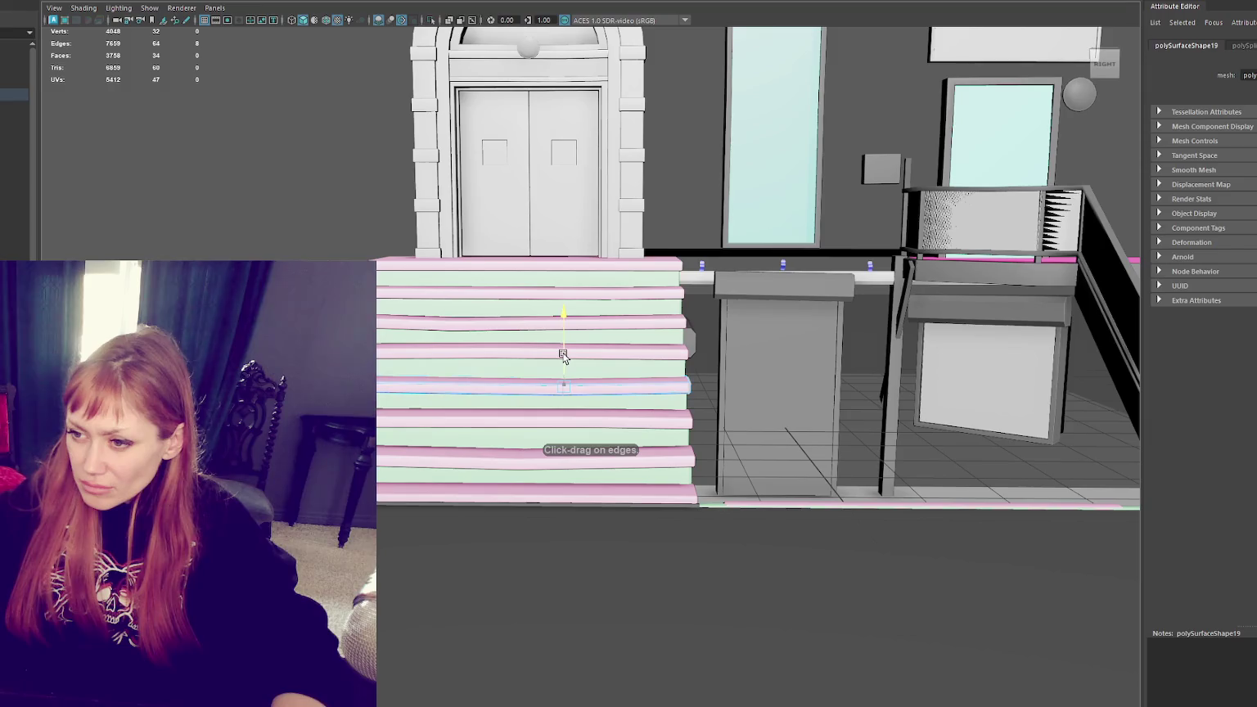
alt+drag(563, 355, 543, 453)
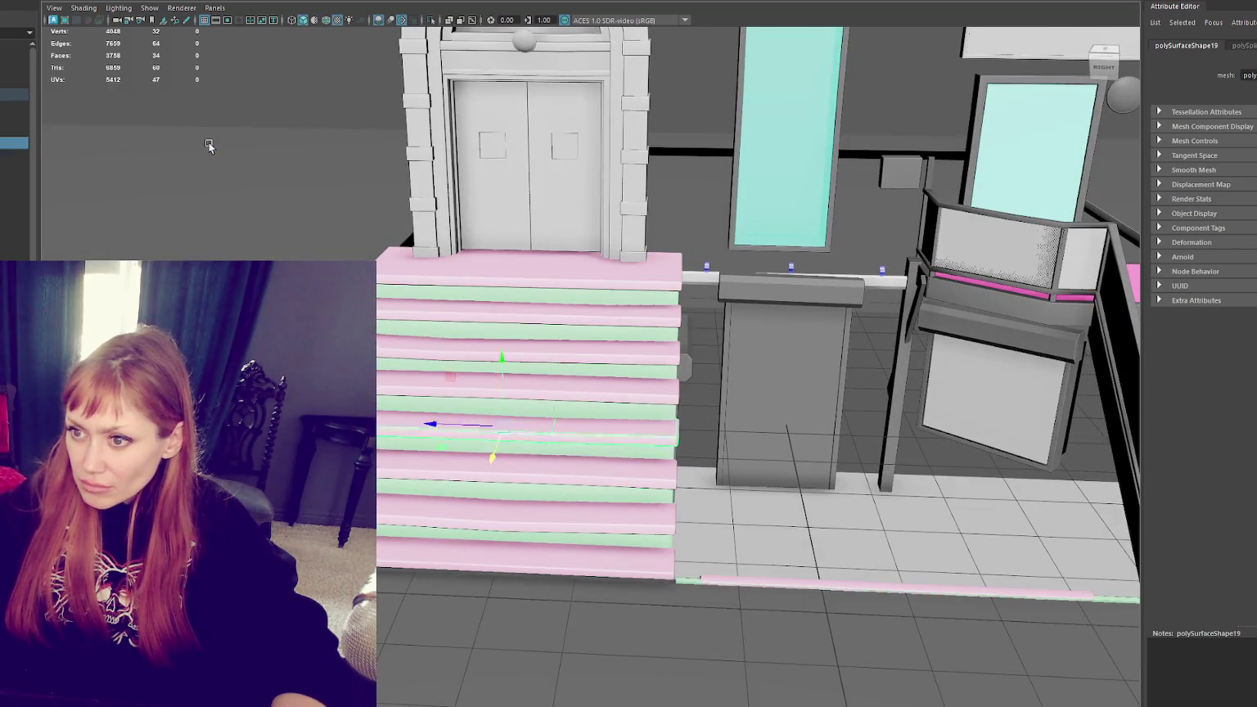
key(ctrl+z)
alt+drag(512, 282, 577, 303)
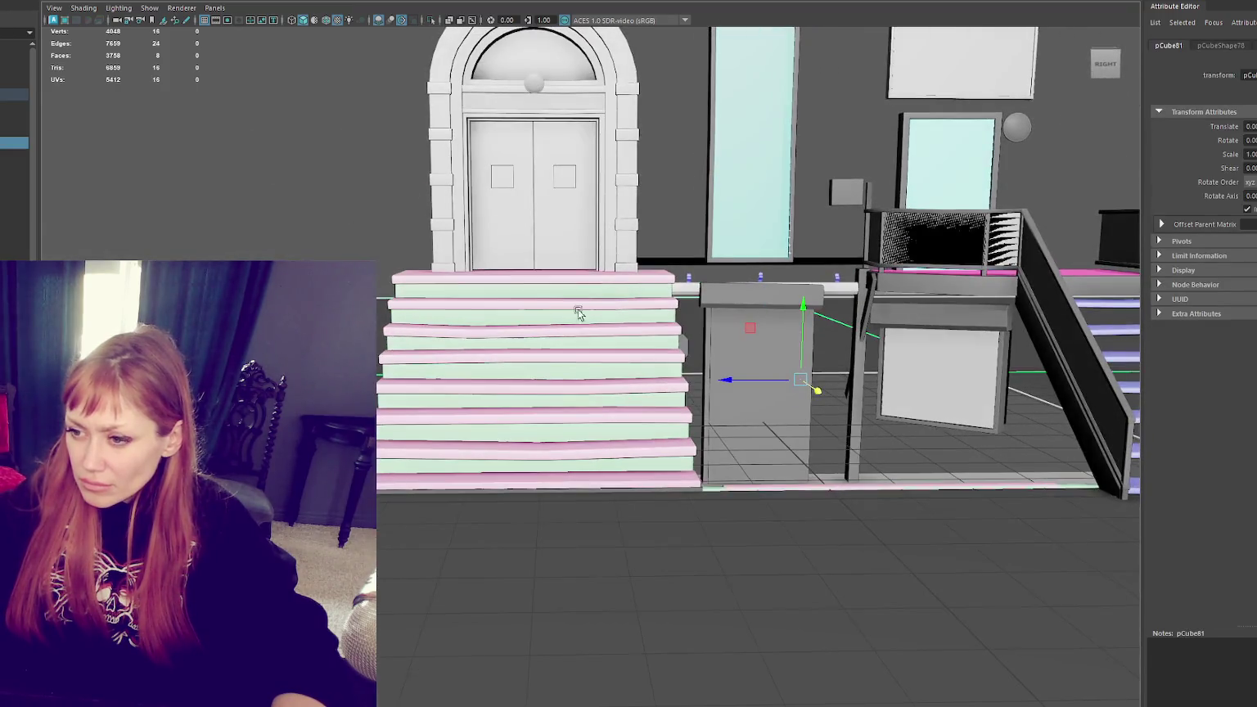
Step: Move a stair piece's step-edge vertices vertically into place
click(606, 452)
alt+drag(606, 452, 561, 449)
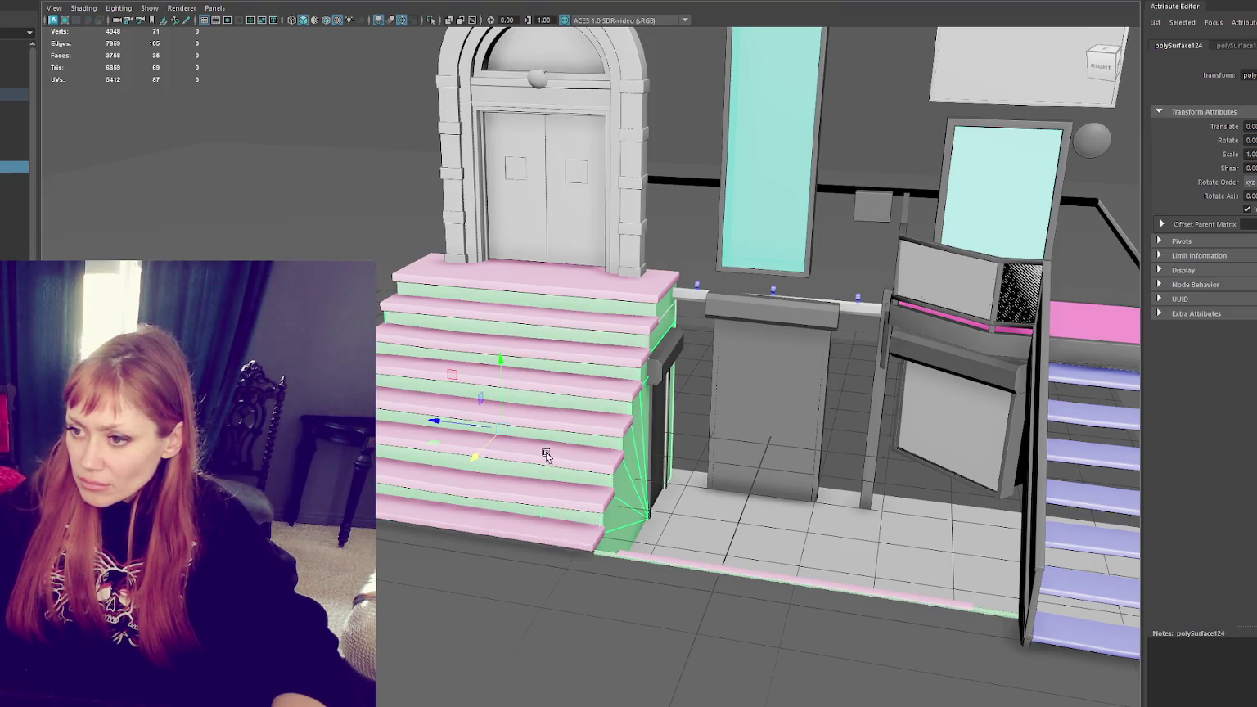
click(610, 362)
alt+drag(567, 399, 365, 179)
right_drag(366, 178, 311, 179)
click(573, 378)
mouse_move(597, 385)
mouse_down()
mouse_move(611, 434)
mouse_move(518, 569)
mouse_up()
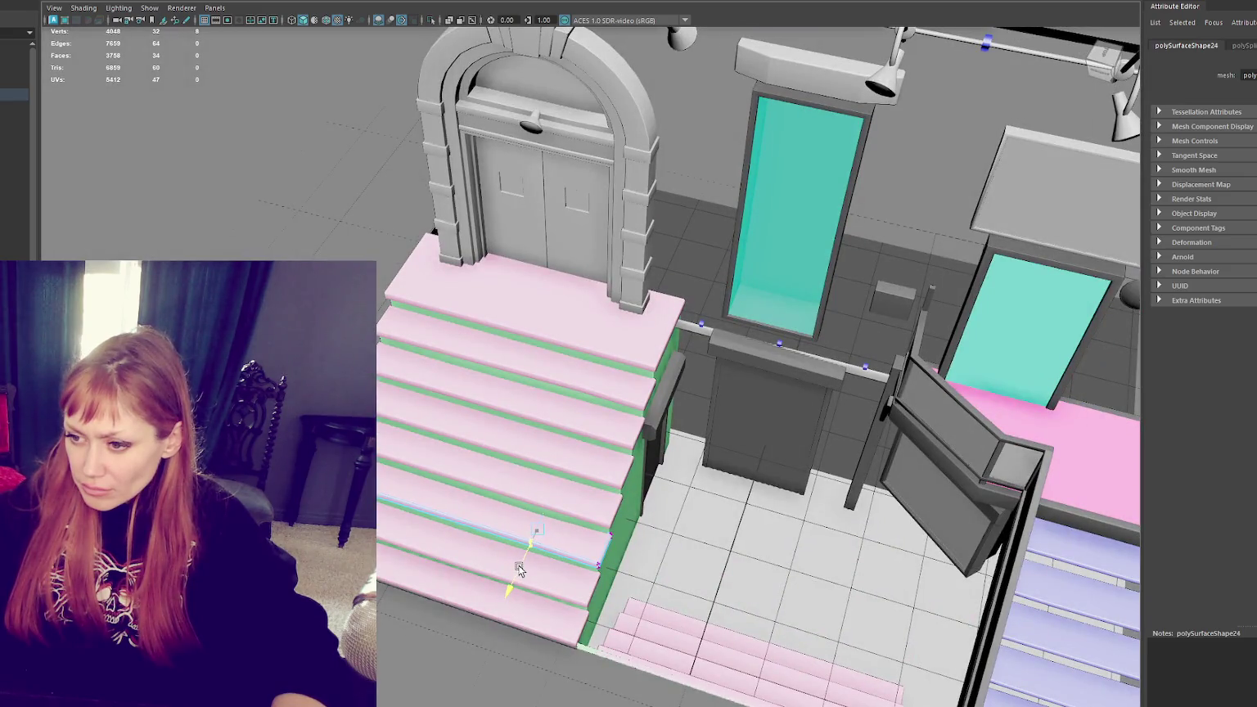
key(a)
Step: Combine the six left stair pieces into one mesh named Stairs_Left1
click(562, 357)
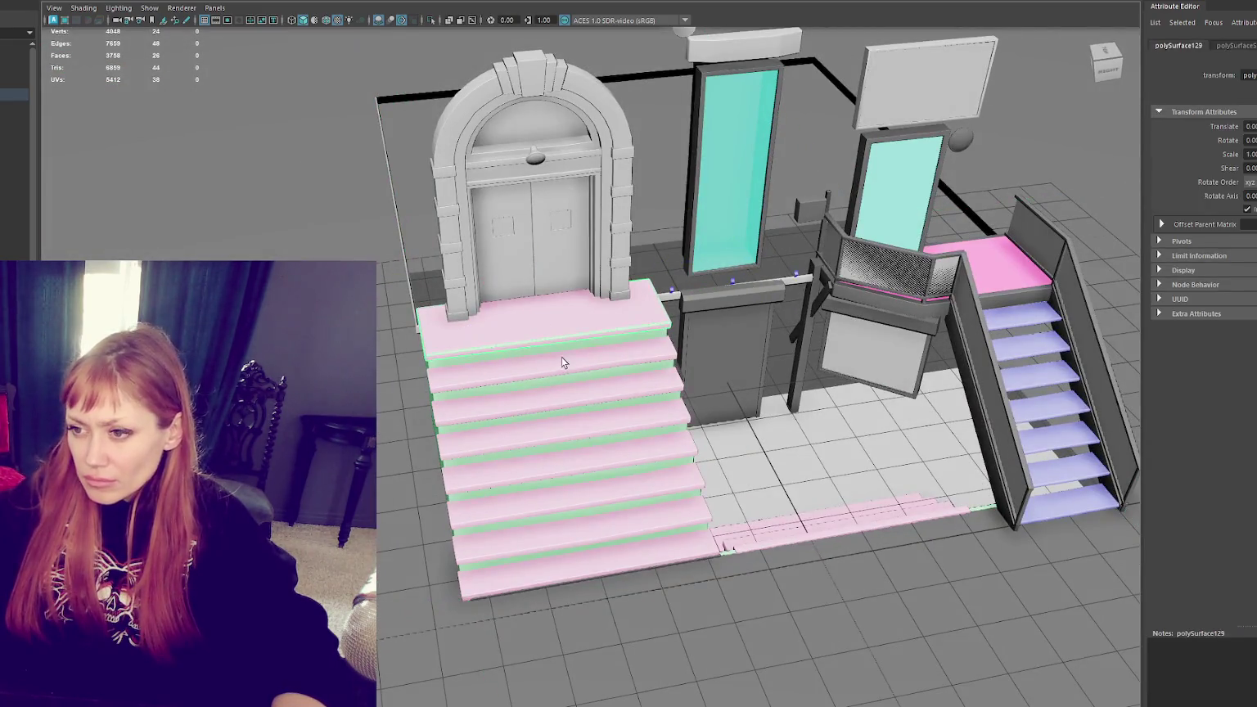
shift+click(583, 425)
shift+click(601, 478)
shift+click(620, 491)
shift+click(639, 552)
shift+click(516, 385)
alt+drag(598, 373, 469, 363)
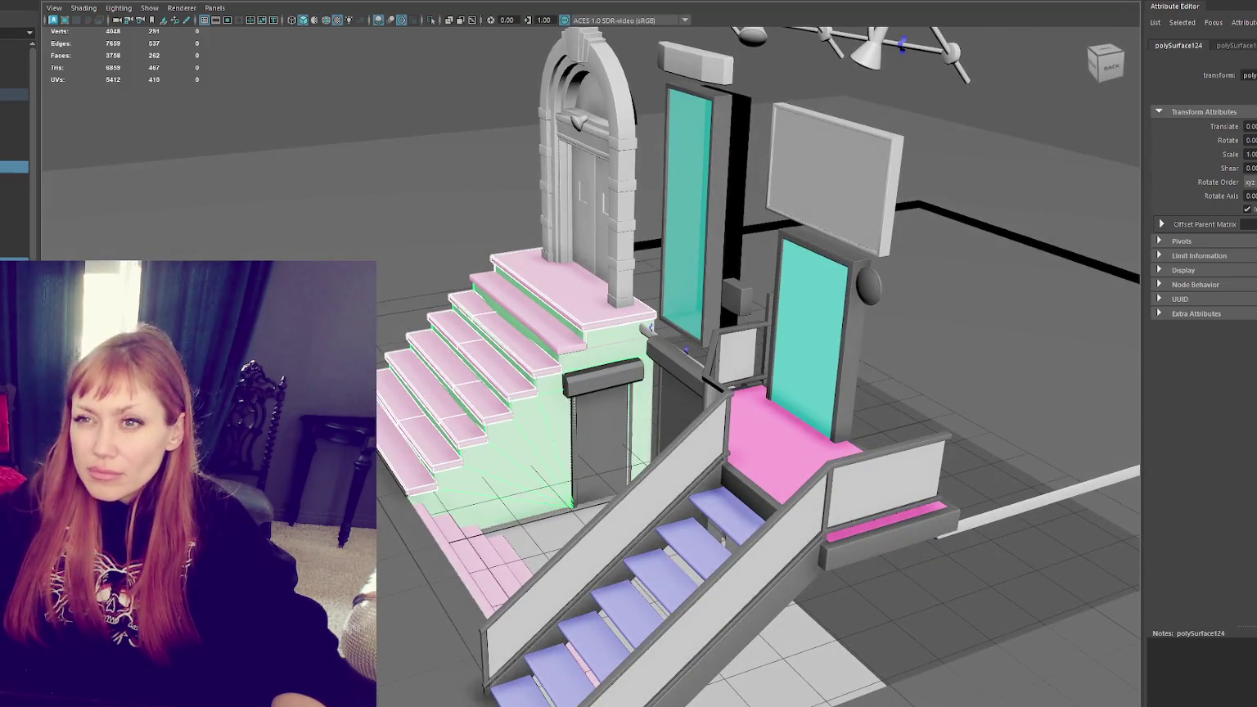
click(123, 49)
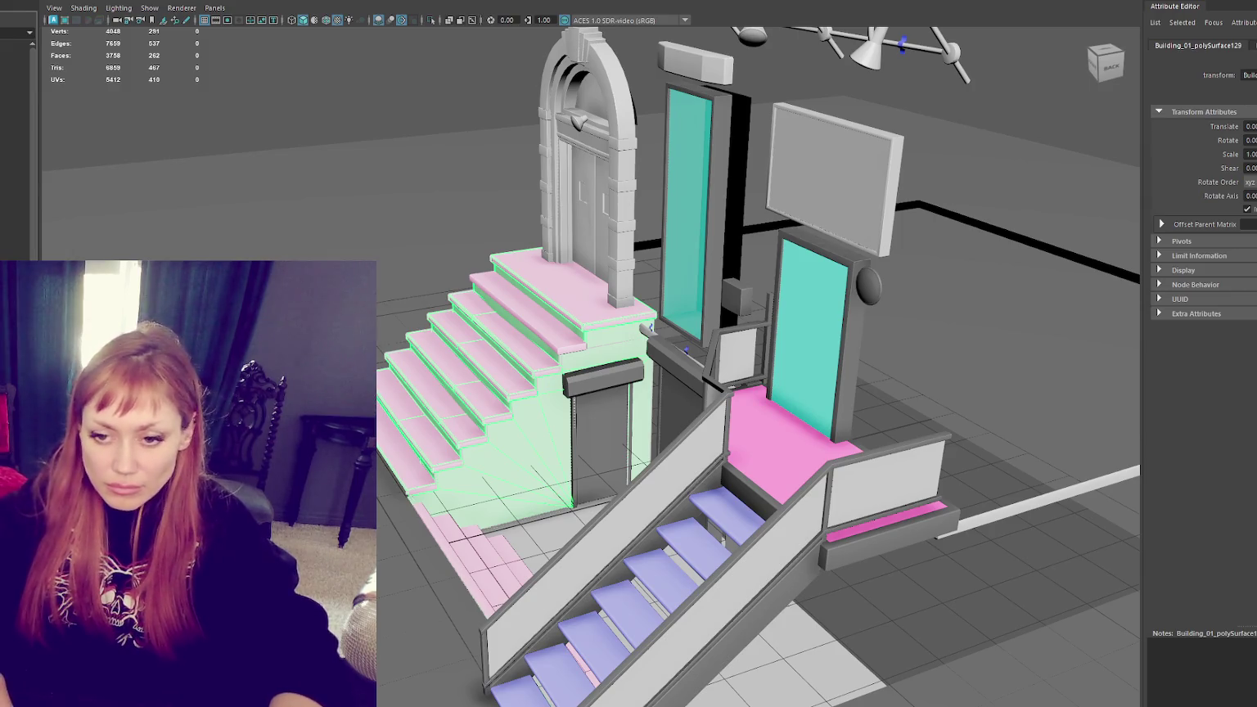
key(Return)
key(g)
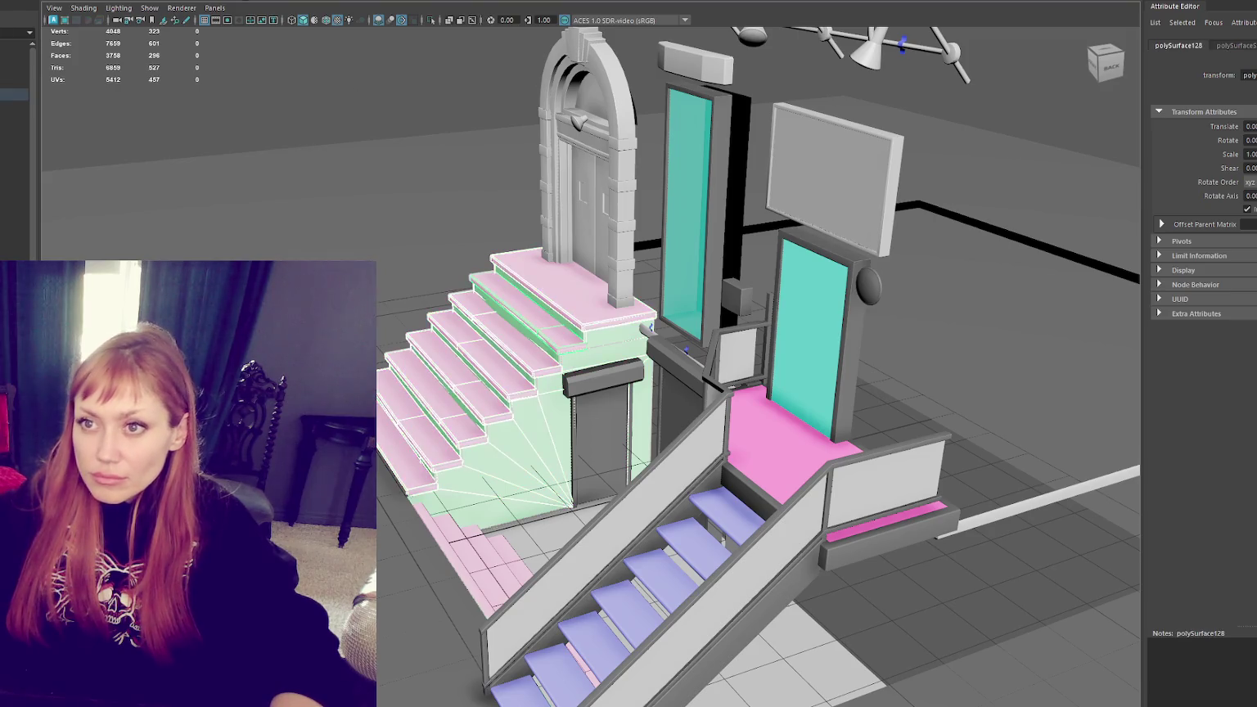
key(Return)
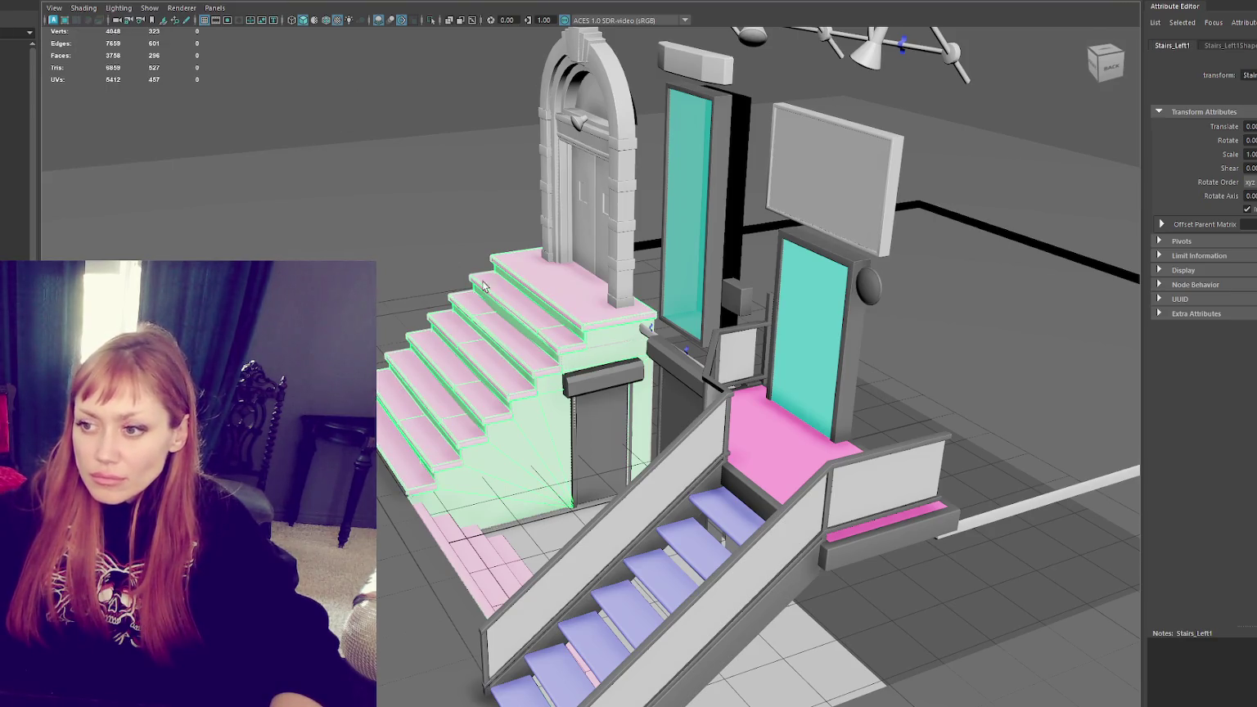
Step: Hide the left stairs and select the railing piece beside the side door
key(ctrl+h)
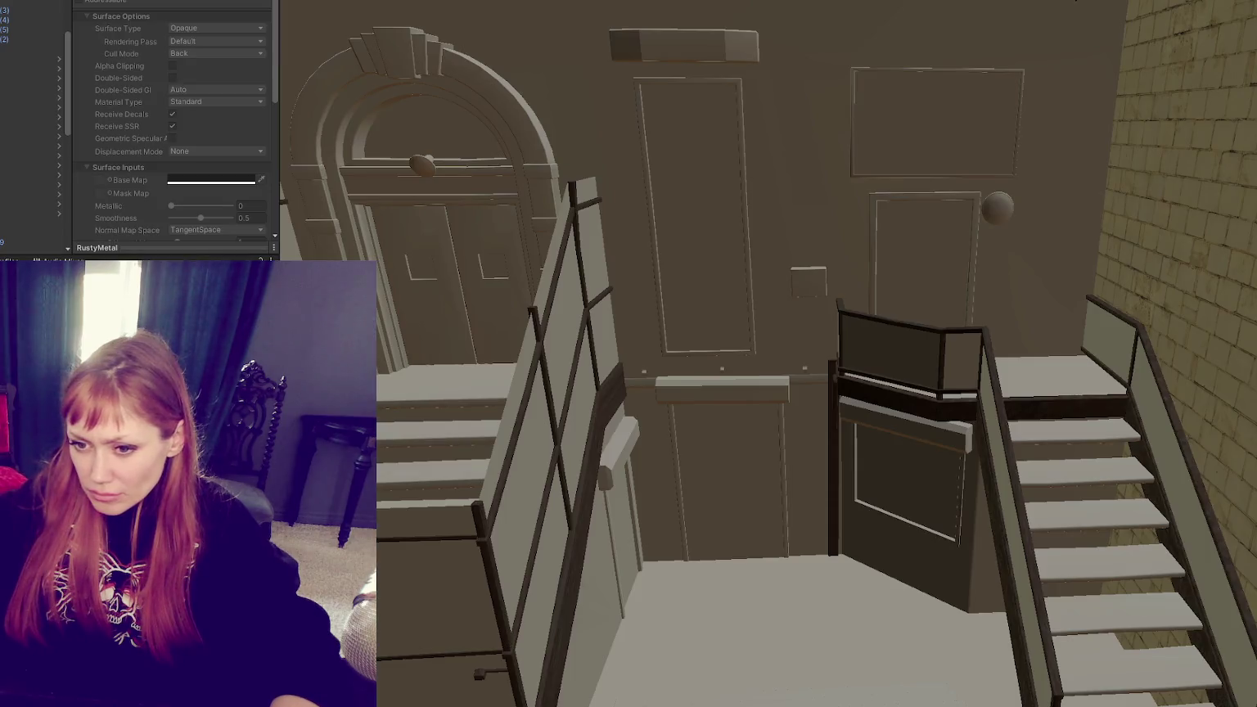
right_drag(451, 588, 699, 209)
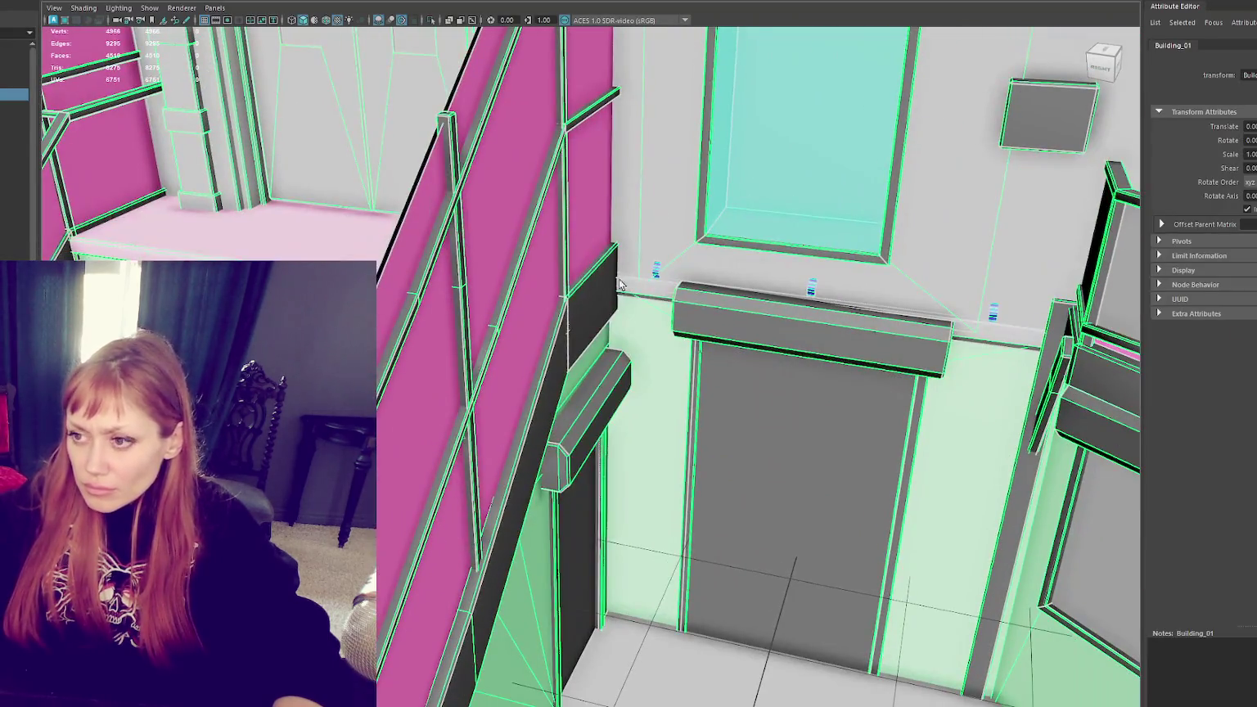
click(601, 286)
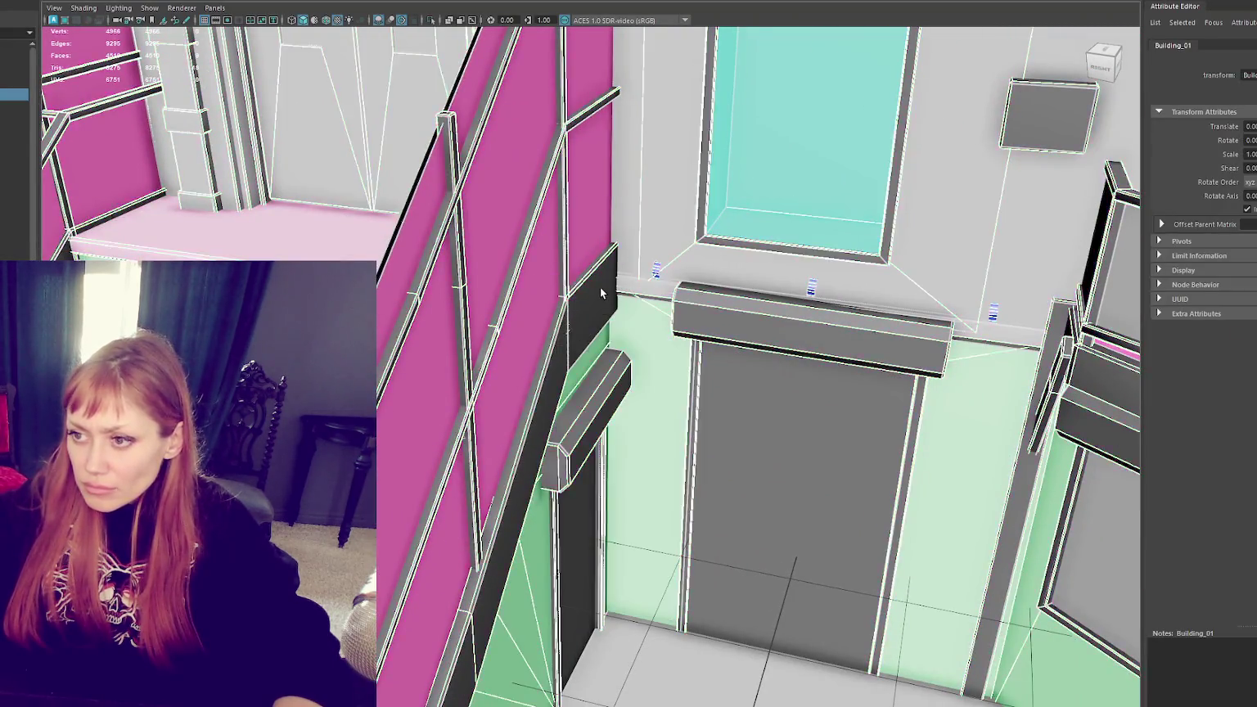
right_click(555, 327)
click(573, 312)
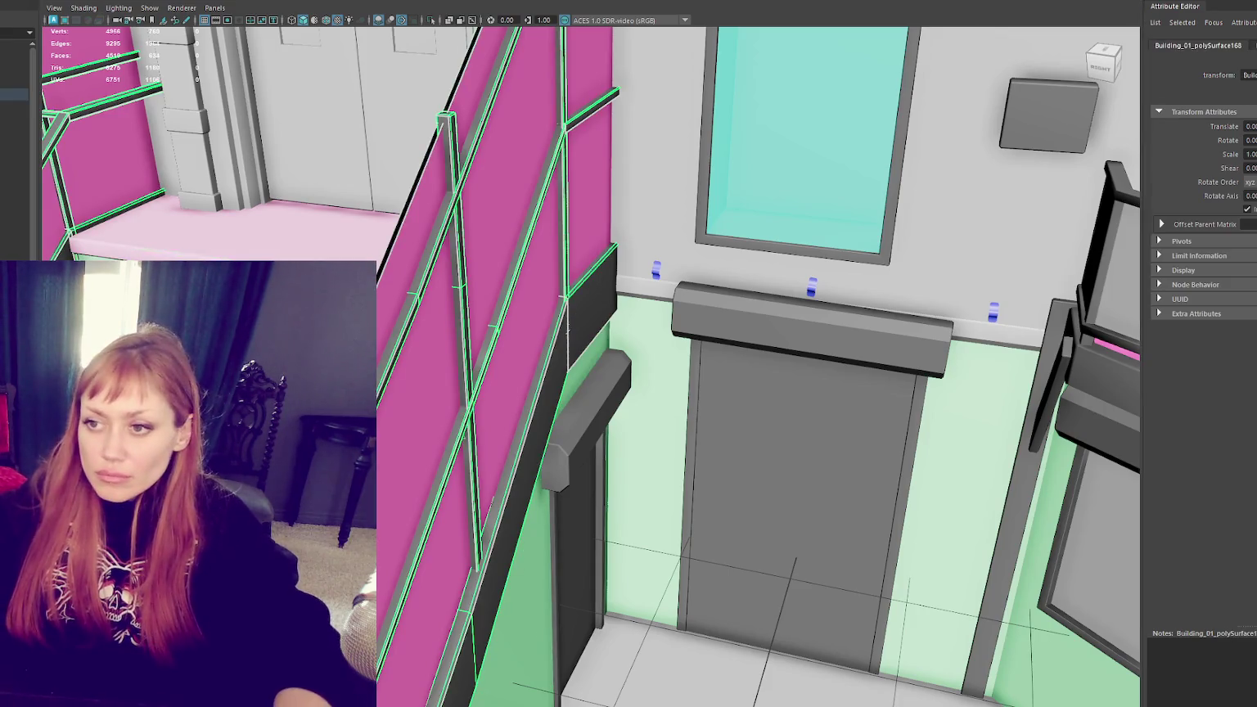
Step: Select the railing's dark side strip faces and apply planar UV projections to them
key(F11)
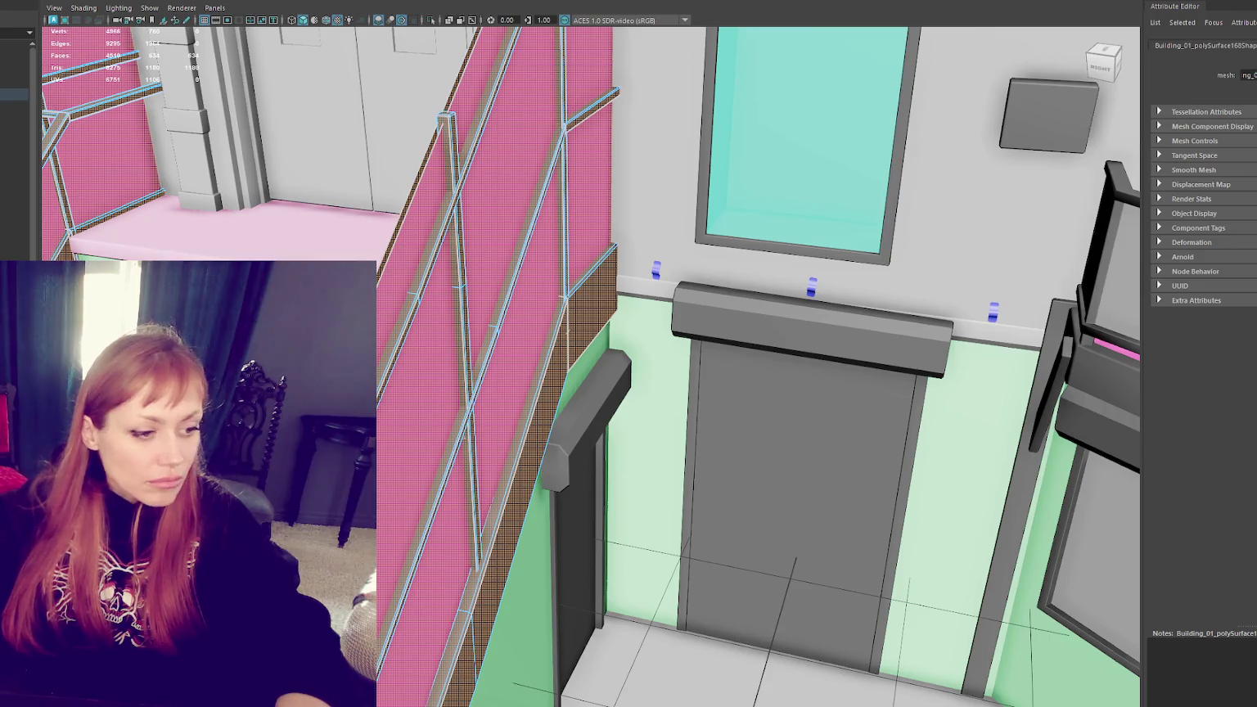
key(F8)
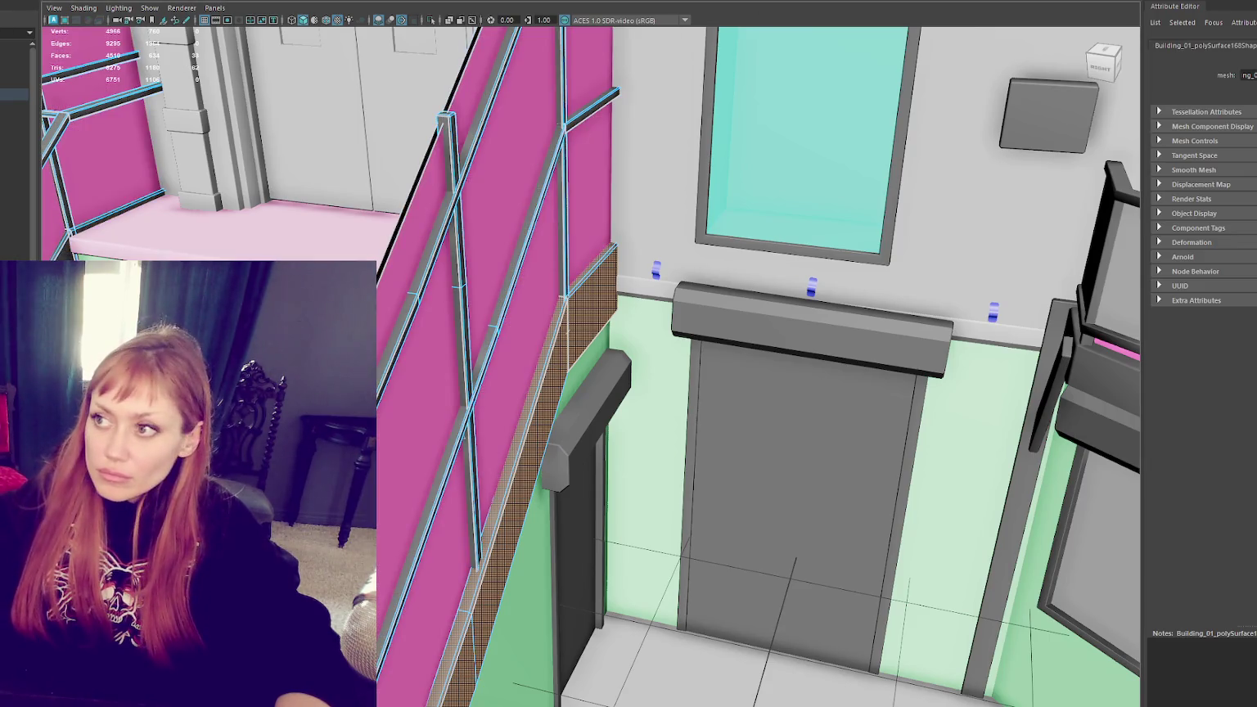
shift+right_drag(622, 344, 649, 325)
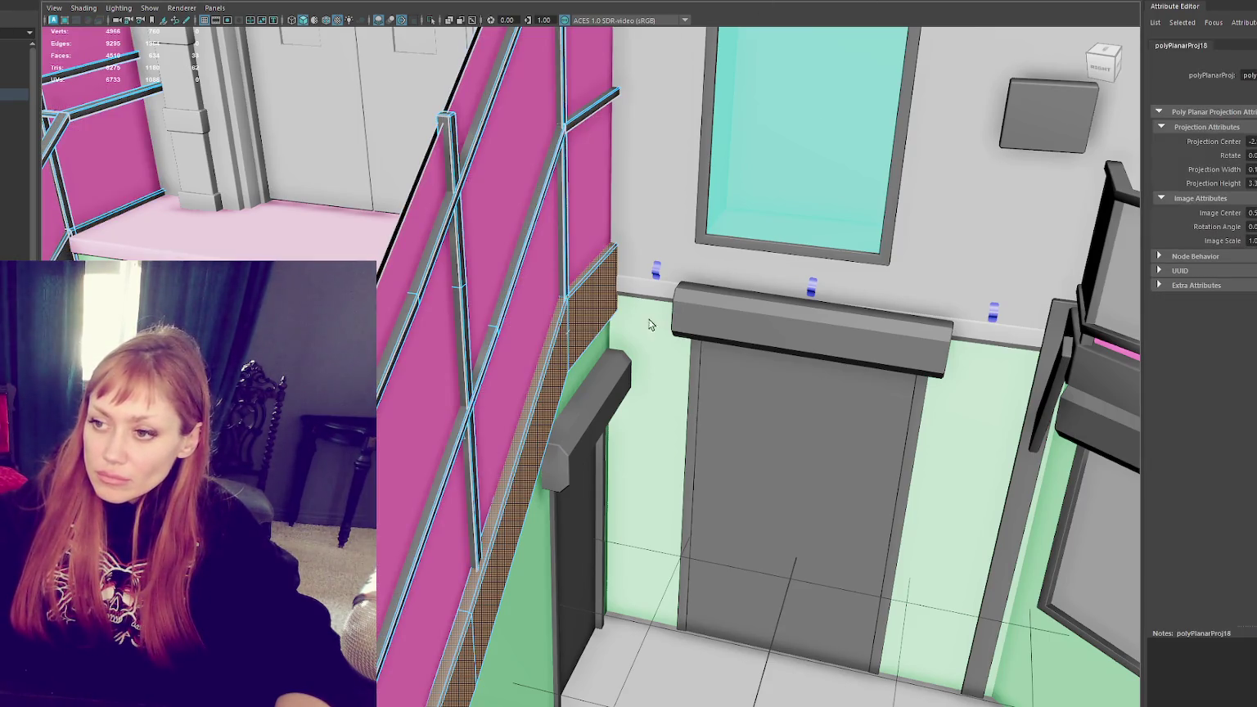
click(576, 288)
key(g)
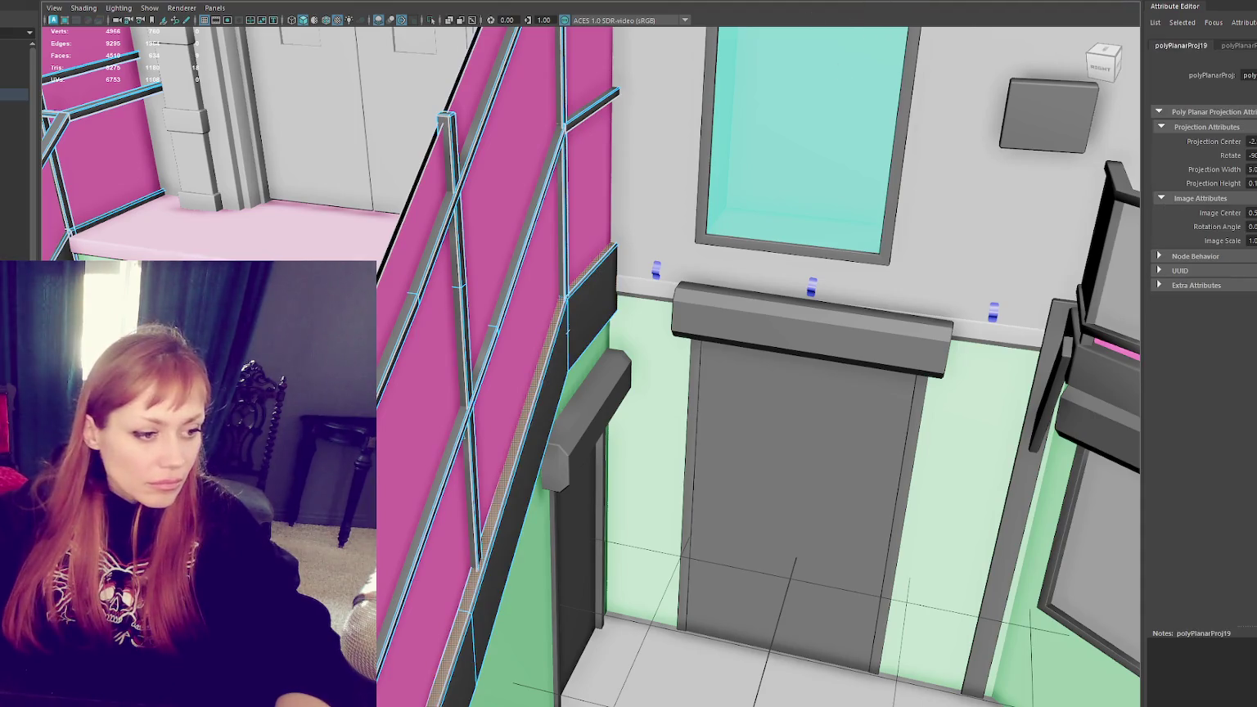
key(t)
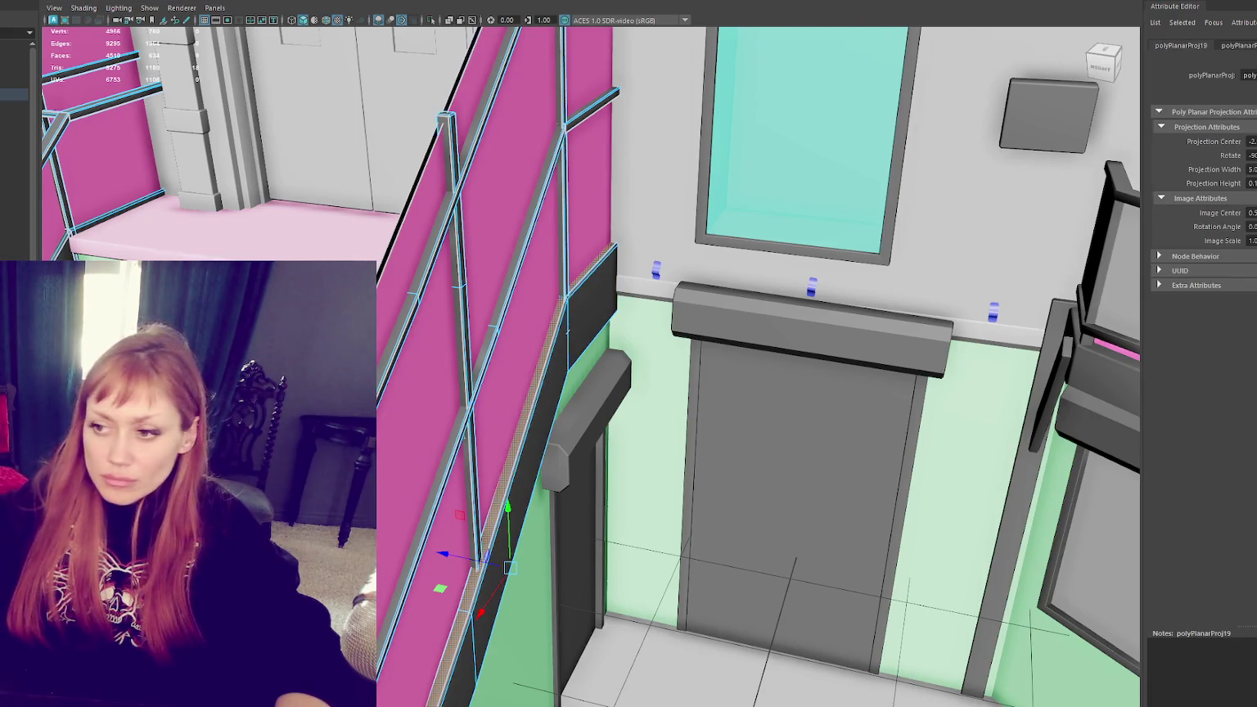
click(555, 365)
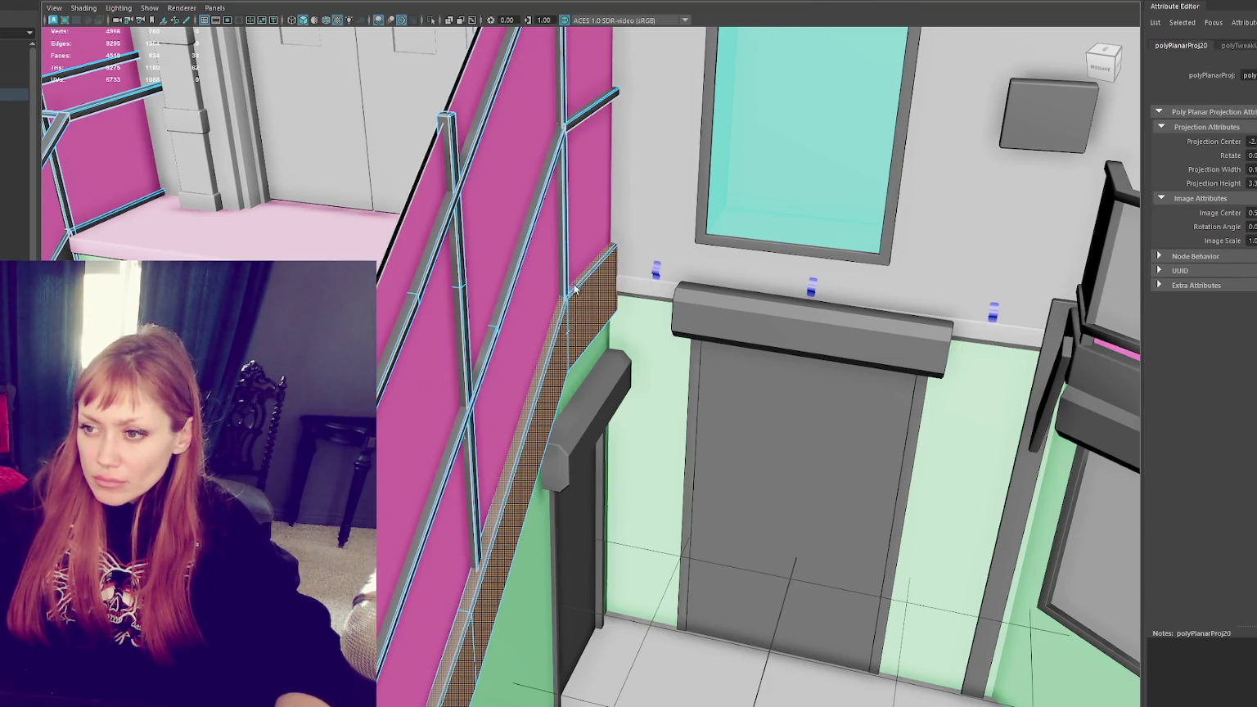
key(t)
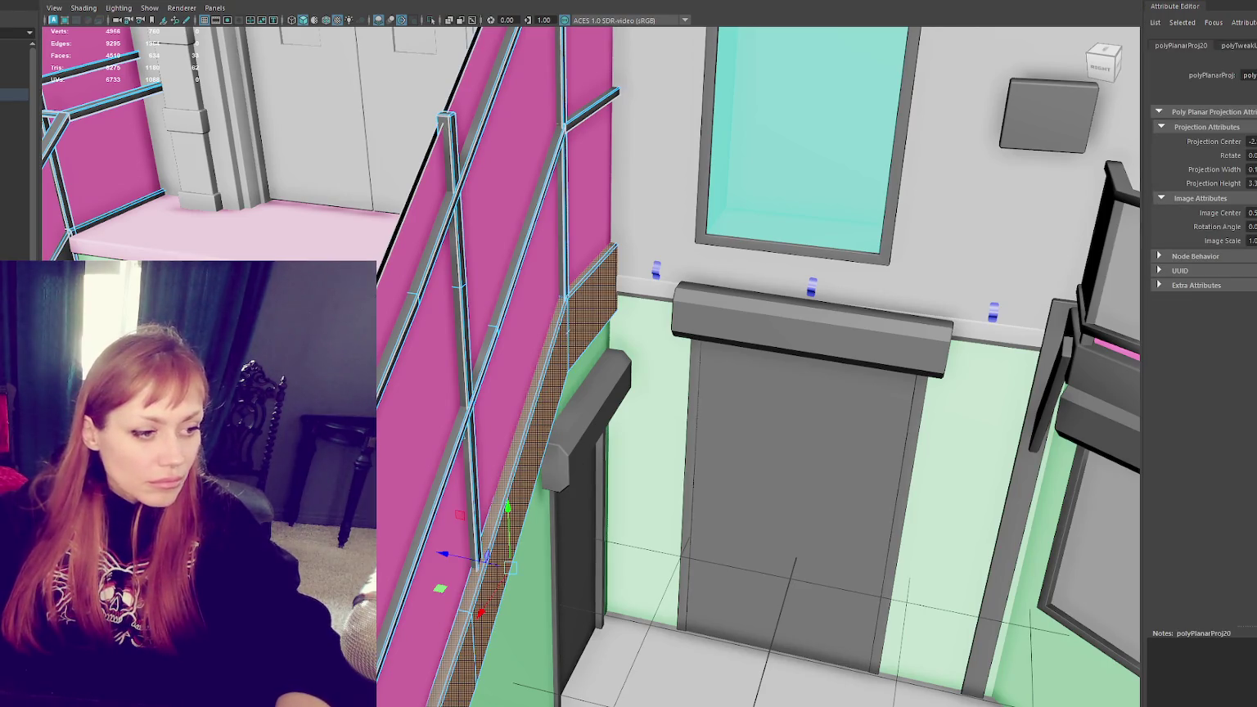
key(q)
click(578, 287)
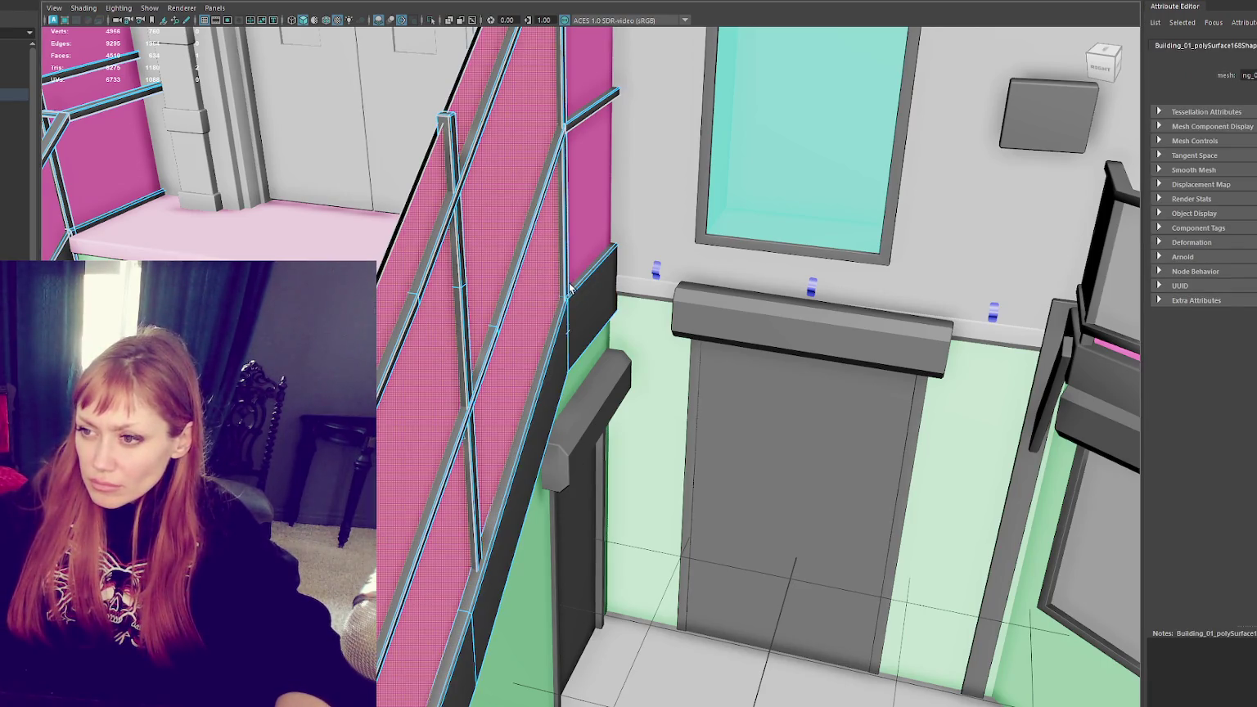
scroll(563, 302, up, 3)
Step: Planar-project the panel's top strip, then unfold all panel UVs, fixing the non-manifold geometry
shift+click(551, 179)
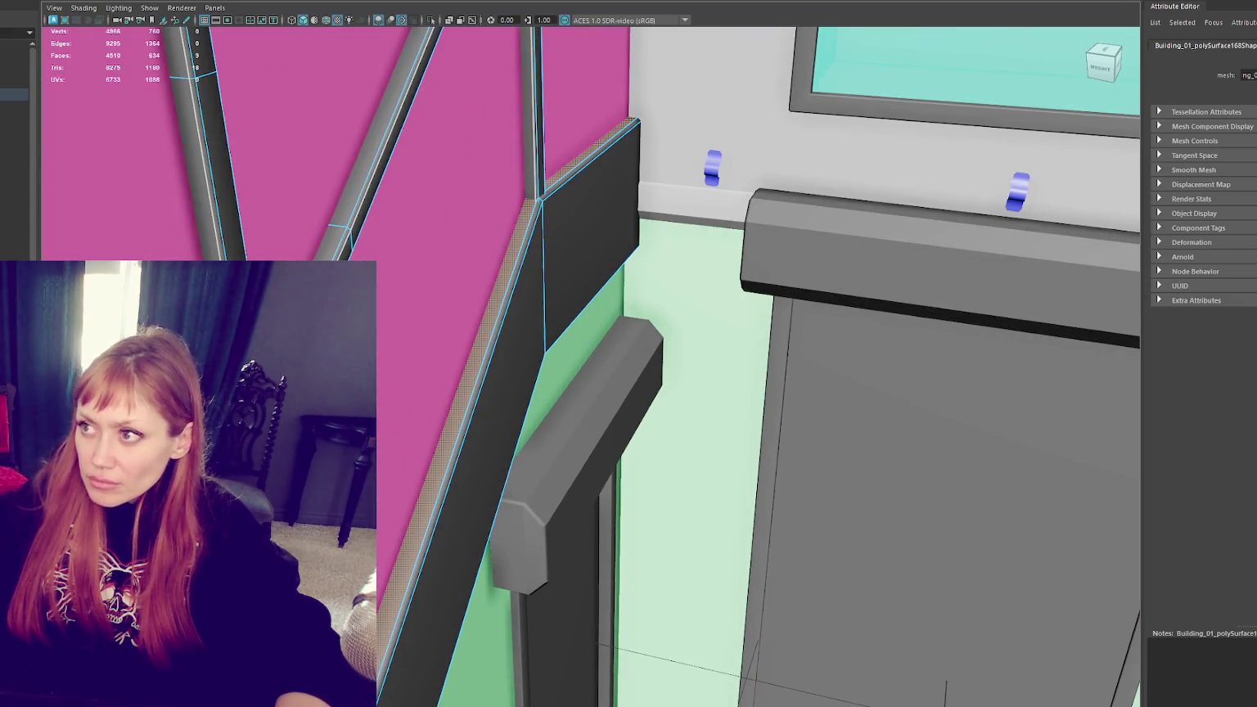
key(g)
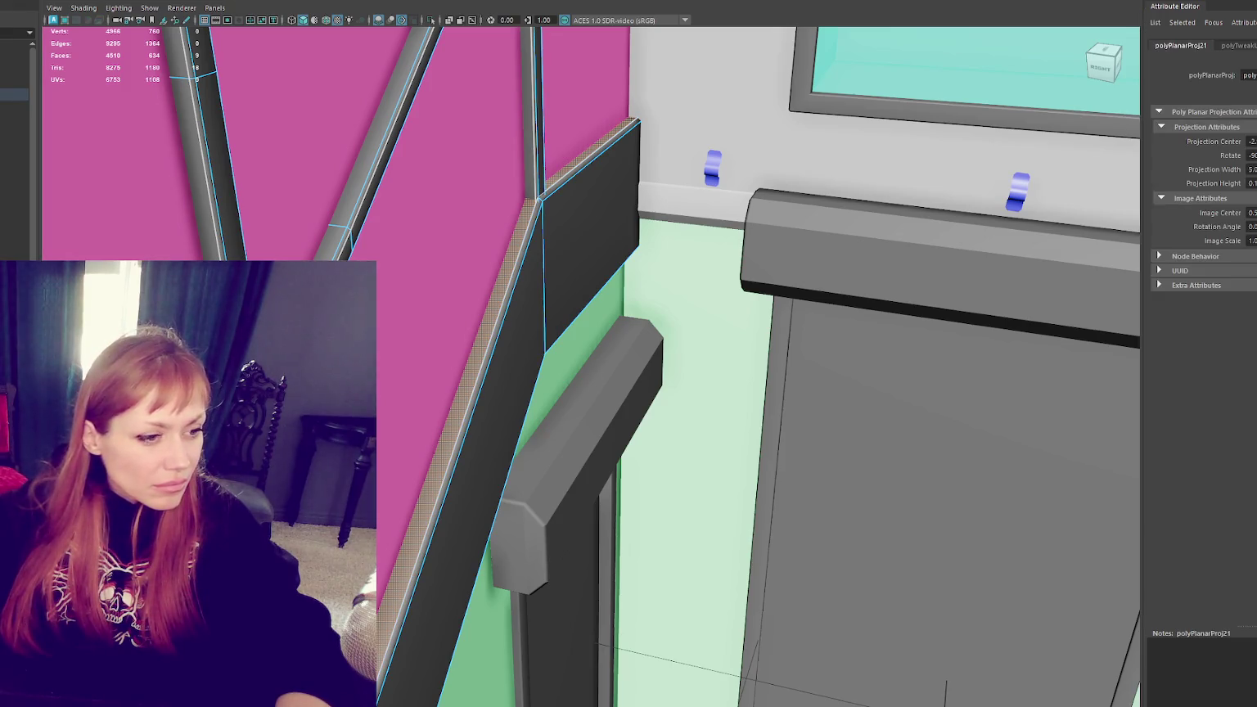
key(F8)
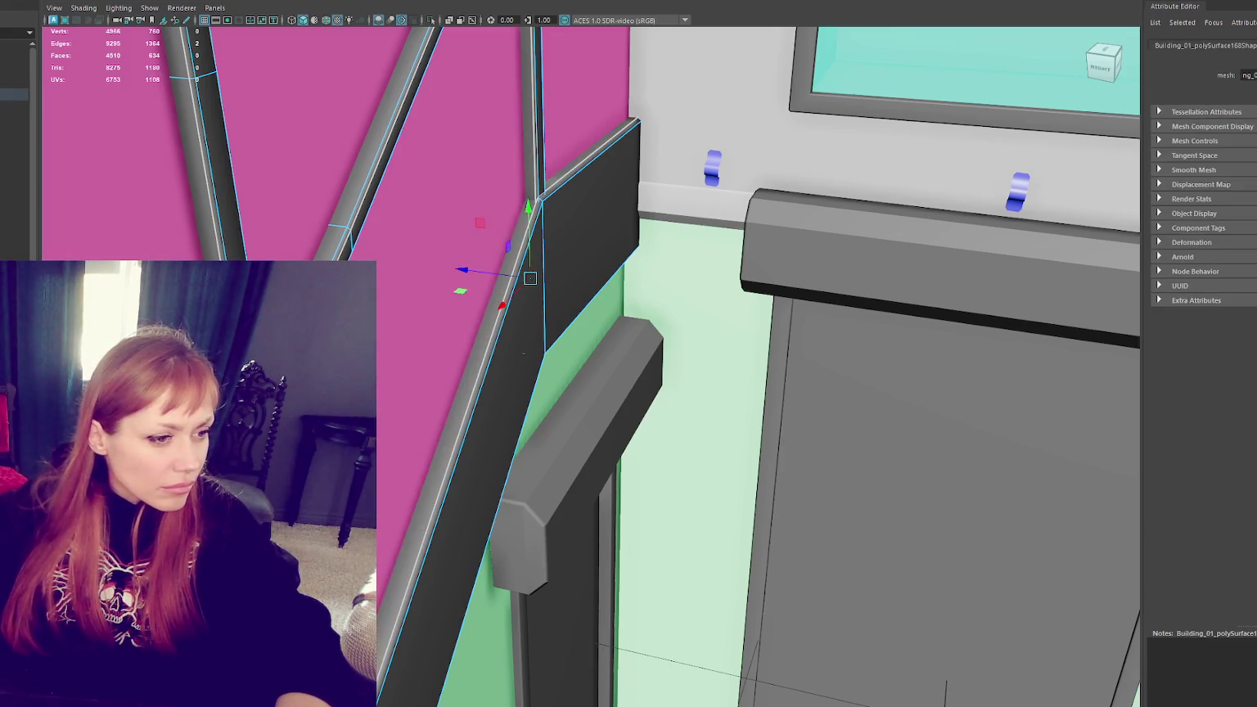
key(F11)
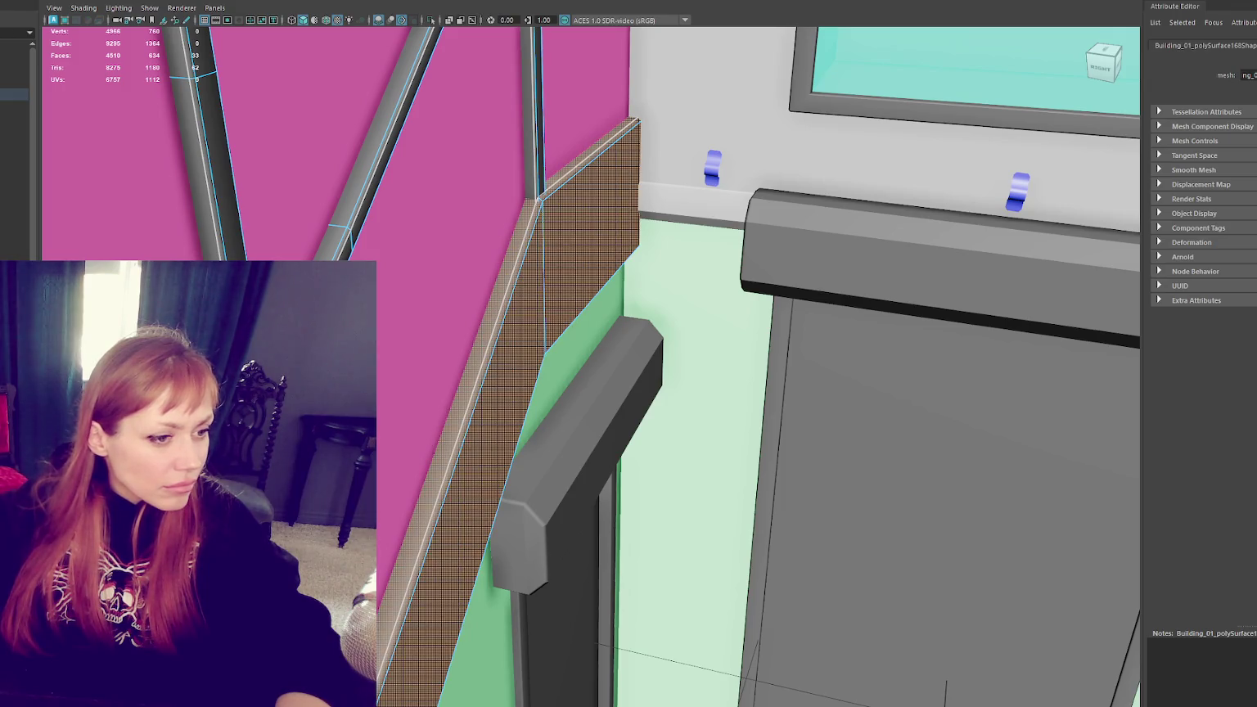
click(561, 365)
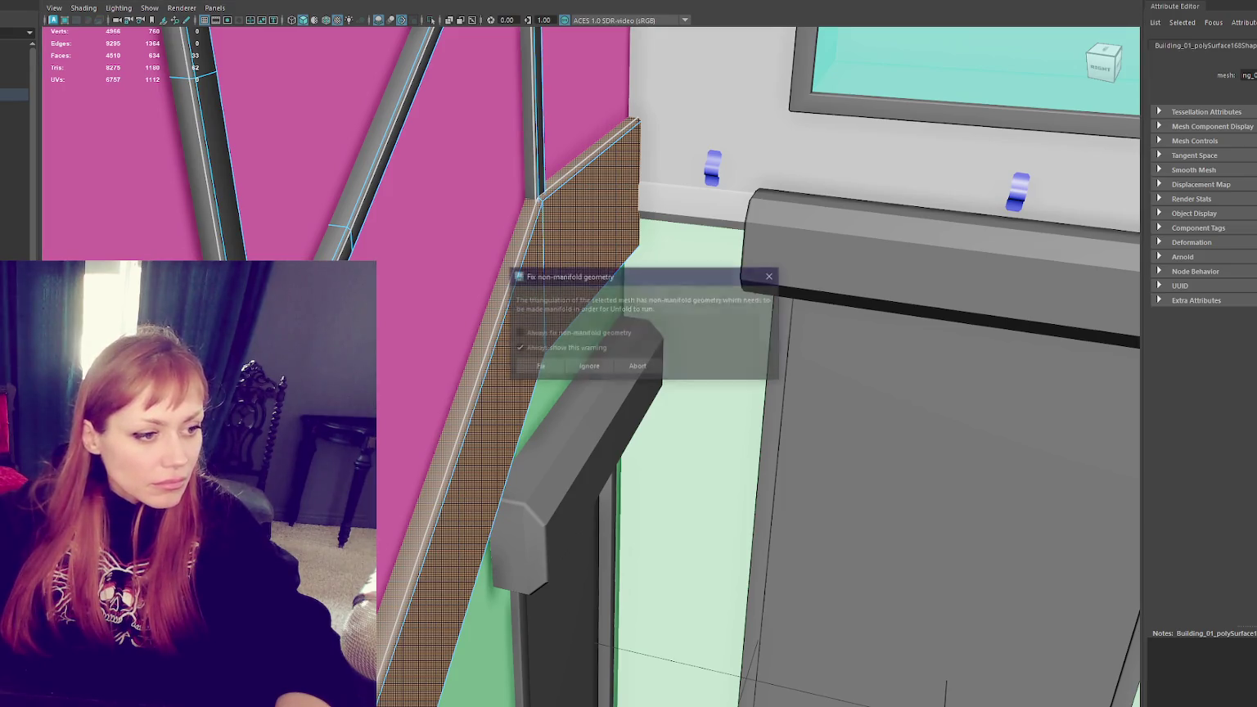
key(Return)
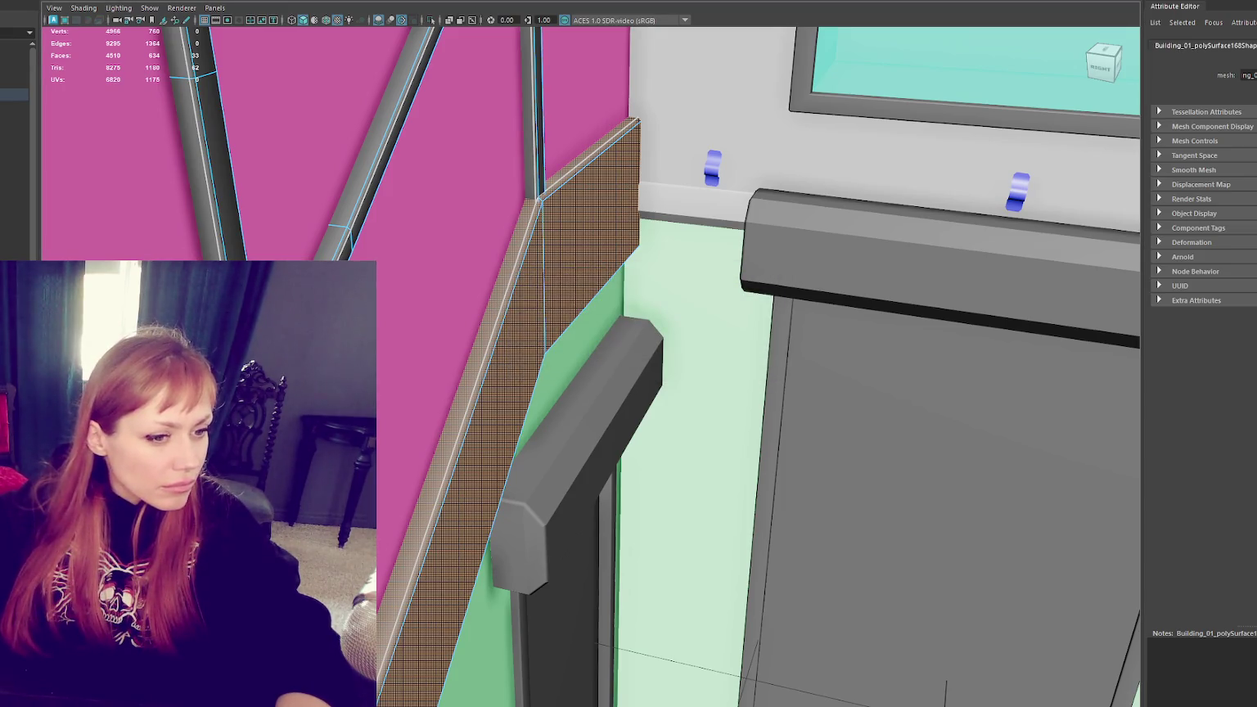
Step: Frame the whole facade and select the Building_01 group
click(702, 282)
key(f)
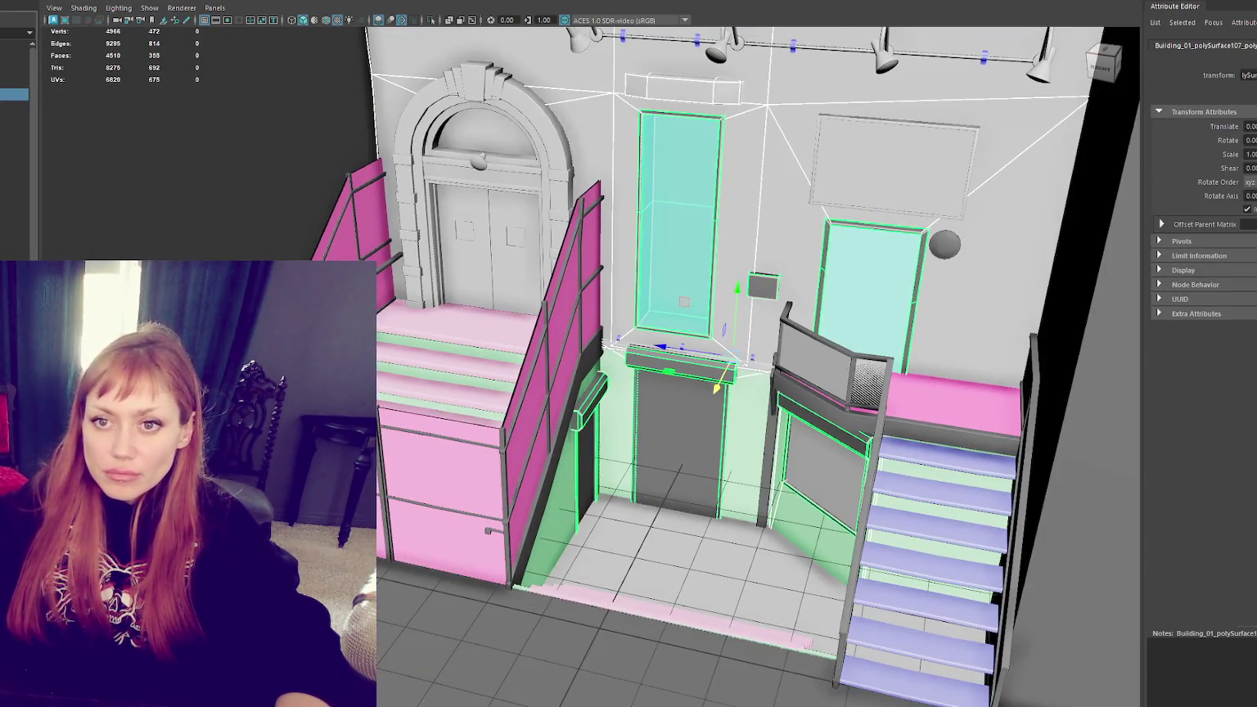
key(Up)
click(15, 93)
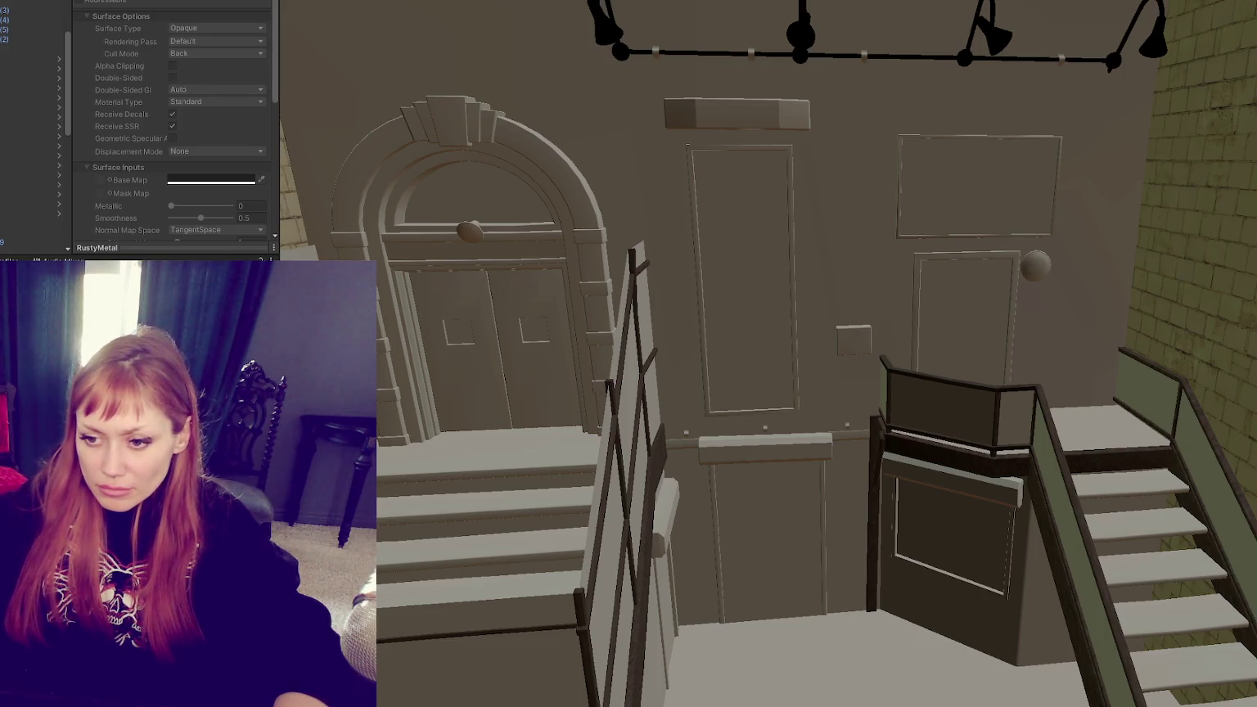
Step: Apply the dark glass material to the door panel and the panel under the landing
drag(828, 336, 776, 344)
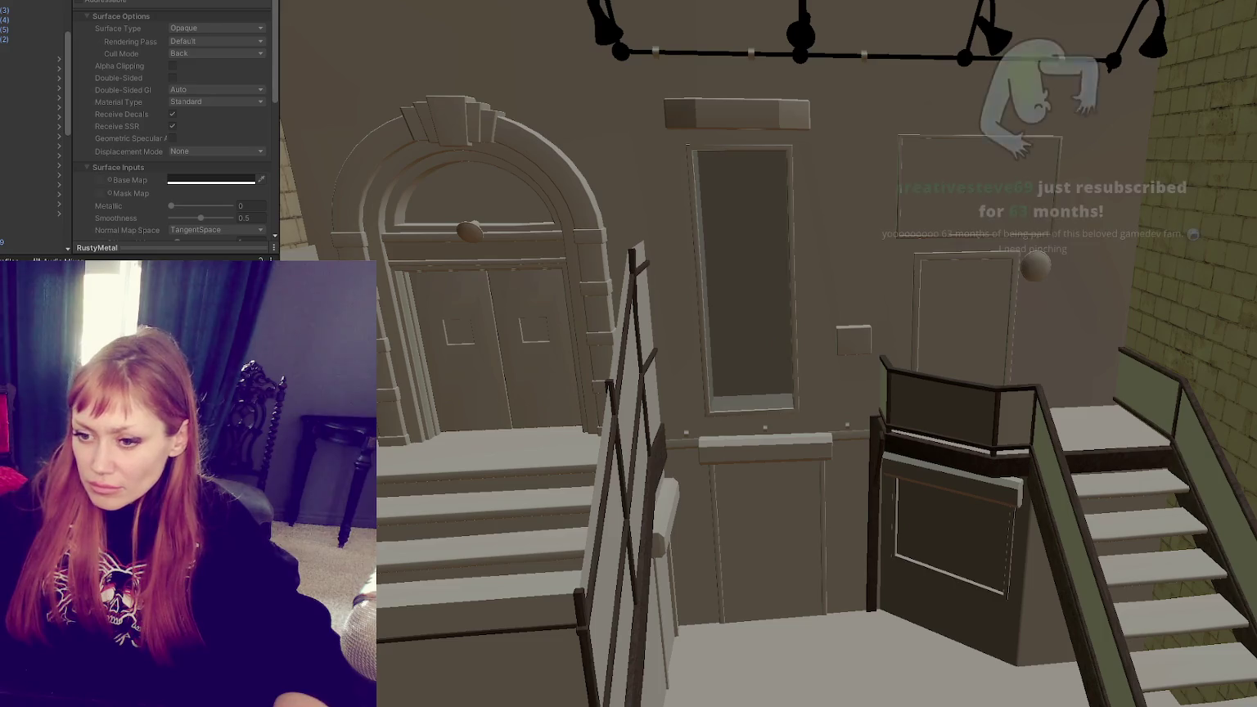
mouse_move(950, 533)
mouse_down()
mouse_move(653, 421)
mouse_move(963, 331)
mouse_up()
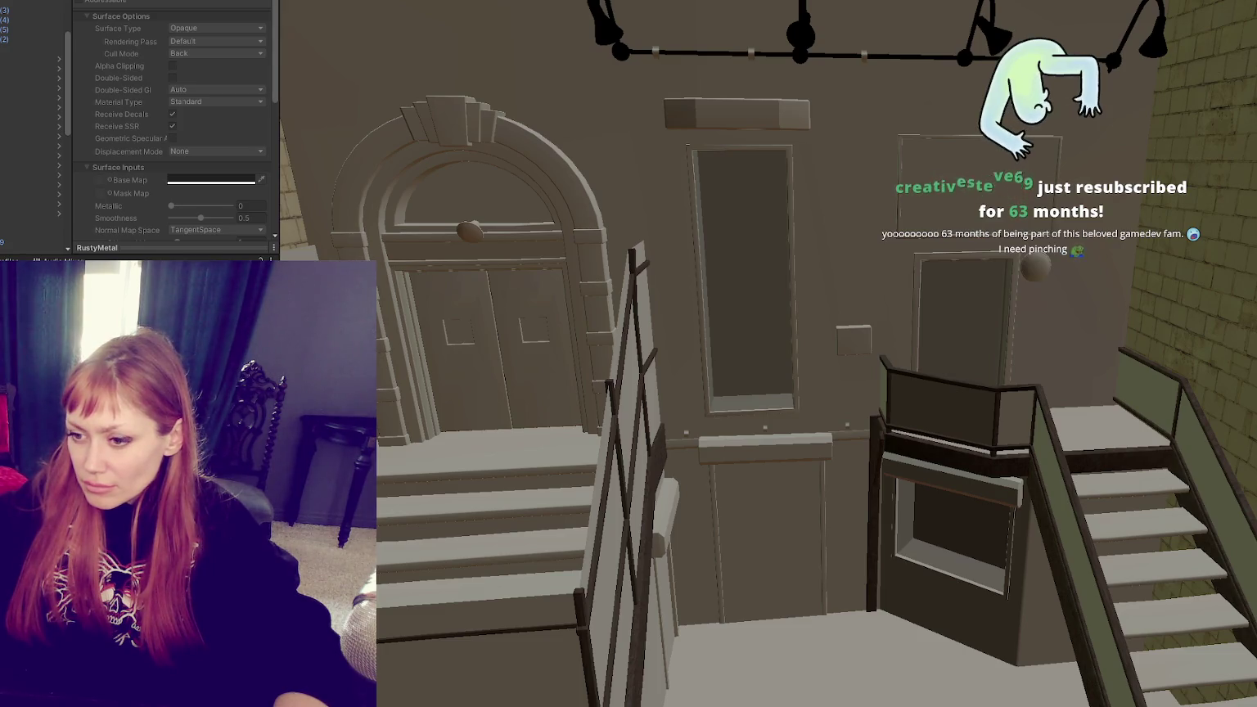
right_drag(818, 370, 818, 328)
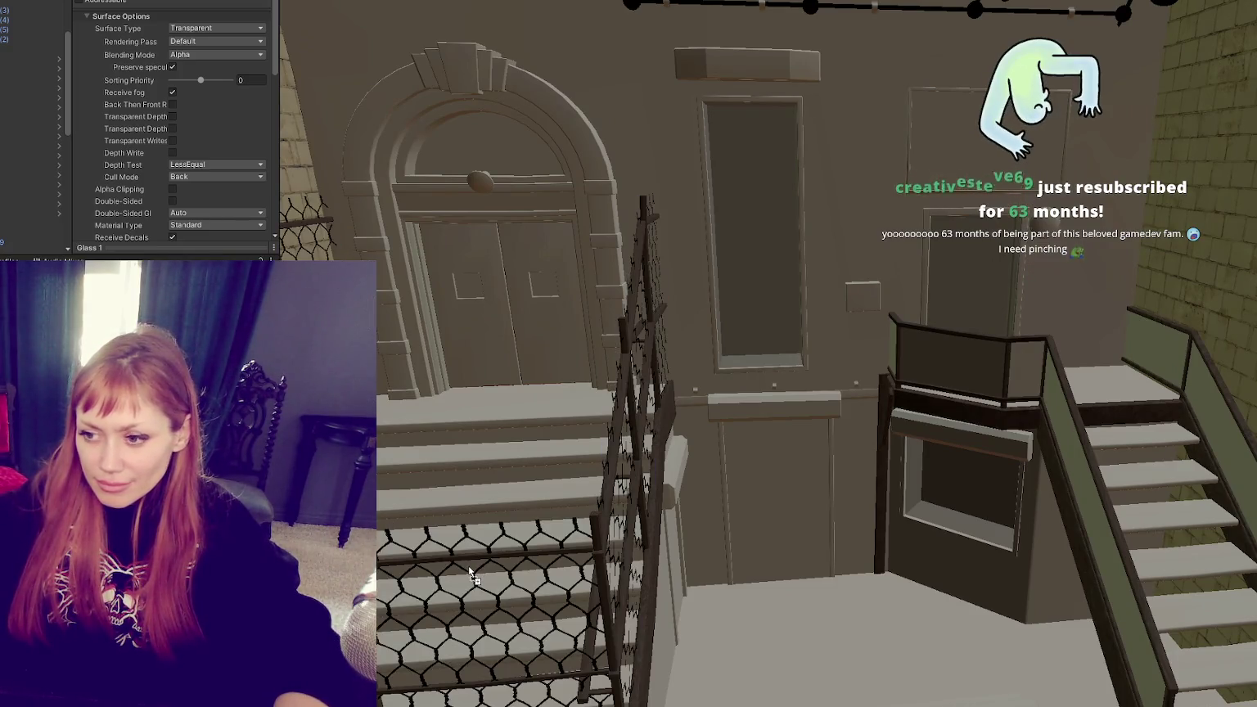
Step: Apply the chain-link material to the left and right stair railing panels
mouse_move(469, 565)
mouse_down()
mouse_move(1083, 501)
mouse_move(1036, 385)
mouse_move(1089, 491)
mouse_up()
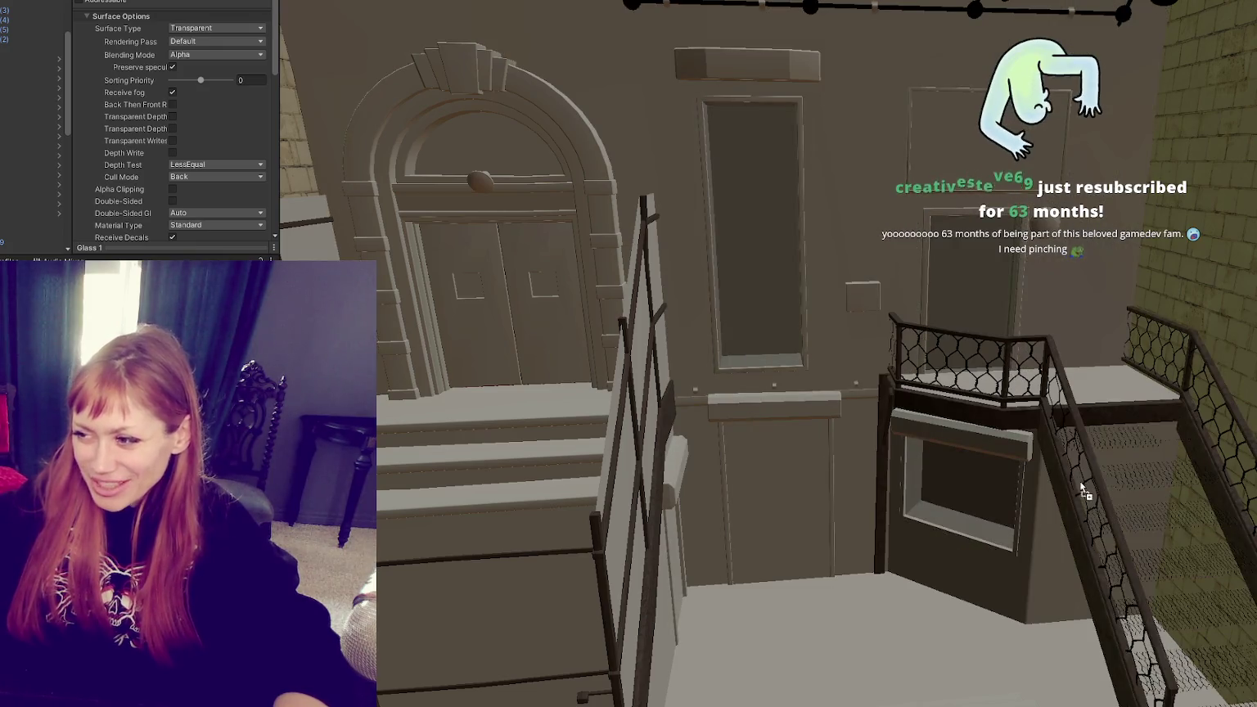
middle_drag(1089, 491, 1002, 403)
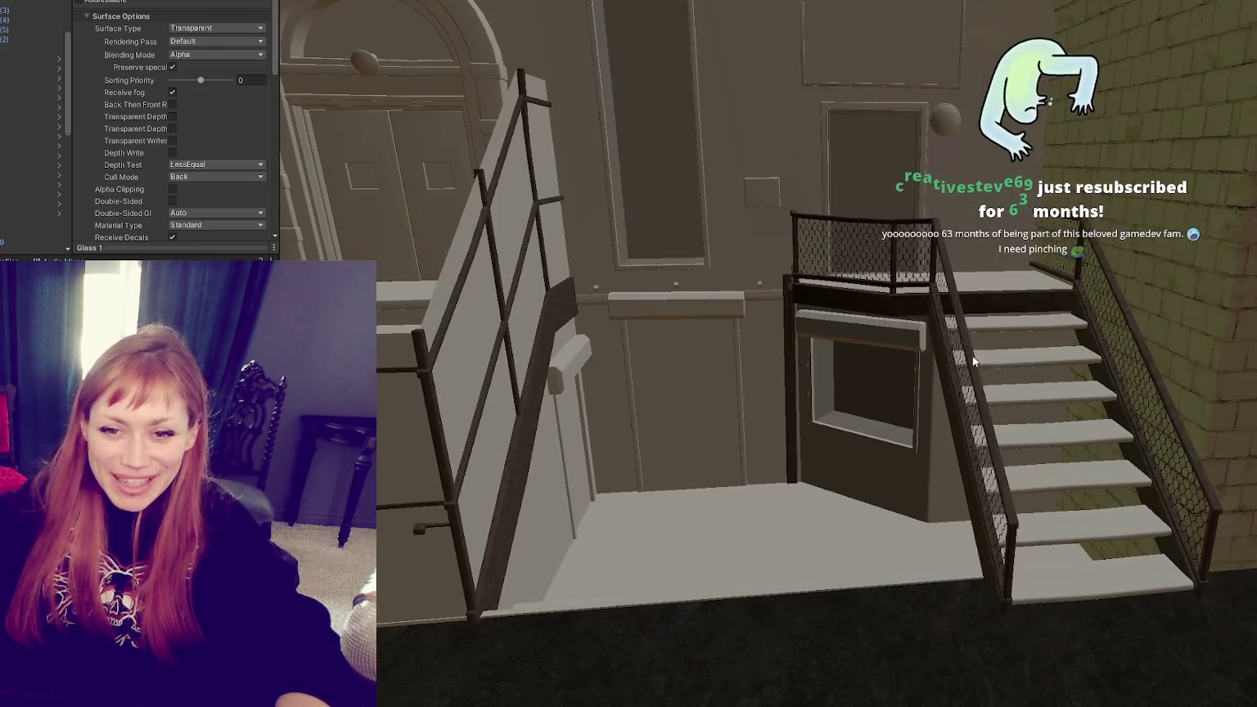
mouse_move(1002, 403)
alt+mouse_down()
mouse_move(951, 380)
mouse_move(694, 430)
alt+mouse_up()
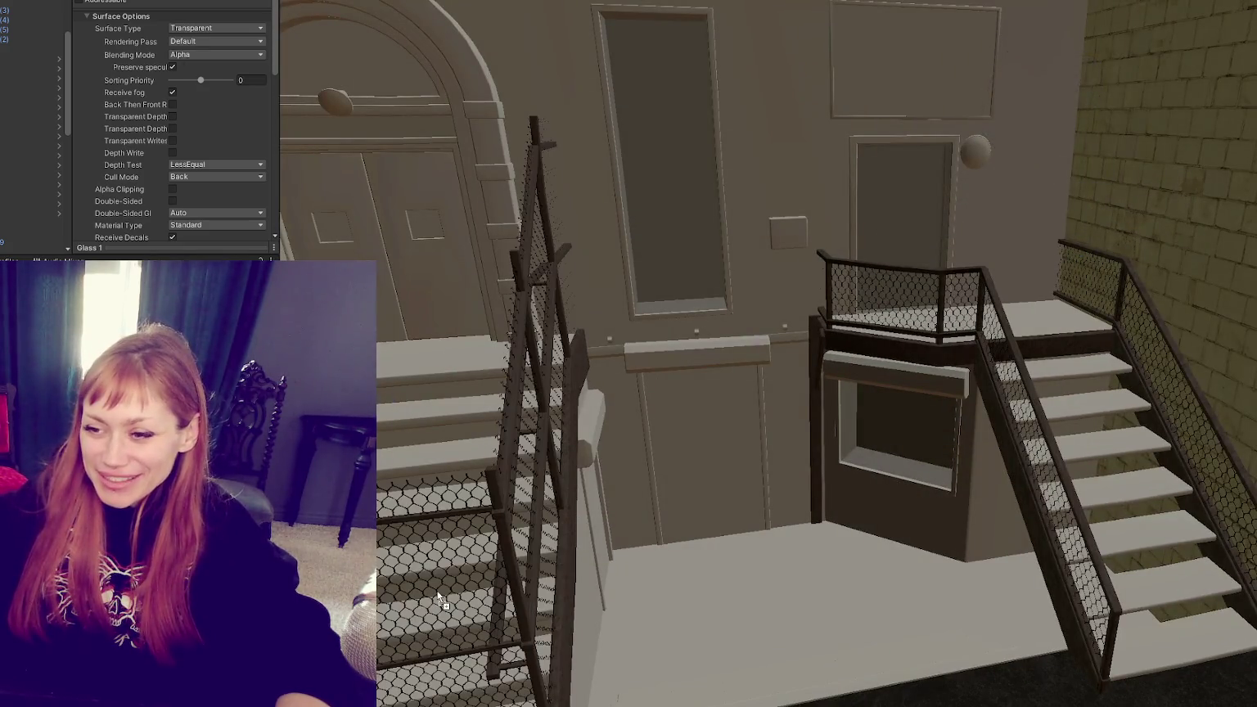
mouse_move(459, 523)
mouse_down()
mouse_move(832, 495)
mouse_move(886, 444)
mouse_move(941, 259)
mouse_up()
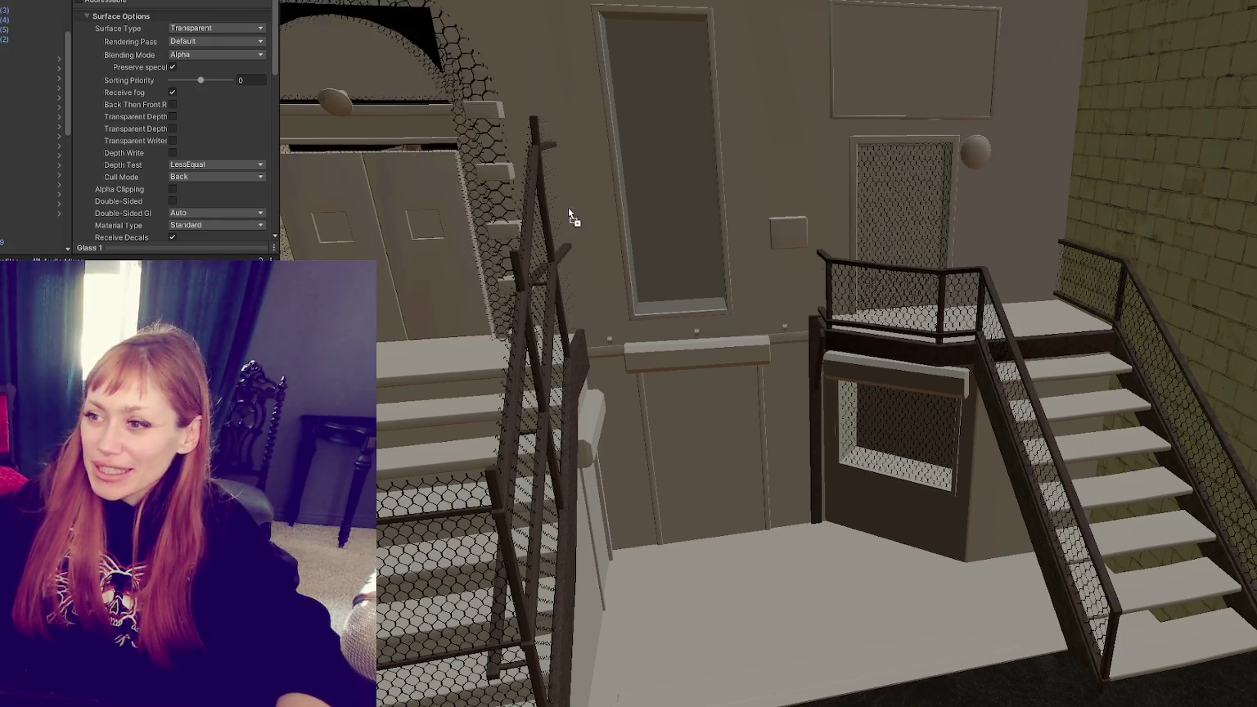
drag(923, 248, 641, 196)
mouse_move(874, 215)
right_down()
mouse_move(739, 189)
mouse_move(828, 149)
mouse_move(916, 185)
mouse_move(820, 160)
mouse_move(831, 182)
mouse_move(785, 201)
mouse_move(709, 270)
right_up()
mouse_move(710, 270)
middle_down()
mouse_move(686, 292)
mouse_move(911, 371)
middle_up()
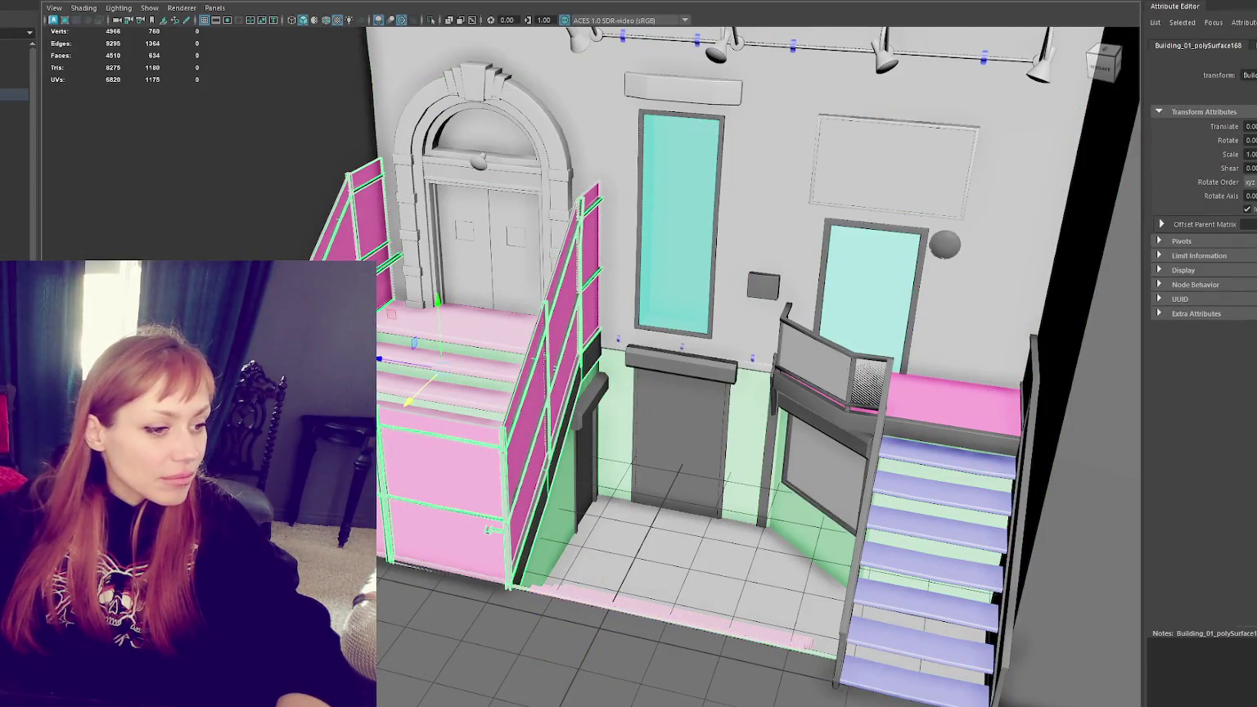
Step: Select the railing panel faces and planar-project their UVs, repeating the projection twice
right_drag(568, 348, 572, 293)
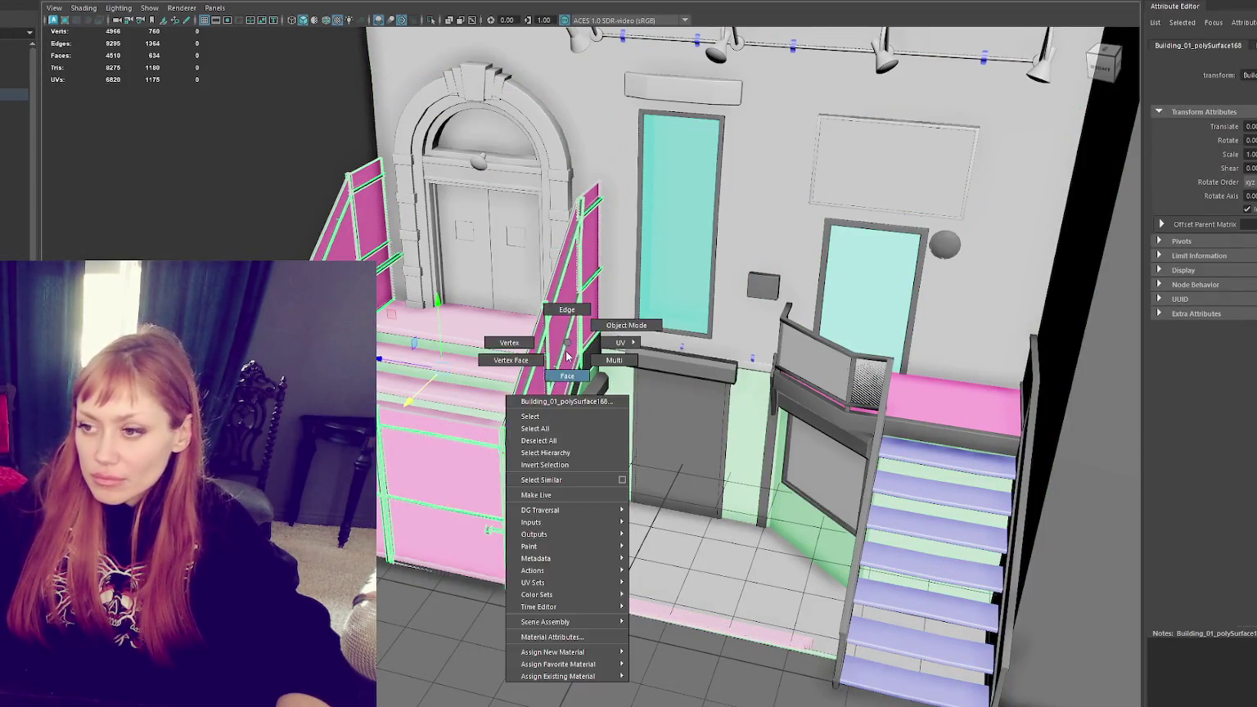
click(572, 293)
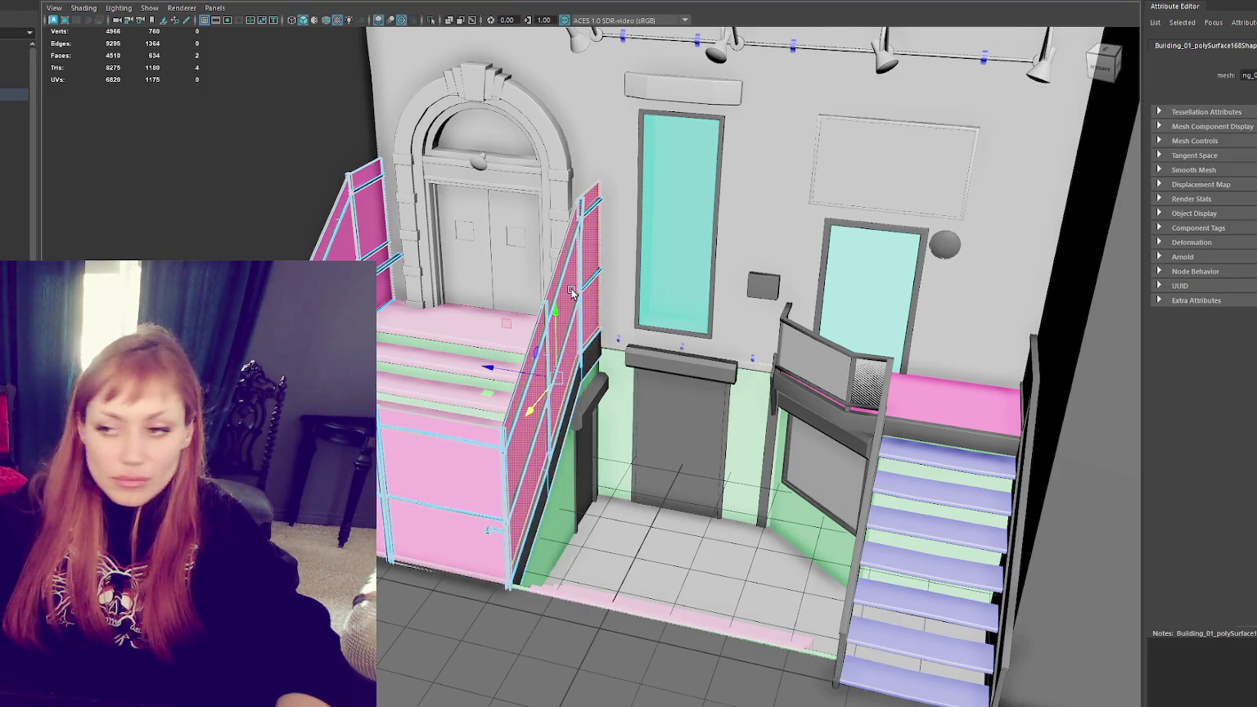
click(573, 293)
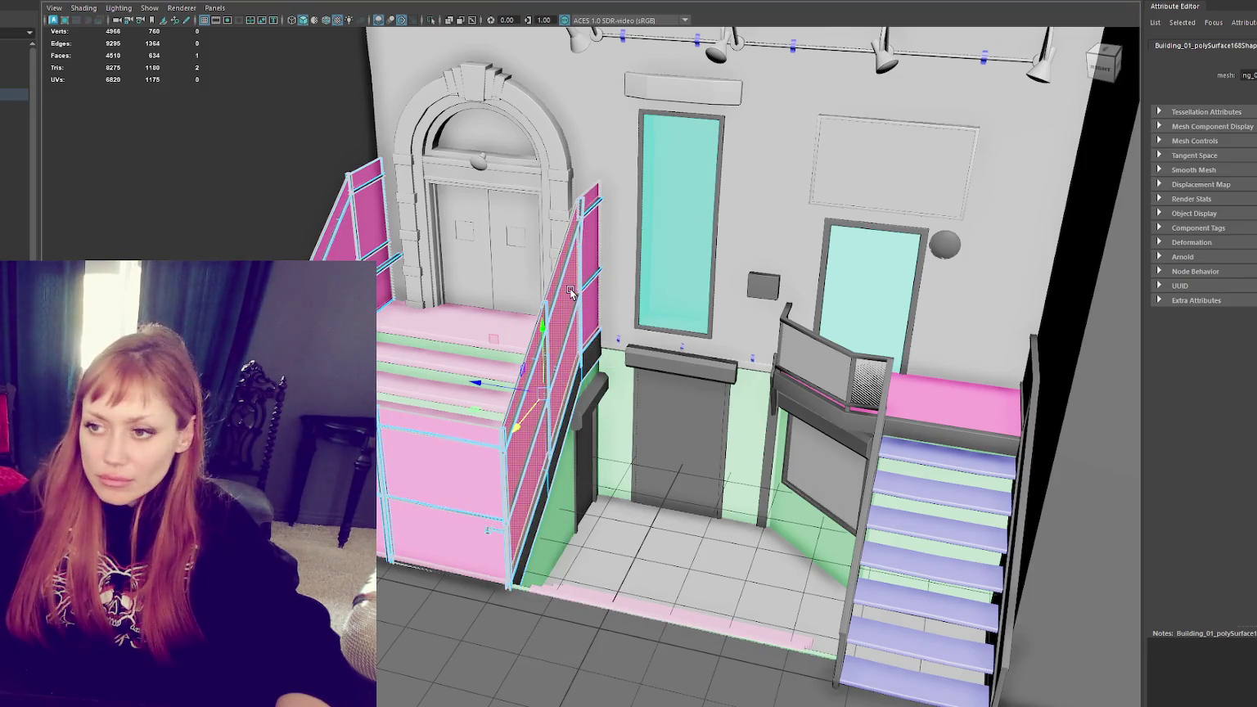
shift+click(571, 291)
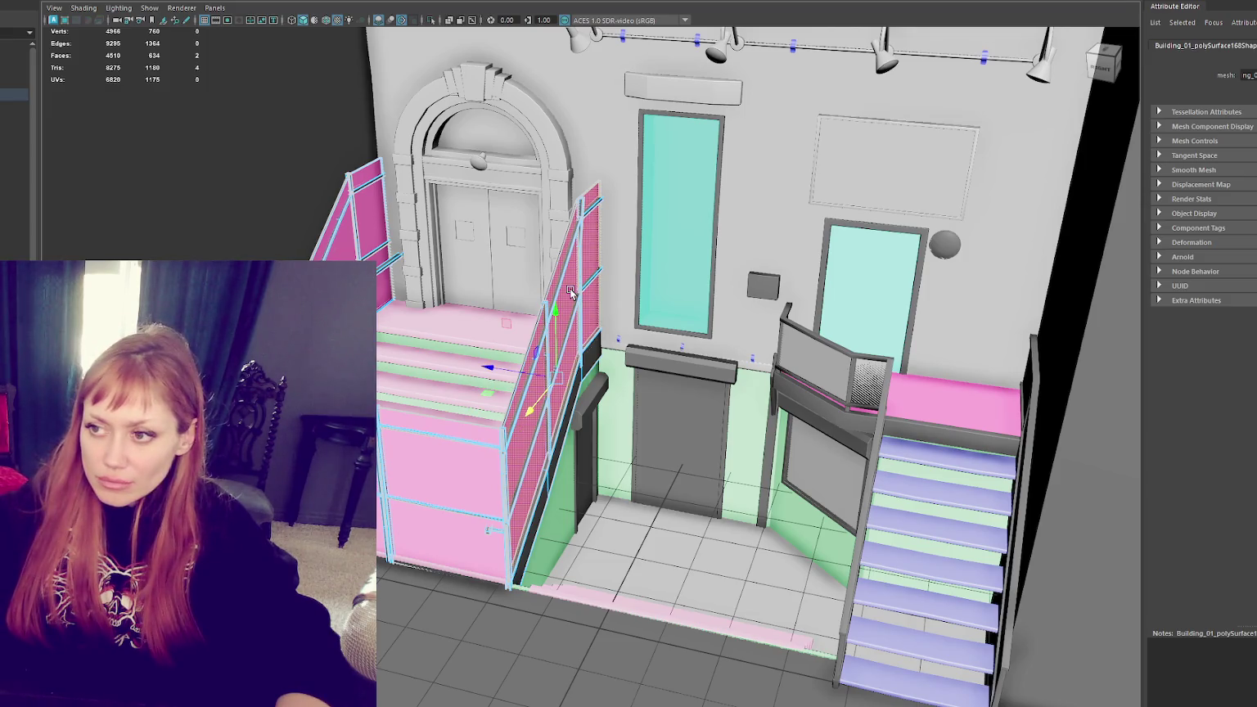
click(864, 3)
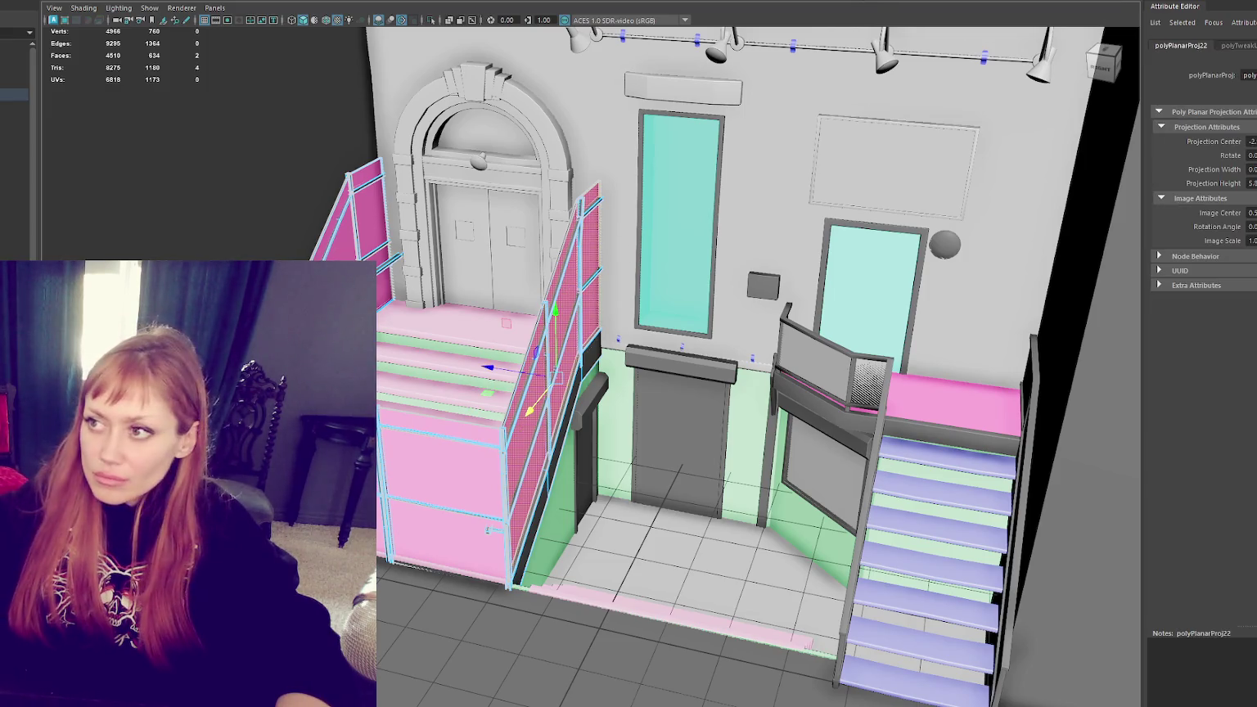
key(g)
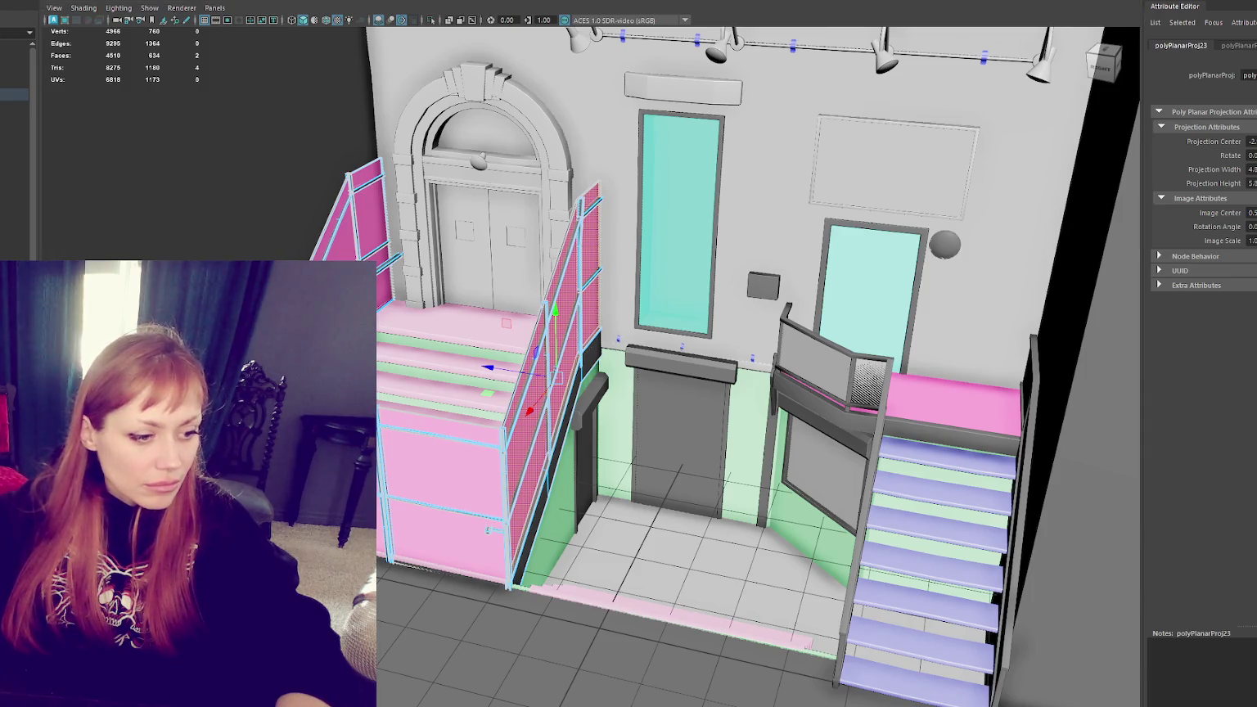
key(g)
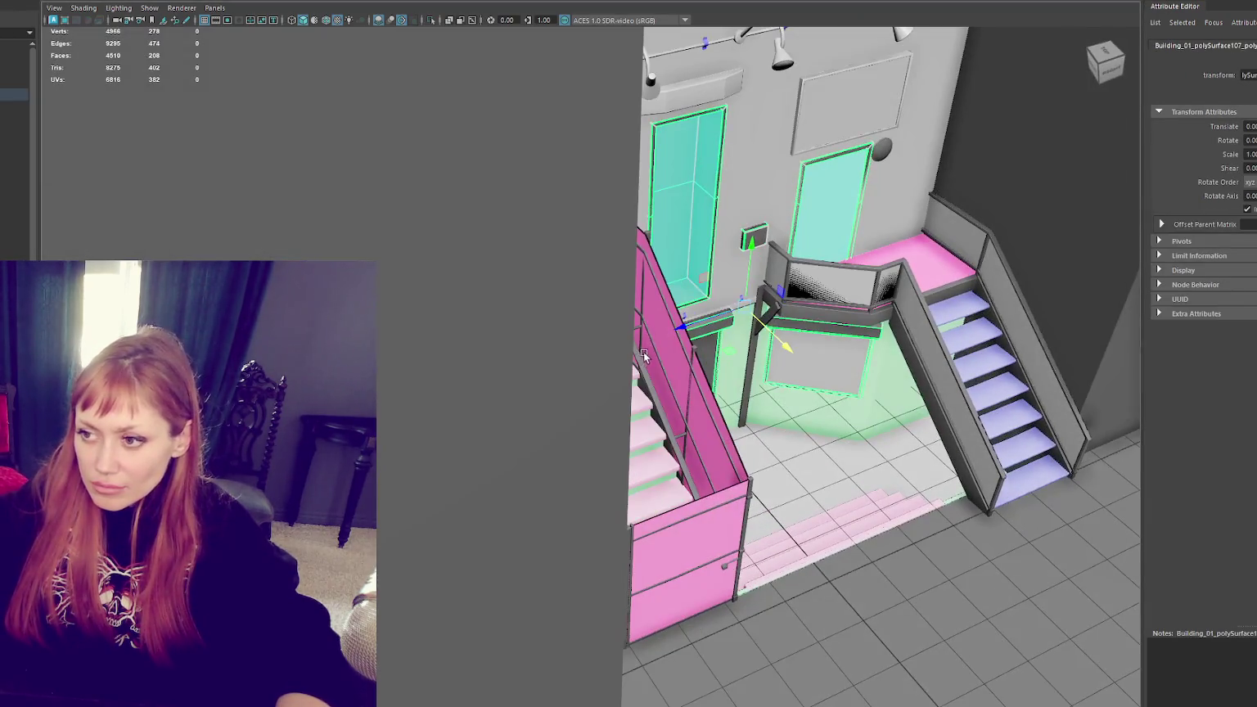
Step: Planar-project the pink stair railing's UVs and frame the railing up close
click(669, 308)
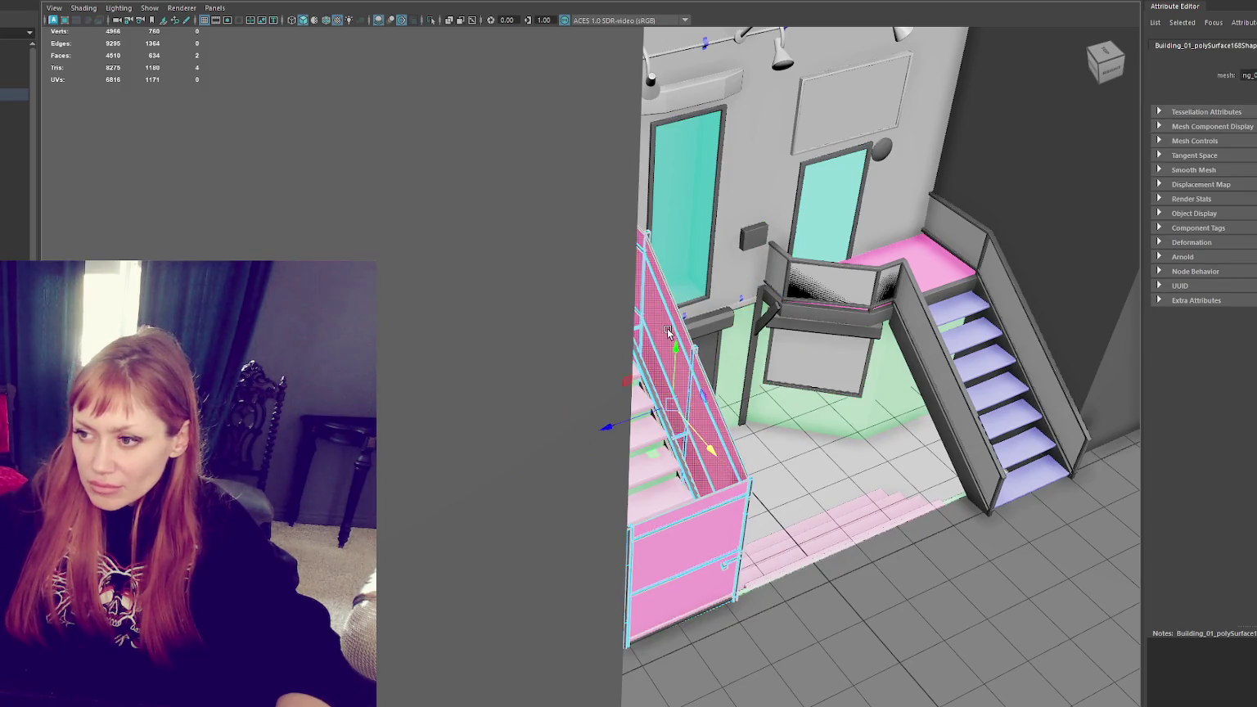
key(g)
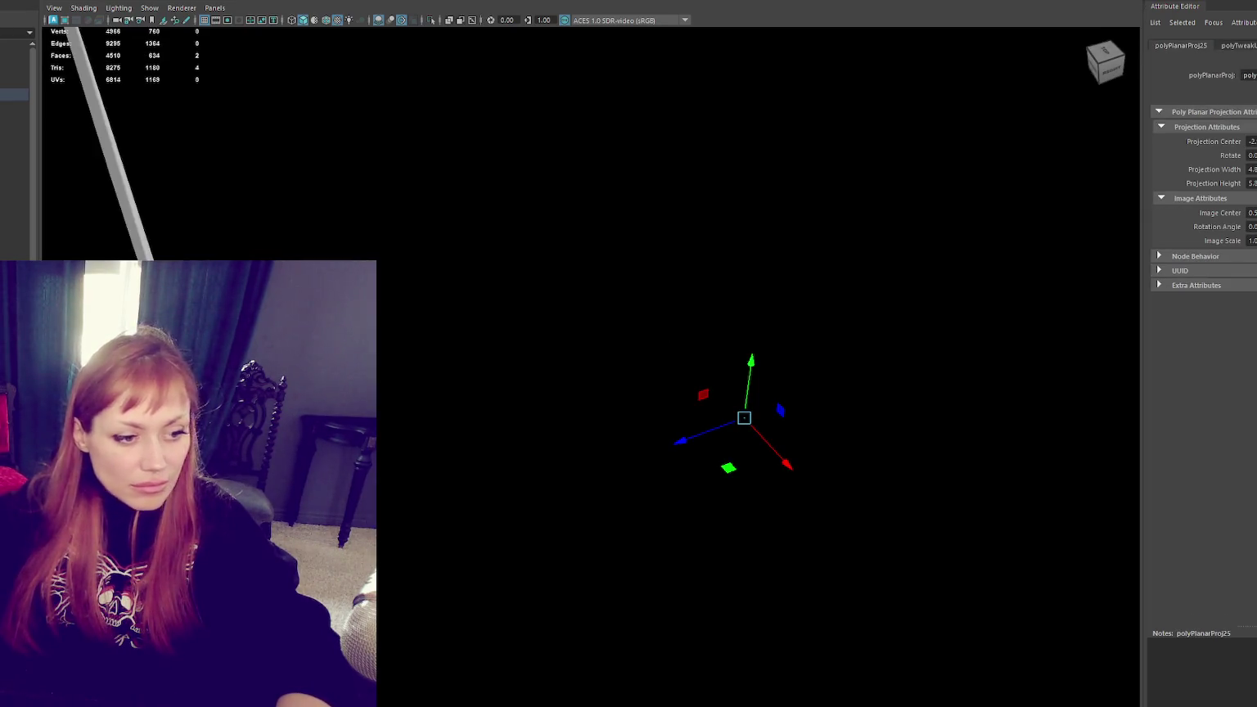
key(f)
mouse_move(466, 375)
alt+mouse_down()
mouse_move(460, 400)
mouse_move(500, 400)
alt+mouse_up()
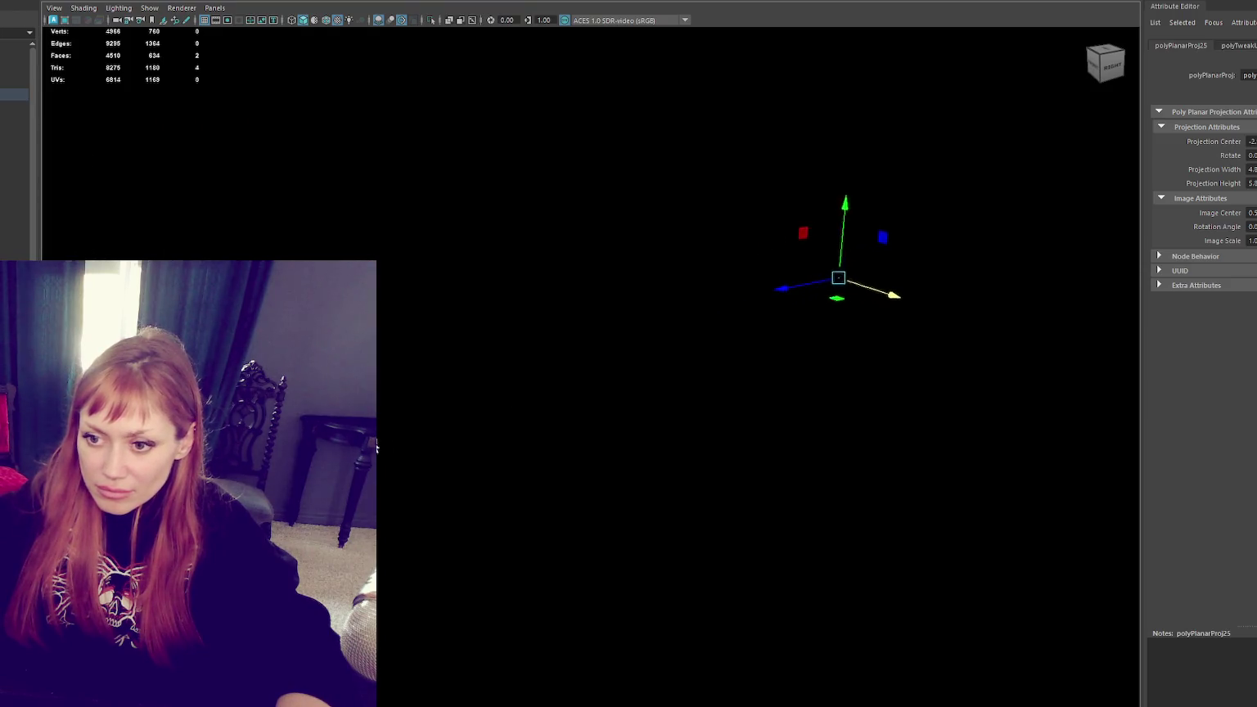
alt+middle_drag(333, 492, 423, 441)
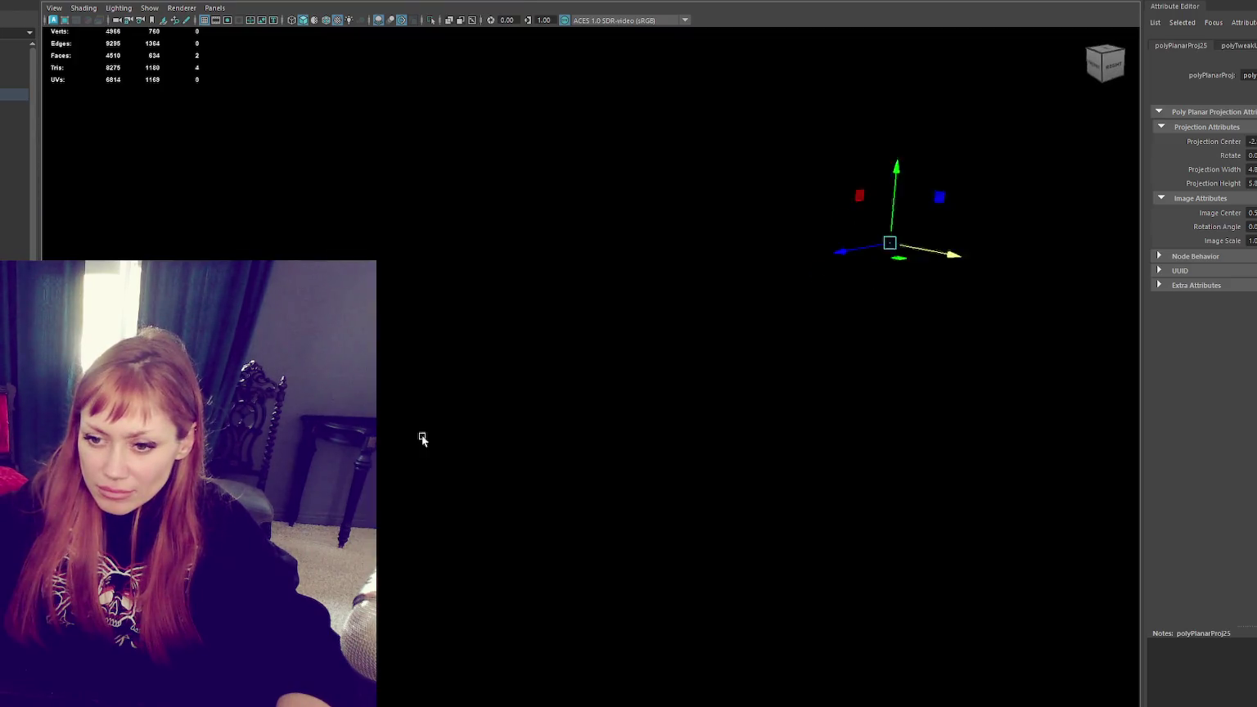
alt+drag(423, 441, 439, 434)
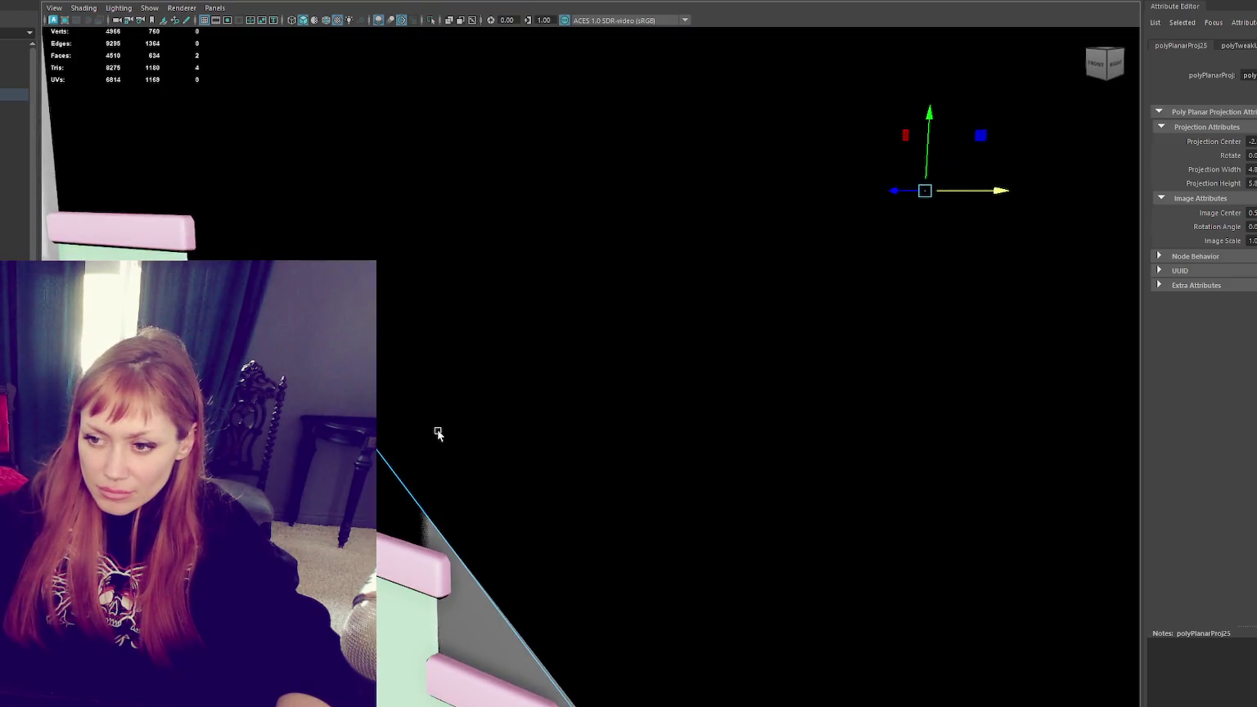
mouse_move(448, 562)
alt+right_down()
mouse_move(722, 450)
mouse_move(552, 523)
mouse_move(502, 498)
mouse_move(352, 523)
mouse_move(372, 516)
mouse_move(361, 523)
mouse_move(444, 313)
alt+right_up()
click(444, 312)
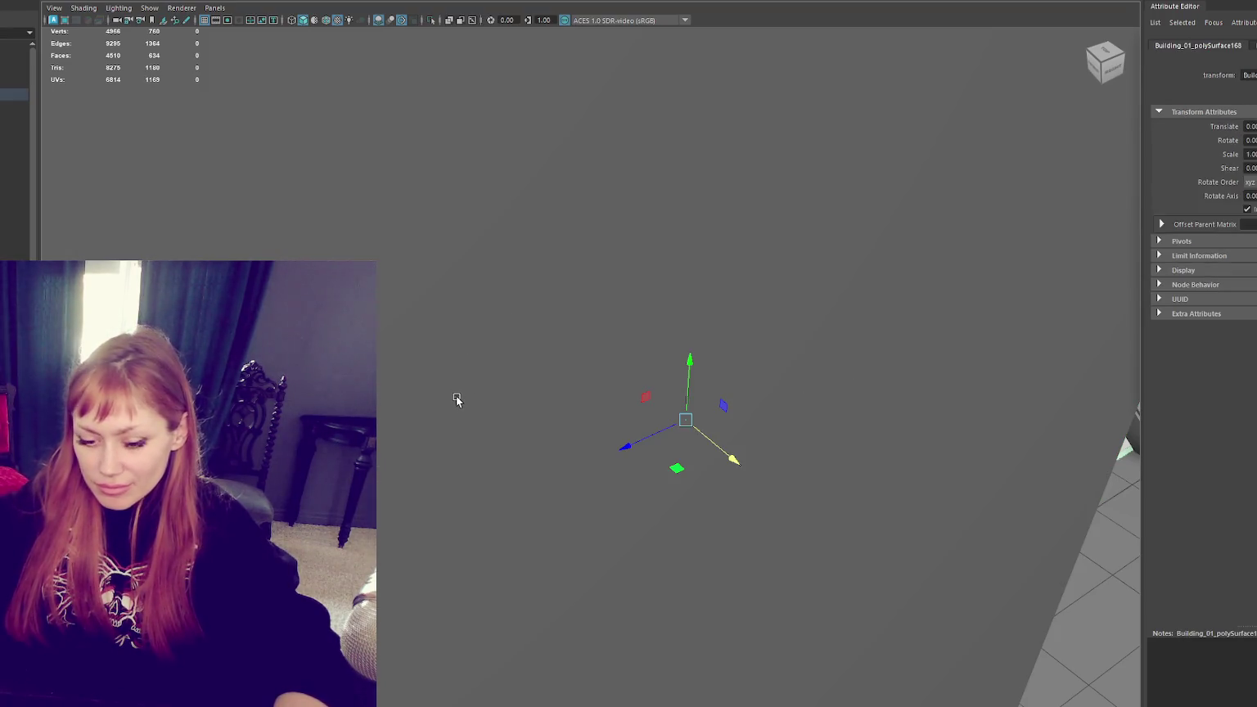
Step: Hide the grey block pCube65 standing in front of the stairs
alt+right_drag(457, 401, 505, 360)
click(524, 281)
key(ctrl+h)
alt+right_drag(524, 281, 551, 397)
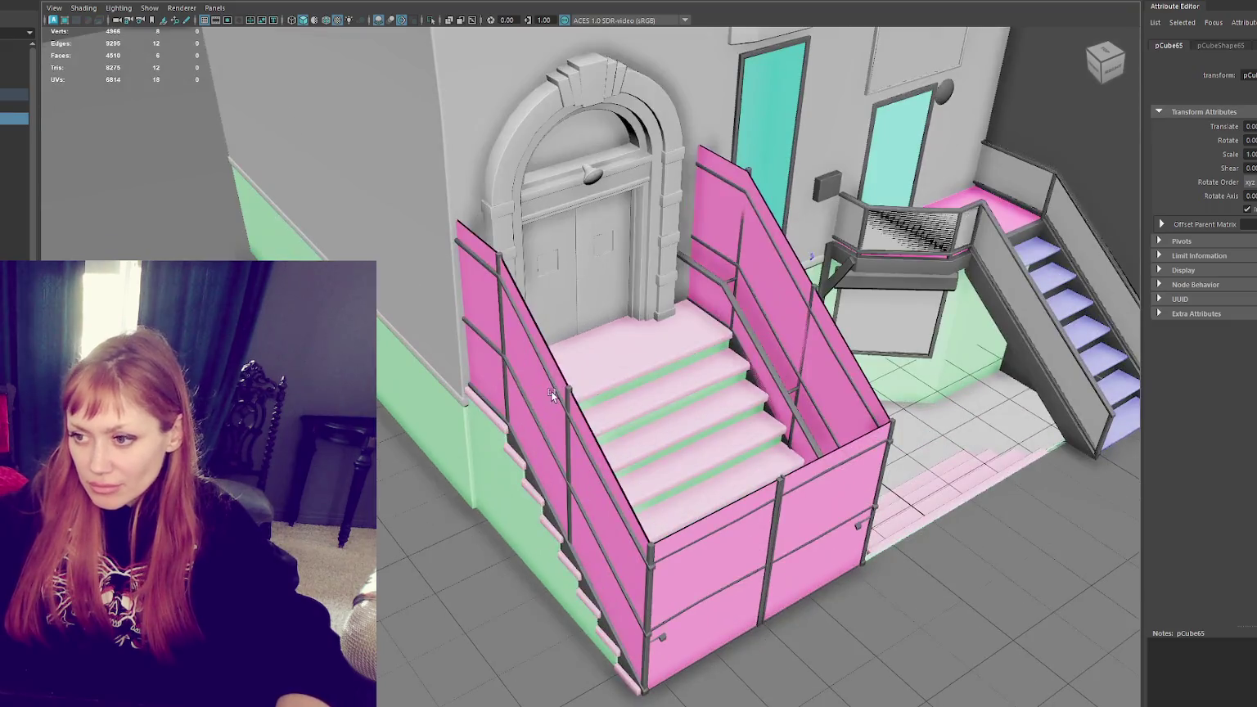
Step: Select the stair railing mesh and its right railing faces, trying the scale and move manipulators
click(552, 396)
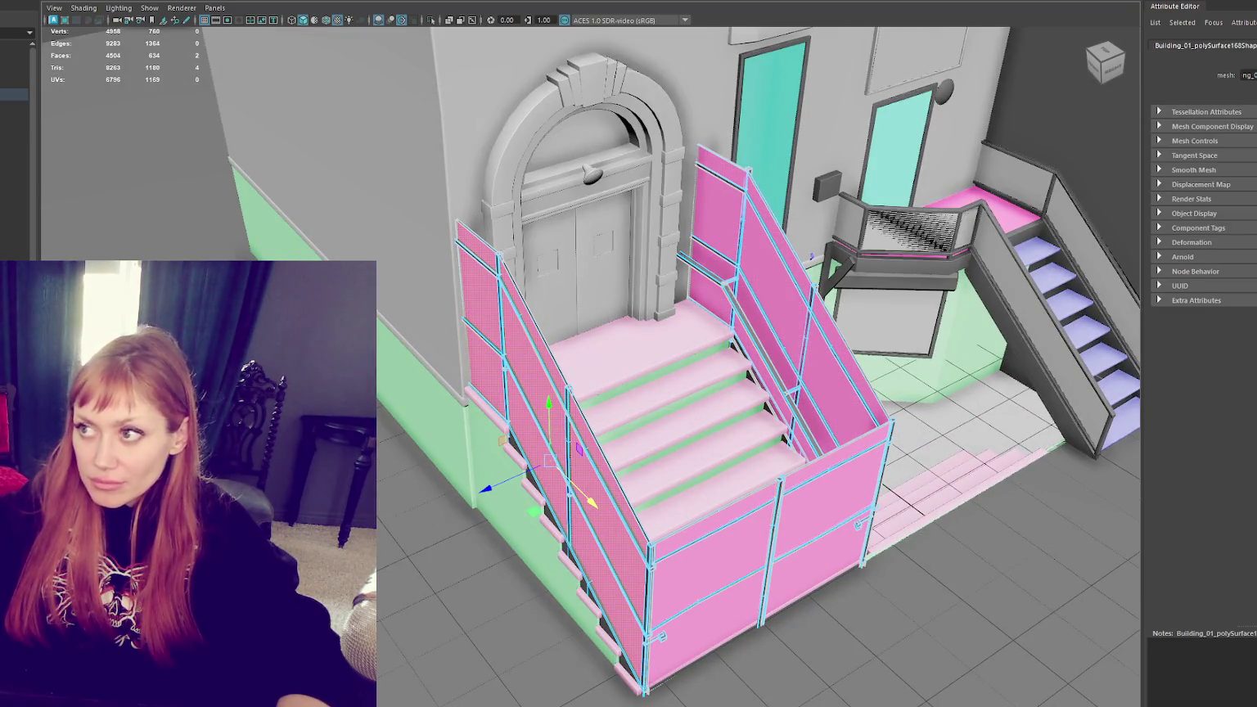
key(g)
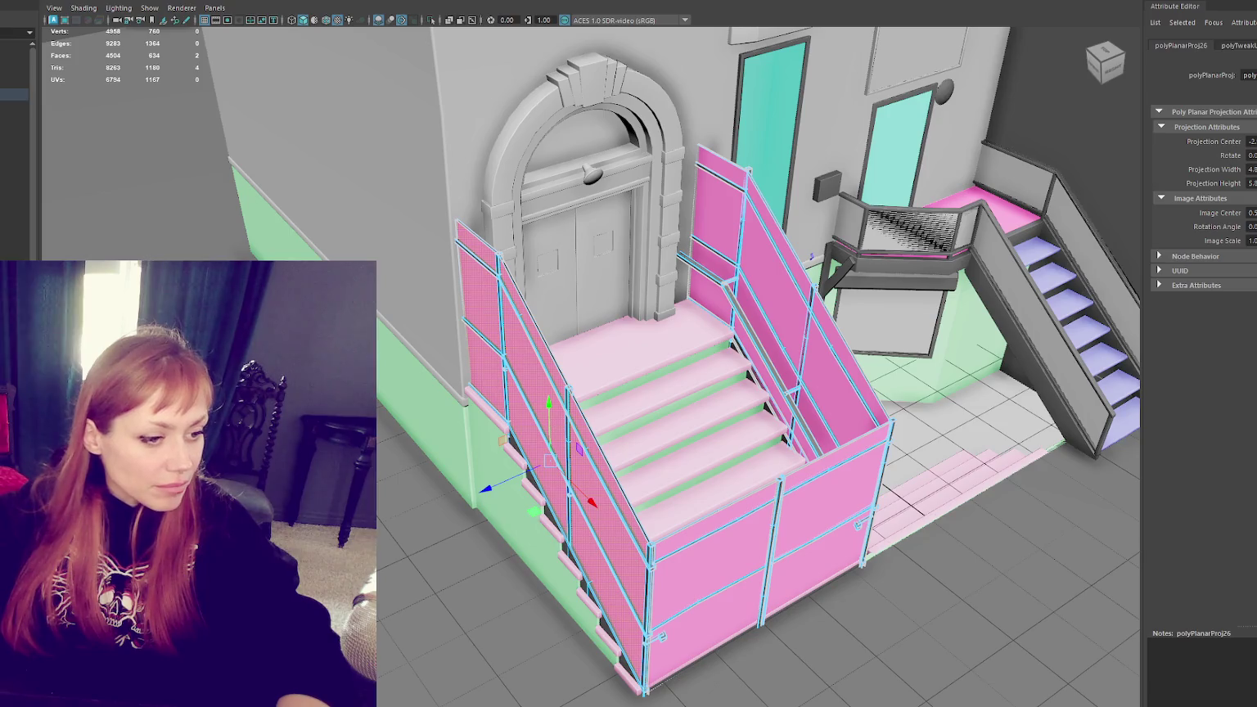
shift+click(810, 327)
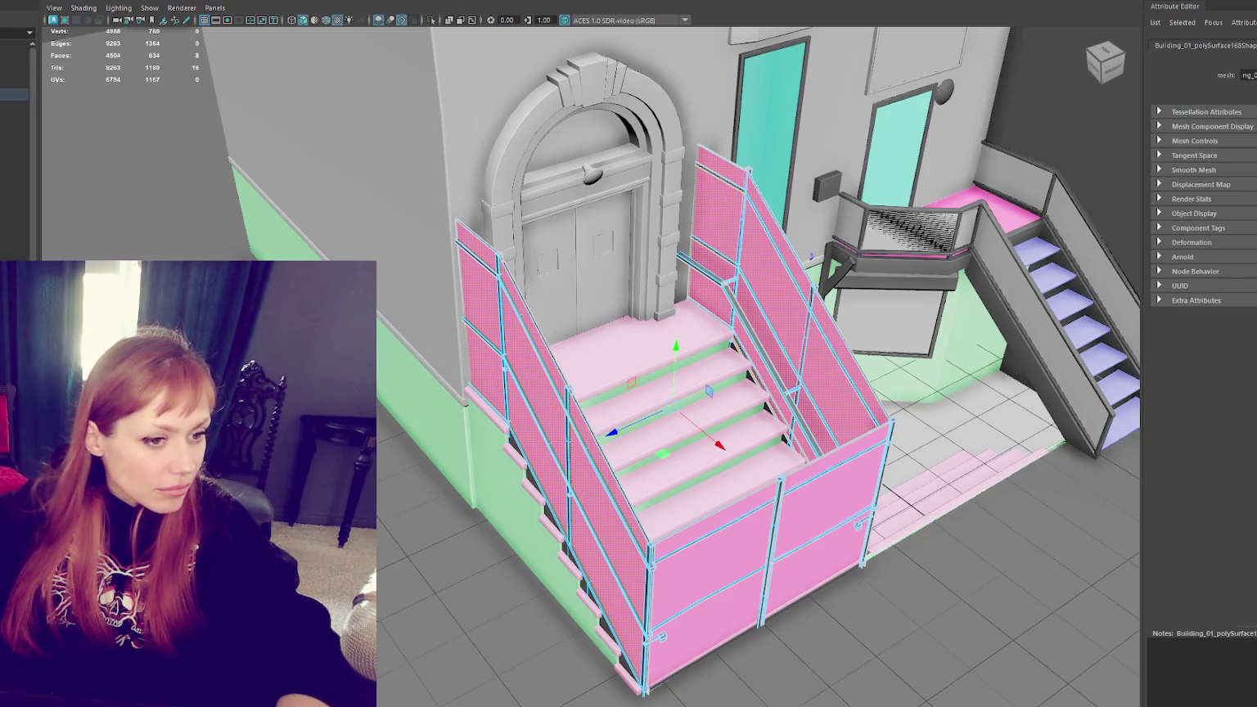
key(r)
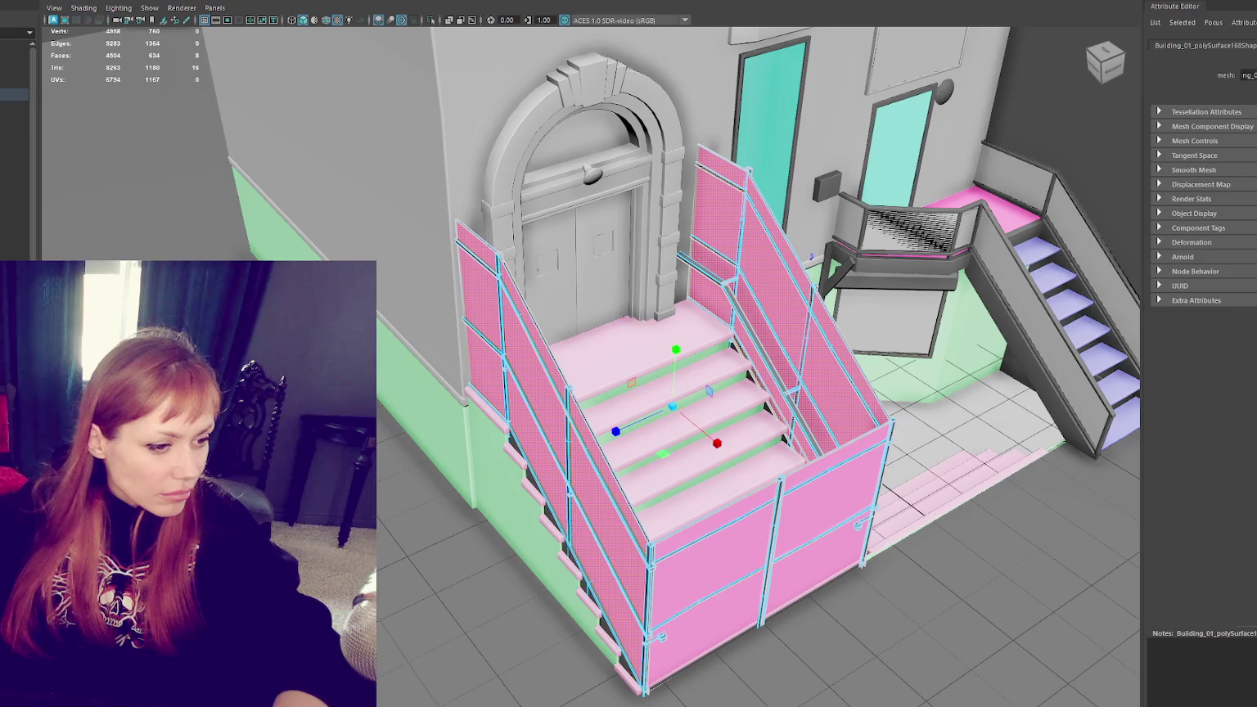
key(w)
Step: Pick the left and right railing panels, undo back, then orbit out to the building's side
click(782, 361)
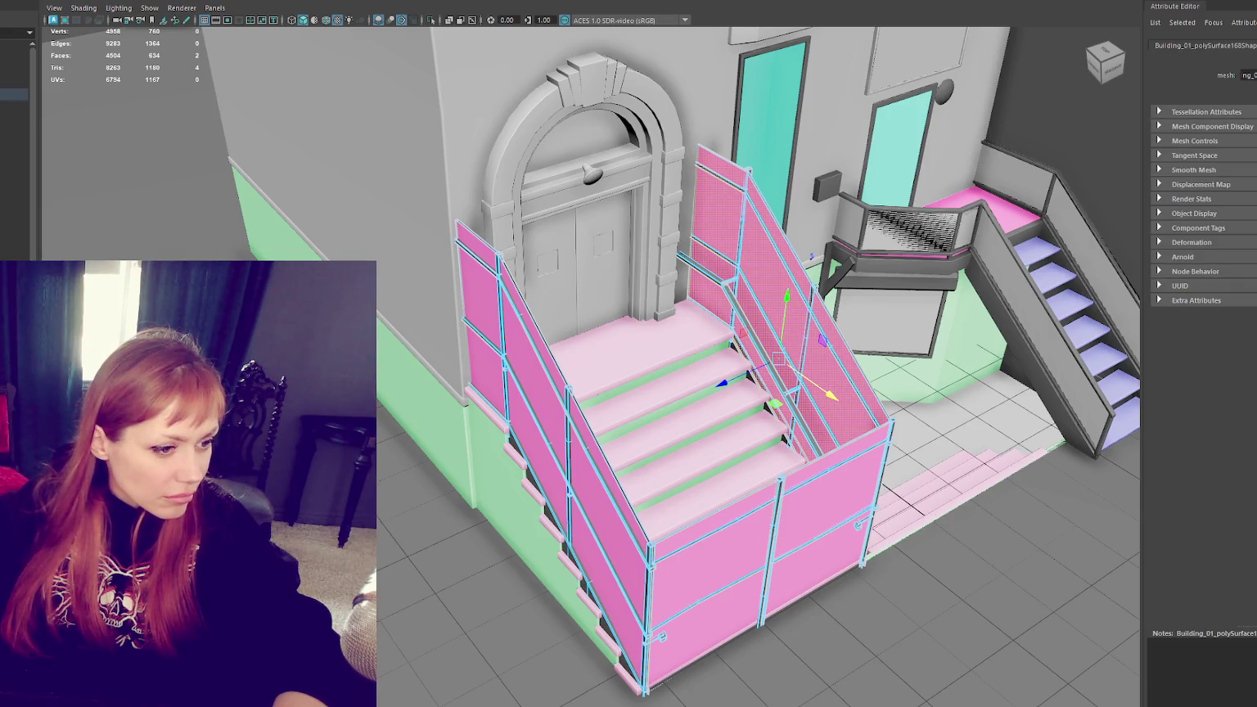
click(587, 498)
shift+click(770, 344)
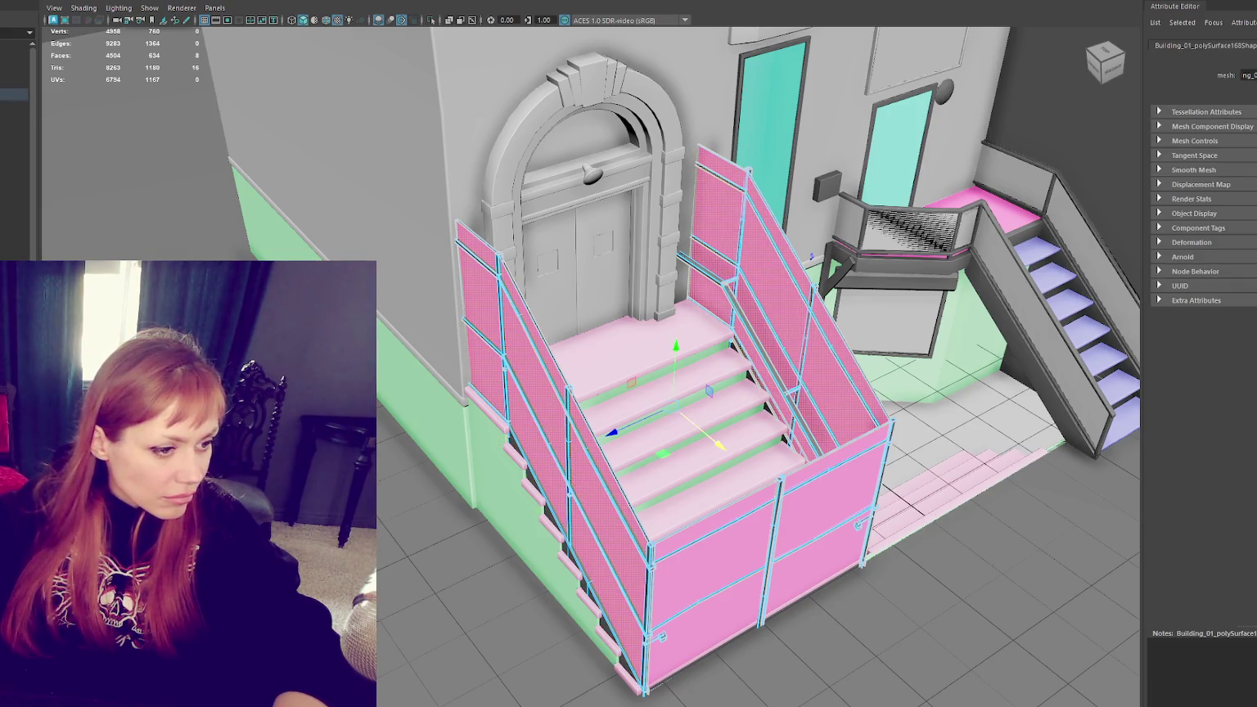
key(ctrl+z)
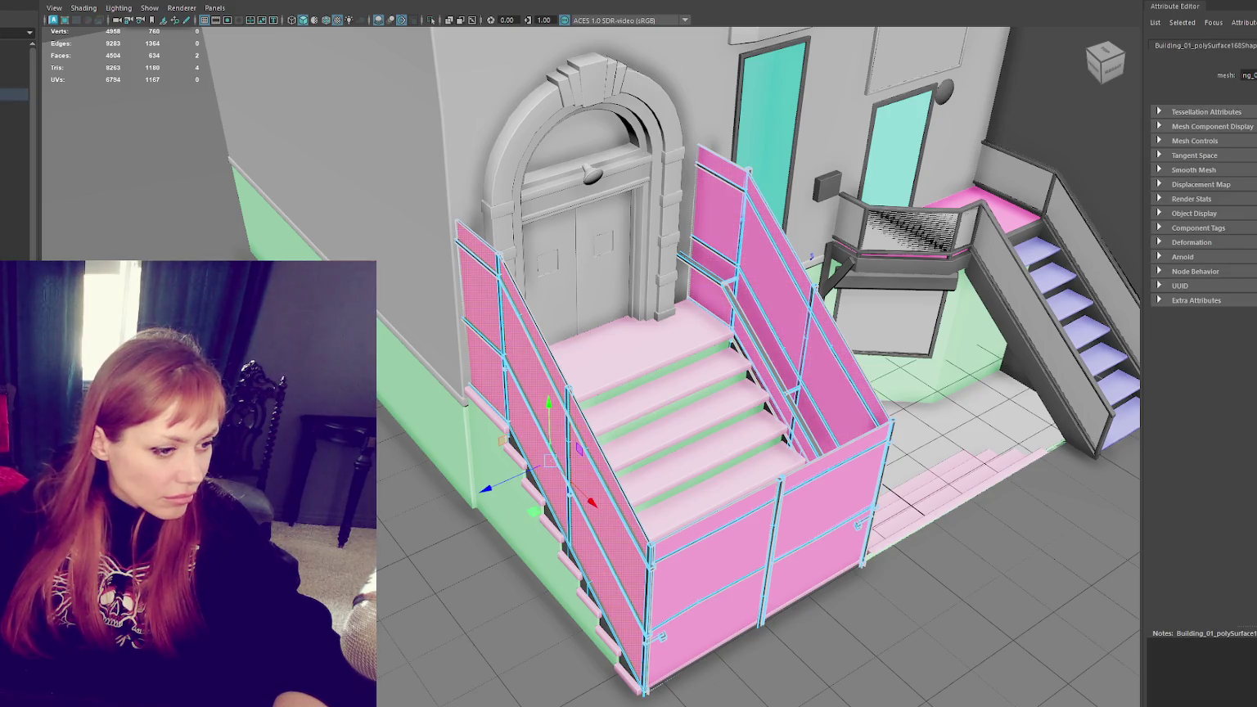
key(ctrl+z)
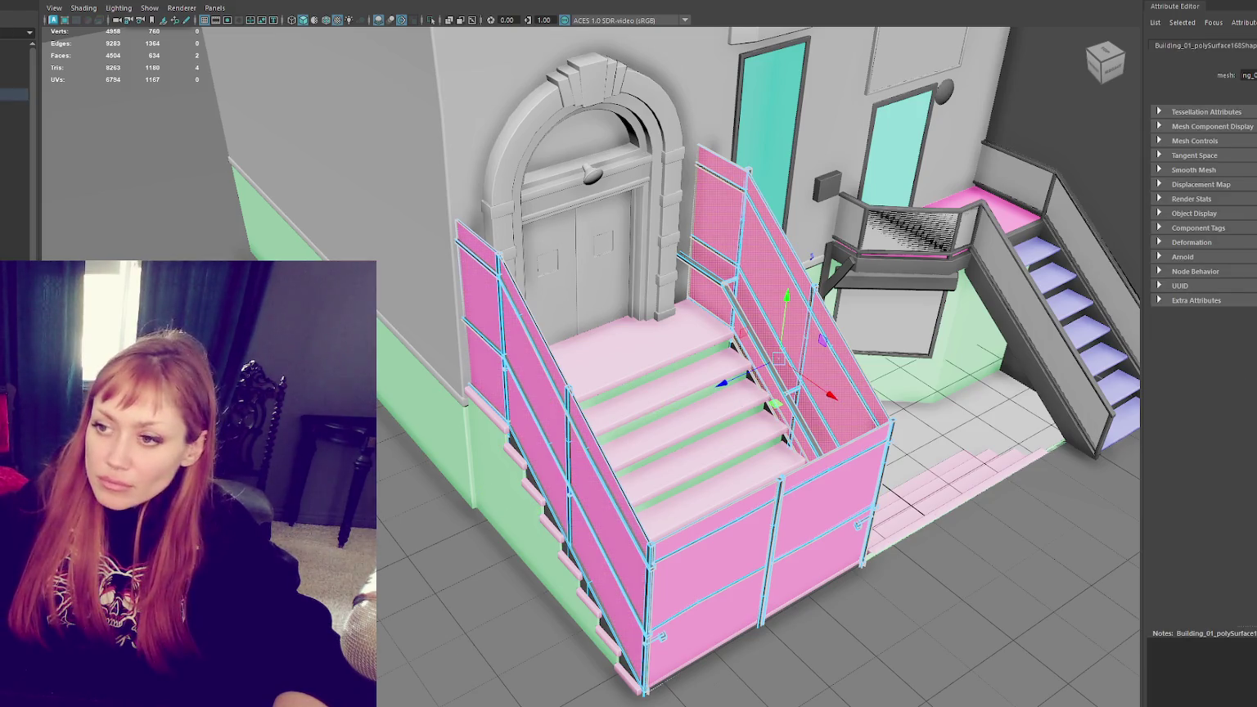
key(ctrl+z)
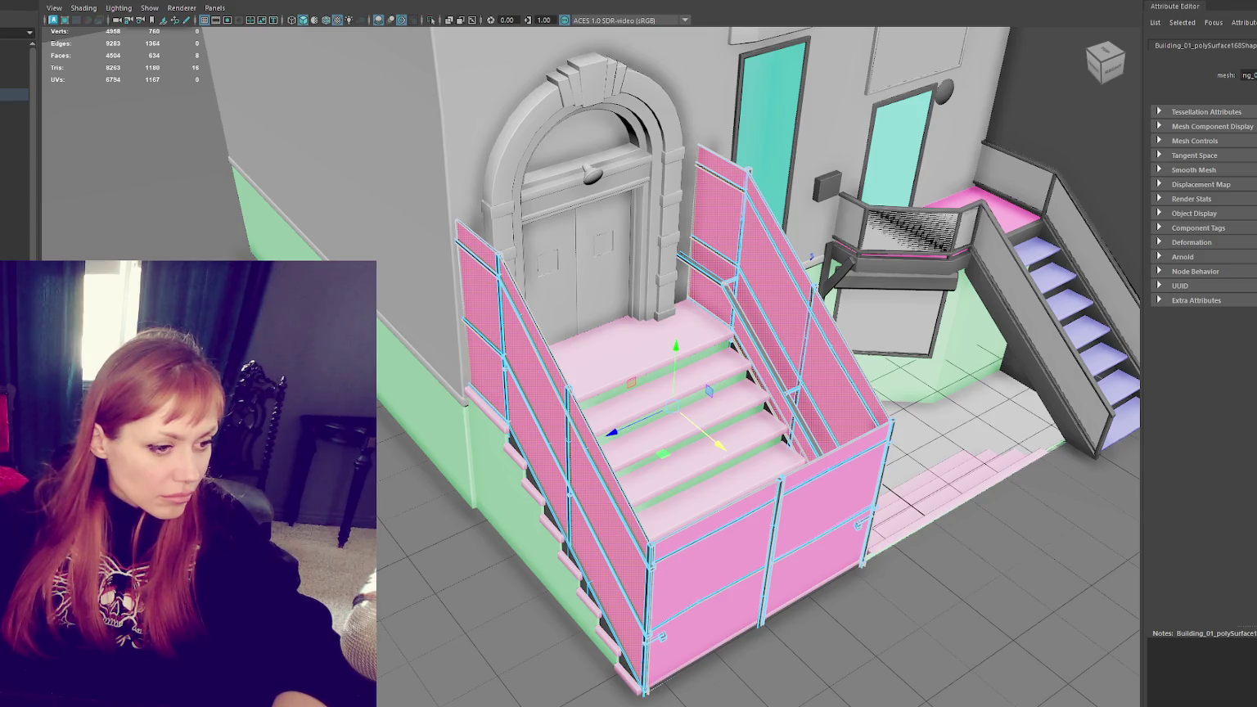
key(e)
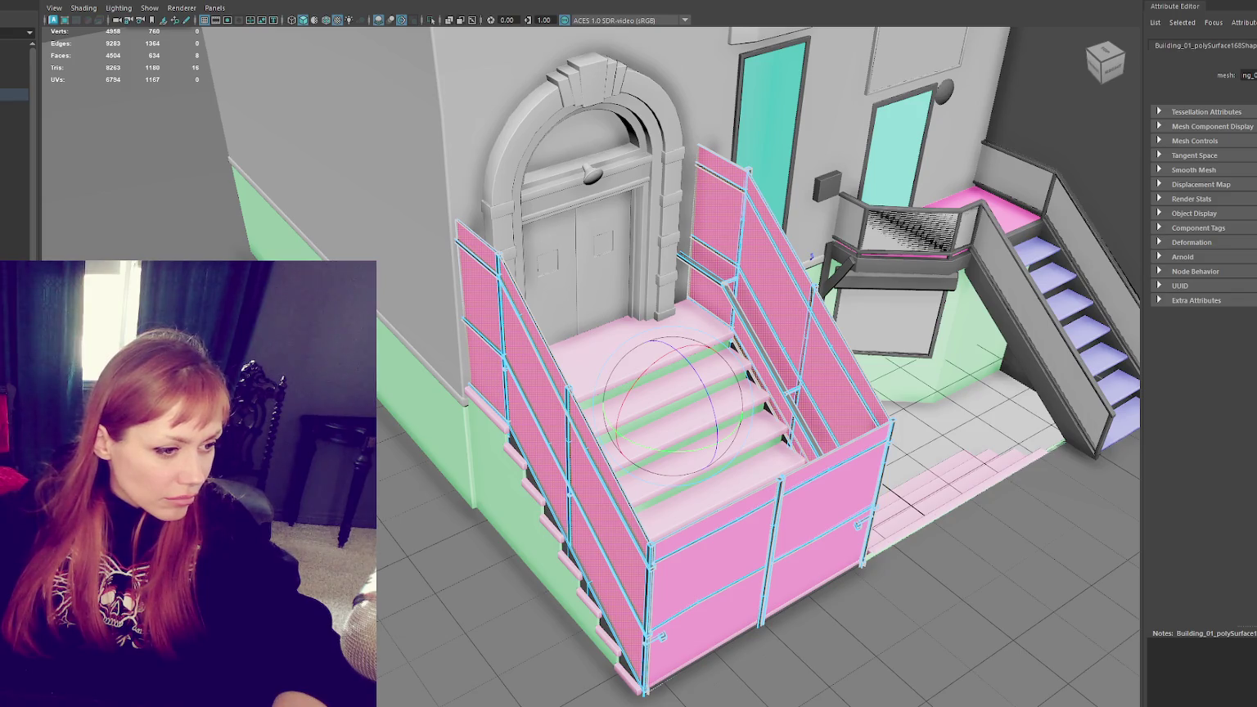
alt+drag(246, 213, 358, 220)
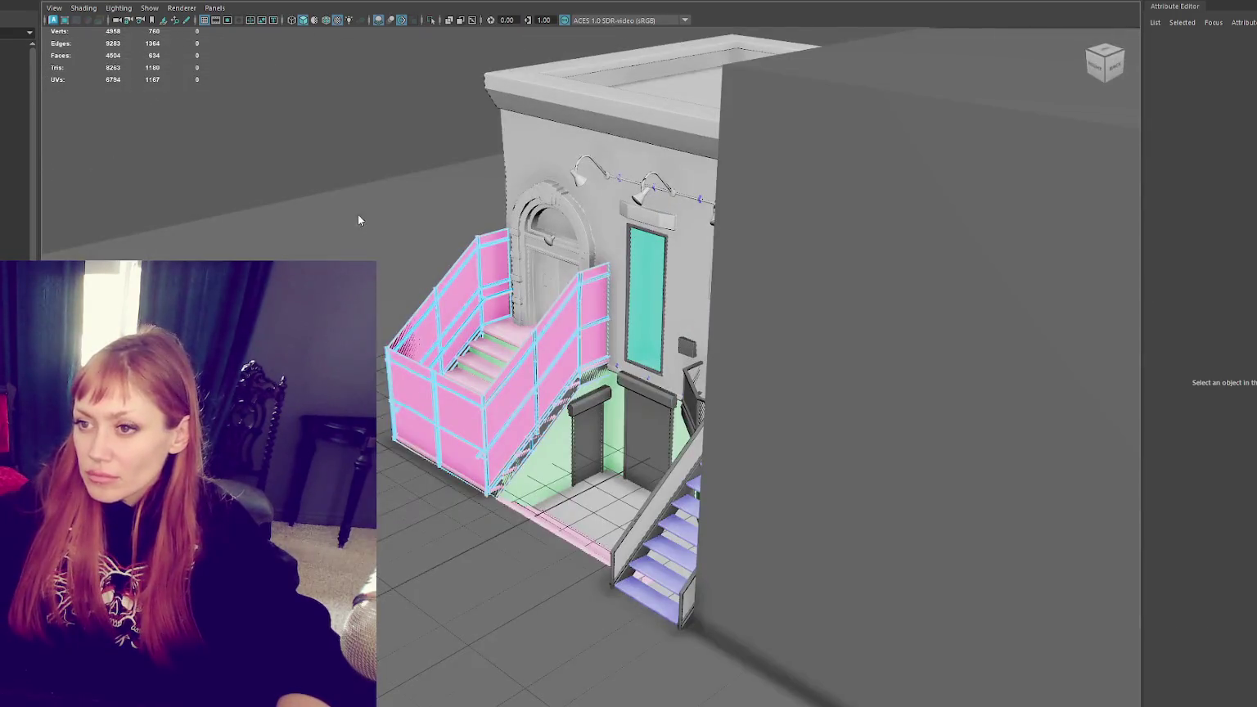
Step: Pick-walk from the side wall up to Building_01, switch to face mode and frame the pink railing
click(940, 229)
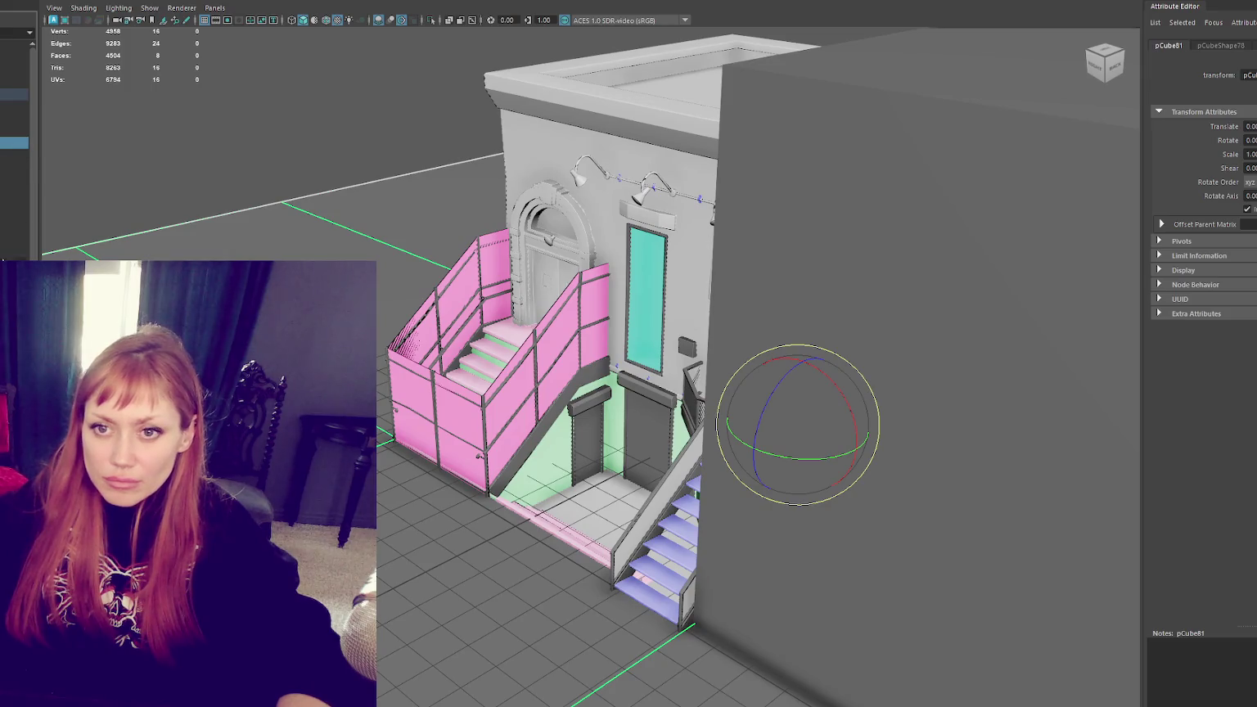
key(Up)
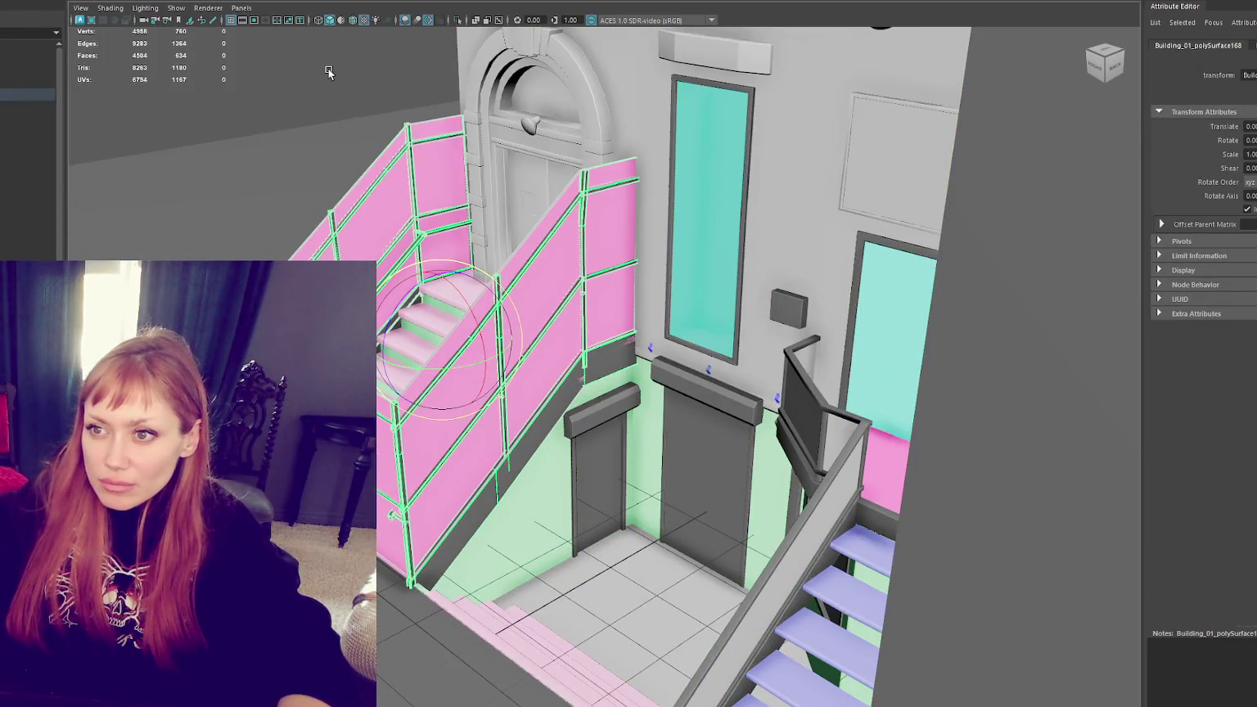
key(F11)
key(f)
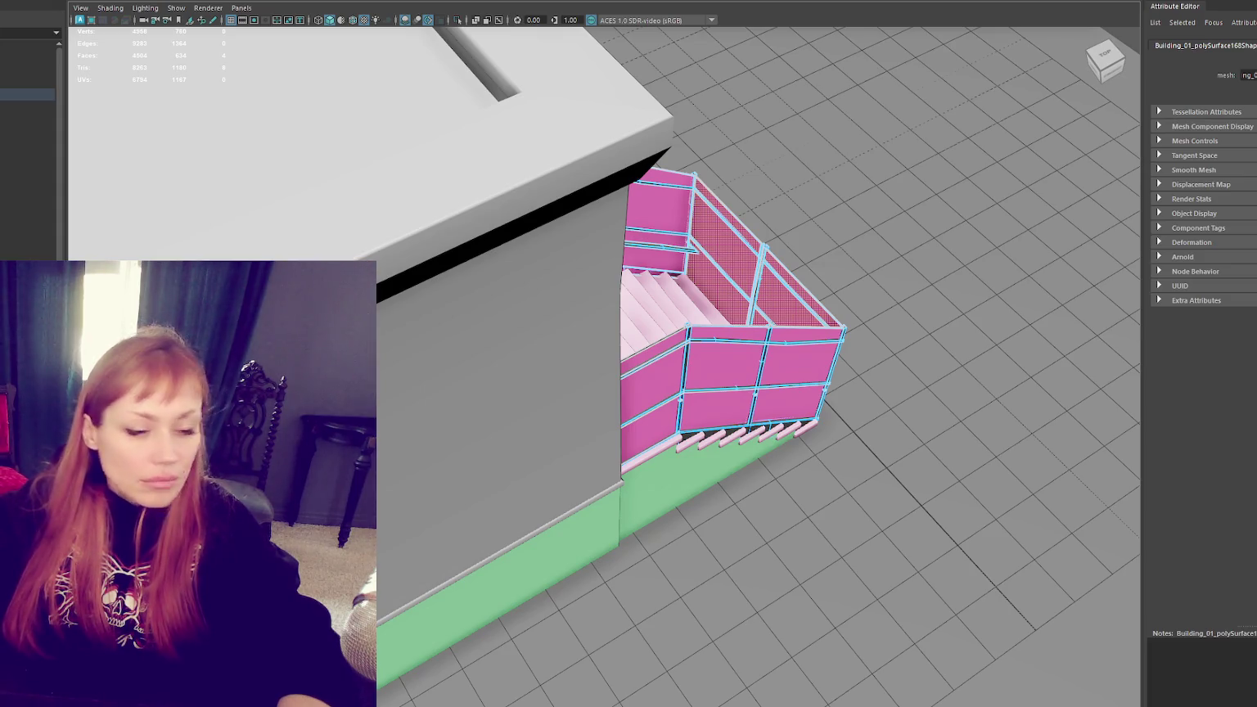
Step: Select the railing's front and inner wall faces, trying the move, rotate and scale manipulators
key(w)
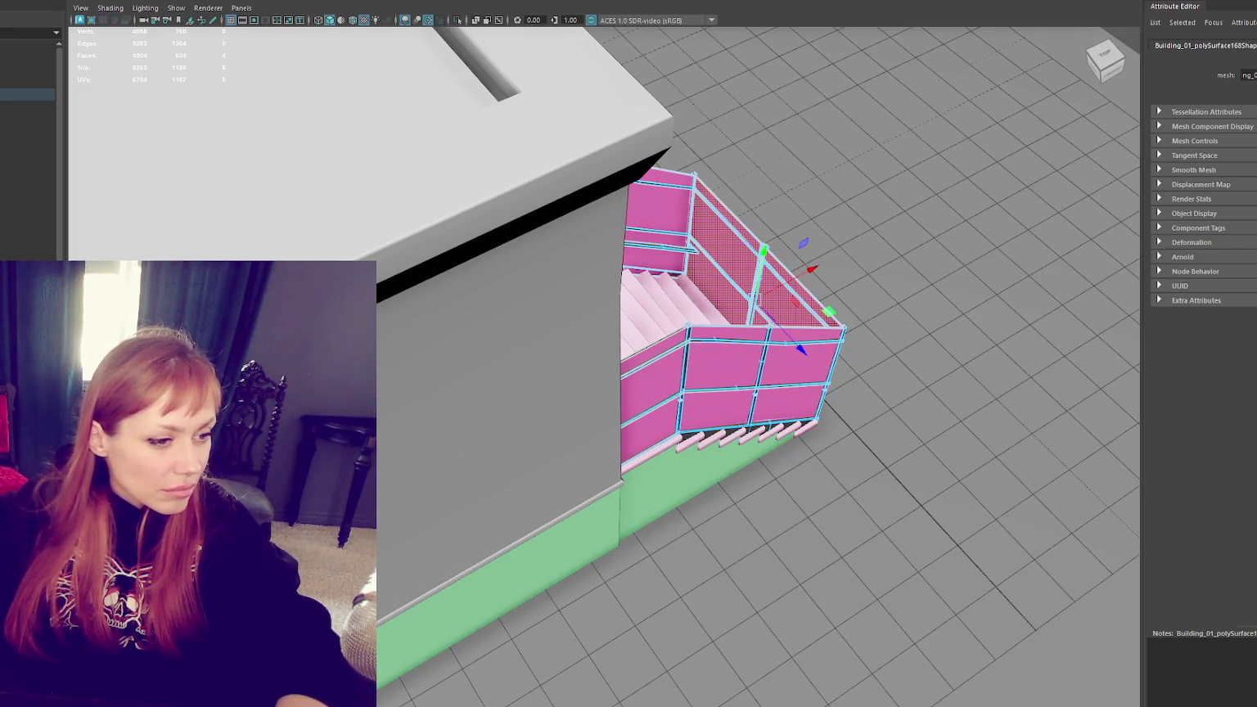
click(659, 217)
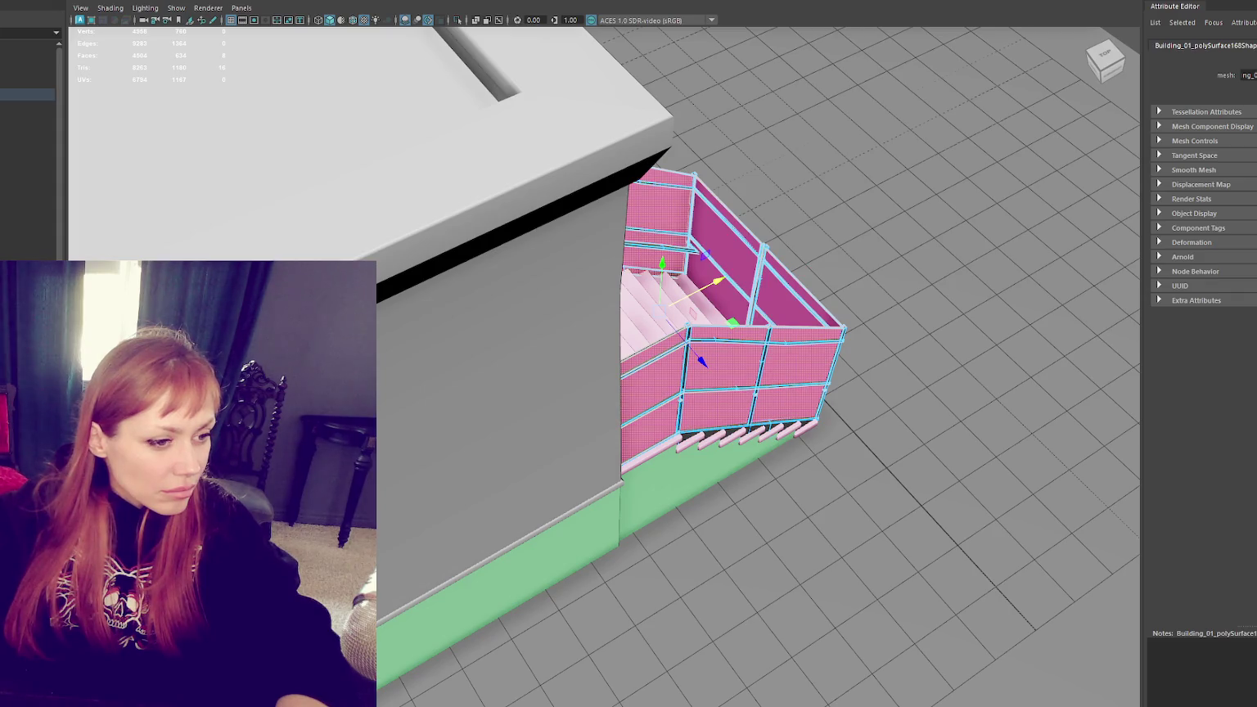
shift+click(726, 246)
key(r)
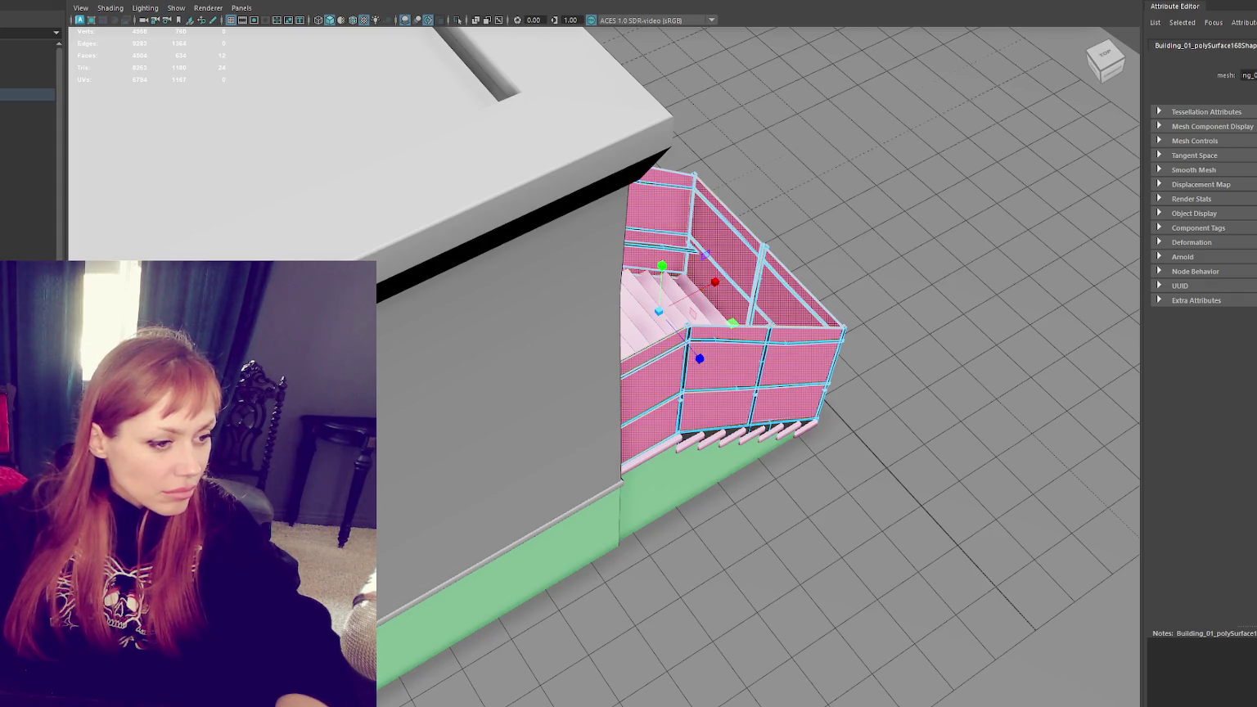
key(w)
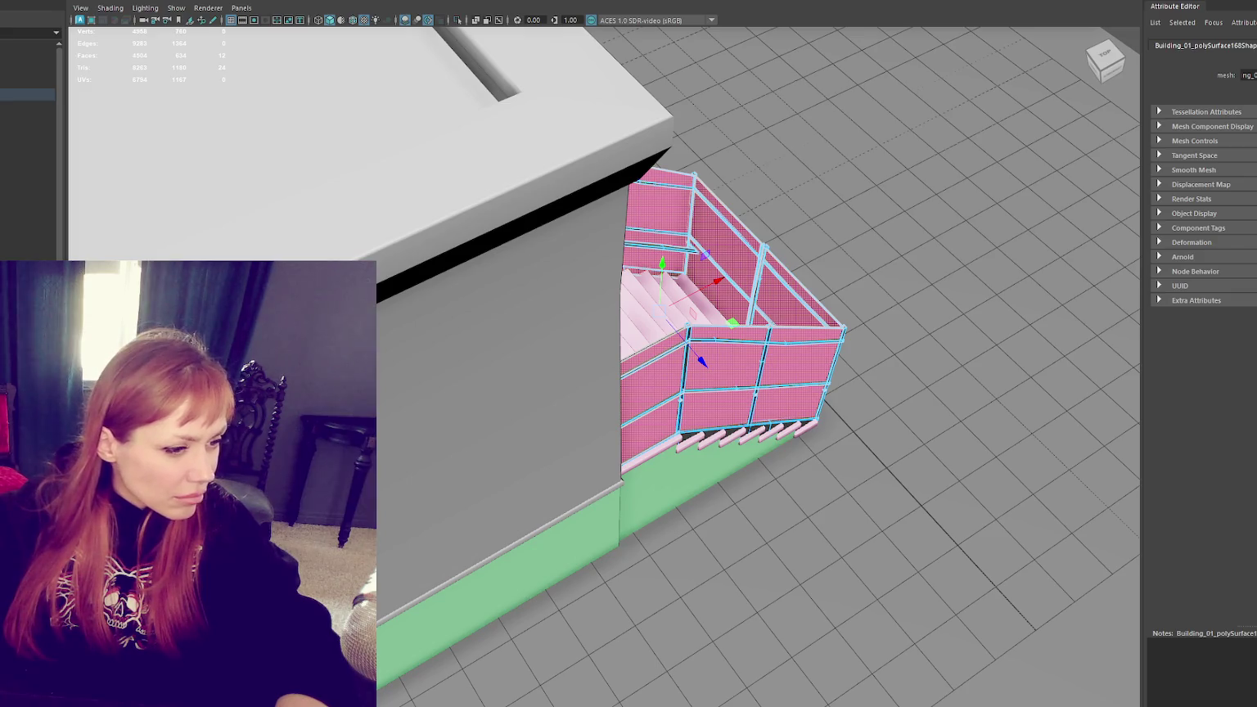
ctrl+click(725, 246)
key(e)
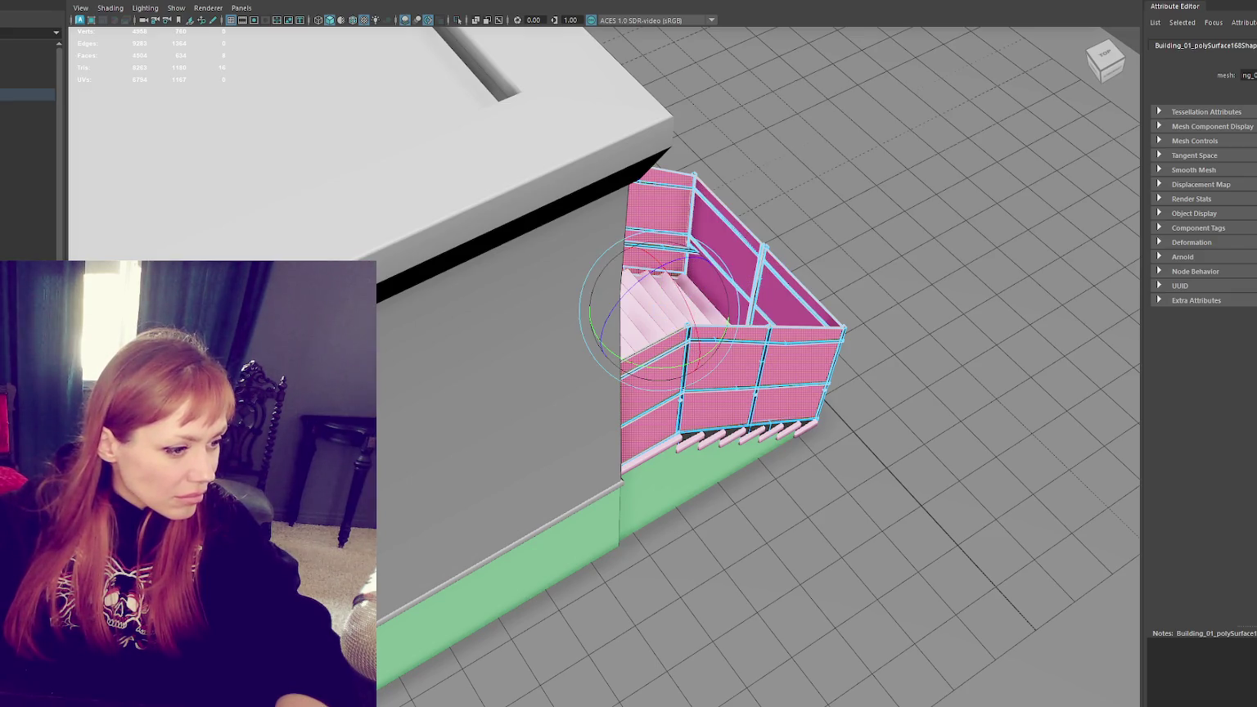
key(w)
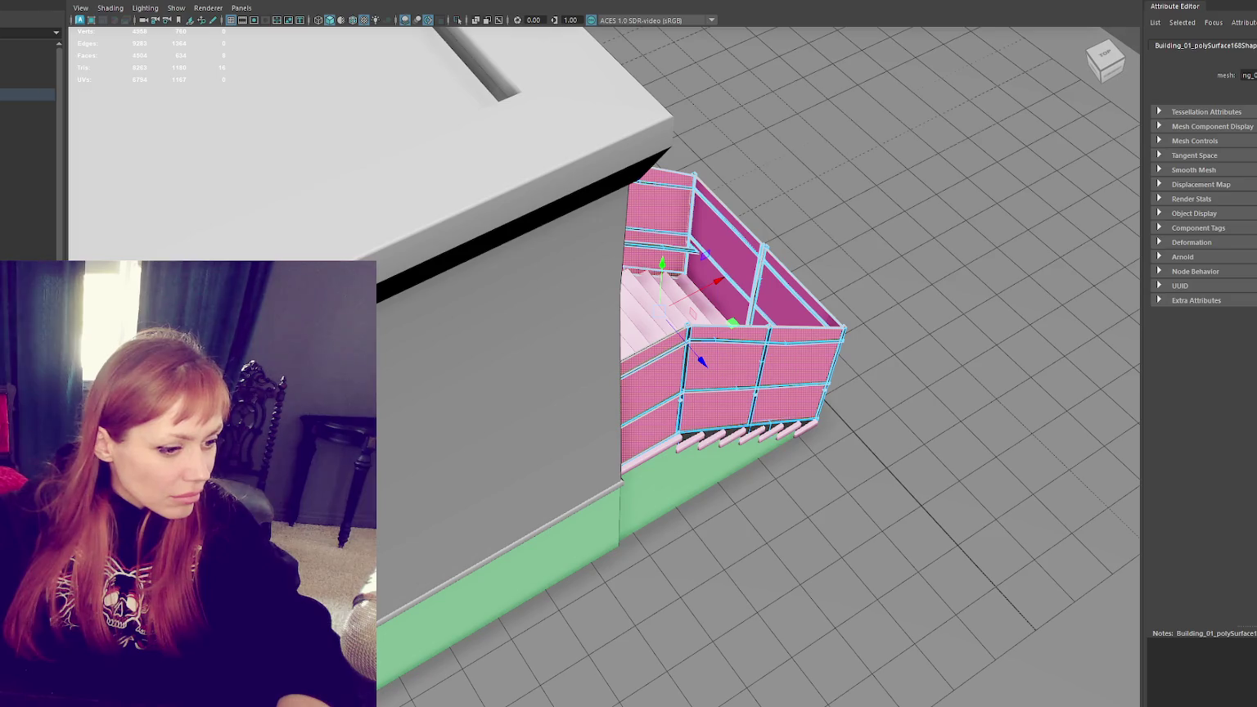
click(778, 277)
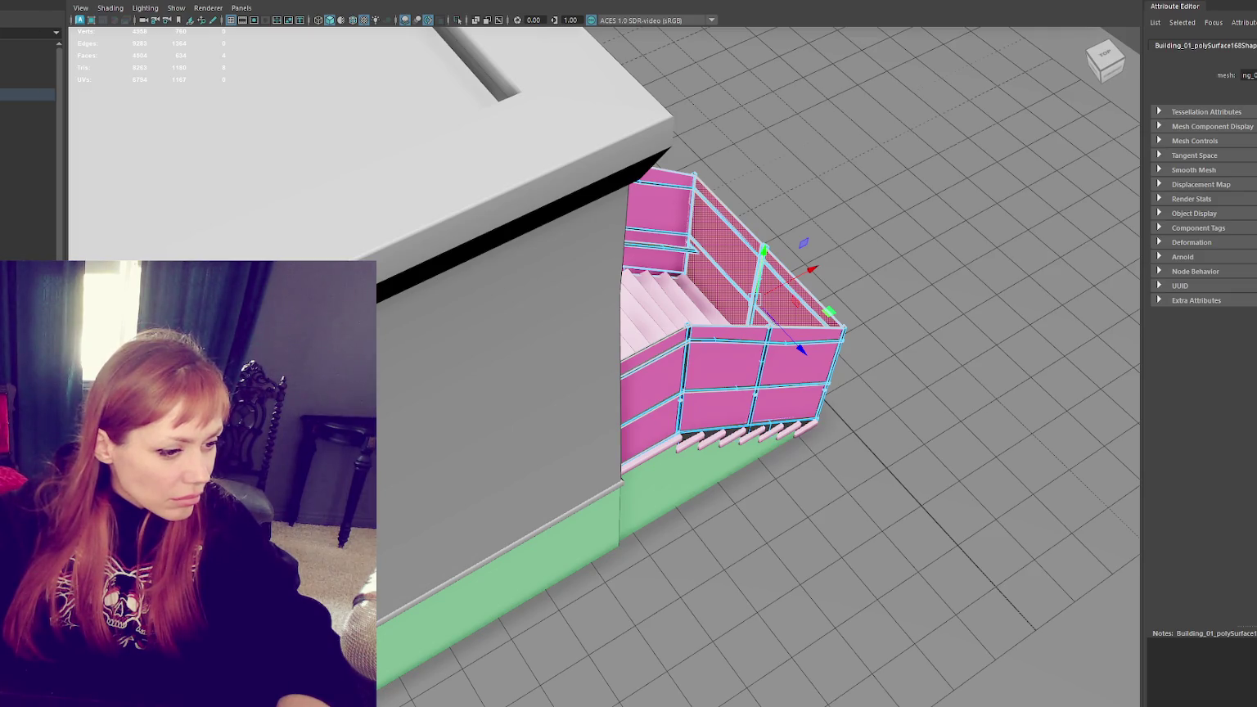
Step: Orbit back to the front staircase and arched door, and select the Building_01 group
alt+drag(787, 250, 657, 225)
scroll(657, 225, up, 3)
scroll(658, 225, up, 1)
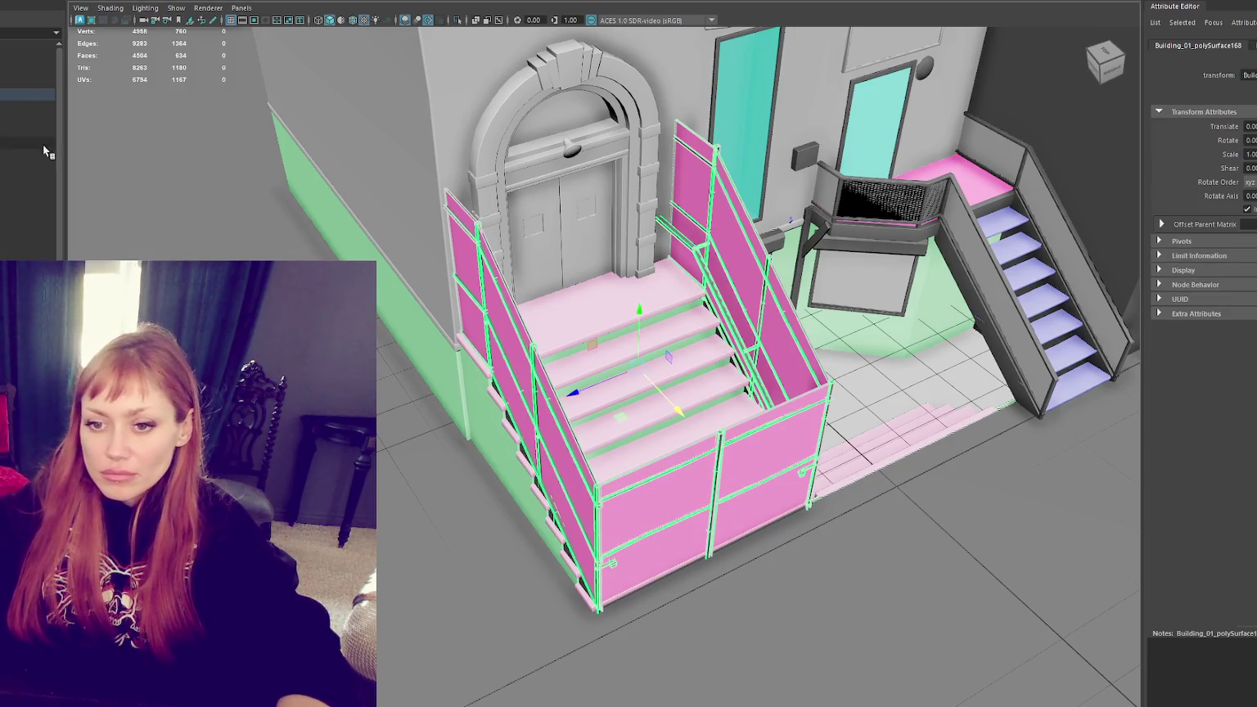
click(21, 91)
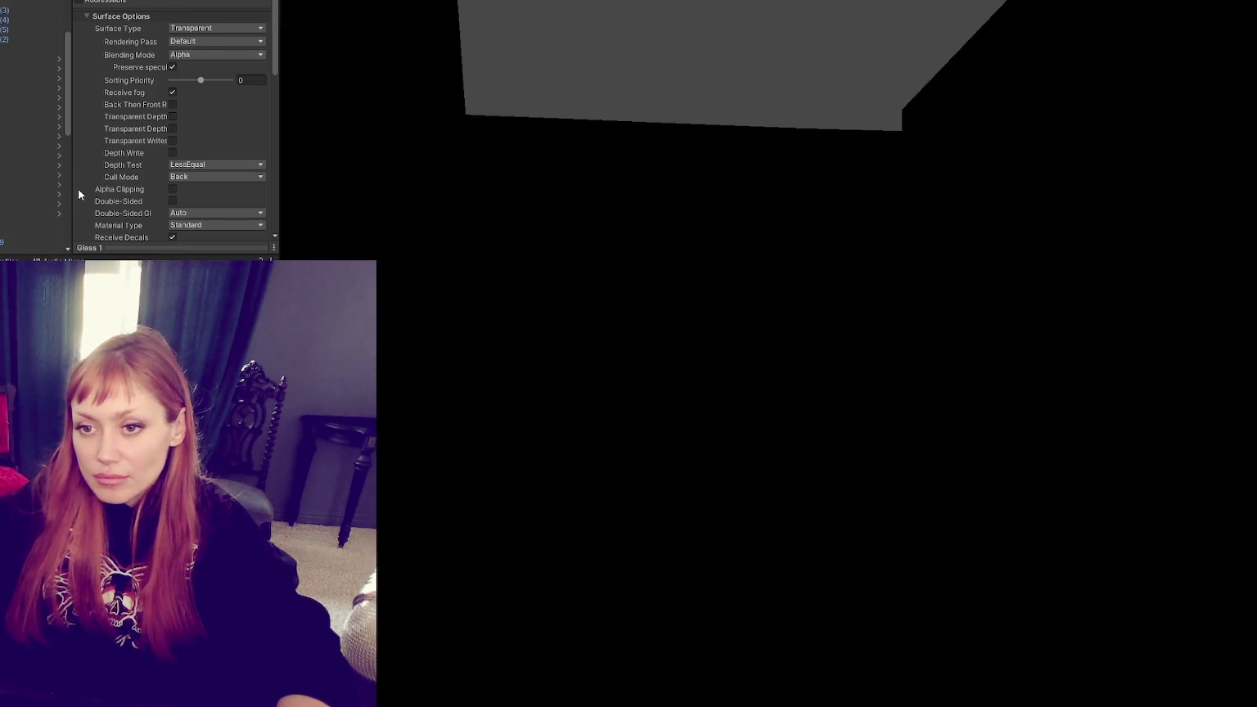
Step: Set the point light to 100000 lux with range 20 and move it to the facade's centre
scroll(32, 123, down, 3)
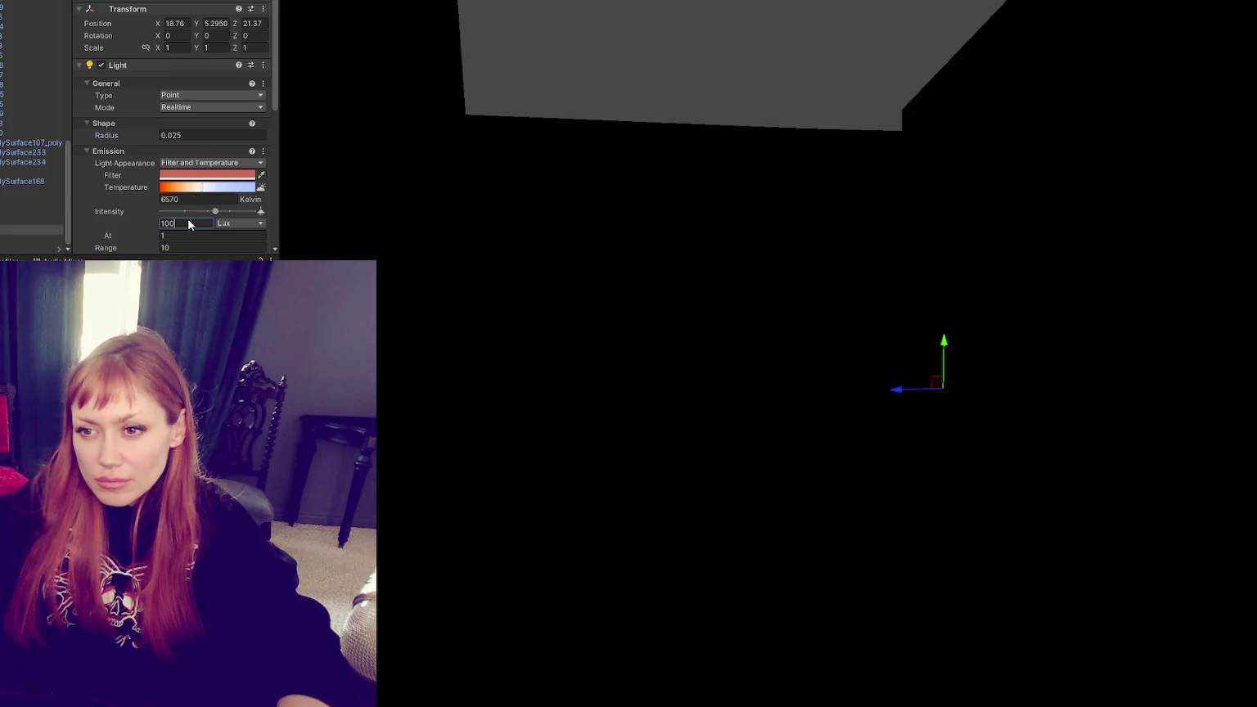
text(100000)
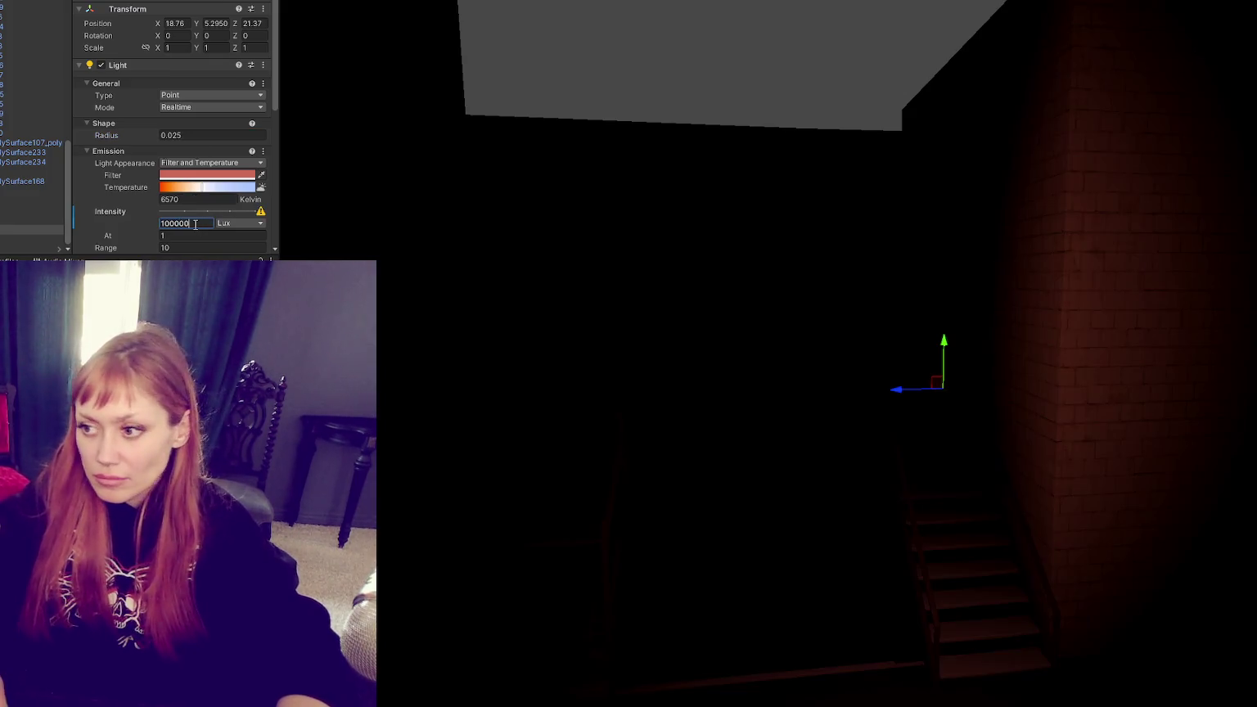
text(00)
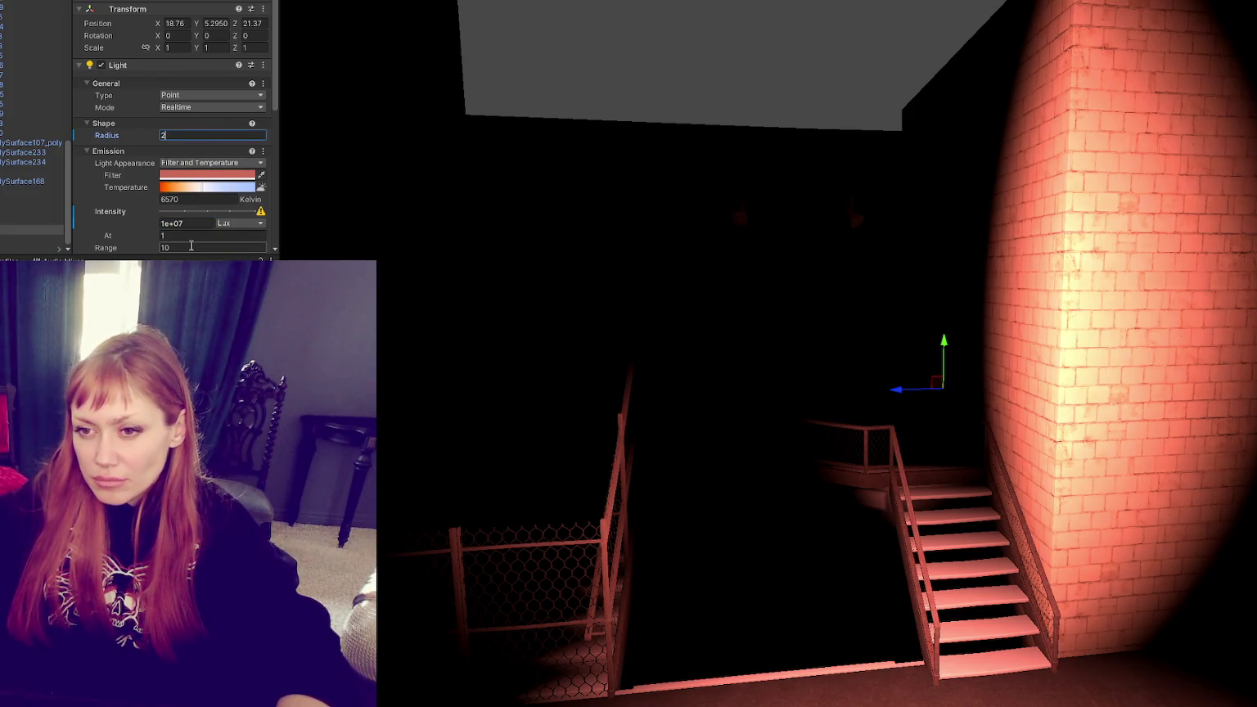
text(20)
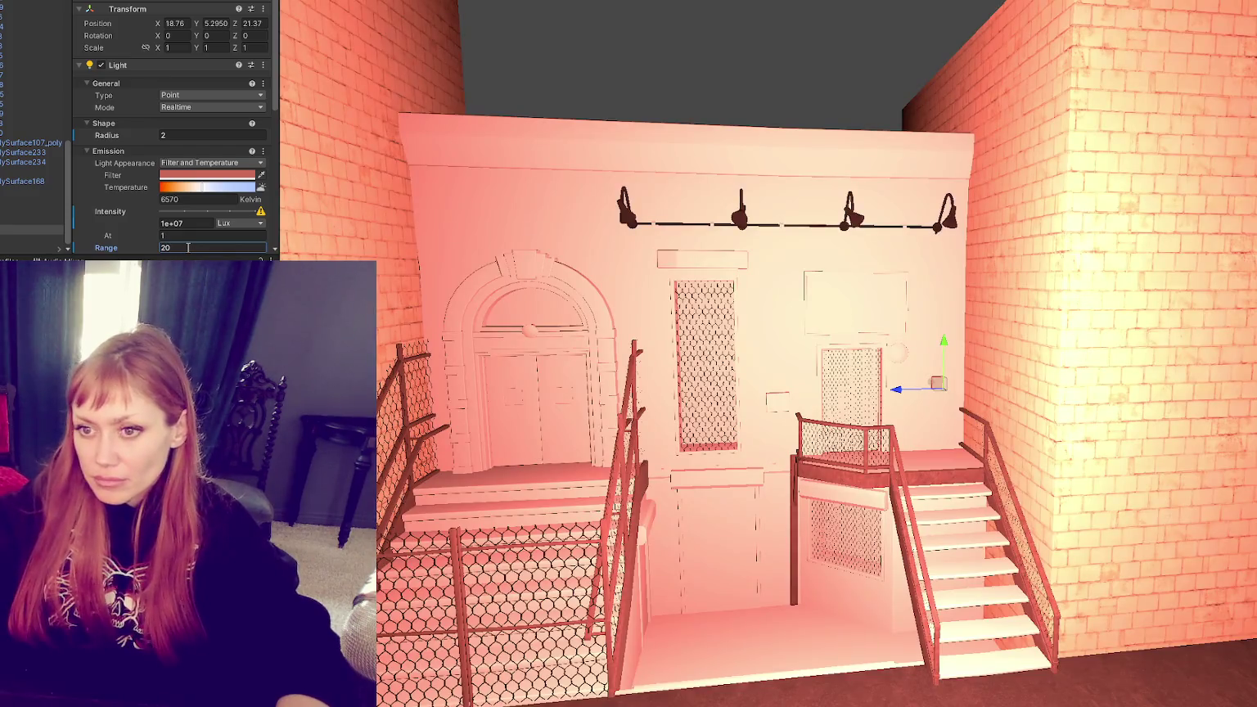
text(10)
key(Return)
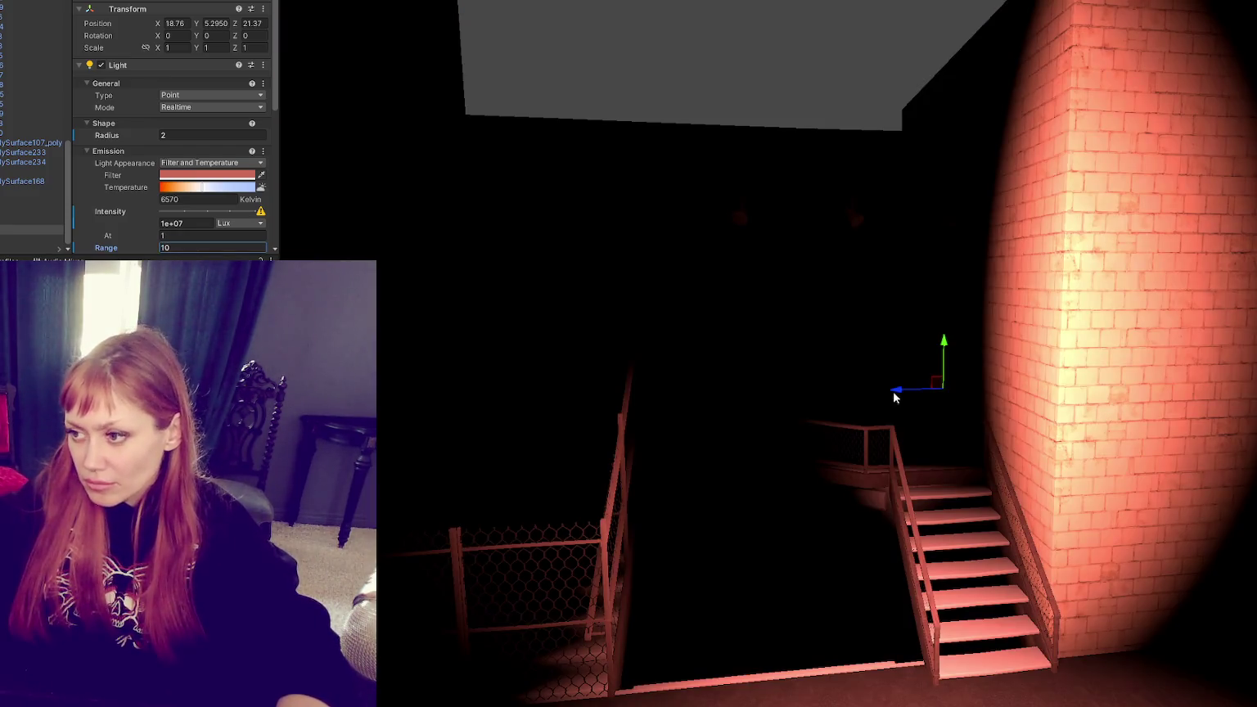
right_drag(805, 402, 845, 464)
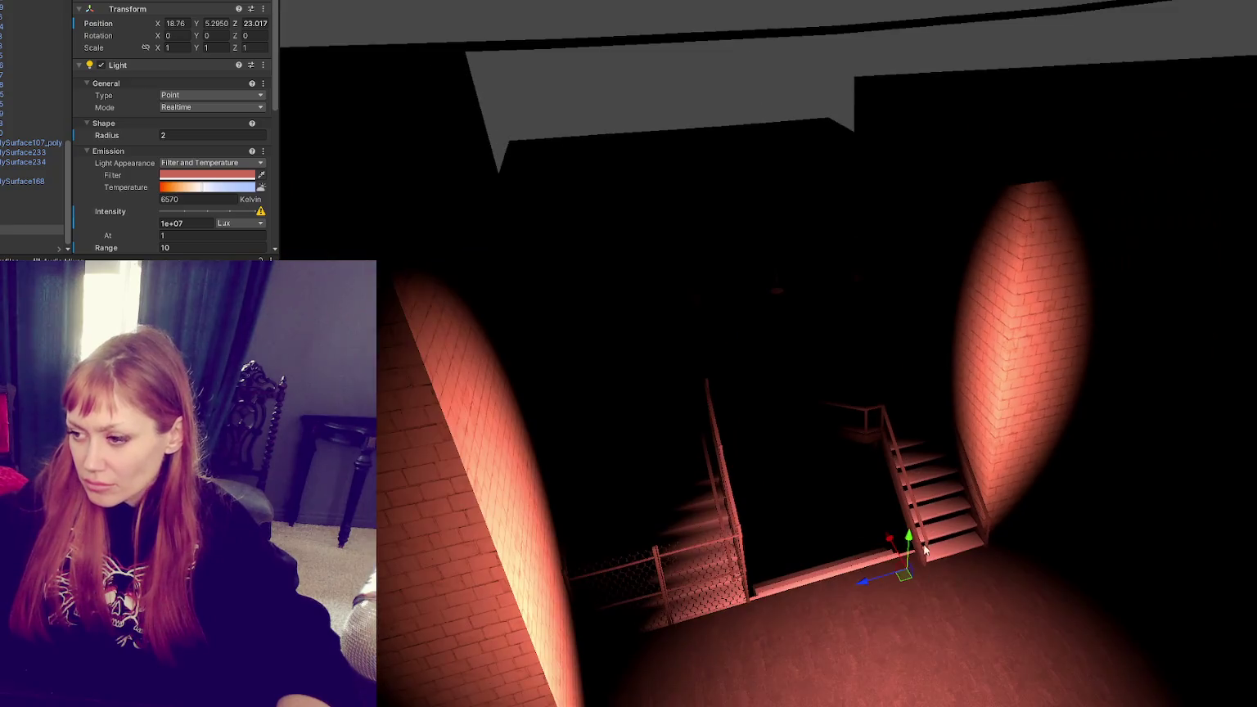
drag(845, 463, 794, 376)
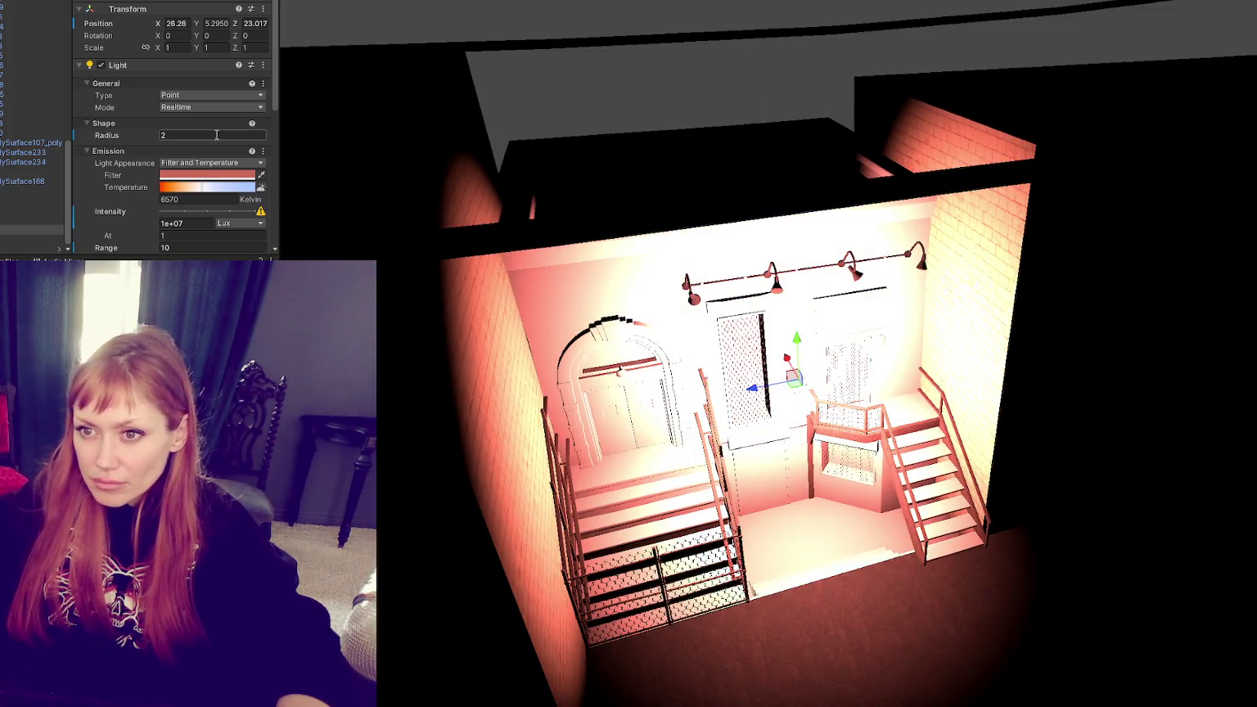
click(187, 223)
text(1000)
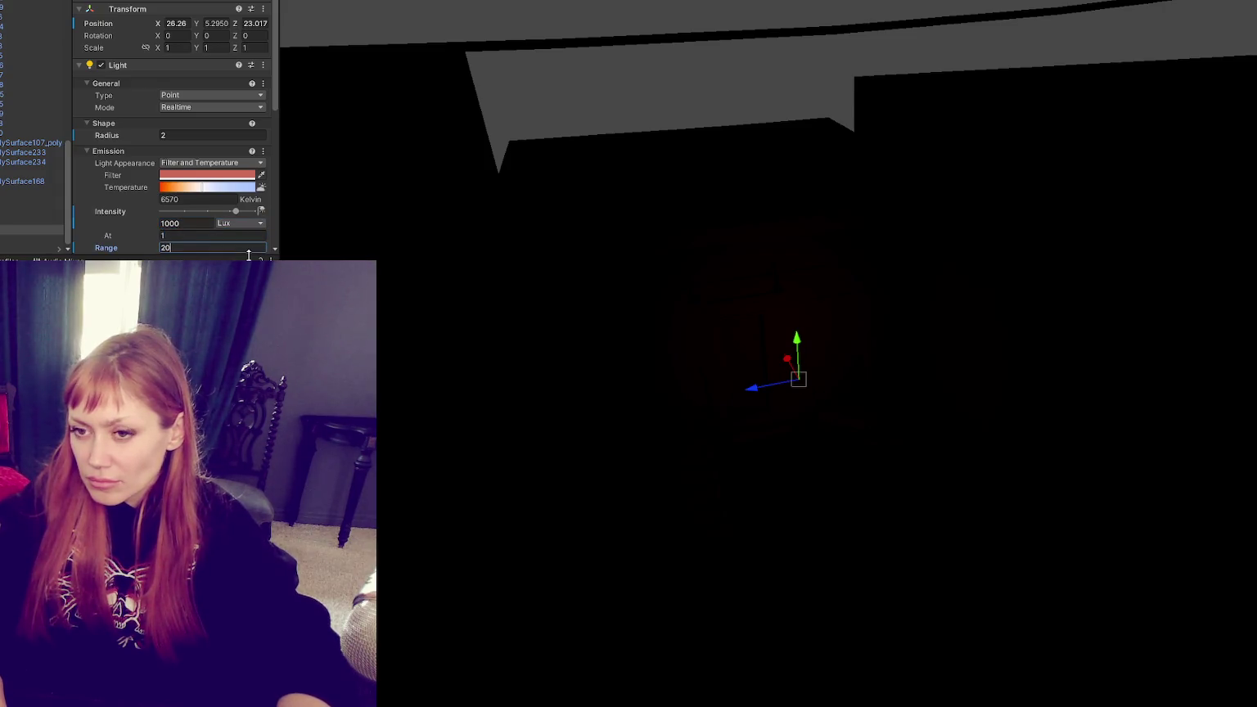
text(0)
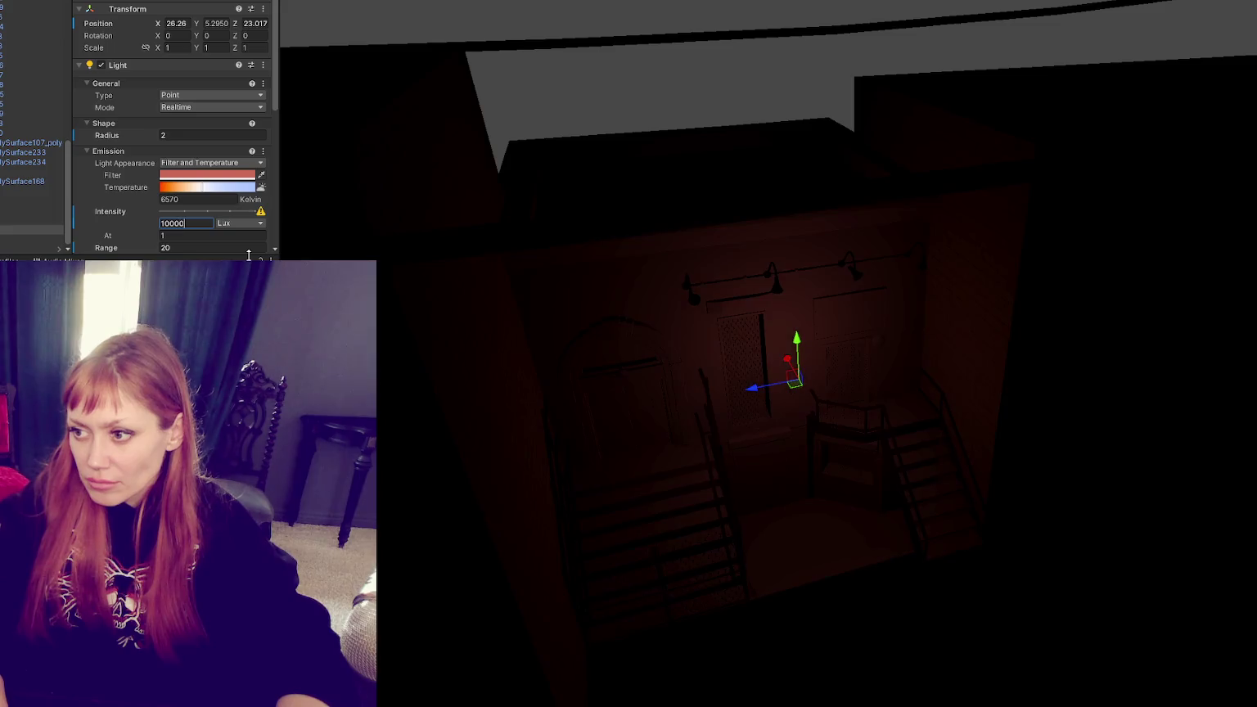
text(00)
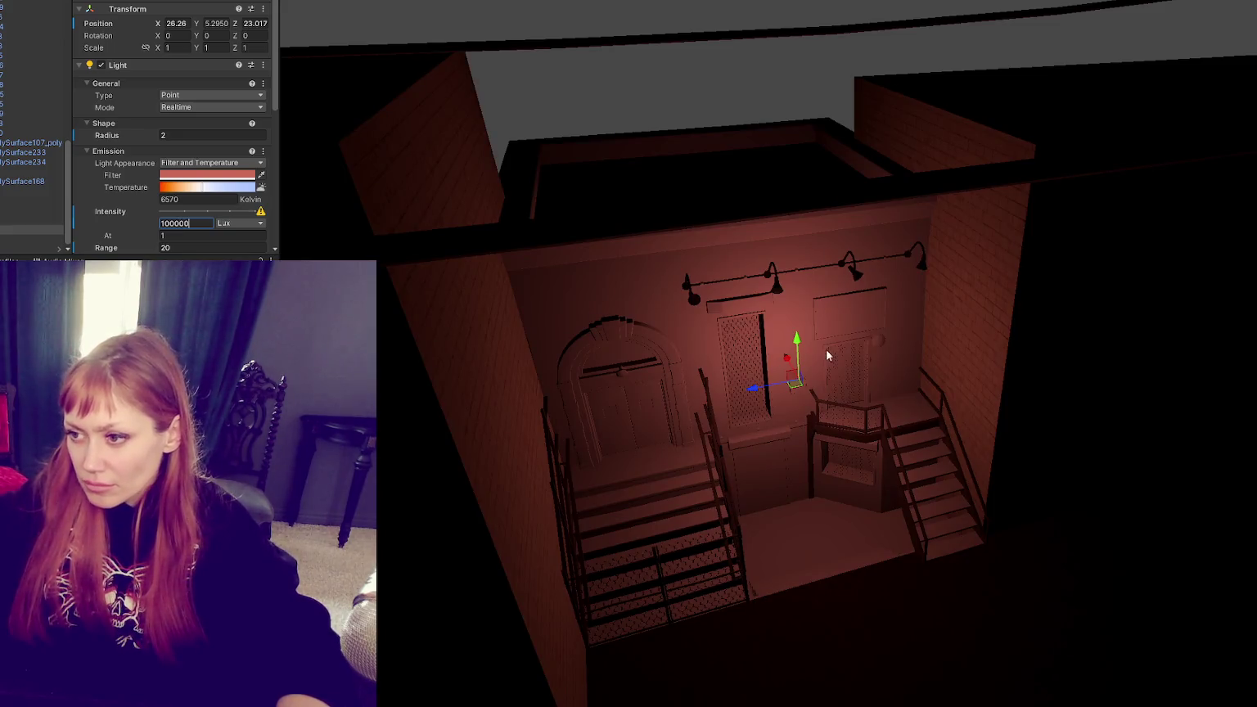
Step: Nudge the light left, enable Shadow Map shadows, and view the facade up close
mouse_move(785, 362)
mouse_down()
mouse_move(799, 383)
mouse_move(808, 326)
mouse_move(780, 326)
mouse_up()
scroll(172, 131, down, 5)
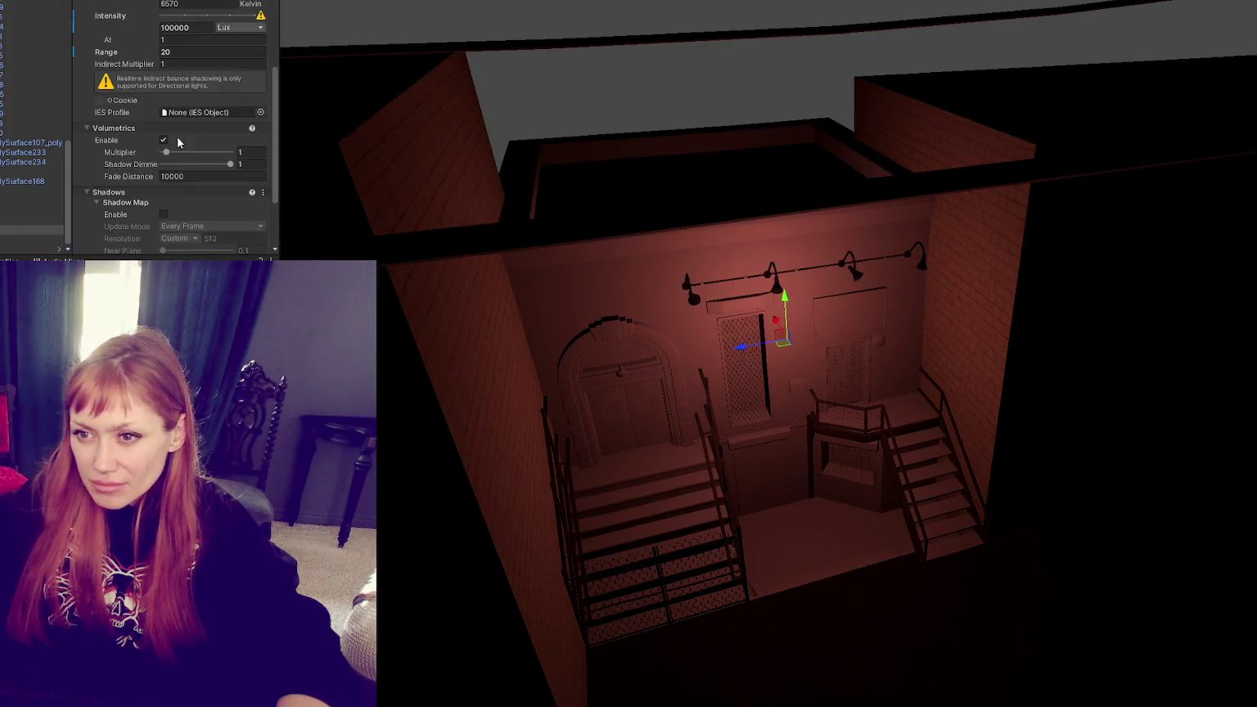
scroll(171, 130, down, 5)
click(164, 130)
scroll(167, 135, up, 5)
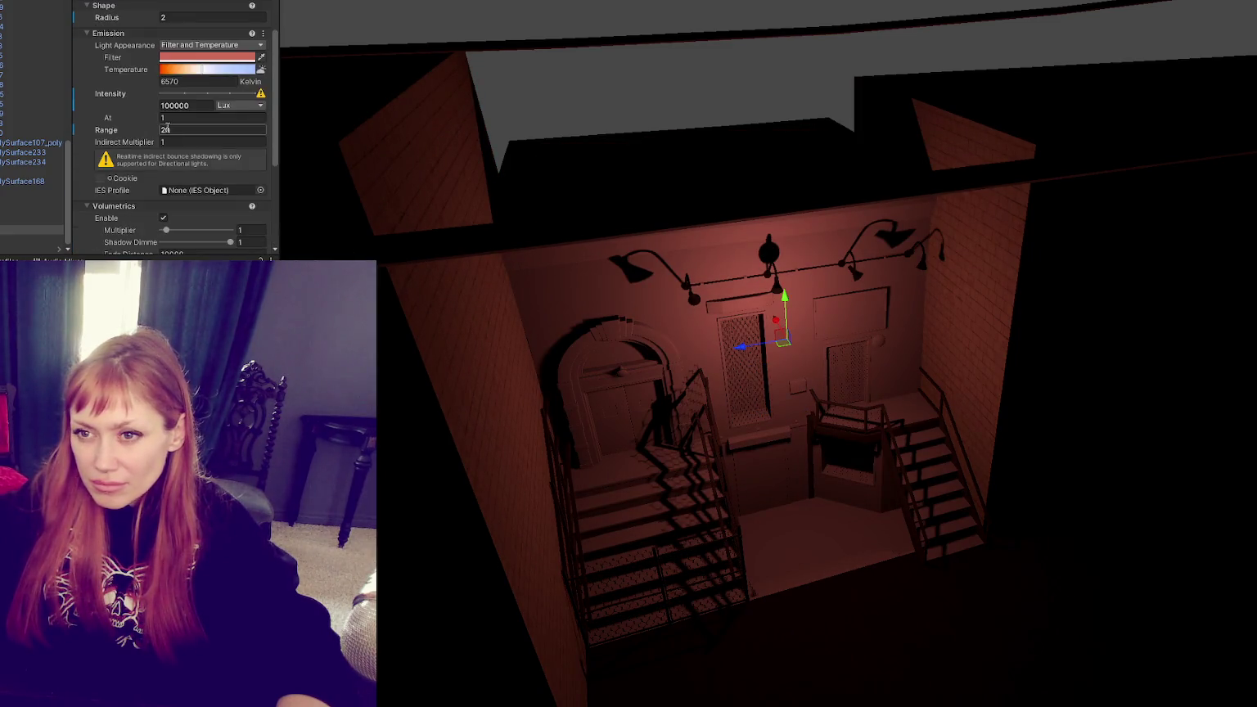
scroll(192, 109, up, 2)
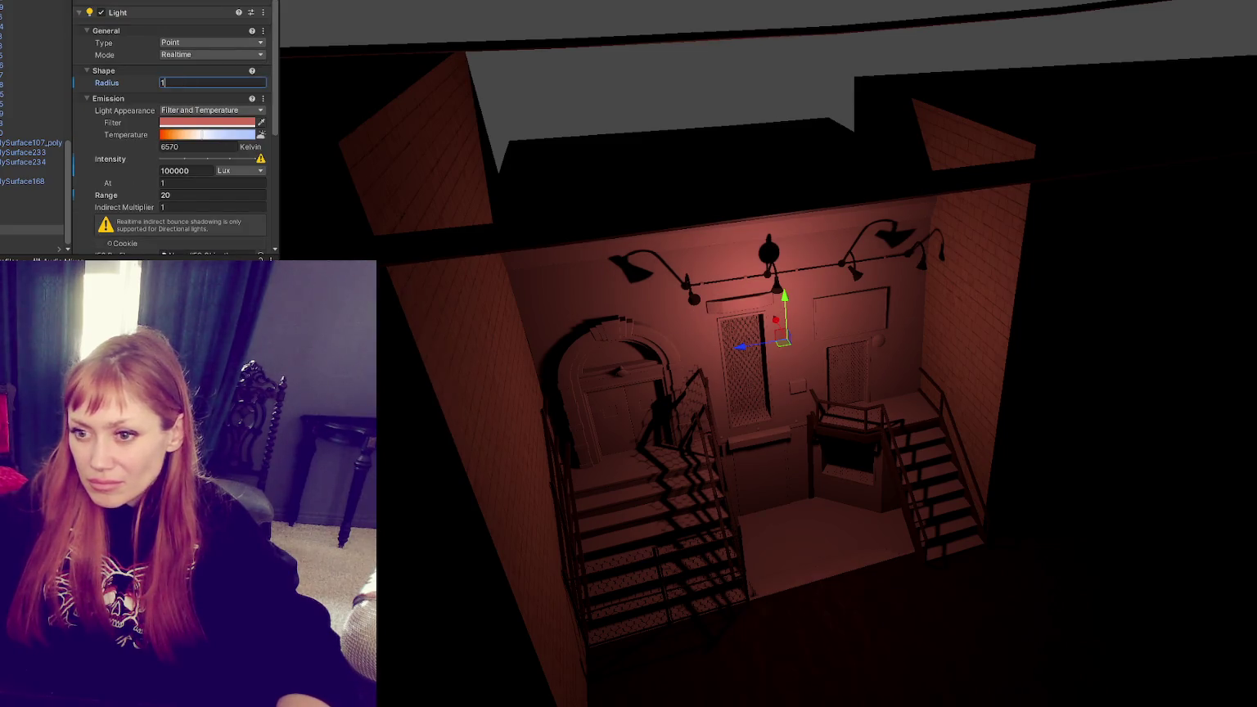
right_drag(770, 406, 770, 406)
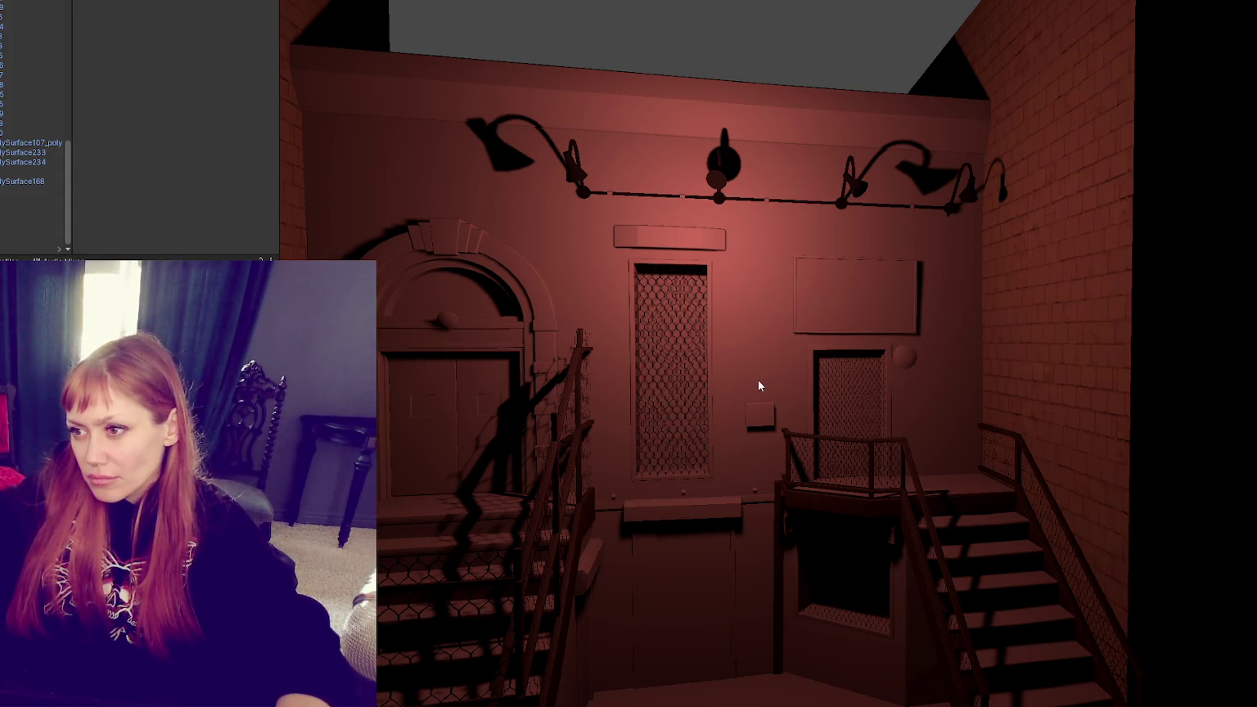
click(10, 233)
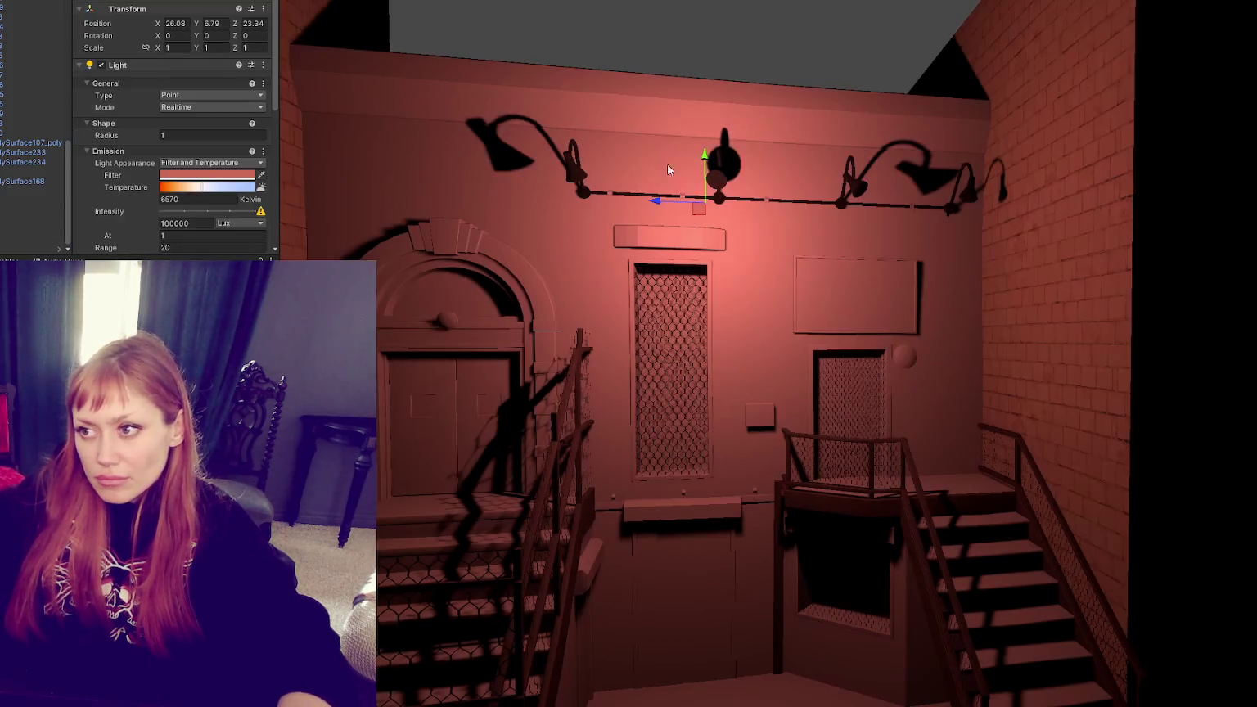
Step: Move the point light from the lower lit box up onto the tall grated door
drag(715, 635, 862, 582)
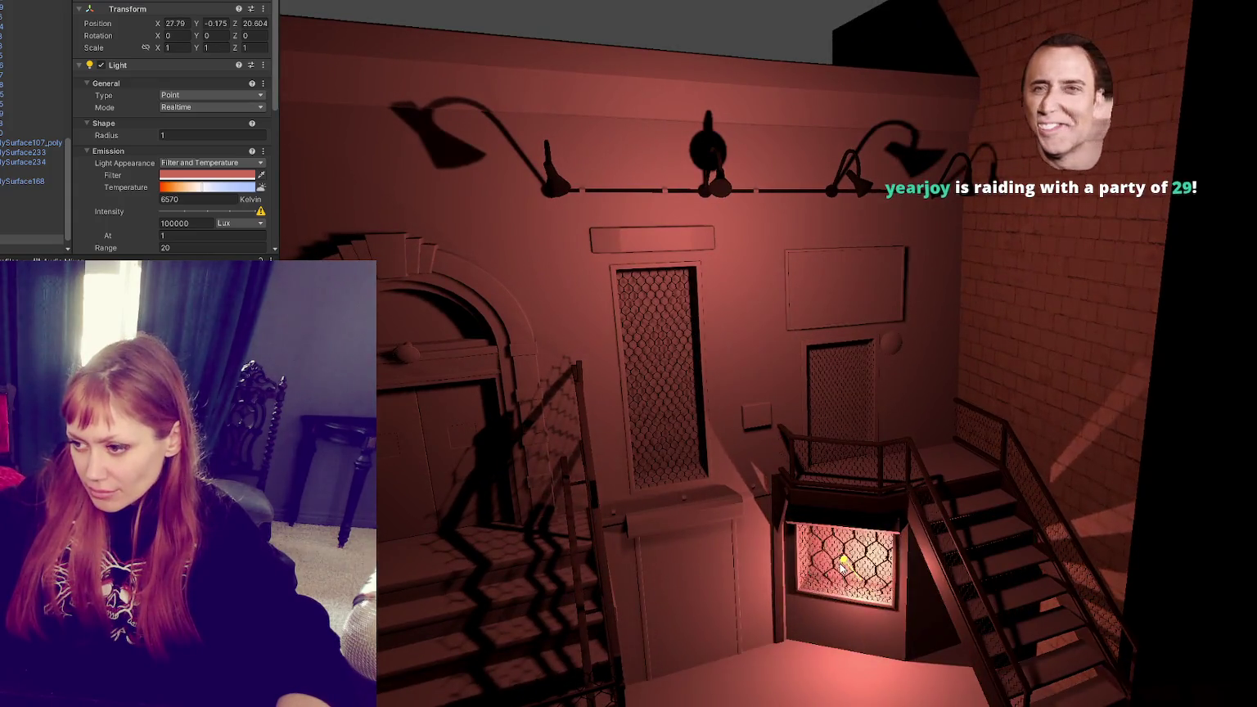
drag(859, 541, 819, 571)
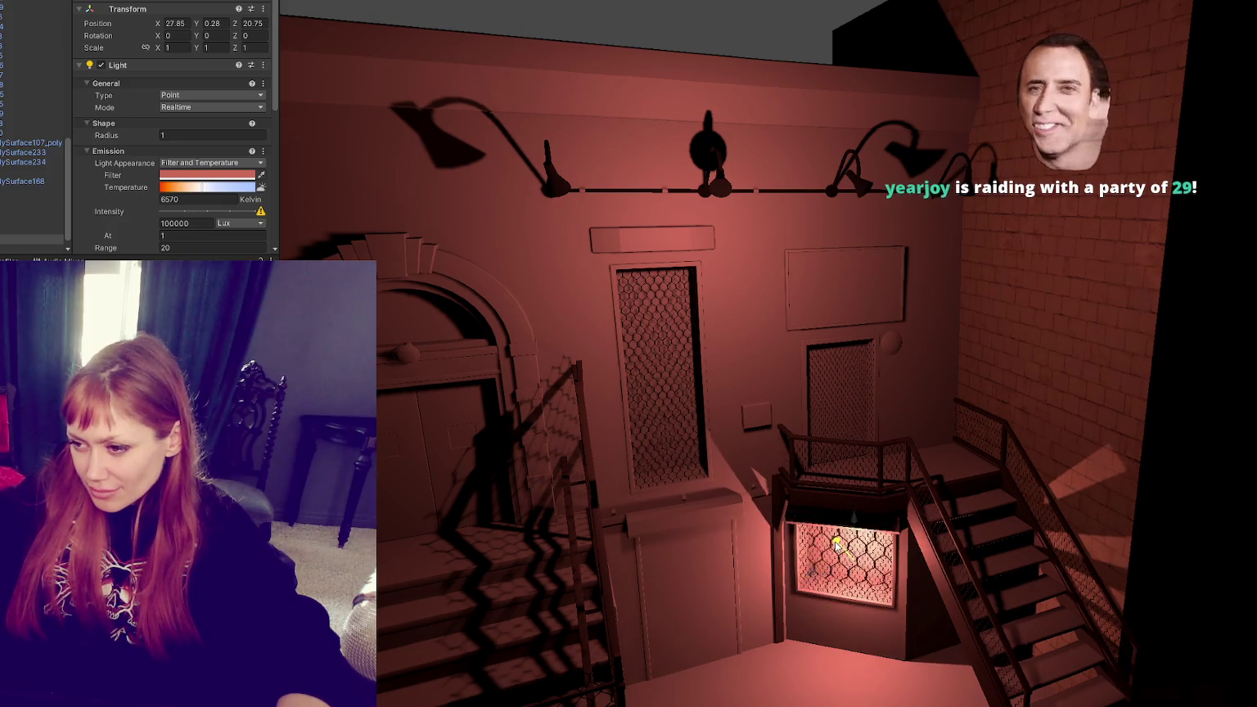
mouse_move(817, 571)
mouse_down()
mouse_move(685, 596)
mouse_move(687, 465)
mouse_move(636, 482)
mouse_move(668, 329)
mouse_move(736, 336)
mouse_up()
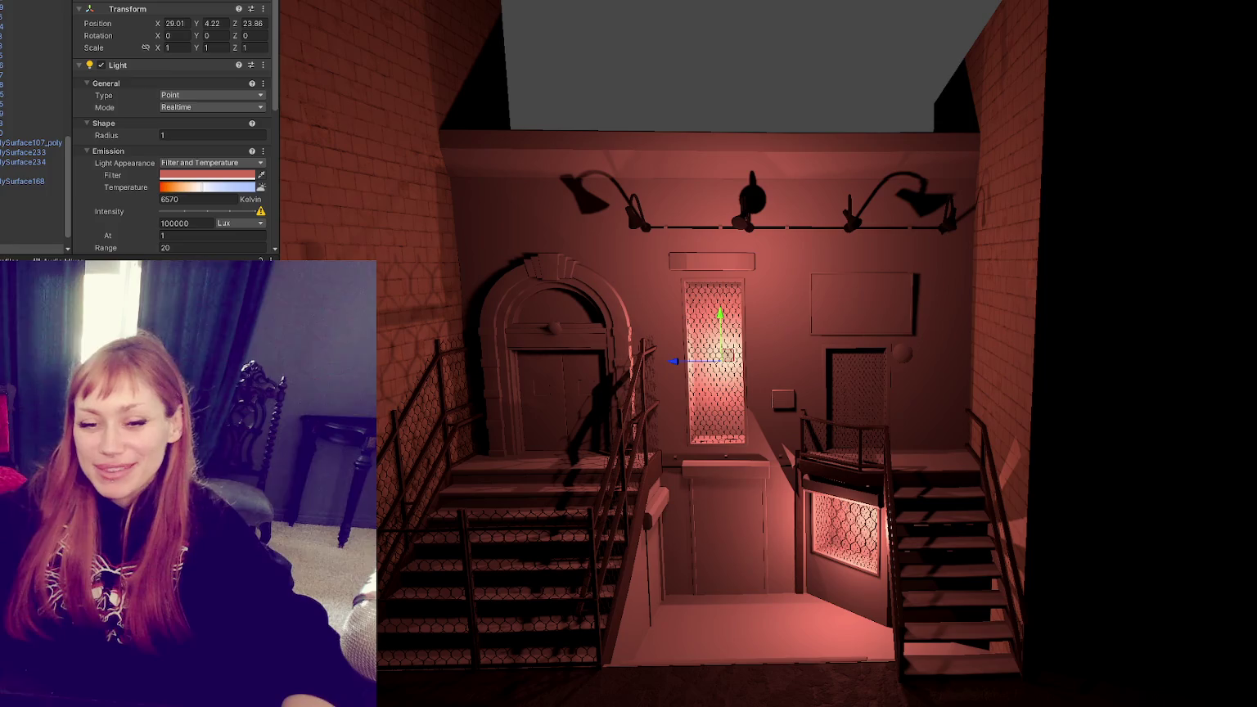
Step: Swing the view toward the lit doorway and stairs, and select the chicken-wire stair railing
mouse_move(474, 428)
right_down()
mouse_move(432, 386)
mouse_move(828, 261)
mouse_move(789, 507)
right_up()
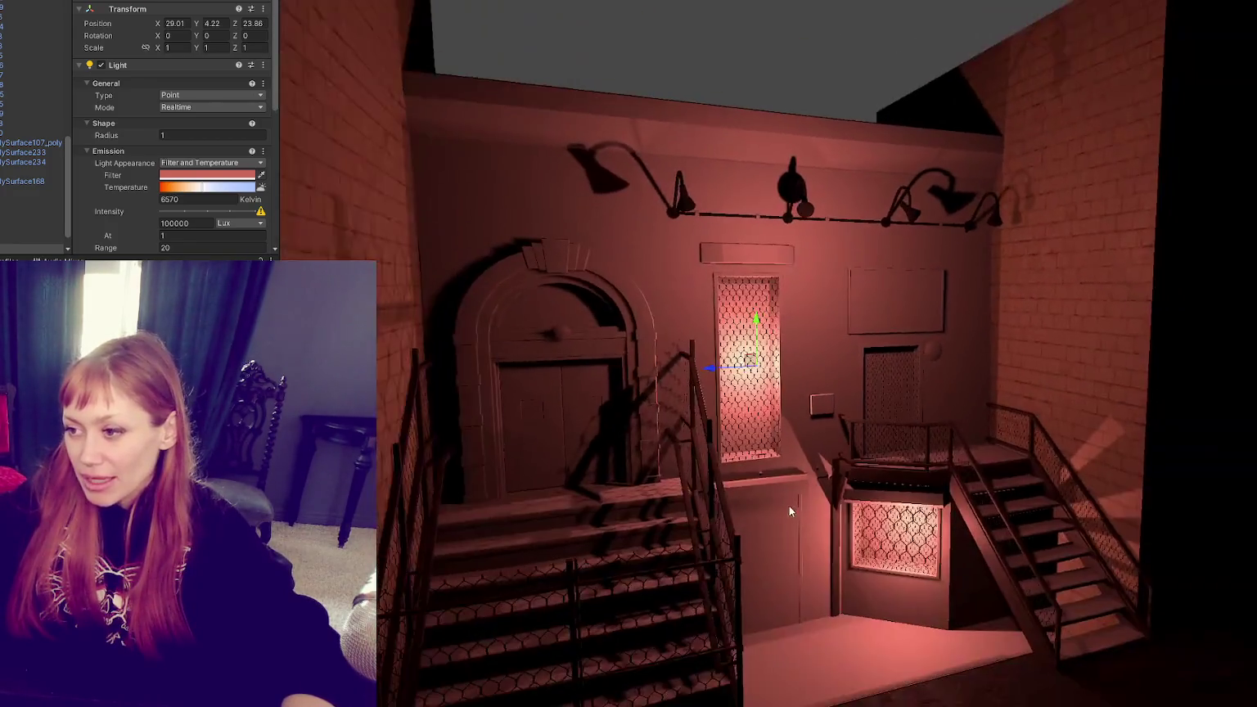
scroll(789, 506, down, 2)
scroll(837, 475, down, 5)
scroll(825, 499, up, 4)
scroll(853, 494, up, 3)
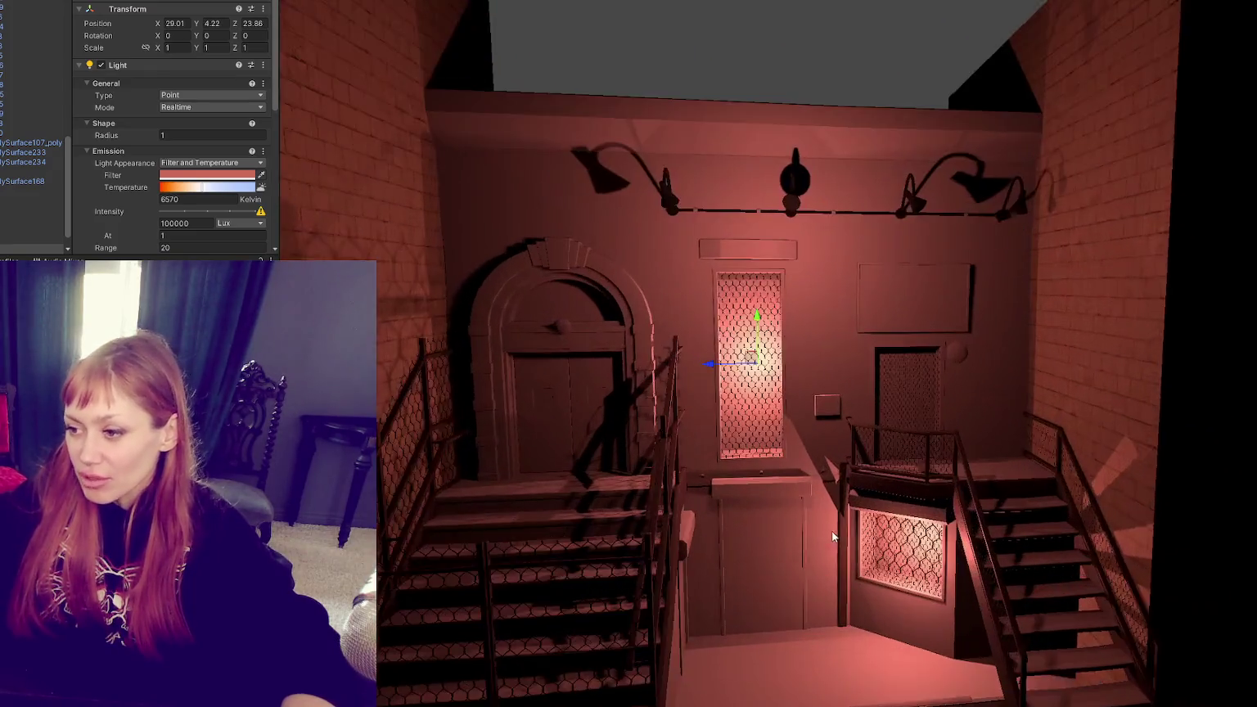
mouse_move(833, 537)
right_down()
mouse_move(853, 422)
mouse_move(681, 367)
right_up()
scroll(680, 366, up, 3)
scroll(769, 411, up, 3)
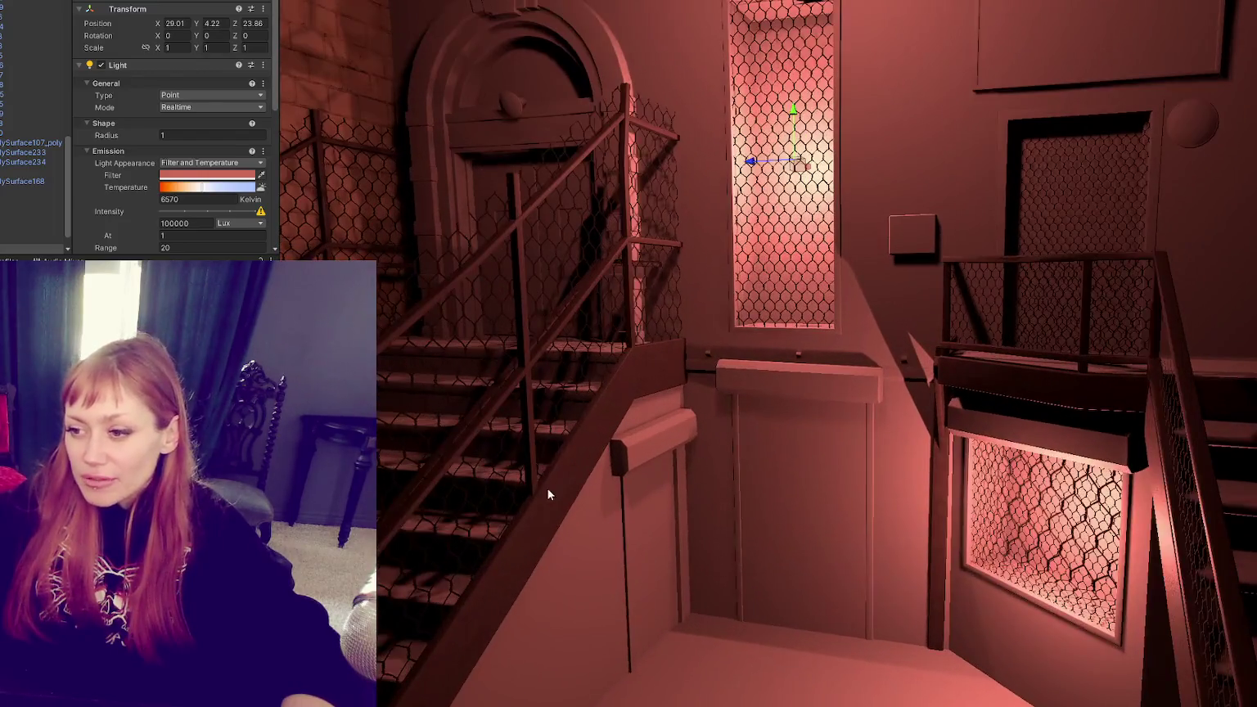
click(550, 493)
click(550, 493)
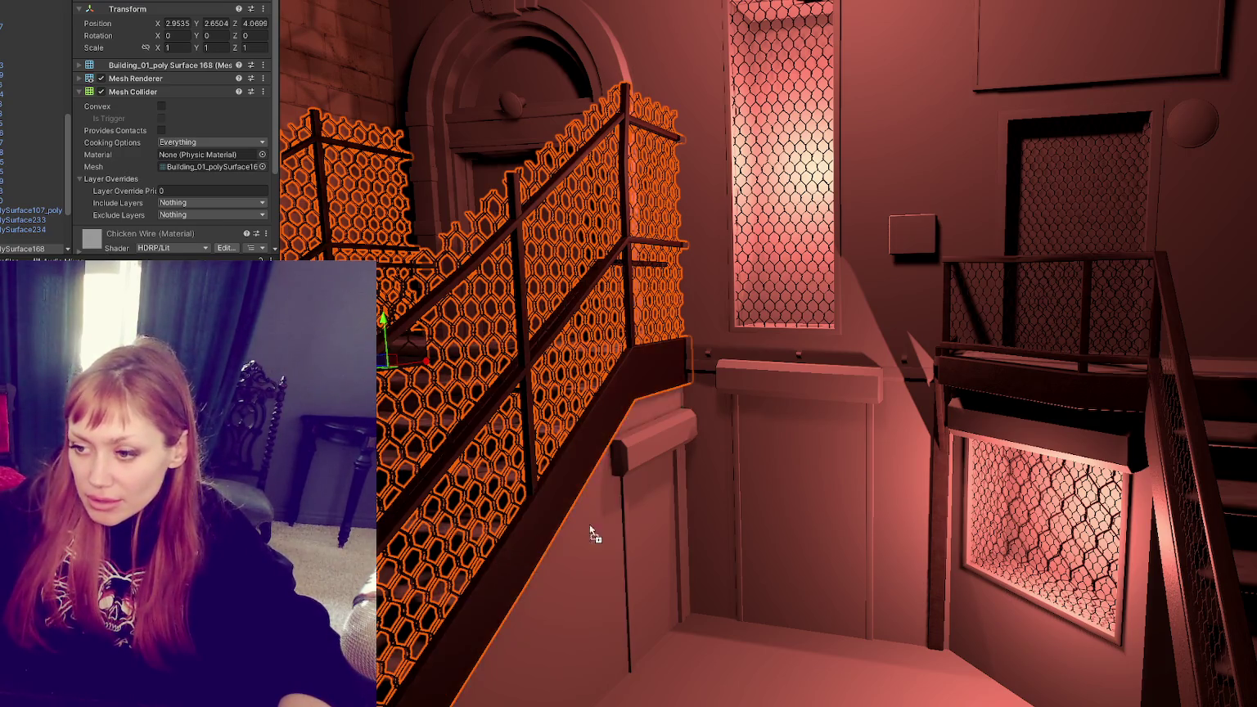
Step: Apply the dark material to the blank sign panel, the round knob and the arched door
mouse_move(641, 454)
alt+mouse_down()
mouse_move(823, 420)
mouse_move(736, 493)
mouse_move(726, 393)
alt+mouse_up()
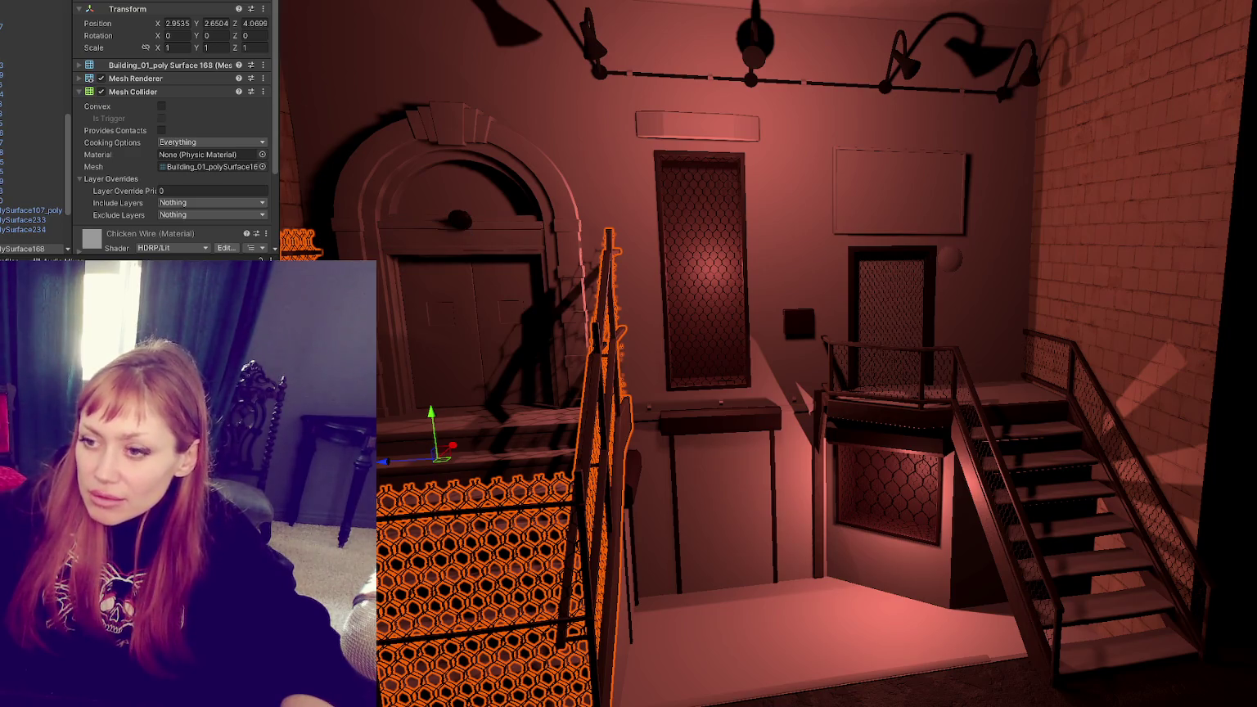
mouse_move(562, 58)
mouse_down()
mouse_move(587, 54)
mouse_move(870, 190)
mouse_up()
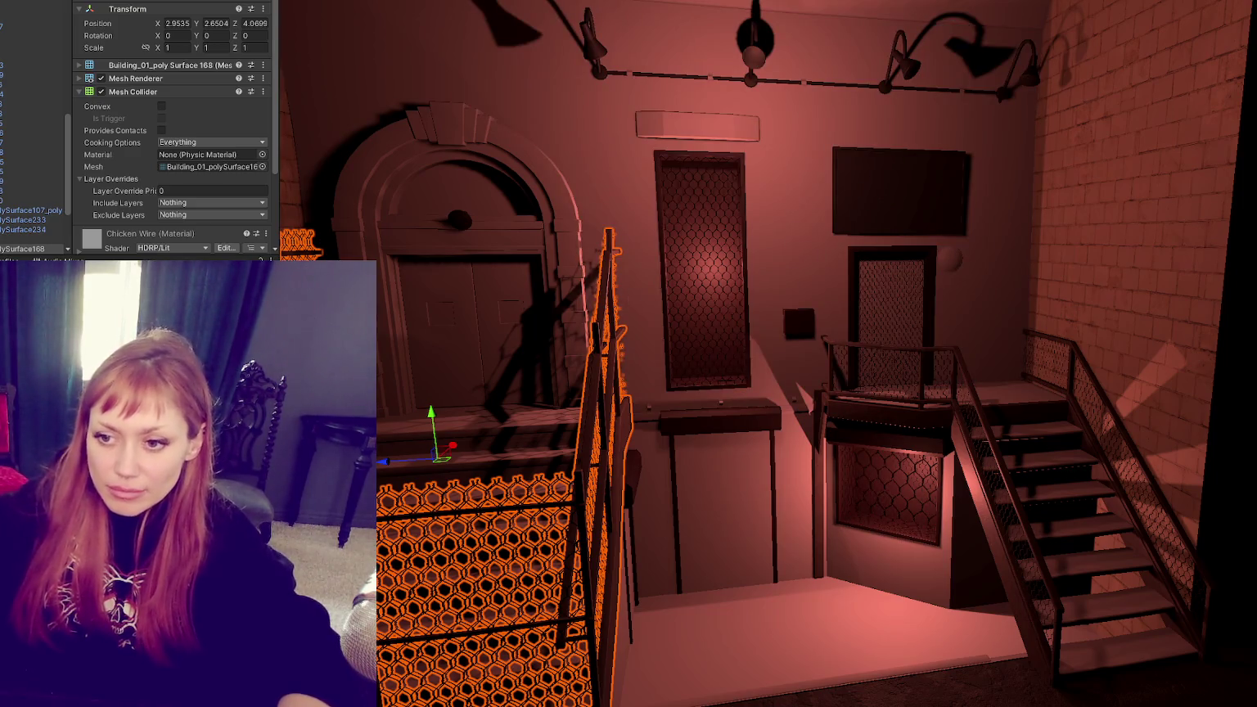
mouse_move(870, 190)
mouse_down()
mouse_move(985, 259)
mouse_move(950, 264)
mouse_up()
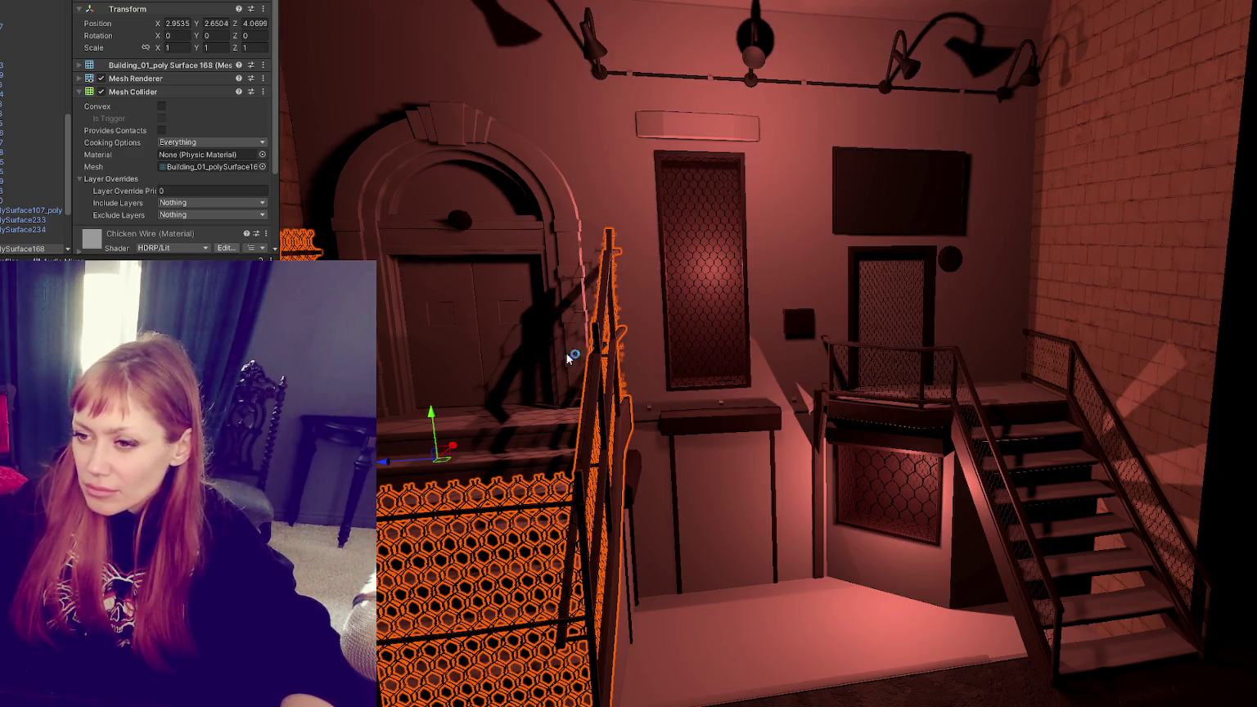
right_drag(548, 350, 574, 351)
drag(573, 351, 507, 326)
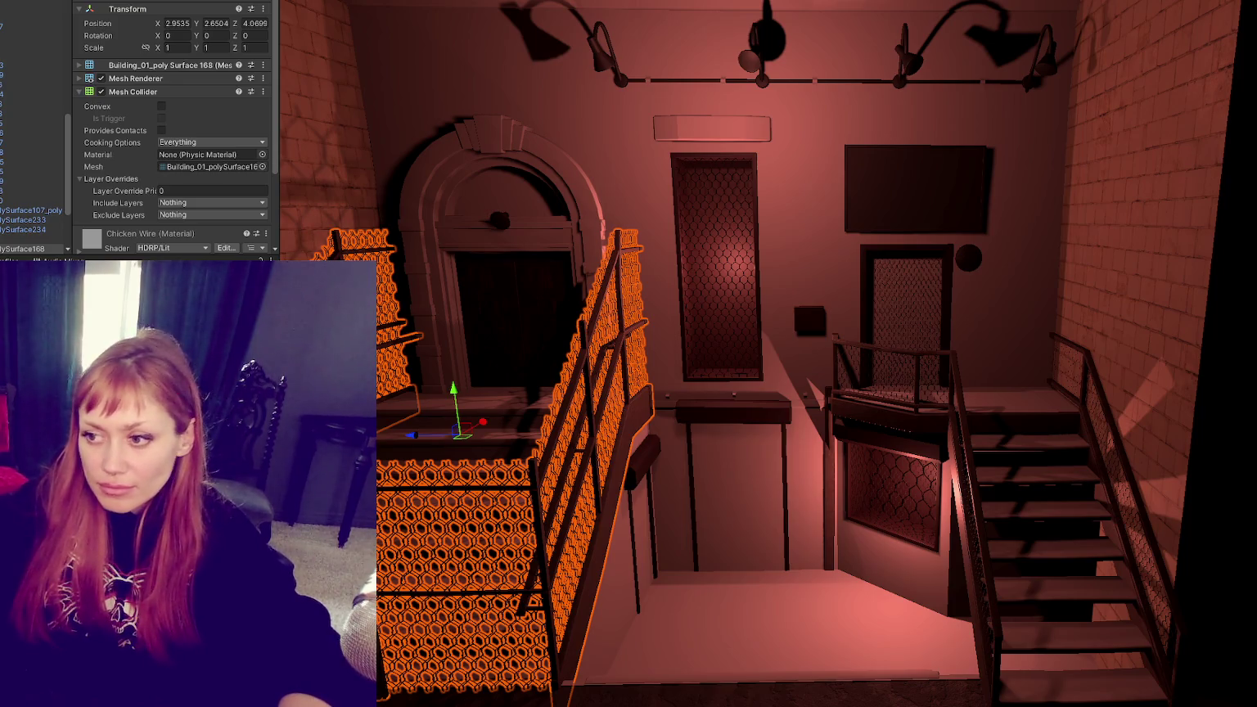
Step: Apply the brick material to the back wall and extend it down the lower wall
scroll(638, 355, down, 3)
right_drag(639, 355, 622, 351)
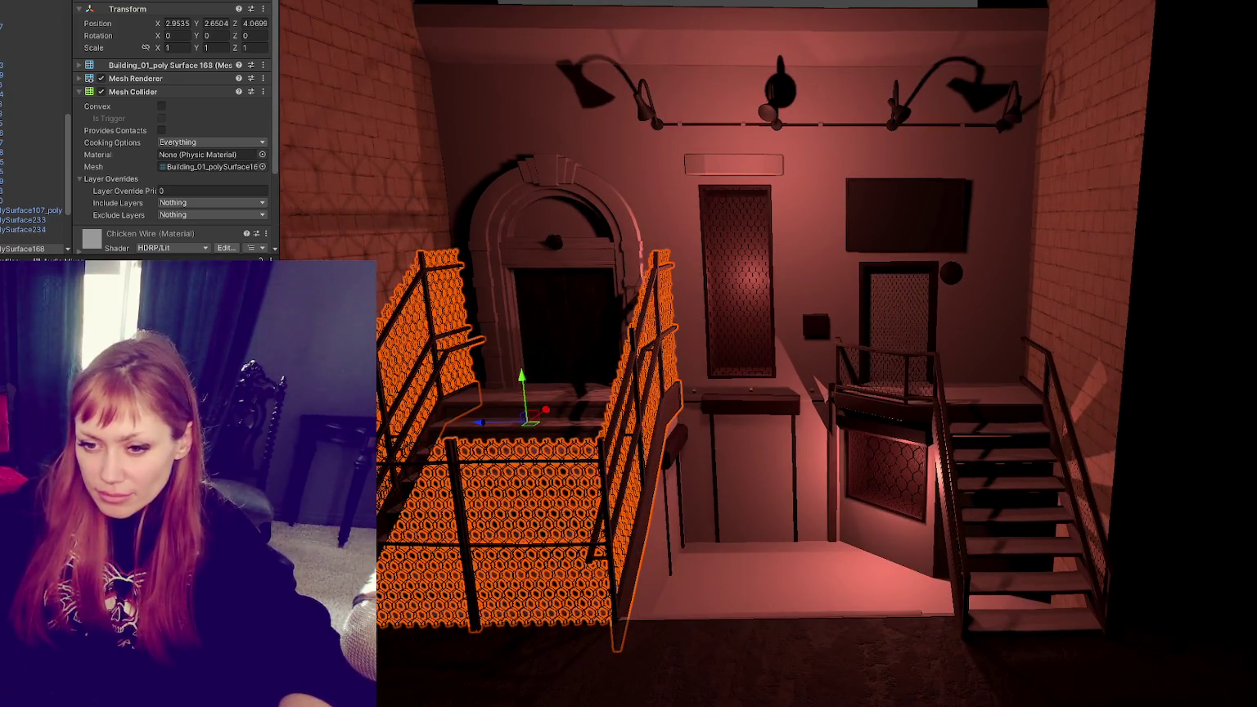
mouse_move(189, 491)
mouse_down()
mouse_move(825, 265)
mouse_move(807, 462)
mouse_move(807, 499)
mouse_move(825, 518)
mouse_up()
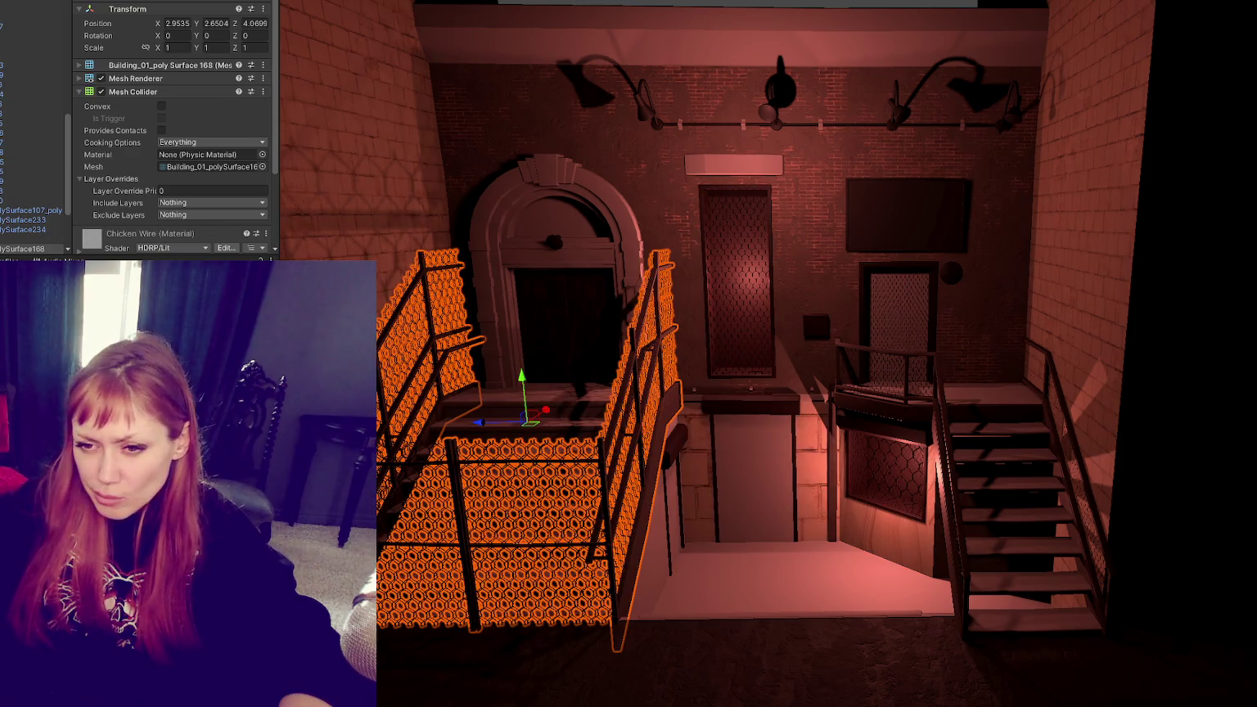
mouse_move(659, 505)
mouse_down()
mouse_move(695, 492)
mouse_move(696, 513)
mouse_move(700, 213)
mouse_up()
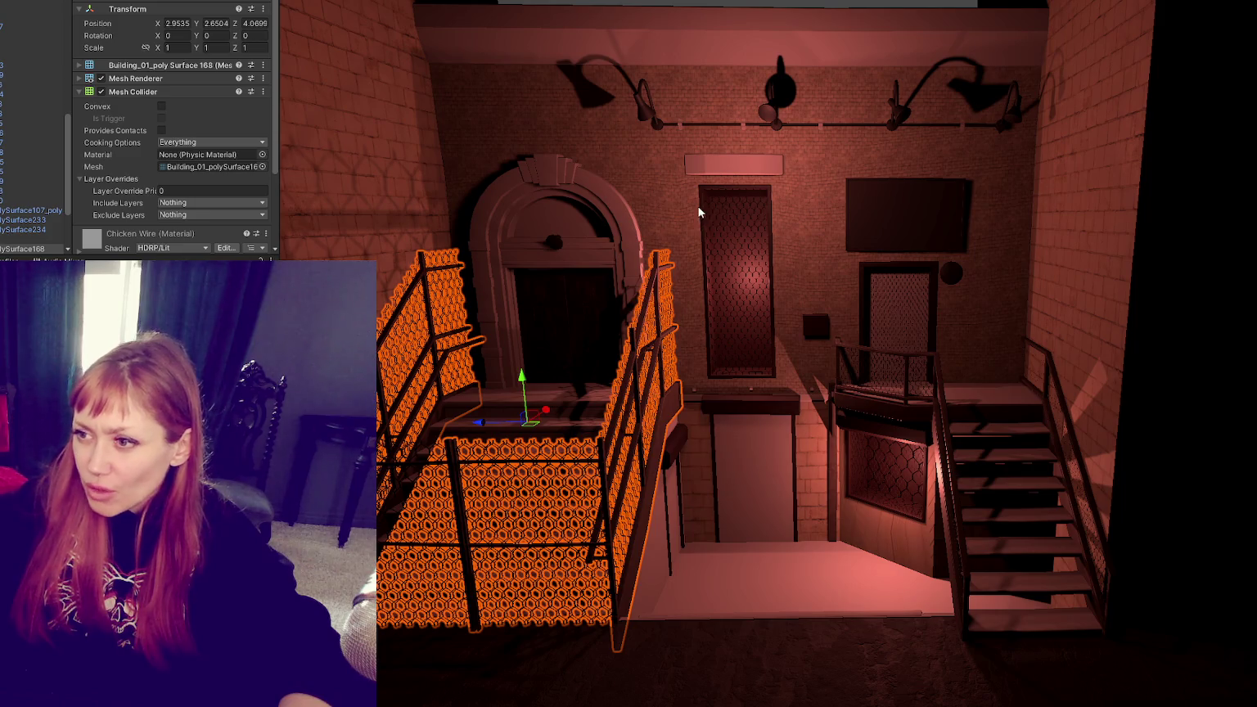
scroll(700, 212, up, 3)
scroll(683, 208, up, 2)
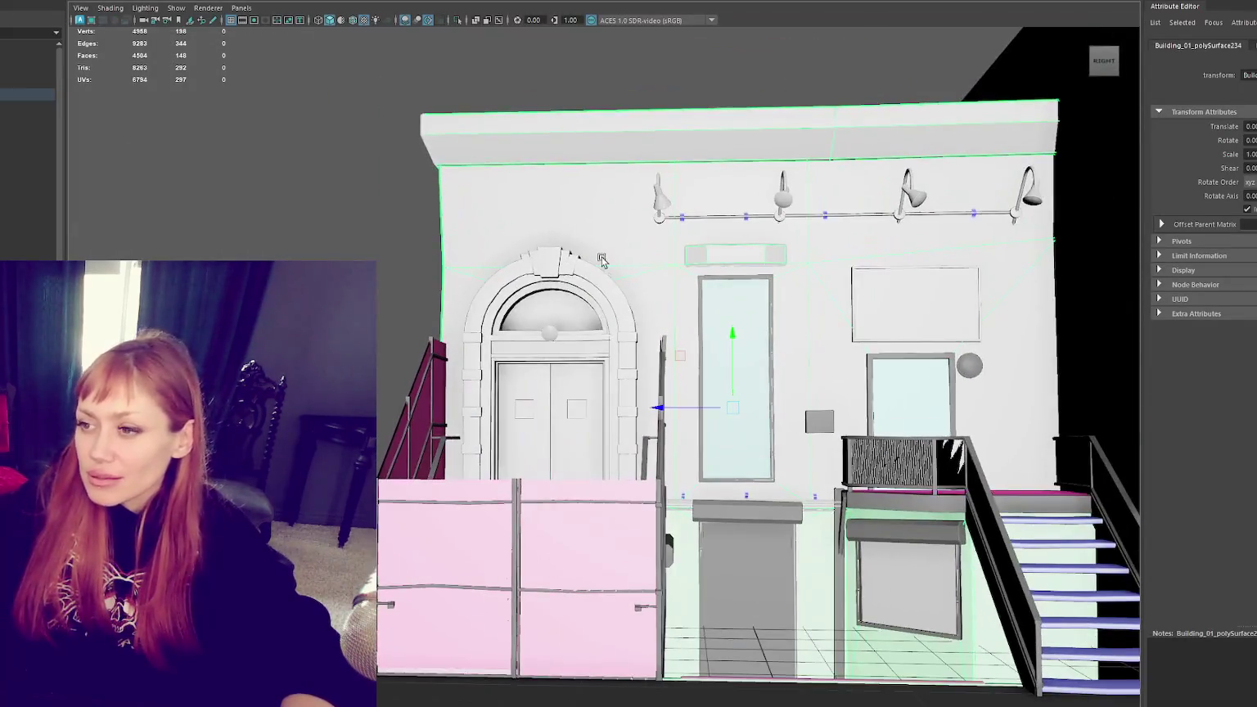
Step: Select the facade wall's faces, open its UV layout and switch the selection to edges
key(F11)
drag(594, 267, 385, 491)
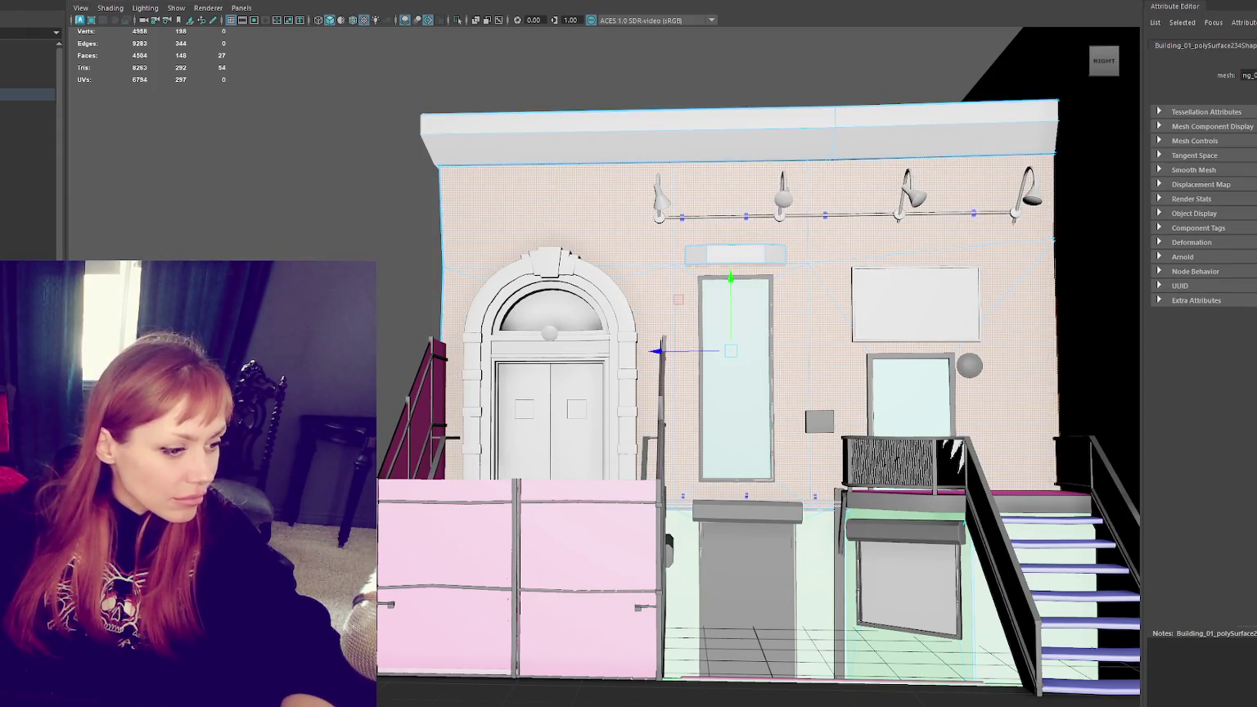
key(ctrl+u)
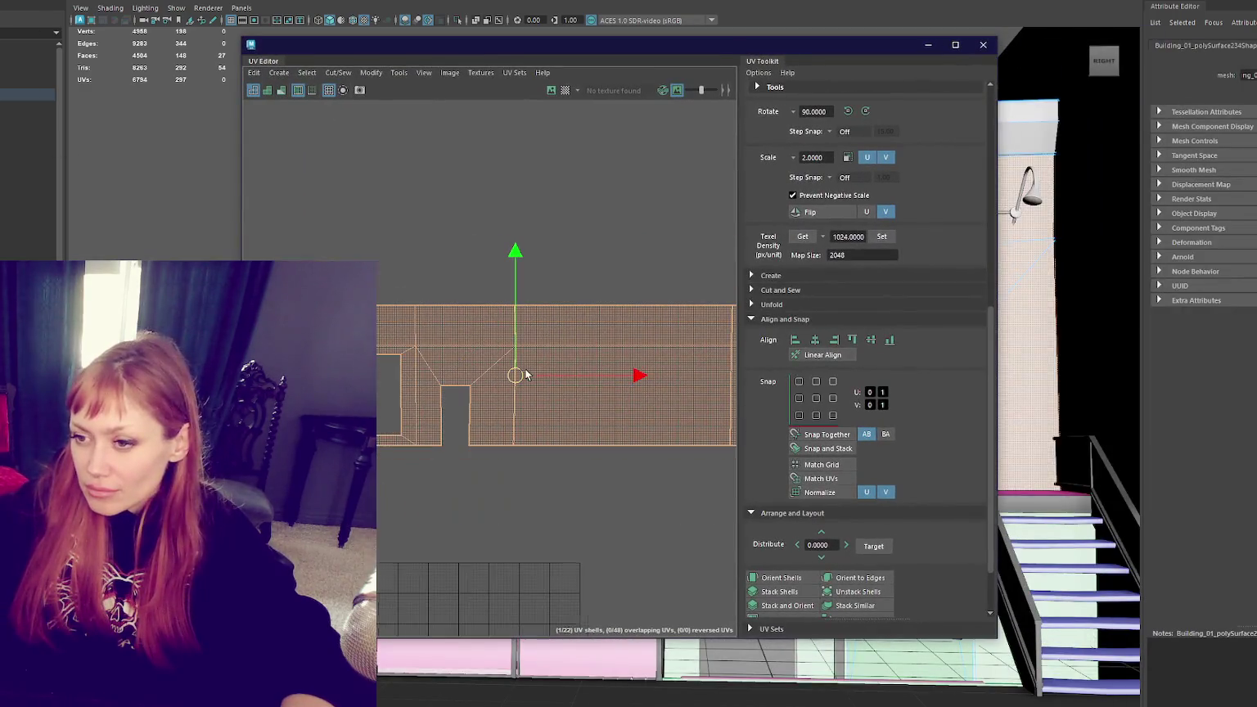
right_drag(505, 323, 505, 303)
scroll(421, 421, up, 5)
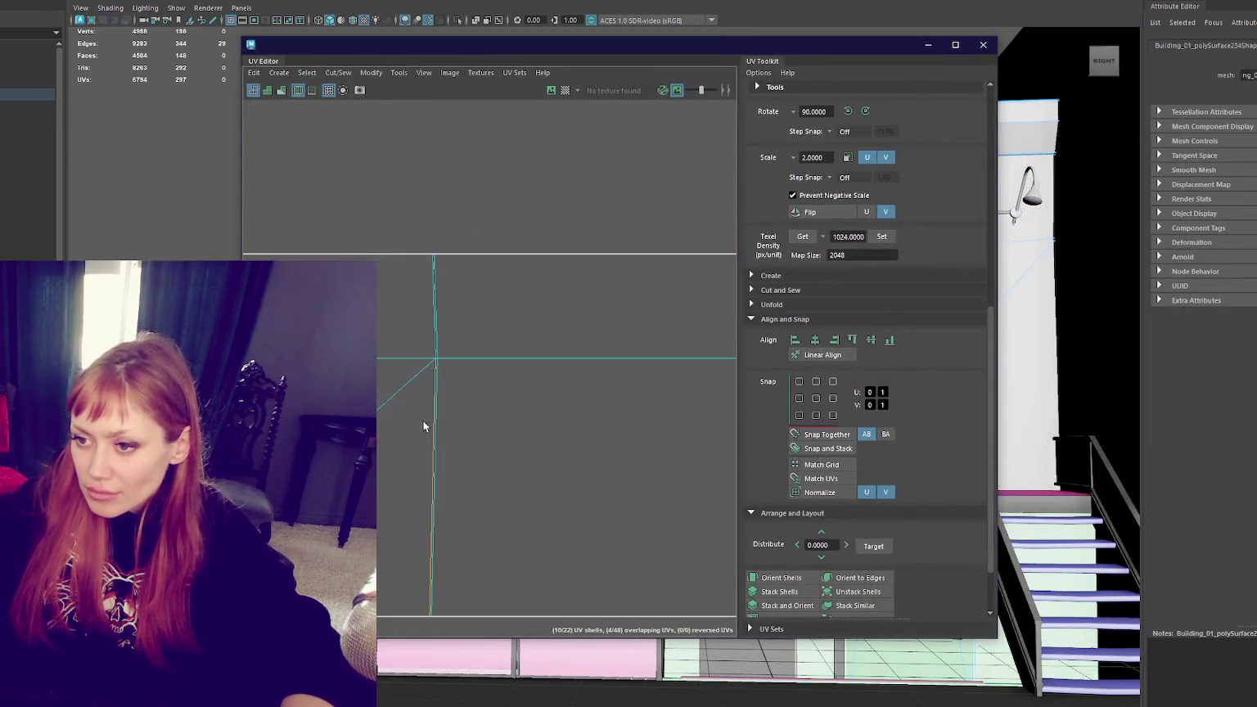
Step: Select the vertical, horizontal, top and bottom edges around the wall's door opening
click(434, 426)
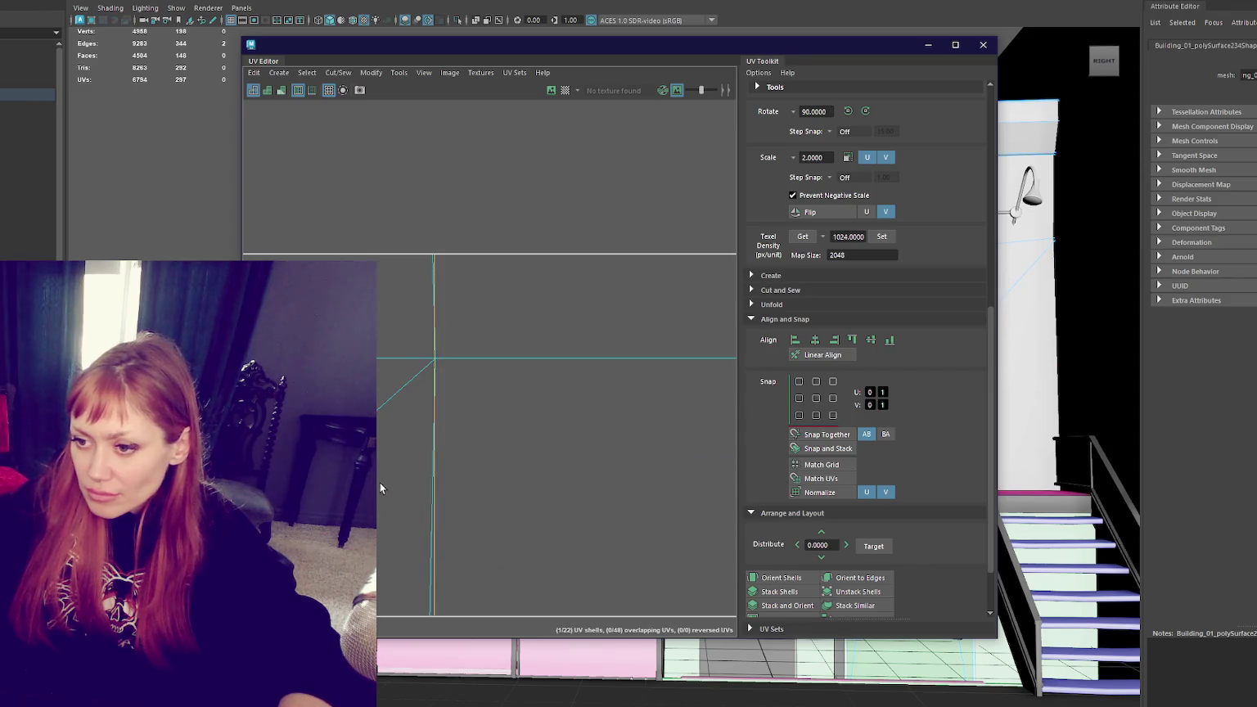
click(430, 562)
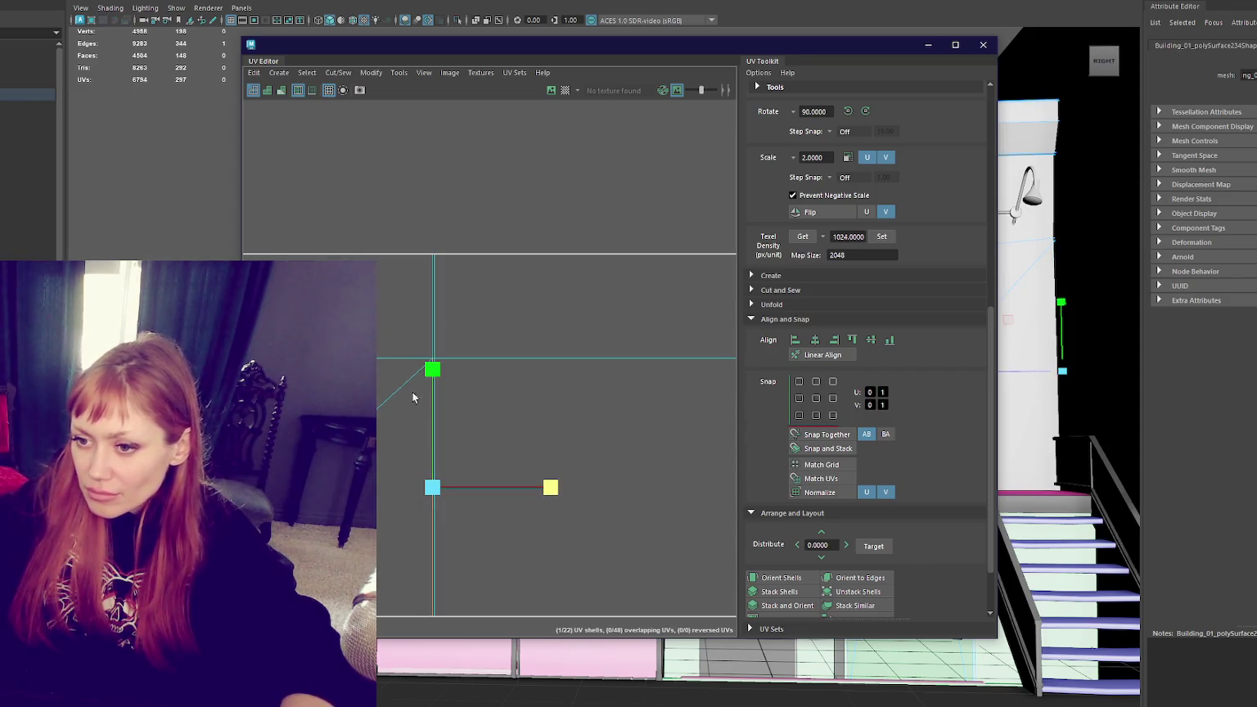
alt+middle_drag(410, 396, 672, 328)
drag(567, 349, 589, 565)
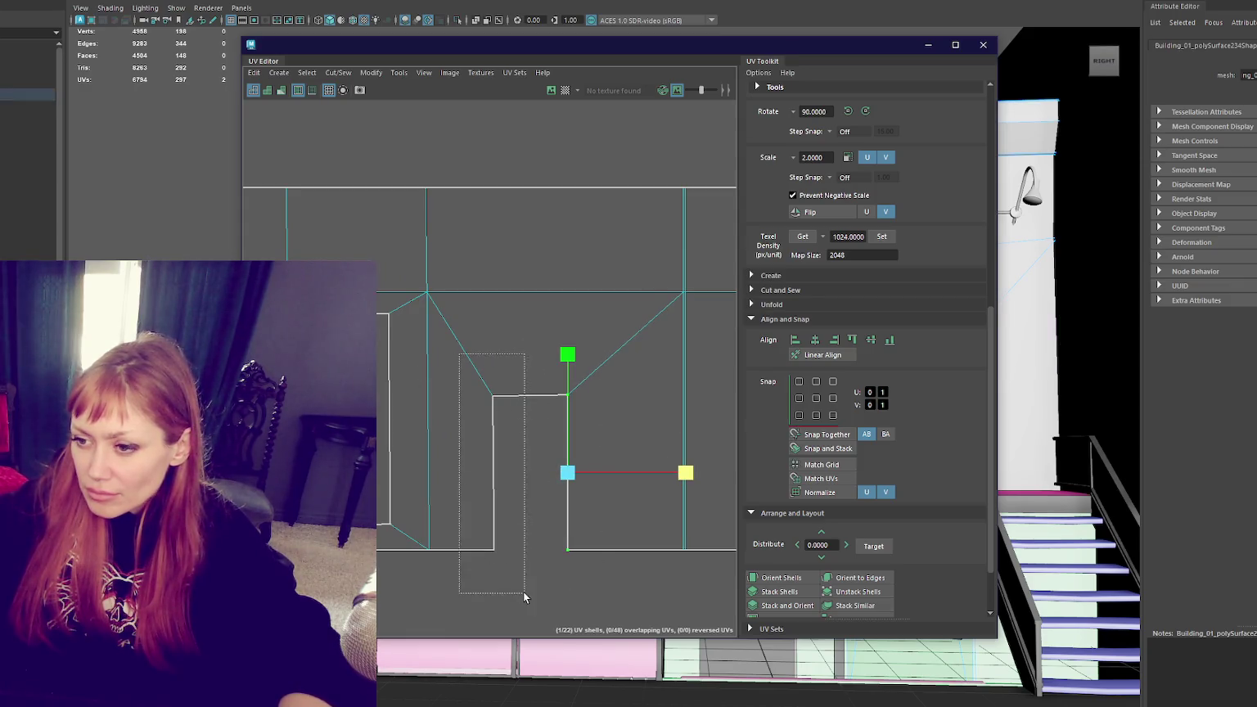
drag(524, 593, 525, 592)
drag(427, 368, 603, 439)
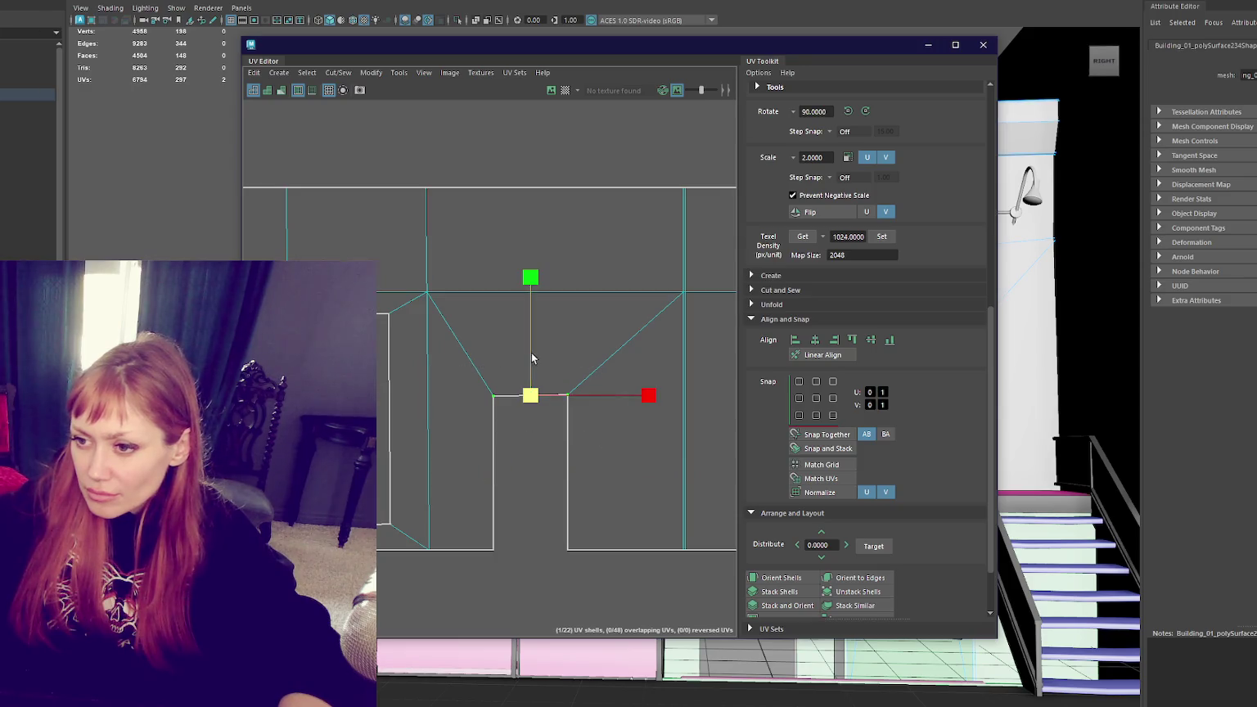
drag(432, 572, 391, 590)
alt+middle_drag(318, 418, 459, 428)
click(457, 361)
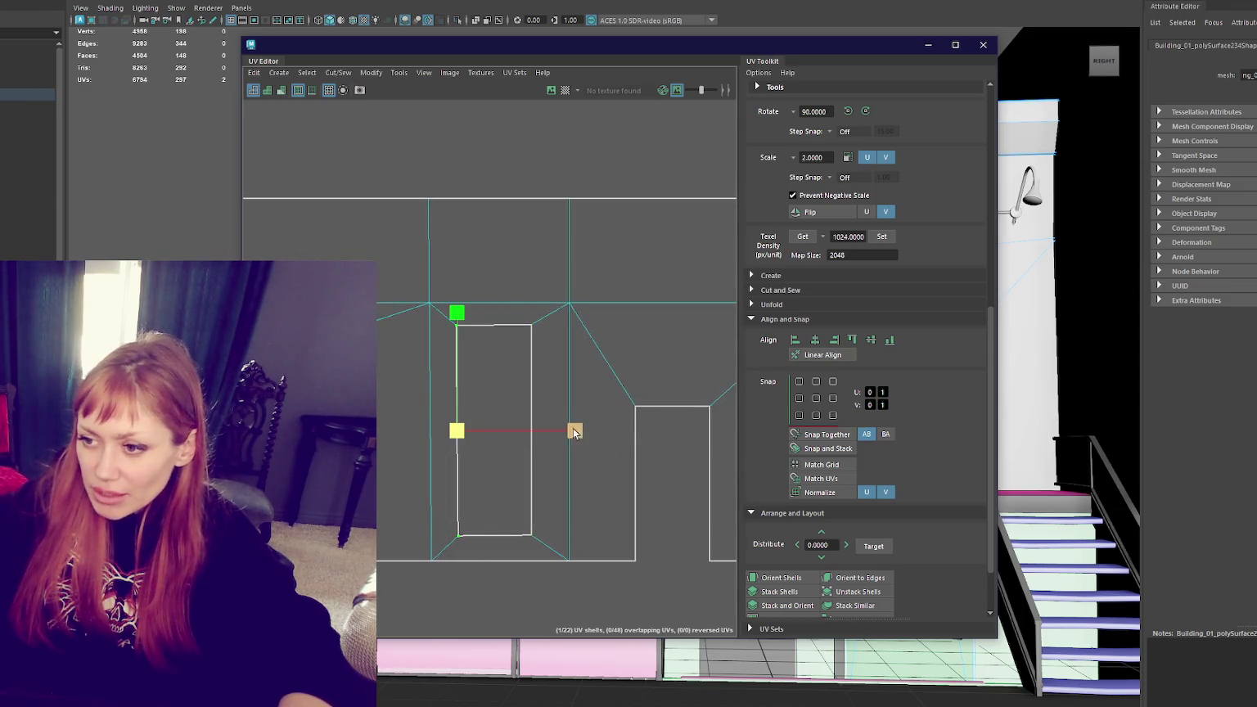
click(508, 325)
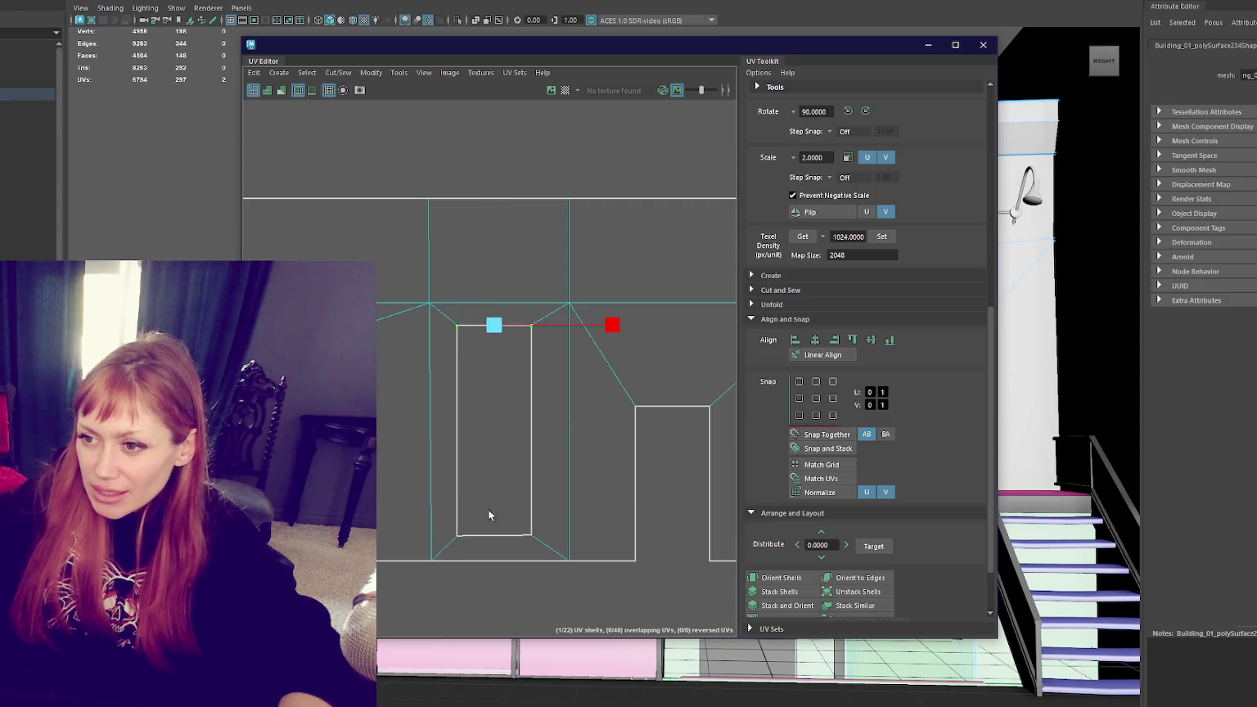
click(491, 536)
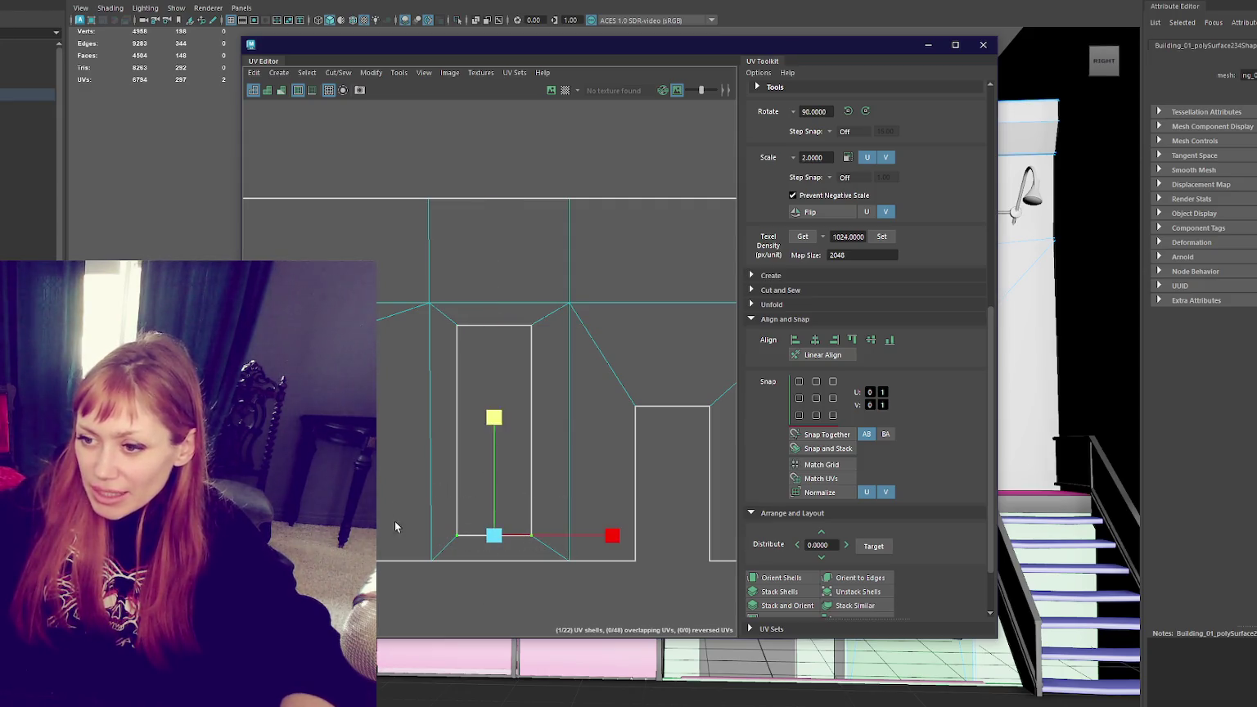
Step: Select edges on the neighbouring UV shells and snap the left shell into place horizontally
alt+middle_drag(400, 544, 594, 533)
drag(539, 270, 648, 674)
click(671, 436)
click(433, 432)
click(551, 434)
drag(540, 277, 410, 381)
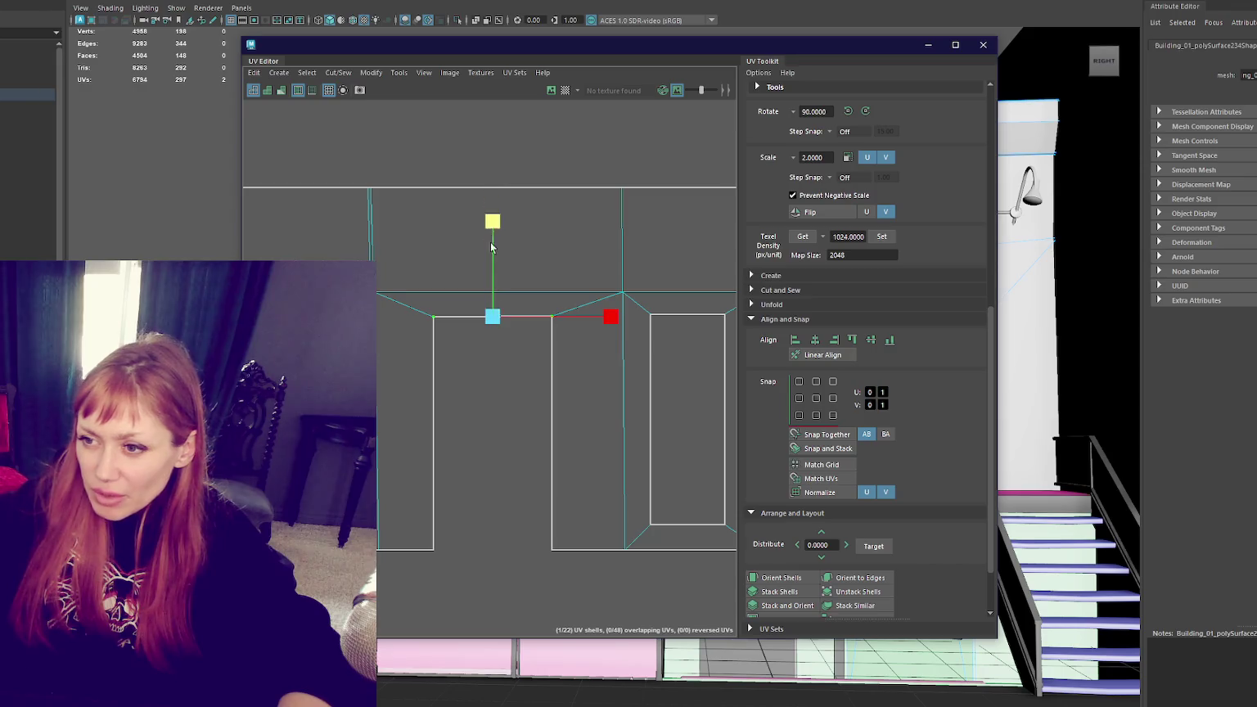
click(378, 348)
click(376, 346)
drag(376, 276, 374, 250)
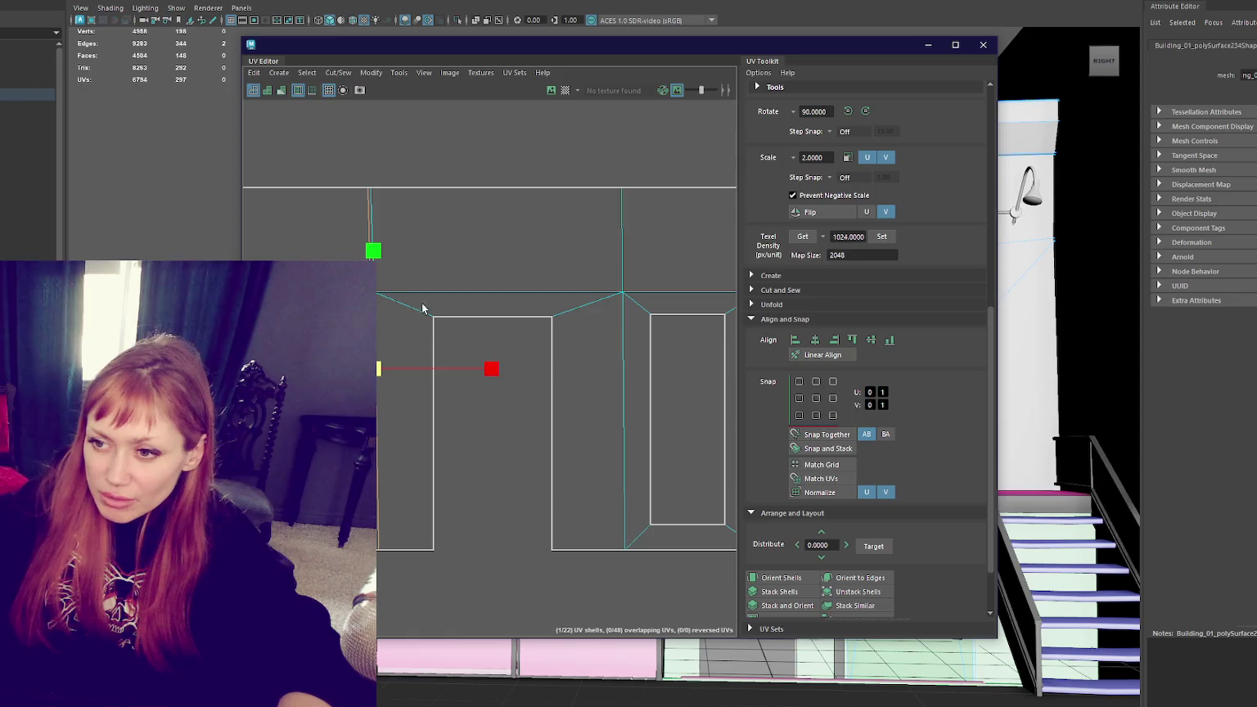
click(491, 368)
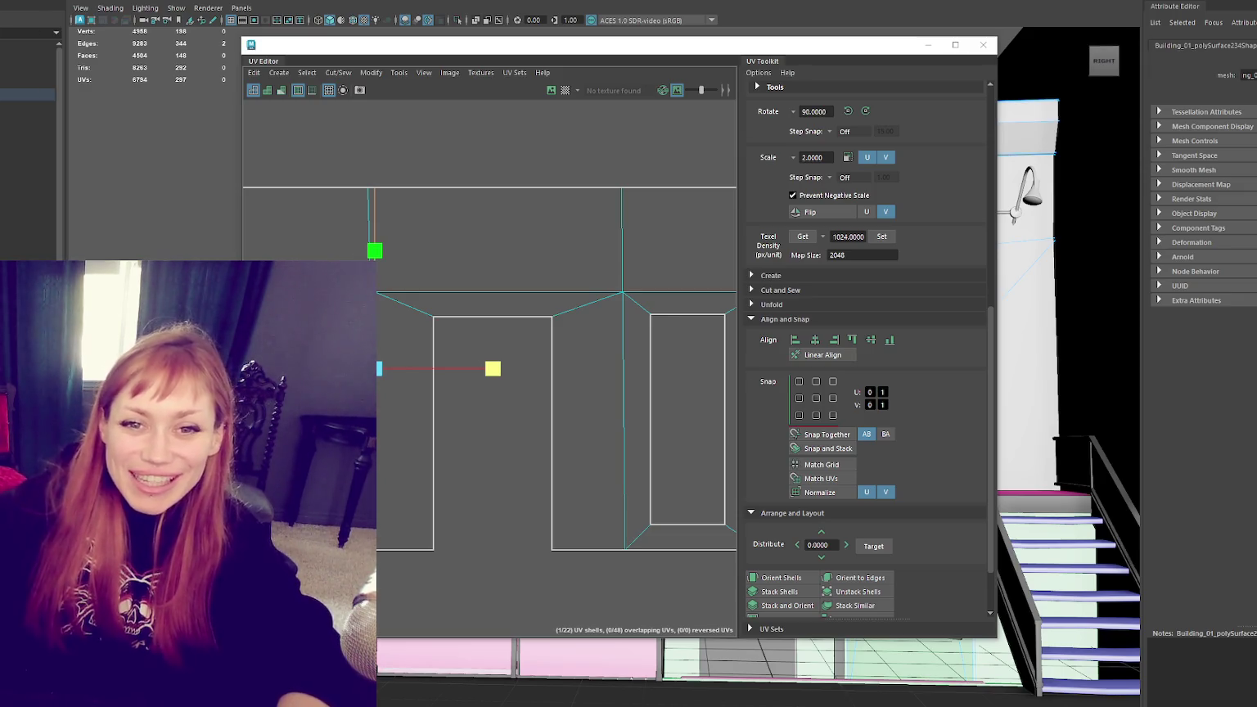
click(523, 148)
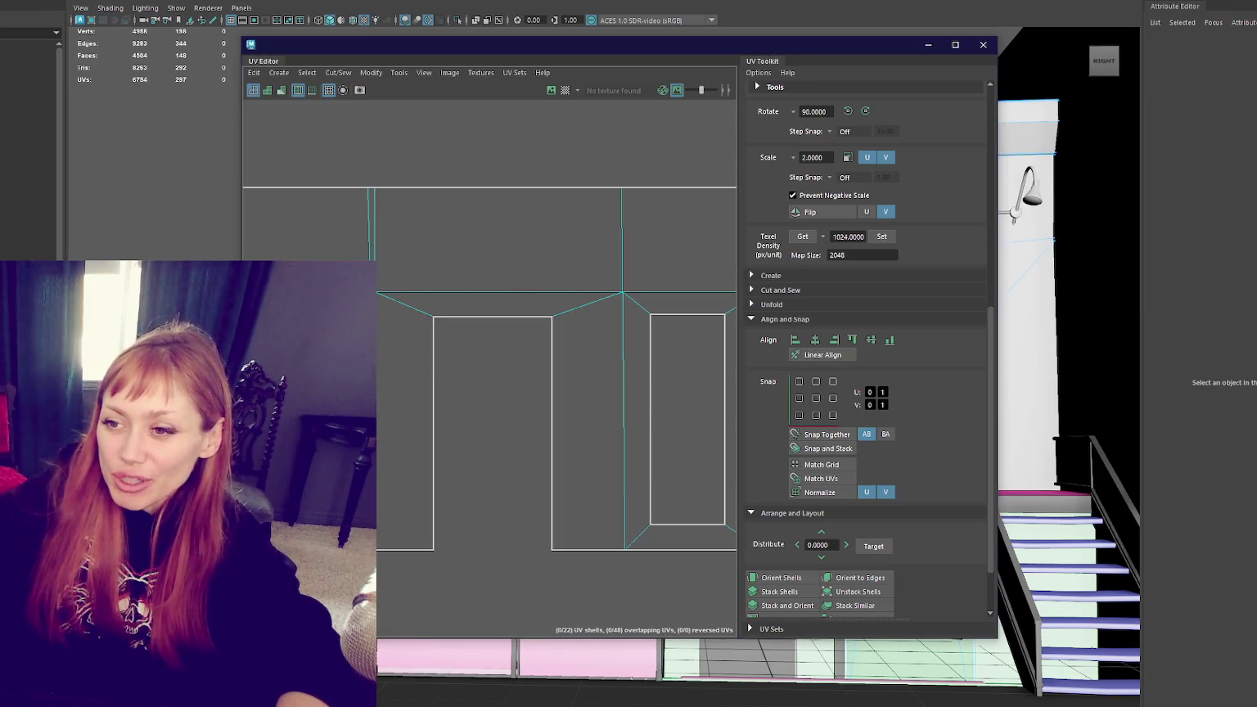
click(375, 384)
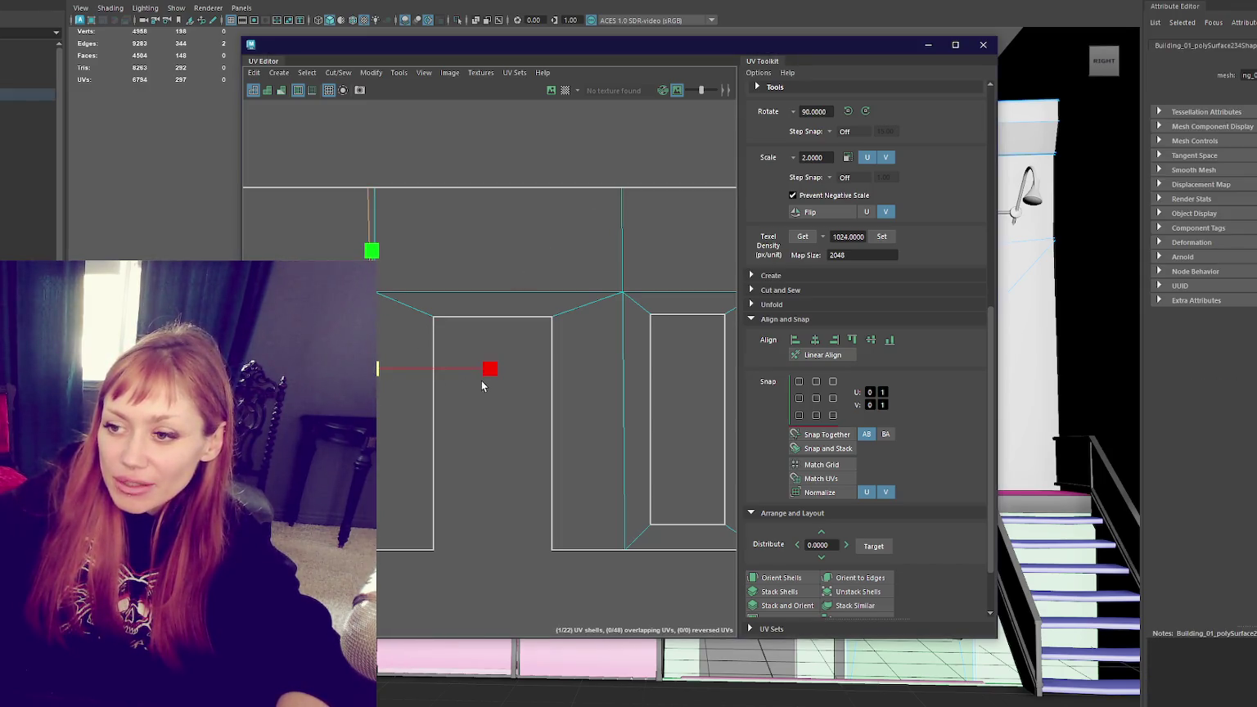
scroll(555, 310, up, 3)
Step: Select the door shell's left edge, convert it to UVs and pick its corner points
scroll(555, 310, up, 2)
alt+middle_drag(555, 311, 539, 304)
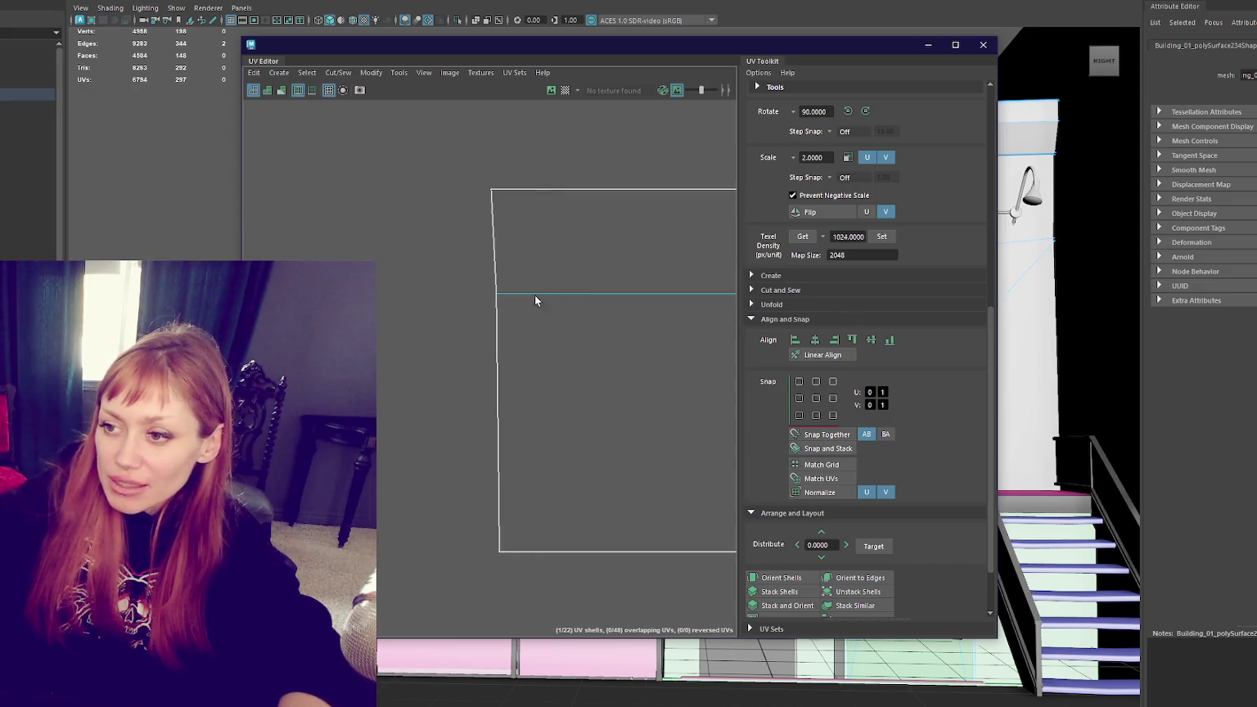
drag(513, 260, 486, 267)
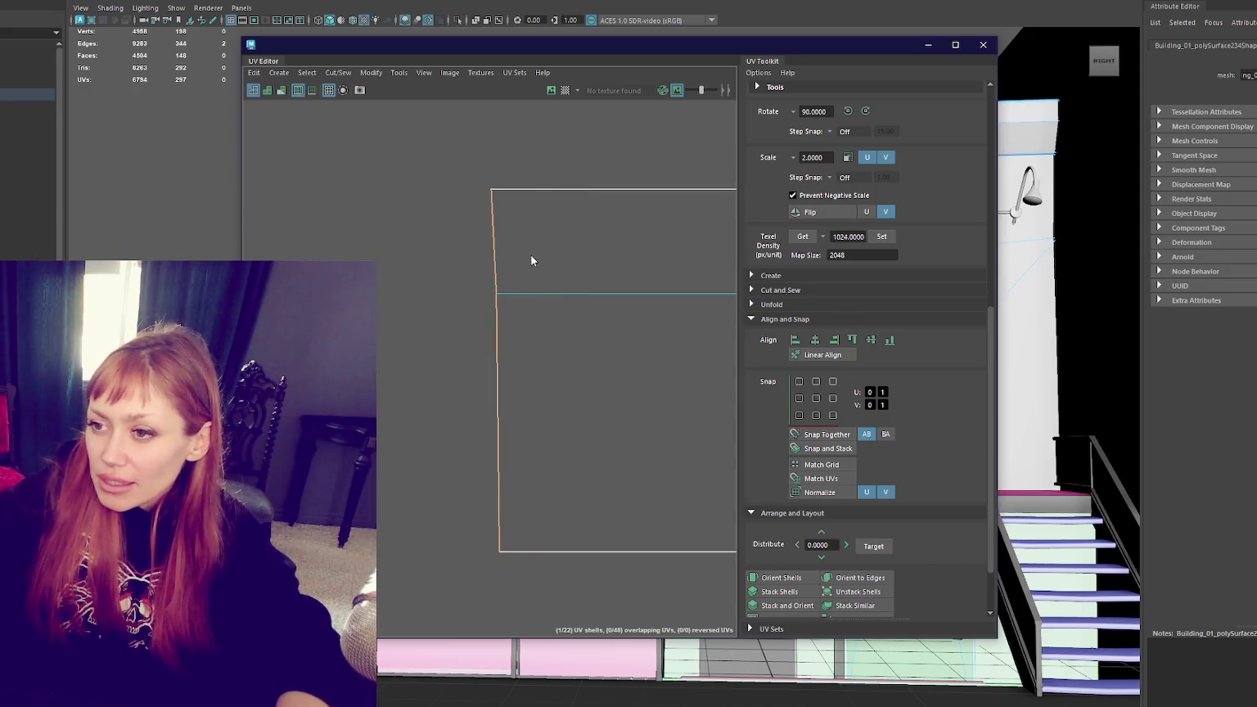
ctrl+right_drag(516, 241, 434, 463)
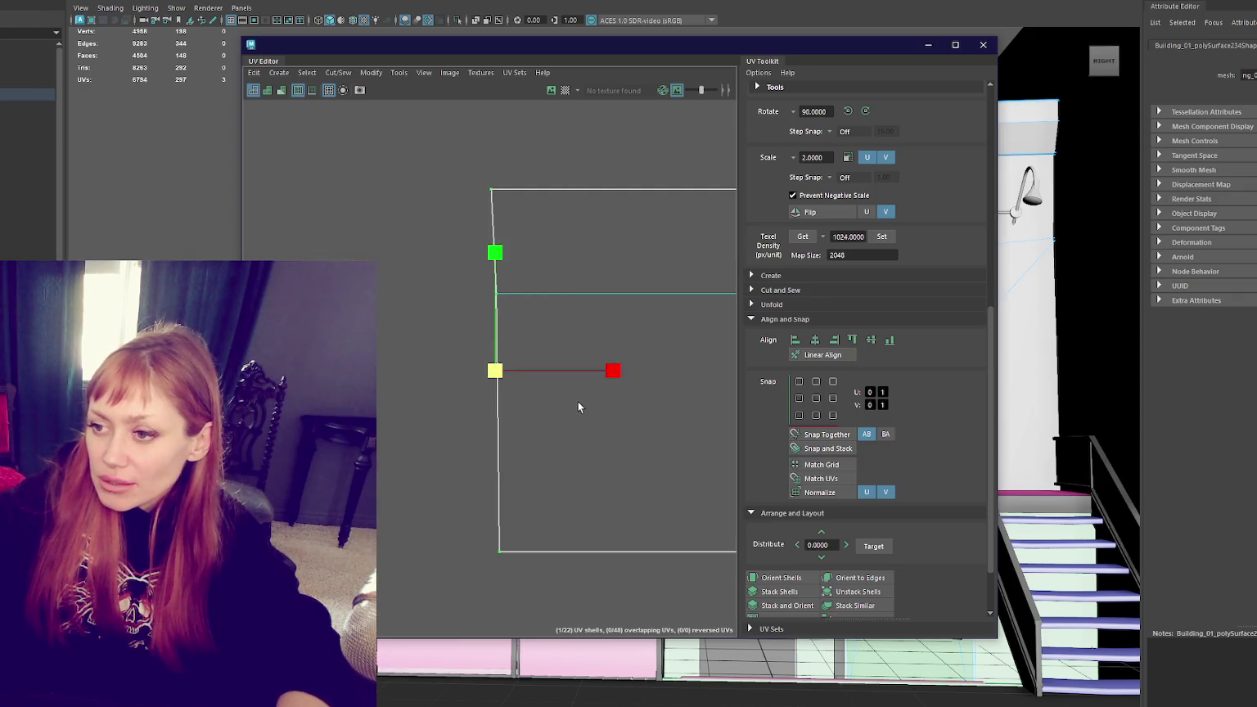
scroll(562, 365, down, 3)
scroll(563, 361, up, 5)
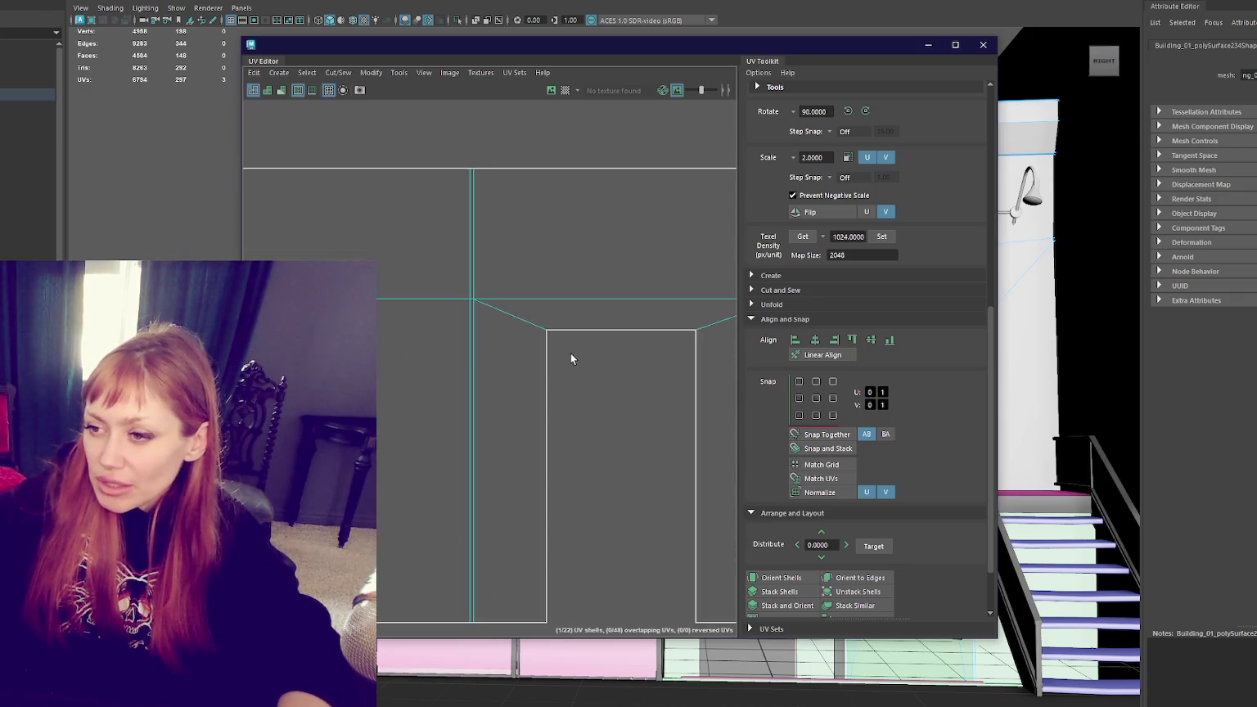
scroll(389, 343, down, 1)
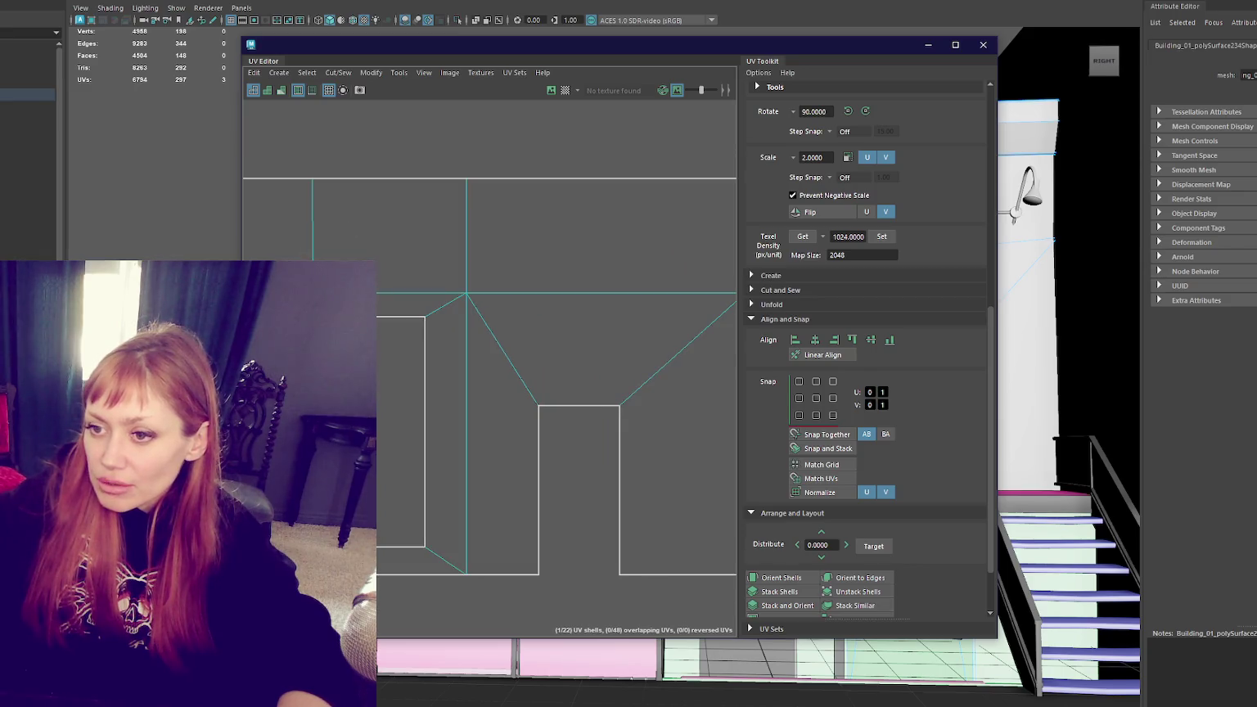
drag(329, 158, 298, 261)
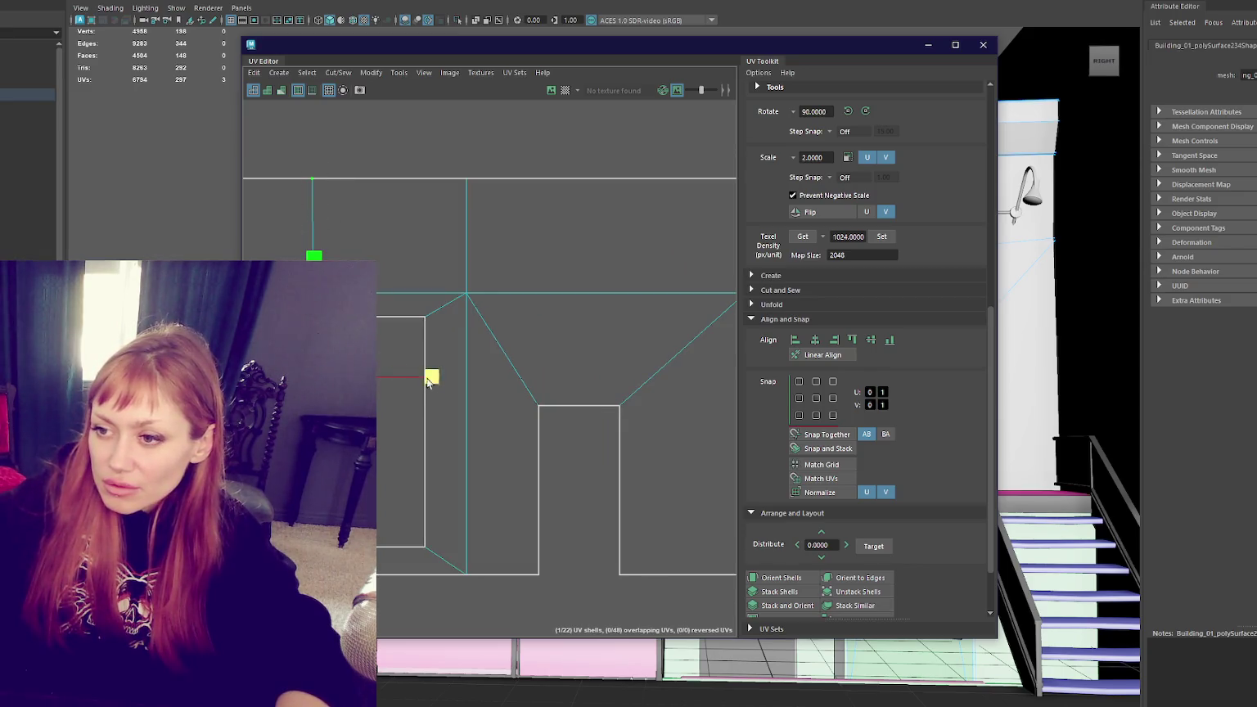
scroll(445, 353, up, 5)
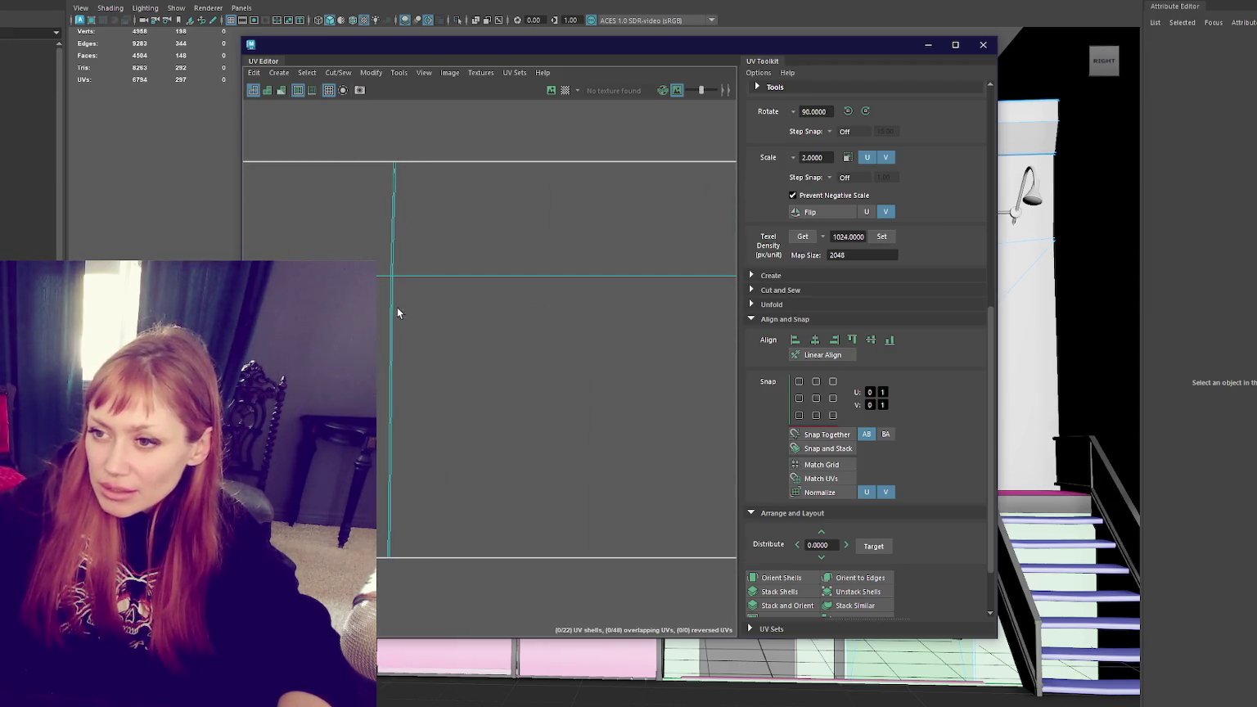
mouse_move(391, 313)
mouse_down()
mouse_move(459, 319)
mouse_move(428, 324)
mouse_up()
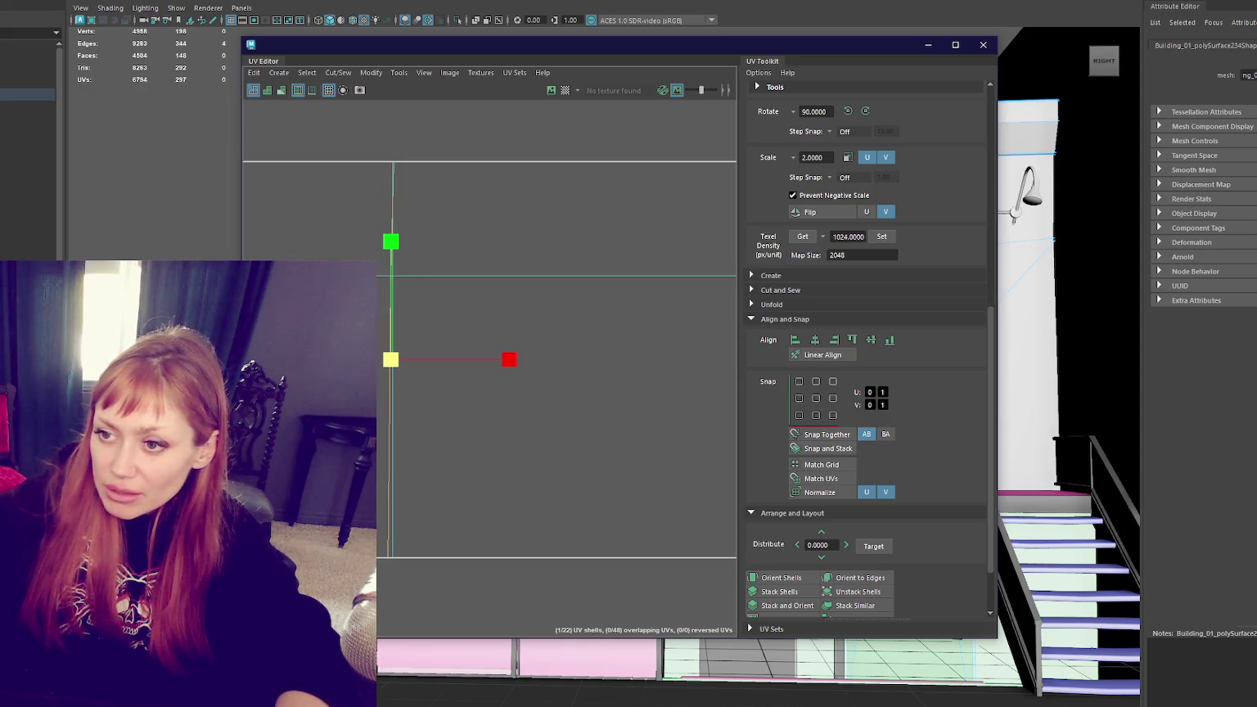
click(410, 262)
Step: Select the shell's vertical border edges on both sides and convert them to UVs
scroll(409, 262, up, 3)
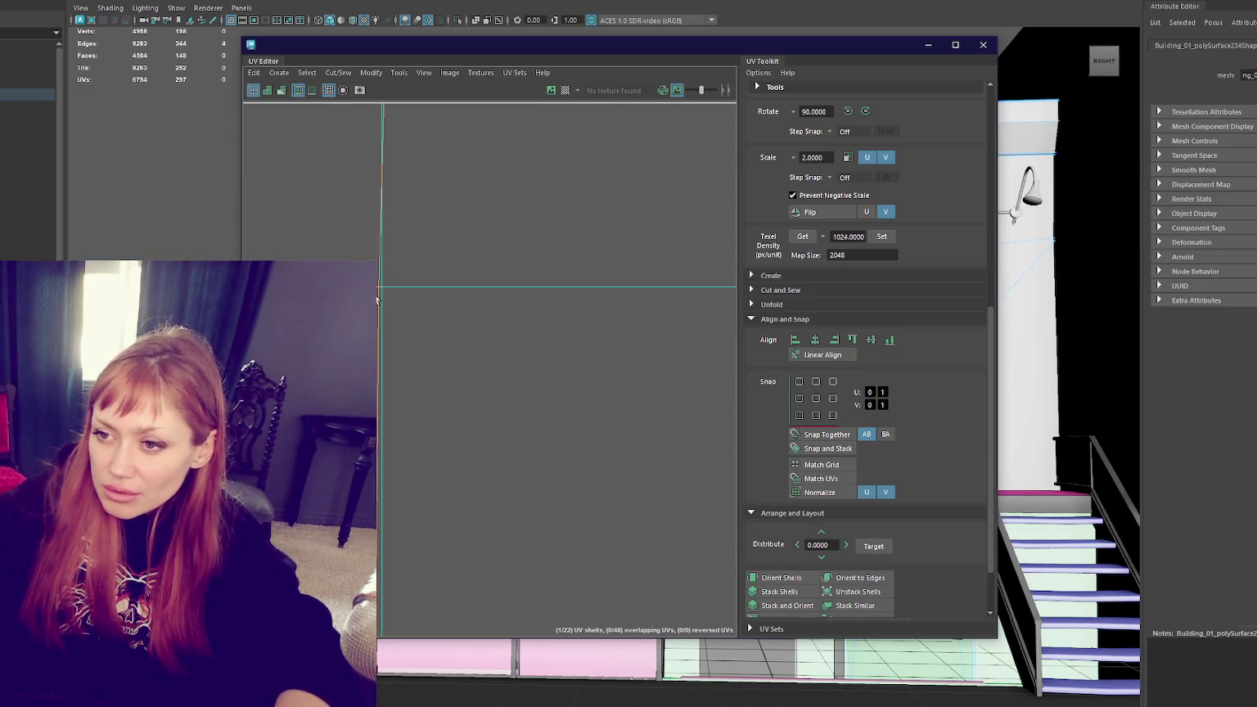
click(377, 283)
click(380, 300)
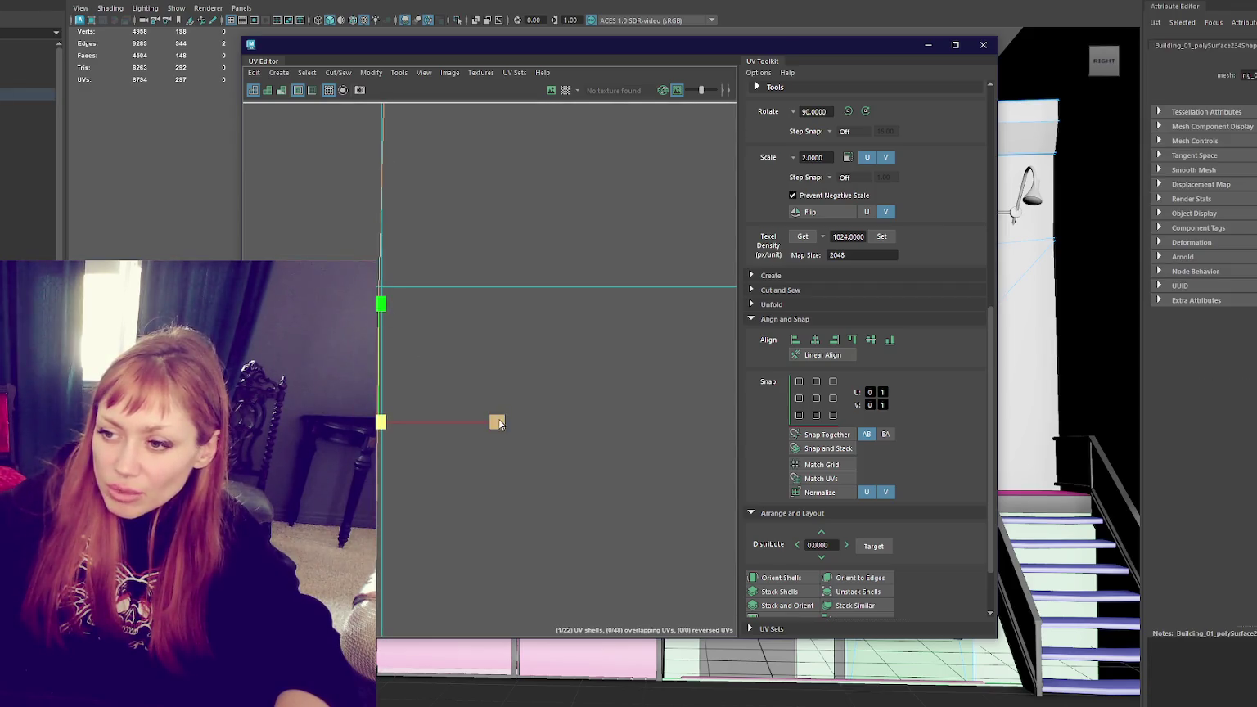
alt+middle_drag(499, 421, 416, 302)
scroll(622, 278, up, 2)
shift+click(590, 365)
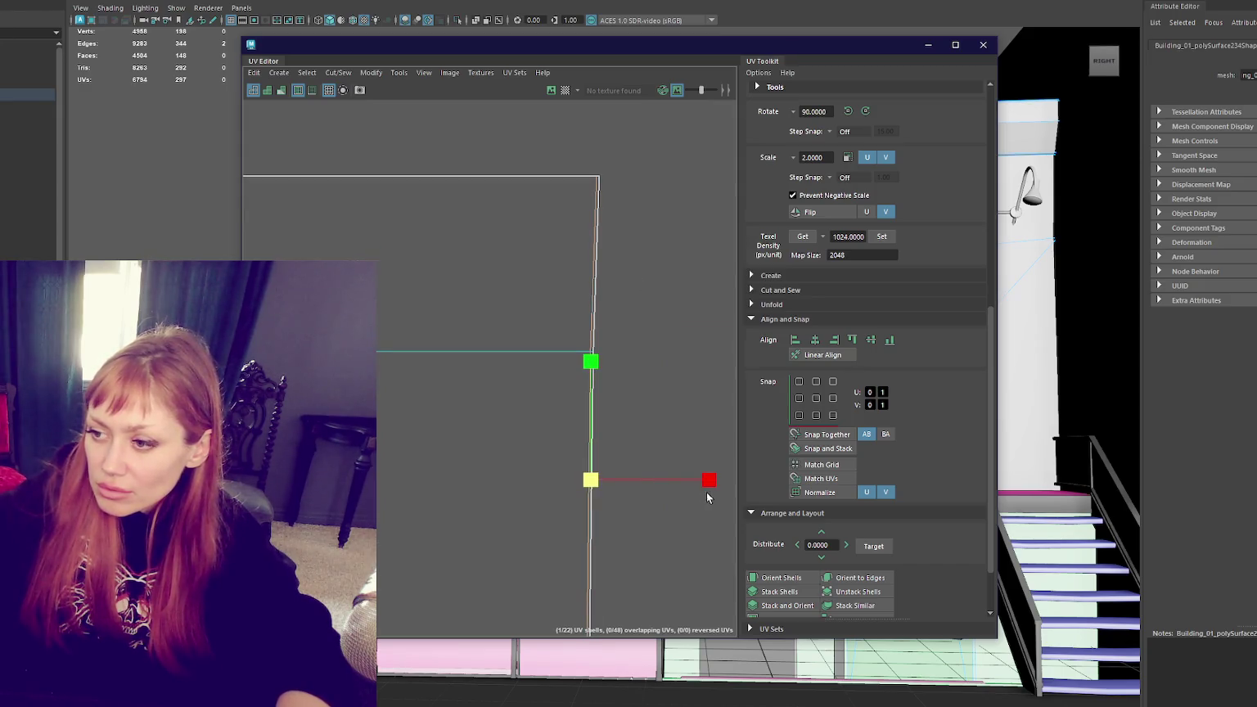
click(427, 471)
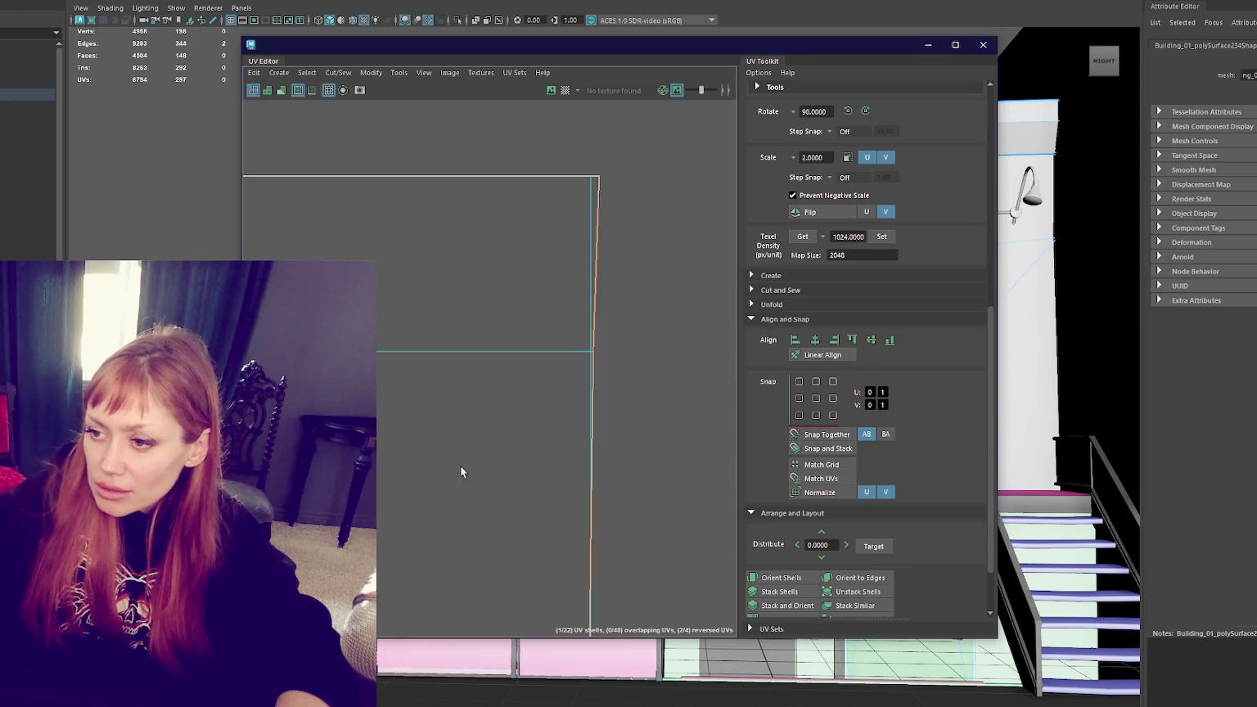
scroll(666, 460, down, 3)
scroll(651, 472, up, 3)
right_drag(621, 347, 650, 328)
Step: Scale and move the UVs at the shell's bottom-right corner to straighten the side
alt+middle_drag(618, 94, 586, 200)
scroll(591, 351, up, 2)
scroll(528, 522, up, 3)
scroll(545, 314, up, 2)
scroll(530, 151, down, 5)
scroll(489, 289, down, 2)
alt+middle_drag(506, 306, 505, 373)
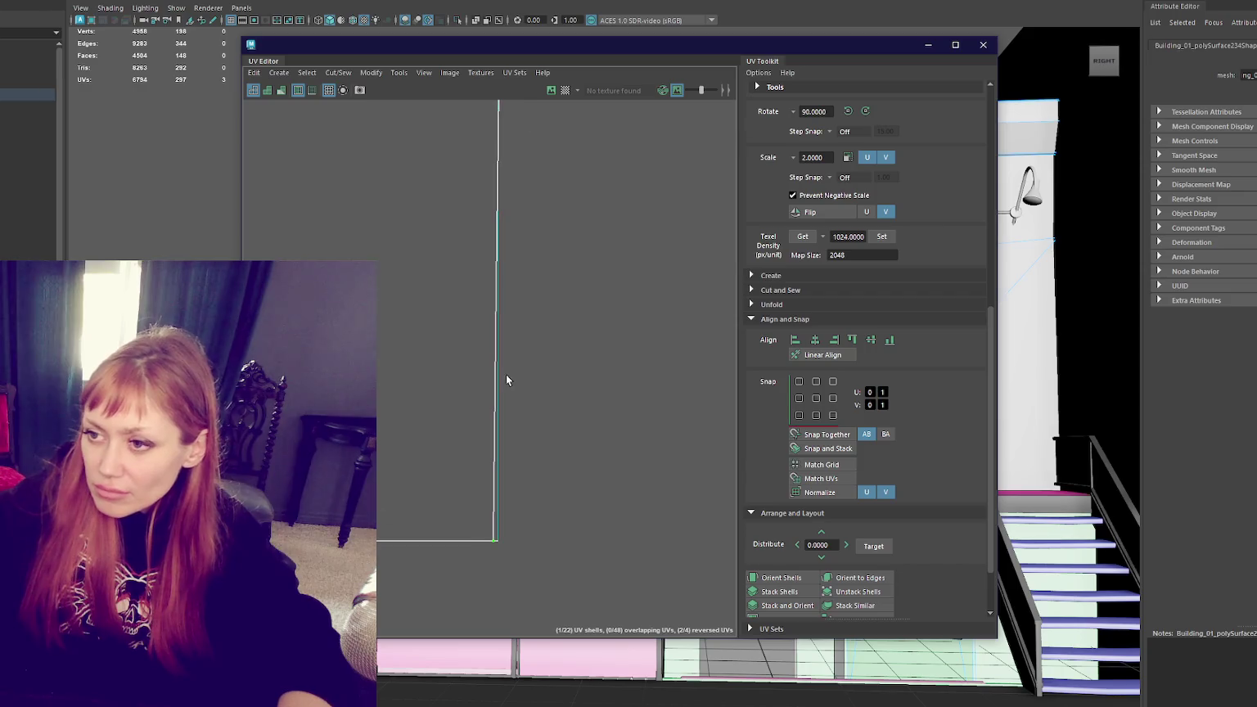
key(w)
alt+middle_drag(547, 243, 592, 176)
alt+middle_drag(516, 189, 533, 362)
key(w)
mouse_move(473, 260)
right_down()
mouse_move(624, 343)
mouse_move(504, 347)
mouse_move(456, 251)
right_up()
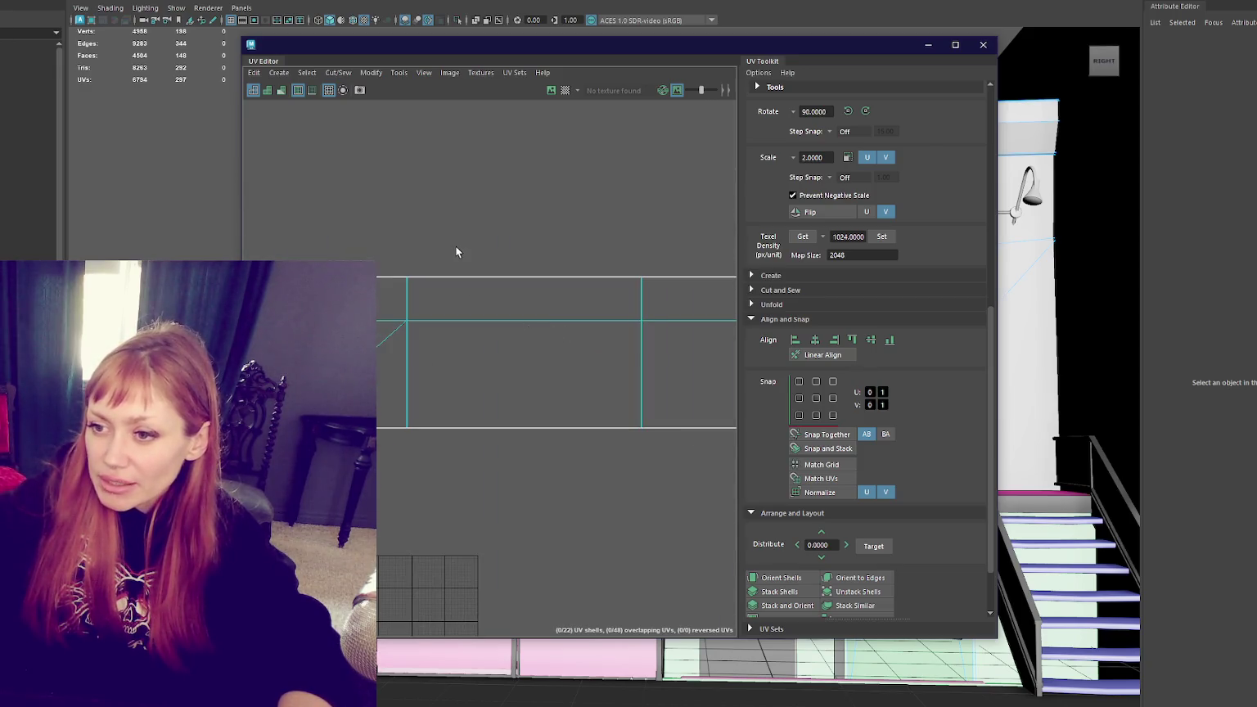
Step: Close the UV Editor, orbit to an angled view and pick-walk from the cornice to Building_01
click(983, 44)
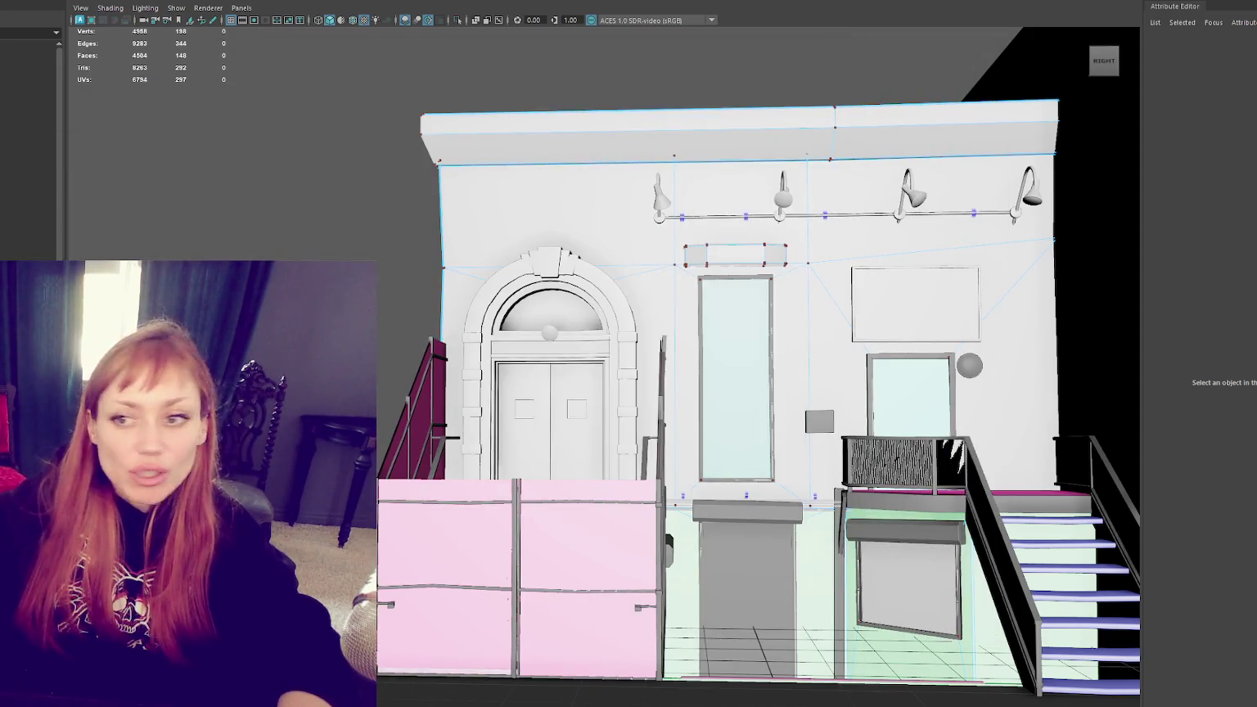
click(512, 134)
alt+drag(512, 134, 572, 143)
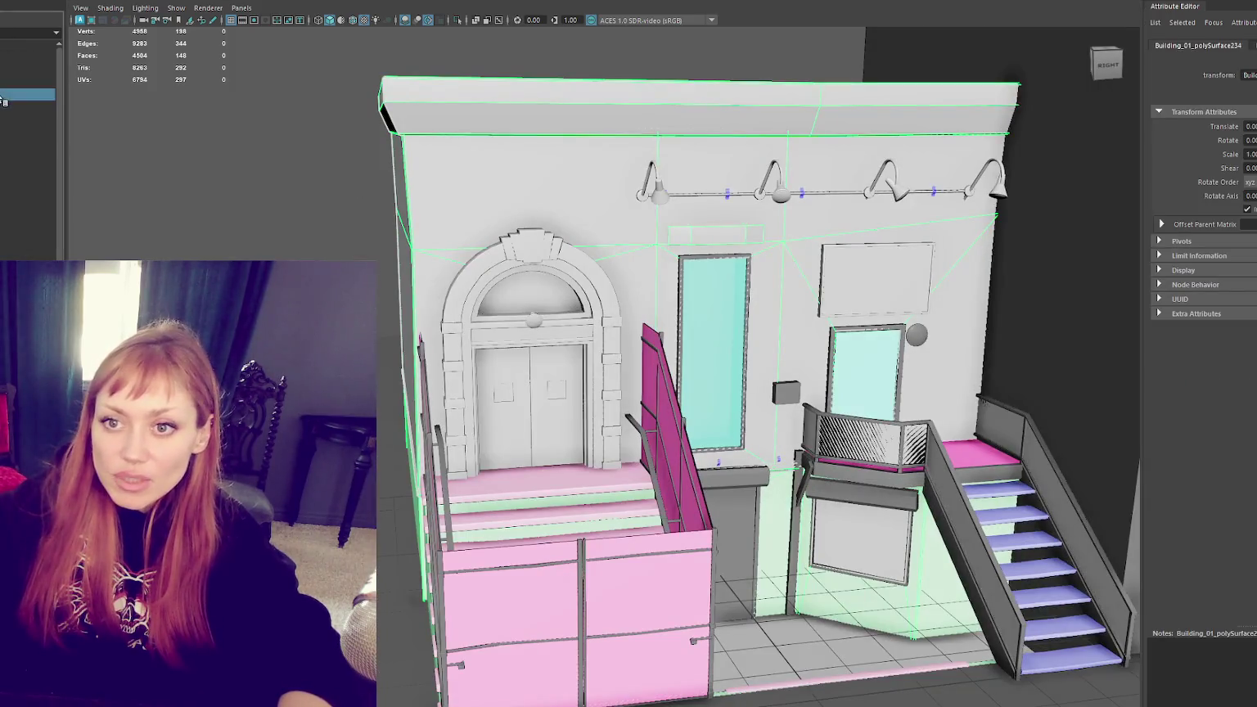
key(Up)
key(Escape)
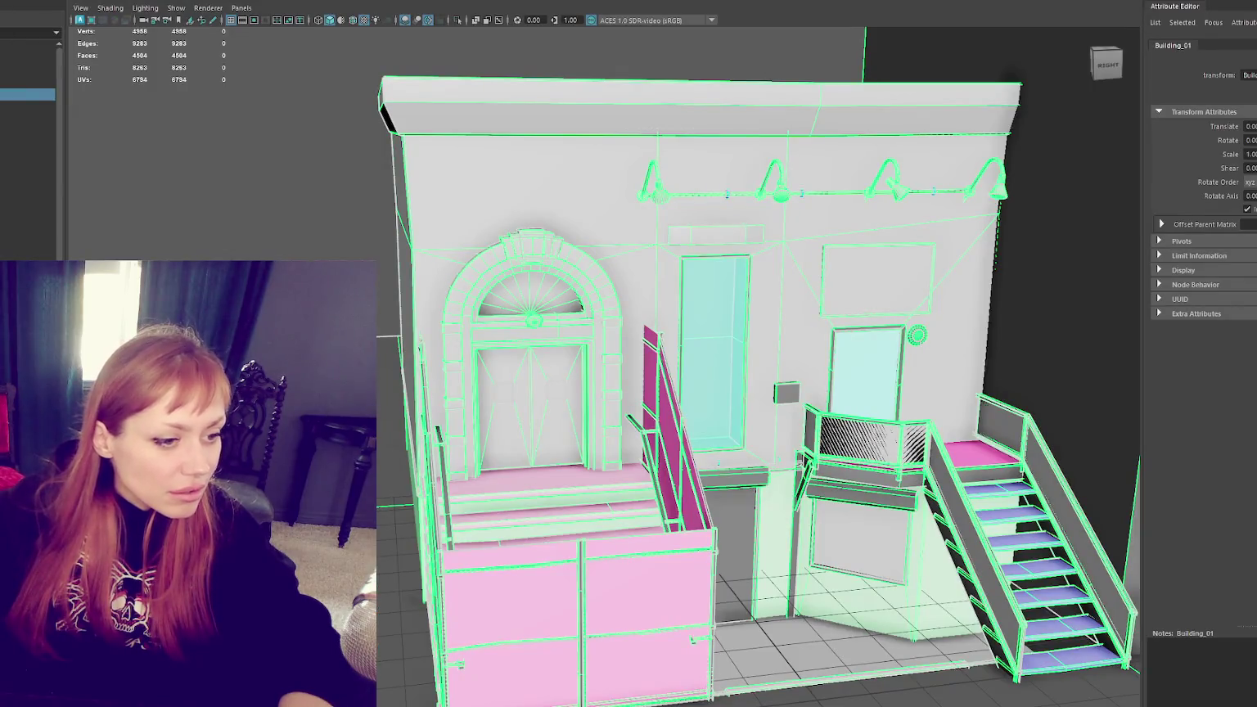
Step: Deselect Building_01 back in Maya
click(29, 164)
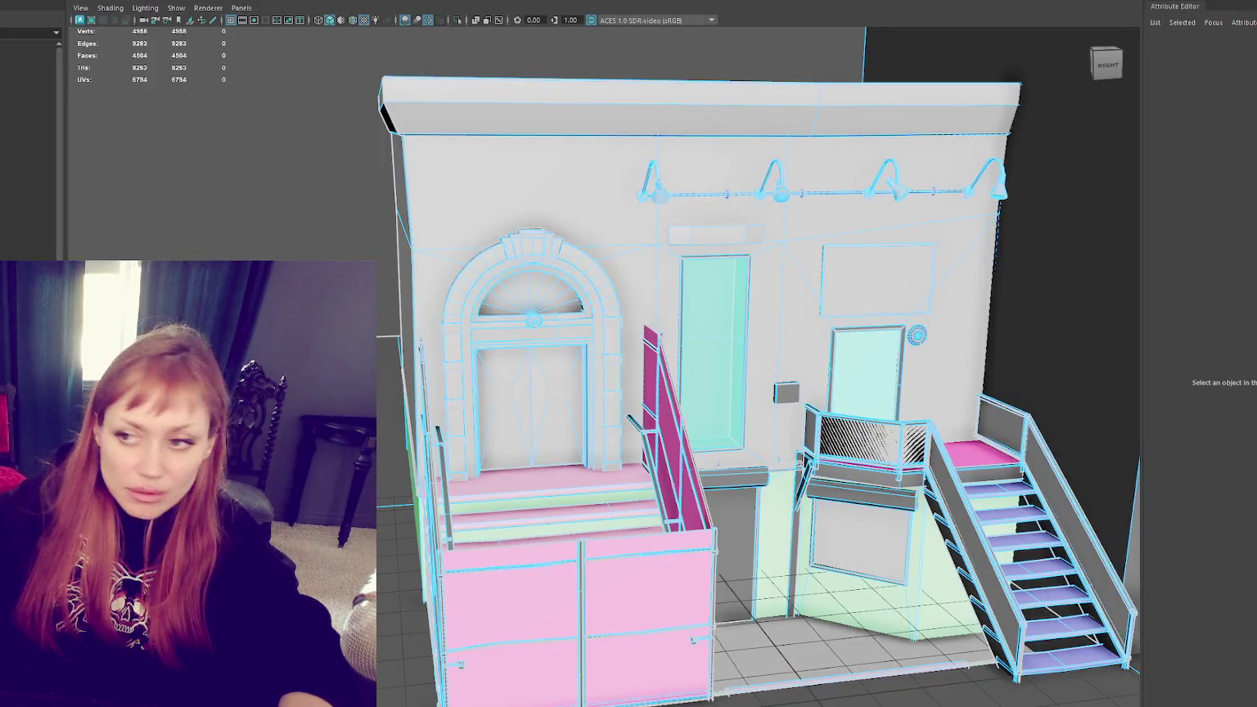
Step: Reposition the UV Editor and box-select an edge of the tall window cutout's UV shell
scroll(911, 152, up, 3)
scroll(908, 154, up, 2)
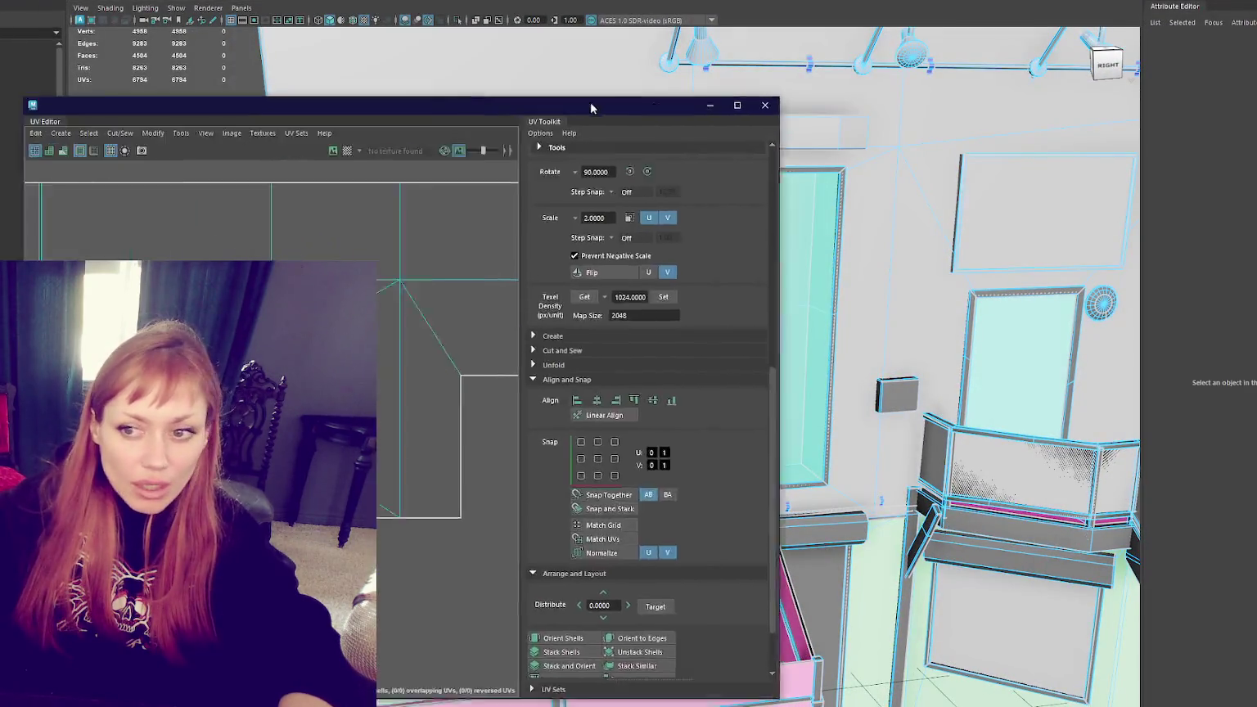
drag(591, 101, 735, 31)
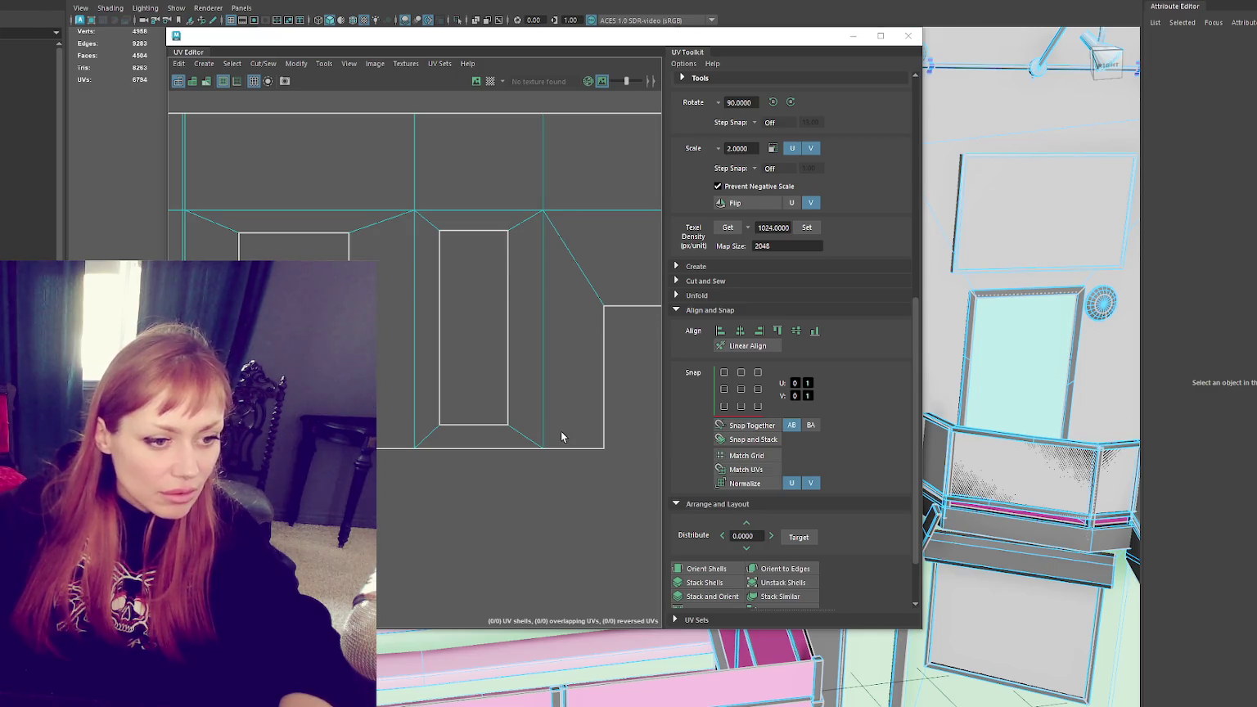
drag(467, 408, 471, 357)
drag(470, 438, 474, 441)
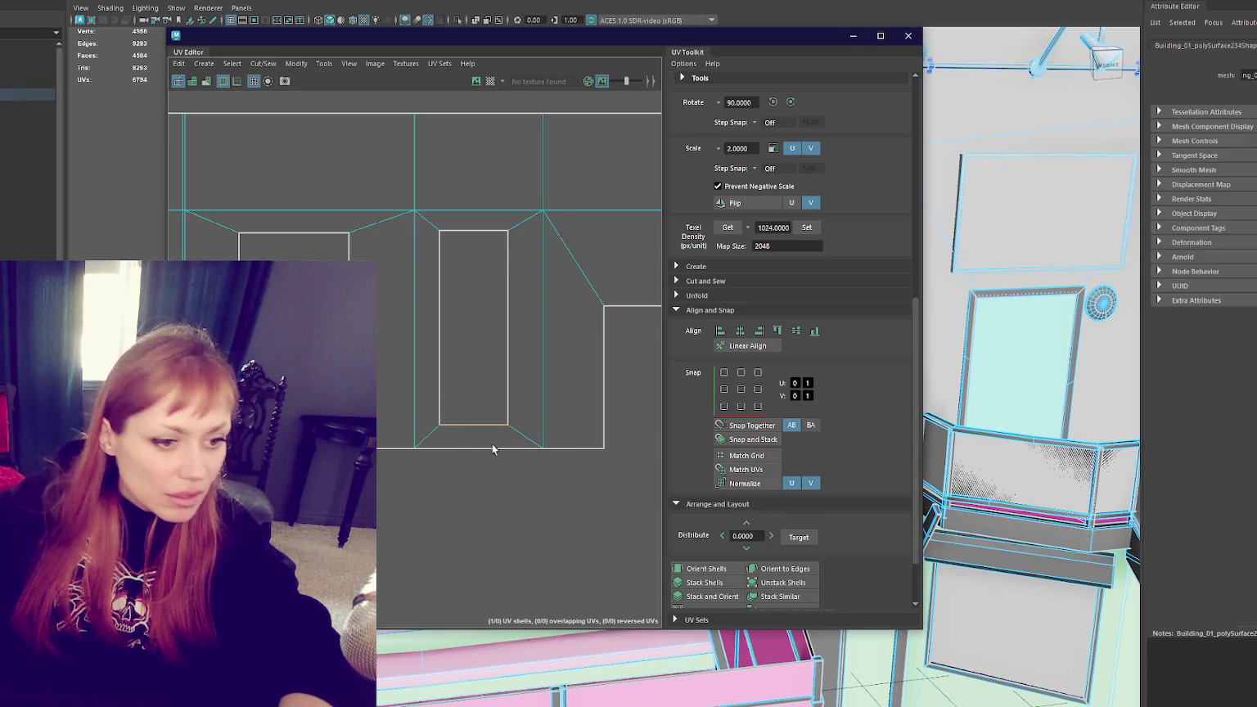
scroll(462, 387, up, 3)
scroll(483, 390, up, 2)
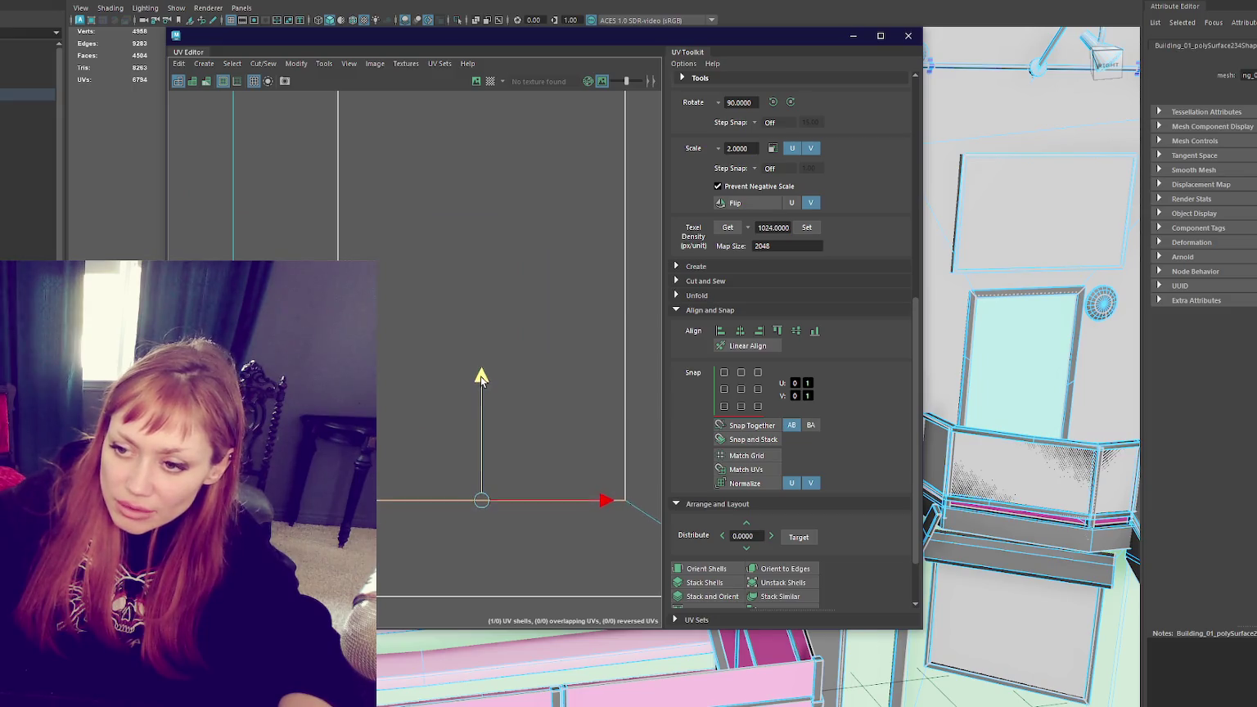
mouse_move(481, 376)
alt+middle_down()
mouse_move(464, 293)
mouse_move(446, 324)
alt+middle_up()
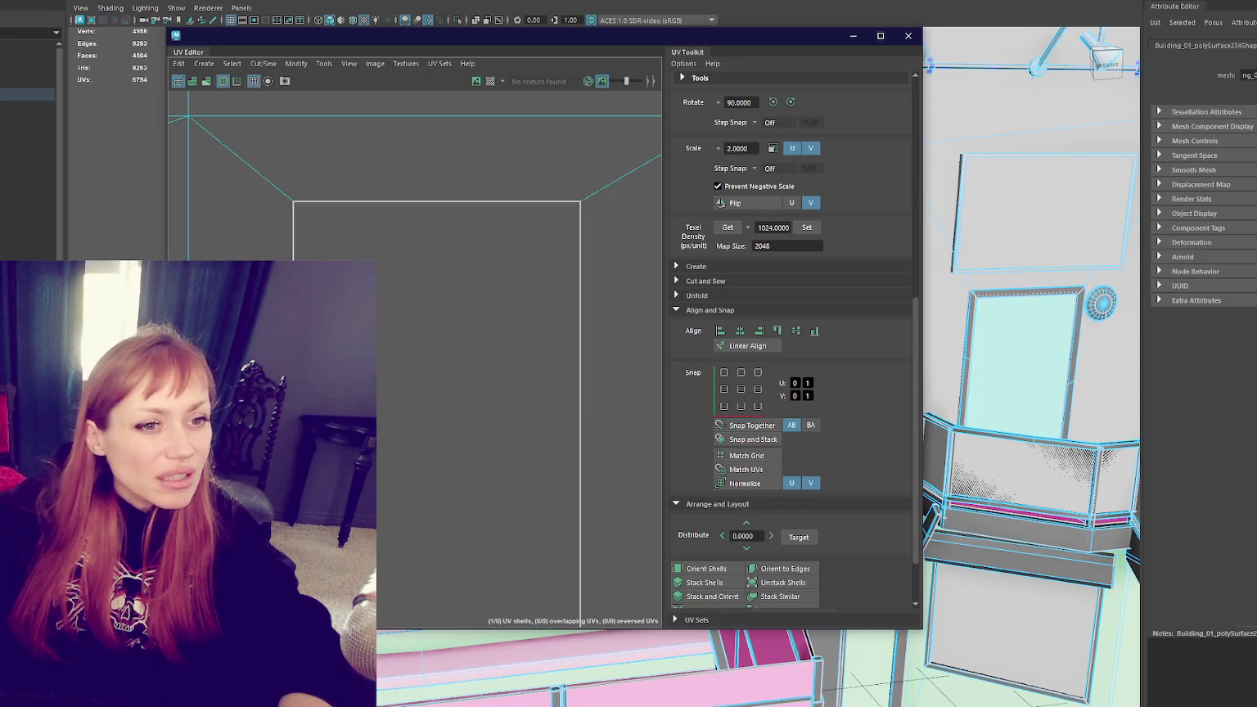
Step: Select the cutout rectangle's top UV edge and move it, undoing the first attempt
click(445, 257)
click(436, 202)
drag(435, 129, 435, 175)
key(ctrl+z)
drag(436, 117, 440, 184)
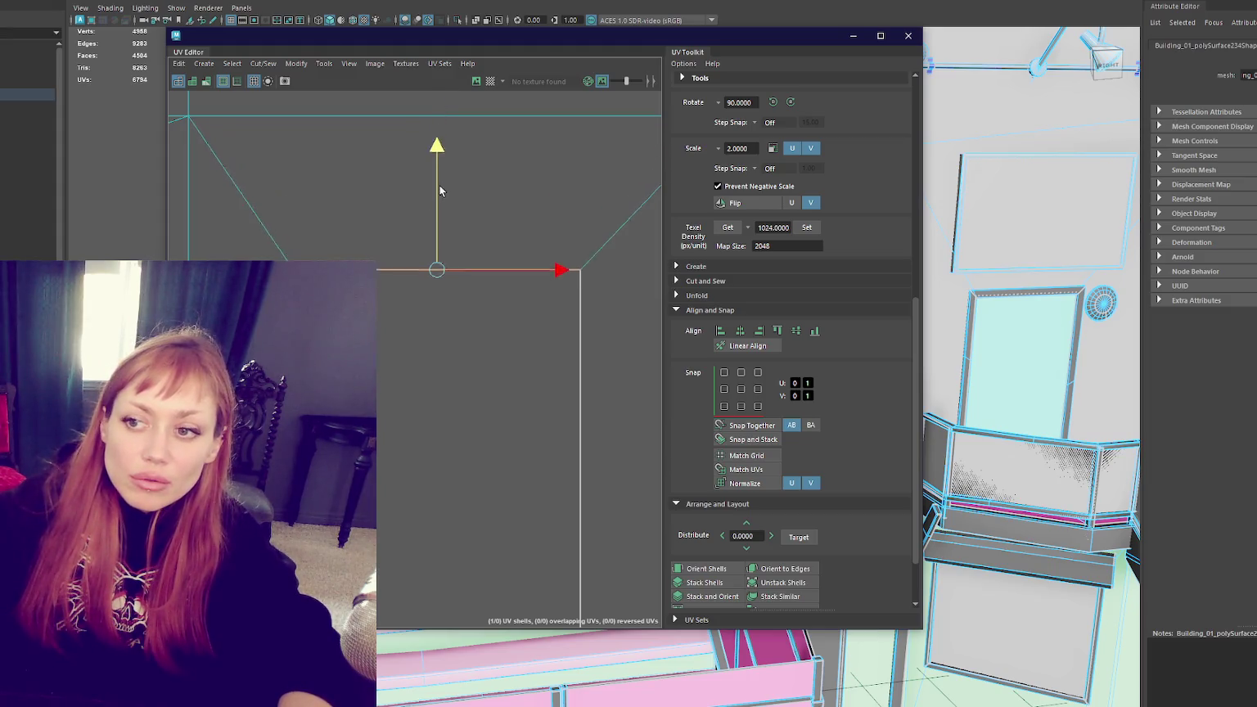
Step: Reframe the UV layout and switch selection from object to vertex mode
scroll(443, 185, down, 5)
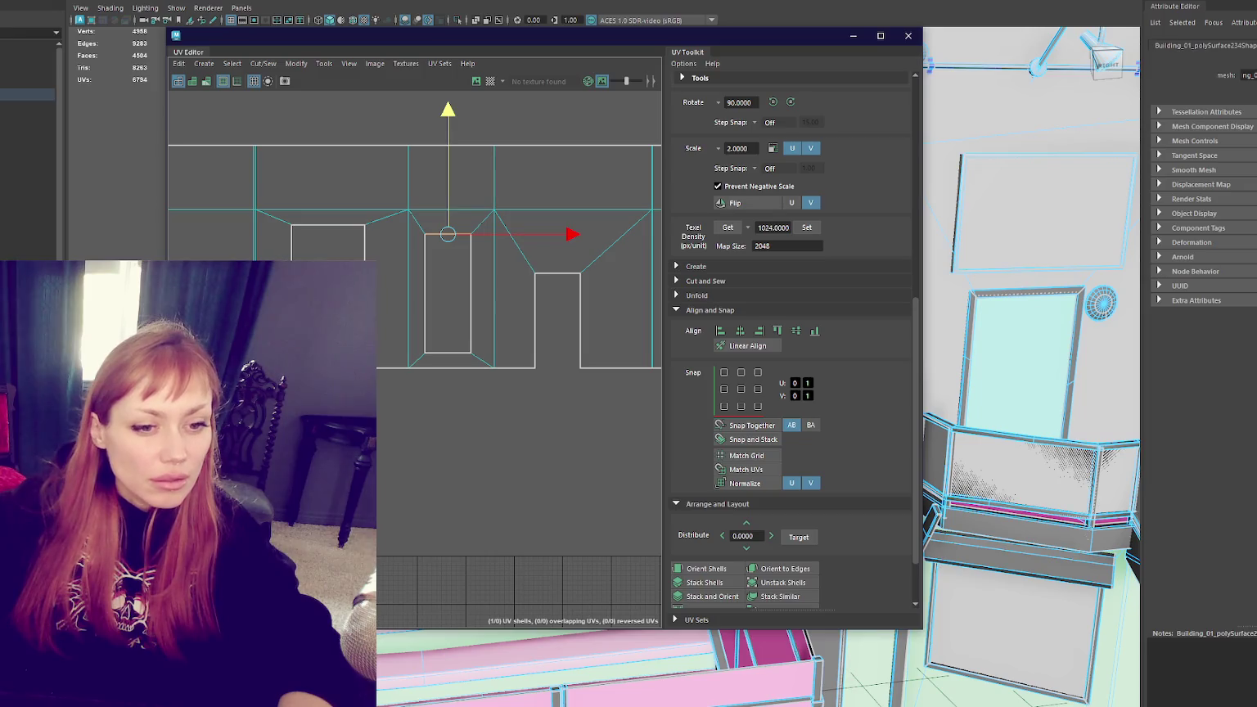
alt+middle_drag(440, 377, 404, 331)
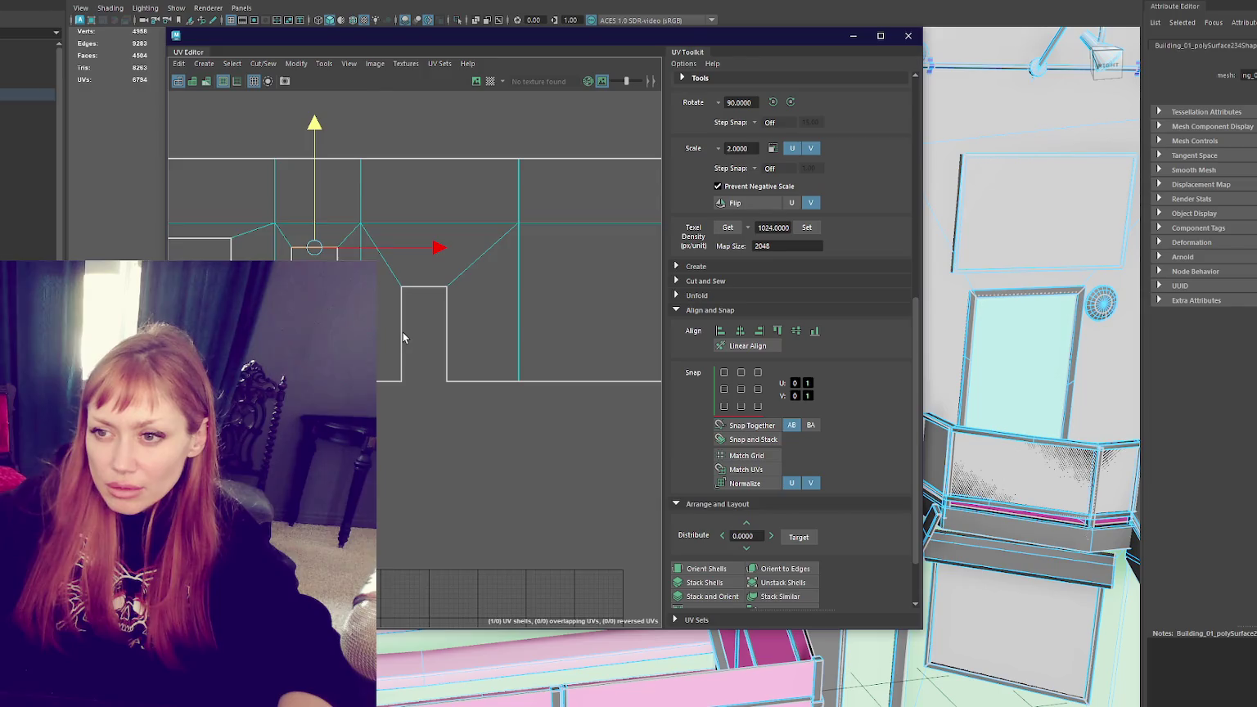
scroll(403, 332, down, 2)
scroll(455, 265, up, 2)
scroll(449, 274, up, 2)
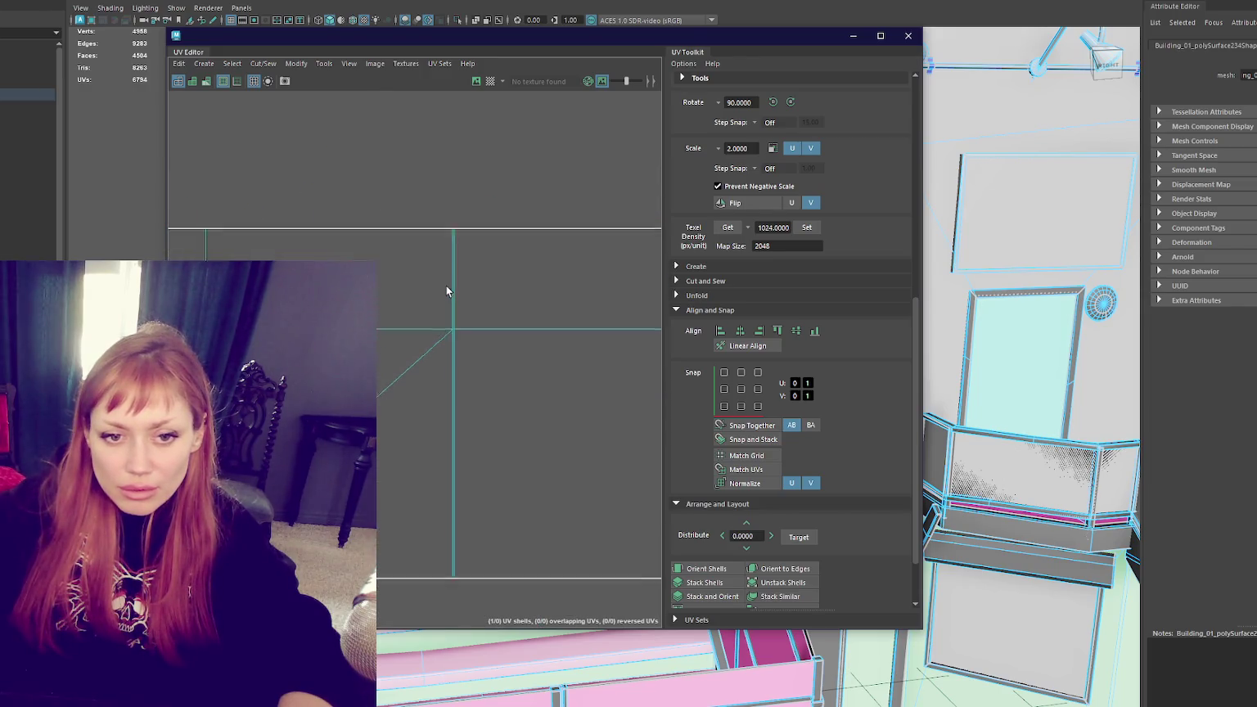
key(w)
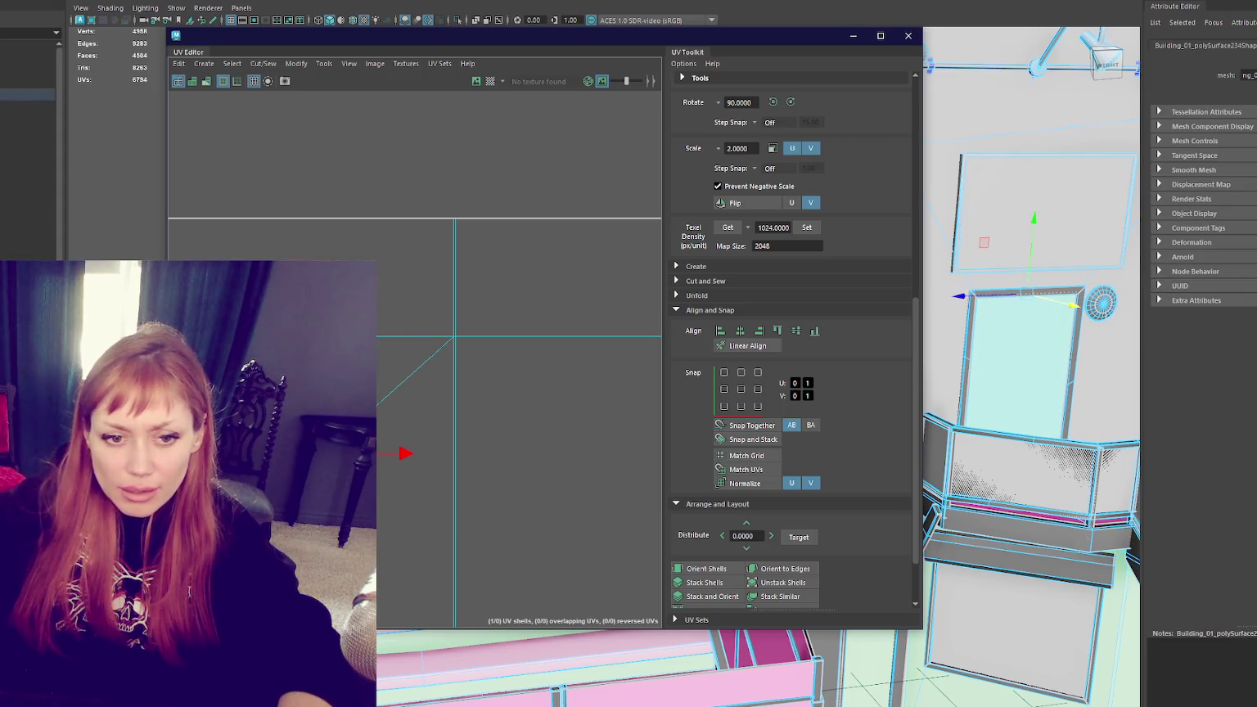
alt+middle_drag(346, 502, 410, 390)
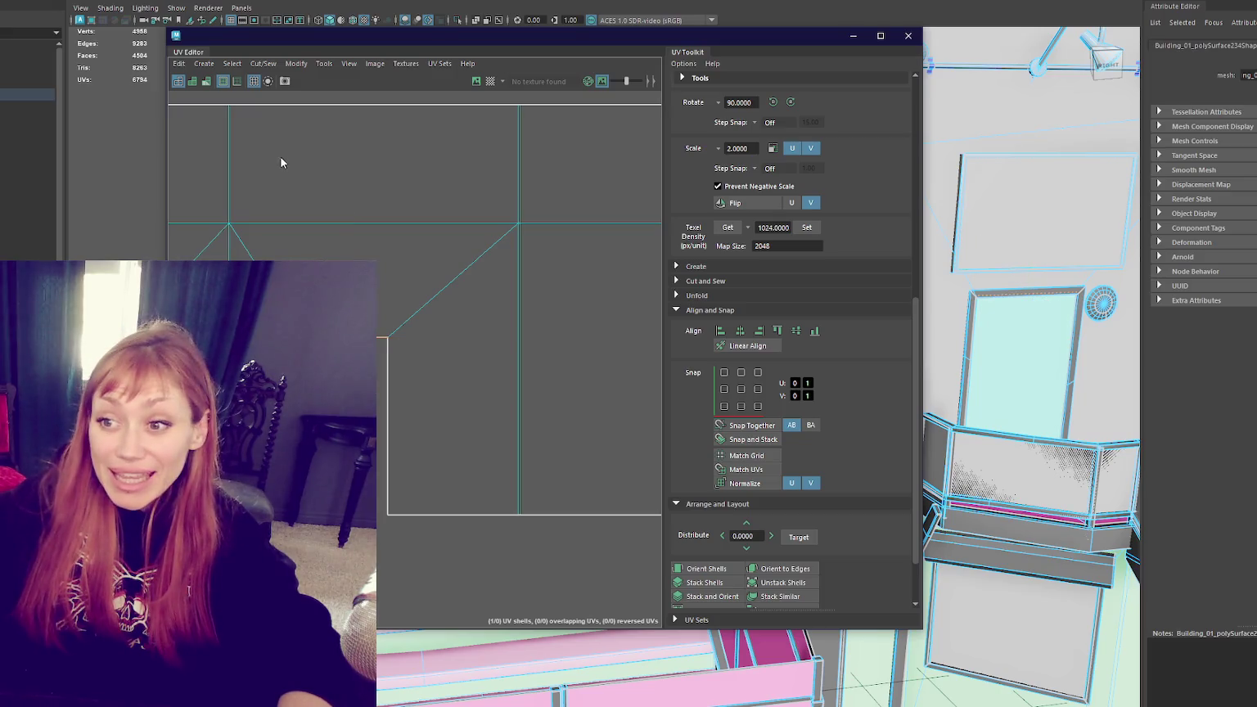
key(F8)
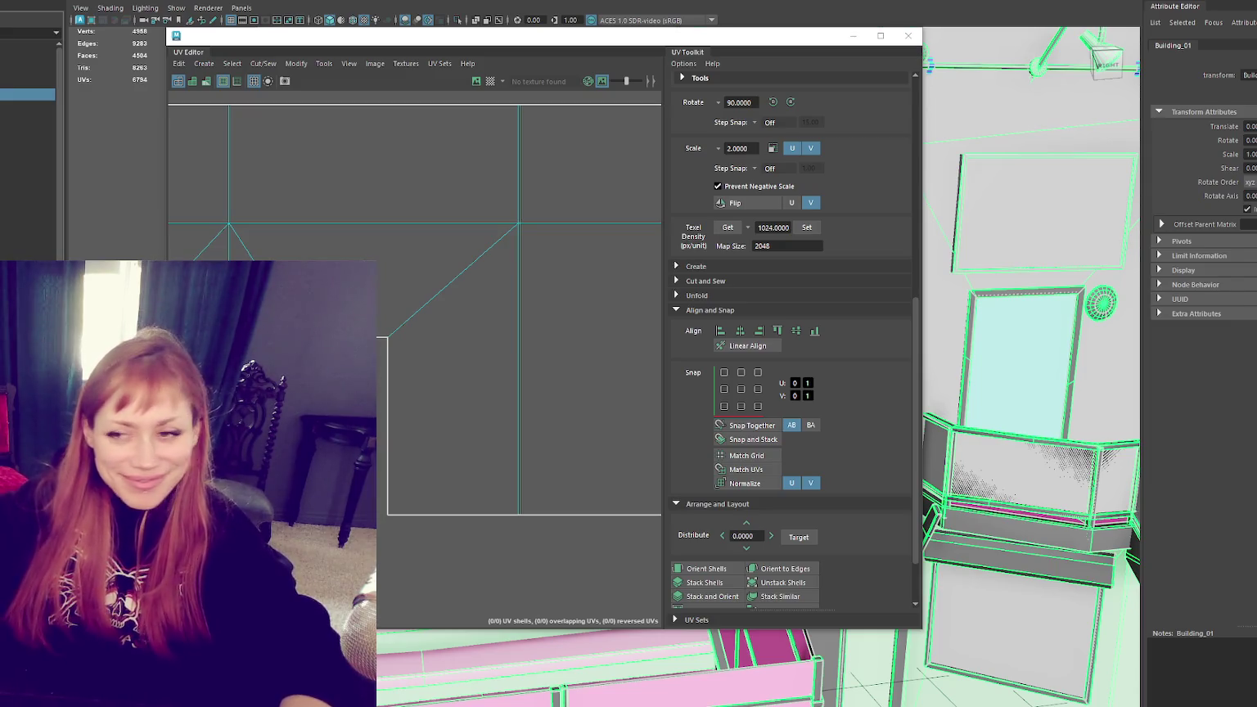
key(F9)
scroll(415, 328, down, 3)
scroll(405, 327, up, 2)
scroll(405, 326, up, 2)
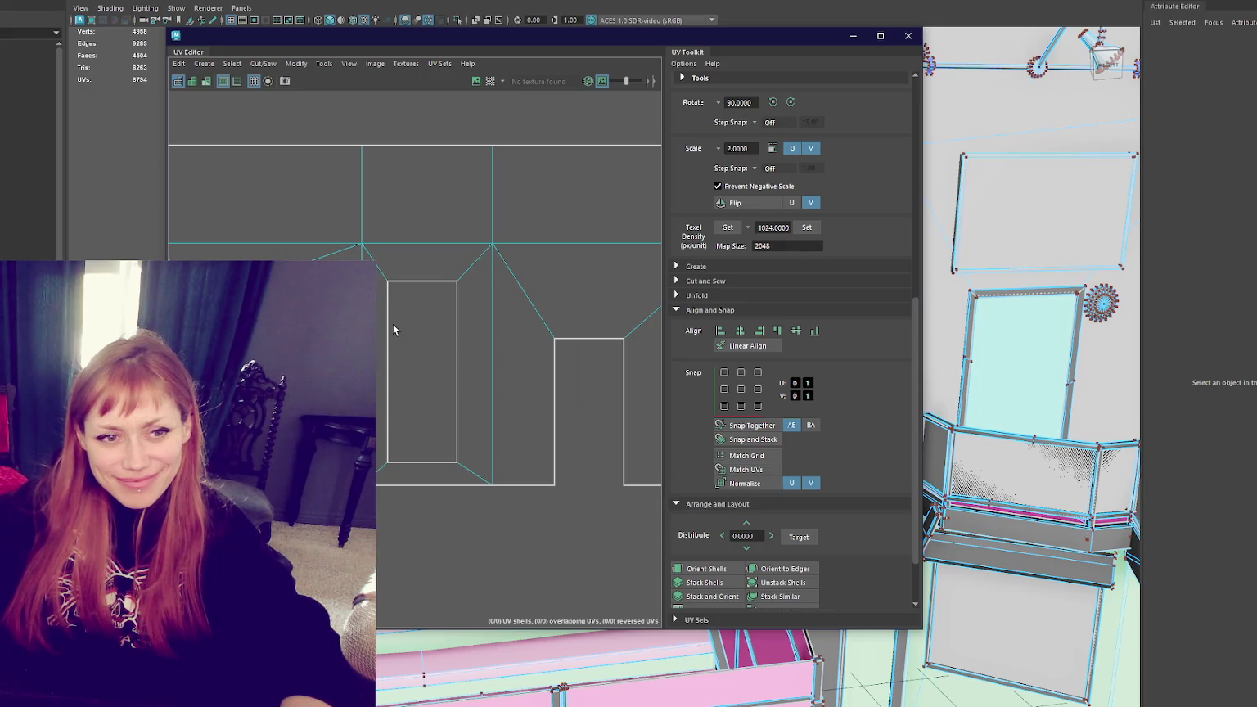
right_drag(442, 270, 446, 220)
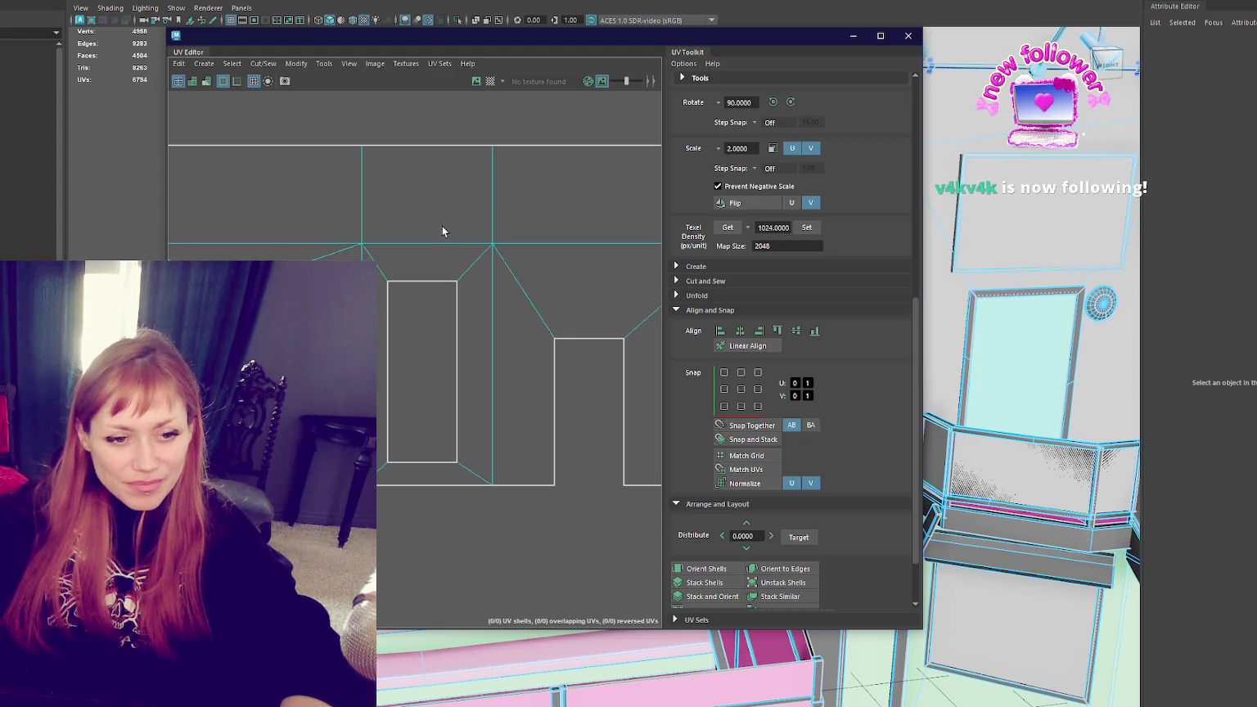
Step: Raise the left window cutout's UV edge higher in the layout, then return to object selection
click(424, 453)
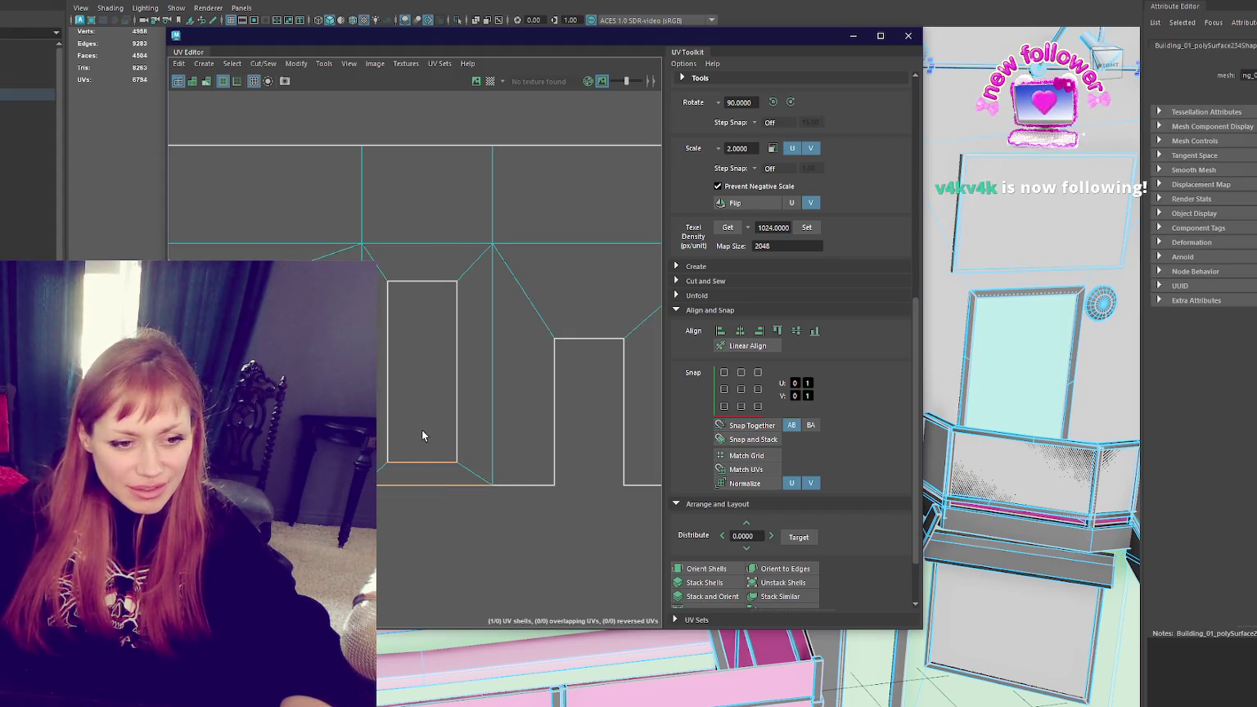
key(w)
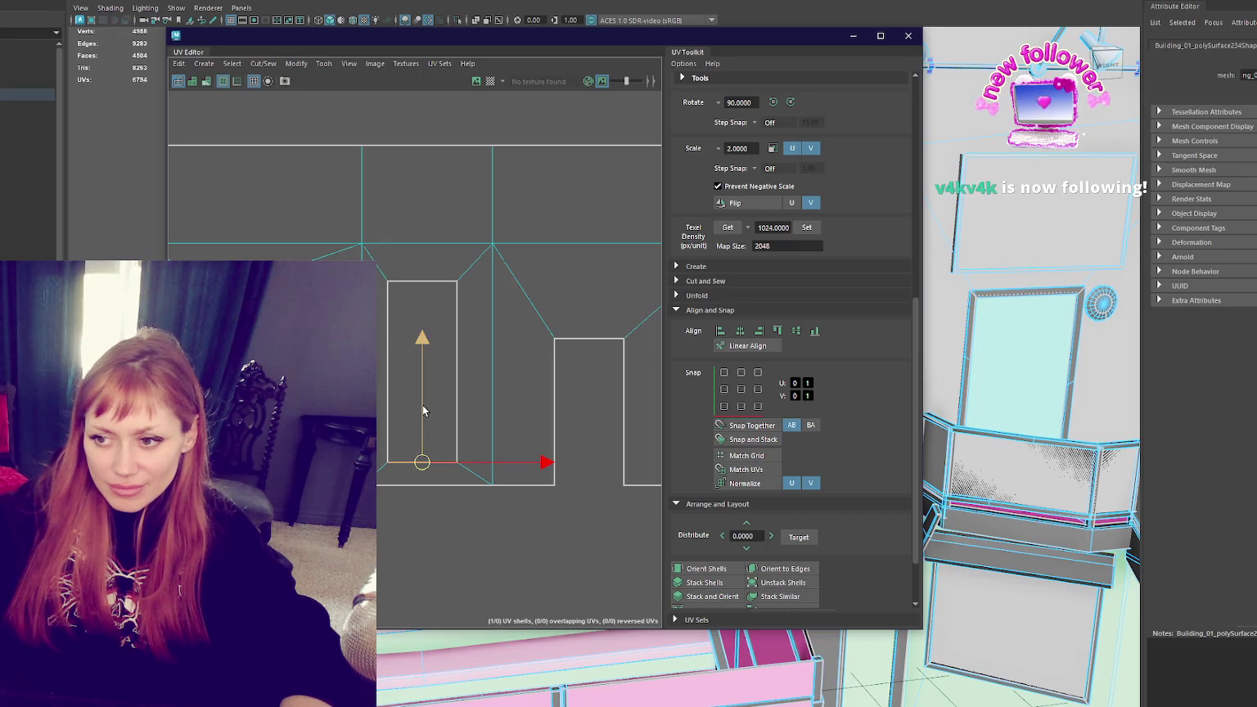
drag(422, 405, 424, 401)
drag(418, 309, 426, 246)
click(24, 95)
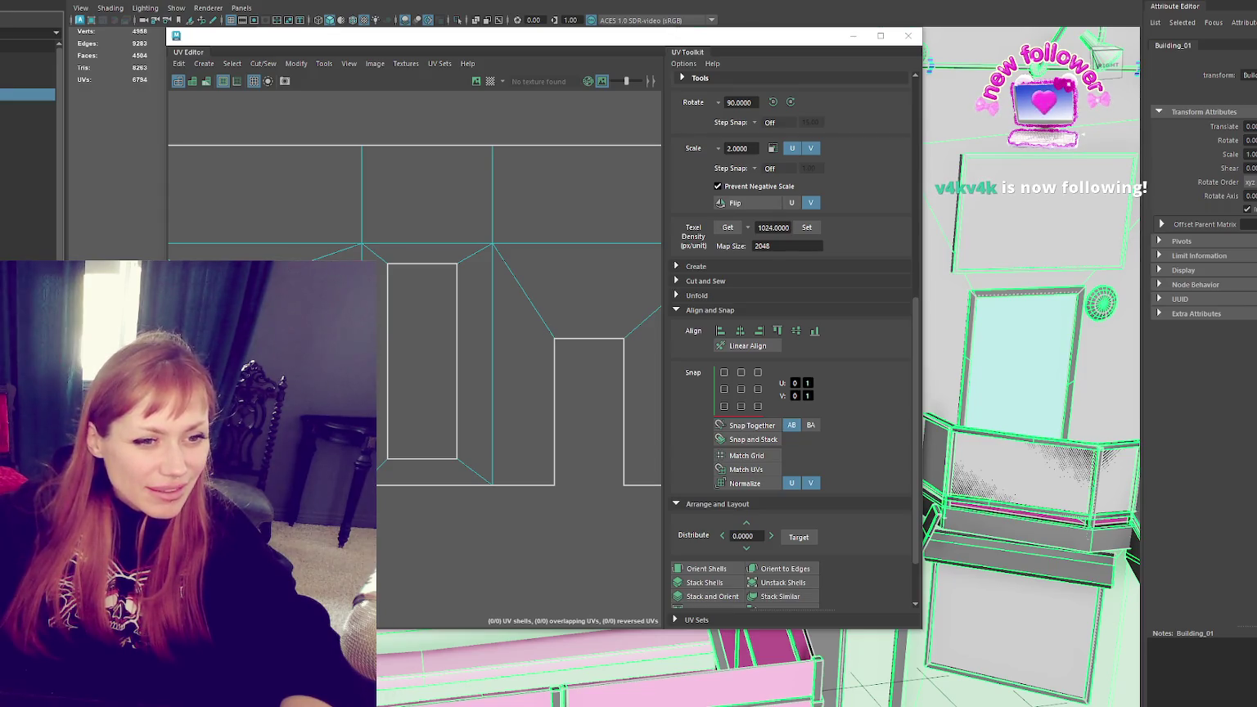
right_drag(262, 169, 282, 155)
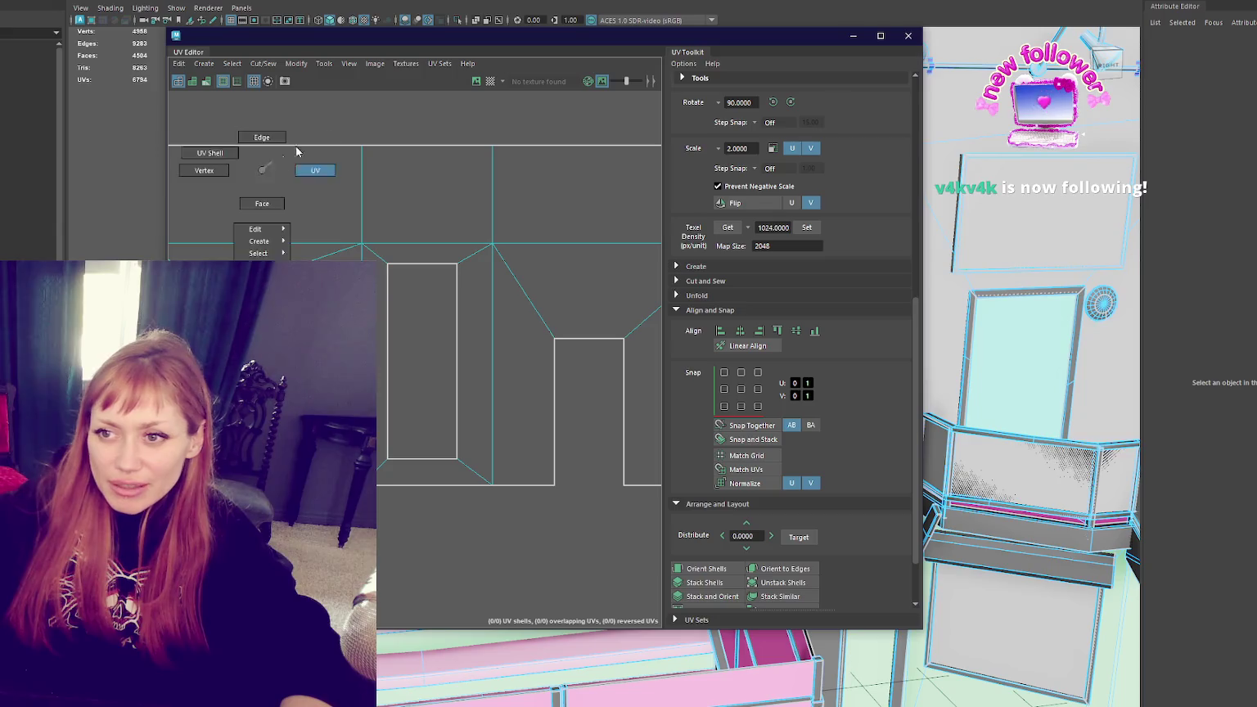
Step: Select all of the facade's UV faces and reframe the UV Editor
right_drag(439, 214, 444, 240)
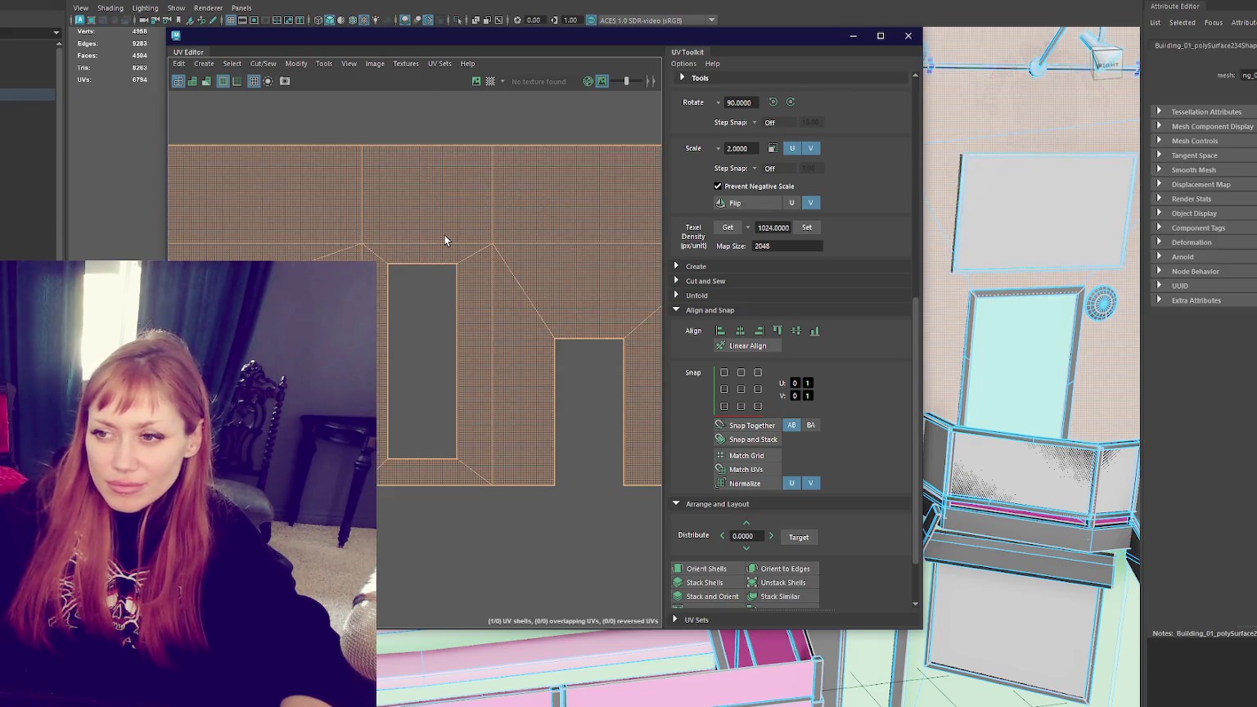
scroll(437, 233, down, 2)
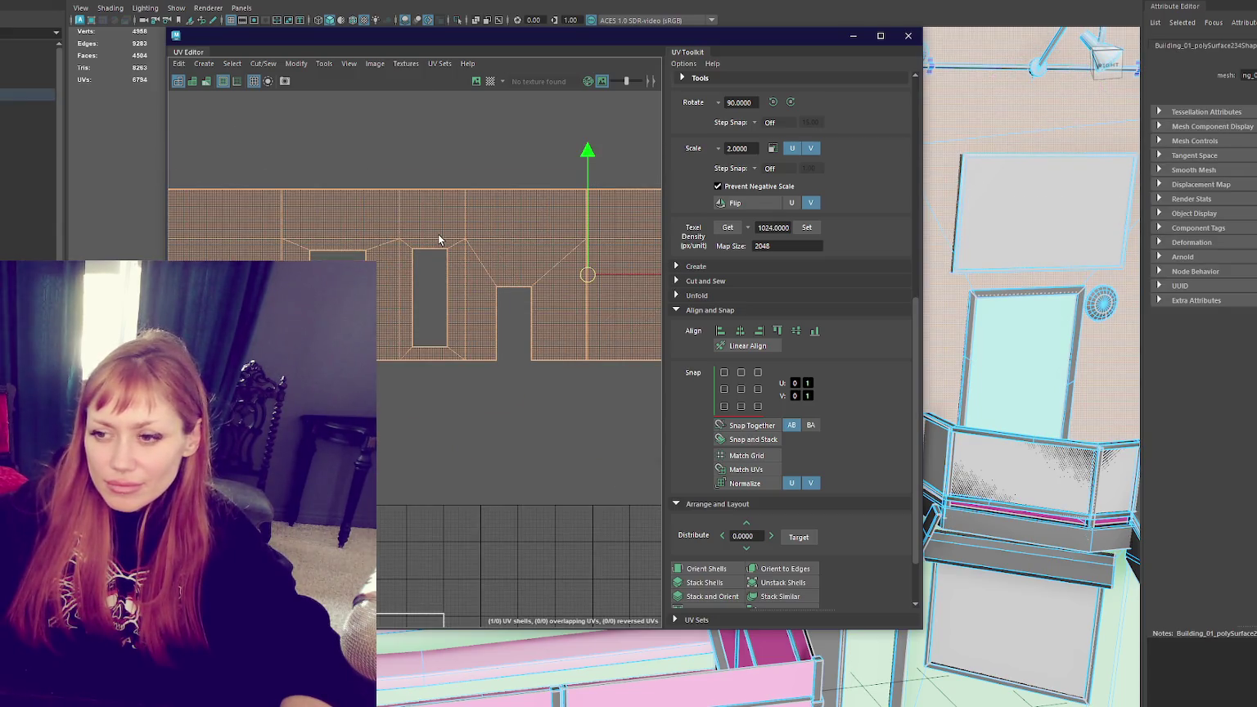
scroll(441, 262, down, 2)
scroll(440, 258, up, 4)
scroll(437, 249, up, 1)
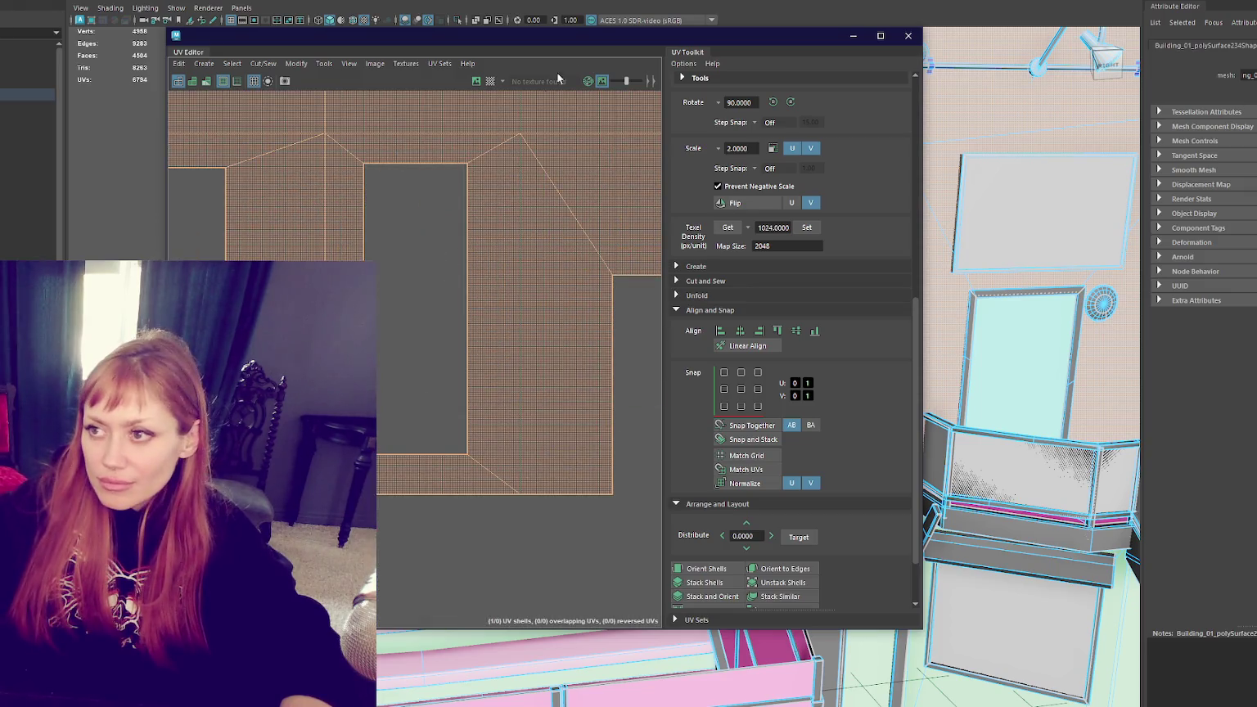
drag(610, 39, 602, 82)
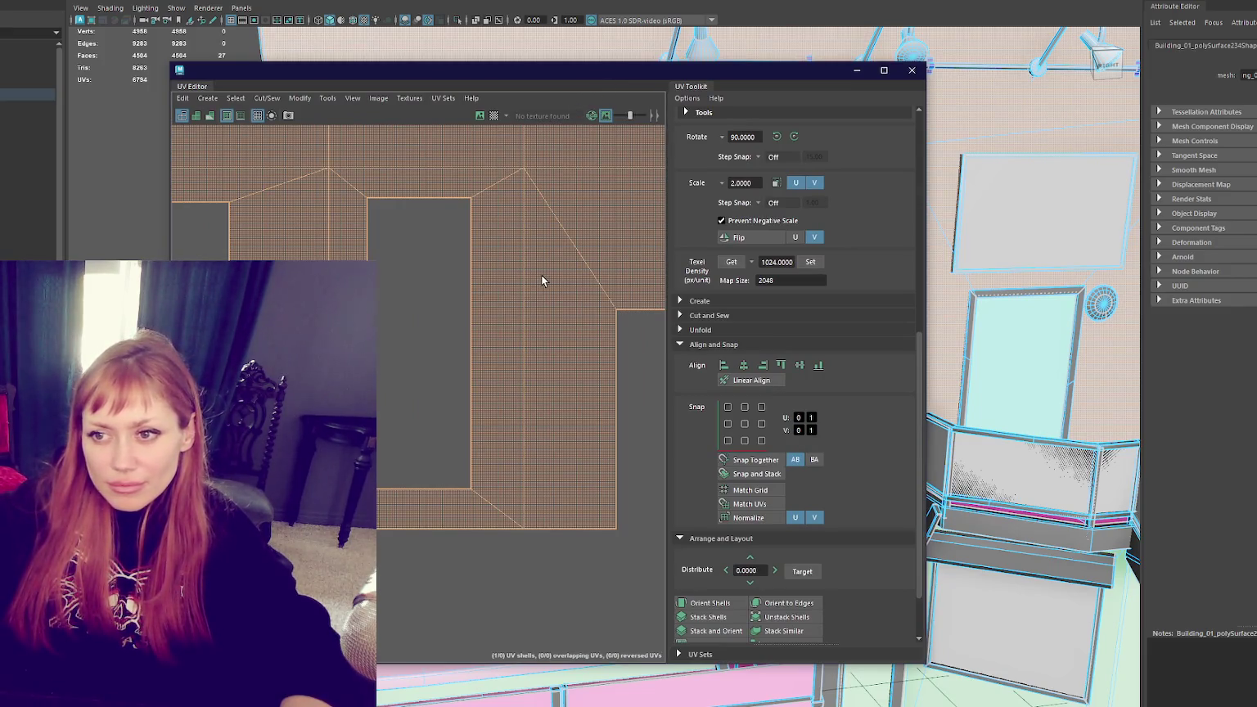
scroll(541, 282, down, 3)
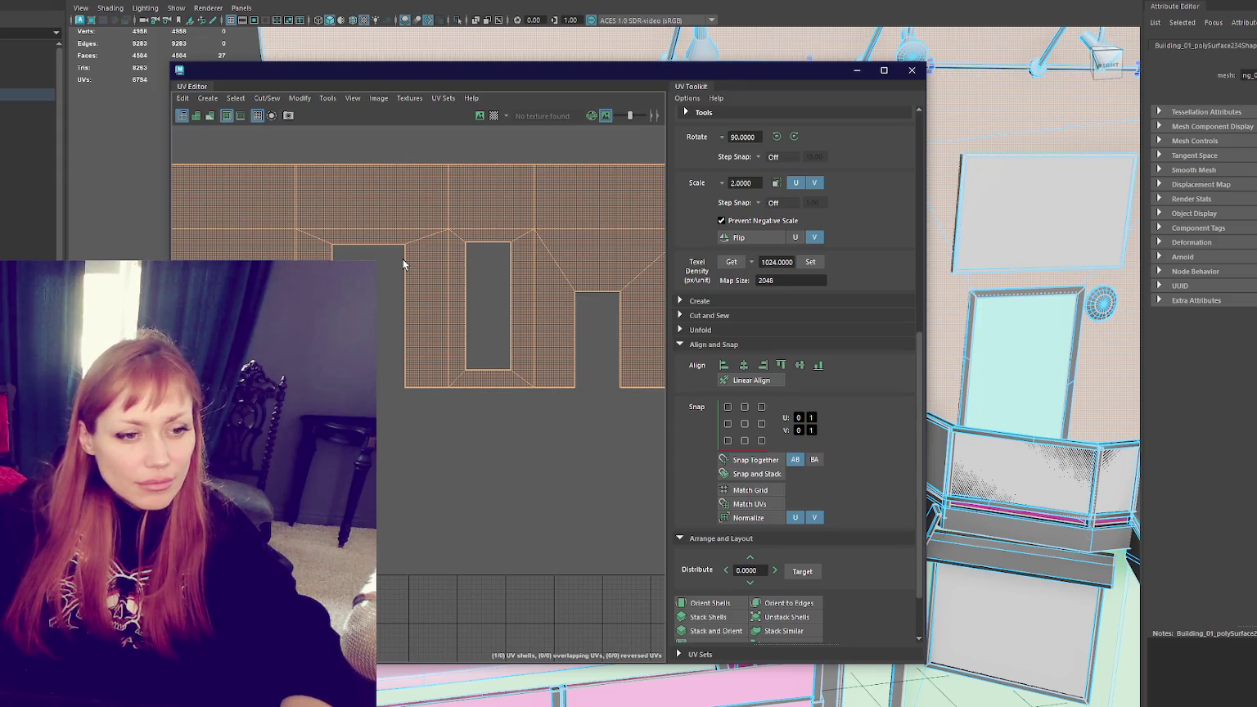
Step: Drag the notch's top UV edge down to flatten the outline and close the UV Editor
click(371, 221)
drag(370, 221, 364, 241)
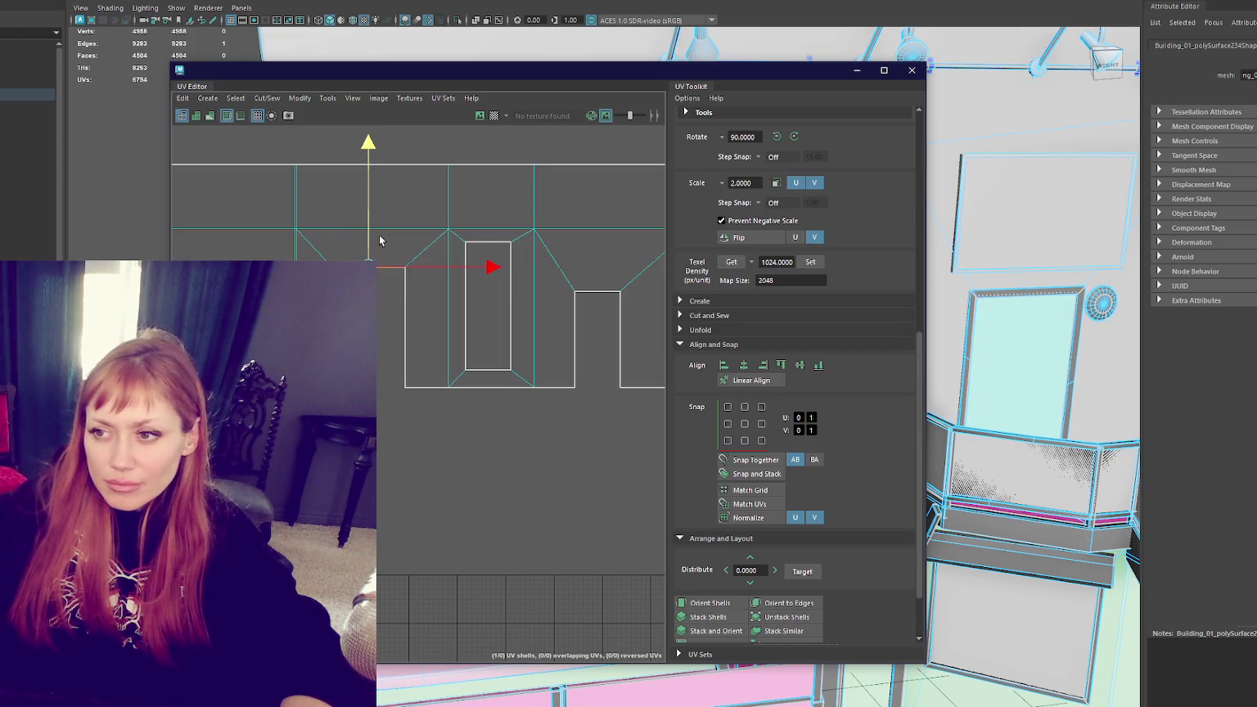
click(912, 70)
scroll(597, 180, down, 5)
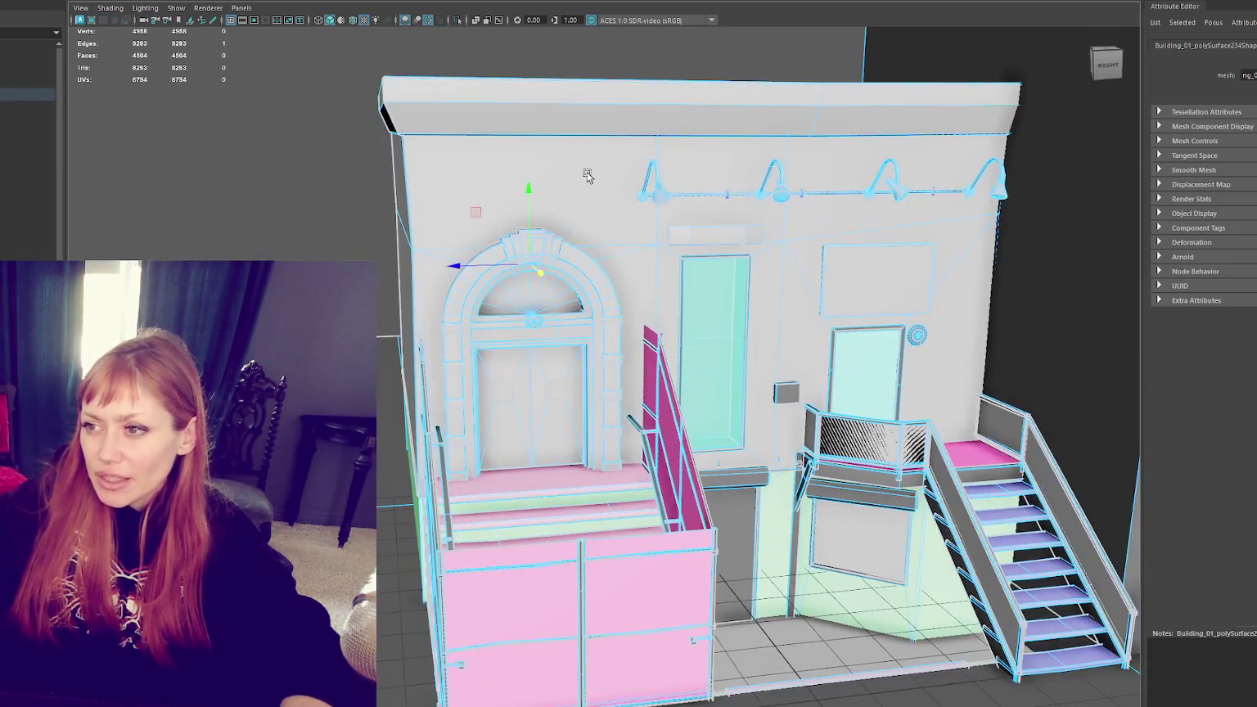
Step: Isolate the facade wall with Ctrl+1 and view it straight on from the front
click(616, 164)
key(ctrl+1)
alt+drag(608, 165, 725, 238)
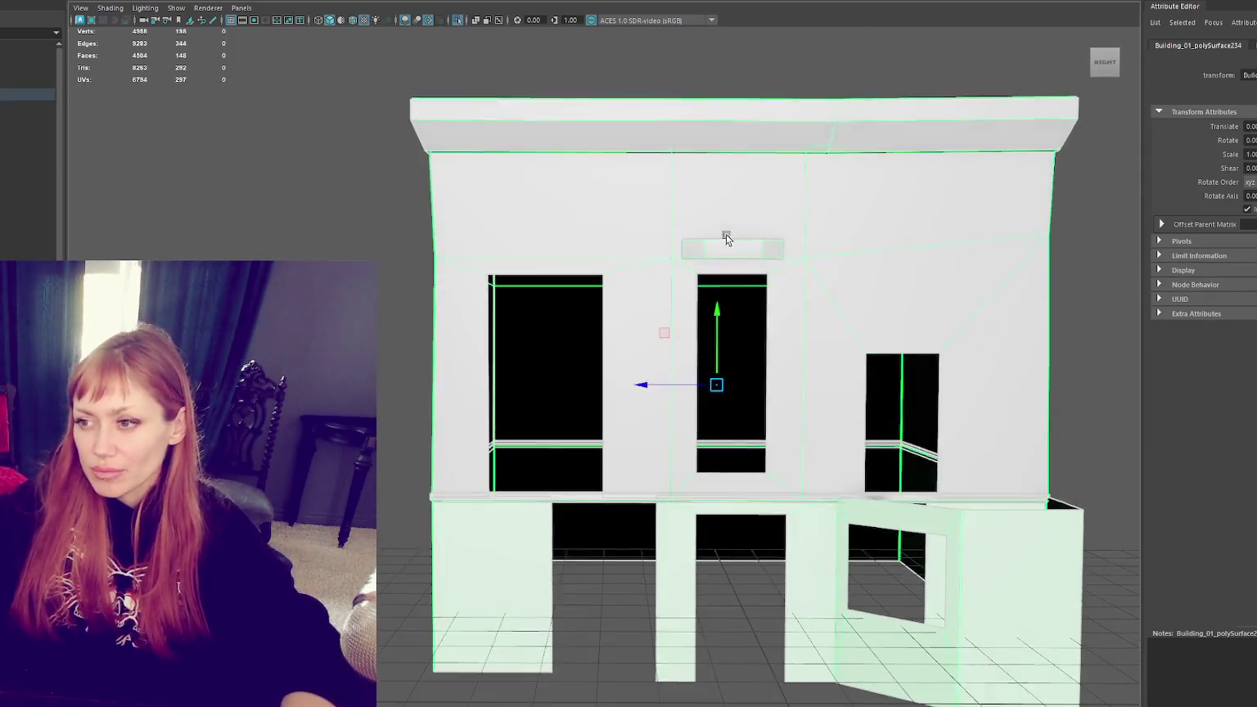
alt+right_drag(743, 302, 775, 131)
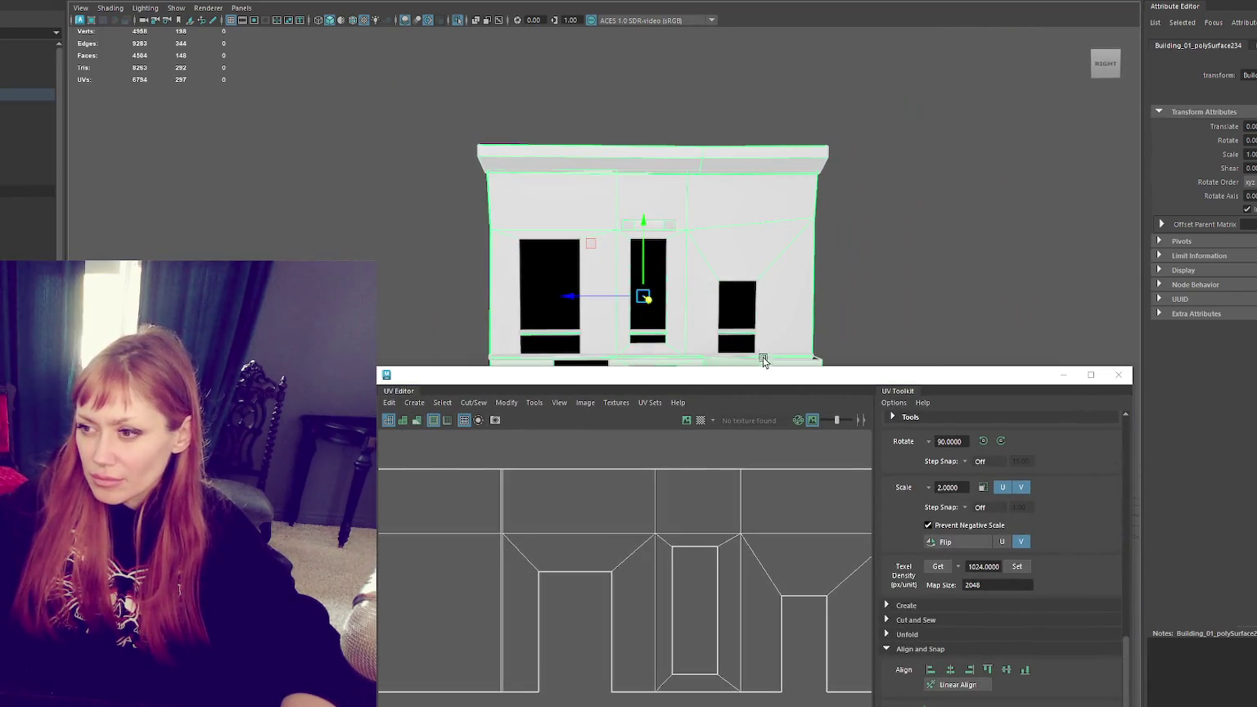
Step: Widen the UV Editor, switch to UV edge selection and frame the building's UV layout
drag(762, 362, 655, 356)
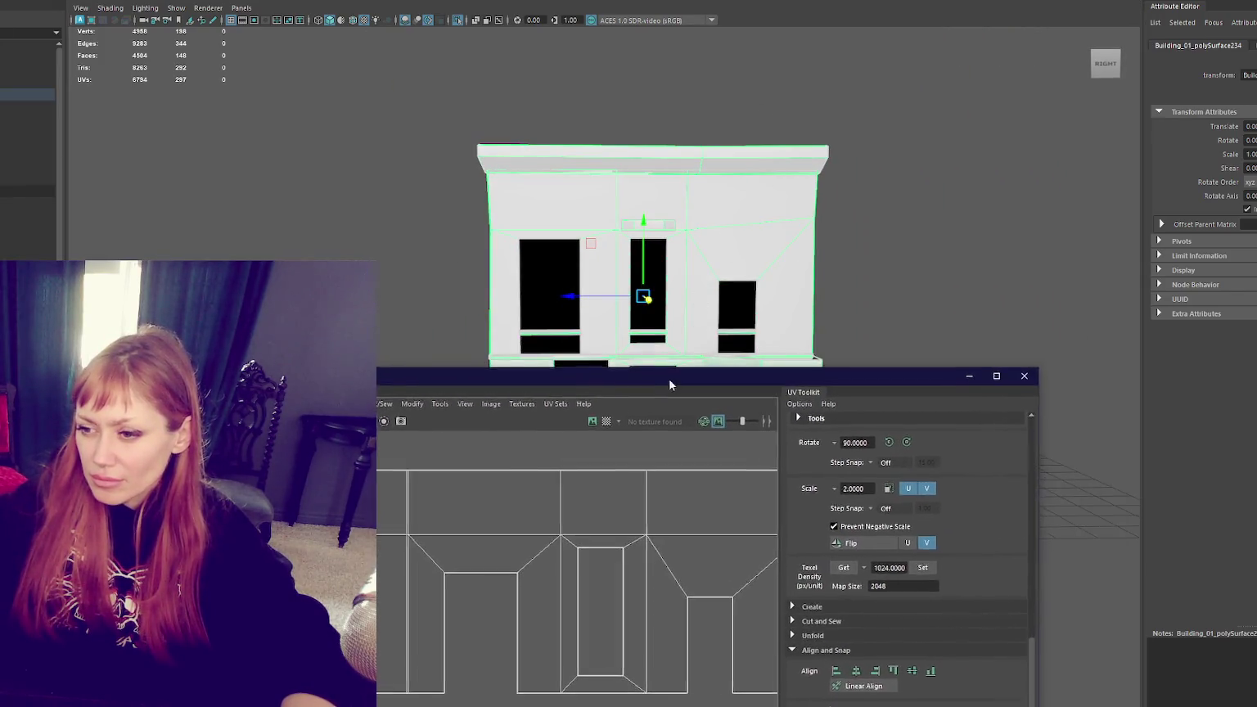
drag(1201, 450, 1214, 450)
alt+middle_drag(824, 512, 755, 525)
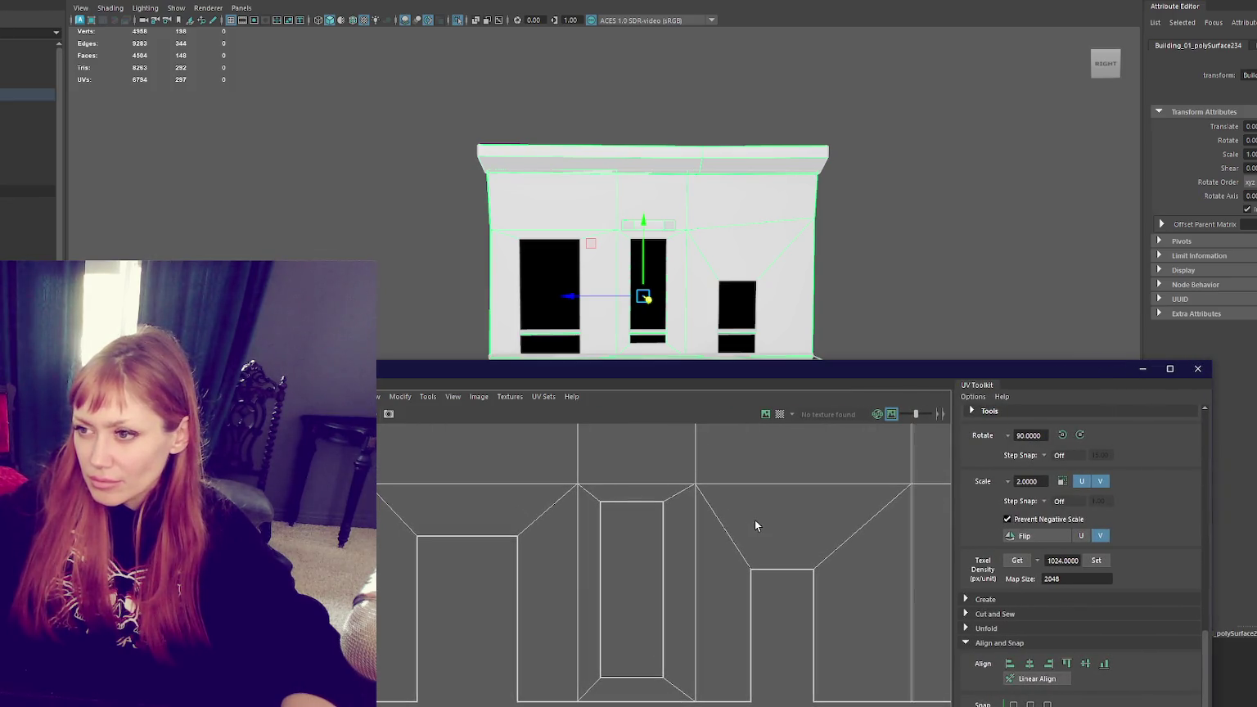
right_drag(637, 484, 634, 499)
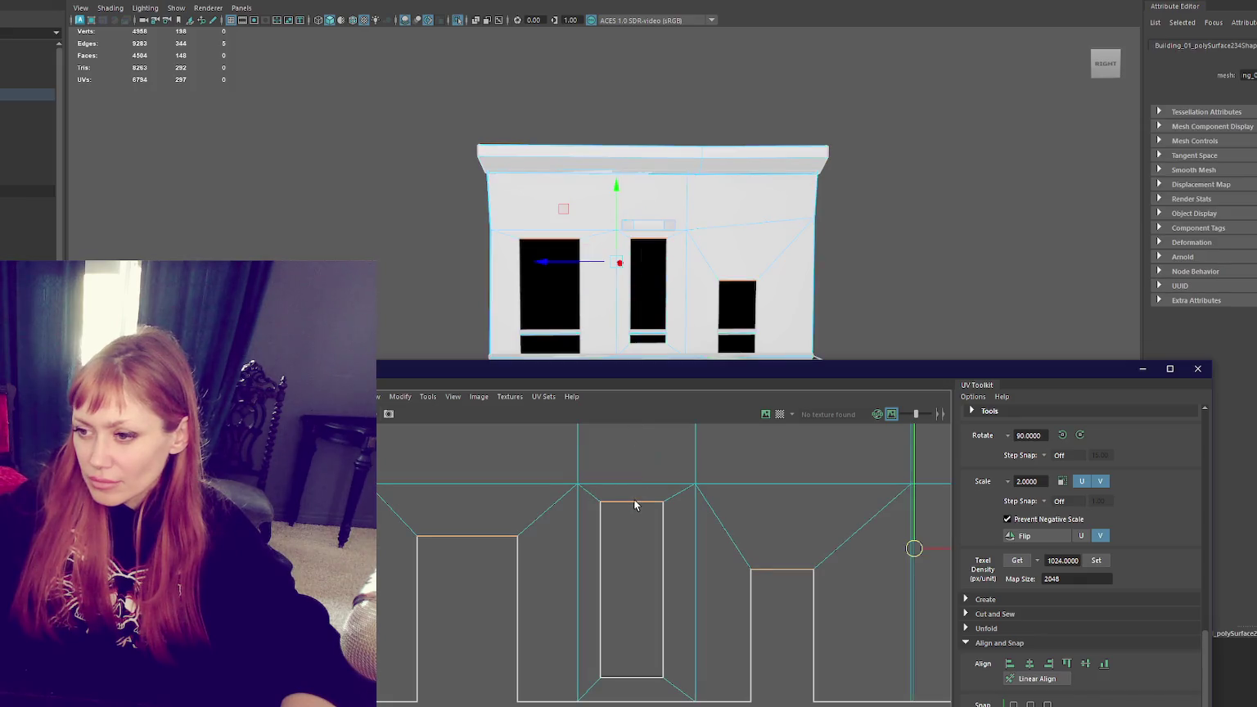
click(633, 503)
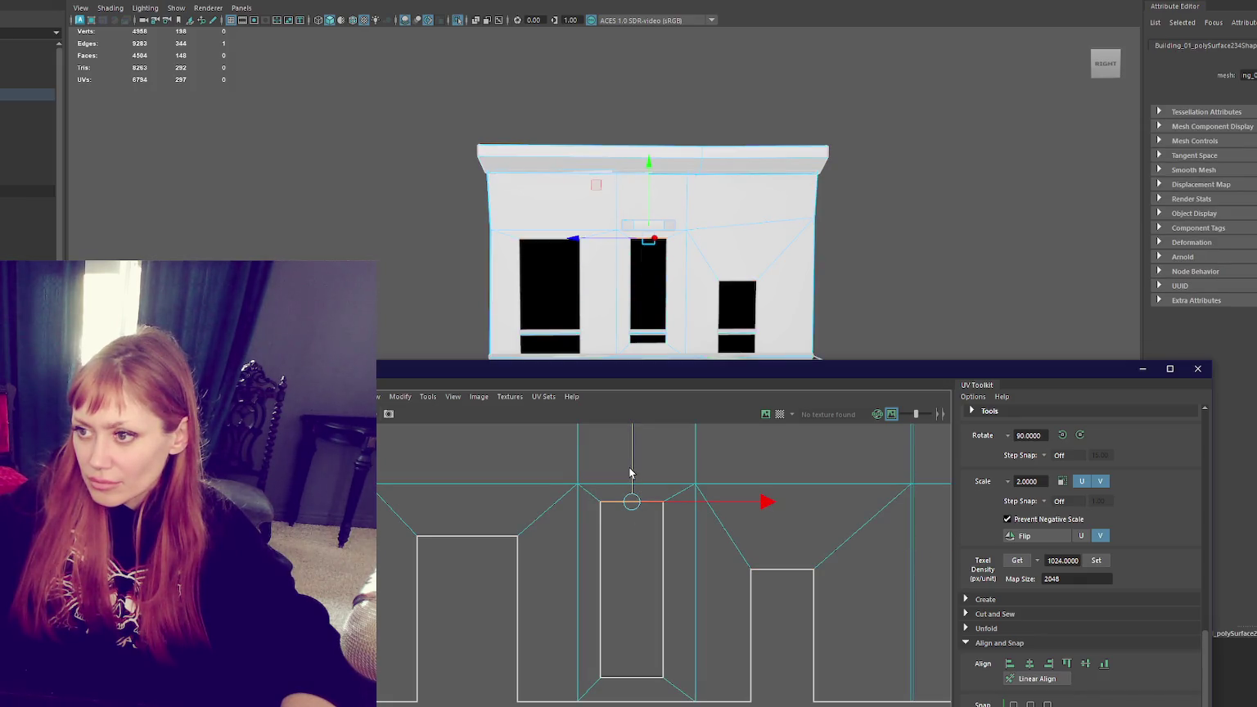
scroll(632, 473, down, 3)
click(806, 477)
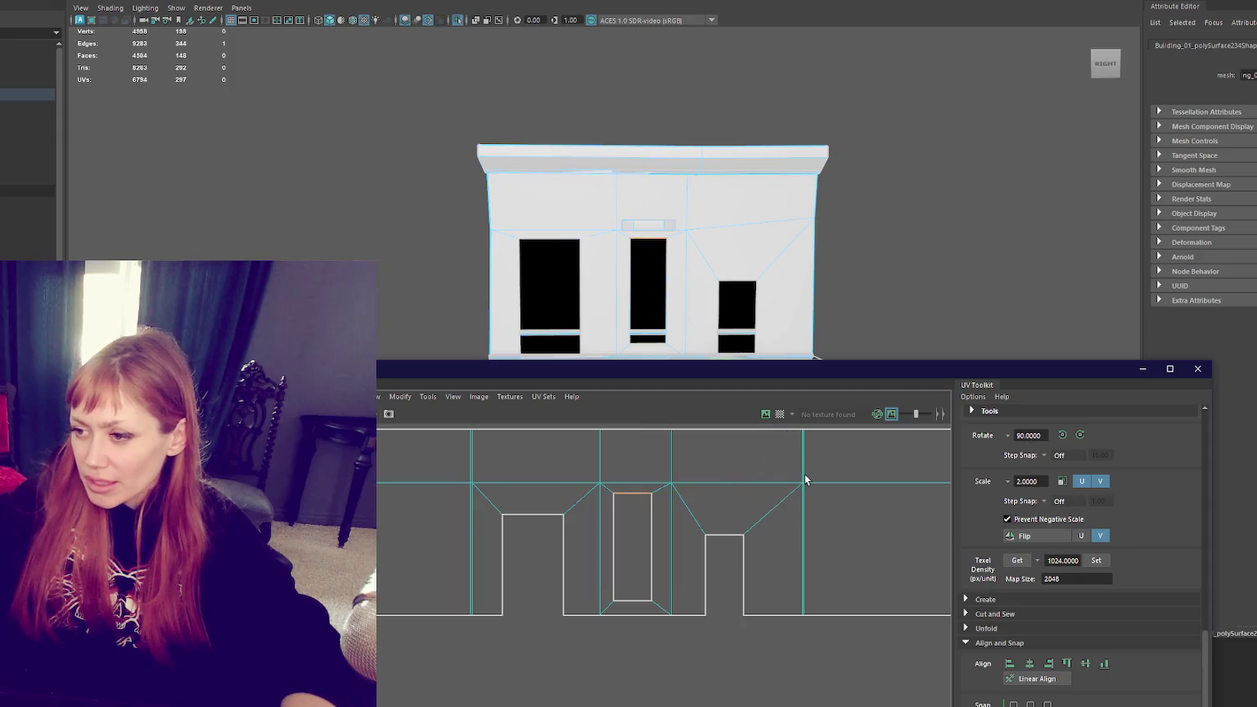
scroll(802, 499, up, 2)
scroll(591, 497, up, 1)
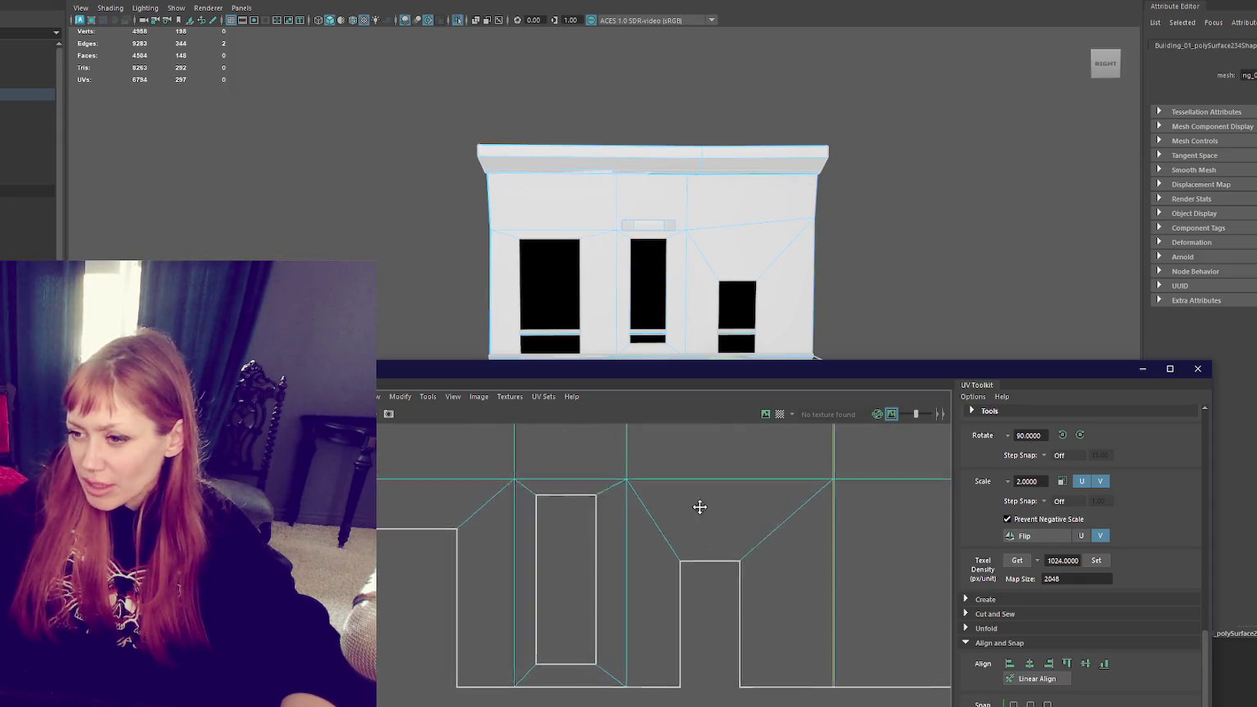
scroll(571, 483, up, 1)
scroll(651, 499, down, 3)
mouse_move(676, 494)
alt+middle_down()
mouse_move(608, 509)
mouse_move(564, 473)
alt+middle_up()
scroll(594, 481, up, 2)
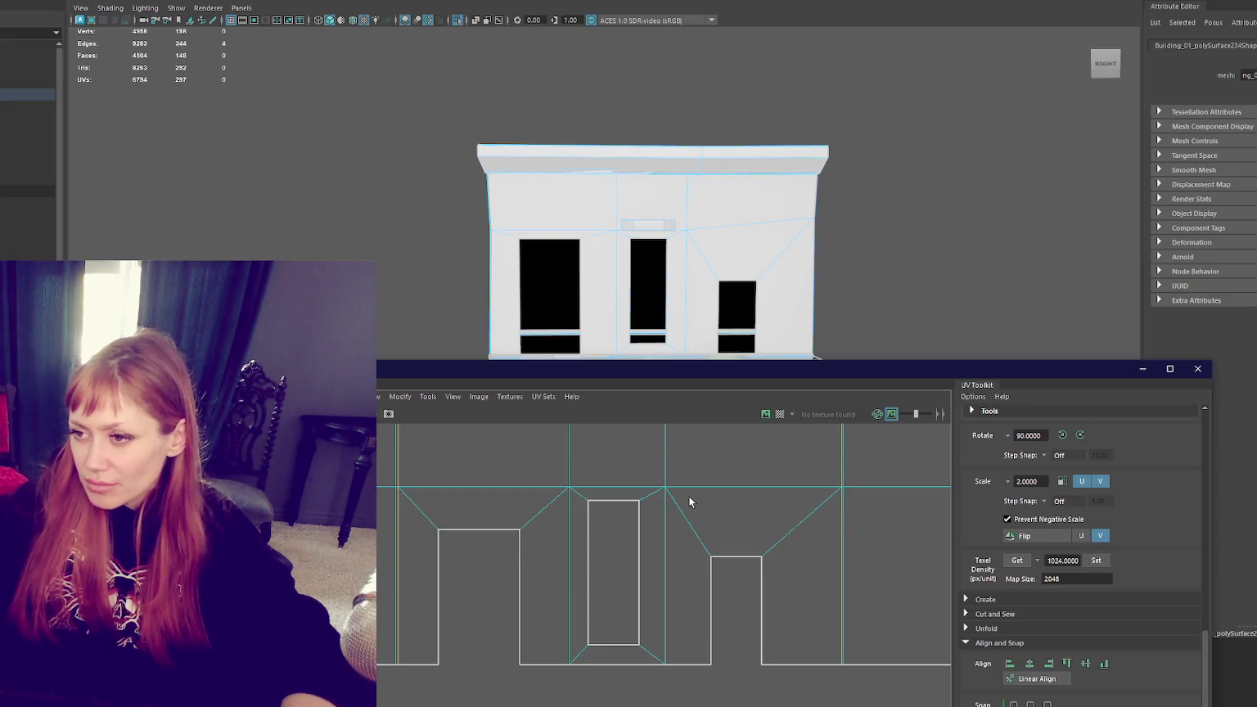
scroll(689, 497, up, 2)
Step: Raise the left cutout's top UV edge to line up with the other windows, then return to object mode
click(611, 504)
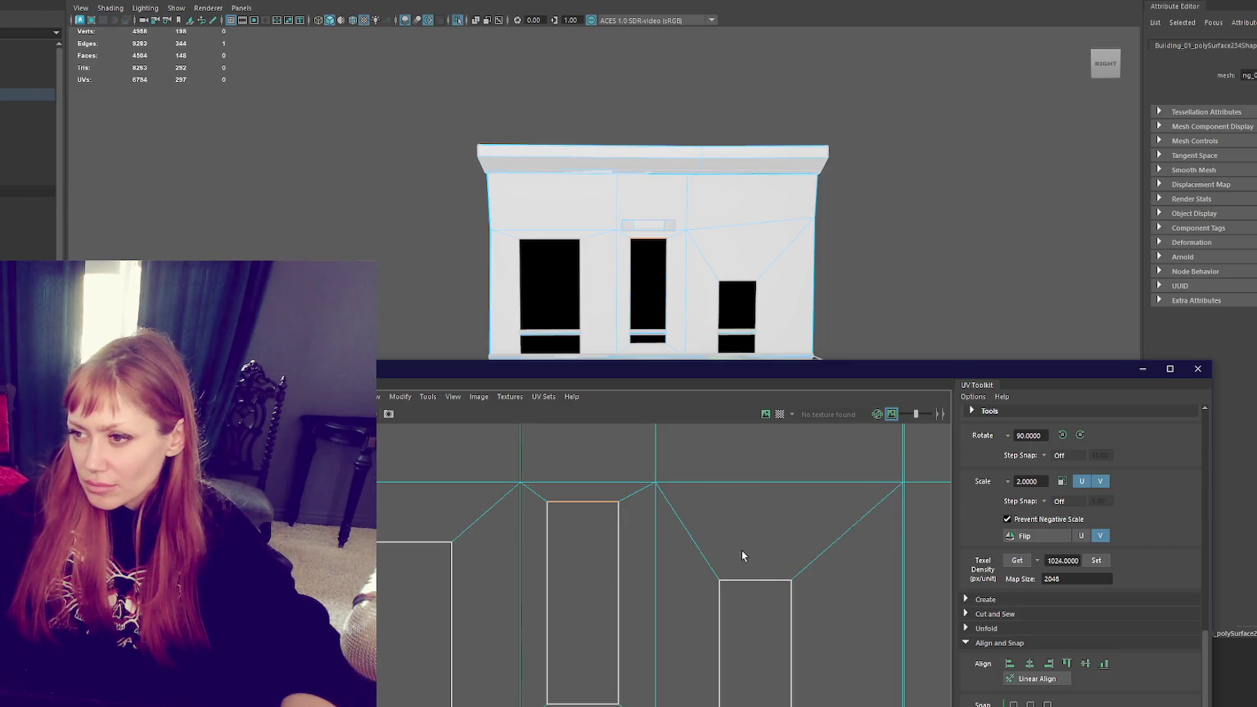
drag(416, 532, 412, 554)
drag(394, 509, 406, 467)
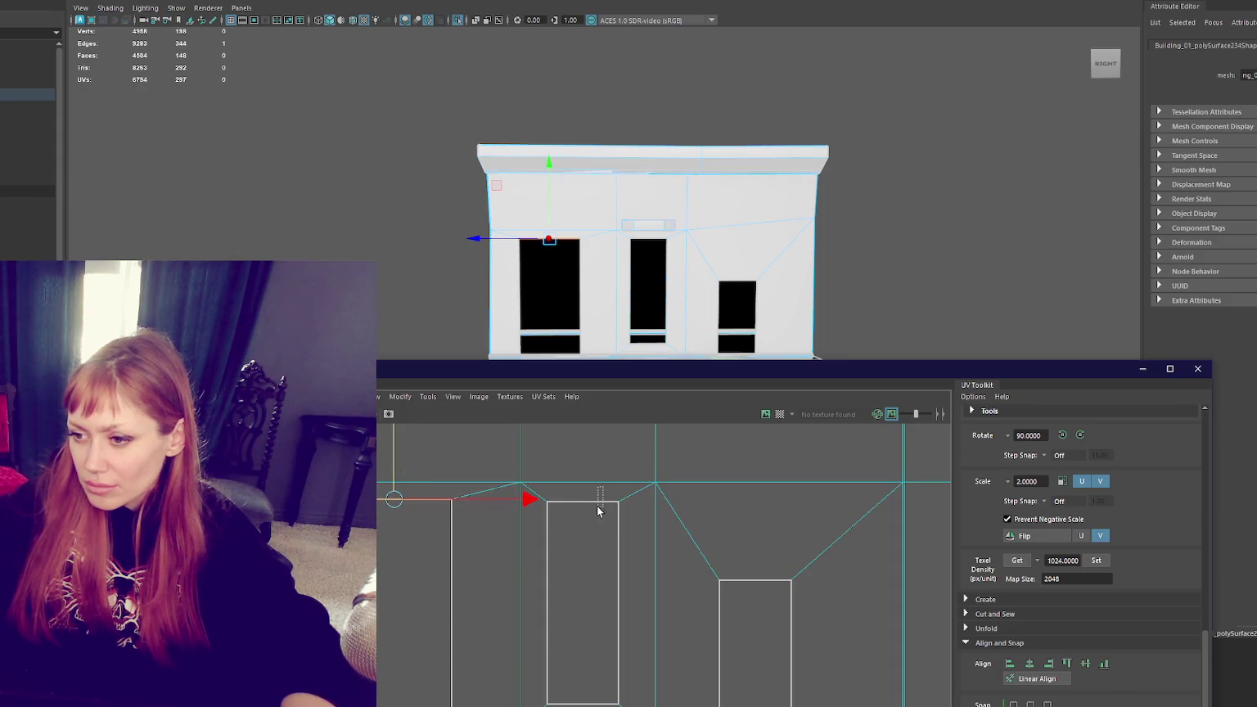
key(r)
key(w)
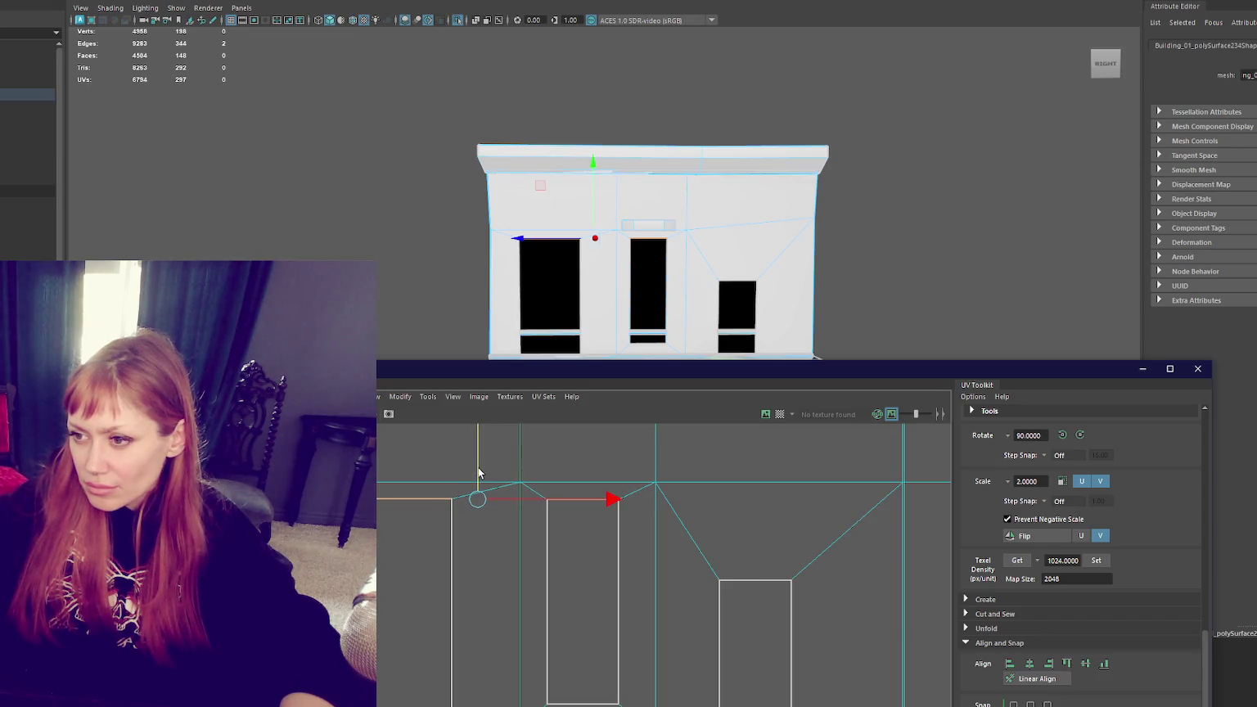
drag(667, 371, 663, 387)
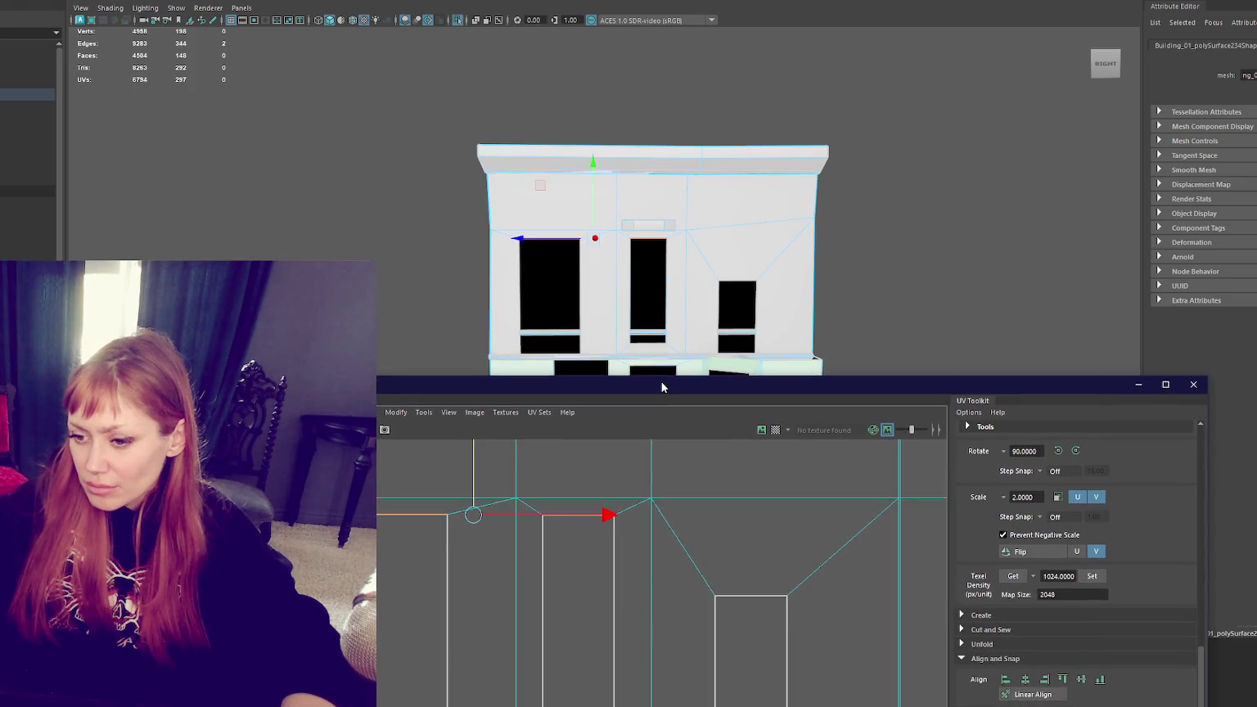
click(563, 694)
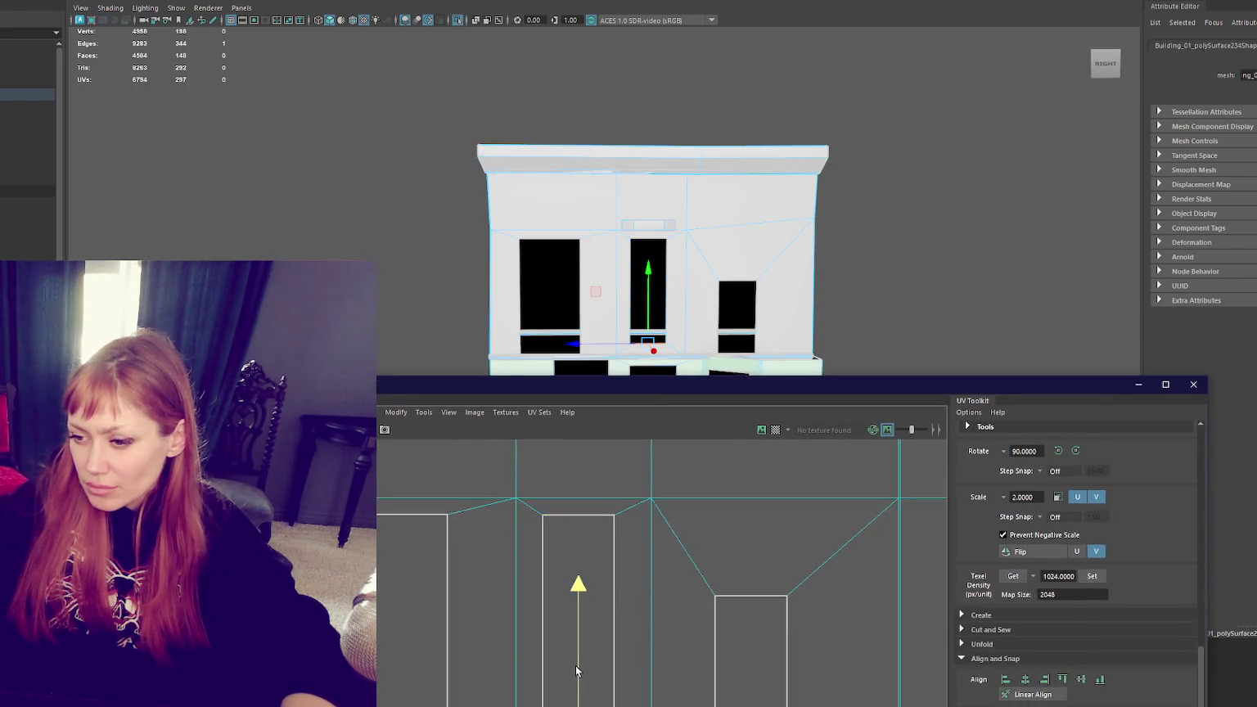
key(F8)
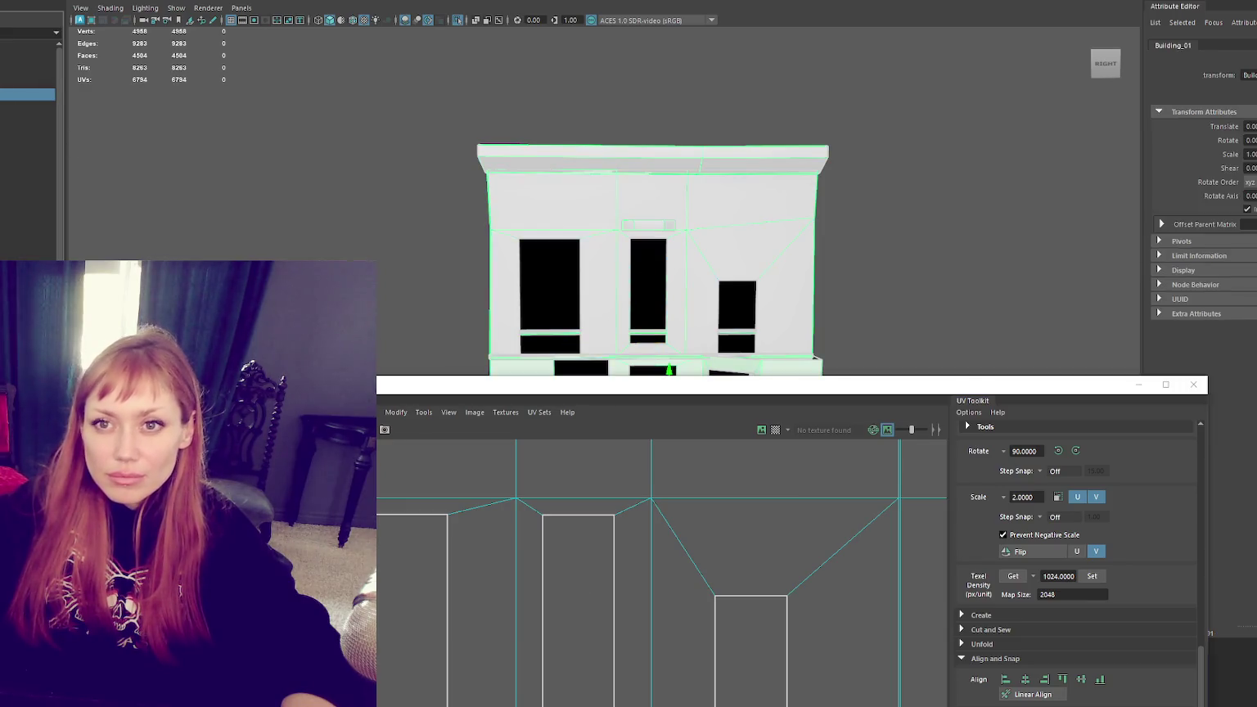
Step: Select the left faces of Building_01's facade UV shell and apply a planar projection (polyPlanarProj28)
click(27, 95)
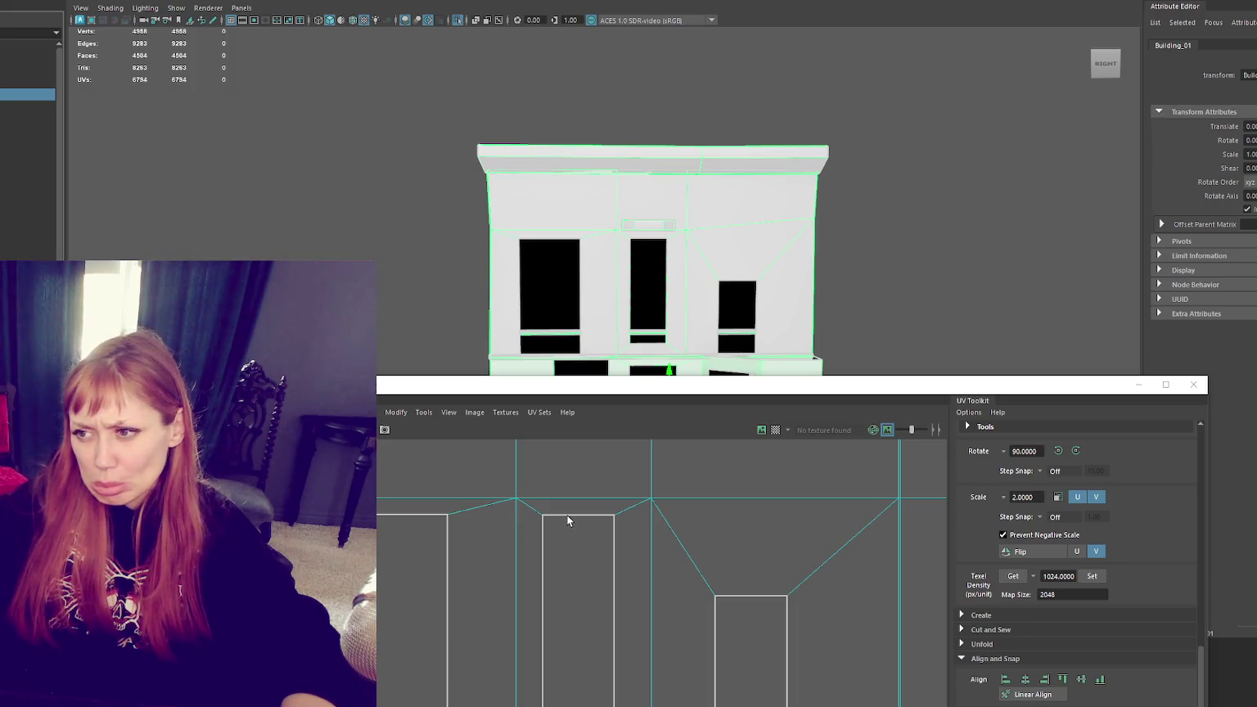
right_click(570, 456)
click(571, 474)
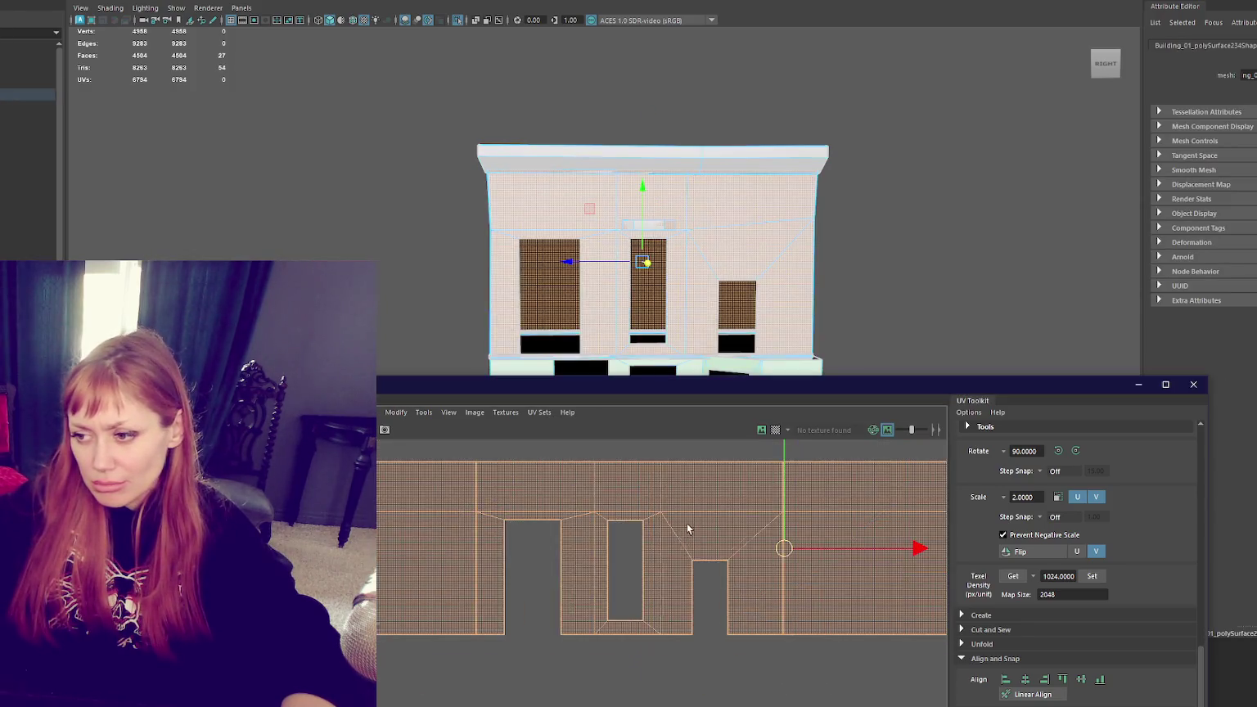
drag(522, 458, 728, 654)
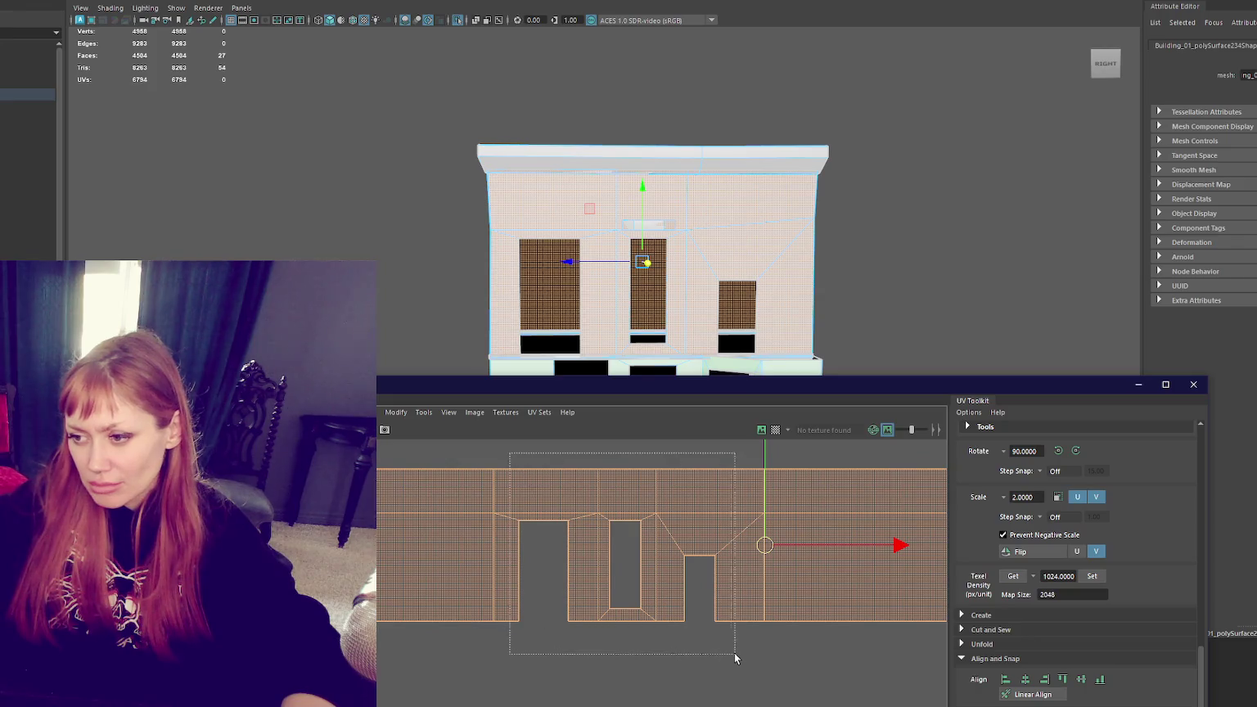
click(1103, 9)
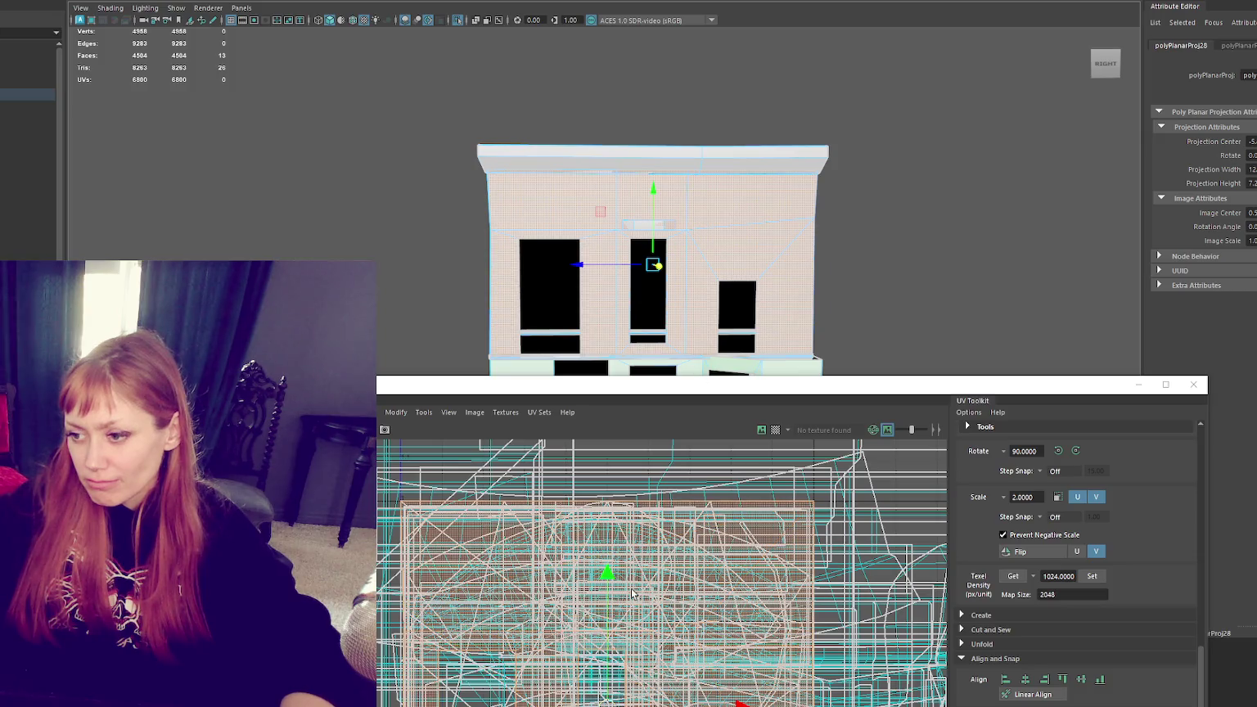
Step: Planar-project the facade UVs from the front and frame the shell in the UV view
click(663, 557)
key(g)
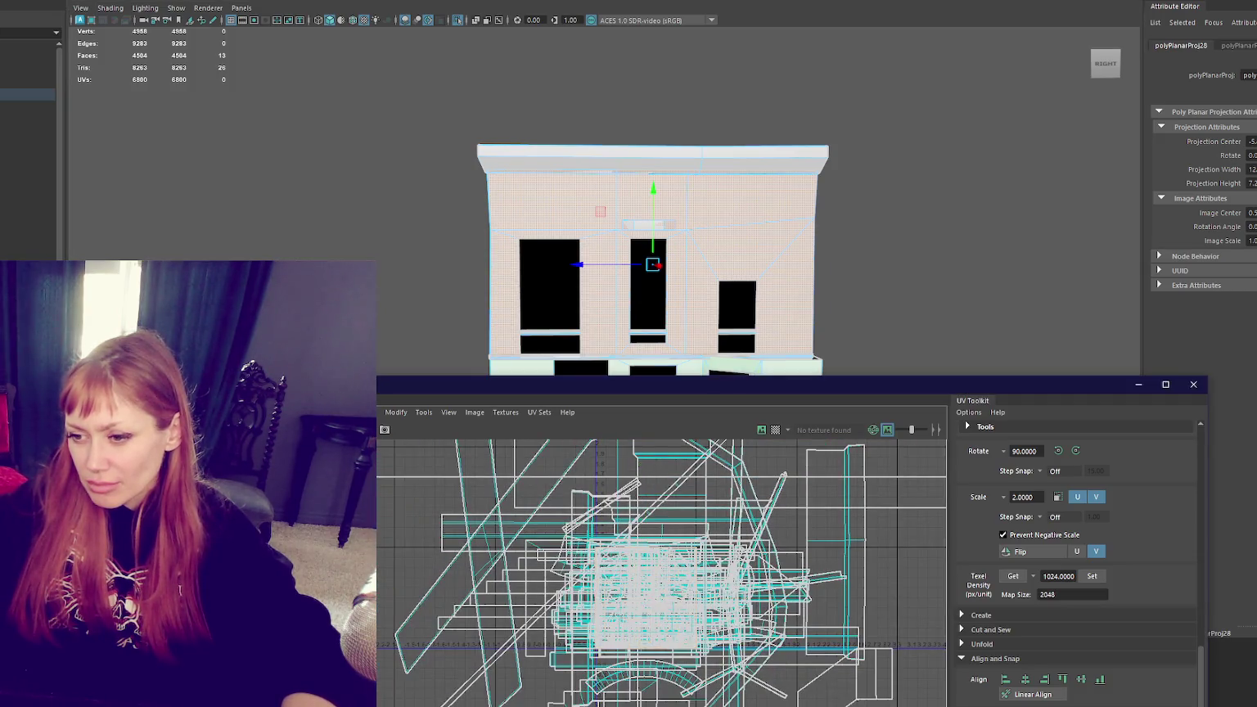
key(f)
mouse_move(708, 563)
alt+middle_down()
mouse_move(787, 526)
mouse_move(495, 536)
alt+middle_up()
scroll(663, 538, down, 2)
scroll(498, 533, down, 2)
scroll(500, 533, down, 2)
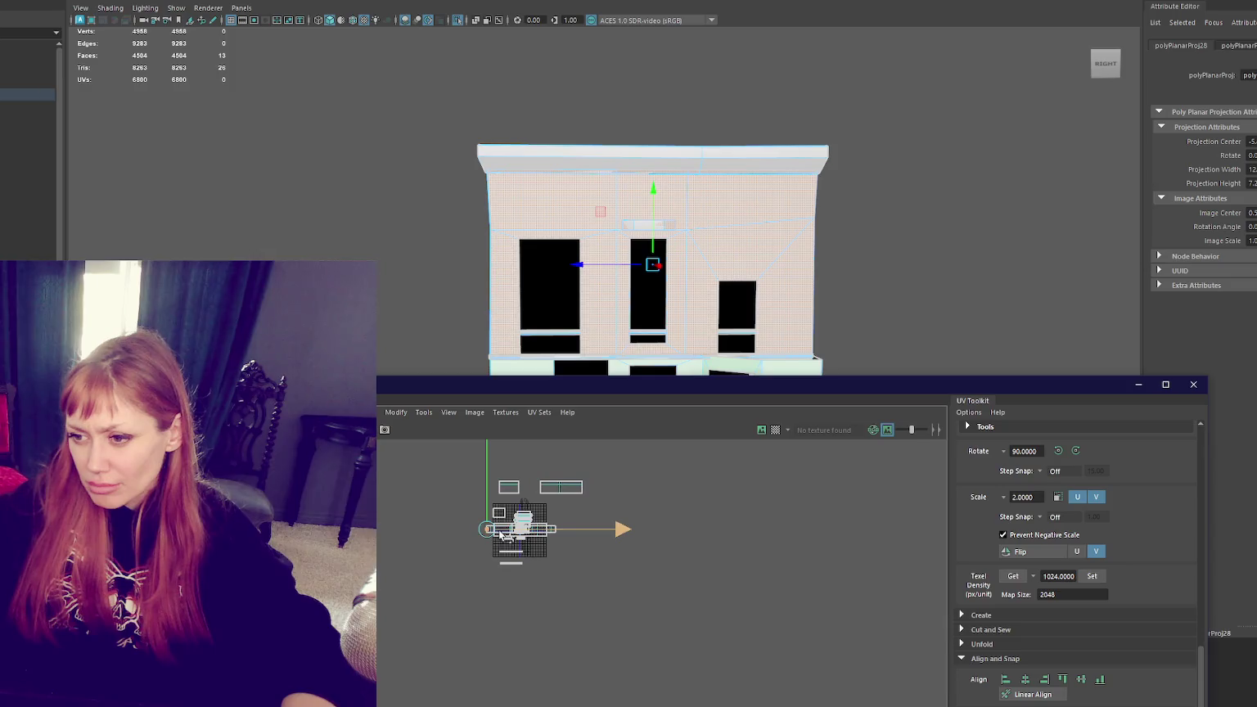
key(f)
scroll(538, 503, down, 2)
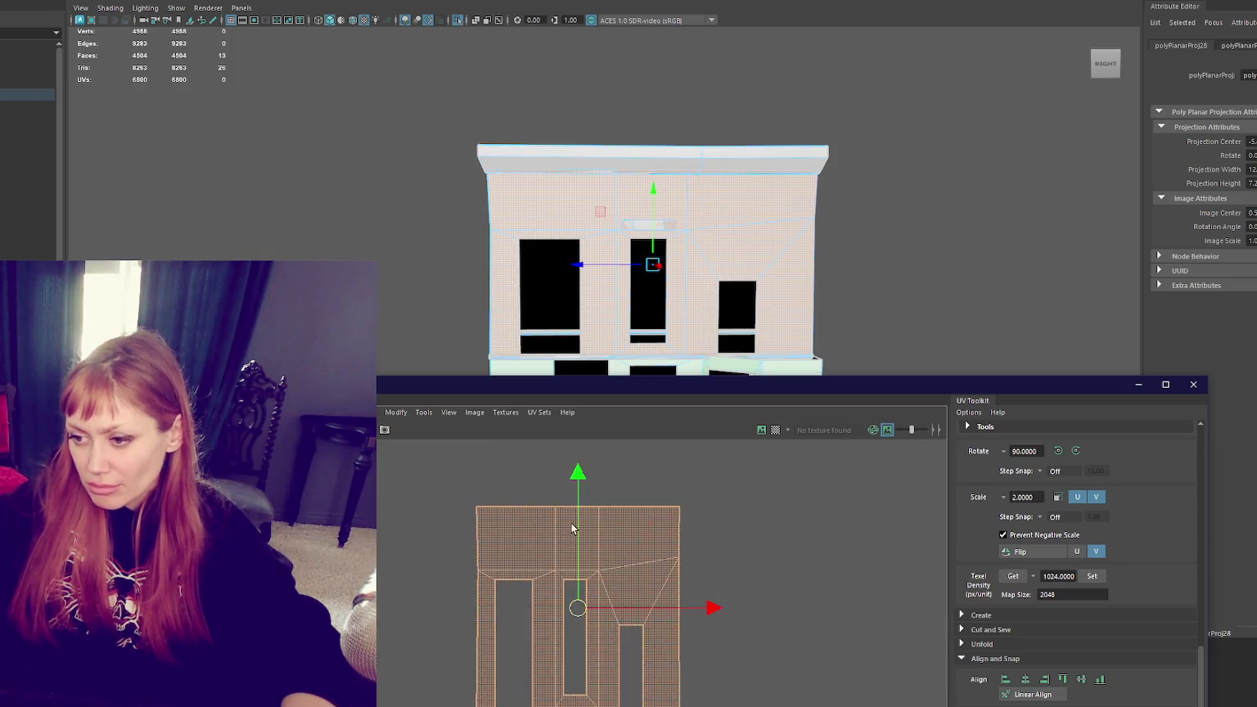
scroll(573, 524, down, 2)
Step: Scale and move the facade shell so it fills the 0–1 texture tile in width and height
key(r)
middle_drag(1183, 503, 961, 547)
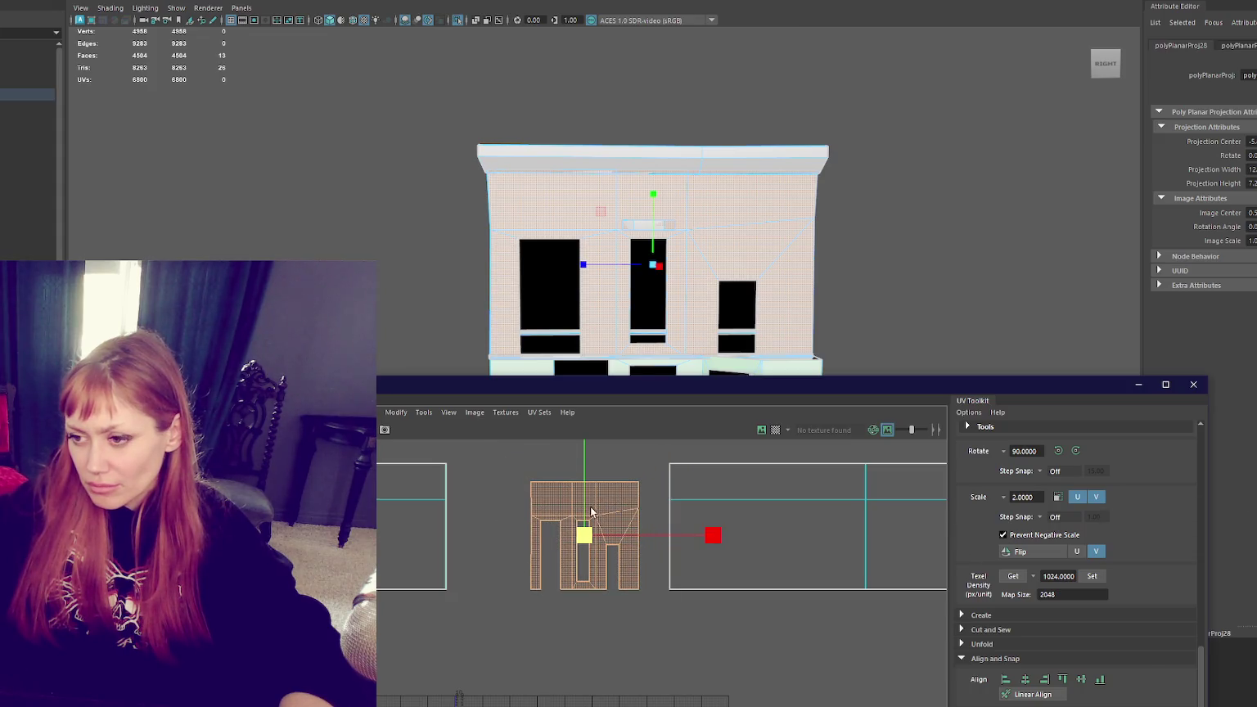
middle_drag(714, 536, 772, 535)
key(w)
middle_drag(608, 535, 556, 524)
key(r)
drag(679, 529, 675, 526)
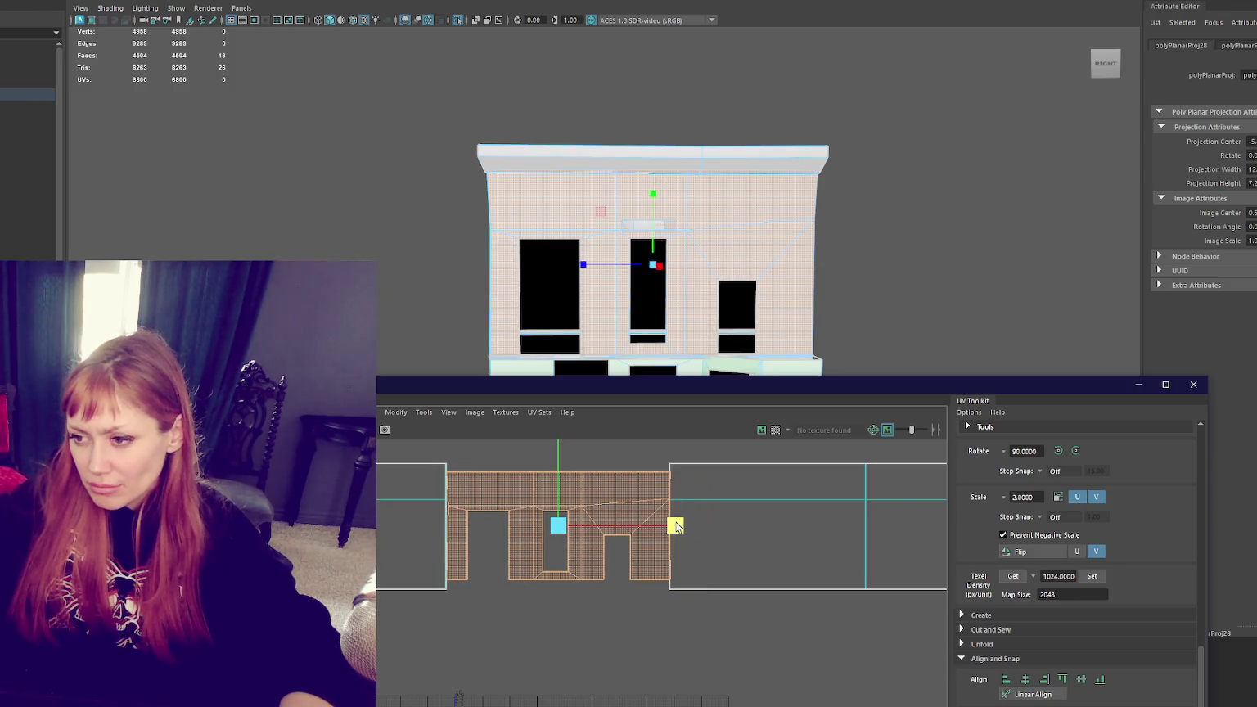
drag(562, 498, 563, 479)
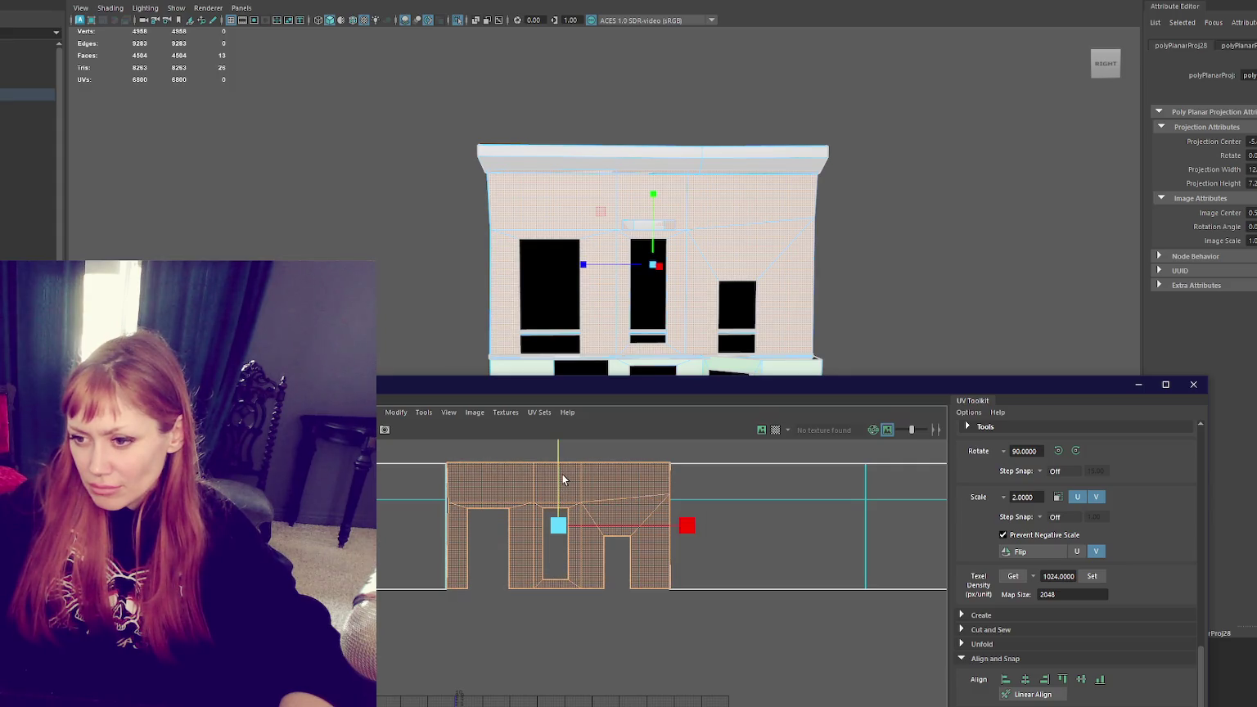
key(w)
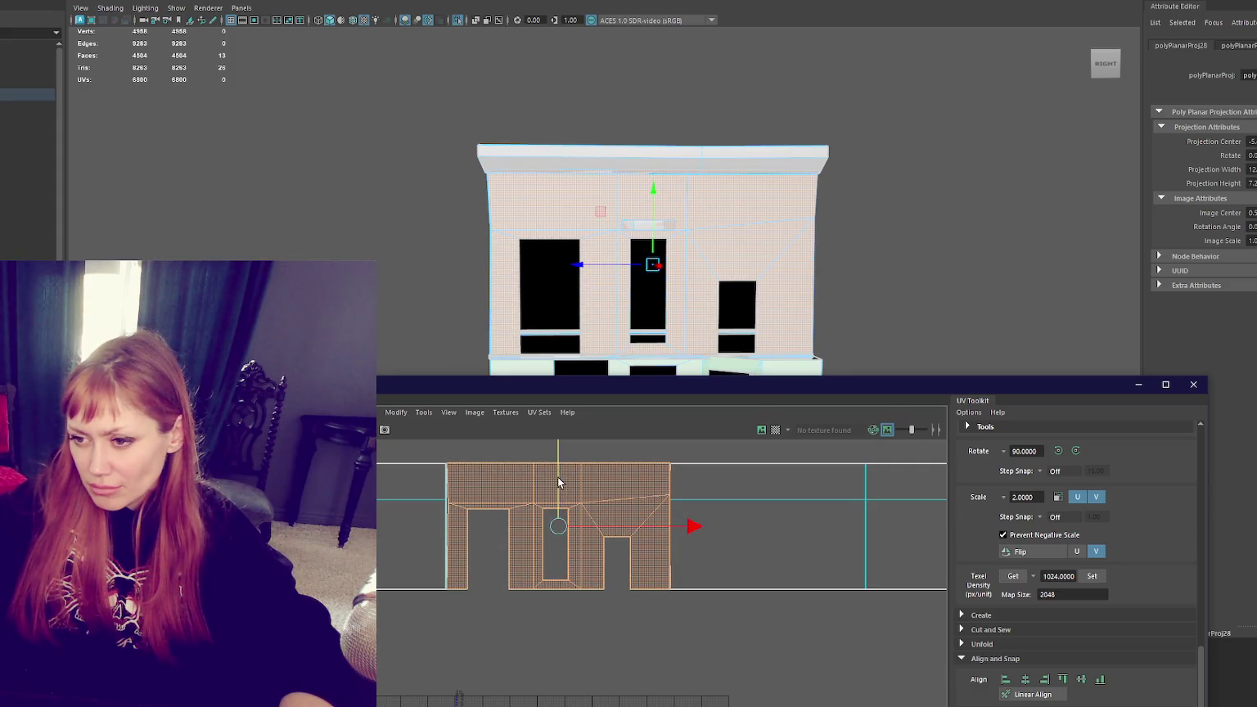
scroll(557, 484, up, 4)
scroll(555, 480, up, 2)
mouse_move(556, 480)
alt+middle_down()
mouse_move(556, 671)
mouse_move(548, 479)
mouse_move(552, 538)
alt+middle_up()
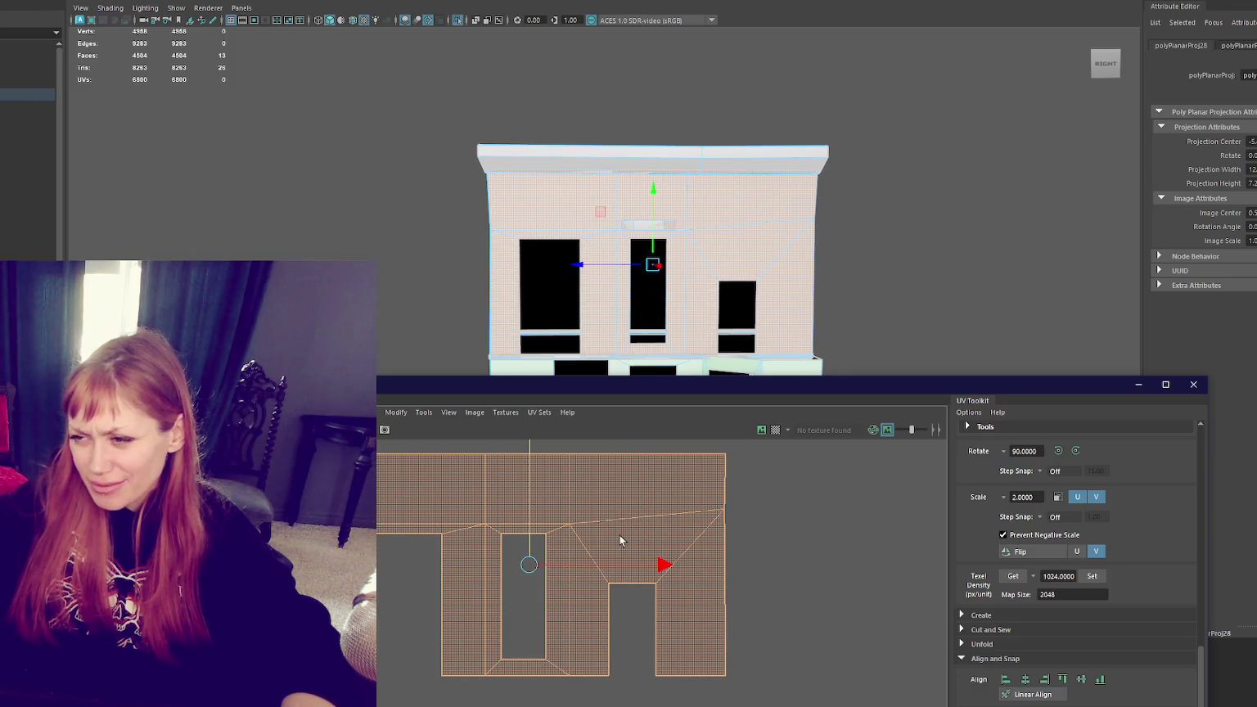
Step: Move the neighbouring UV shell down against the lower shells
right_drag(758, 543, 815, 541)
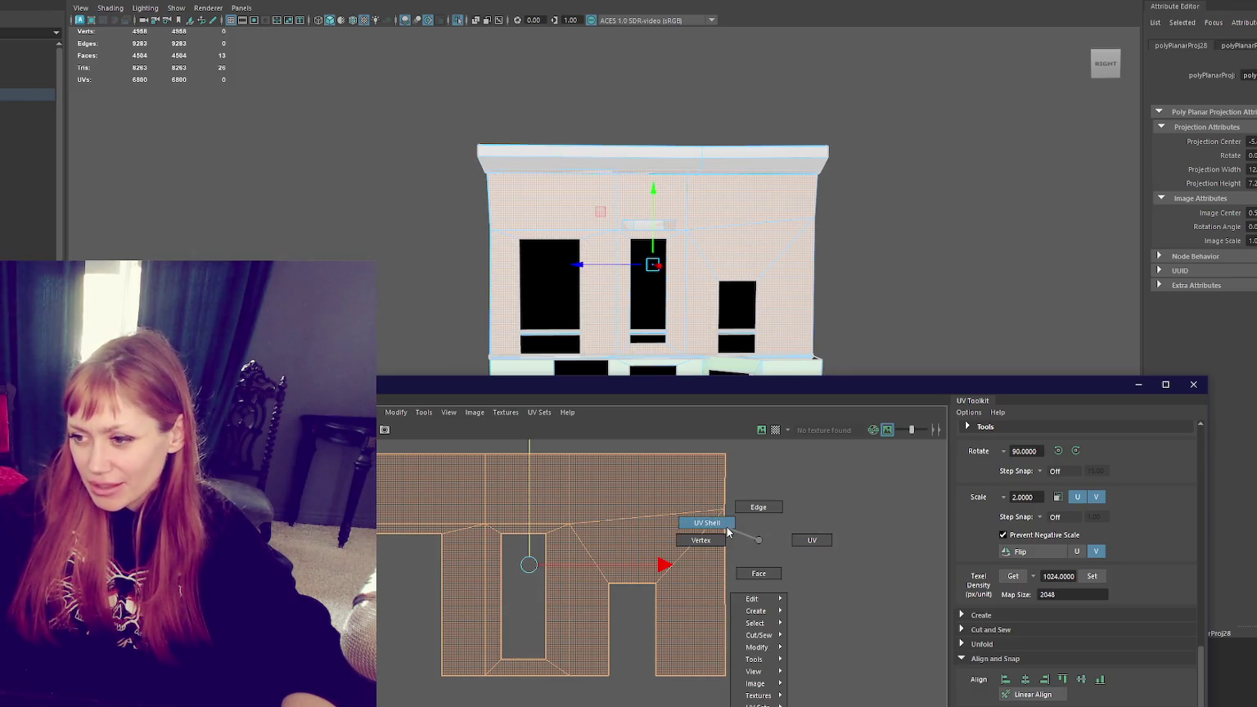
drag(690, 447, 818, 692)
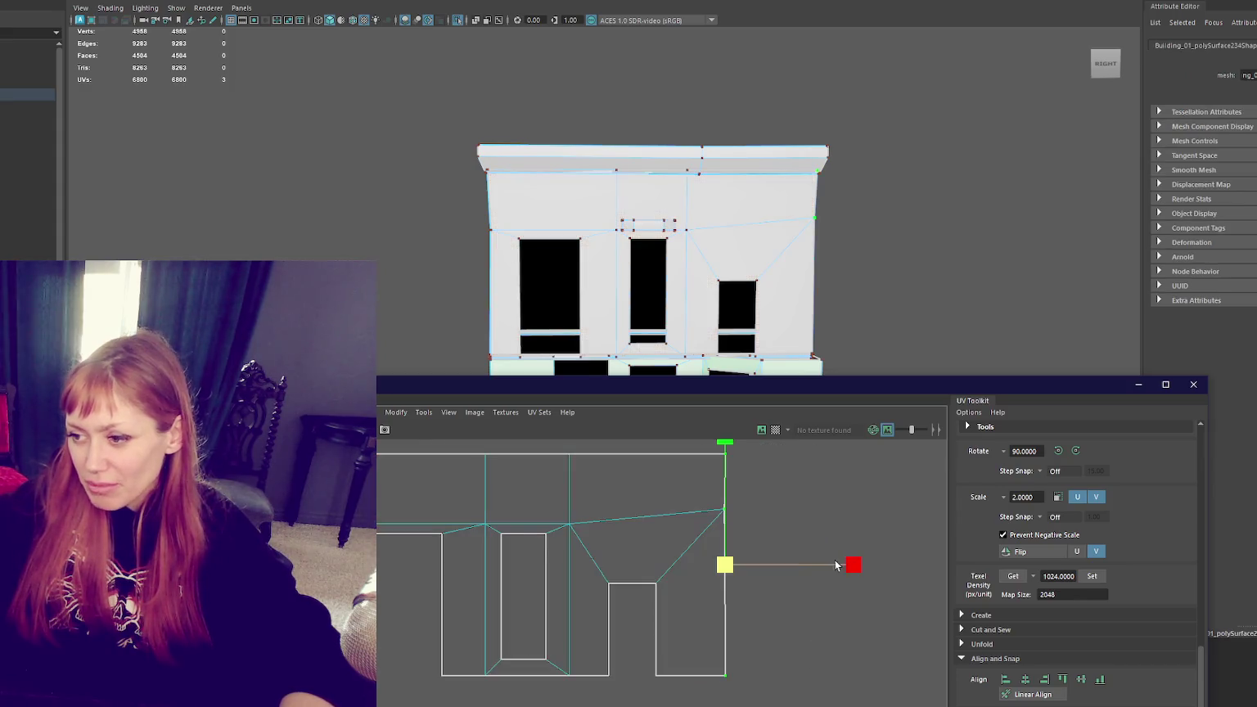
click(467, 563)
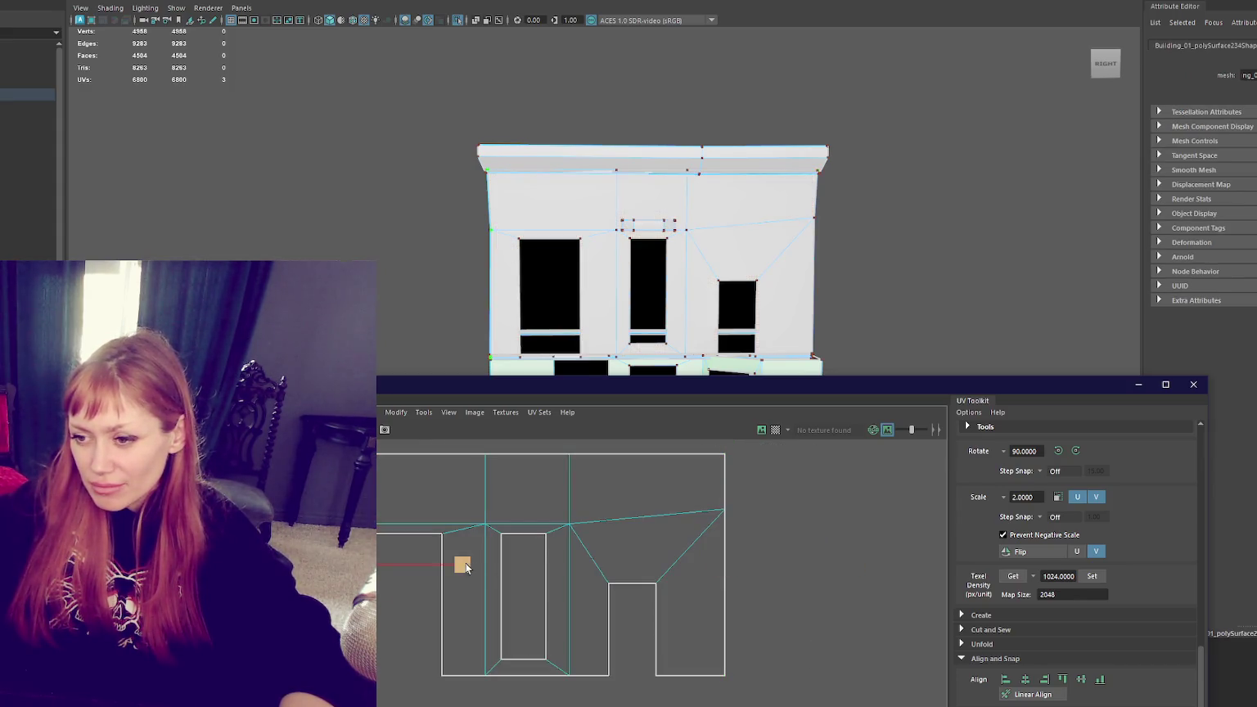
scroll(752, 480, down, 2)
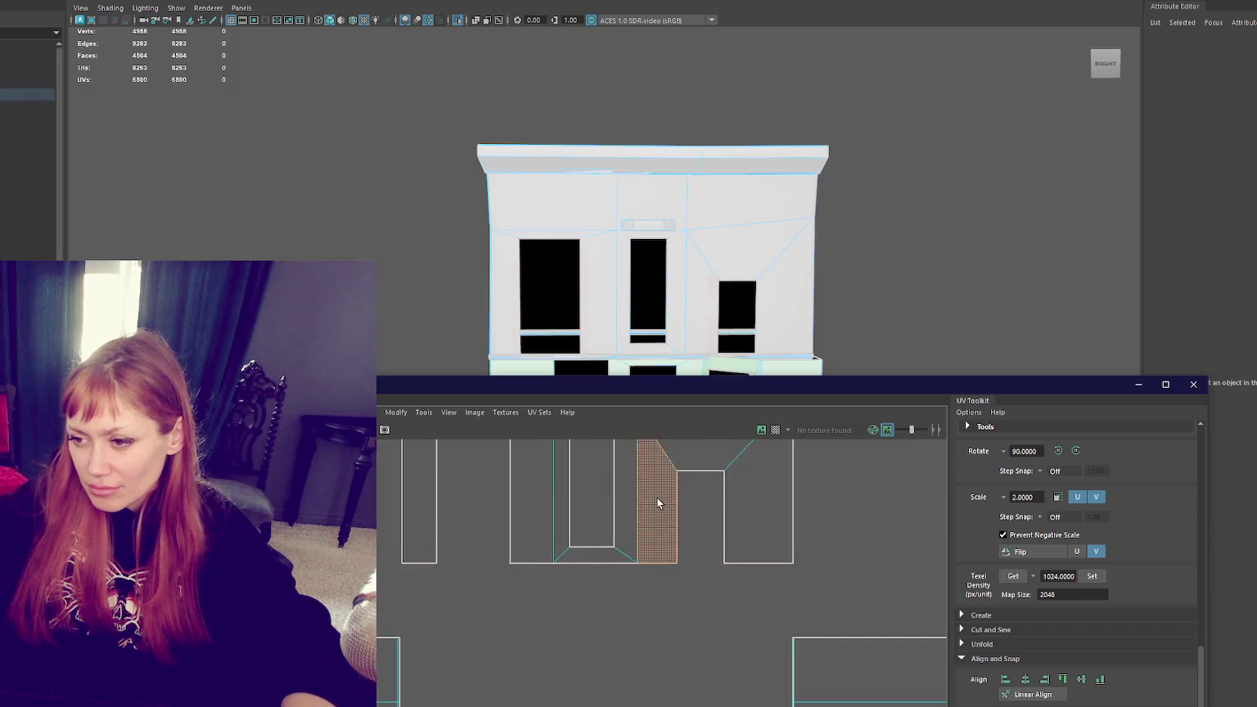
click(654, 495)
key(w)
drag(622, 460, 621, 646)
right_click(795, 512)
Step: Nudge a UV point on the shell's right edge slightly upward
scroll(671, 519, up, 3)
alt+middle_drag(671, 519, 602, 543)
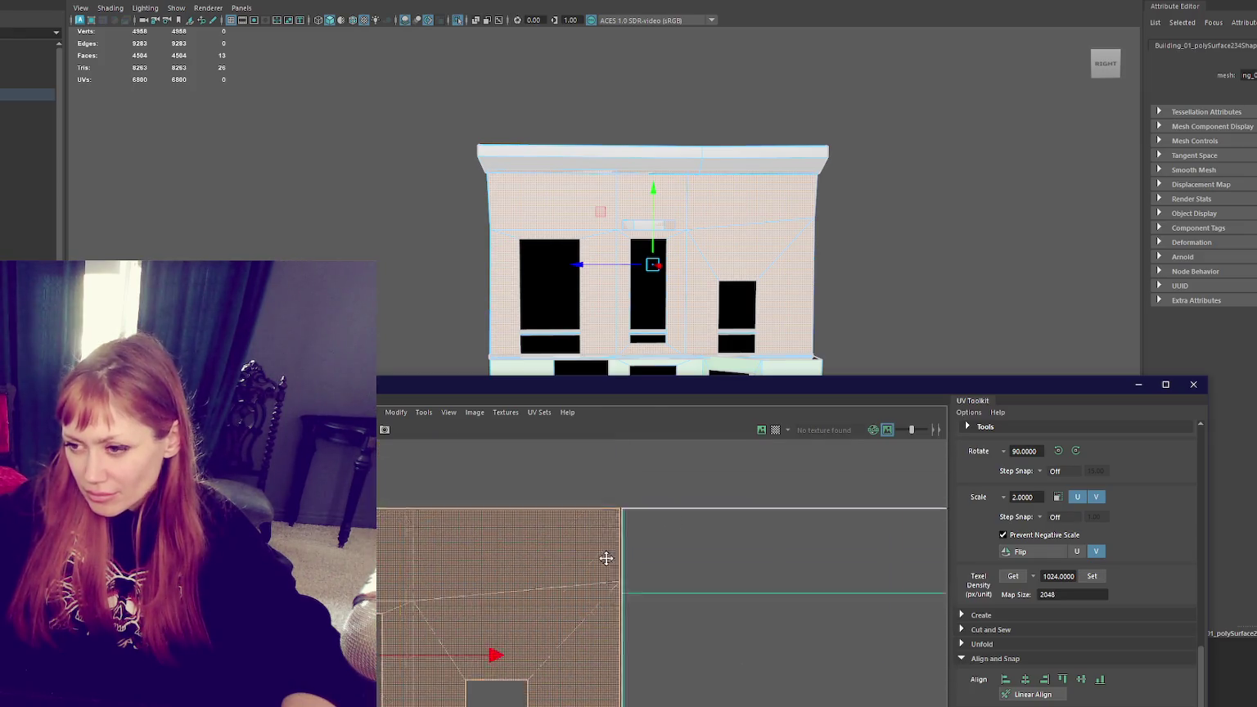
right_drag(602, 542, 724, 561)
click(629, 606)
drag(634, 601, 636, 583)
scroll(636, 583, down, 2)
alt+middle_drag(636, 584, 774, 527)
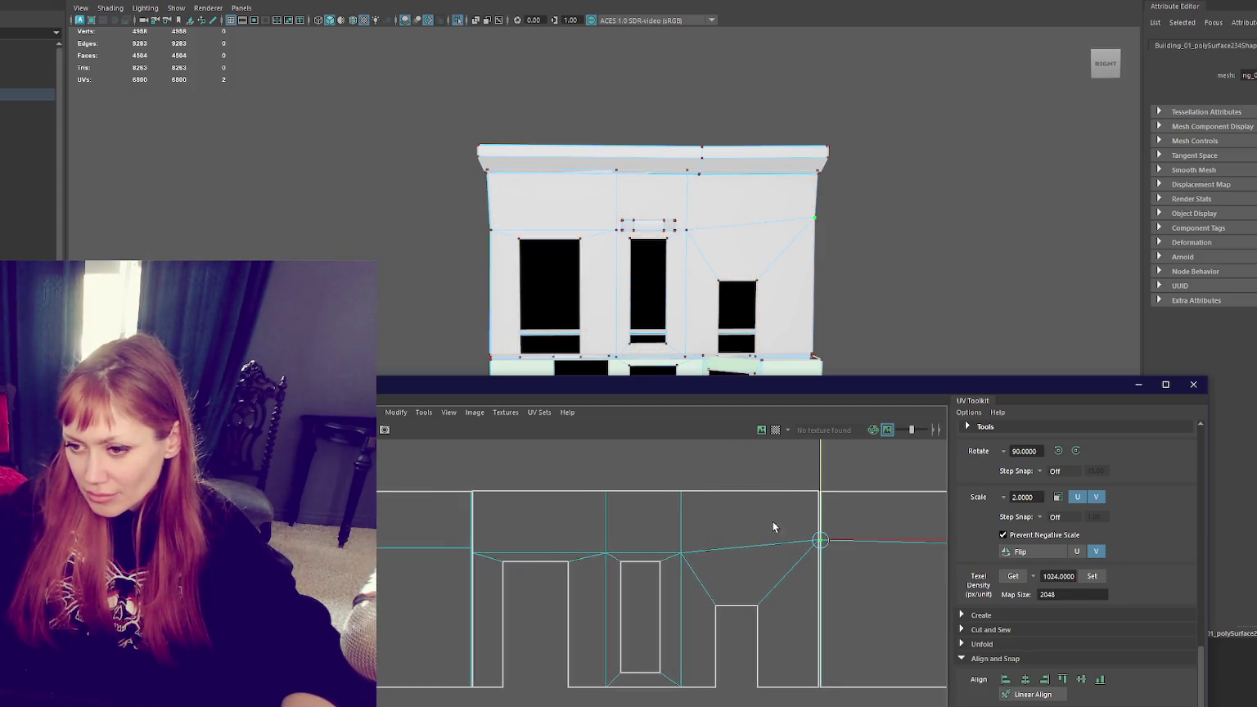
Step: Sew the left seam edges together and close the UV Editor with Building_01 selected
click(473, 537)
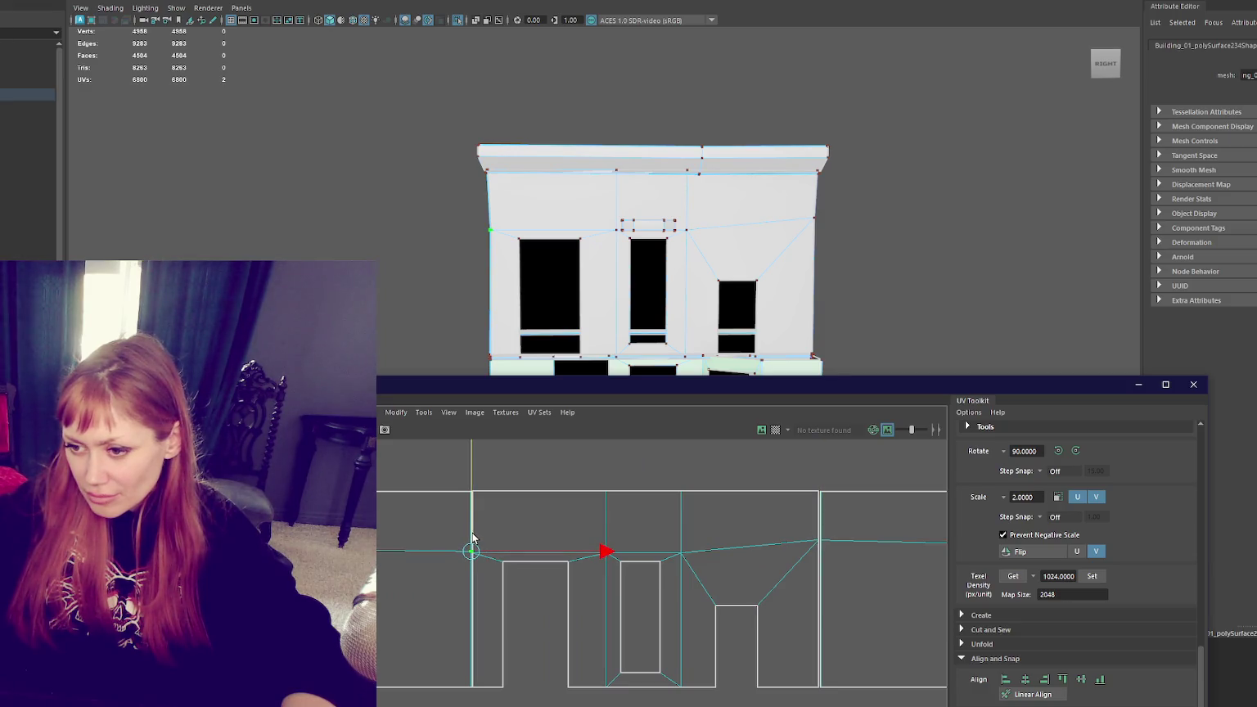
key(F8)
shift+click(473, 608)
shift+right_drag(765, 484, 831, 471)
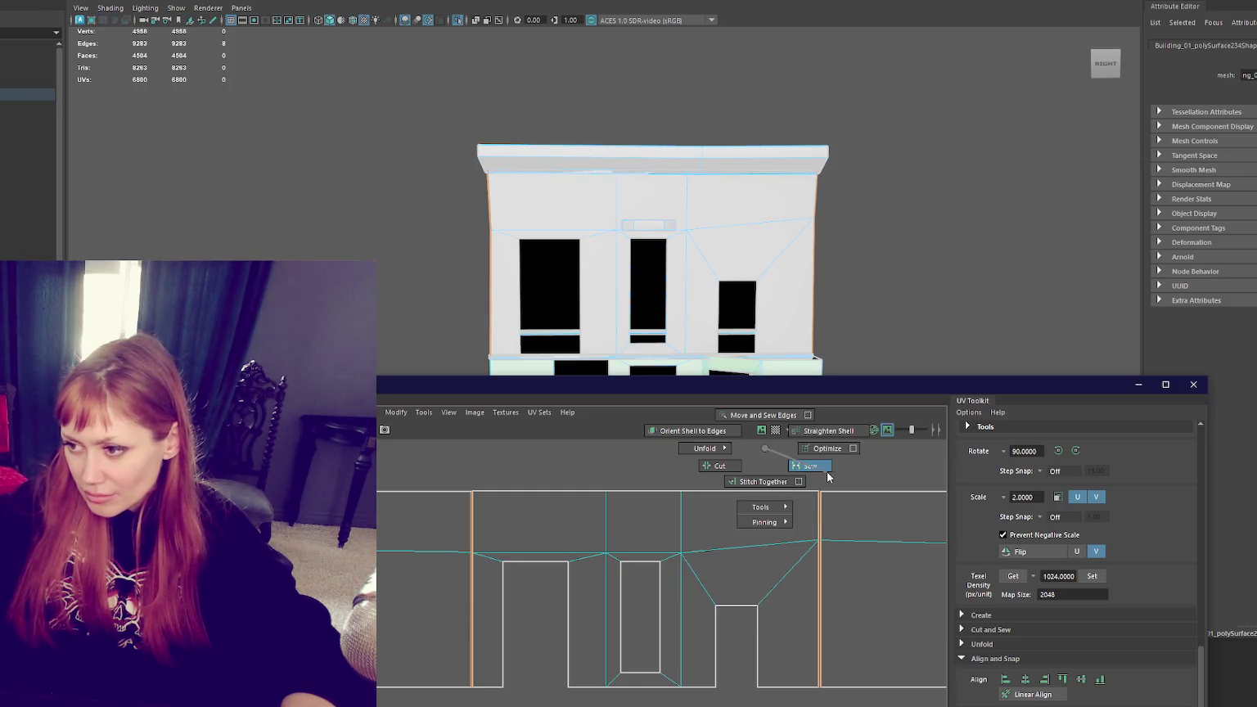
right_drag(641, 463, 695, 444)
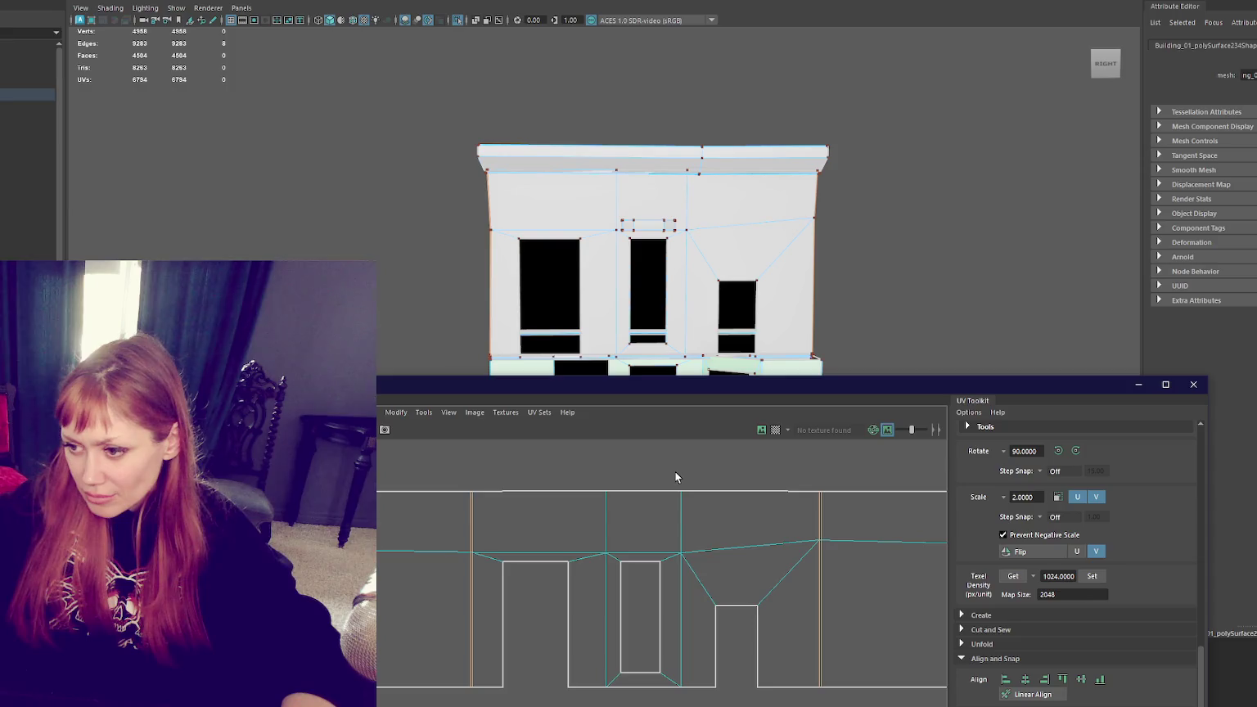
scroll(637, 489, down, 2)
click(1137, 384)
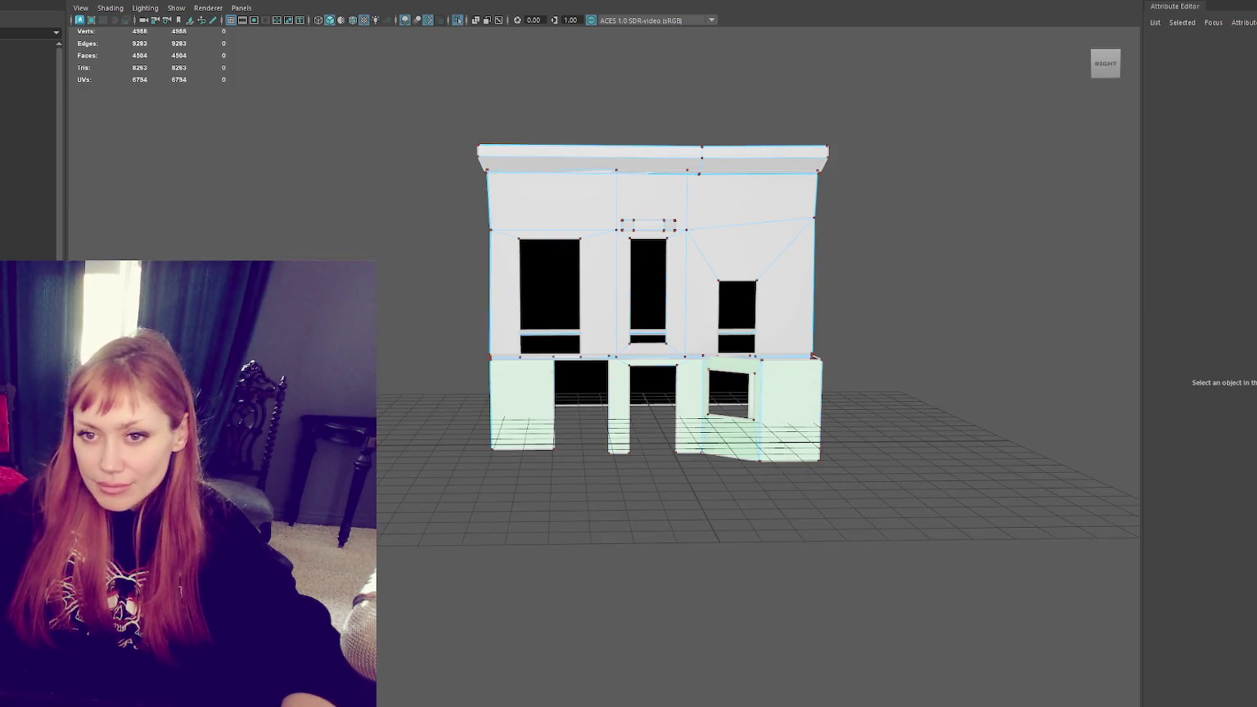
click(28, 95)
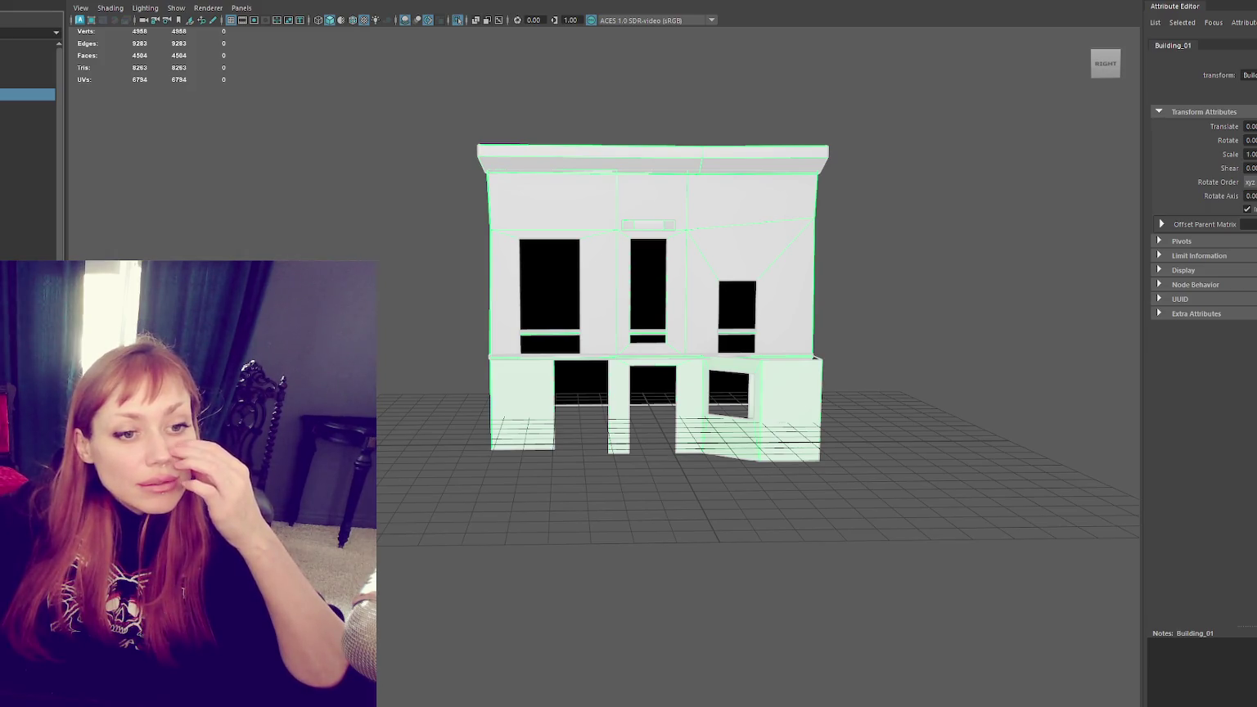
key(alt+Tab)
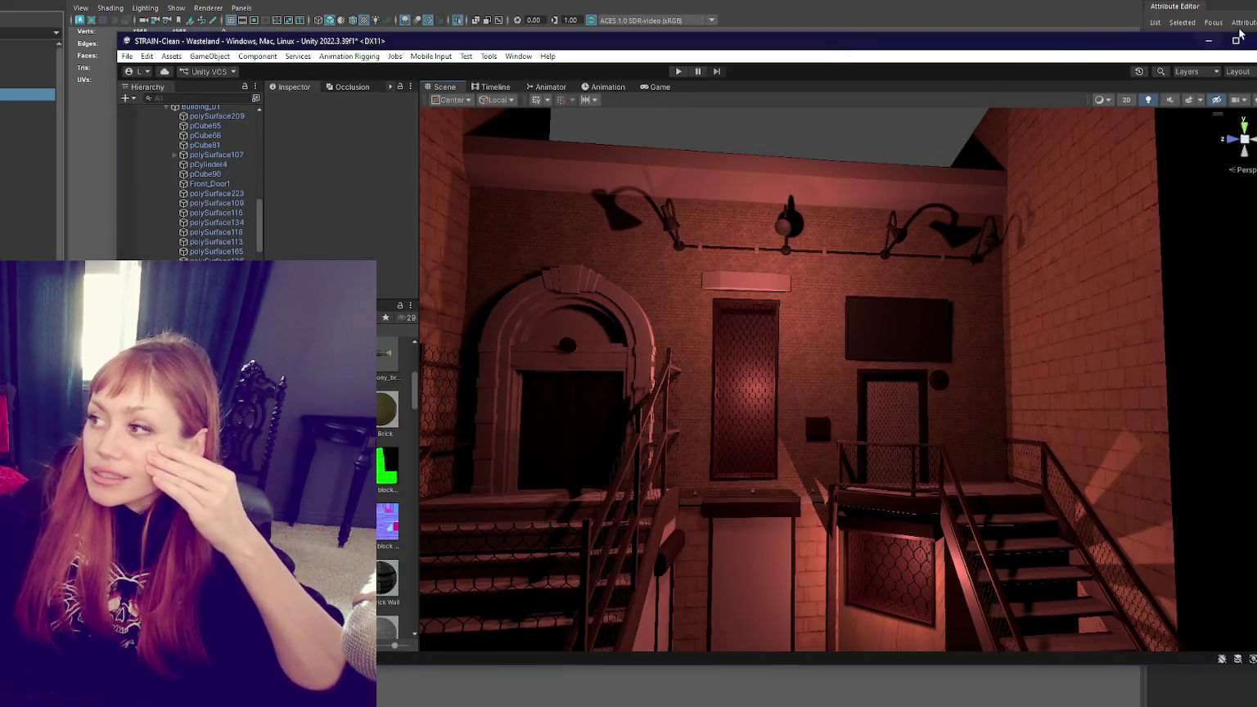
Step: Maximize Unity, select WastelandChunk5 and zoom around the brick facade, arched door, lamps and stairs
click(1235, 39)
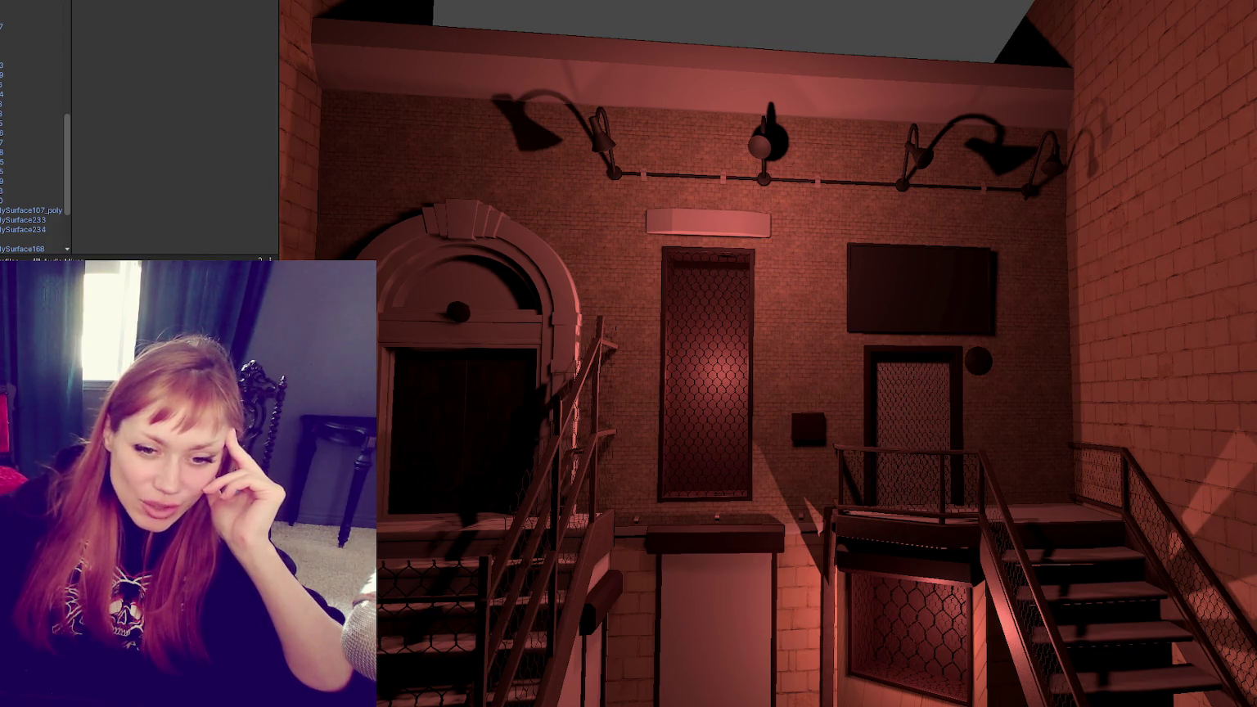
click(724, 386)
scroll(794, 353, up, 2)
scroll(793, 360, up, 1)
scroll(765, 257, up, 2)
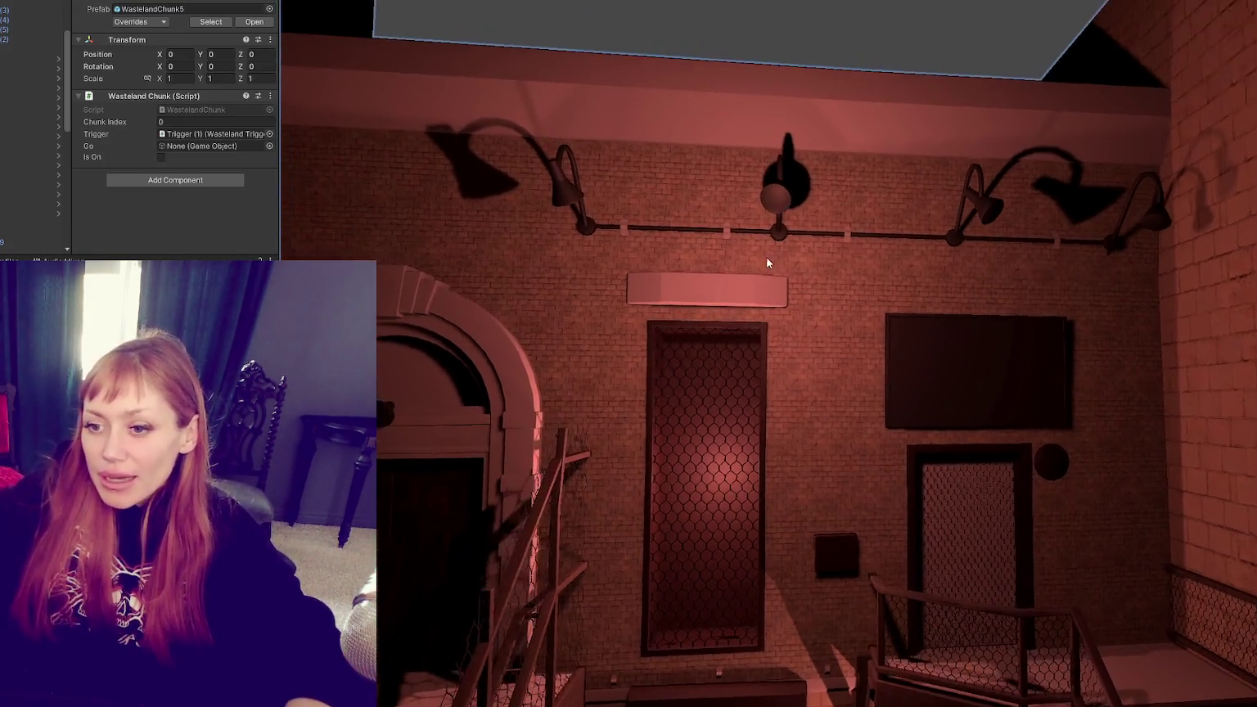
scroll(718, 271, up, 2)
scroll(719, 270, up, 1)
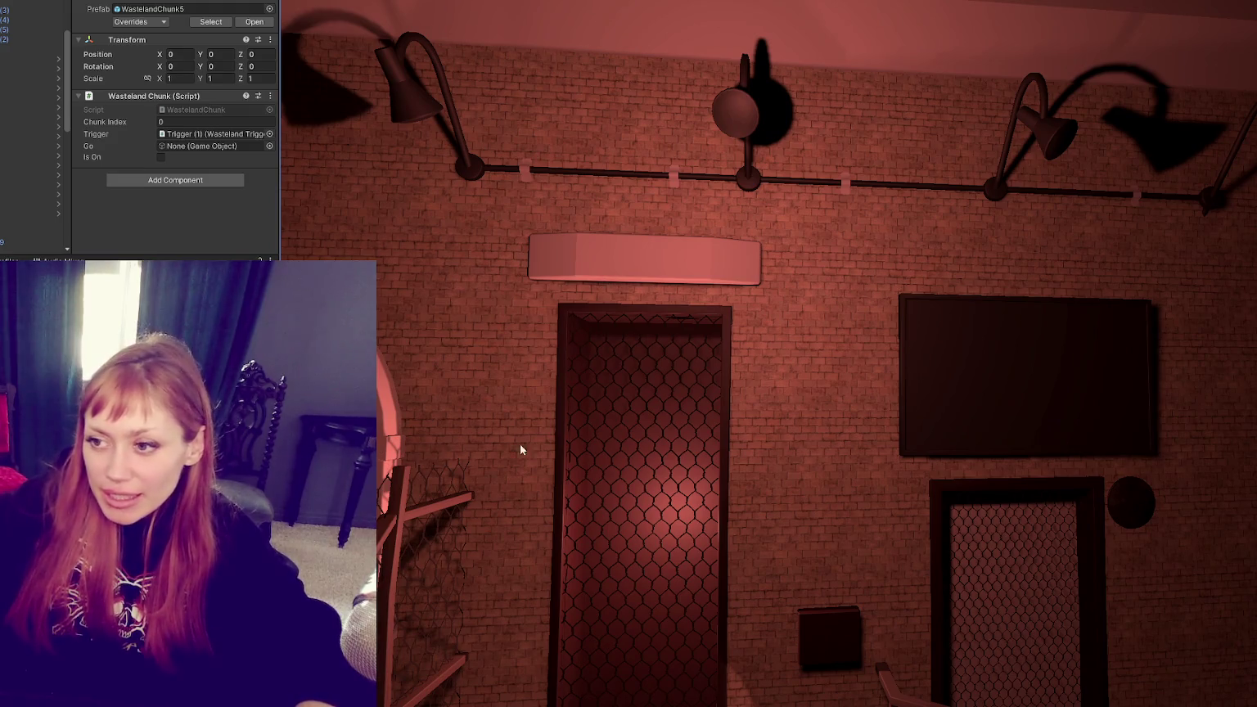
scroll(640, 328, down, 2)
middle_drag(625, 326, 633, 316)
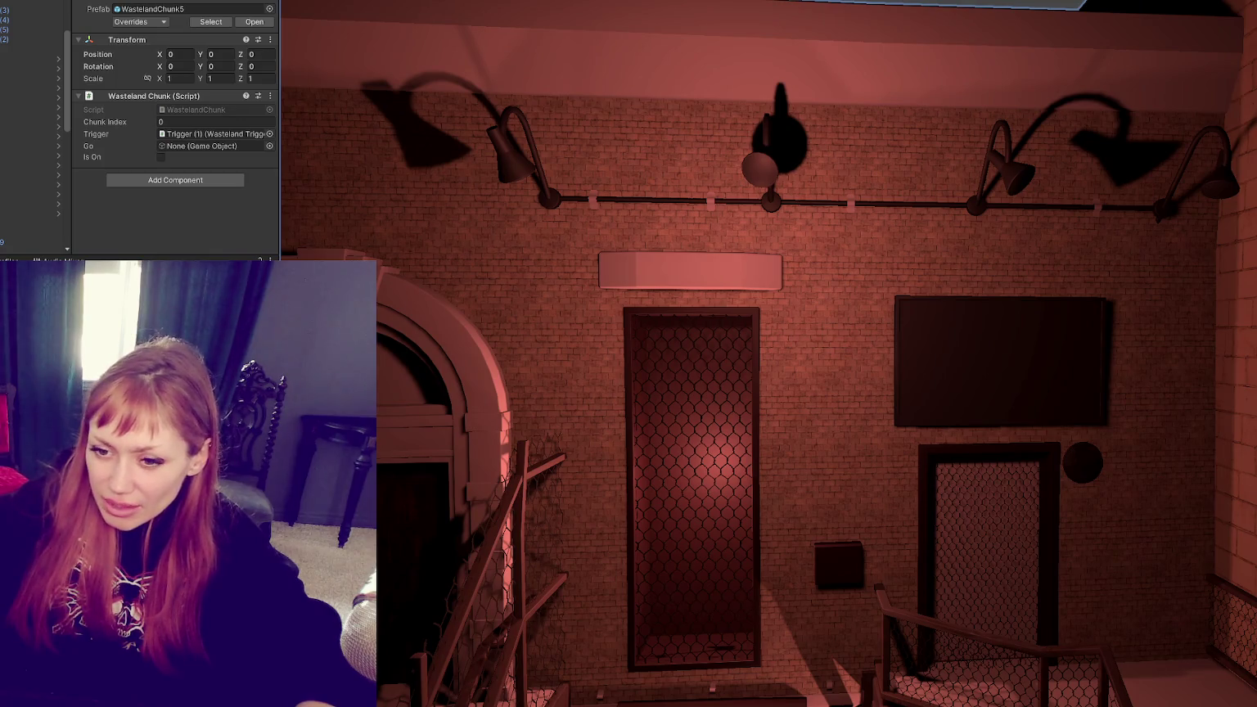
scroll(562, 315, down, 3)
scroll(648, 334, down, 2)
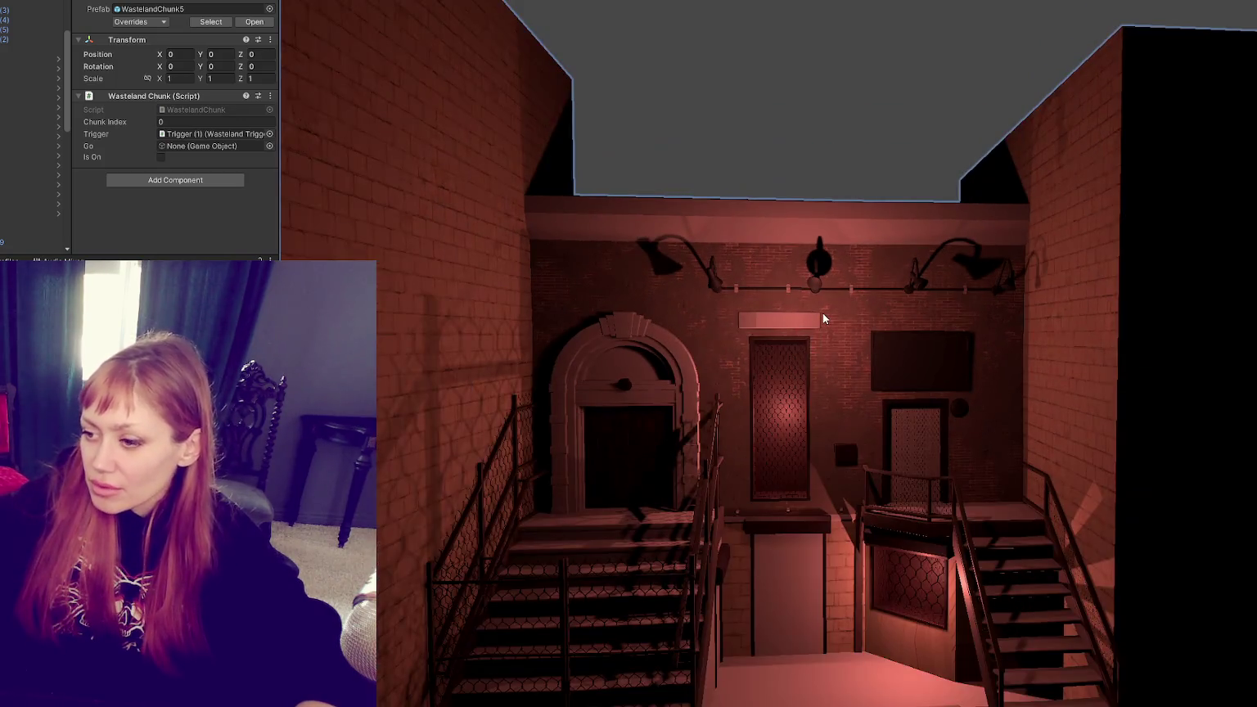
scroll(823, 312, up, 2)
scroll(780, 377, up, 2)
scroll(758, 386, up, 2)
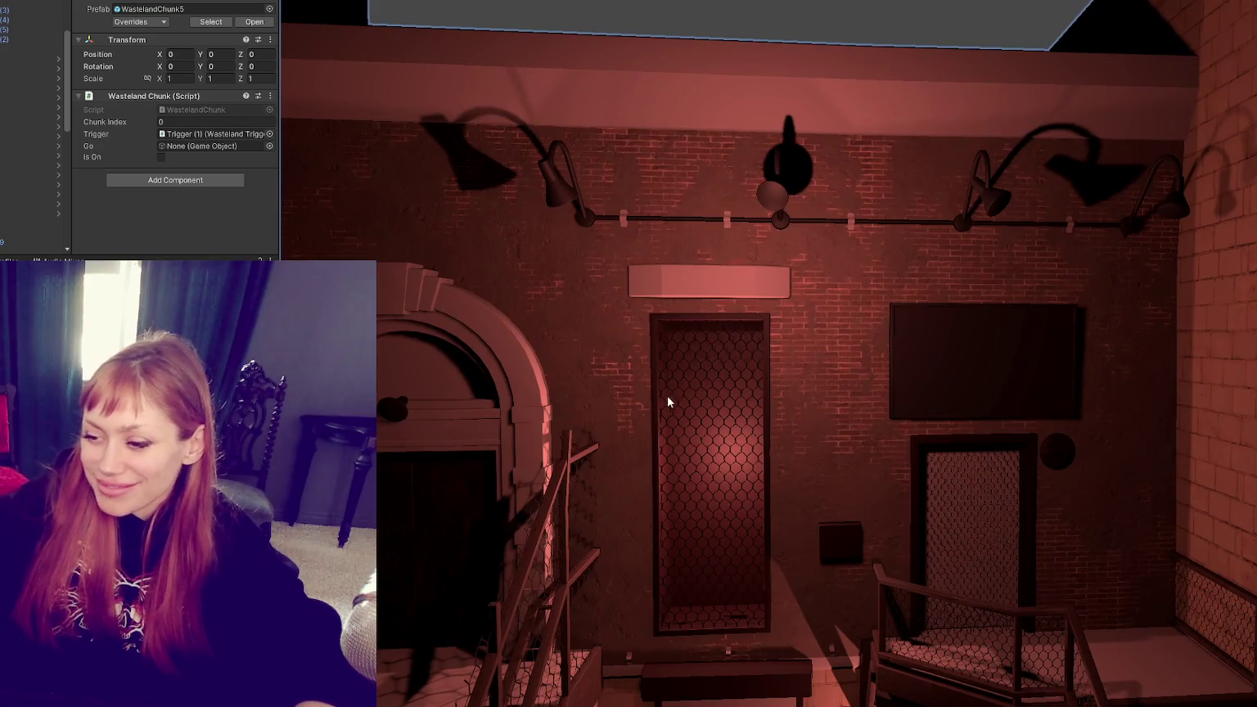
scroll(769, 372, up, 2)
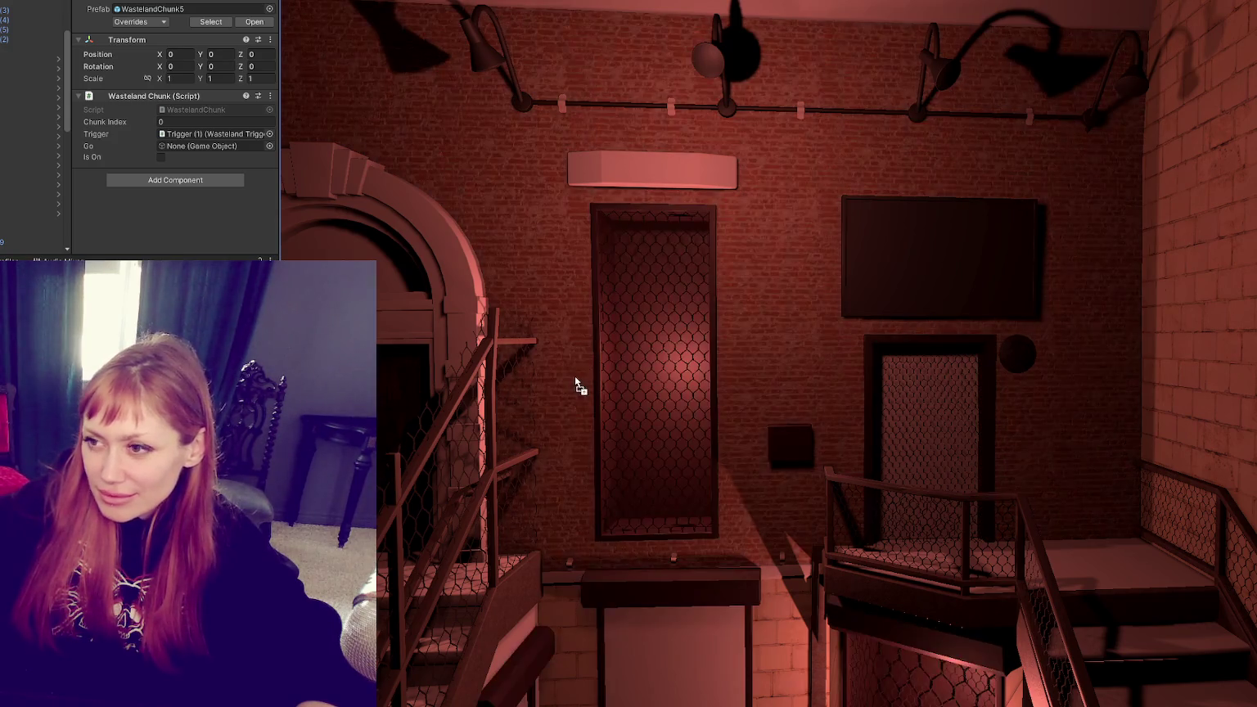
scroll(578, 379, down, 3)
scroll(583, 393, down, 3)
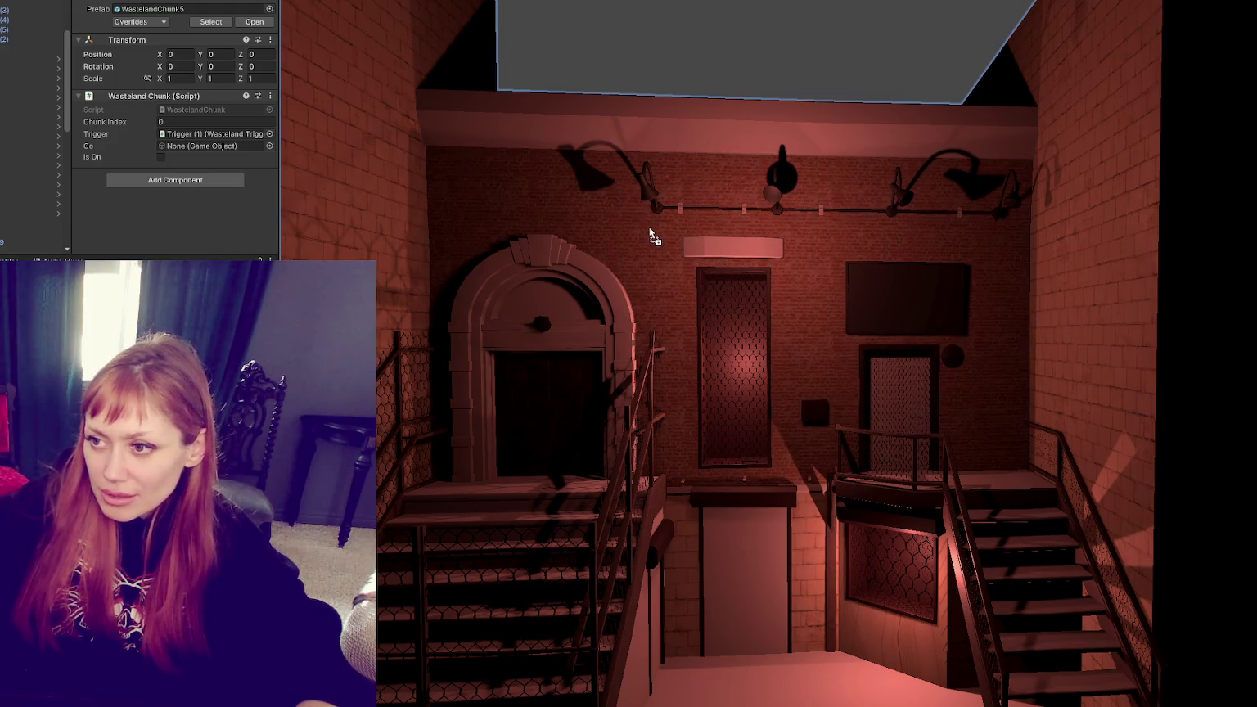
Step: Open the Bricks material and try new Base Map tiling values, starting with 1.9
click(189, 327)
scroll(192, 194, down, 5)
scroll(180, 192, down, 3)
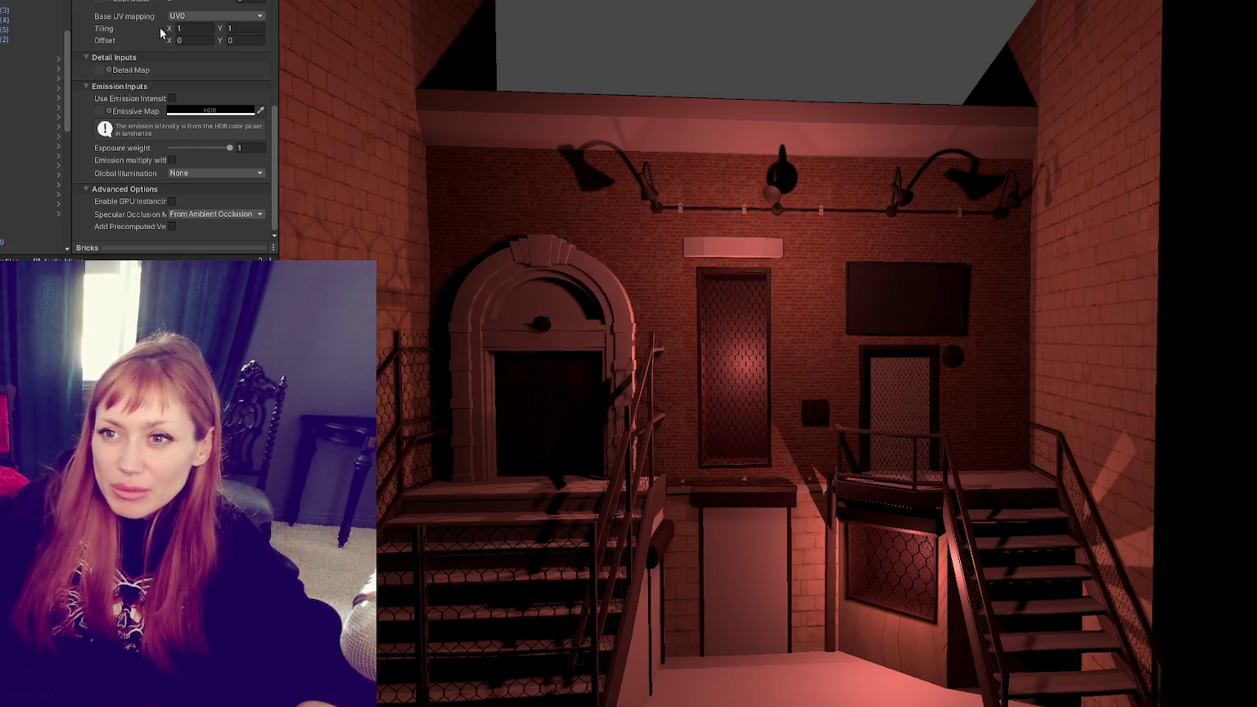
click(188, 28)
text(1.9)
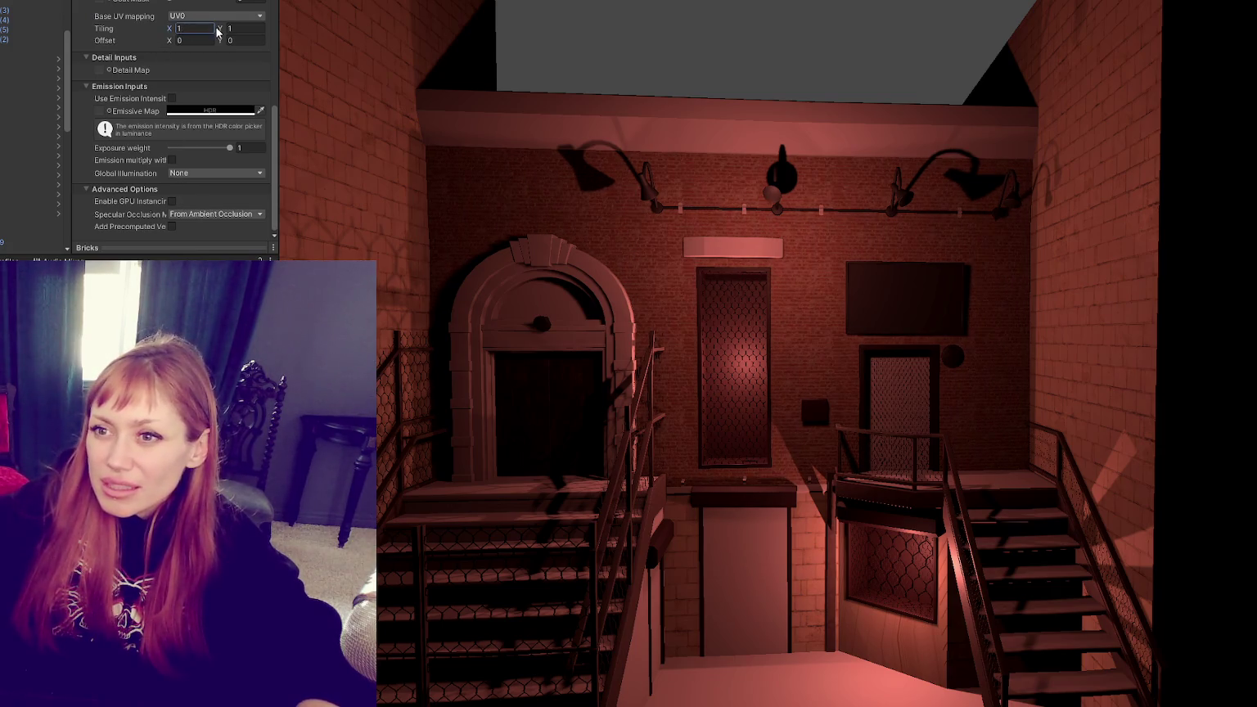
drag(219, 31, 211, 32)
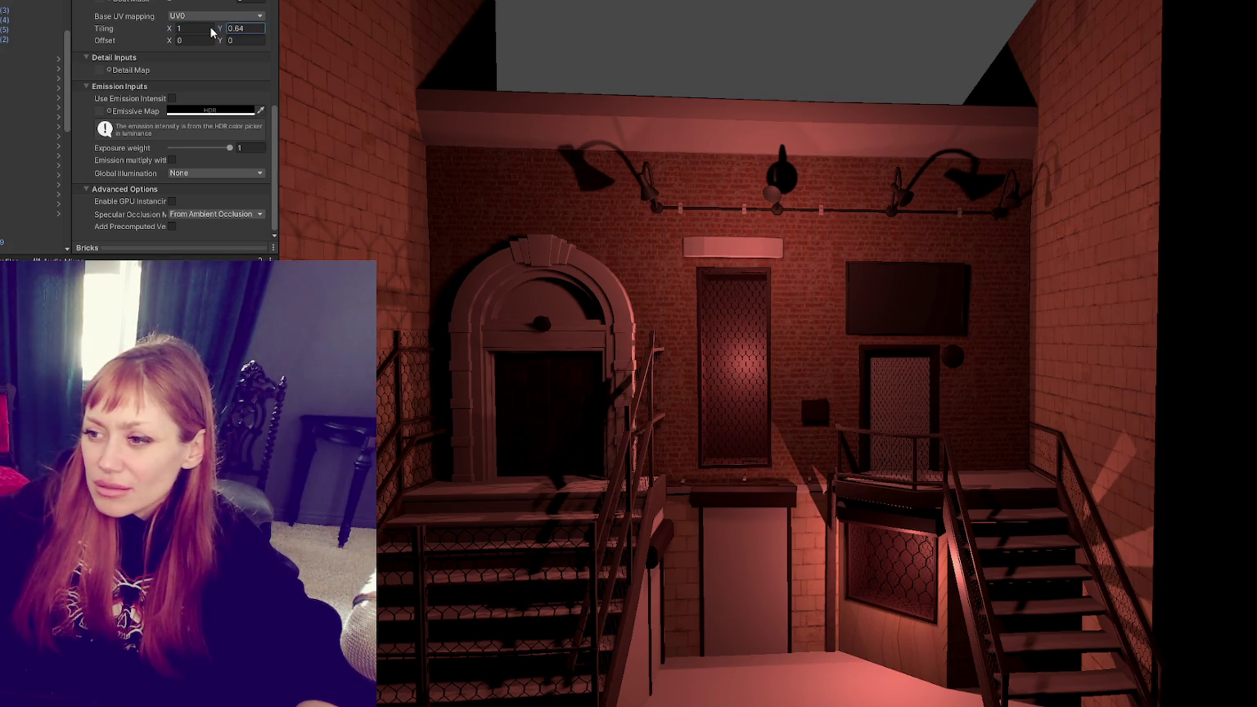
click(169, 30)
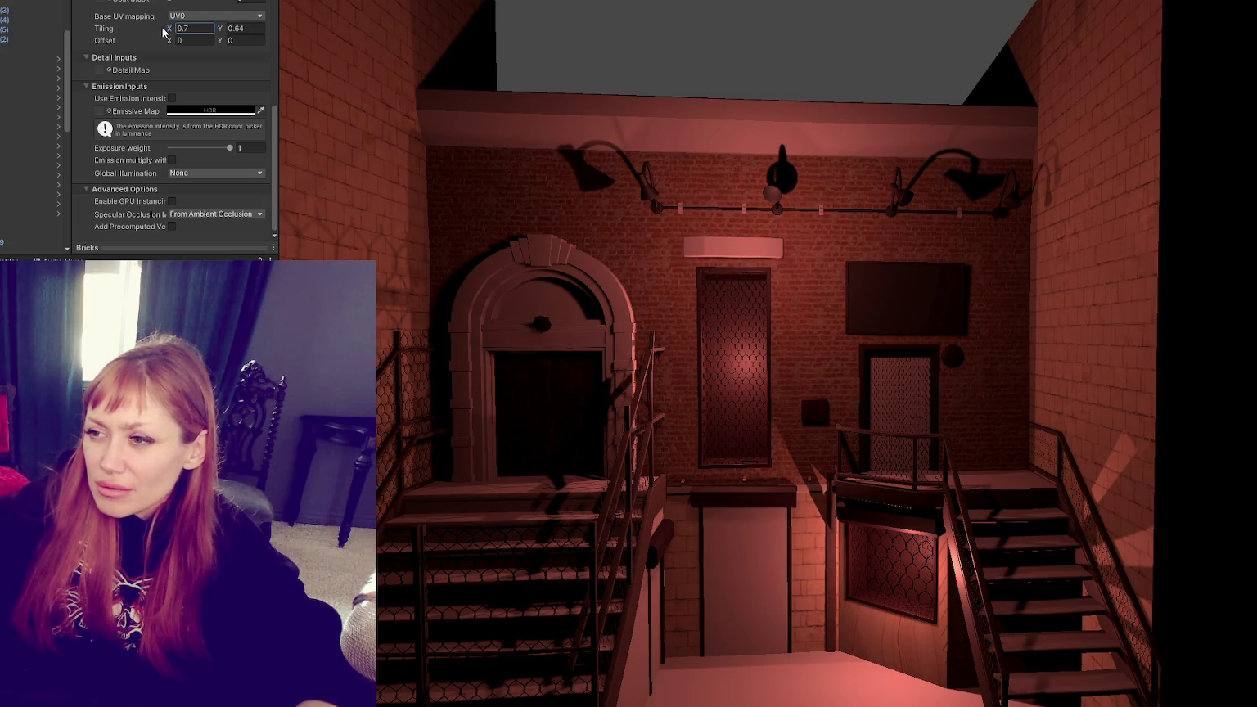
drag(160, 27, 155, 27)
Step: Set the Bricks Base Map tiling to X 0.5 and Y 0.4
click(188, 27)
key(BackSpace)
text(0.5)
key(Tab)
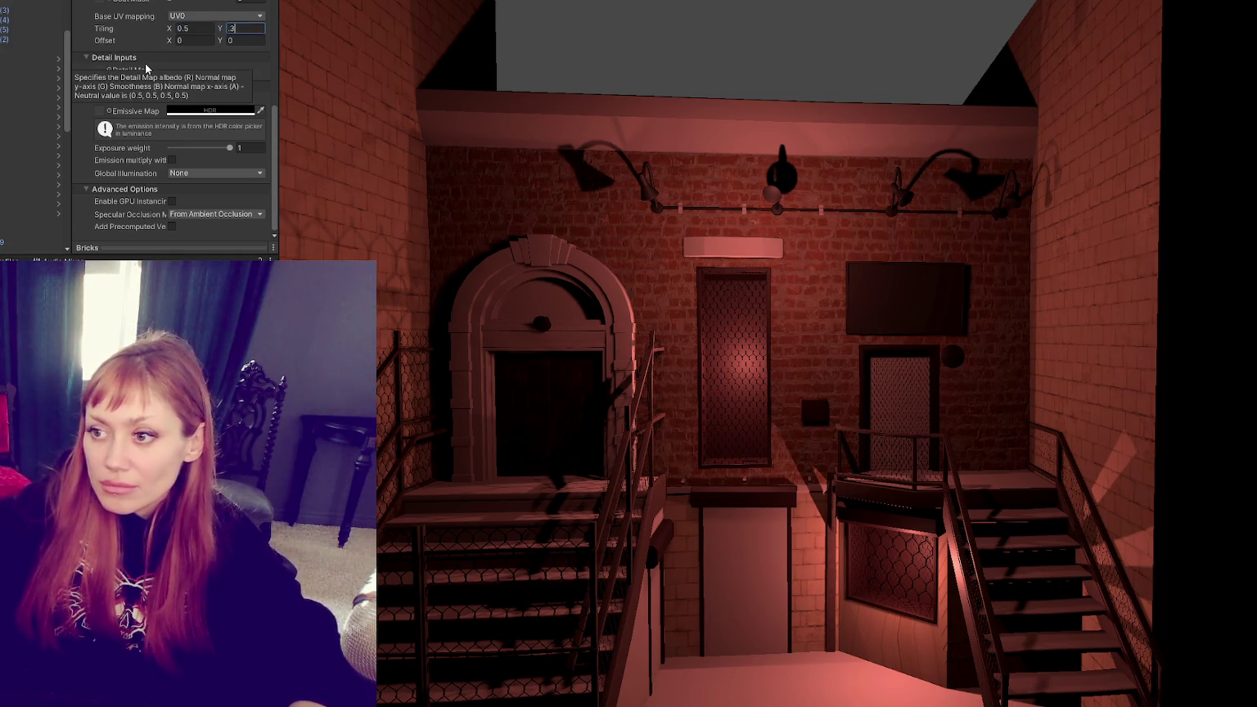
text(.3)
key(BackSpace)
text(4)
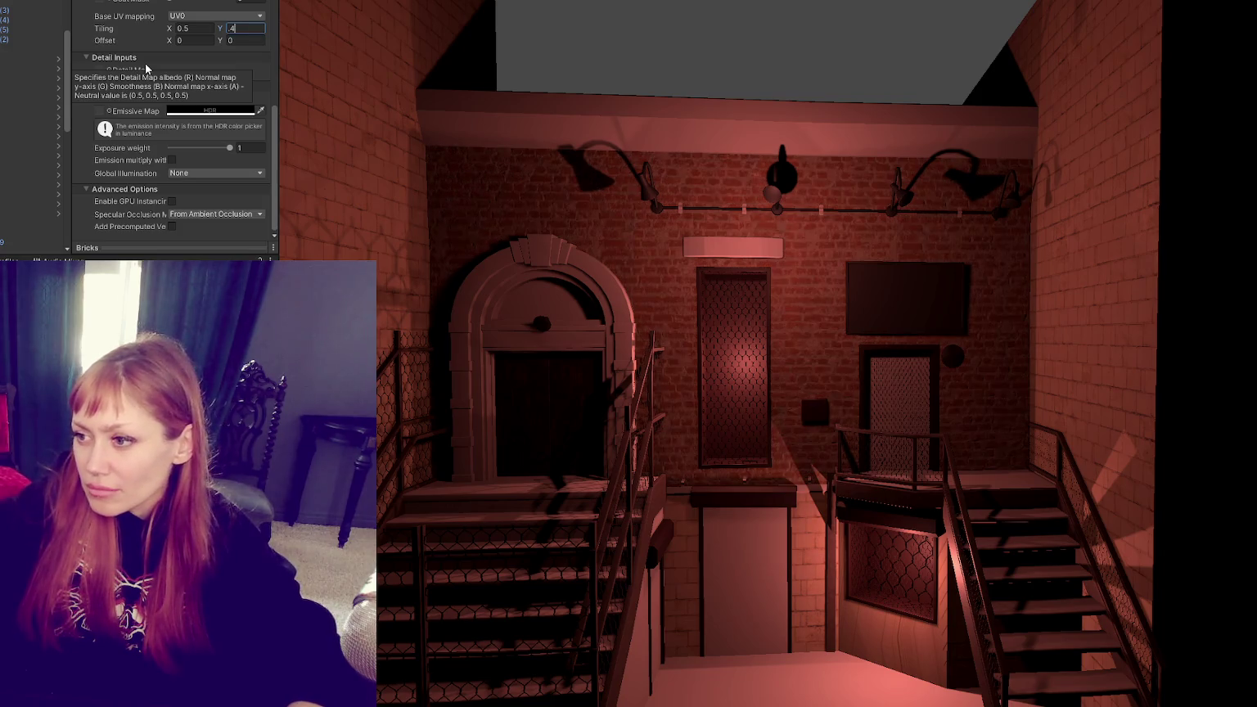
Step: Frame the arched door closely and start retyping the tiling as 0.6 by 0.45
scroll(1067, 196, up, 5)
middle_drag(602, 307, 958, 306)
scroll(637, 344, up, 3)
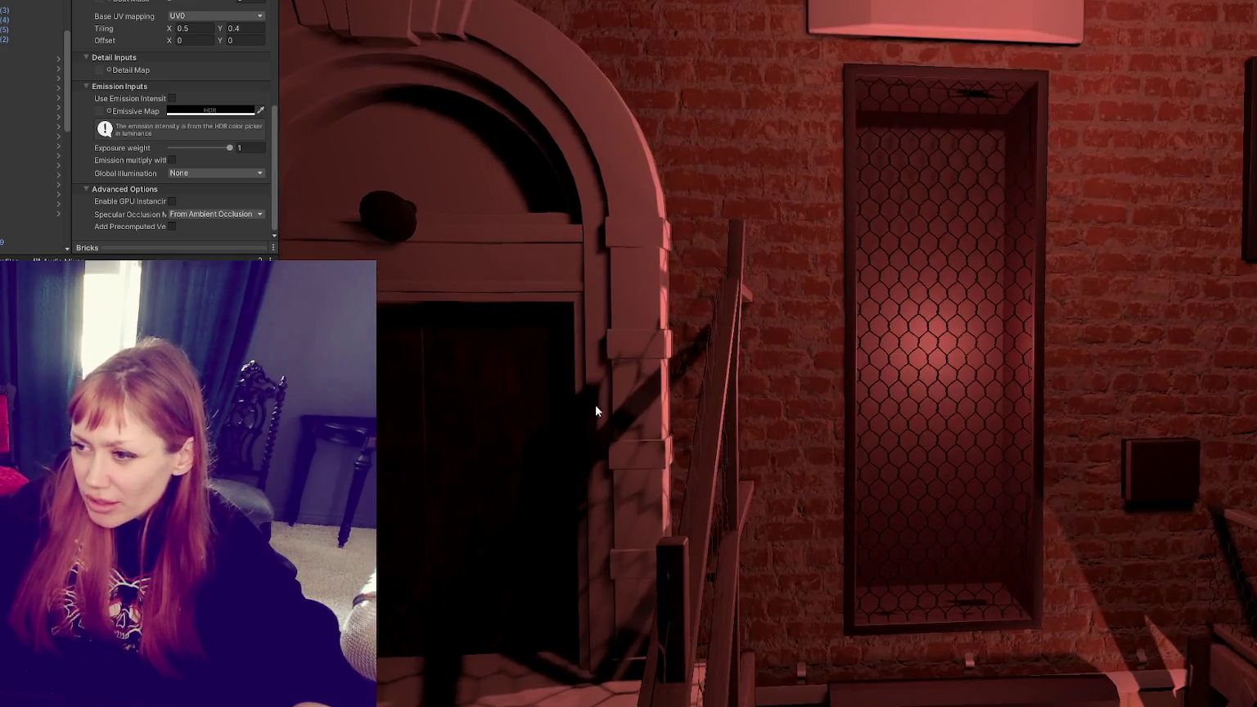
middle_drag(607, 396, 768, 255)
scroll(726, 315, up, 1)
scroll(730, 391, up, 3)
middle_drag(940, 261, 819, 392)
scroll(817, 385, up, 1)
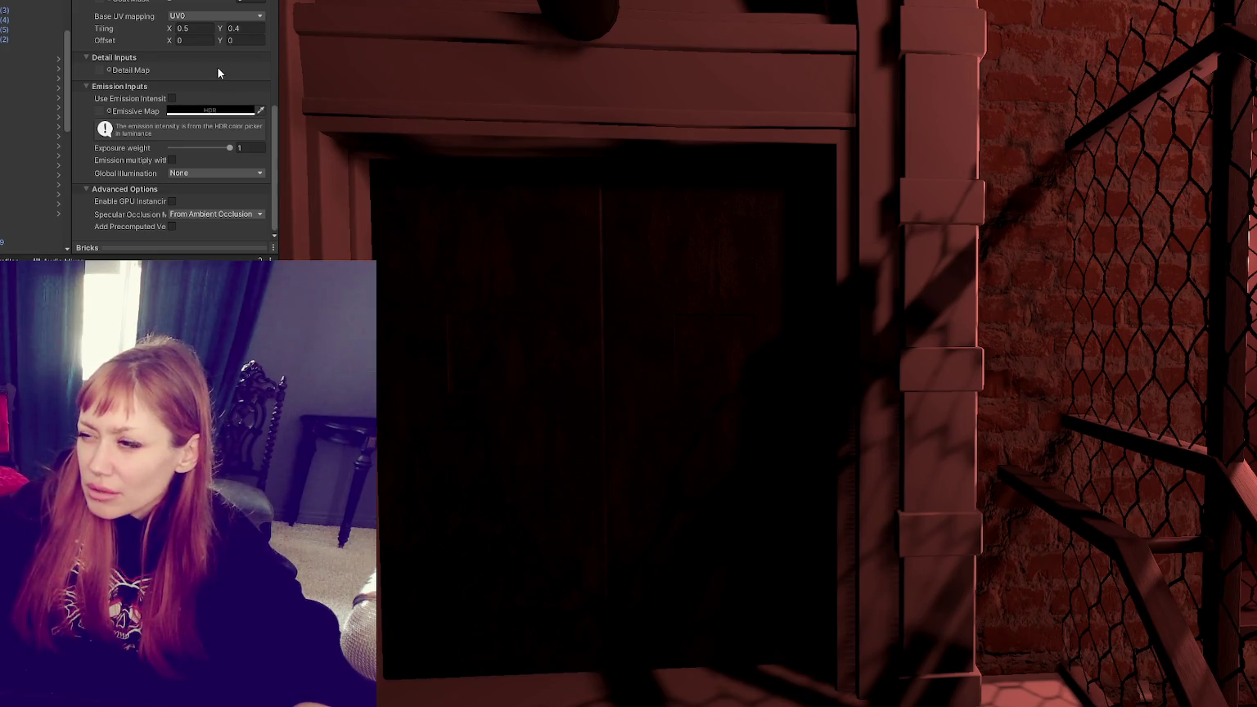
click(201, 29)
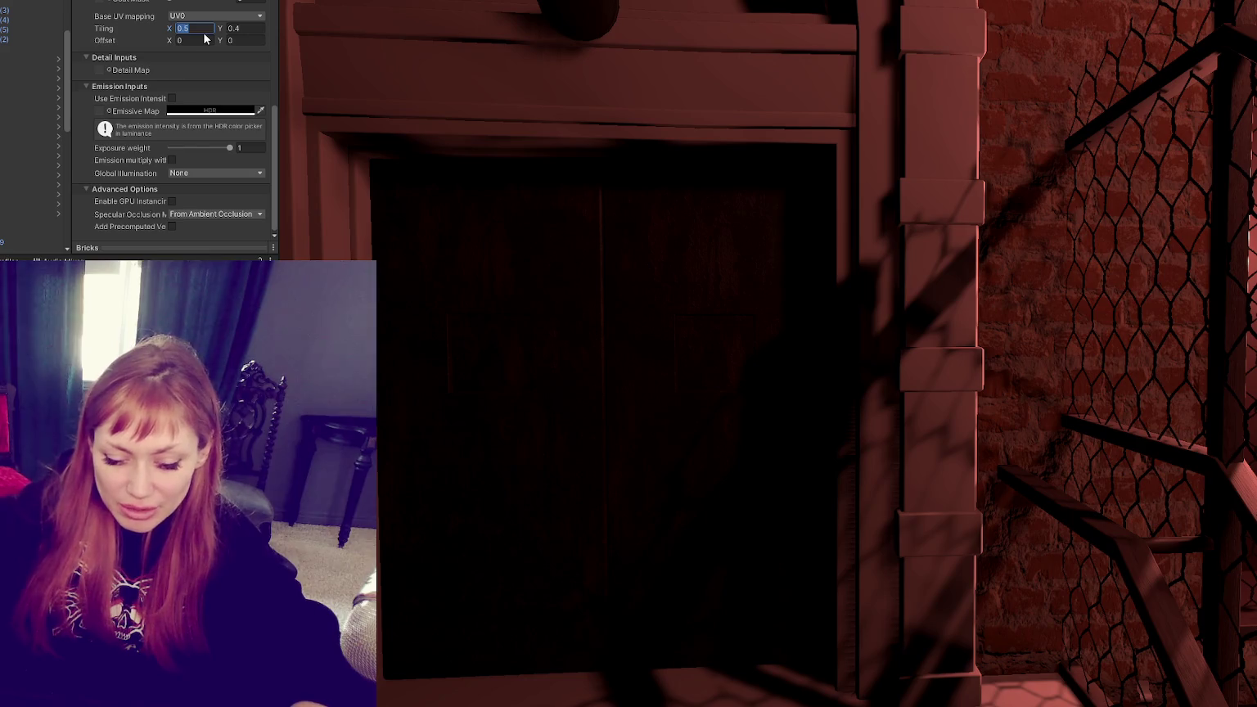
text(.6)
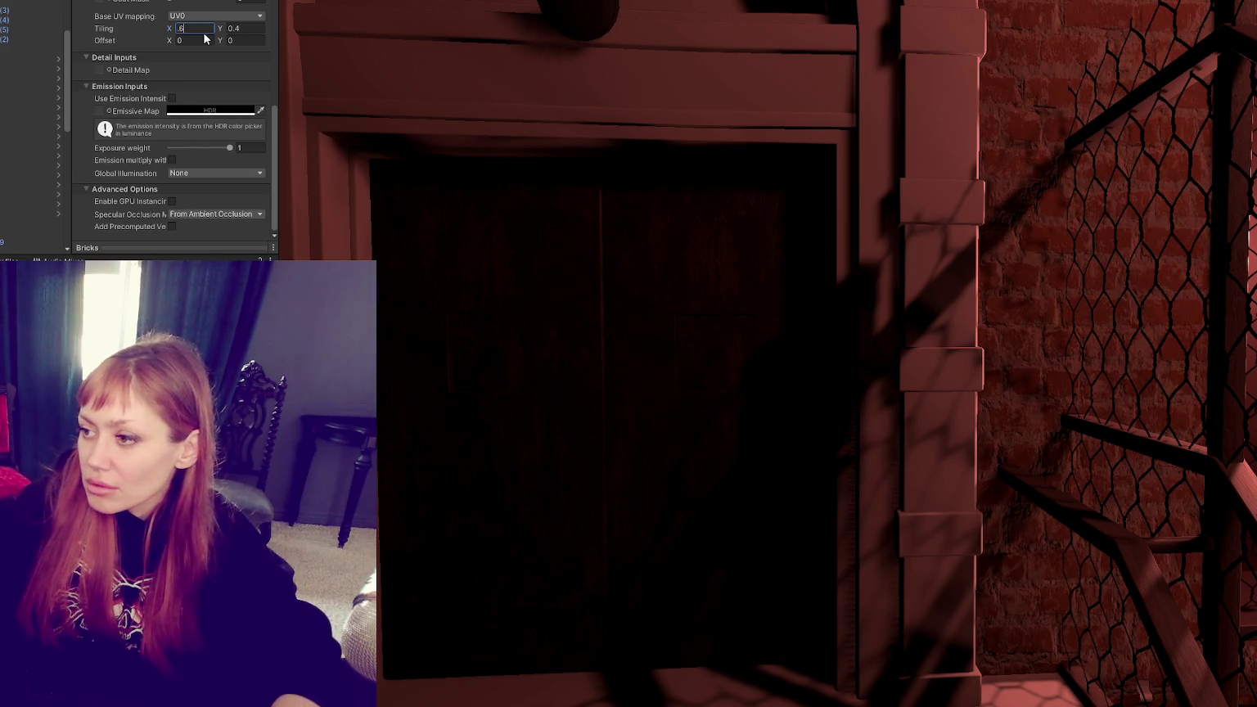
text(.4)
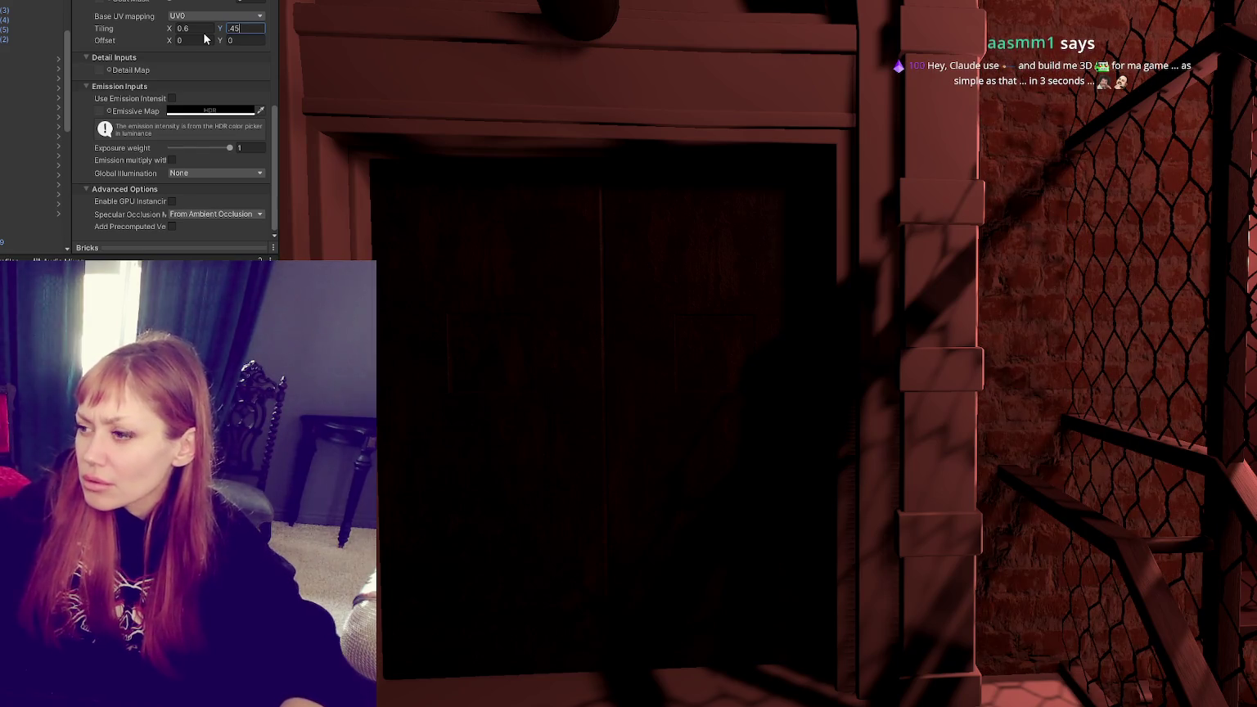
text(5)
right_drag(1023, 184, 837, 263)
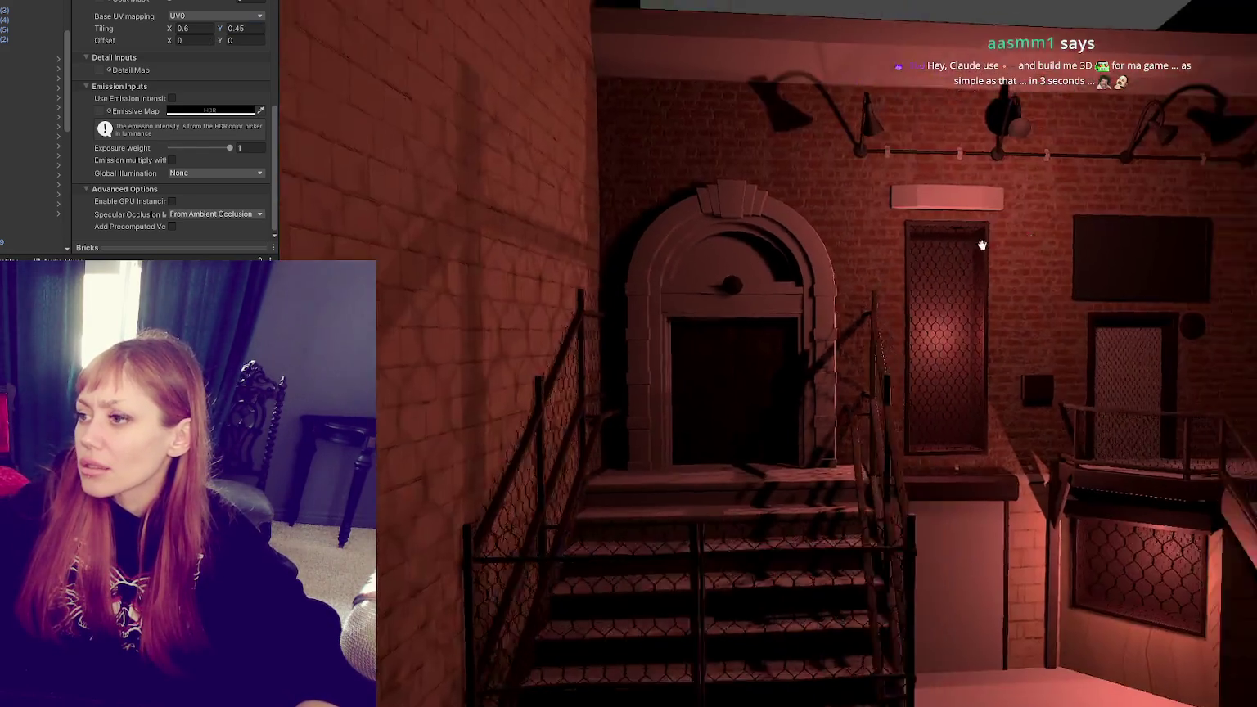
scroll(837, 262, up, 2)
scroll(842, 260, up, 2)
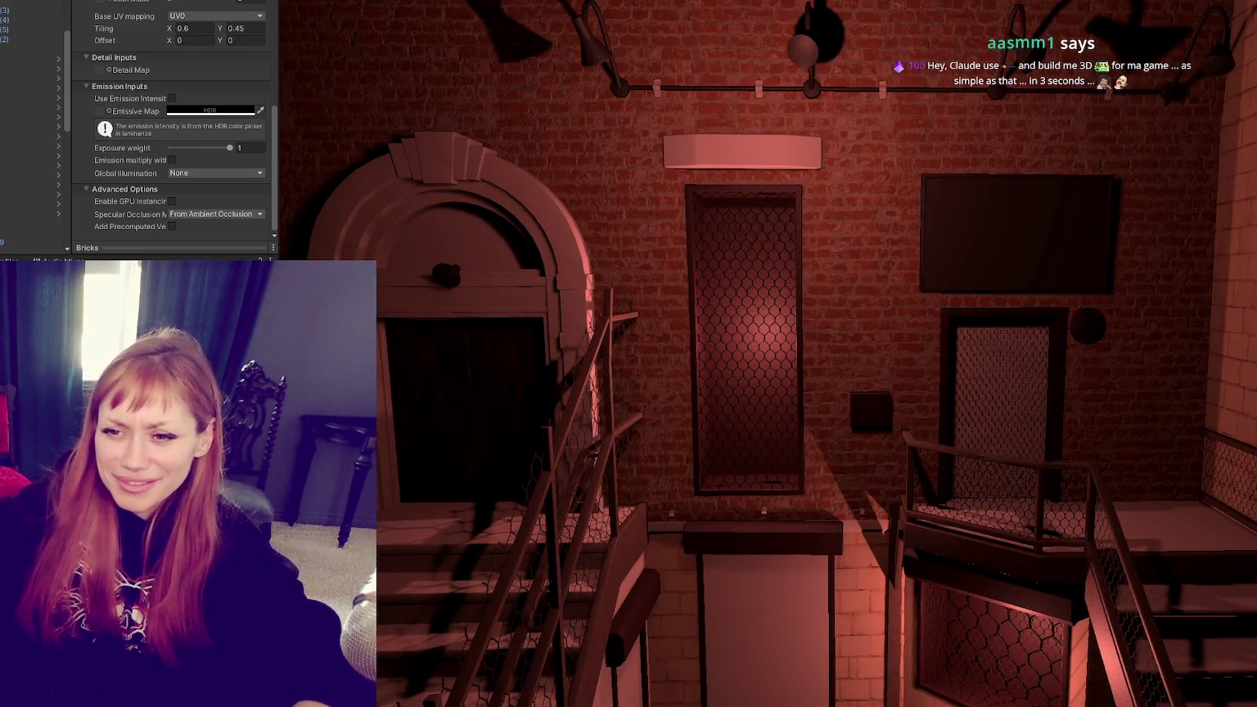
drag(744, 118, 759, 99)
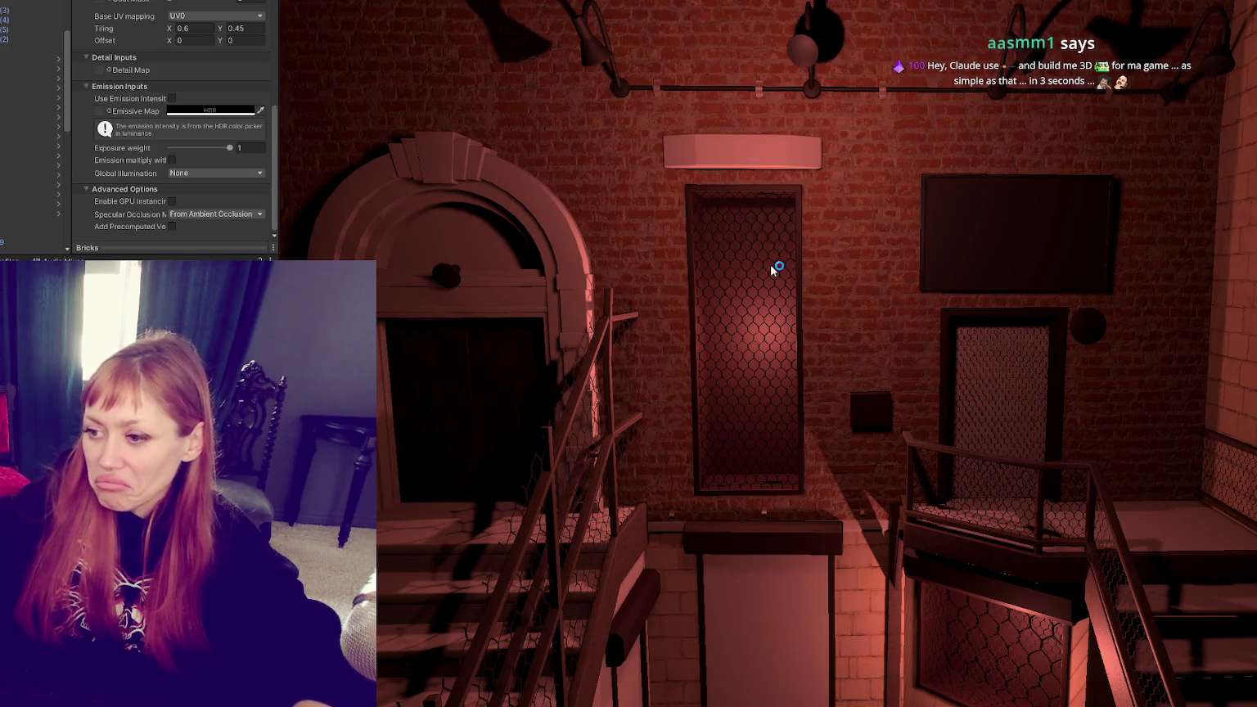
drag(715, 542, 721, 540)
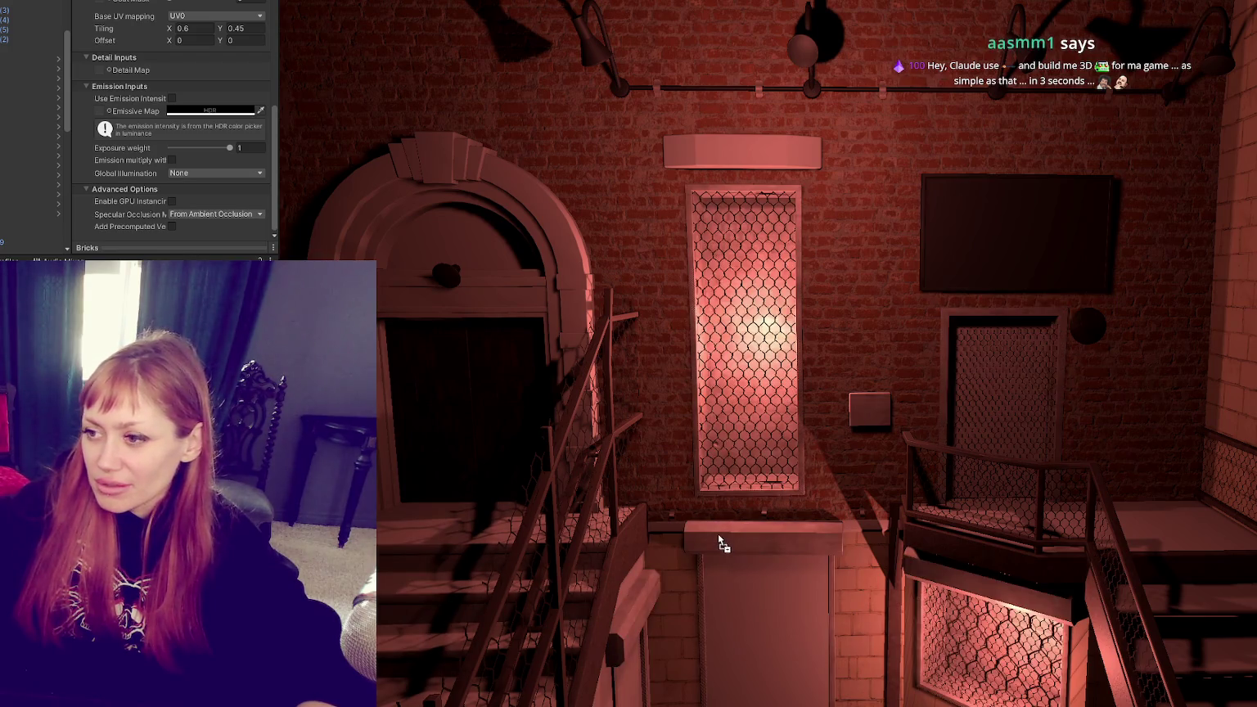
right_drag(774, 528, 401, 437)
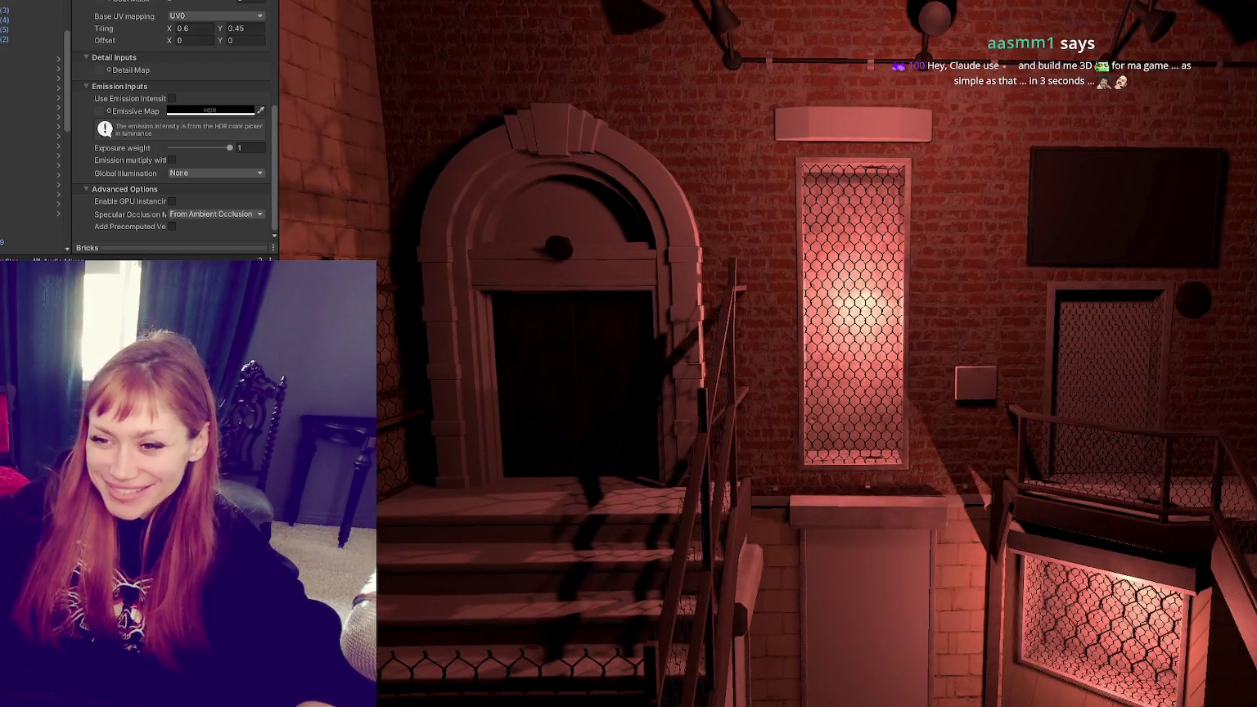
drag(681, 140, 772, 63)
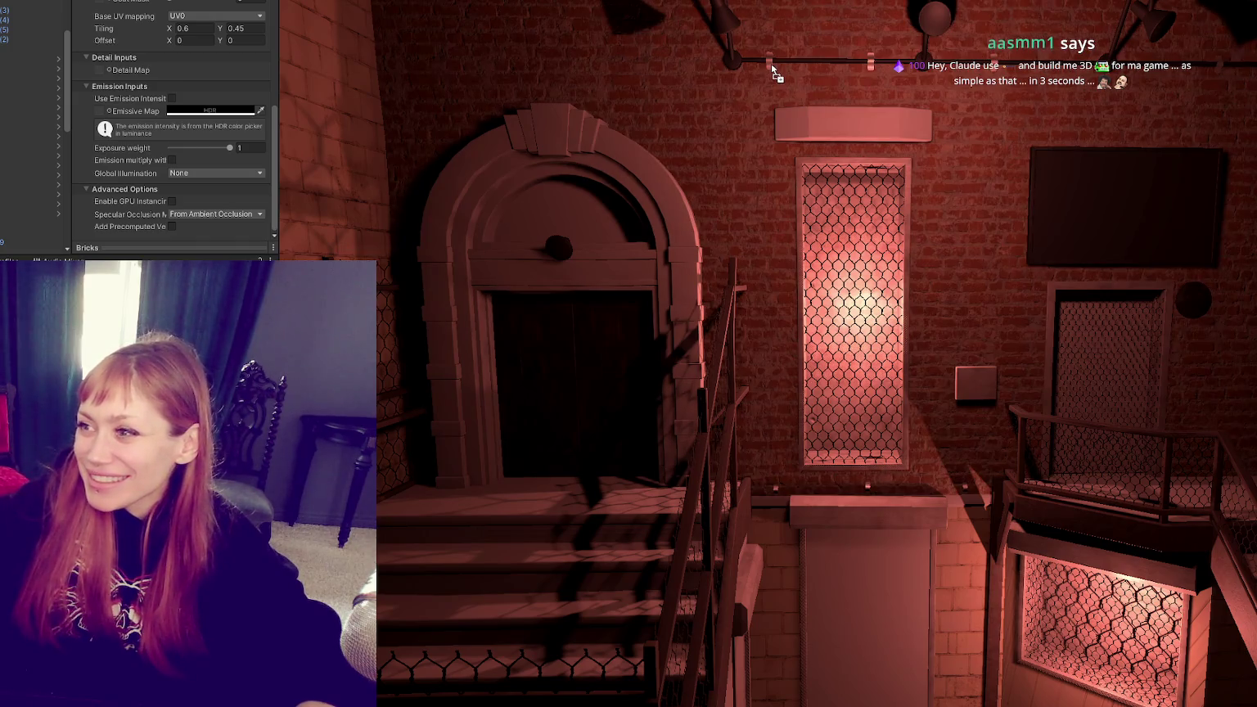
right_drag(772, 63, 1160, 265)
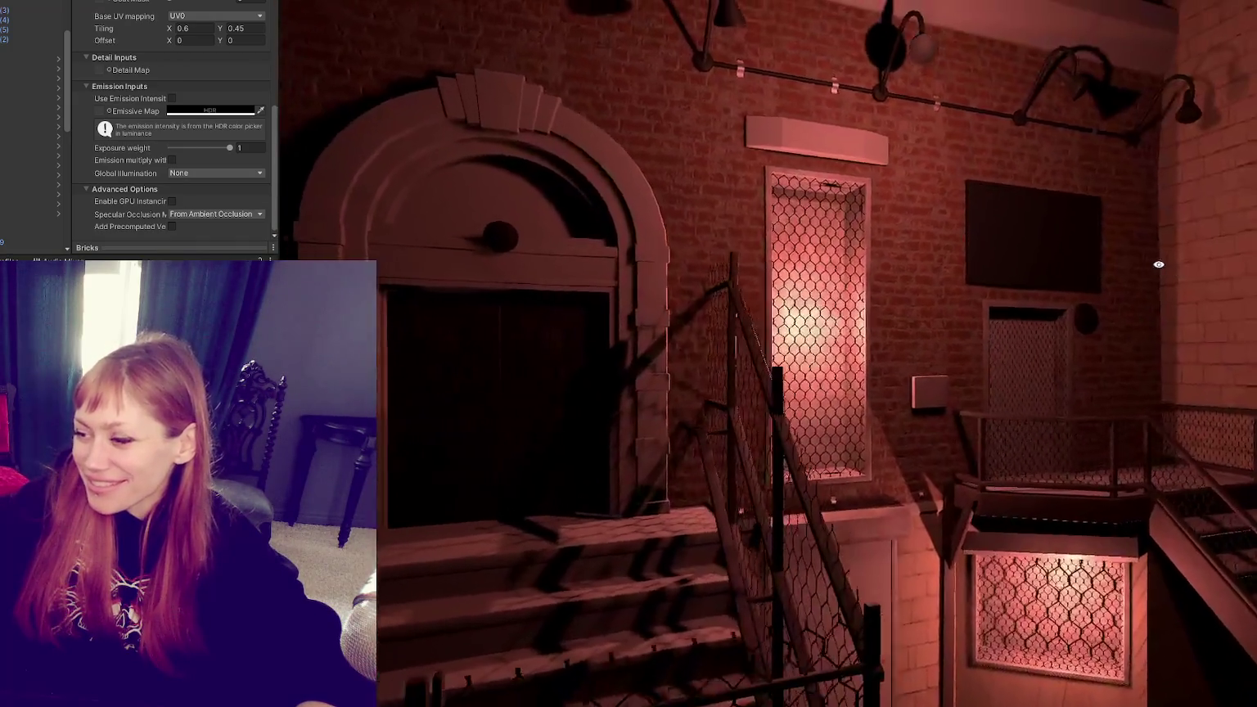
mouse_move(1161, 265)
right_down()
mouse_move(660, 244)
mouse_move(779, 459)
right_up()
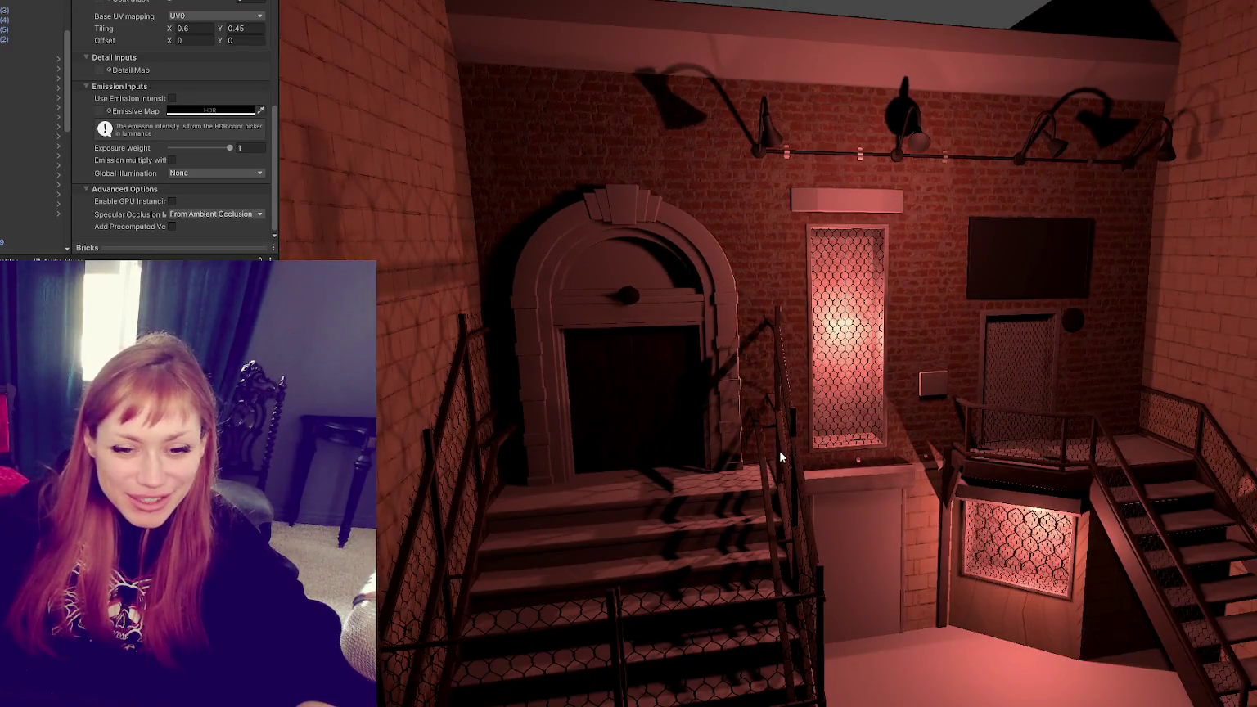
scroll(768, 449, up, 5)
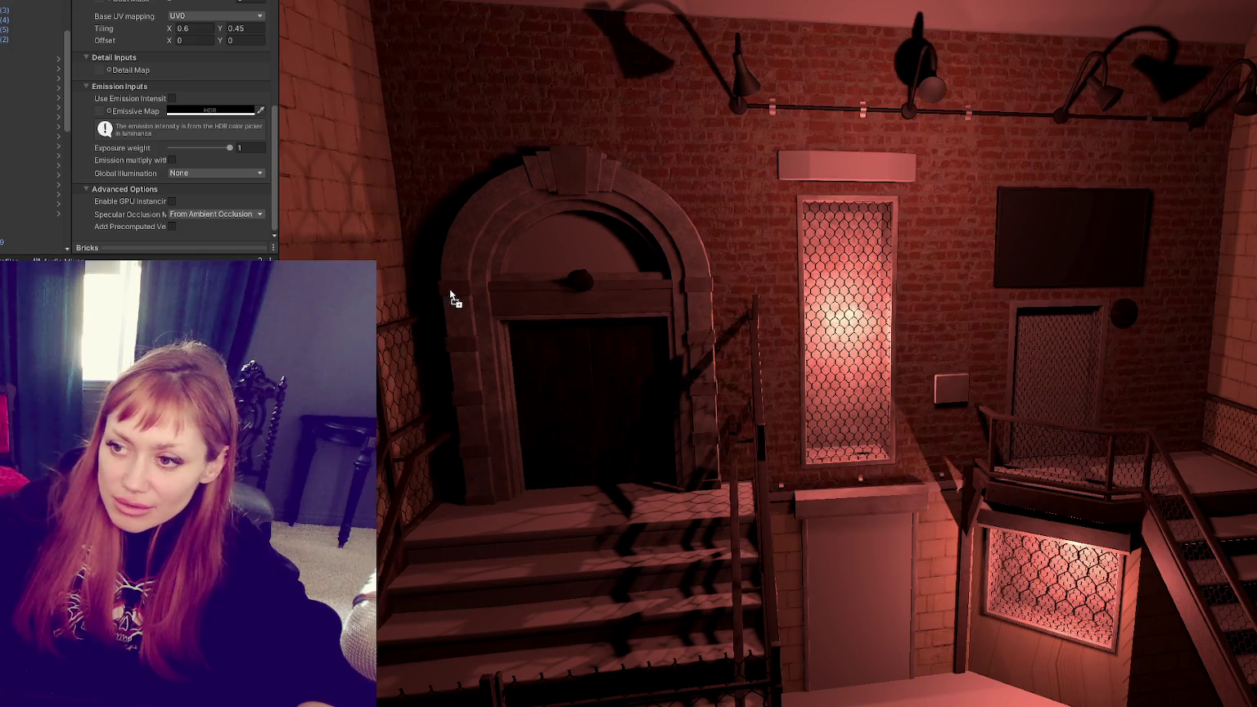
right_drag(760, 293, 694, 318)
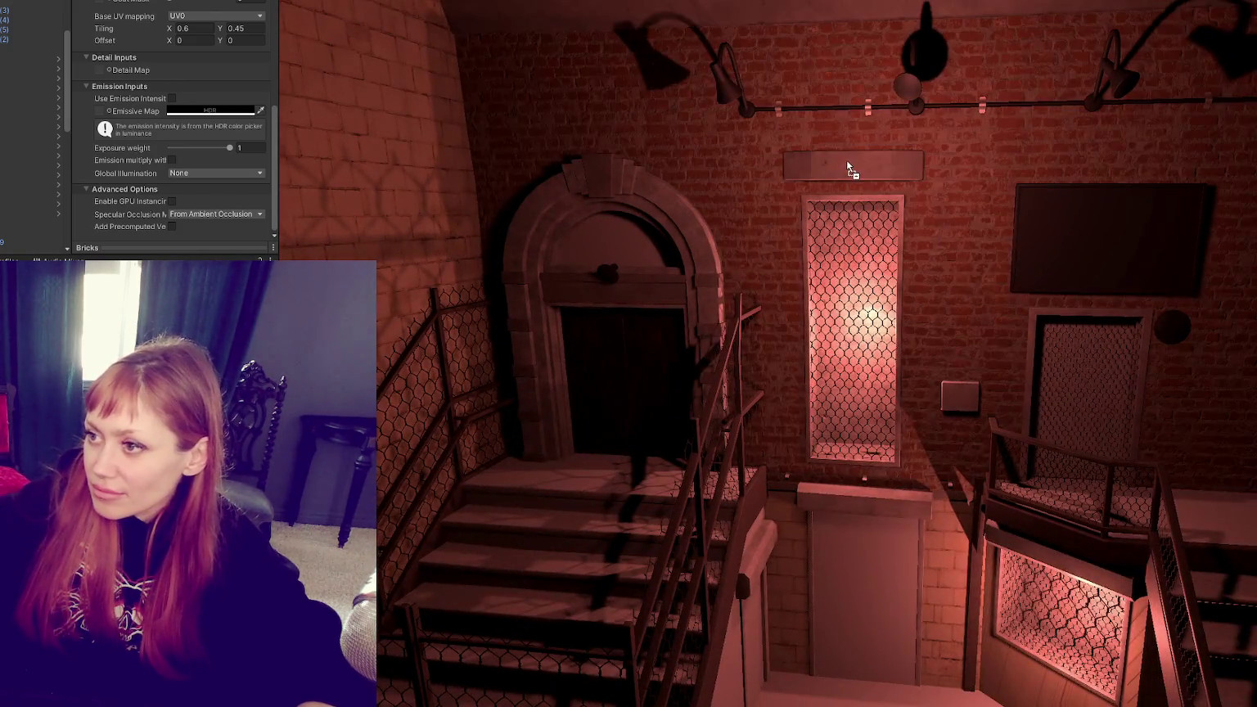
right_drag(847, 159, 827, 172)
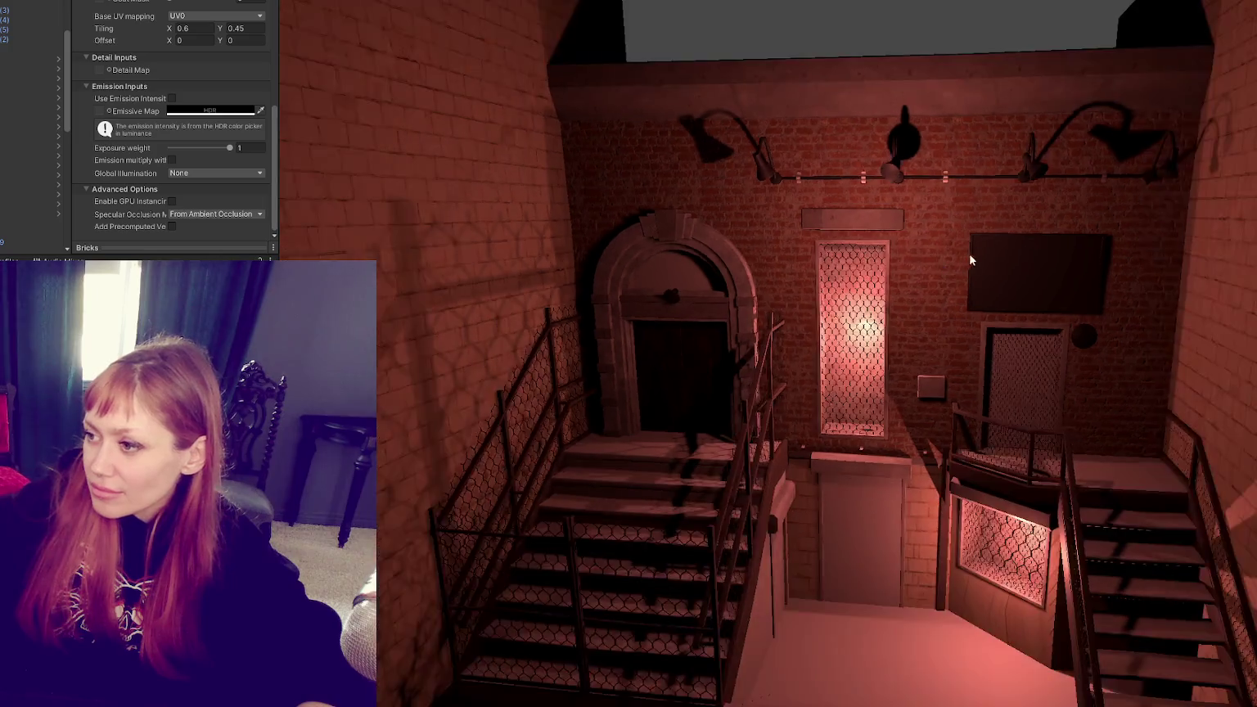
mouse_move(1004, 238)
right_down()
mouse_move(953, 257)
mouse_move(950, 282)
right_up()
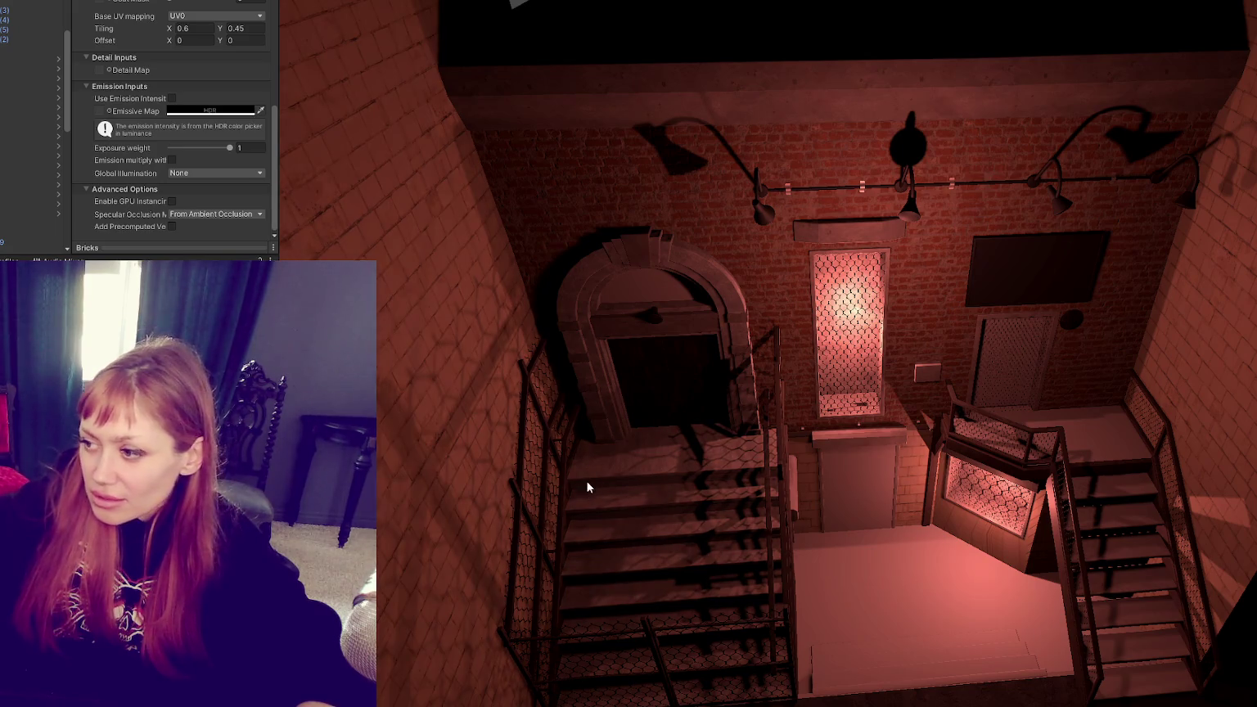
middle_drag(590, 492, 968, 381)
mouse_move(967, 380)
right_down()
mouse_move(600, 419)
mouse_move(378, 354)
right_up()
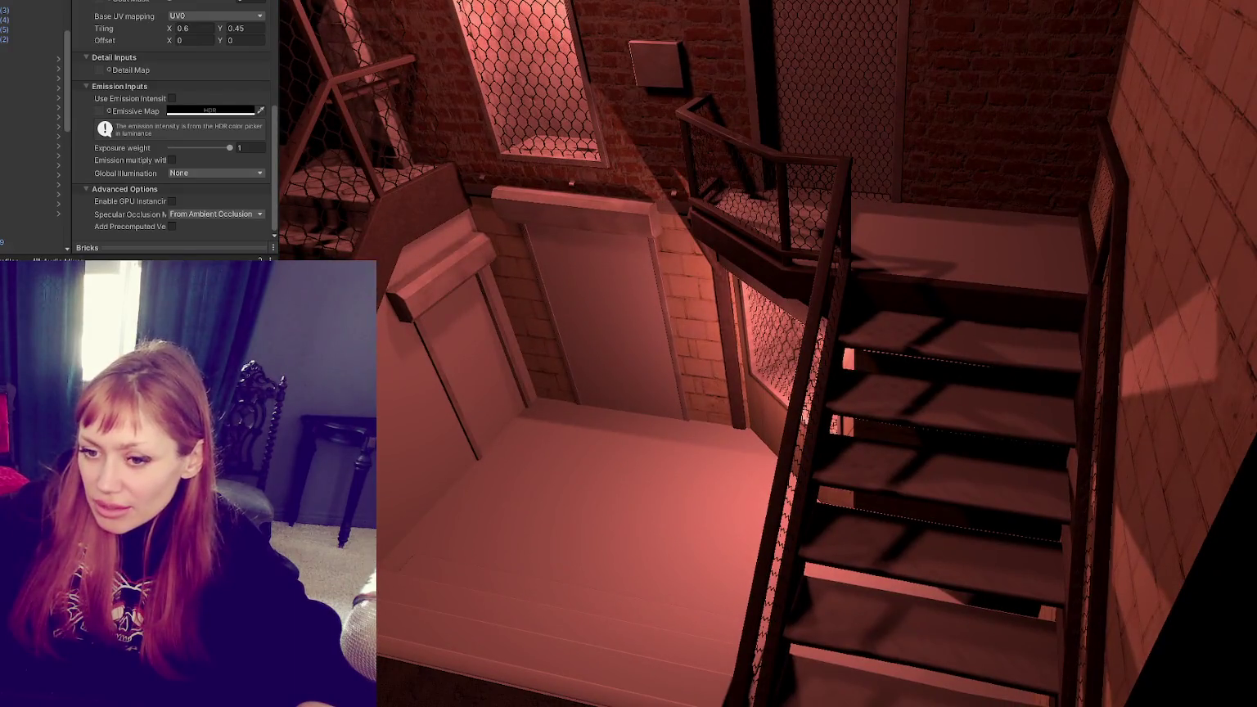
drag(373, 360, 968, 532)
scroll(967, 532, up, 10)
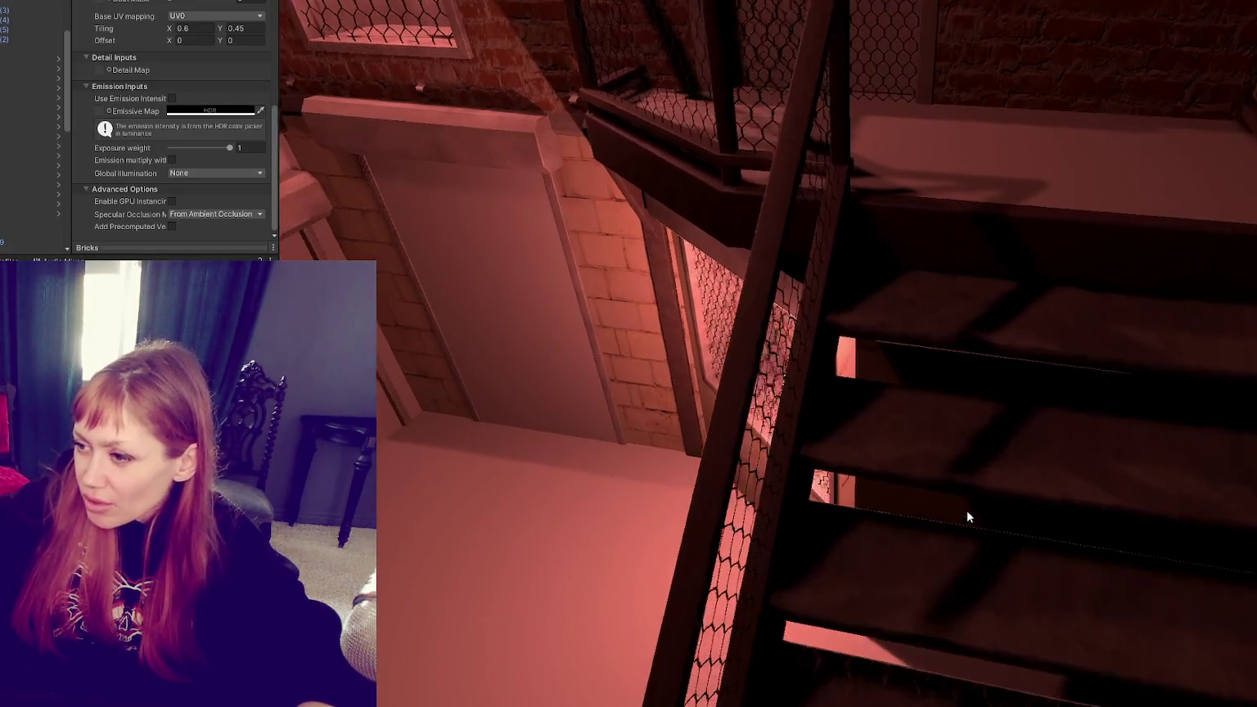
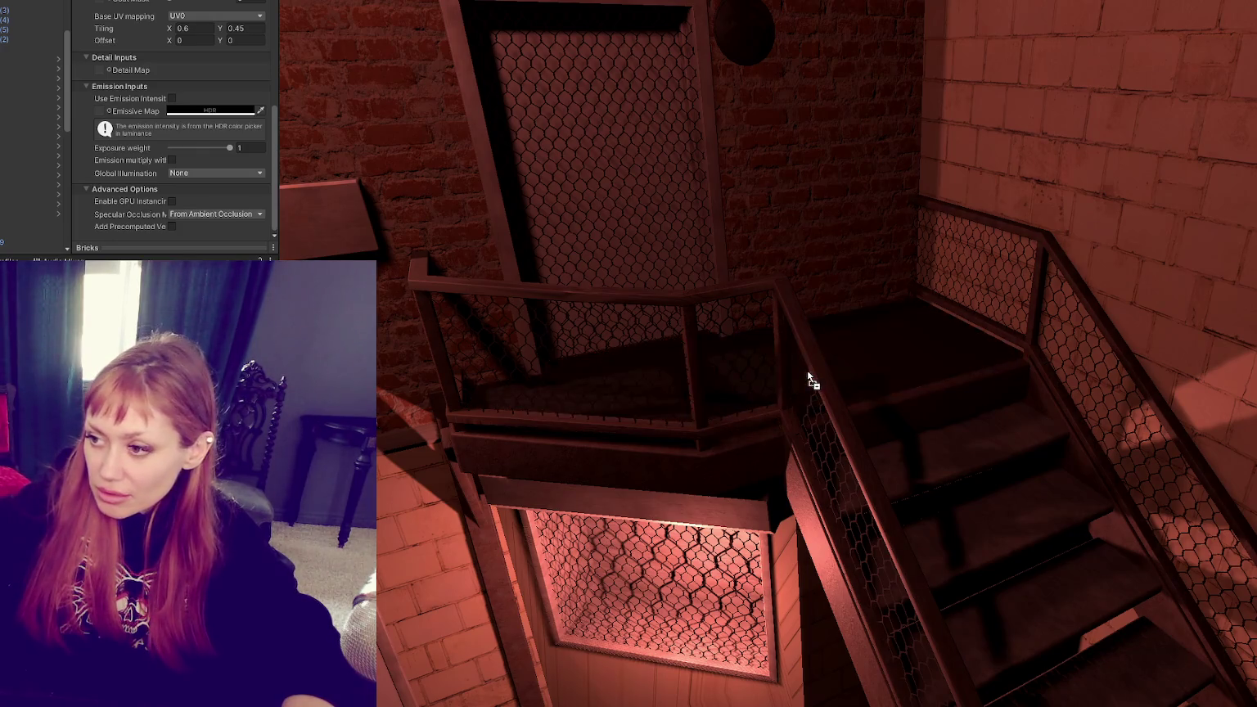
Step: Drag the dark rusty material onto the central door beneath the glowing window
right_drag(874, 354, 907, 465)
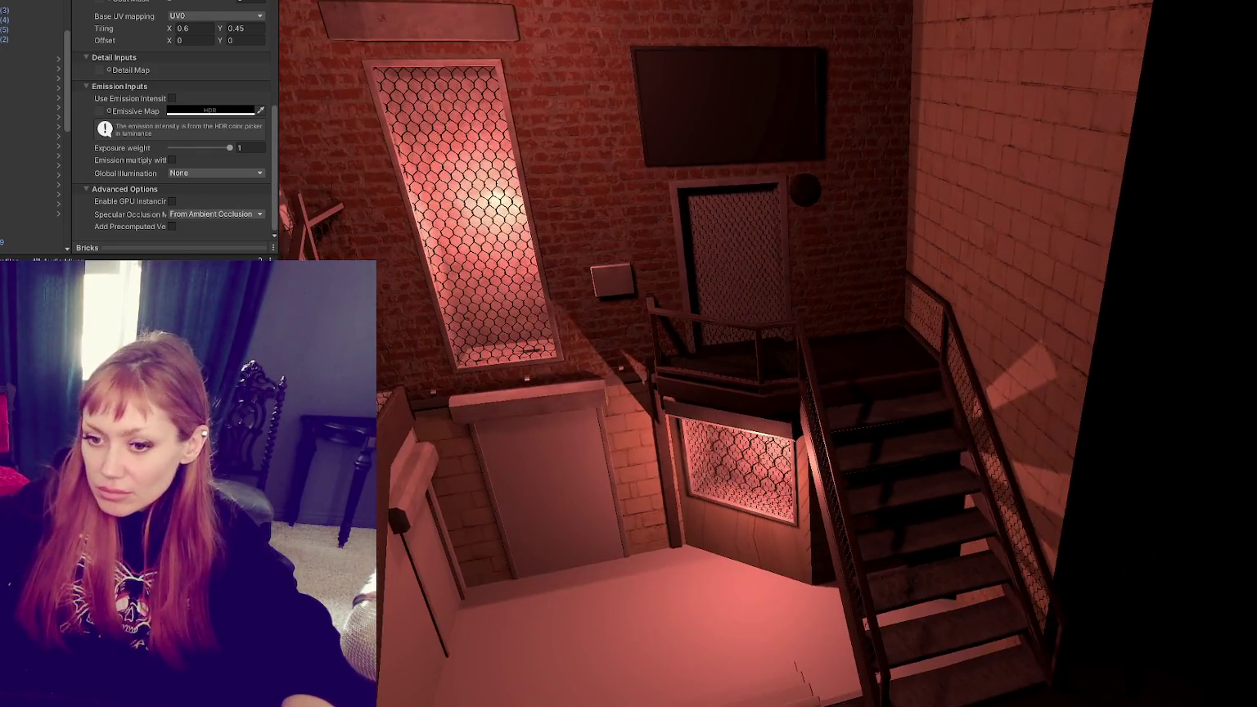
middle_drag(873, 549, 926, 454)
scroll(927, 454, down, 3)
scroll(901, 410, down, 3)
scroll(885, 377, down, 4)
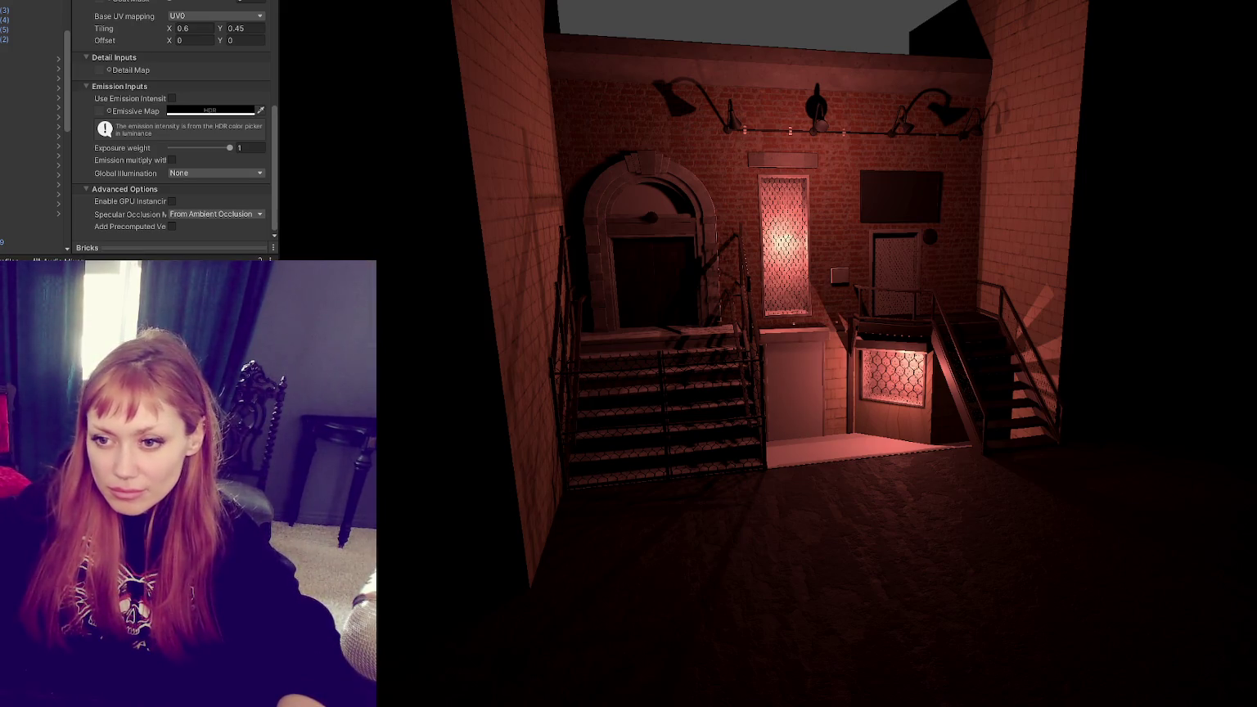
scroll(755, 276, up, 3)
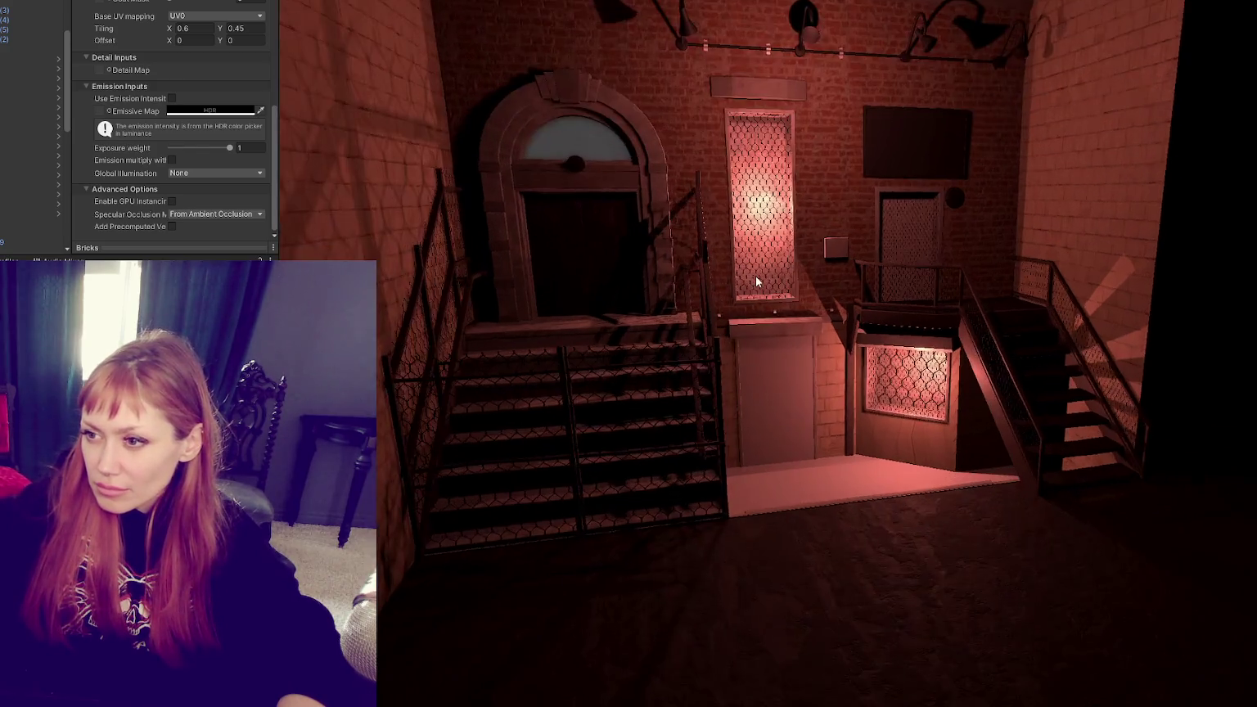
scroll(756, 281, up, 2)
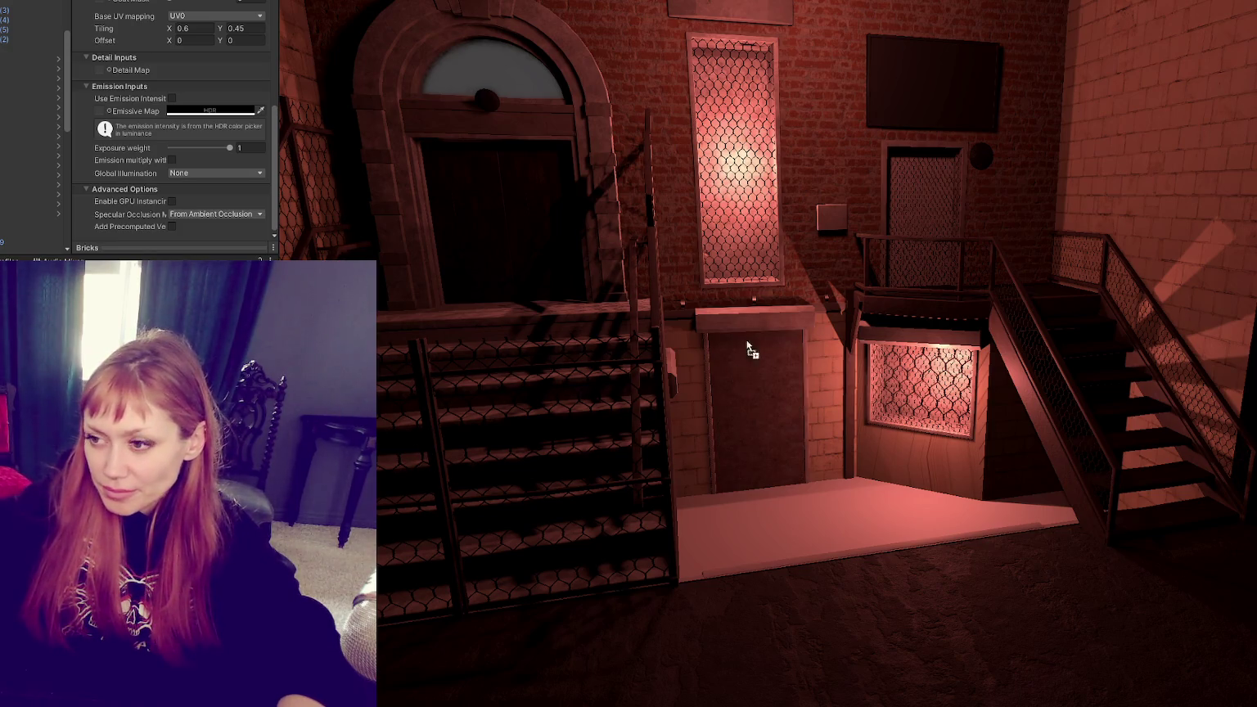
drag(733, 366, 754, 320)
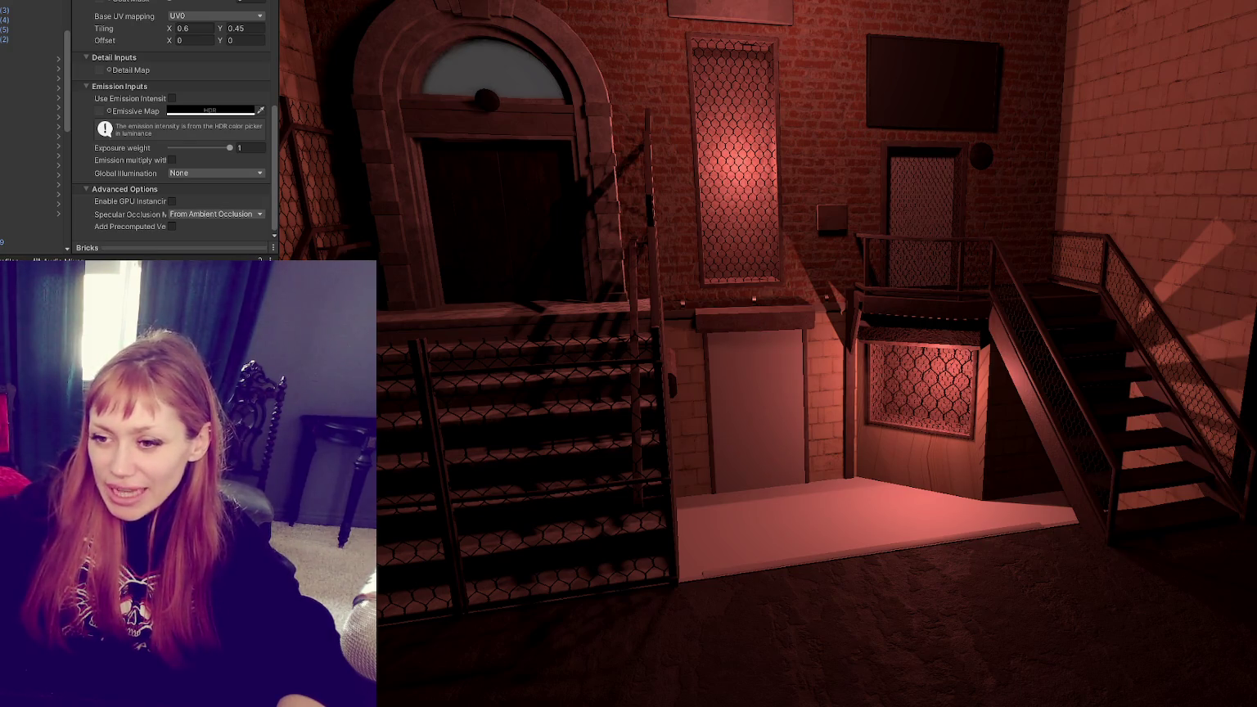
right_drag(846, 435, 848, 434)
mouse_move(581, 506)
mouse_down()
mouse_move(763, 418)
mouse_move(710, 425)
mouse_move(632, 478)
mouse_up()
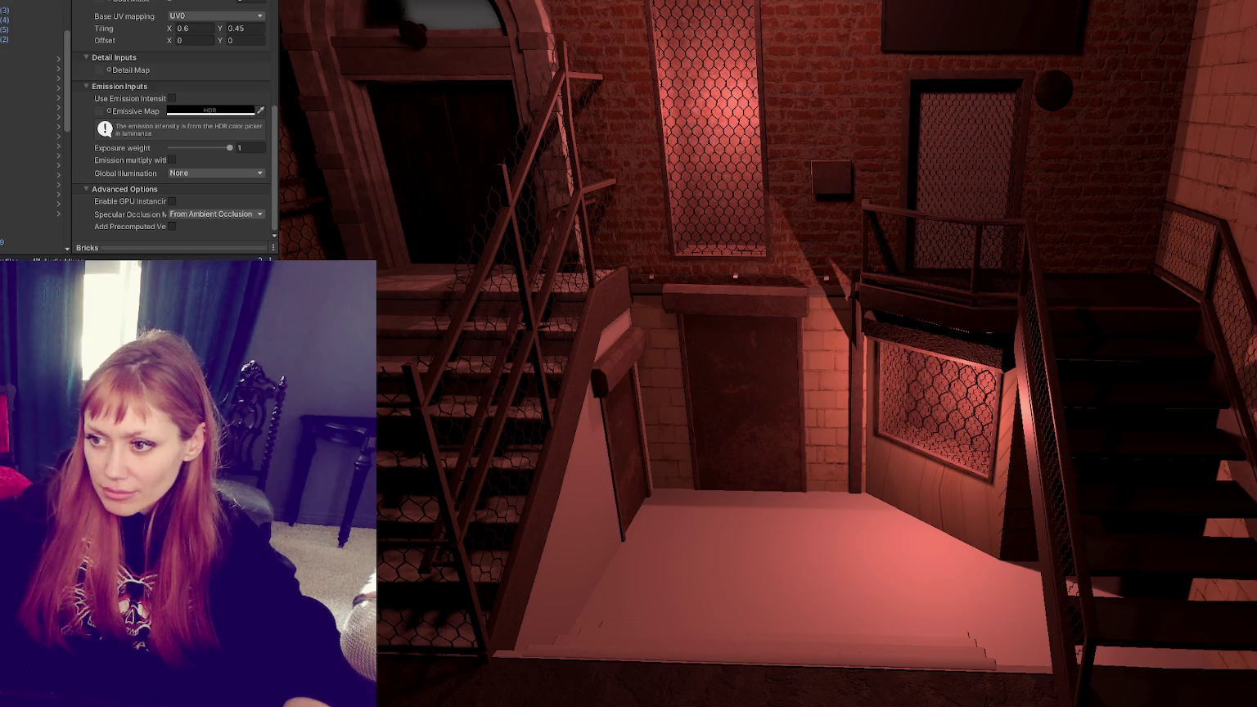
click(652, 401)
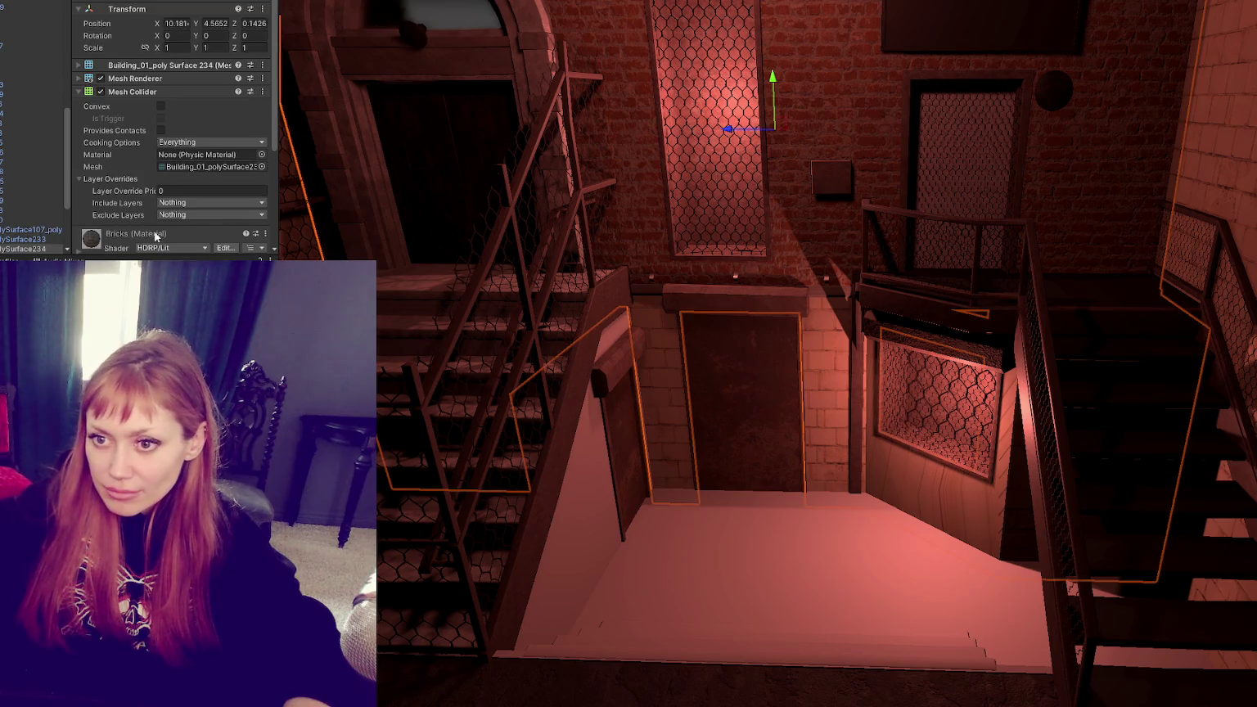
Step: Apply the Bricks material to the board left of the central door
drag(158, 235, 573, 518)
right_drag(925, 481, 745, 449)
click(595, 290)
click(593, 288)
click(584, 304)
scroll(137, 212, down, 4)
Step: Give the left wall the lighter Brick_01 bricks and select Stairs_Left1
drag(385, 478, 171, 239)
mouse_move(870, 456)
right_down()
mouse_move(981, 448)
mouse_move(915, 600)
right_up()
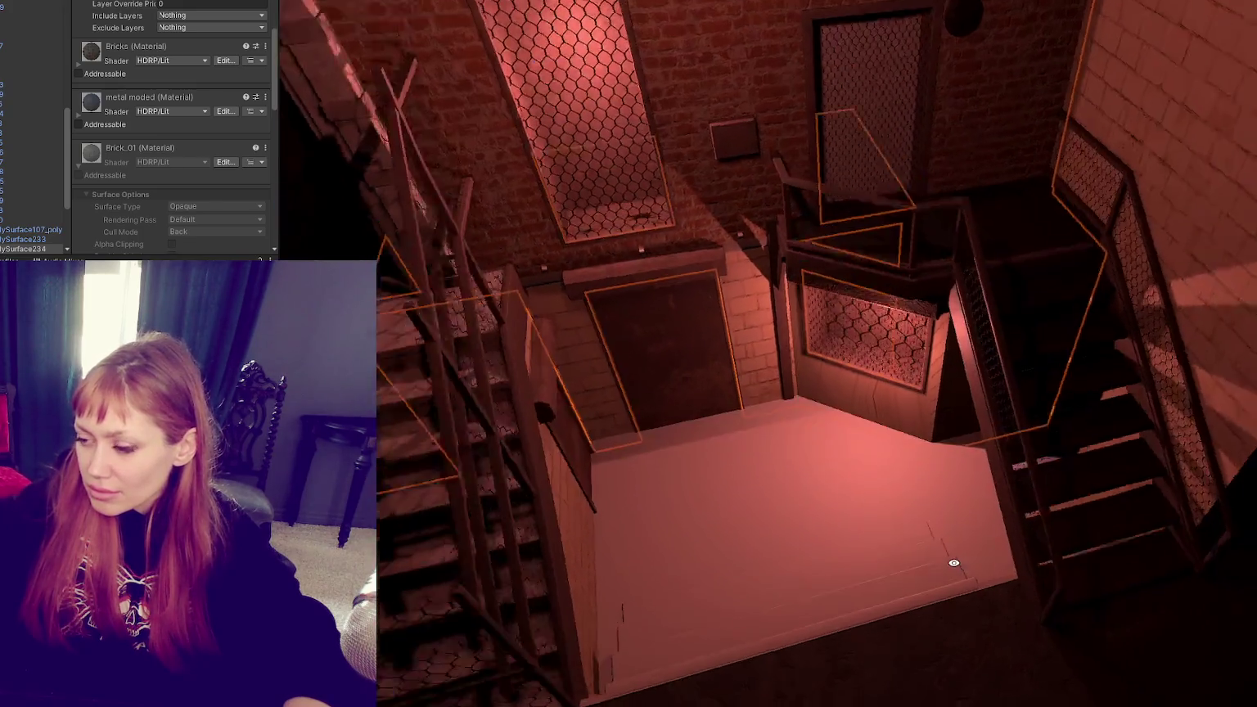
click(379, 491)
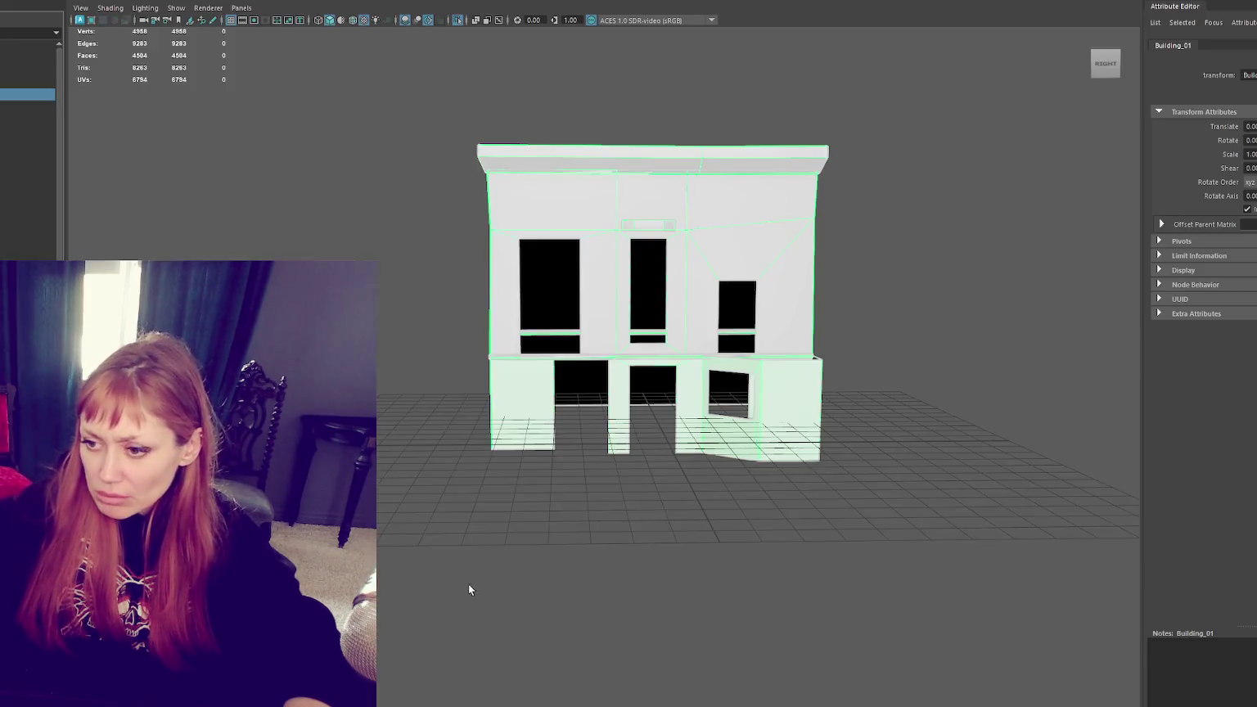
Step: In Maya, view the model top-down and frame the top front step
mouse_move(470, 590)
alt+mouse_down()
mouse_move(724, 541)
mouse_move(566, 484)
mouse_move(456, 284)
mouse_move(628, 393)
mouse_move(570, 409)
mouse_move(682, 425)
mouse_move(778, 418)
mouse_move(735, 343)
alt+mouse_up()
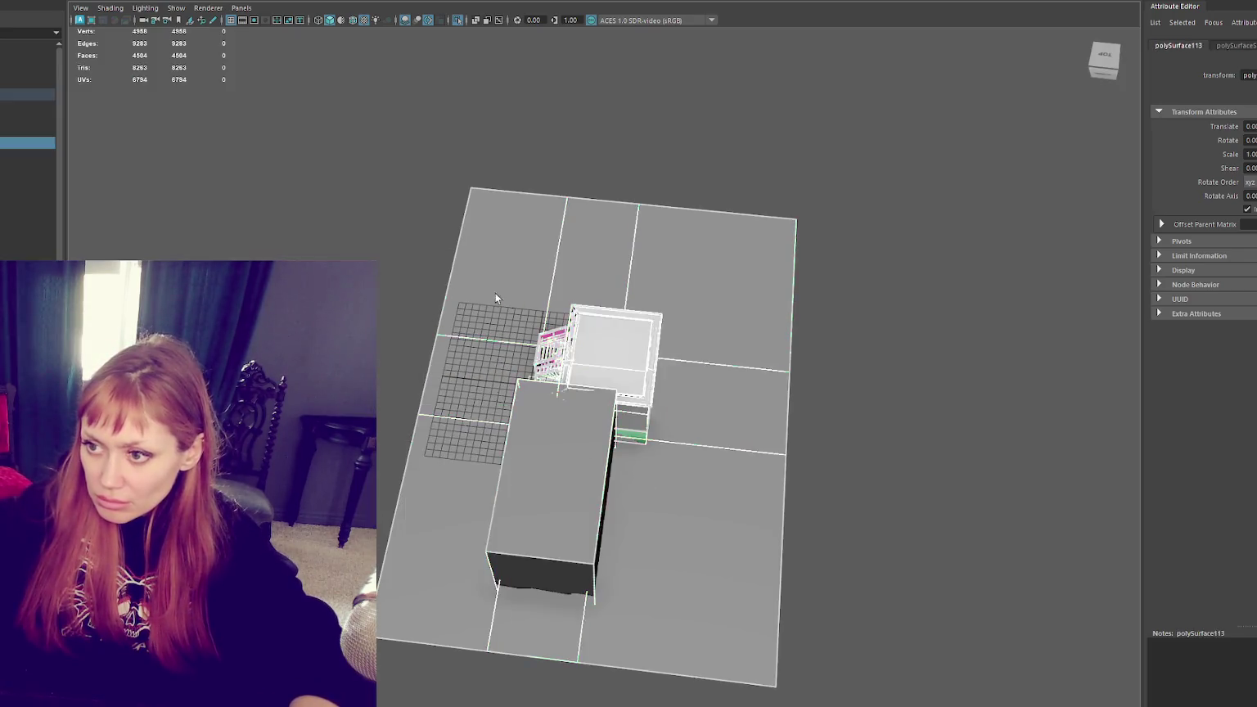
click(497, 300)
key(f)
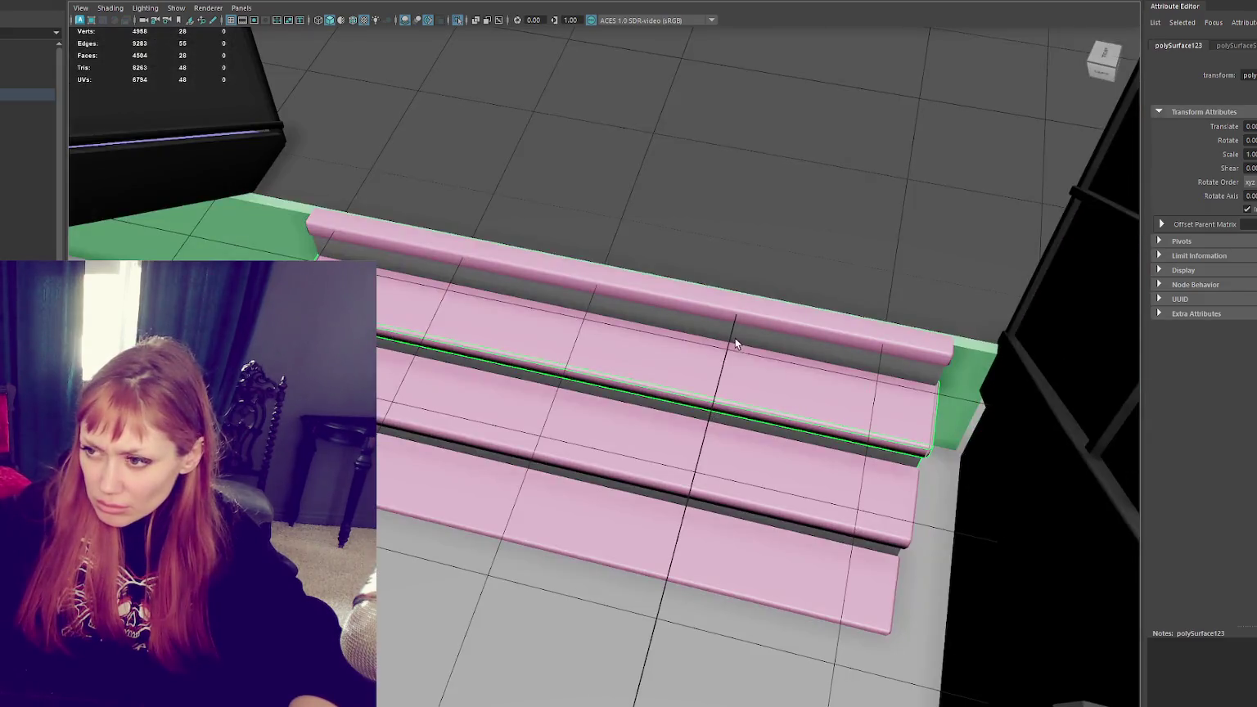
click(691, 354)
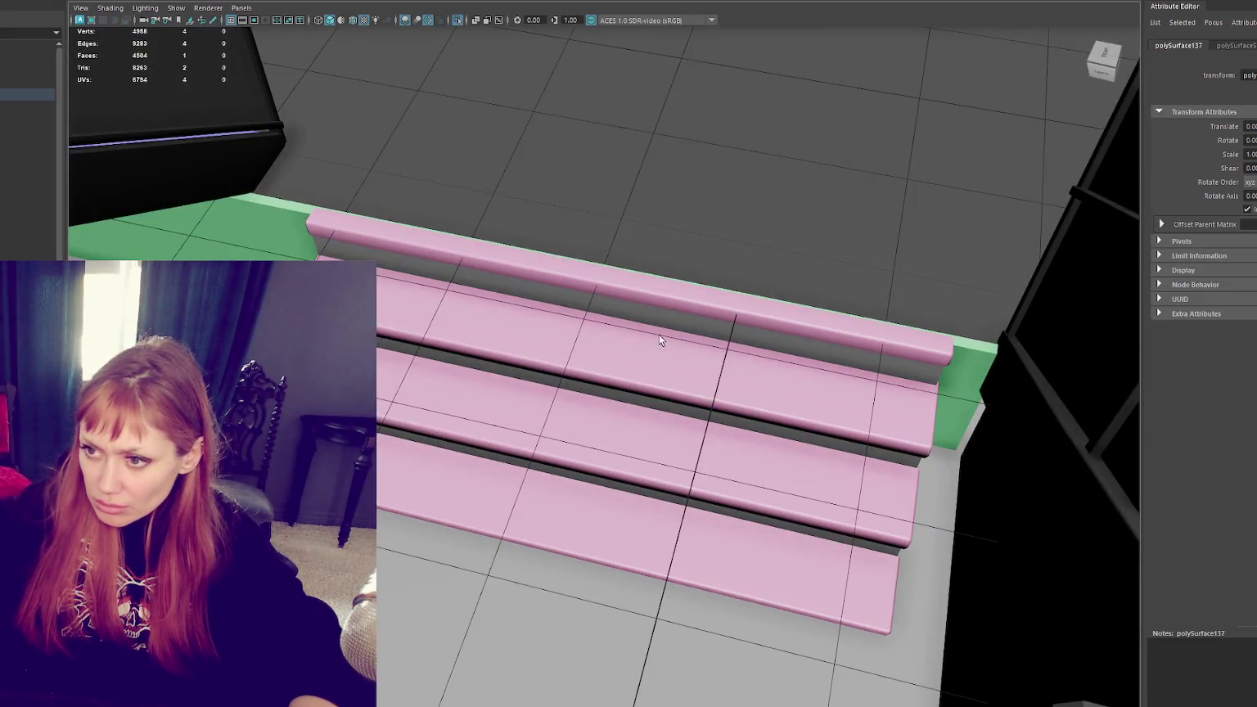
mouse_move(464, 300)
alt+mouse_down()
mouse_move(440, 195)
mouse_move(419, 293)
alt+mouse_up()
click(400, 312)
shift+click(386, 393)
shift+click(389, 508)
click(351, 21)
click(280, 177)
shift+click(284, 255)
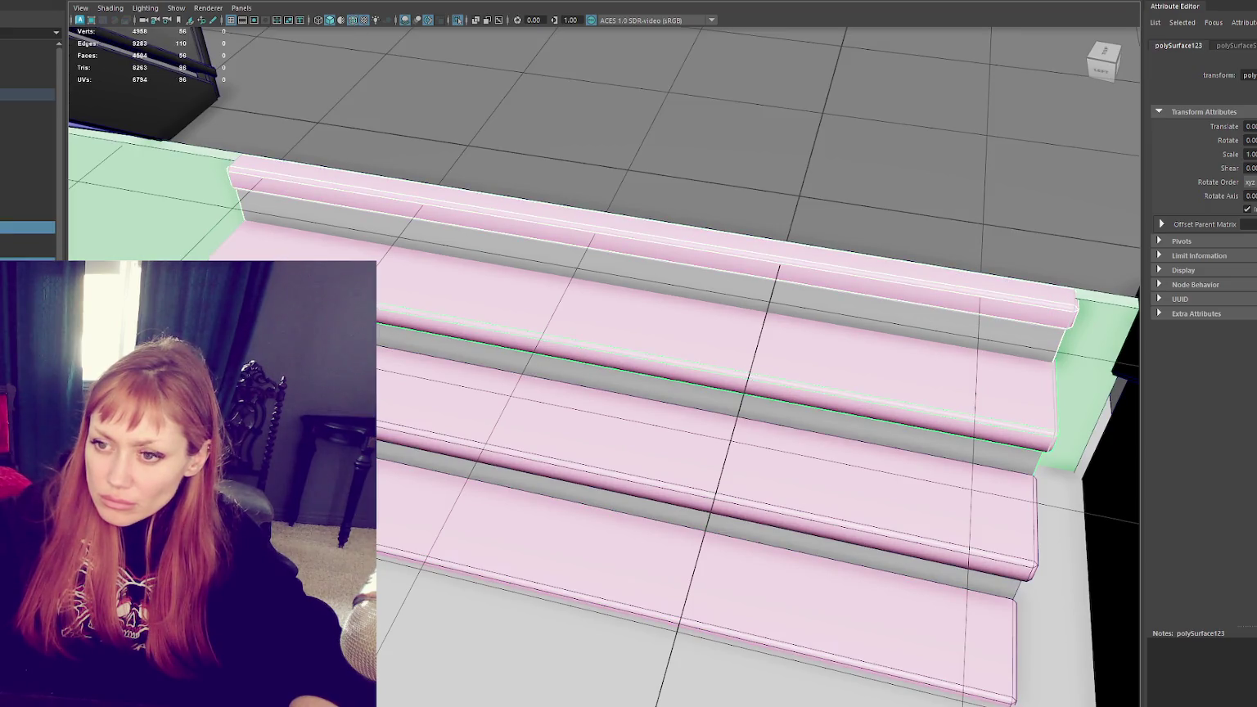
shift+click(182, 226)
mouse_move(283, 227)
alt+mouse_down()
mouse_move(372, 222)
mouse_move(238, 214)
mouse_move(548, 230)
mouse_move(645, 273)
mouse_move(573, 270)
alt+mouse_up()
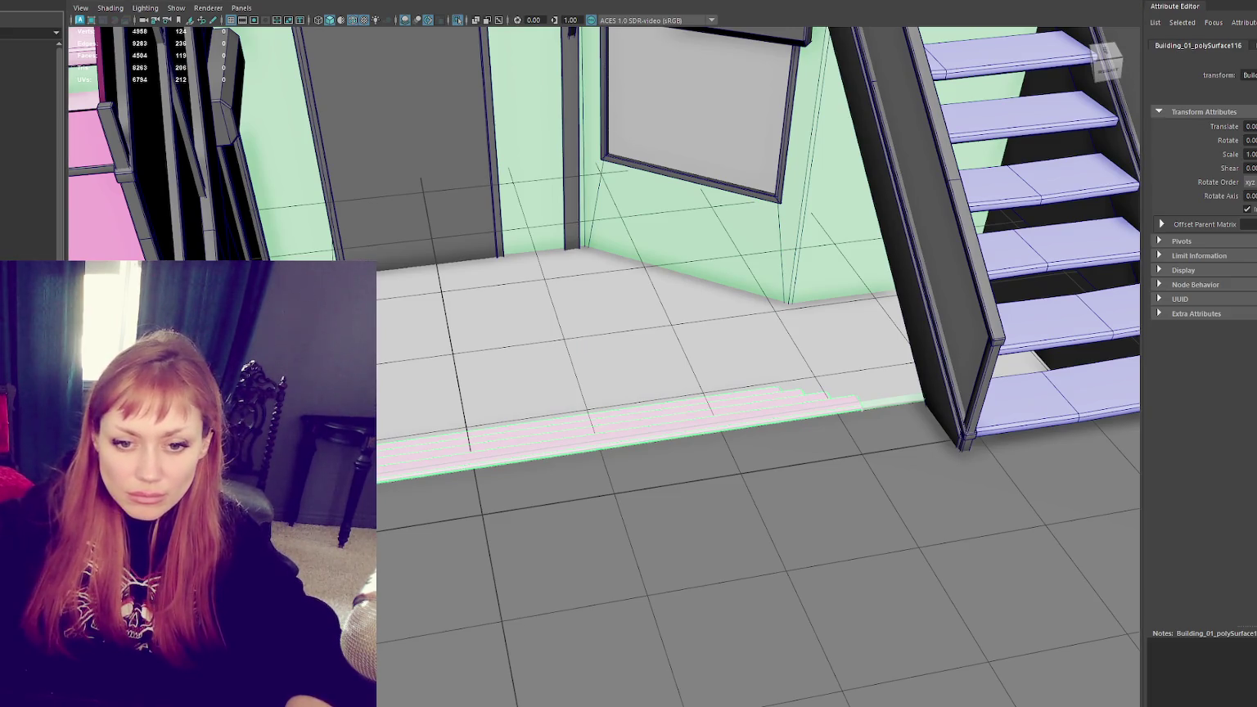
Step: Select the Building_01 group via Lower_Area and view the whole building from the front
key(Up)
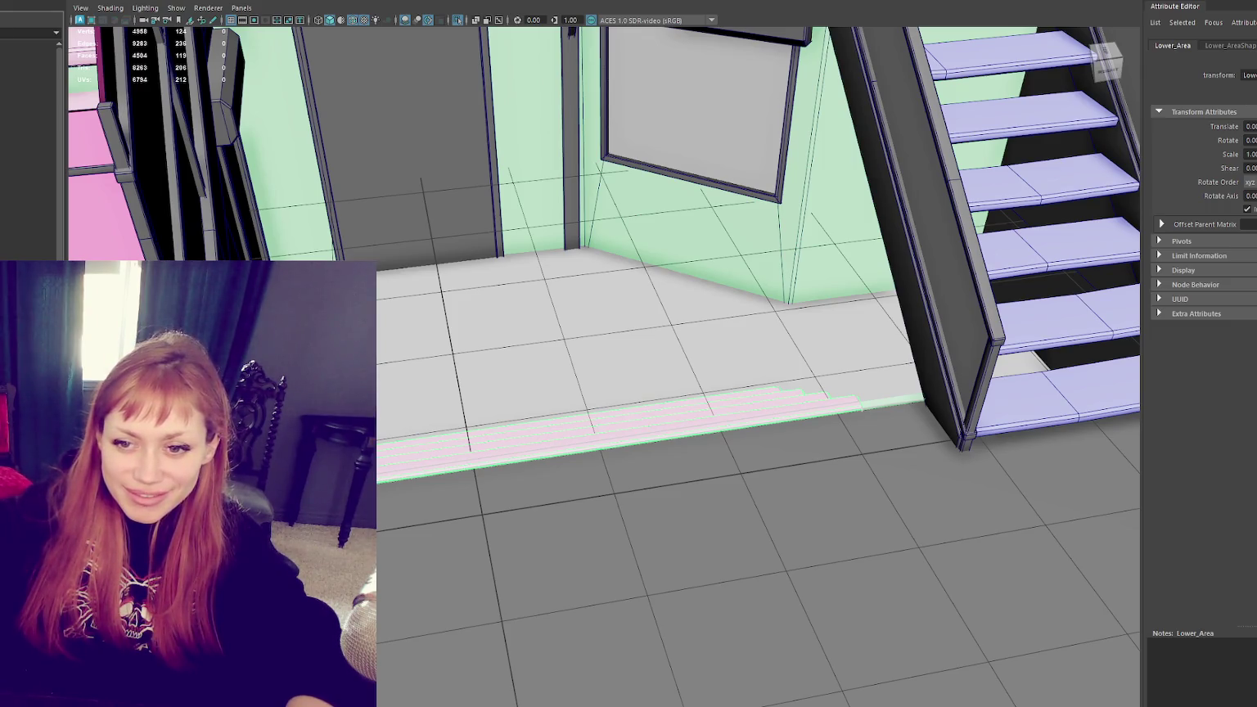
key(Up)
scroll(674, 347, down, 5)
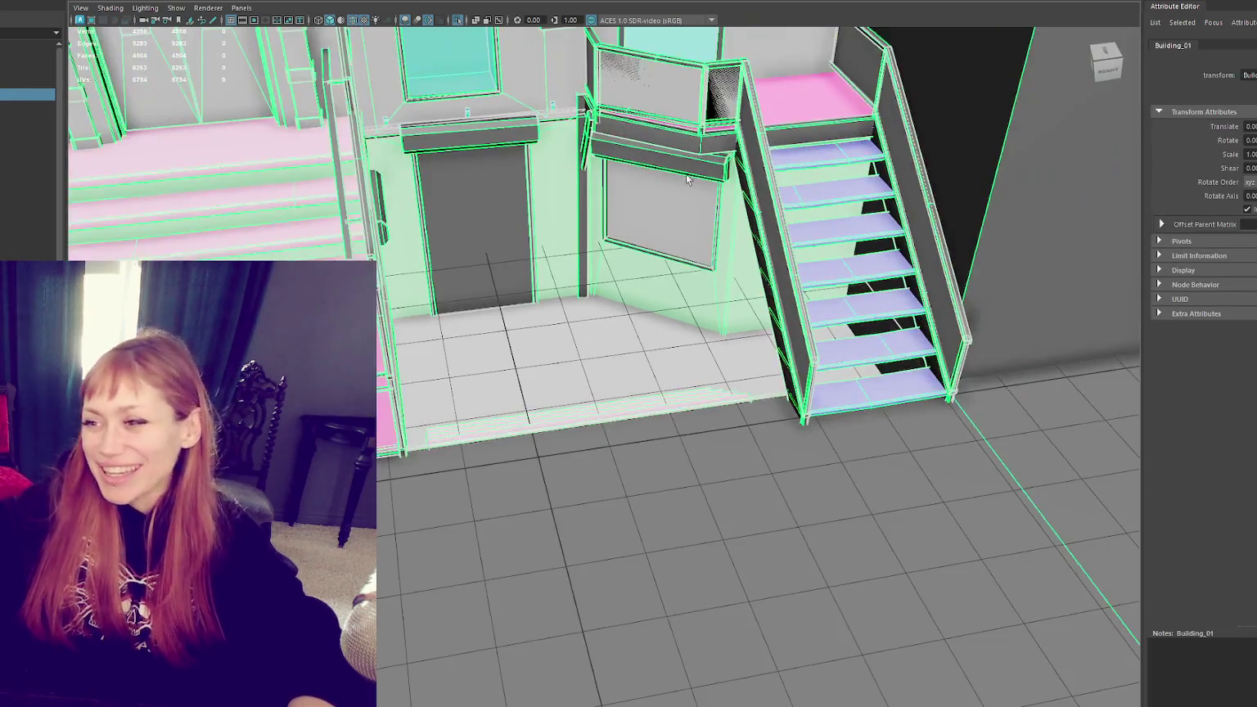
scroll(673, 347, up, 3)
alt+drag(673, 347, 610, 356)
scroll(610, 357, up, 5)
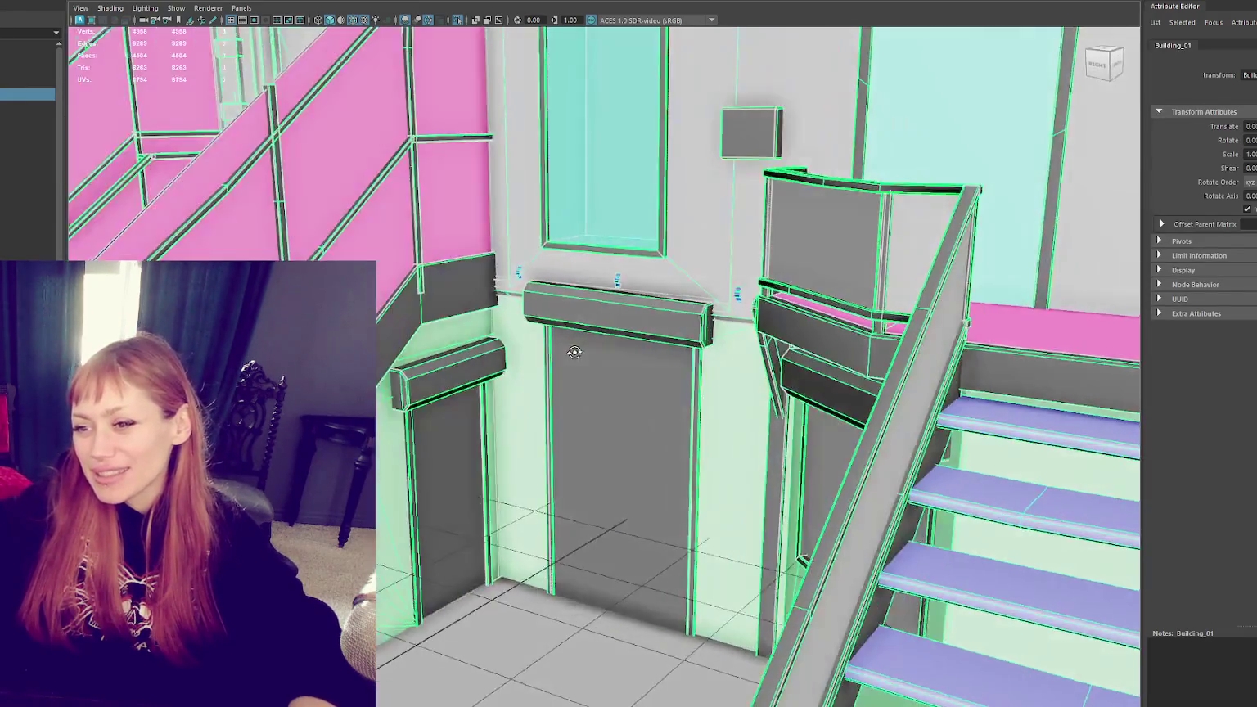
scroll(611, 356, down, 5)
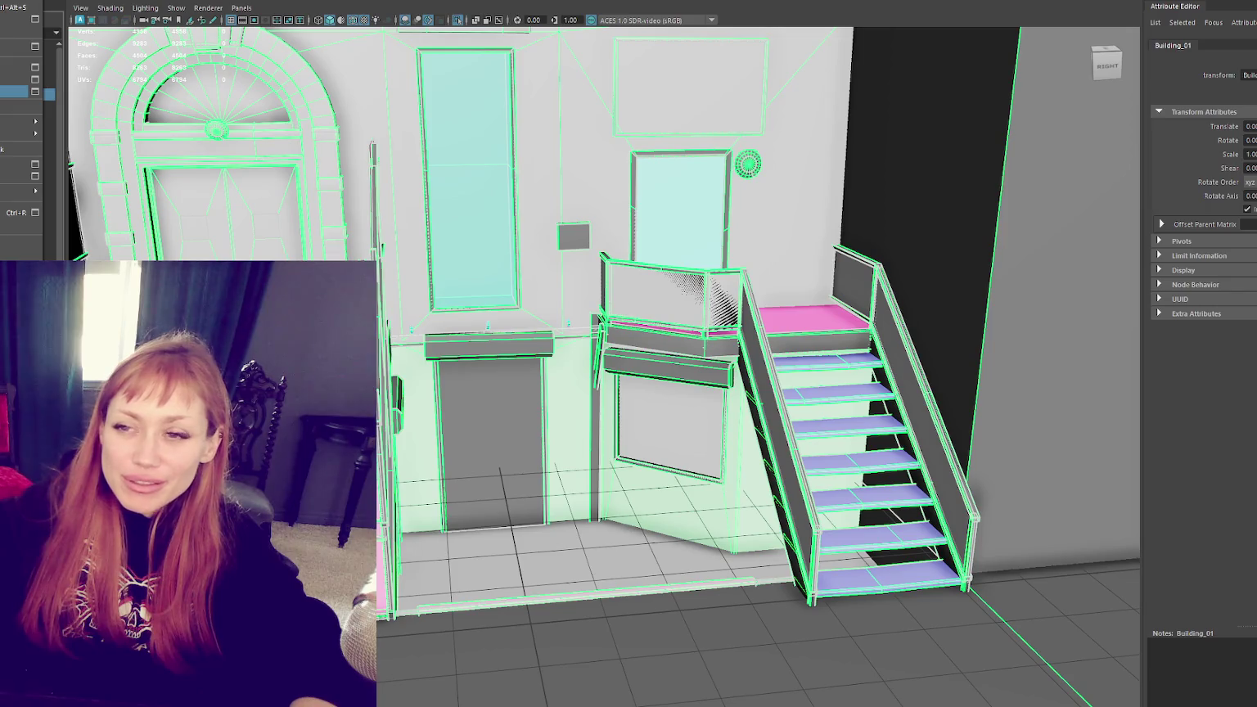
key(Escape)
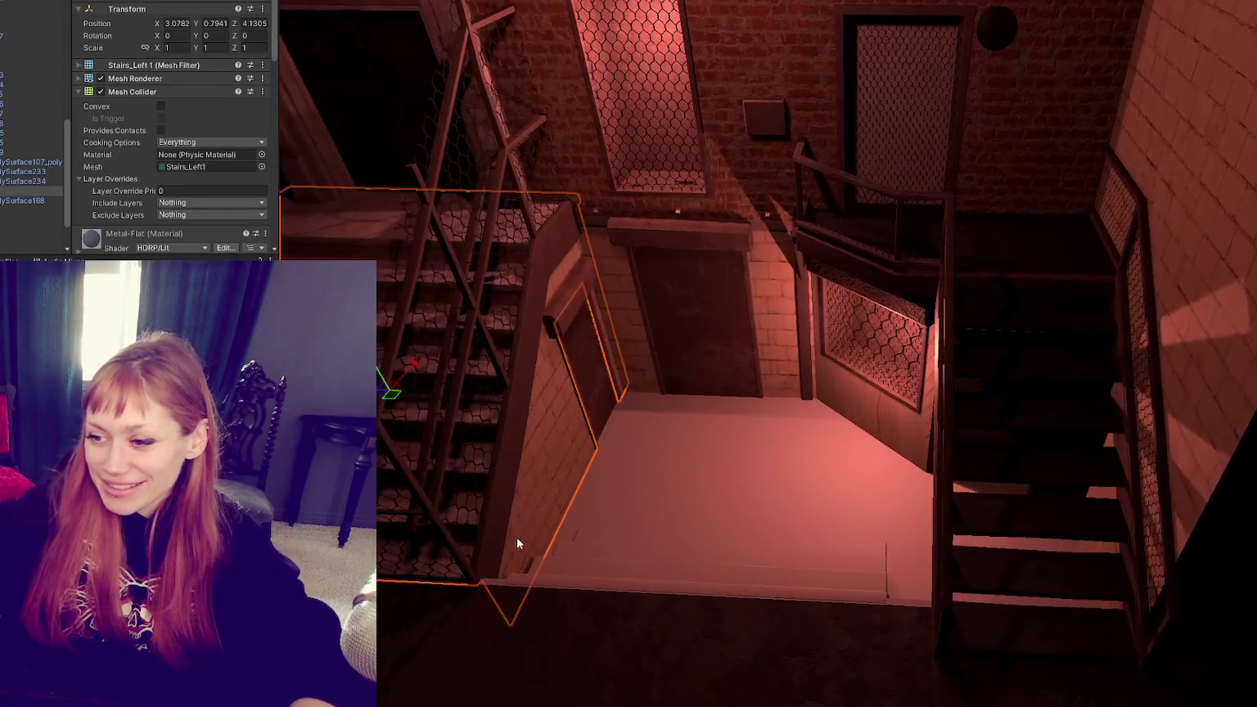
Step: Apply Concrete_D 1 to the stairwell floor pCube81, then reselect the Stairs_Left1 staircase
click(513, 643)
click(514, 648)
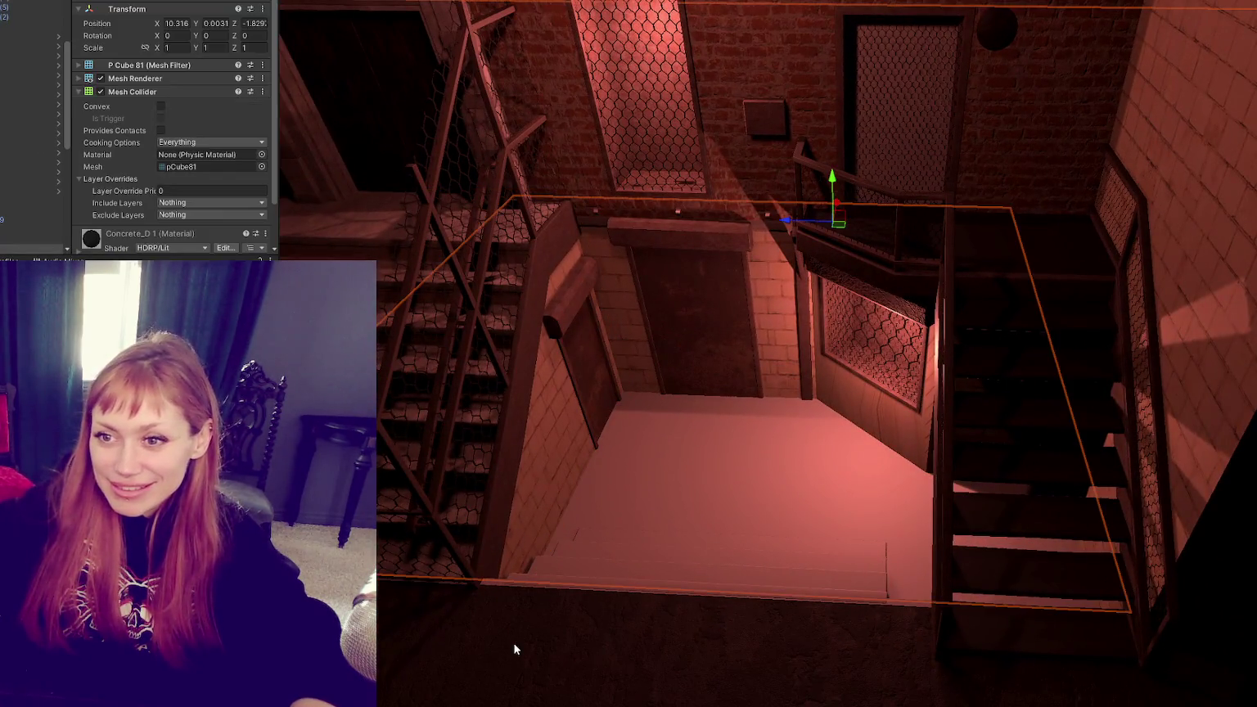
drag(139, 236, 687, 455)
click(528, 282)
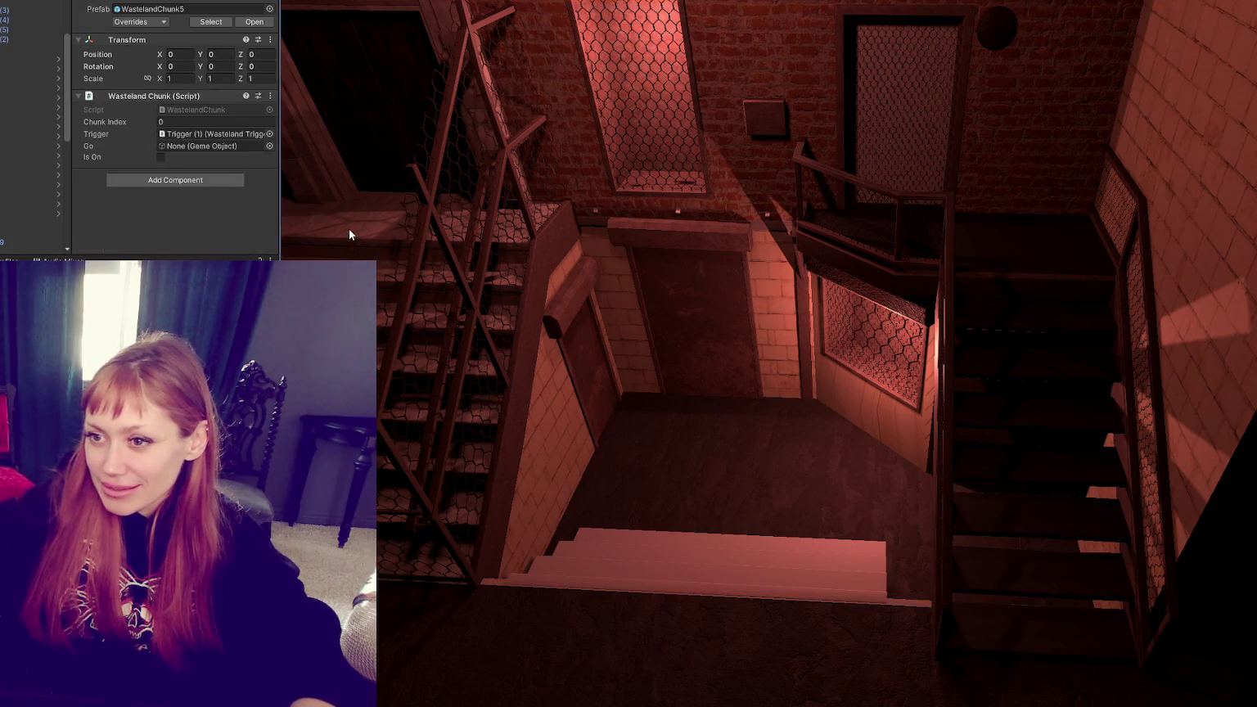
right_drag(690, 566, 499, 547)
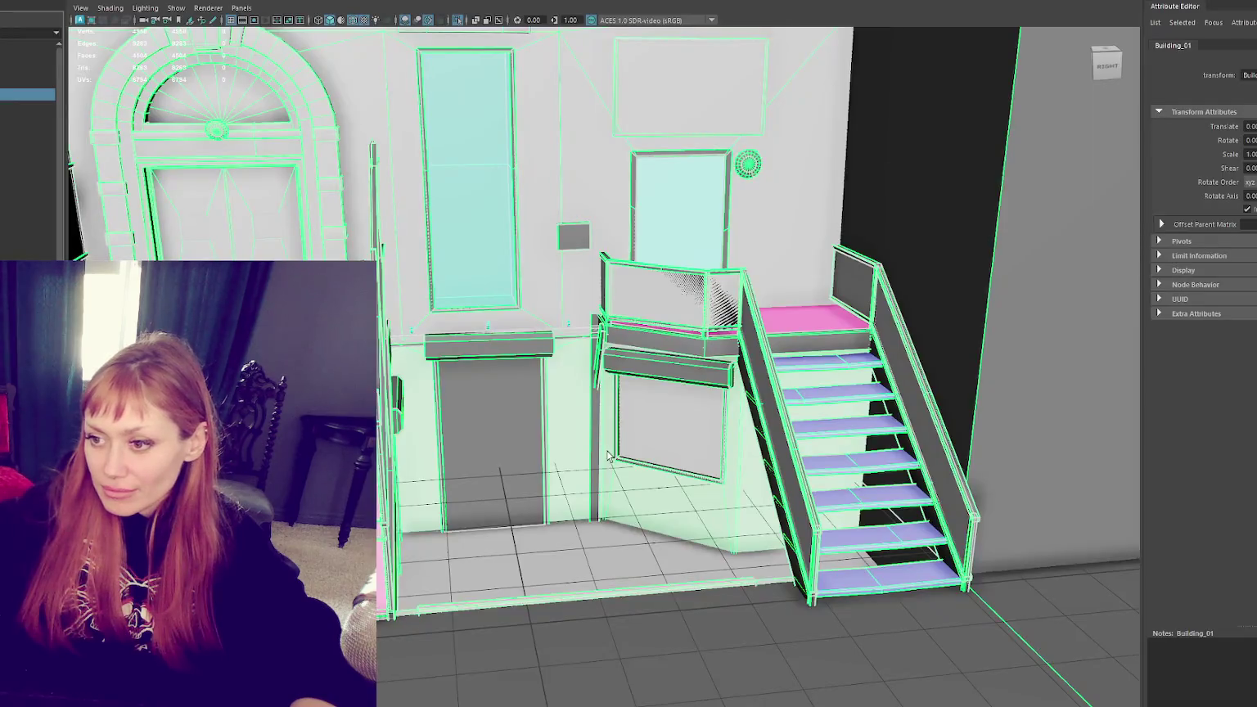
right_drag(660, 410, 660, 488)
Step: Scale polySurface234's small UV shell to the set texel density
click(661, 484)
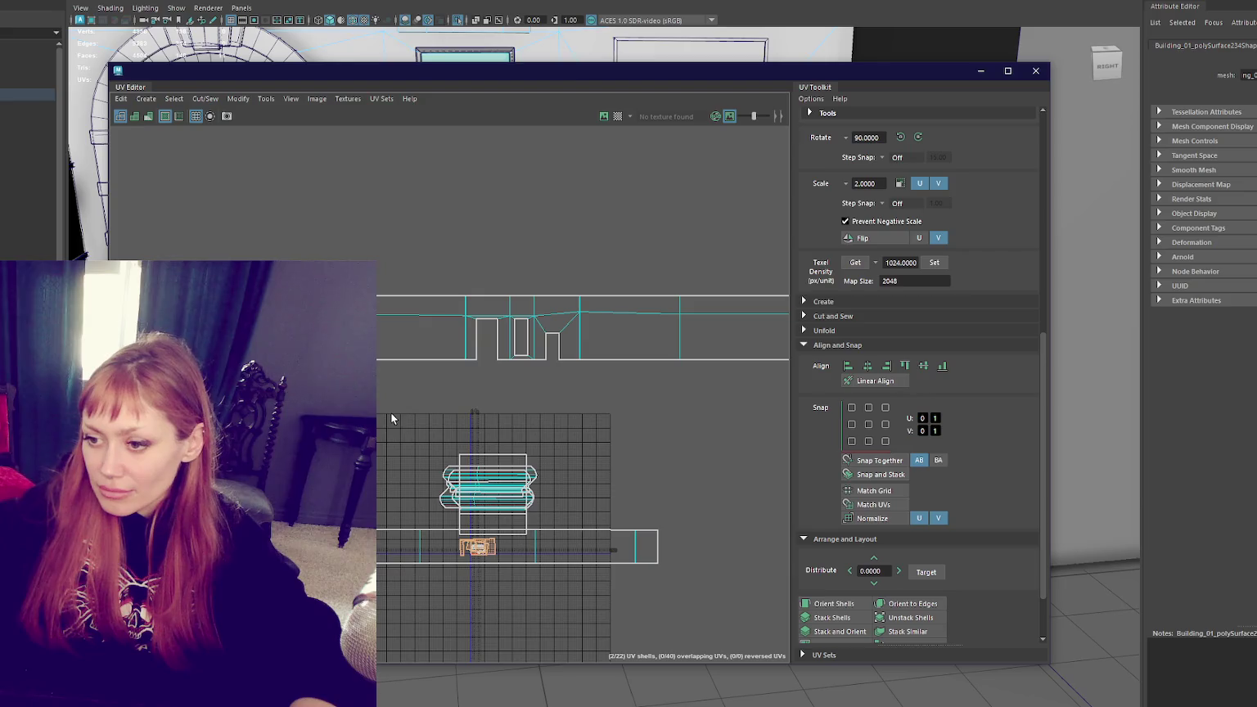
click(935, 263)
key(f)
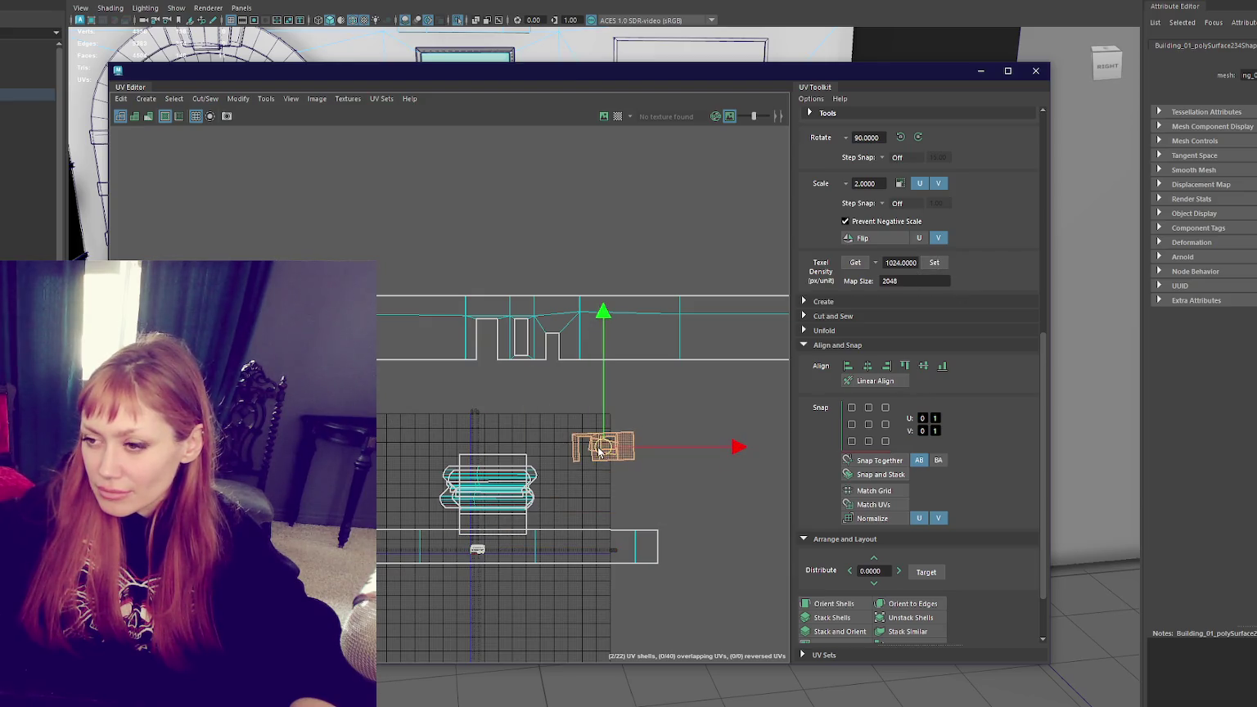
Step: Straighten the slanted wall UV shell, rotate it twice by 90 degrees, and realign it horizontally
click(484, 383)
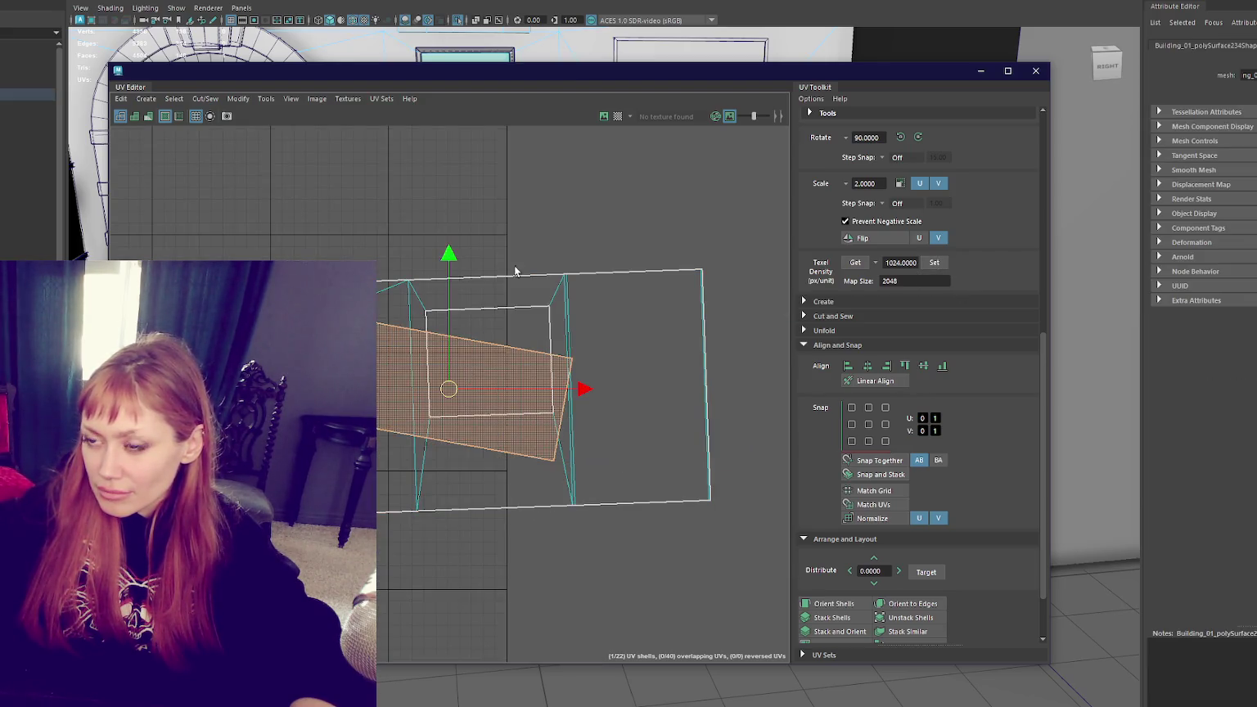
click(834, 606)
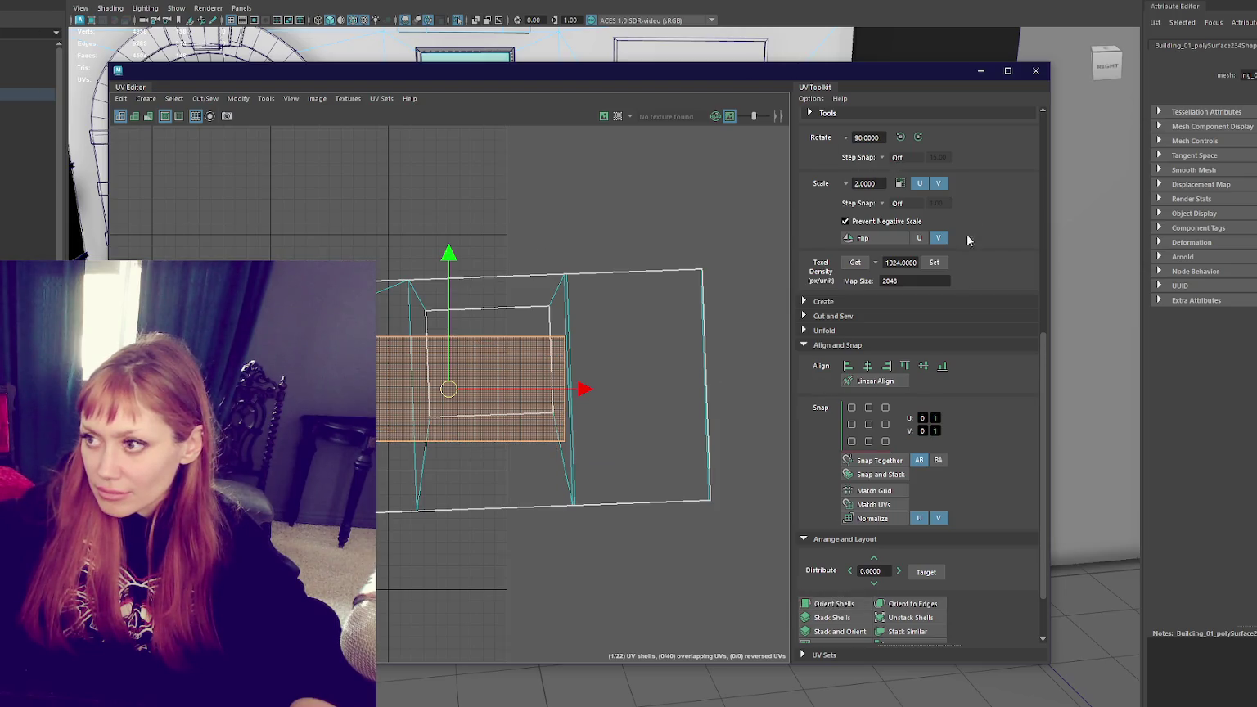
click(918, 137)
click(917, 137)
click(848, 605)
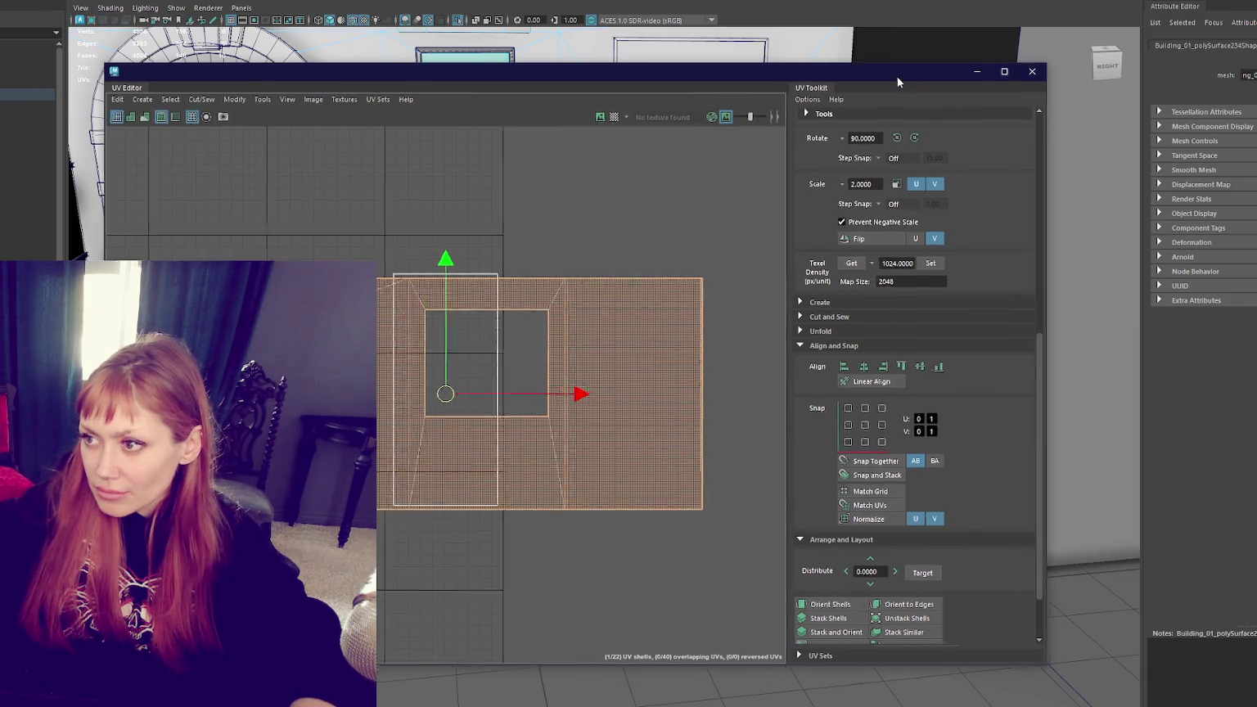
click(1036, 71)
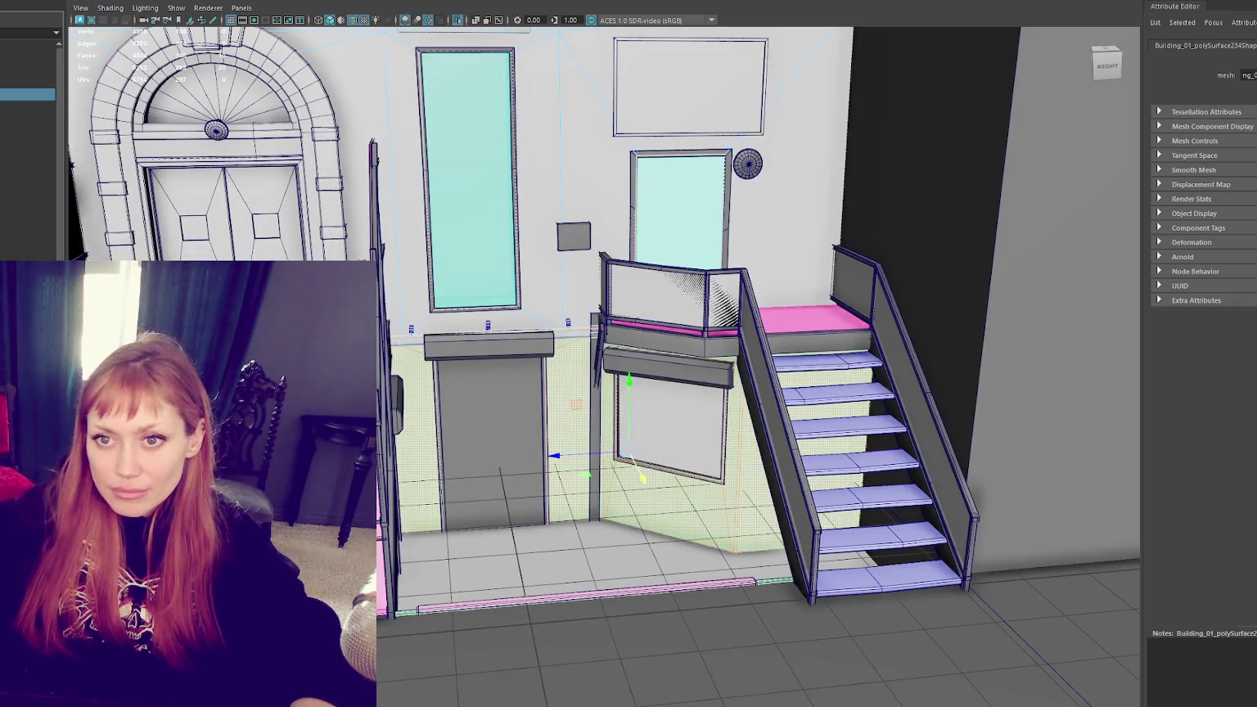
key(Up)
key(Escape)
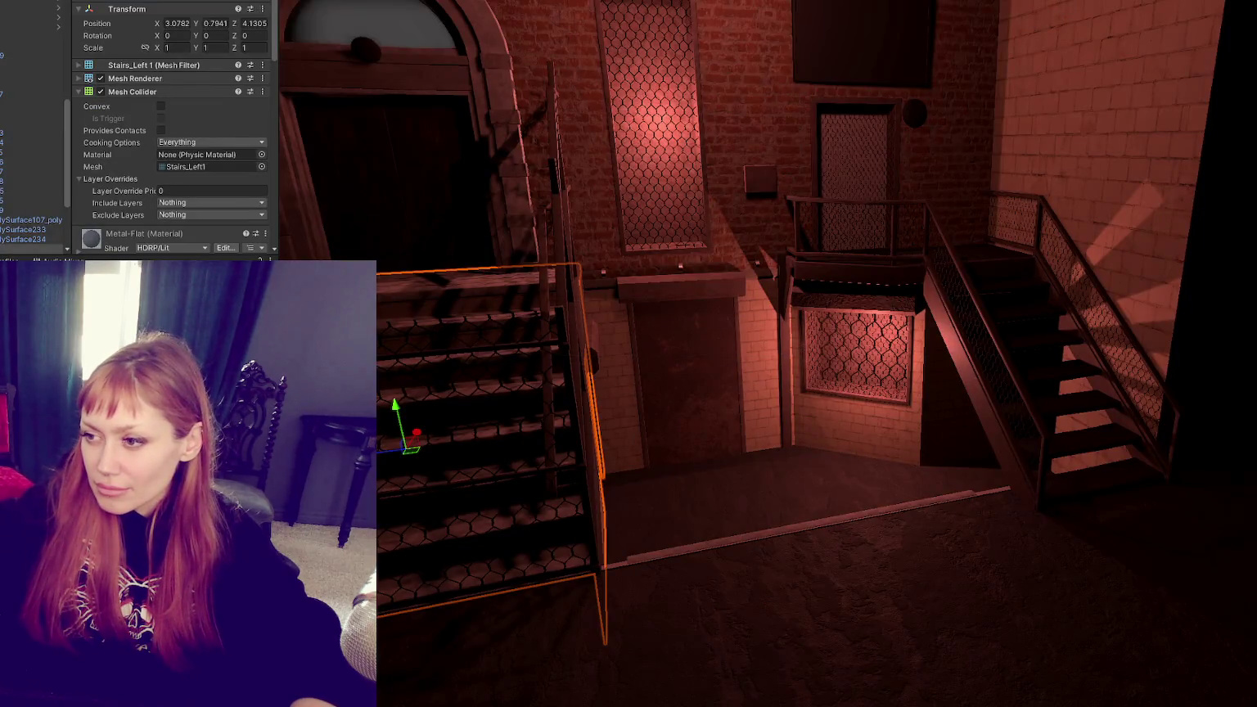
scroll(944, 437, up, 5)
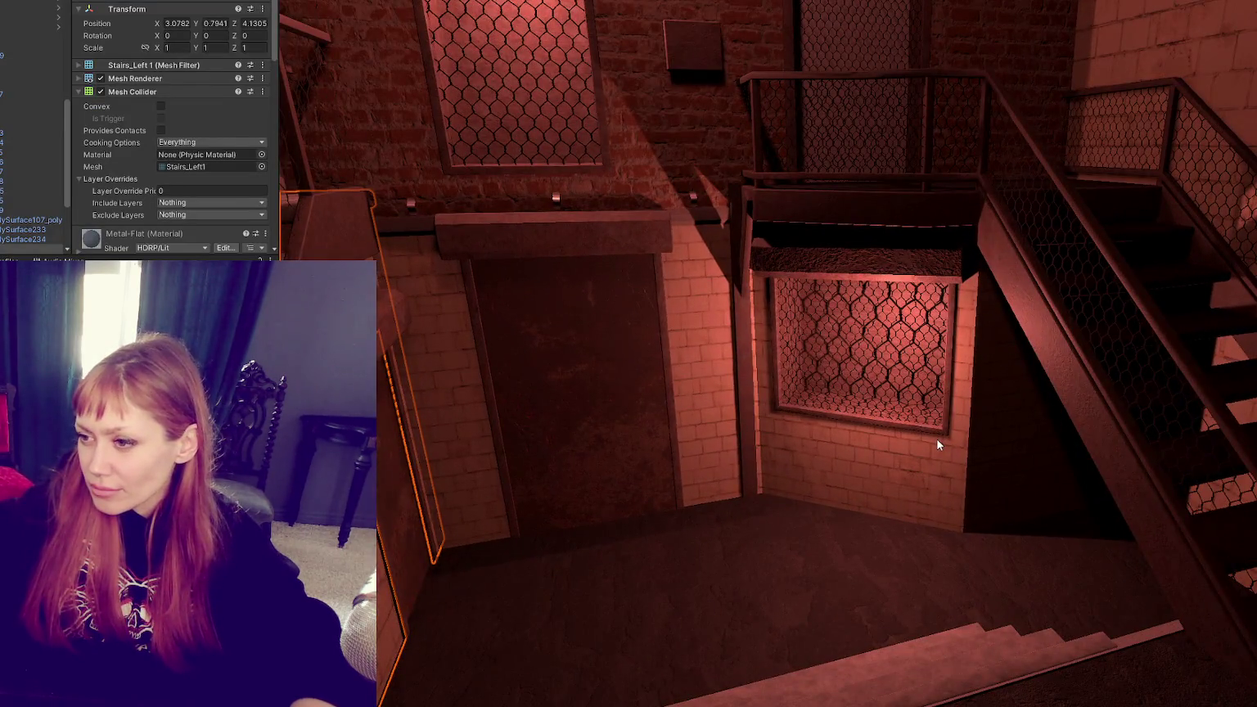
scroll(938, 440, down, 5)
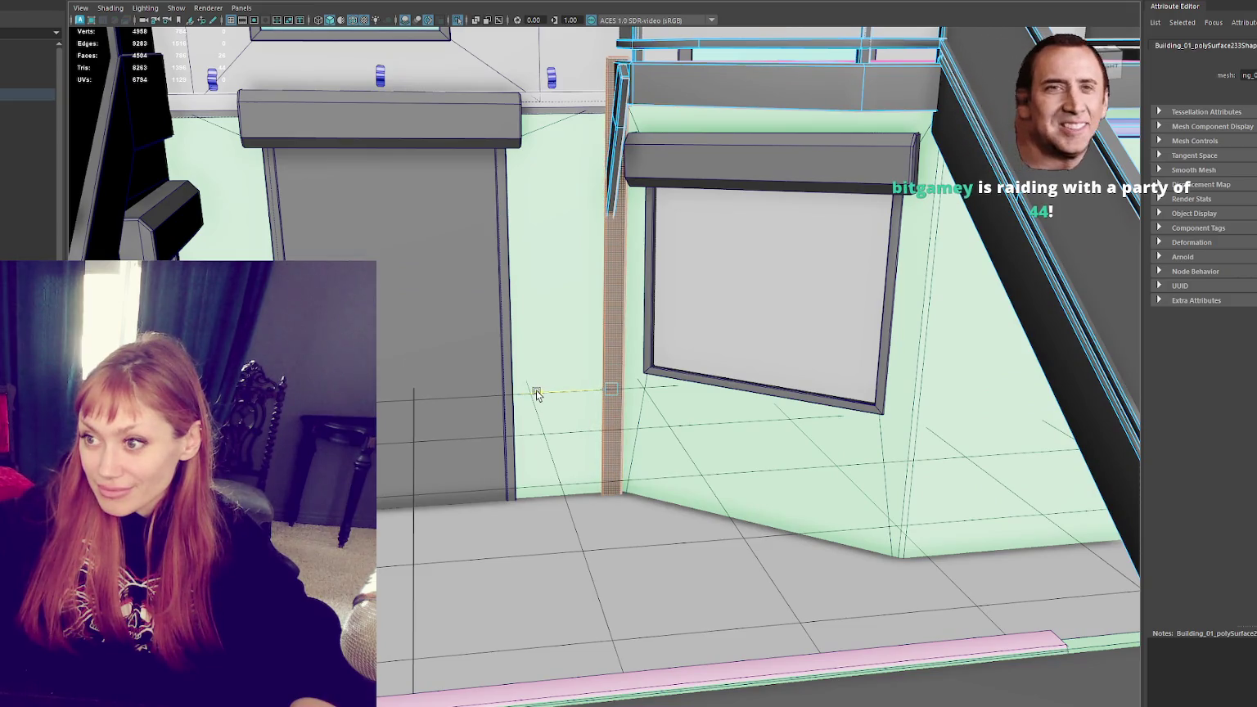
Step: Inspect the pillar beside the lower window in wireframe and shaded views, then reselect Building_01
key(e)
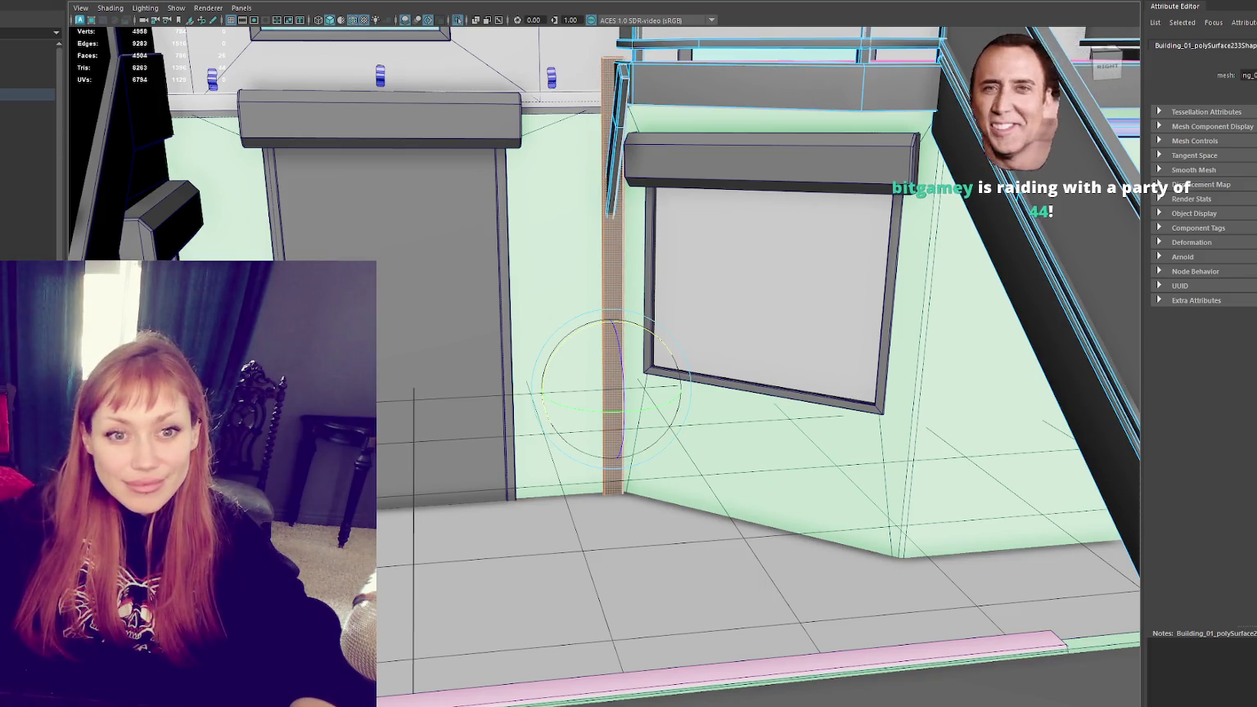
alt+drag(606, 409, 622, 326)
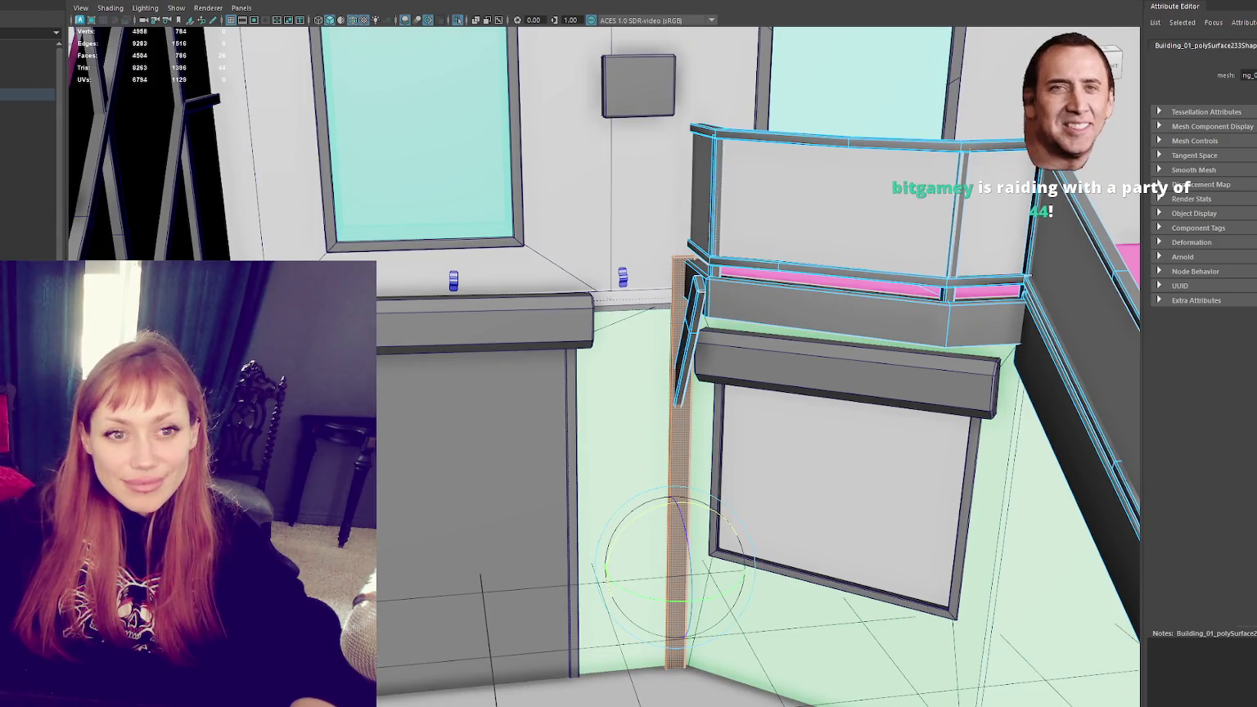
right_drag(684, 306, 636, 244)
key(4)
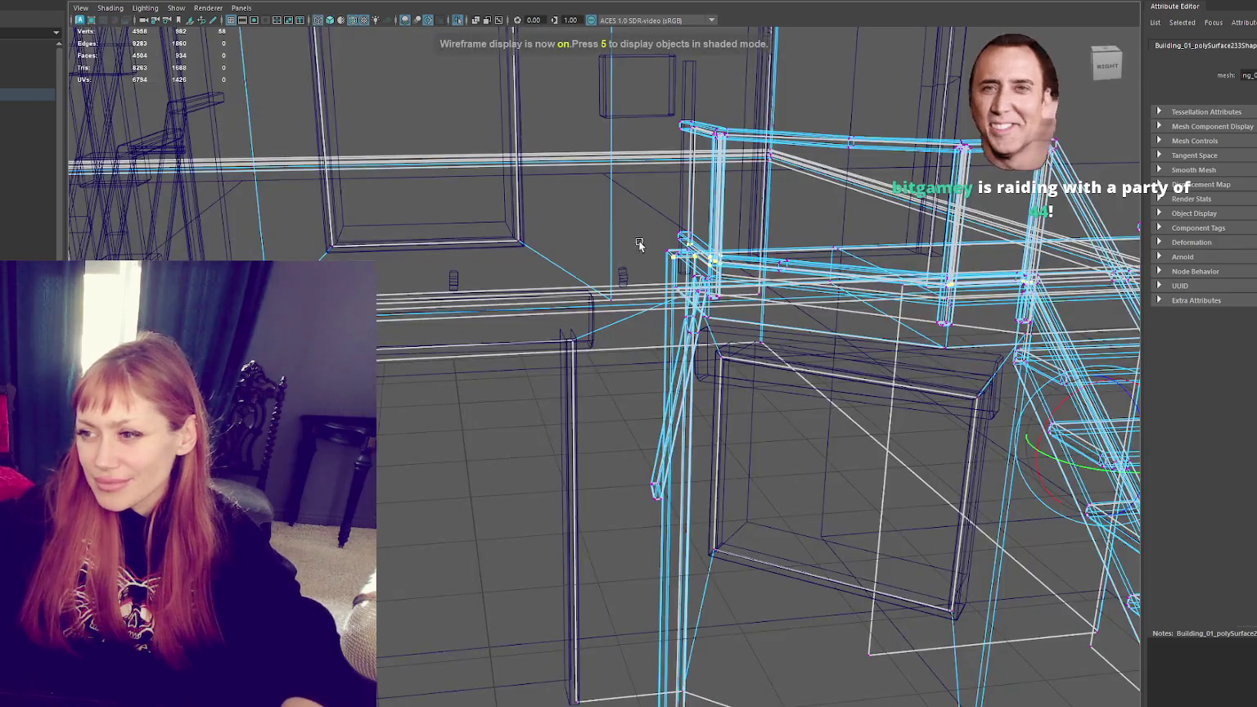
alt+drag(637, 243, 680, 274)
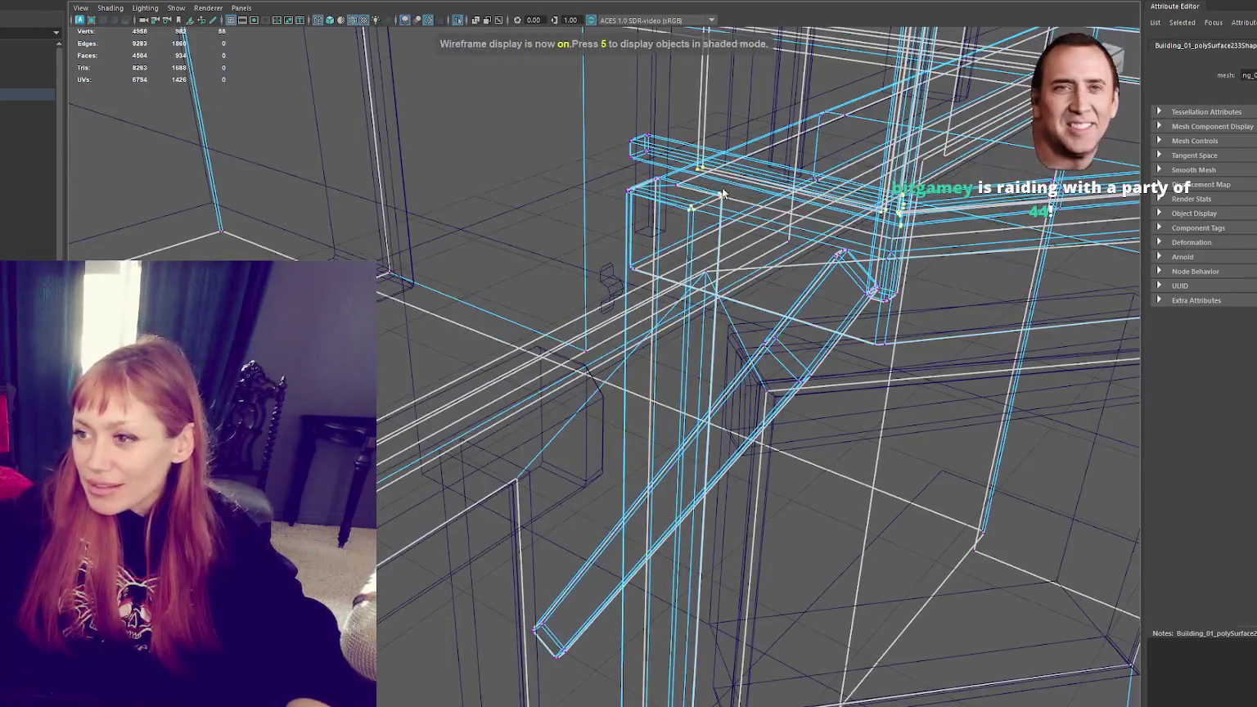
key(6)
mouse_move(680, 273)
alt+mouse_down()
mouse_move(656, 228)
mouse_move(562, 185)
mouse_move(600, 235)
mouse_move(659, 274)
alt+mouse_up()
key(F8)
key(f)
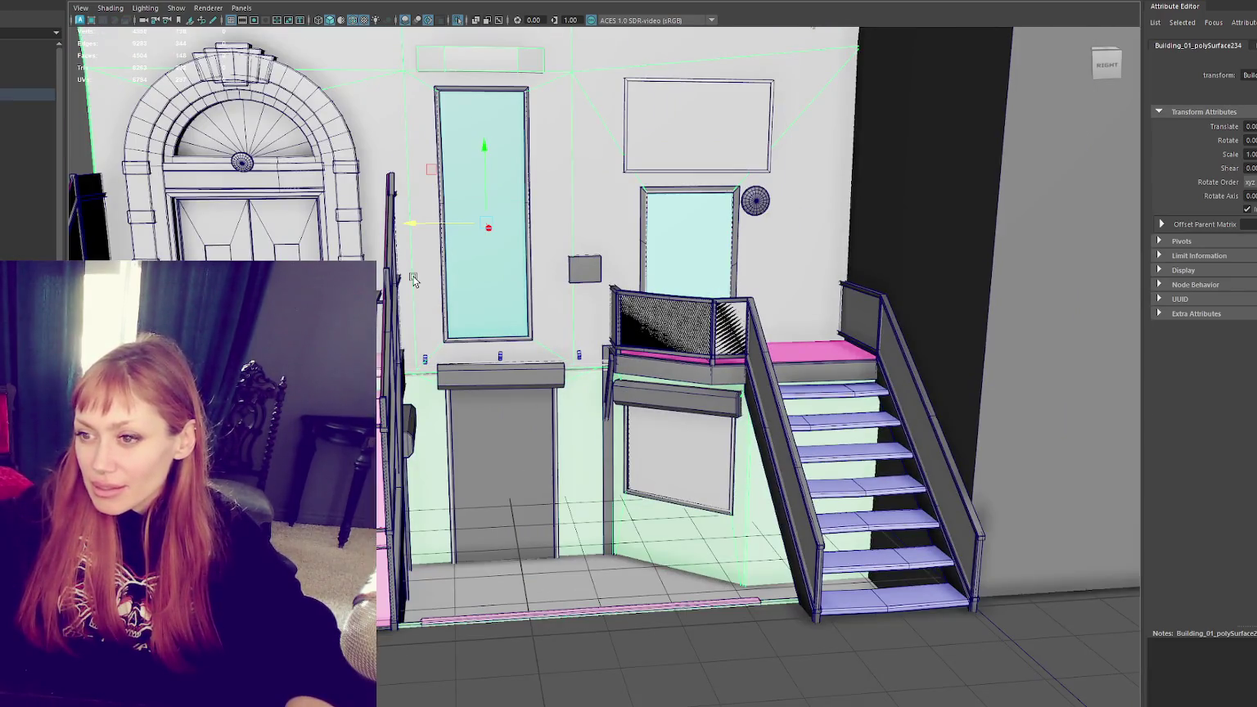
scroll(408, 179, down, 3)
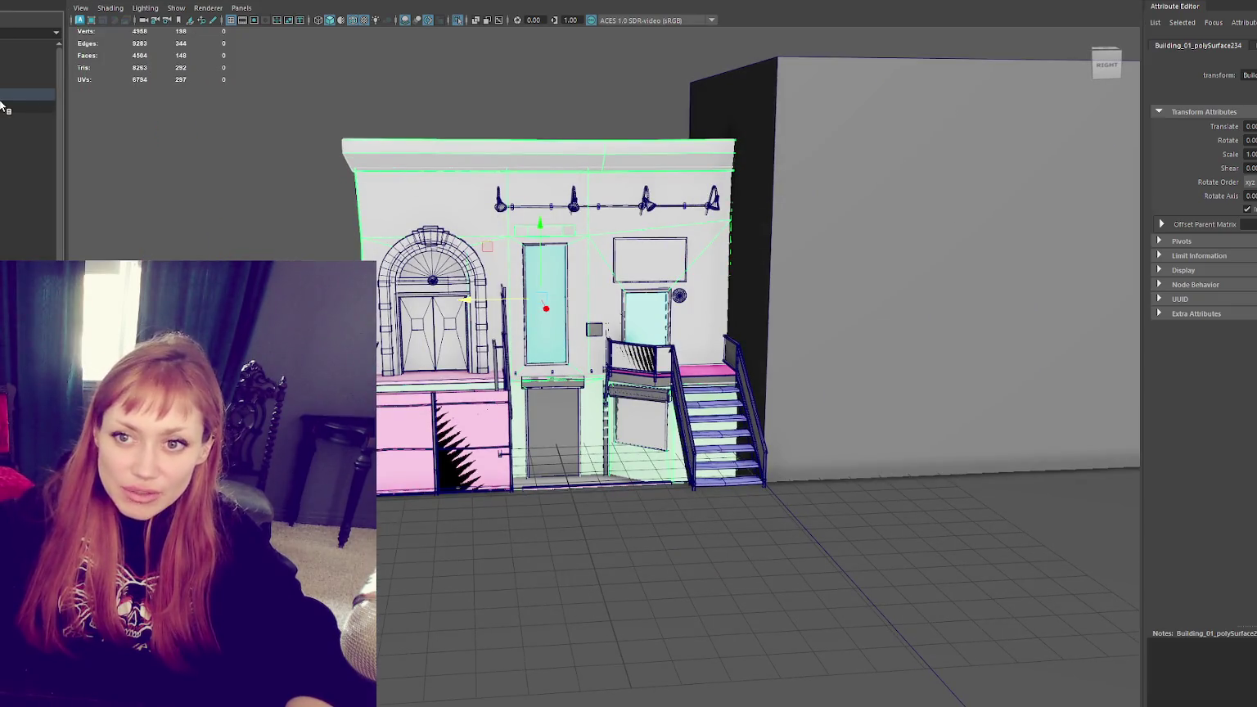
click(13, 95)
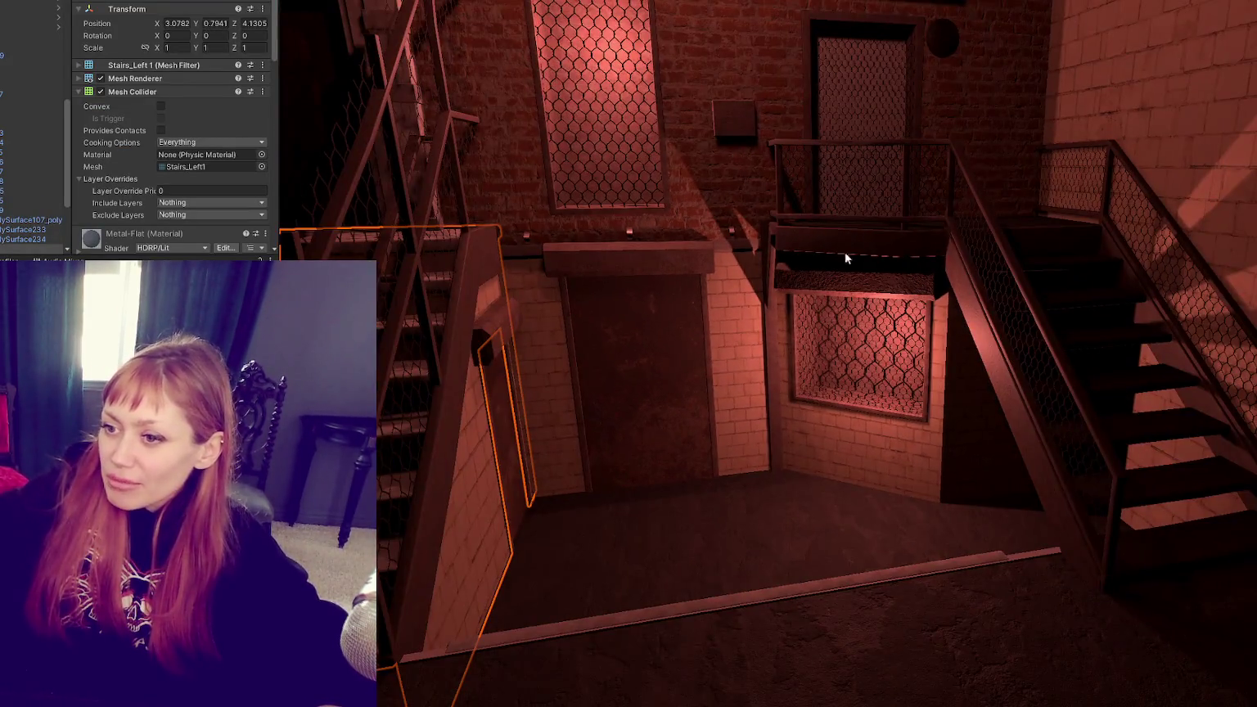
mouse_move(845, 252)
right_down()
mouse_move(1159, 363)
mouse_move(896, 519)
mouse_move(926, 210)
mouse_move(911, 163)
mouse_move(949, 145)
mouse_move(898, 149)
mouse_move(858, 195)
mouse_move(879, 551)
right_up()
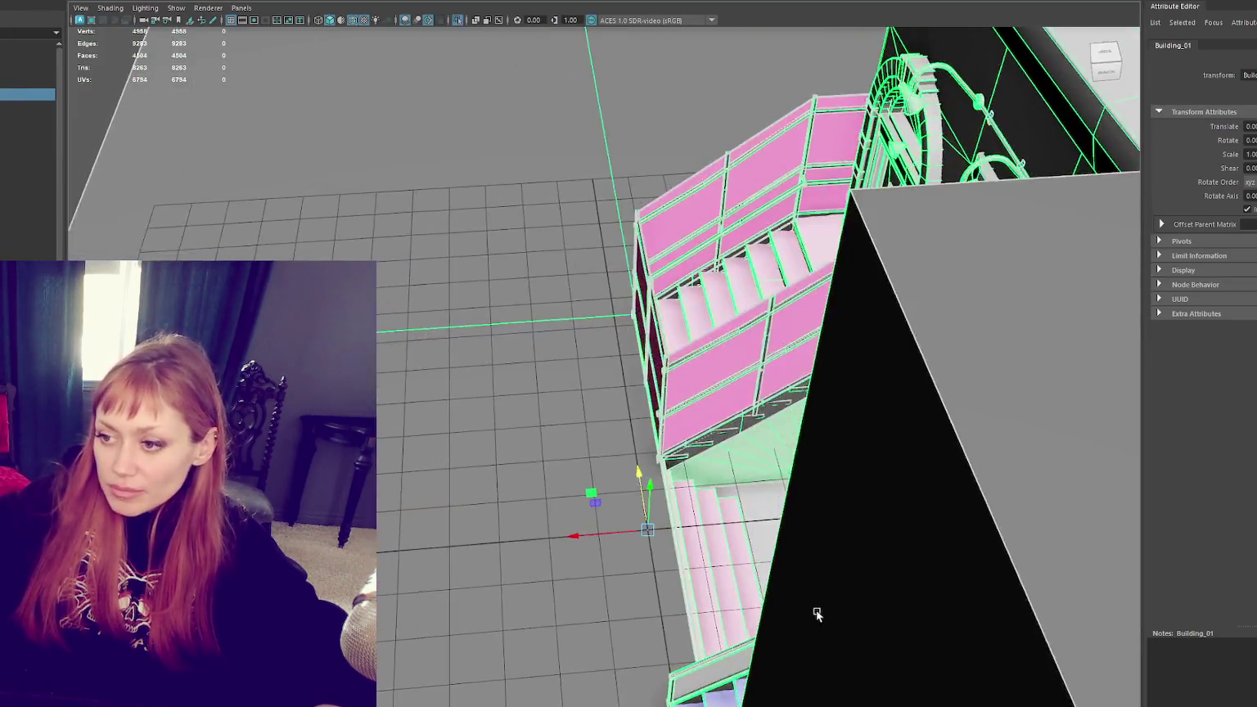
Step: Move the two selected stair vertices left along X, checking them in wireframe
mouse_move(817, 614)
alt+mouse_down()
mouse_move(774, 598)
mouse_move(695, 477)
mouse_move(691, 399)
mouse_move(640, 413)
mouse_move(682, 387)
mouse_move(734, 274)
mouse_move(525, 342)
mouse_move(573, 327)
alt+mouse_up()
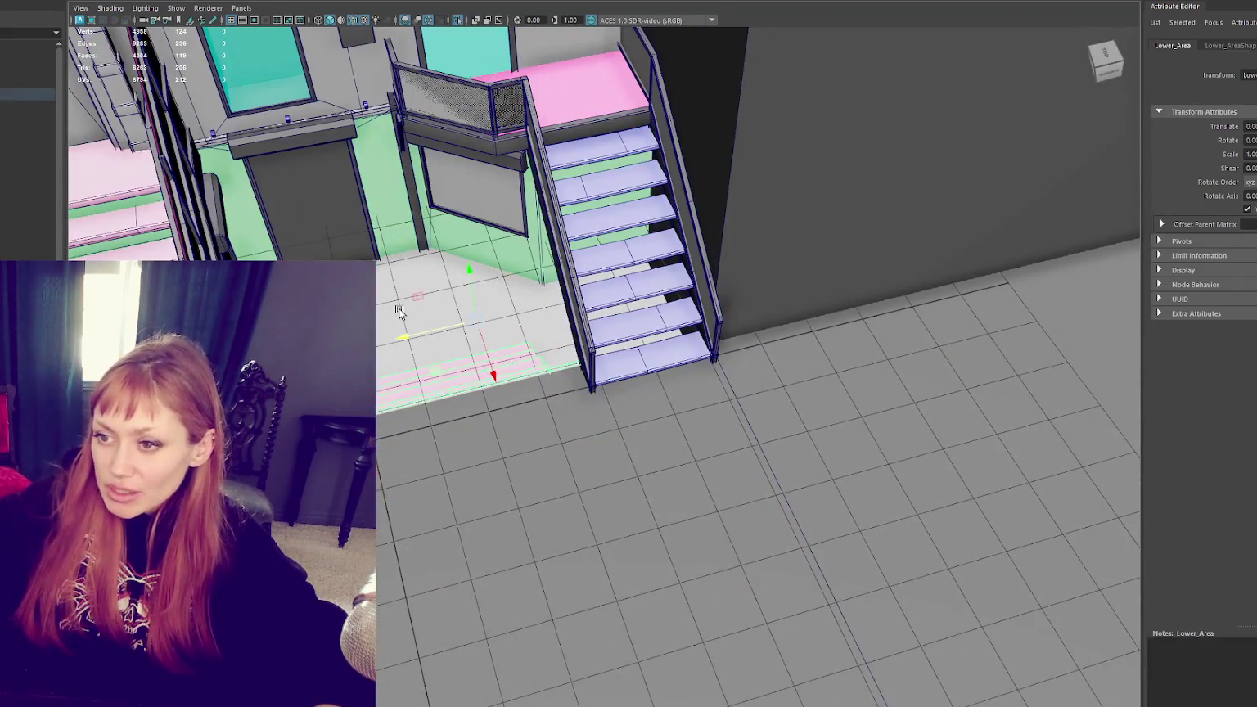
mouse_move(418, 297)
alt+mouse_down()
mouse_move(483, 365)
mouse_move(460, 351)
mouse_move(421, 378)
mouse_move(627, 399)
mouse_move(588, 392)
alt+mouse_up()
key(4)
right_drag(643, 281, 686, 407)
drag(707, 411, 379, 436)
key(f)
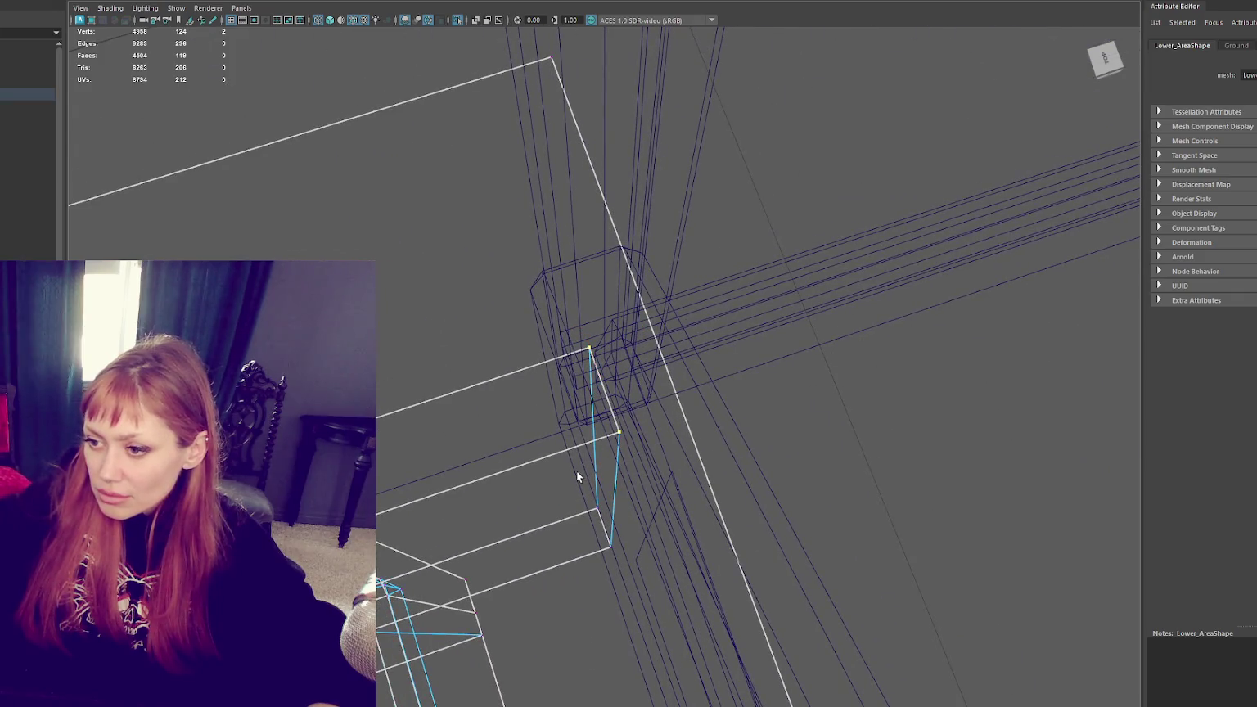
key(5)
key(w)
alt+drag(606, 516, 705, 485)
key(4)
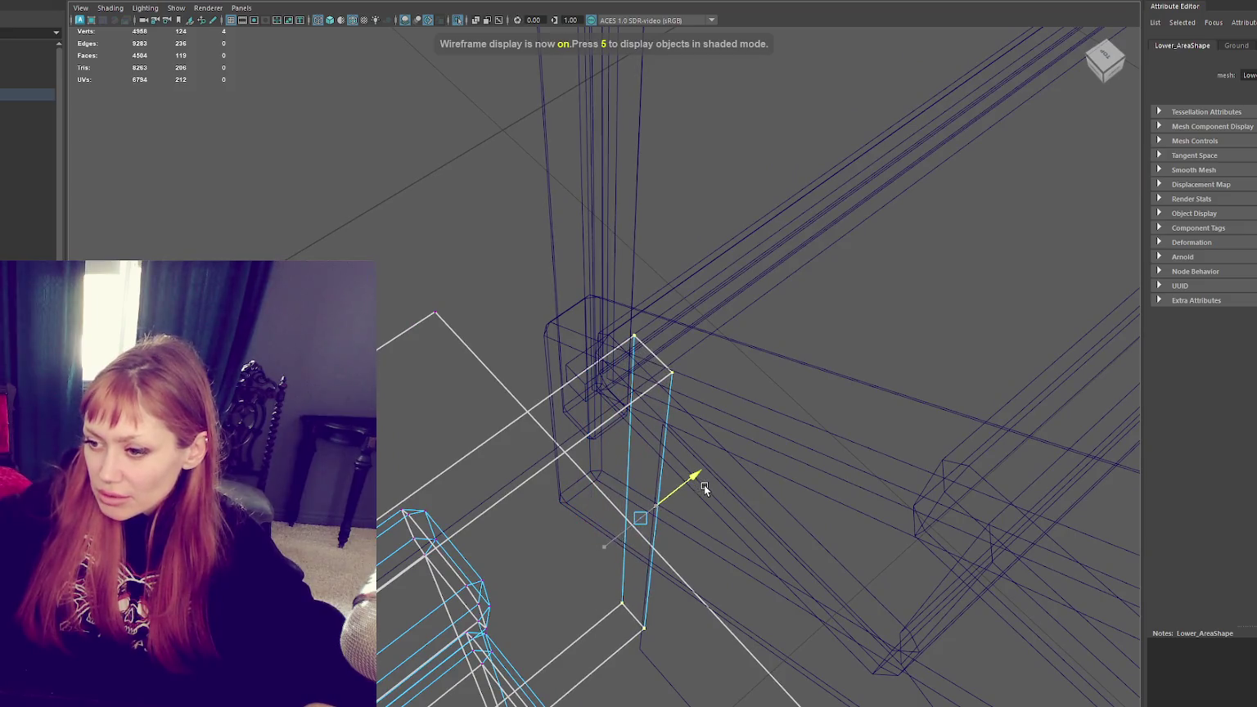
click(645, 635)
key(f)
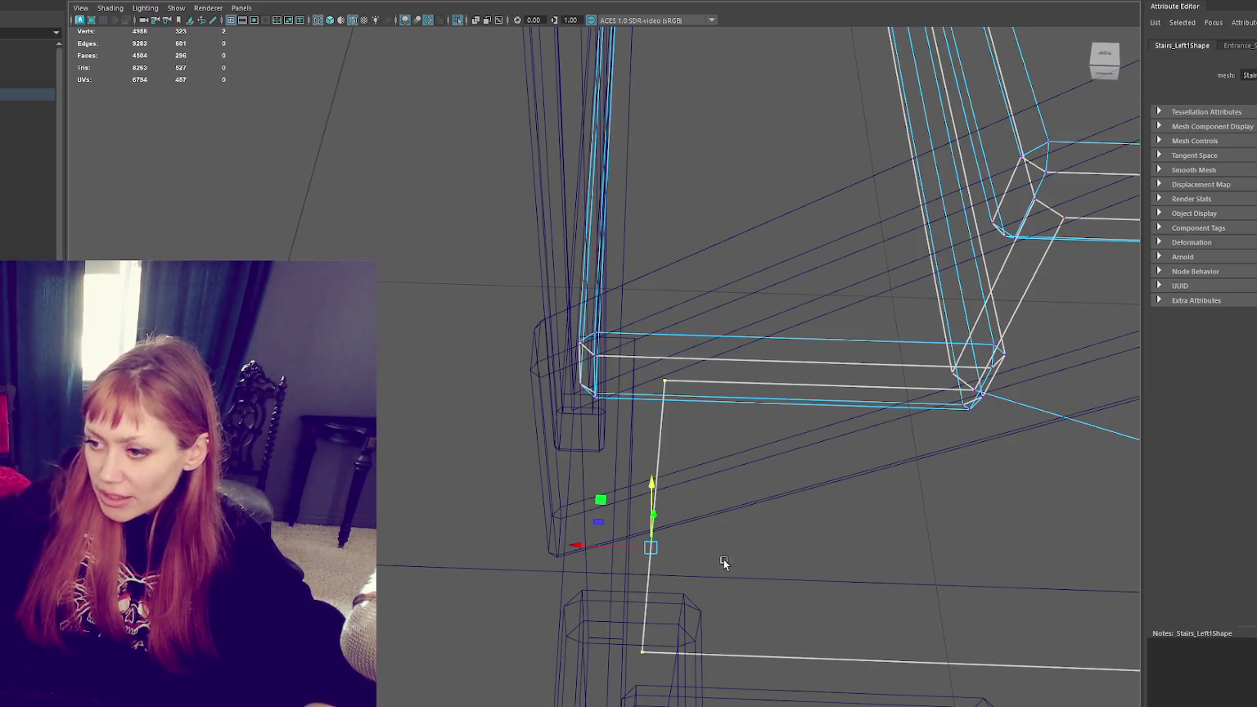
drag(577, 548, 536, 548)
Step: Inspect the face fan under Stairs_Left1, then return to object mode with Building_01 selected
key(F8)
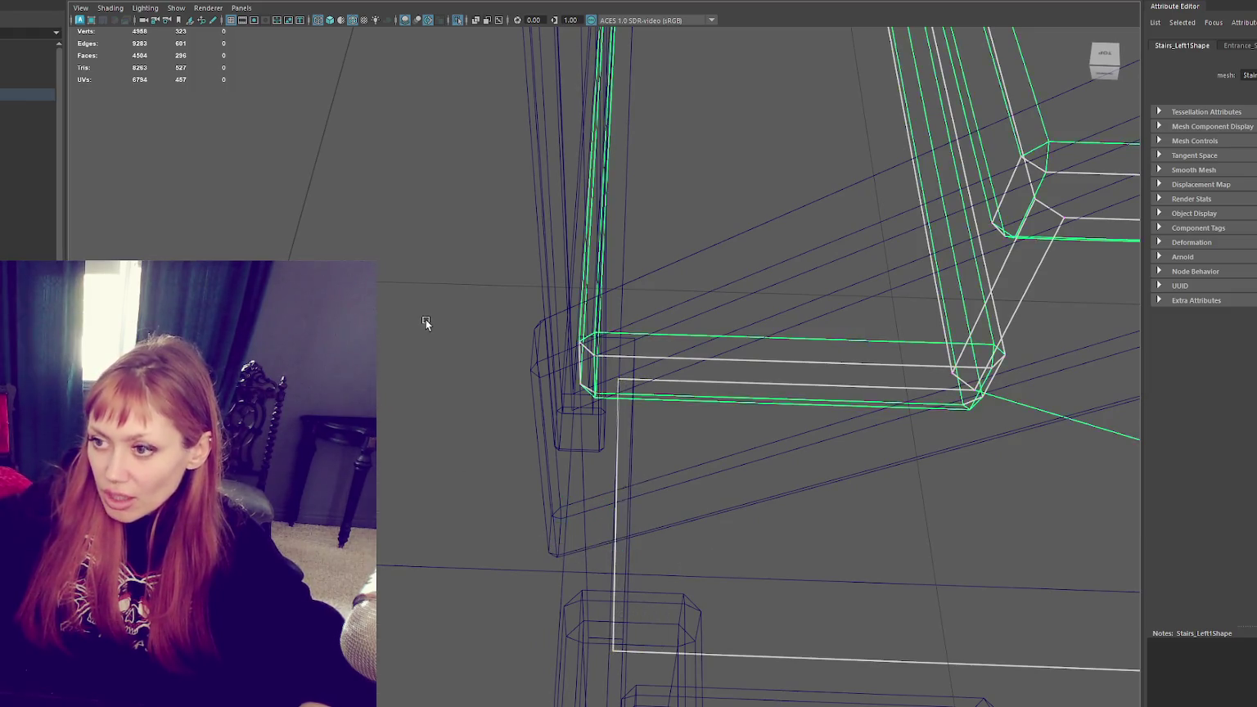
click(427, 322)
key(6)
click(937, 455)
key(f)
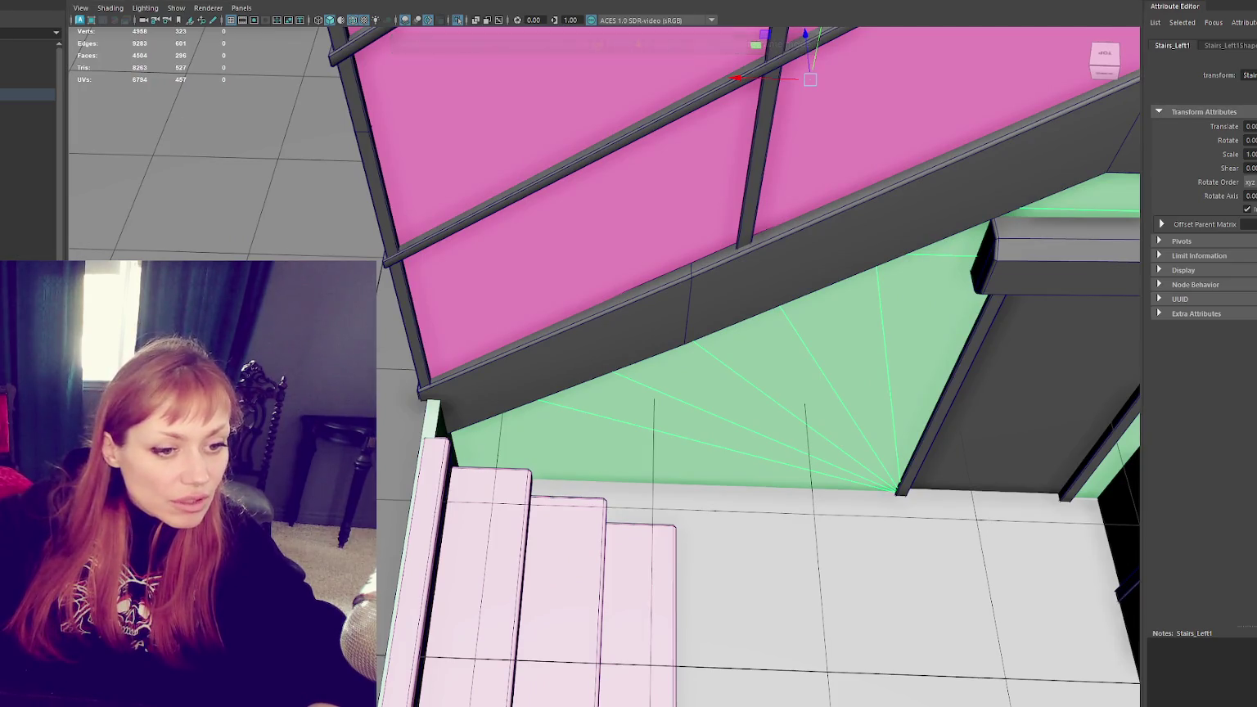
key(F11)
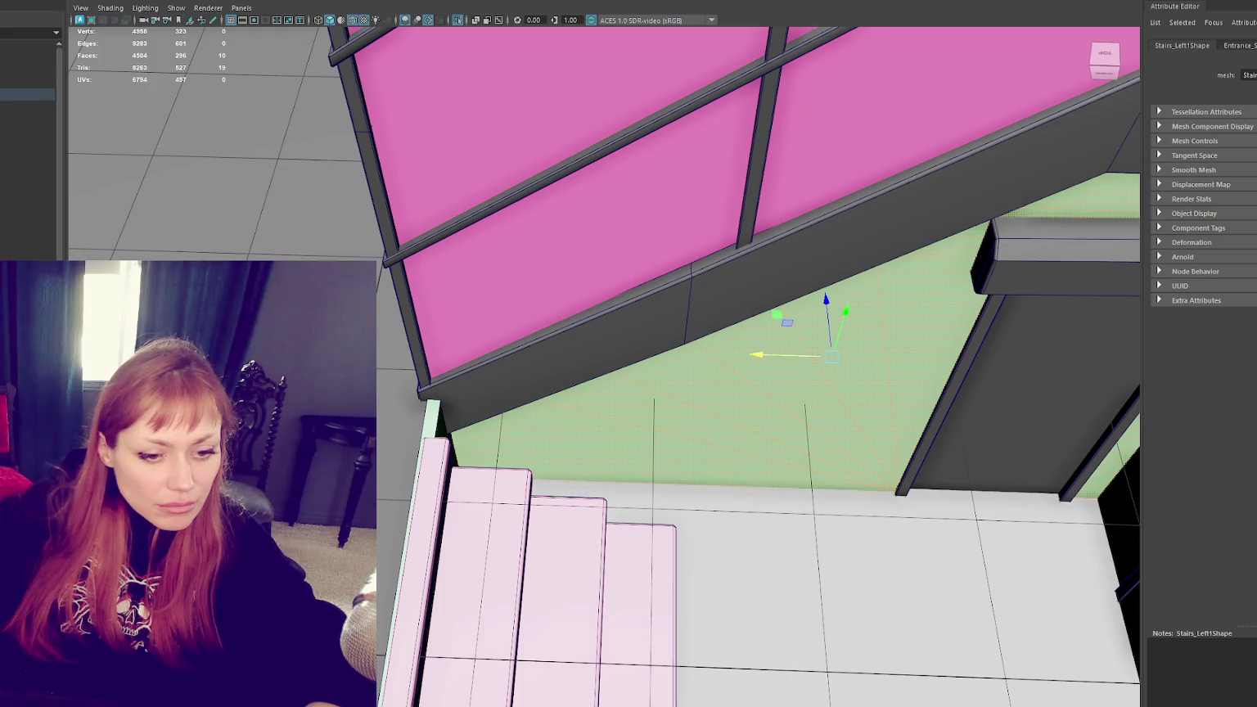
key(F8)
key(Up)
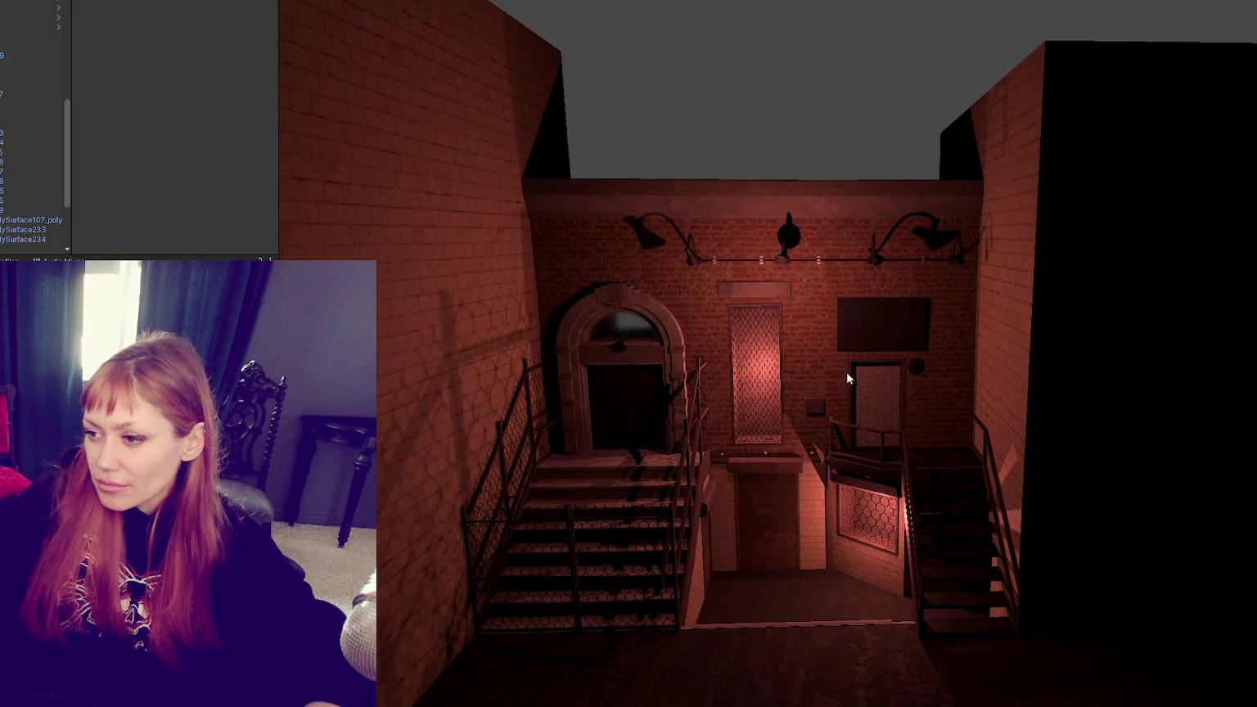
Step: Apply Rusted-Metal-Small to the dark wall panel above the right door
click(885, 333)
click(886, 332)
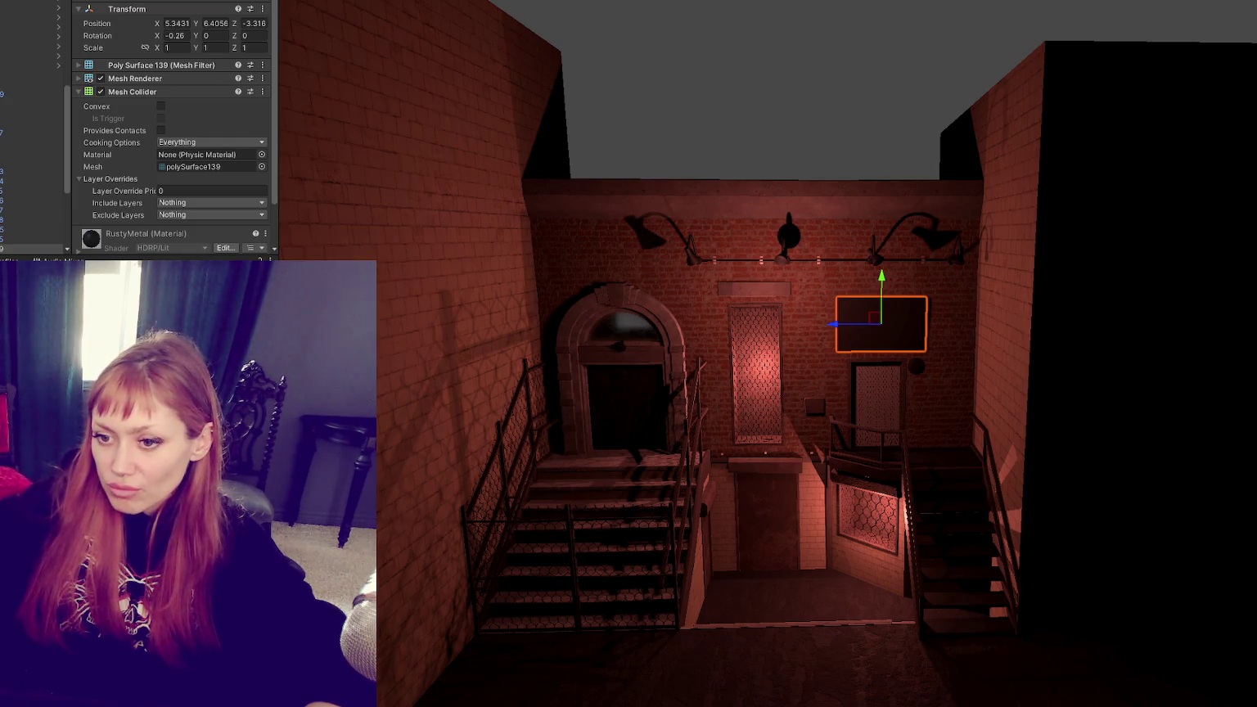
drag(245, 572, 894, 348)
mouse_move(662, 532)
alt+mouse_down()
mouse_move(676, 512)
mouse_move(656, 553)
alt+mouse_up()
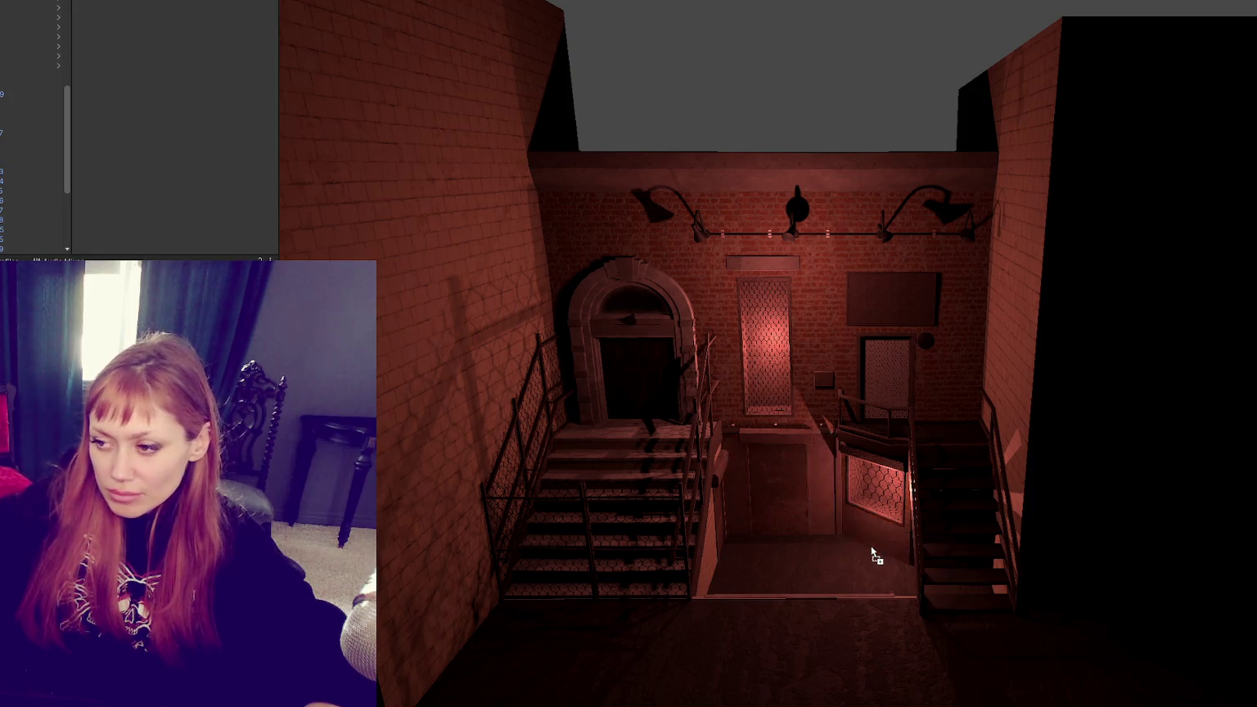
Step: Cover the lower floor with the light pink tile, comparing it against the darker tile
drag(878, 552, 842, 560)
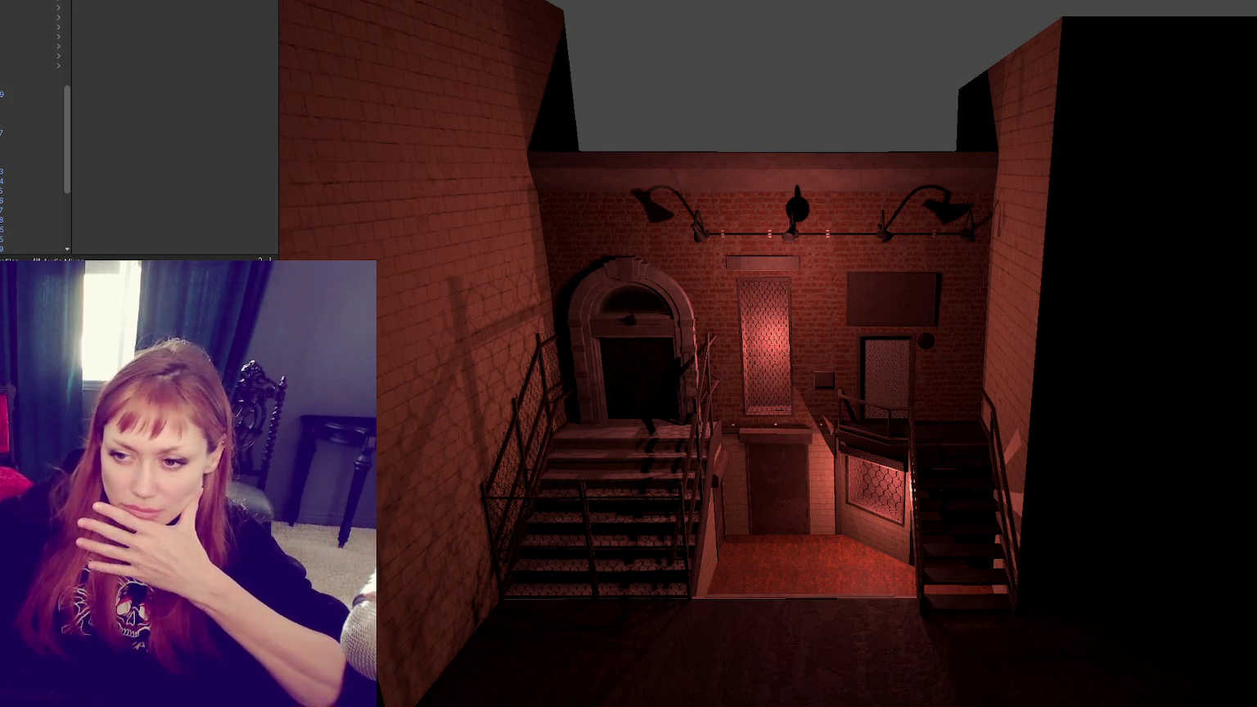
drag(37, 123, 764, 568)
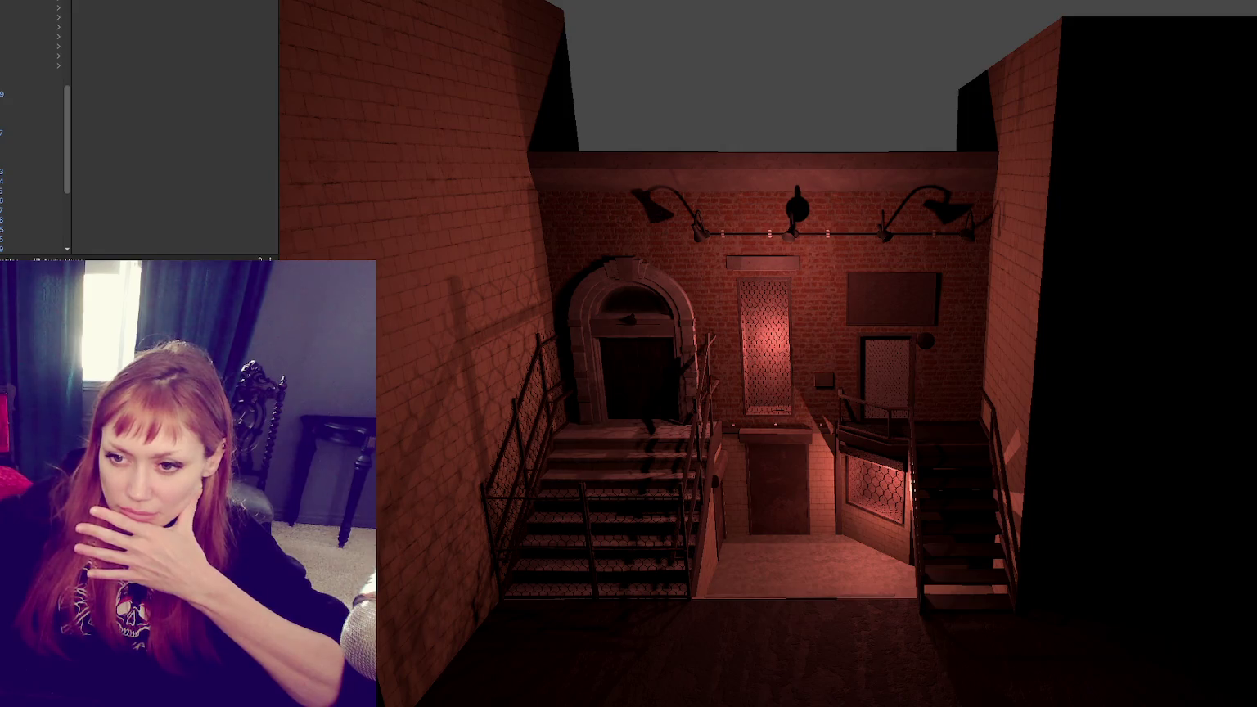
key(ctrl+z)
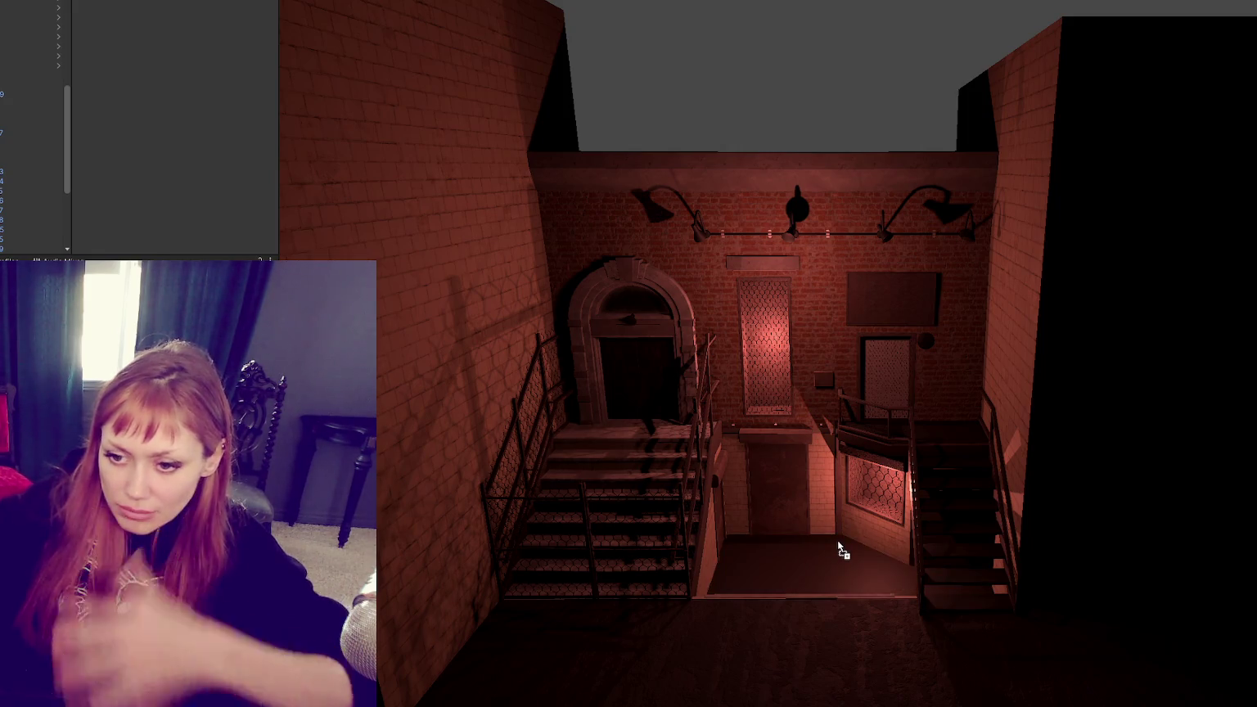
key(ctrl+y)
key(ctrl+z)
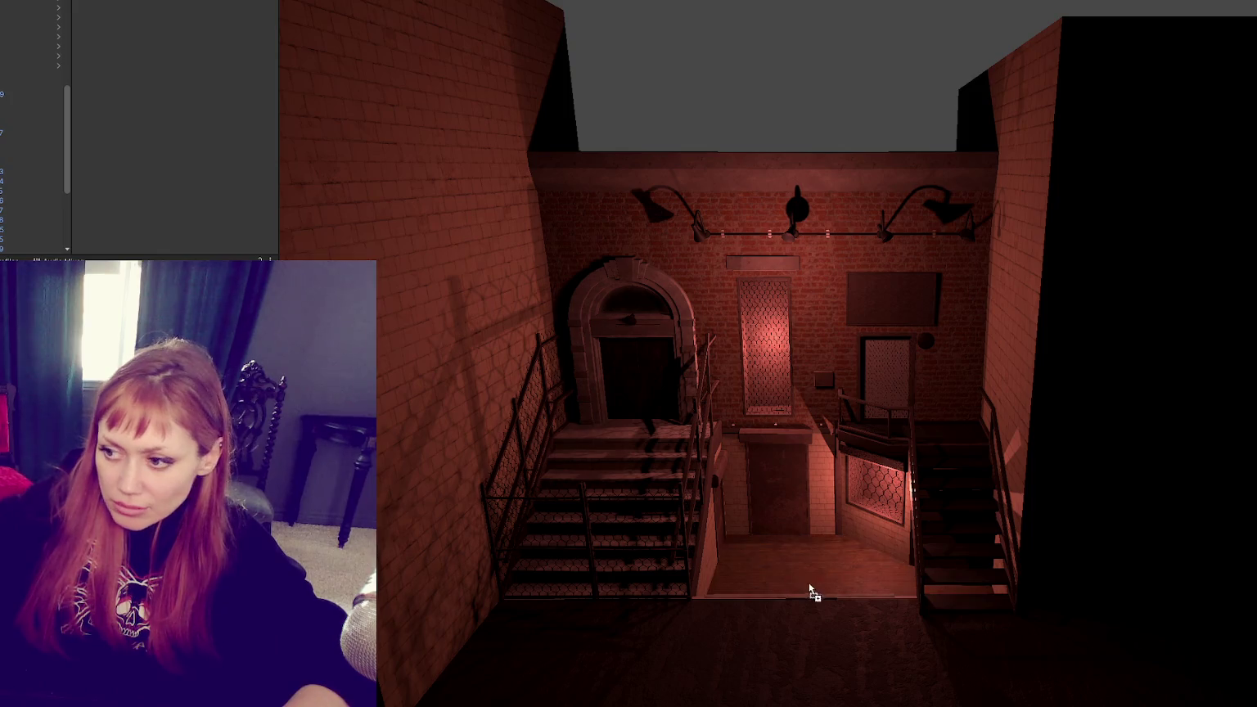
key(ctrl+y)
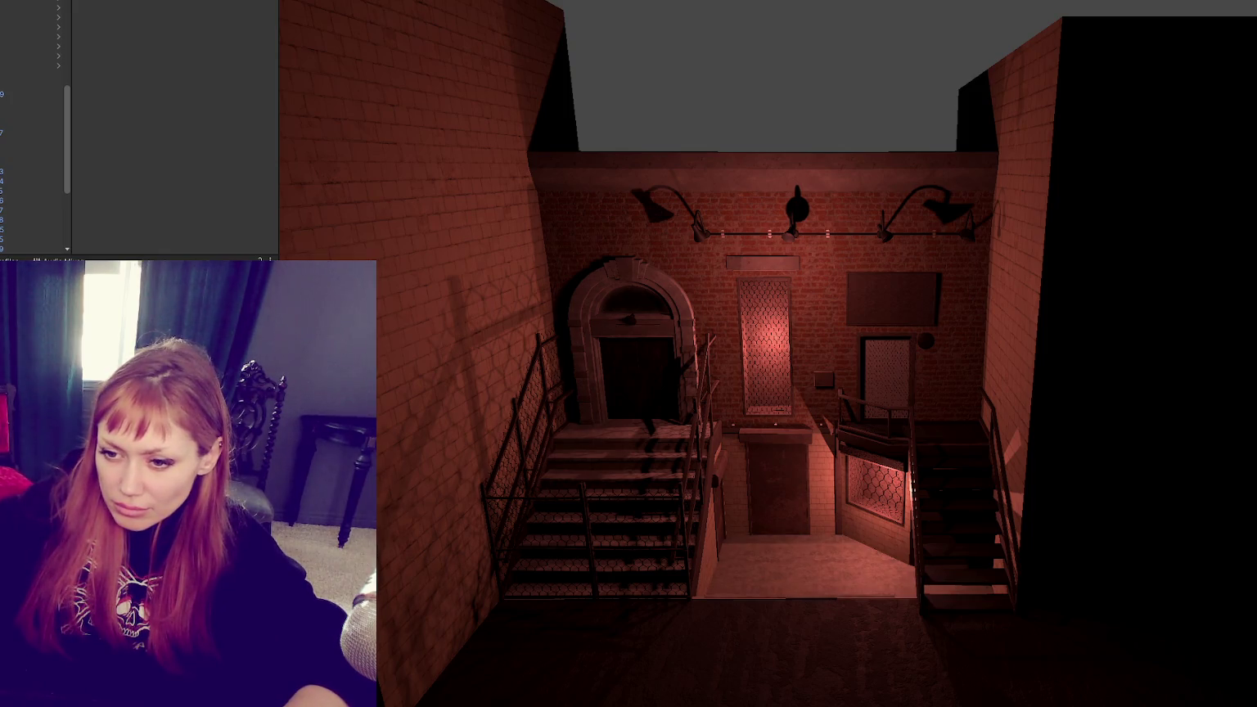
drag(837, 595, 849, 578)
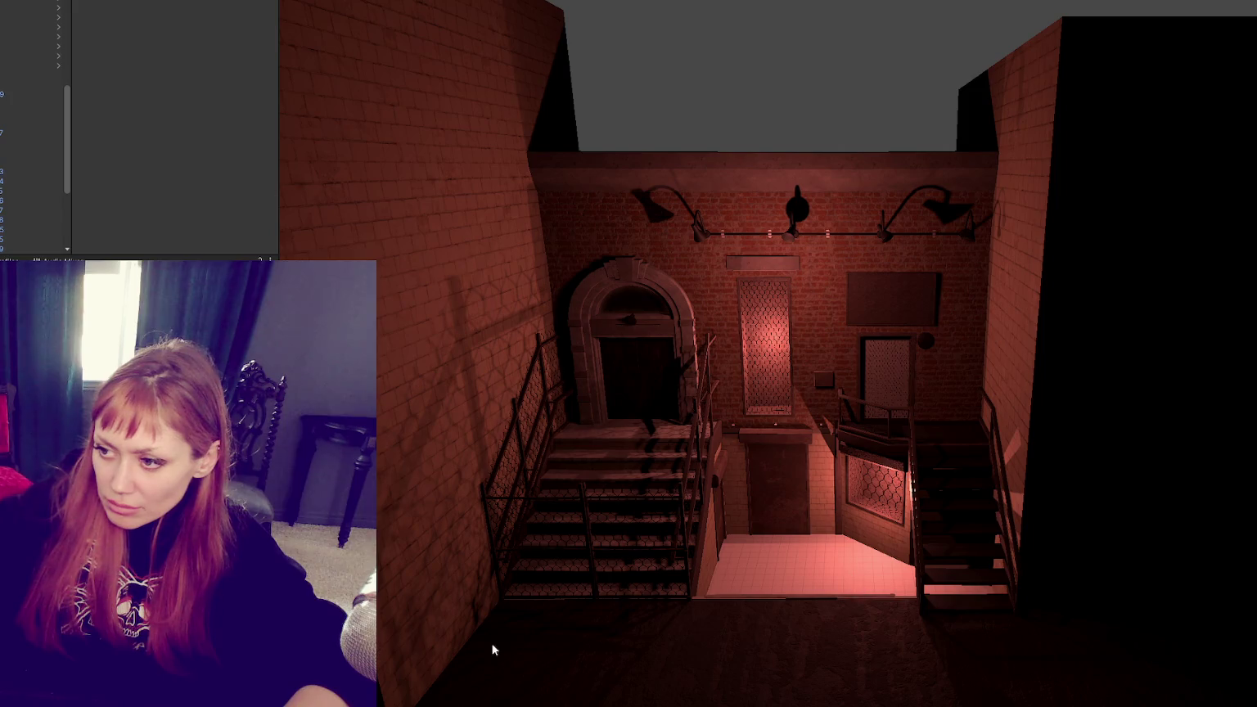
key(ctrl+z)
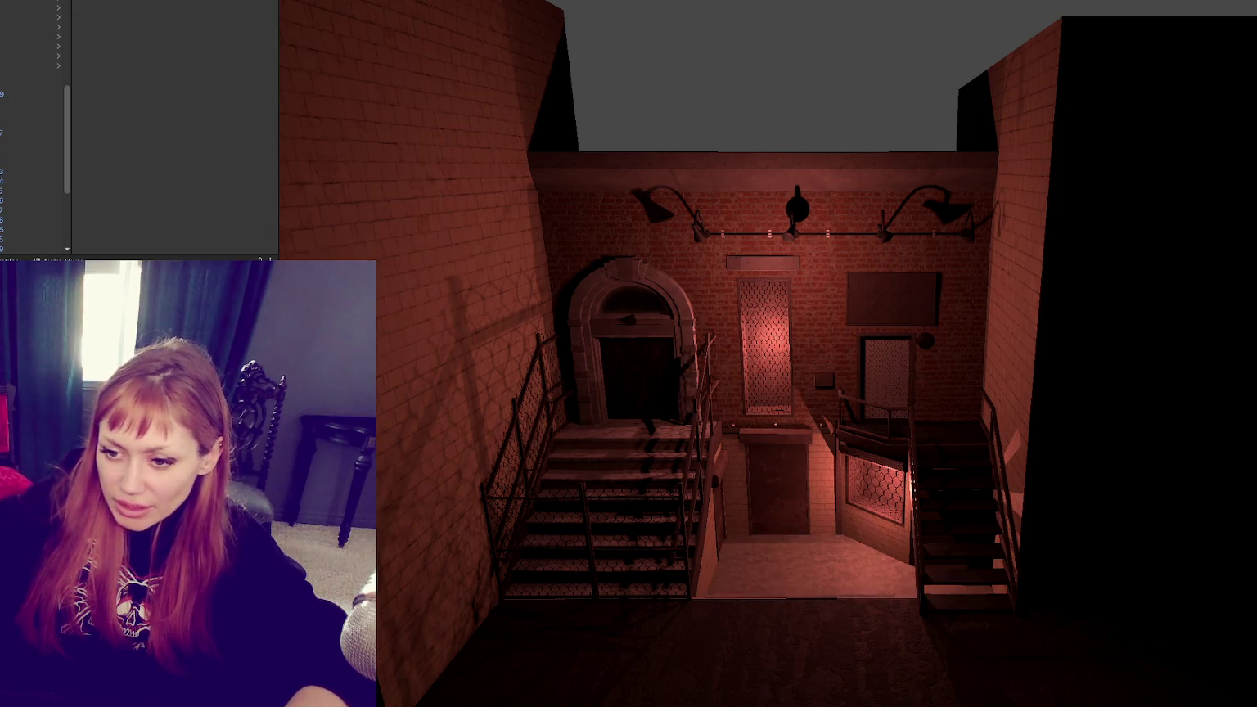
key(ctrl+z)
key(ctrl+y)
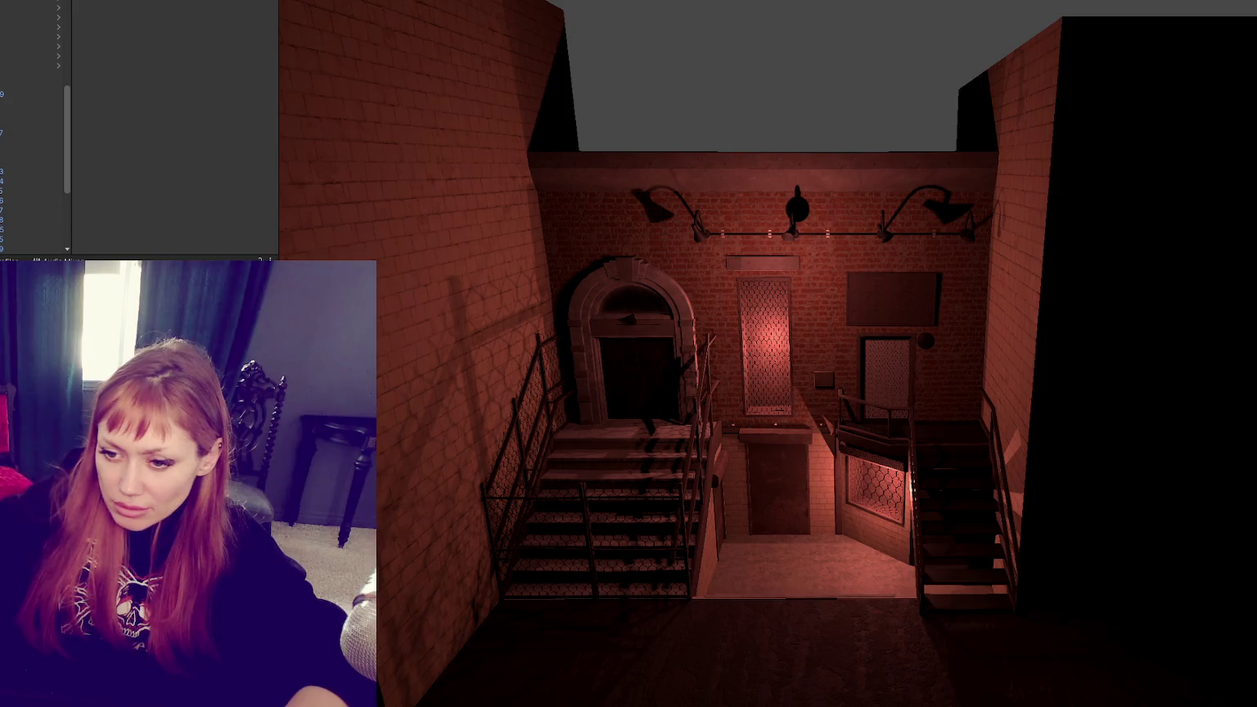
Step: Preview a material on the left stair landing and select the WastelandChunk5 prefab
mouse_move(809, 577)
mouse_down()
mouse_move(758, 578)
mouse_move(839, 574)
mouse_up()
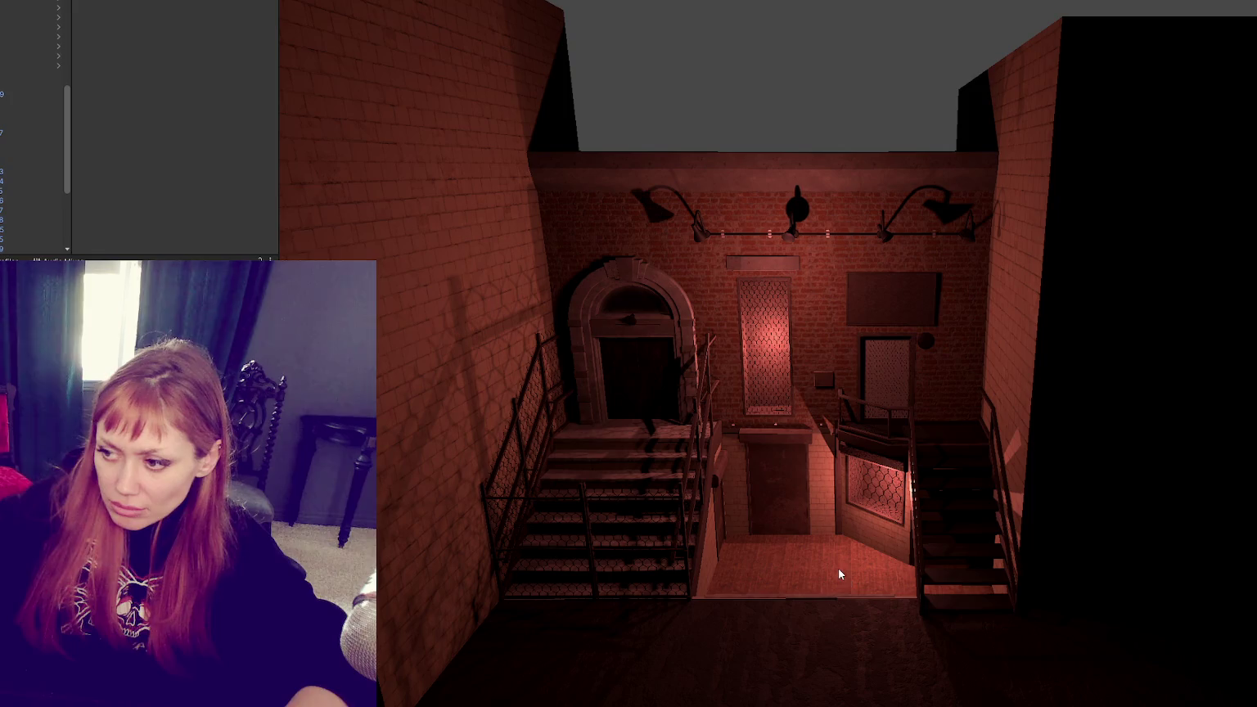
scroll(847, 522, down, 3)
scroll(848, 522, up, 4)
click(657, 689)
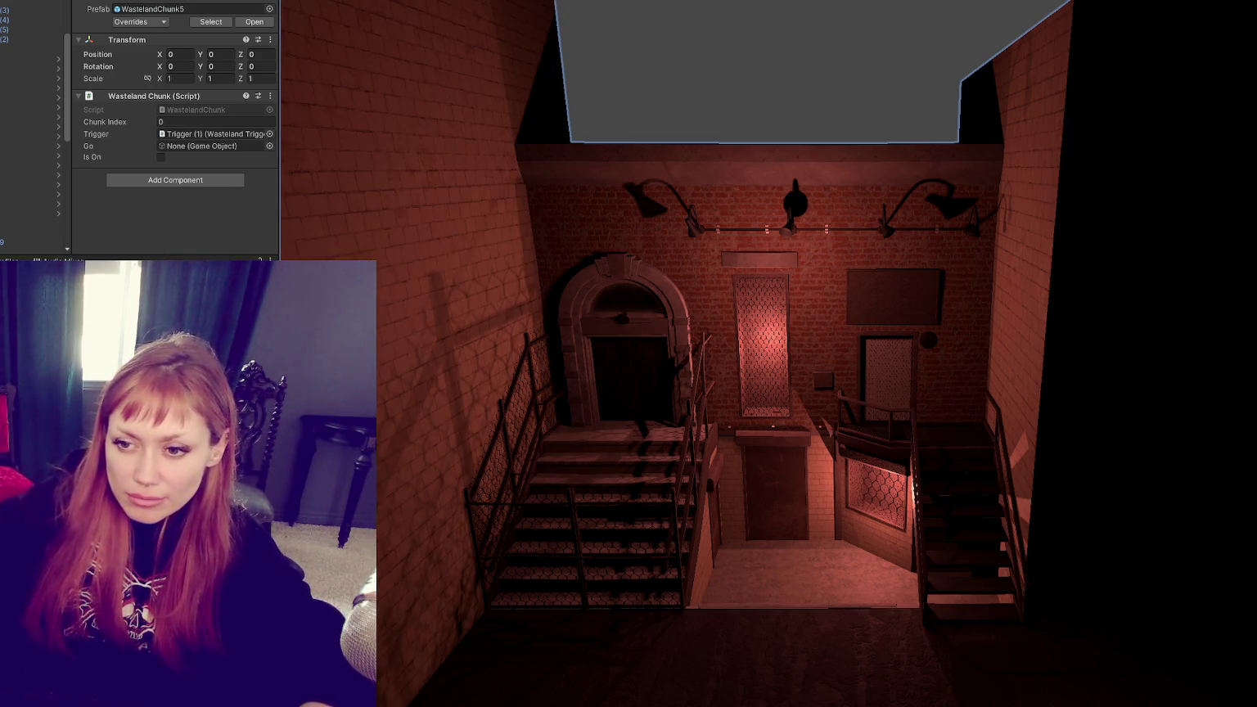
Step: Drop one last material onto the stairwell floor area
drag(702, 583, 765, 581)
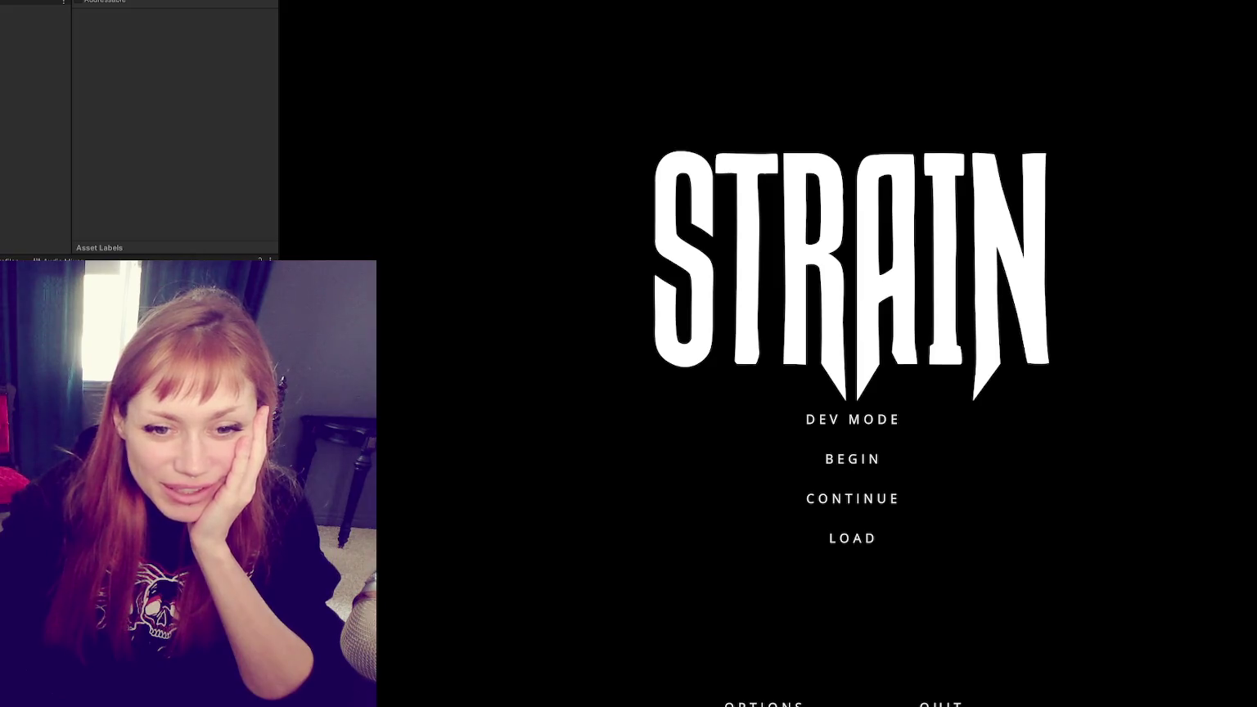
Step: Choose DEV MODE on the STRAIN title menu to load the garden base level
click(848, 424)
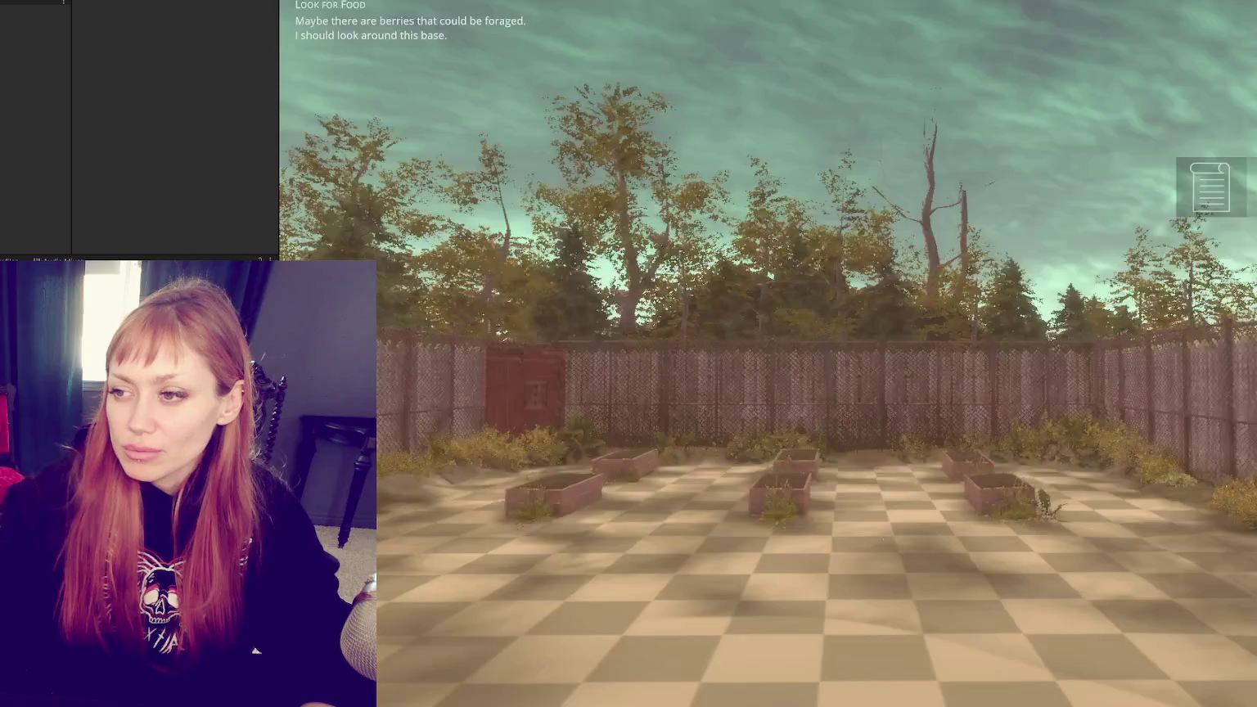
Step: Walk through the red gate, drop the held rock, and head down the street toward the barricades
key(w)
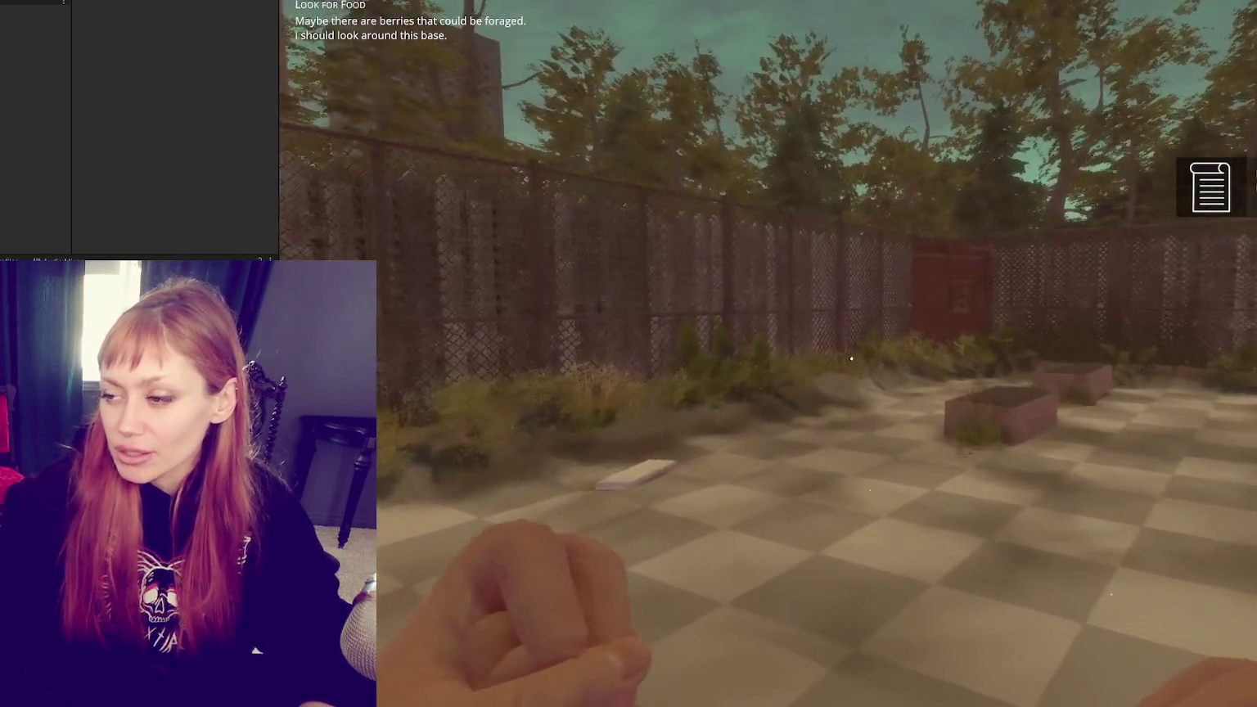
key(w)
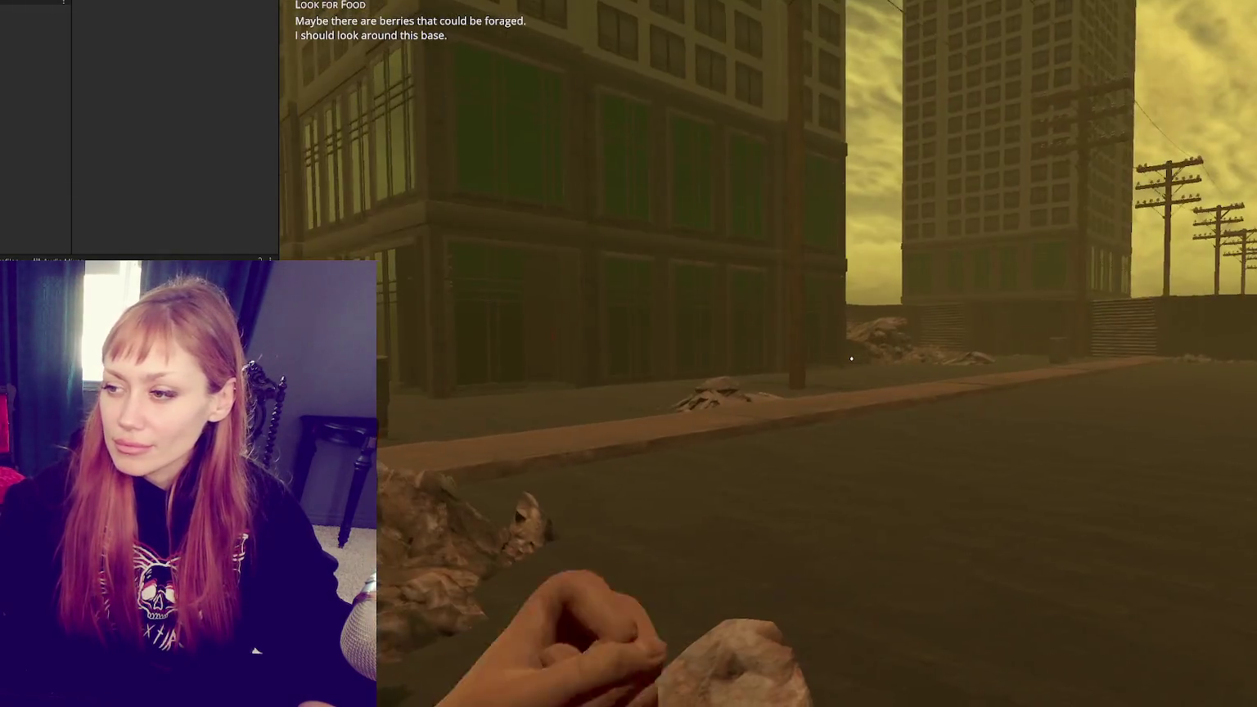
click(852, 358)
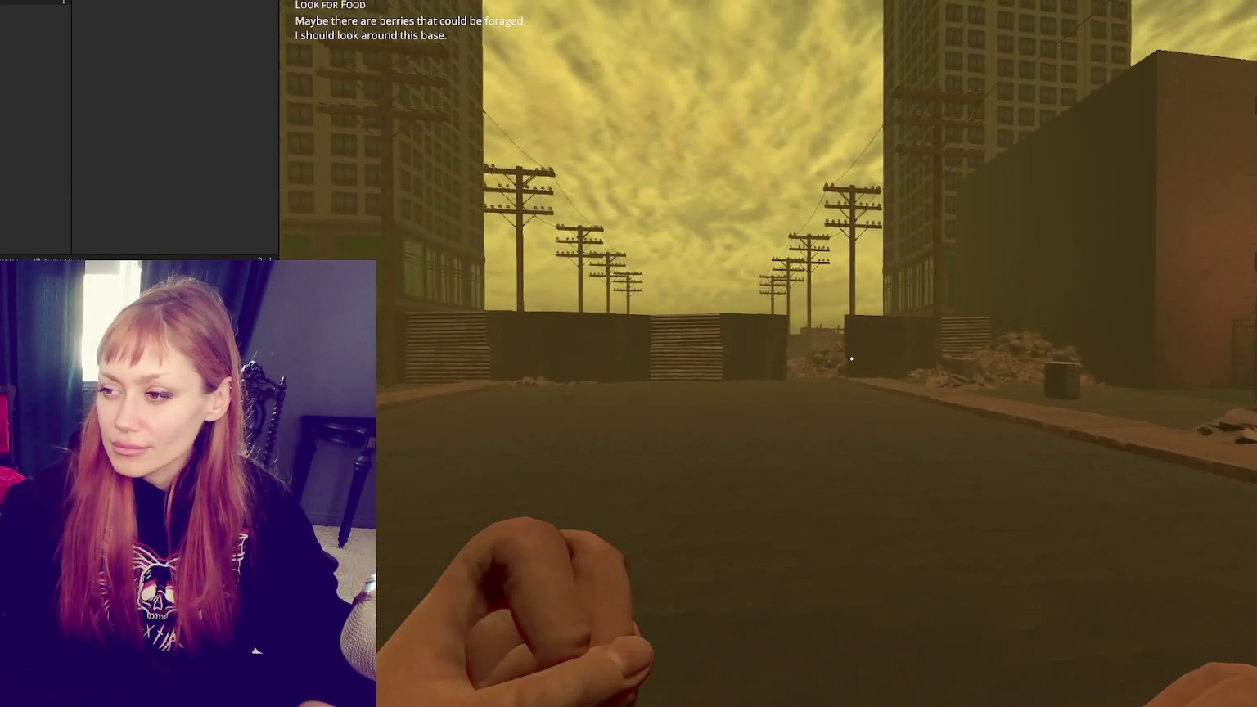
key(w)
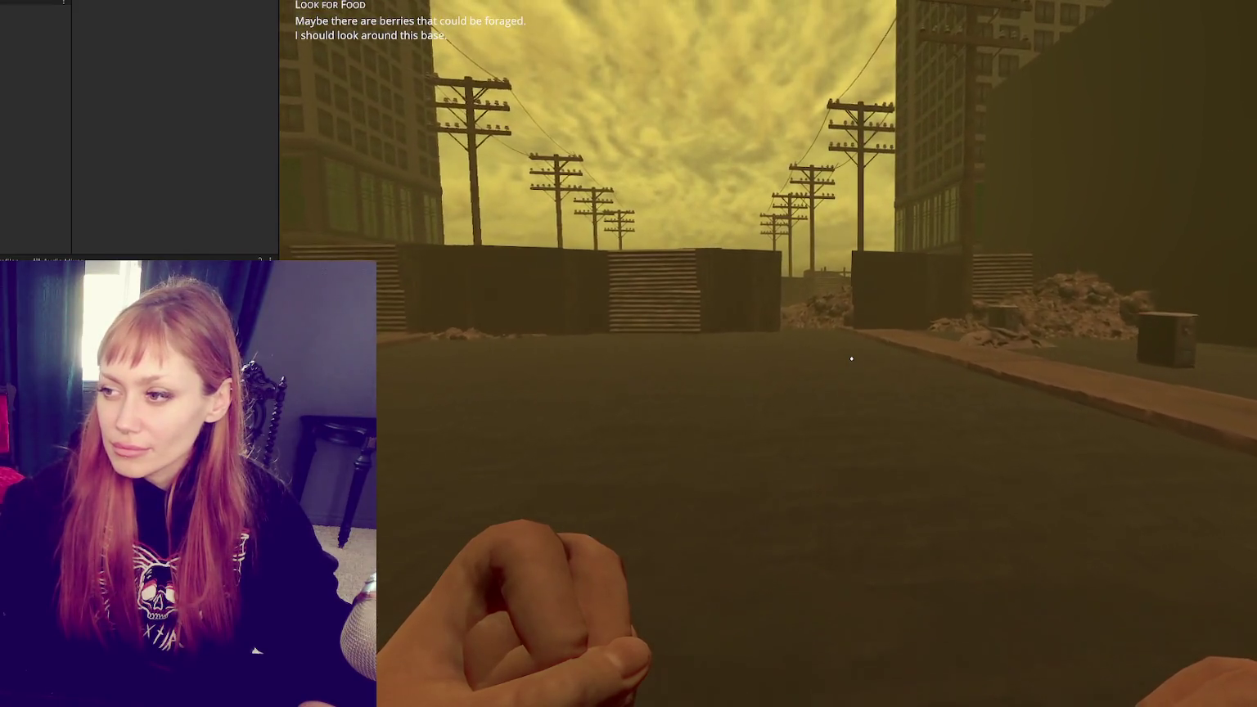
key(w)
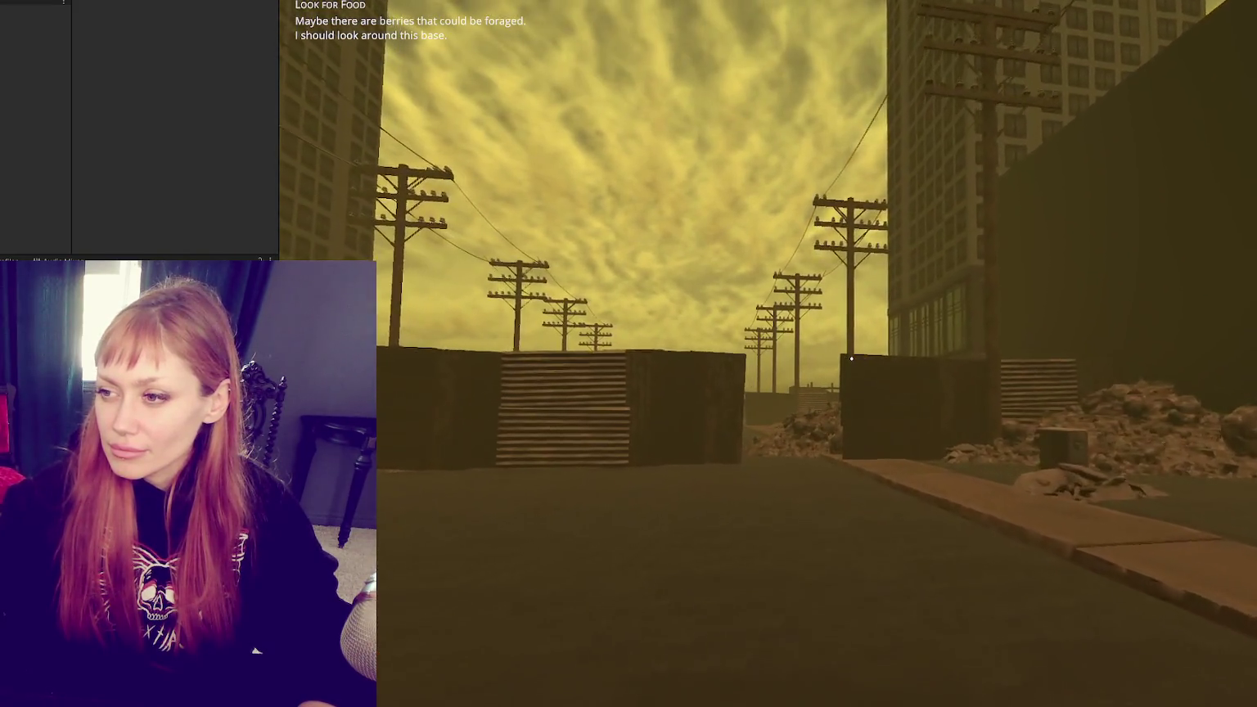